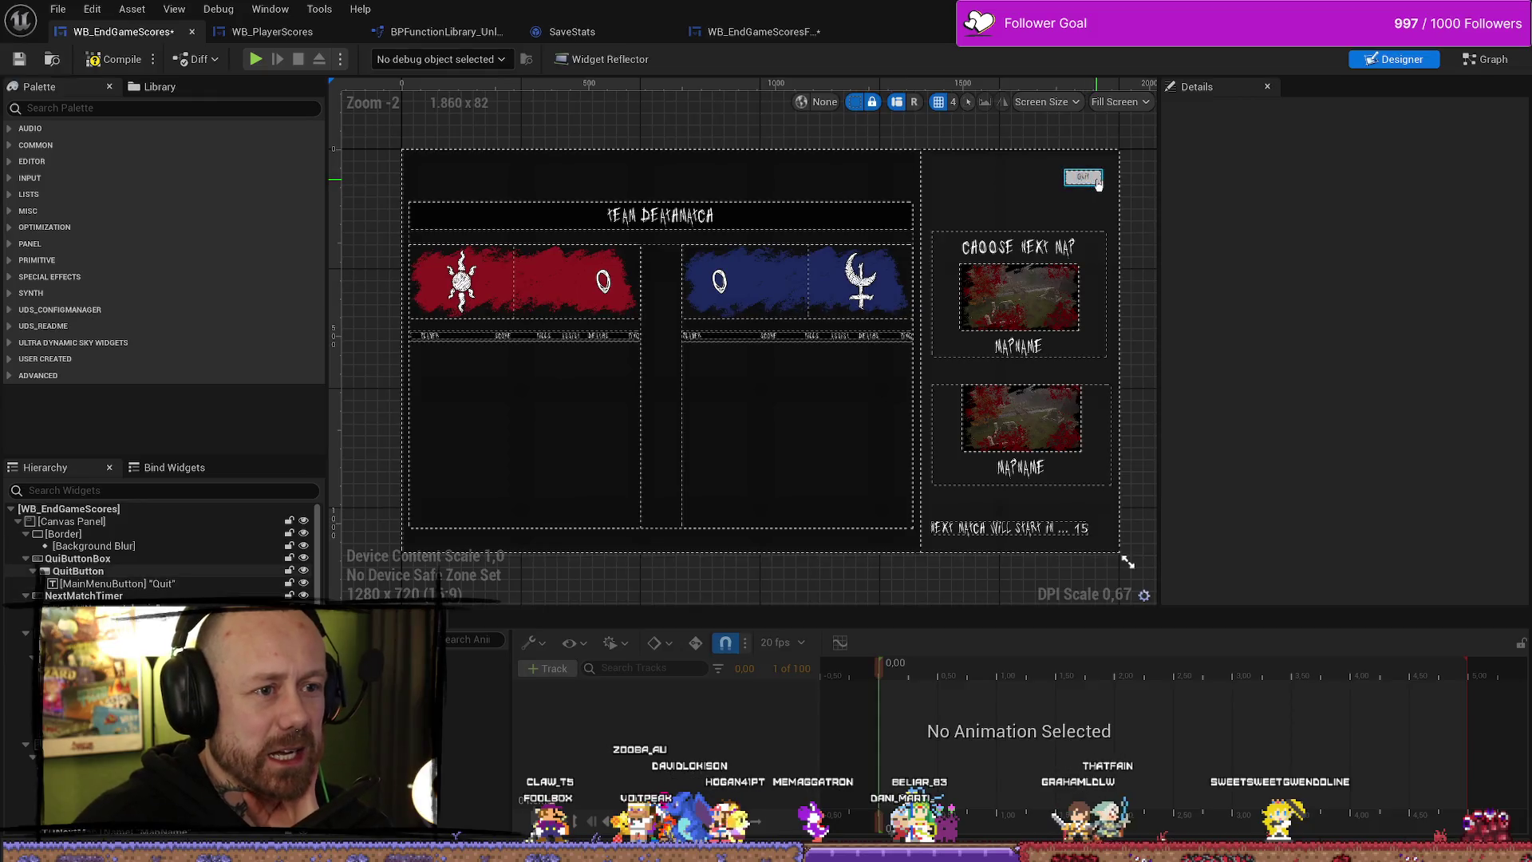
- In the event graph, find QuitButton's references and jump to its On Released event
left_click(1486, 59)
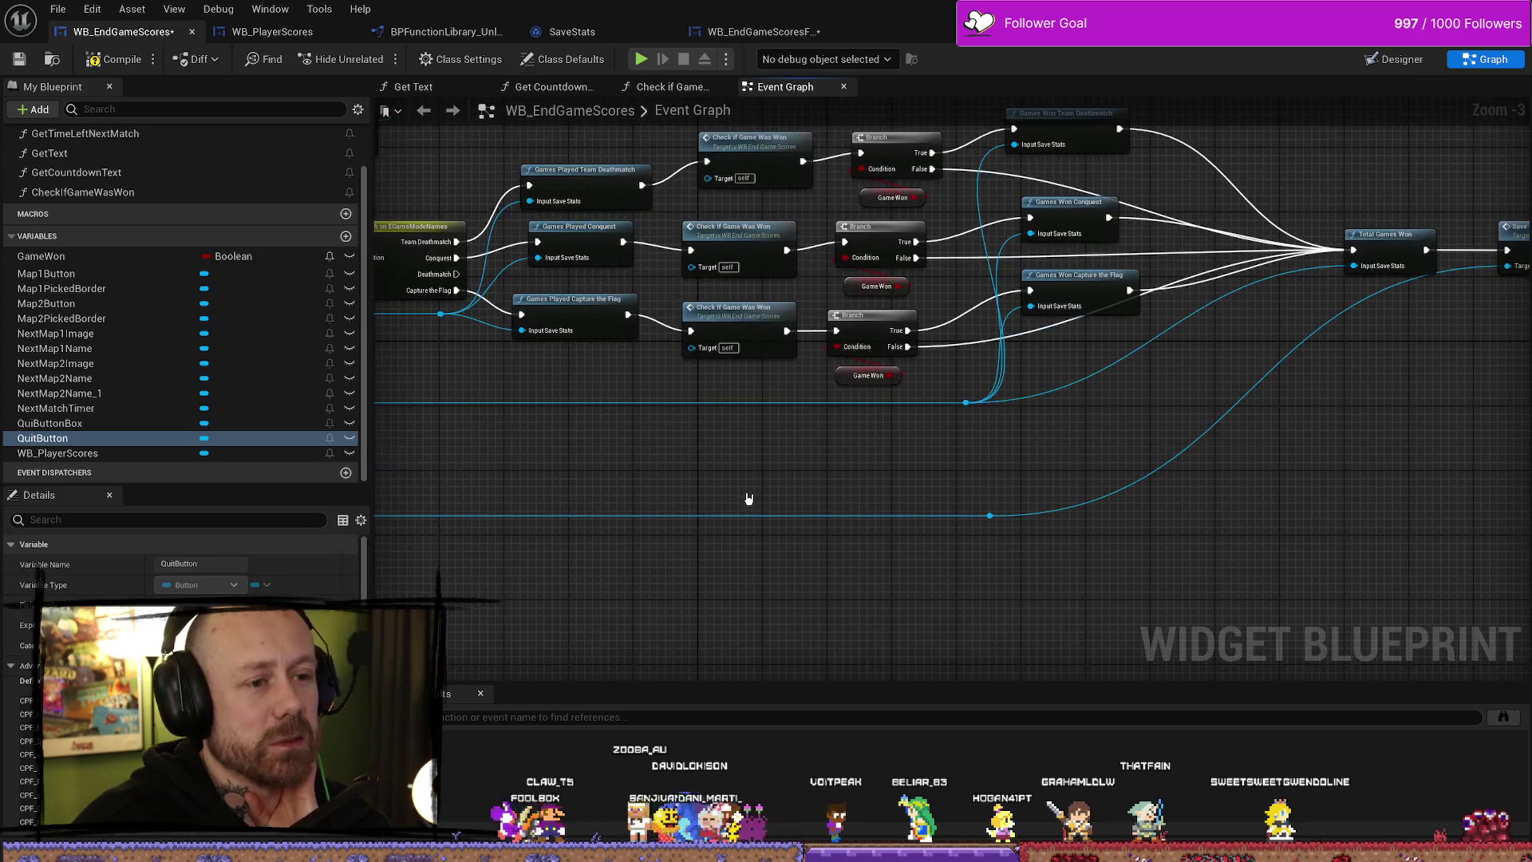
right_click(136, 441)
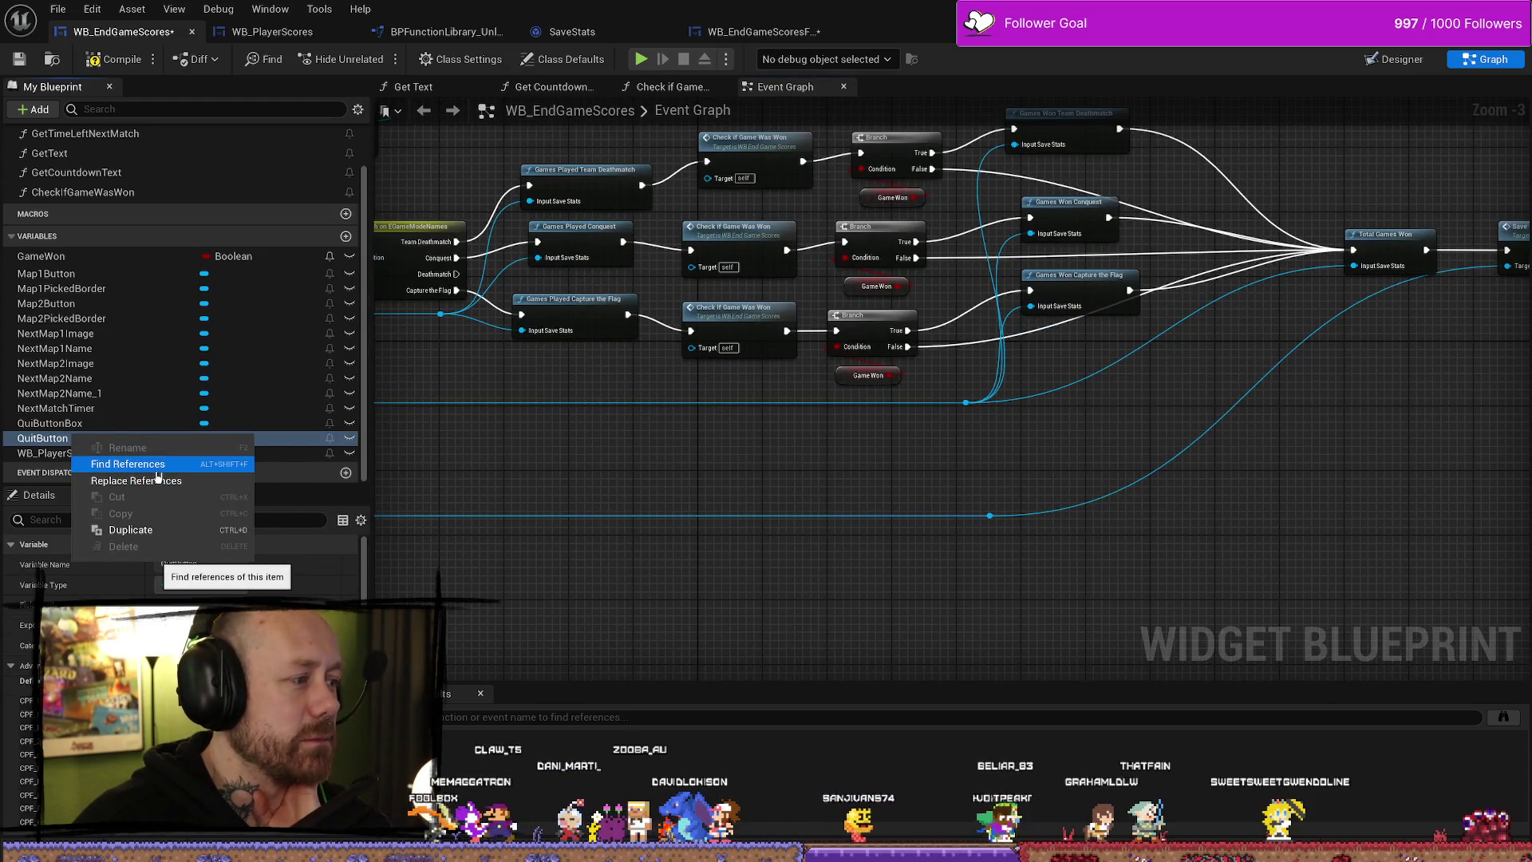
double_click(486, 758)
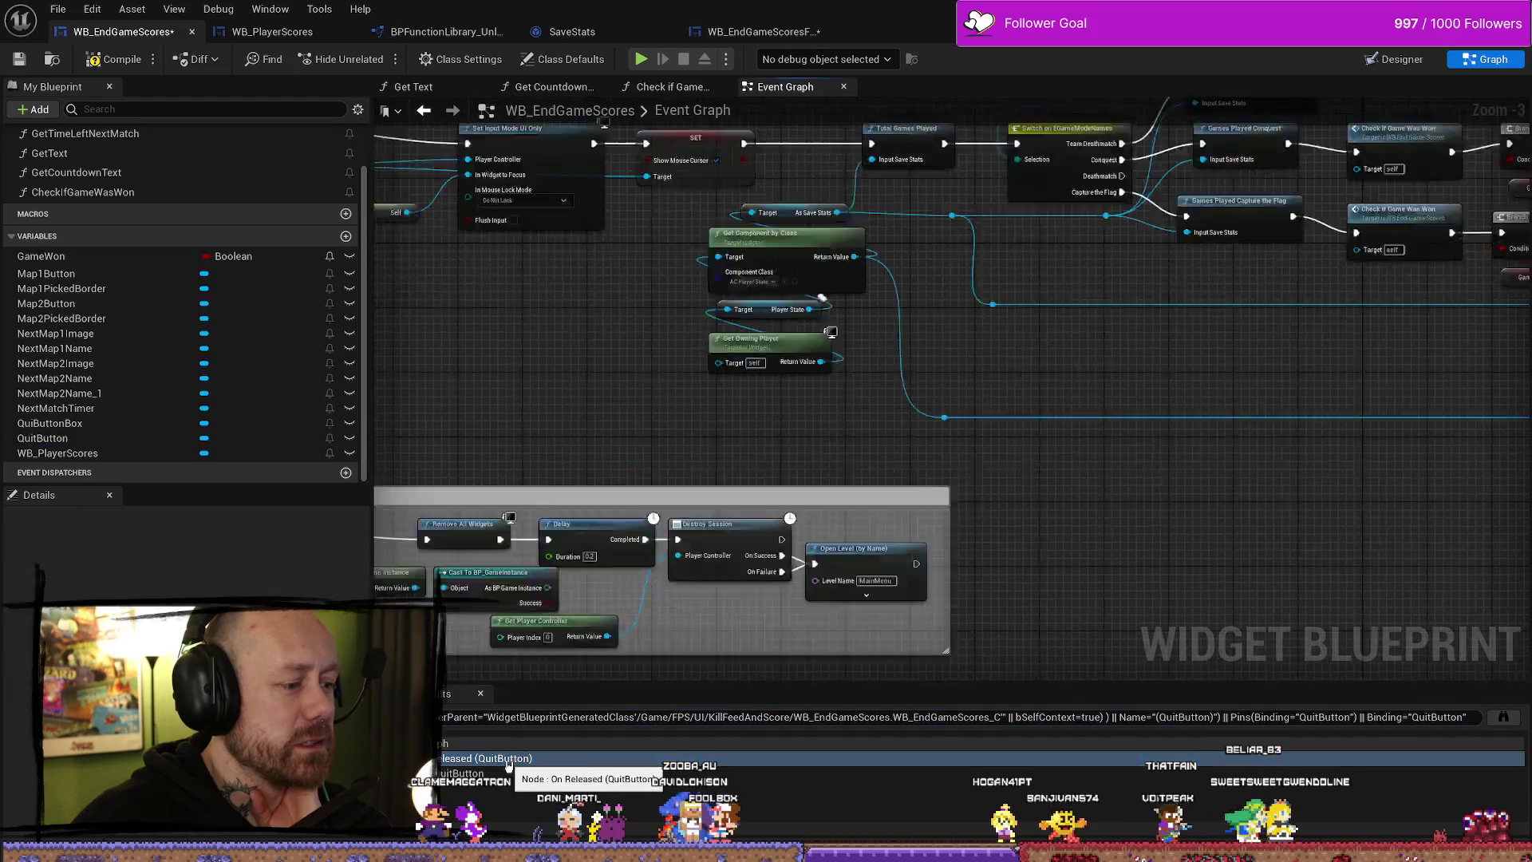
- Frame the whole Quit comment's logic, ending in Destroy Session, centred on the Quit Button node
scroll(843, 614, "up", 2)
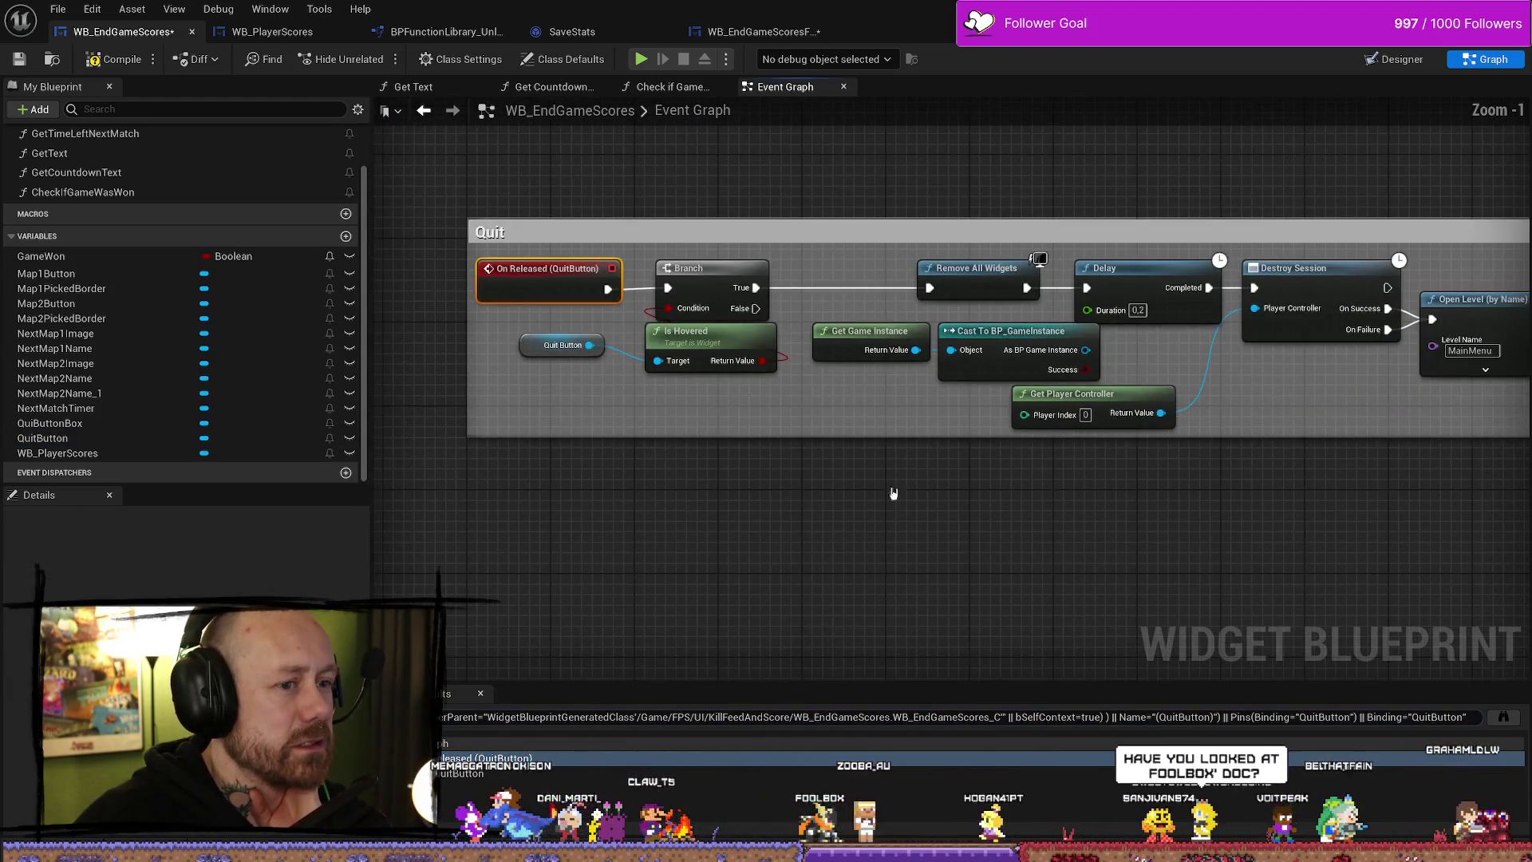
left_click_drag(795, 497, 926, 492)
scroll(960, 513, "down", 1)
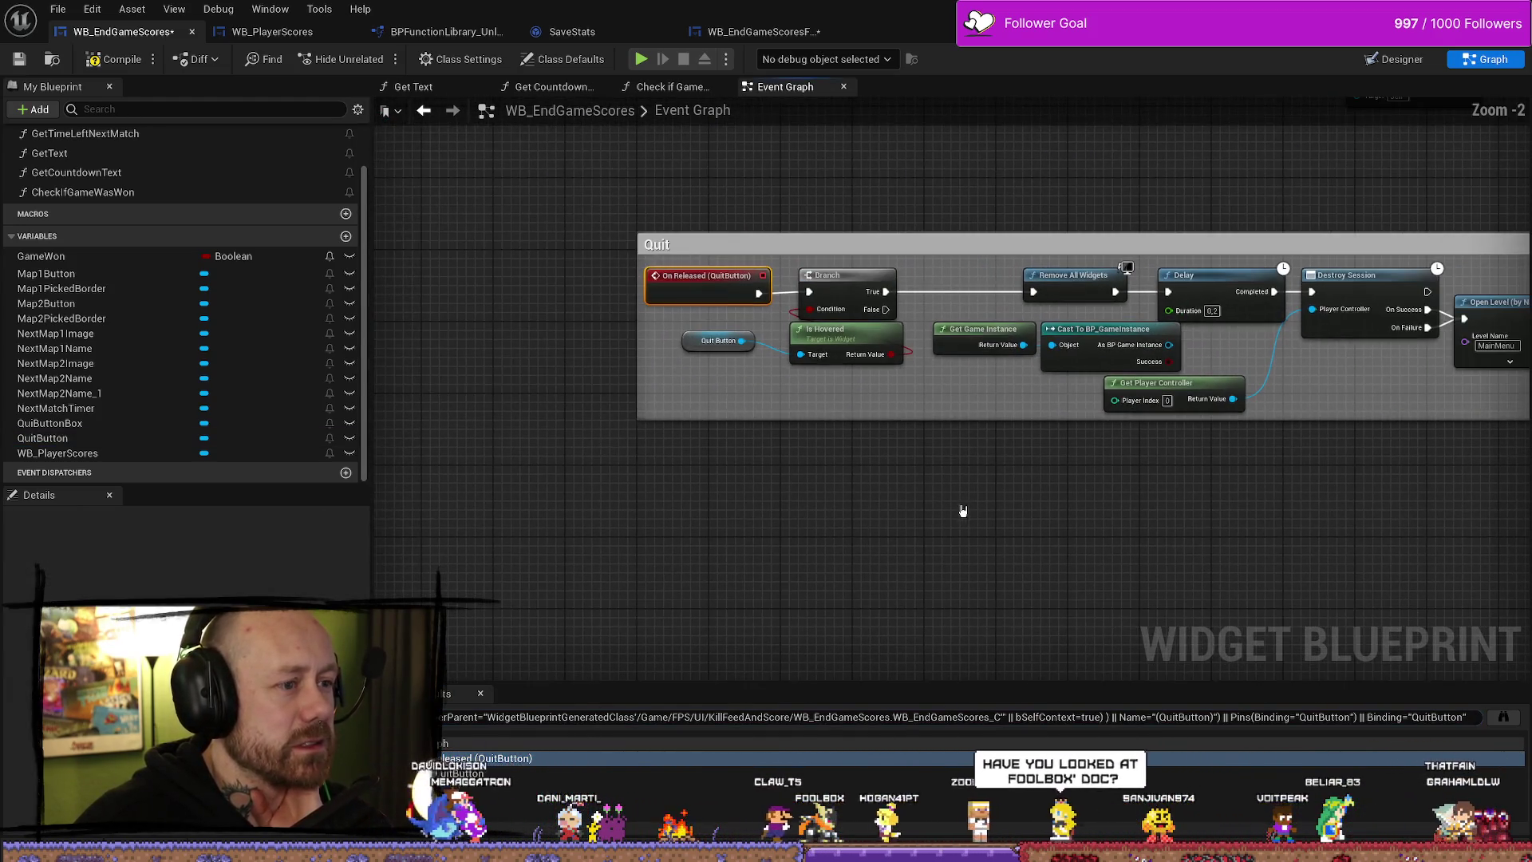
double_click(540, 774)
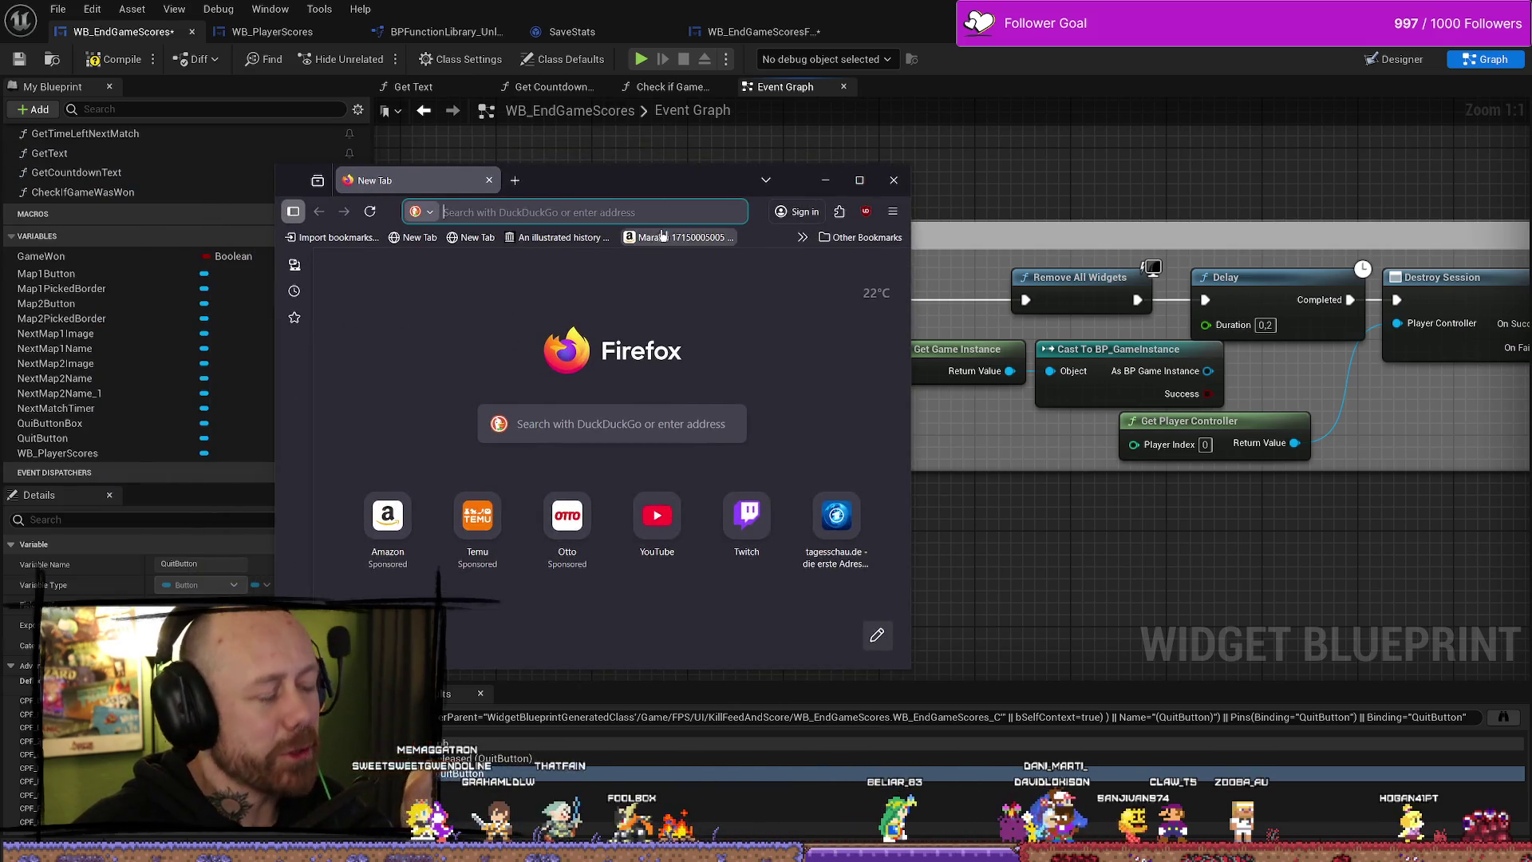
- Bring up a Firefox window and maximize it
left_click(592, 220)
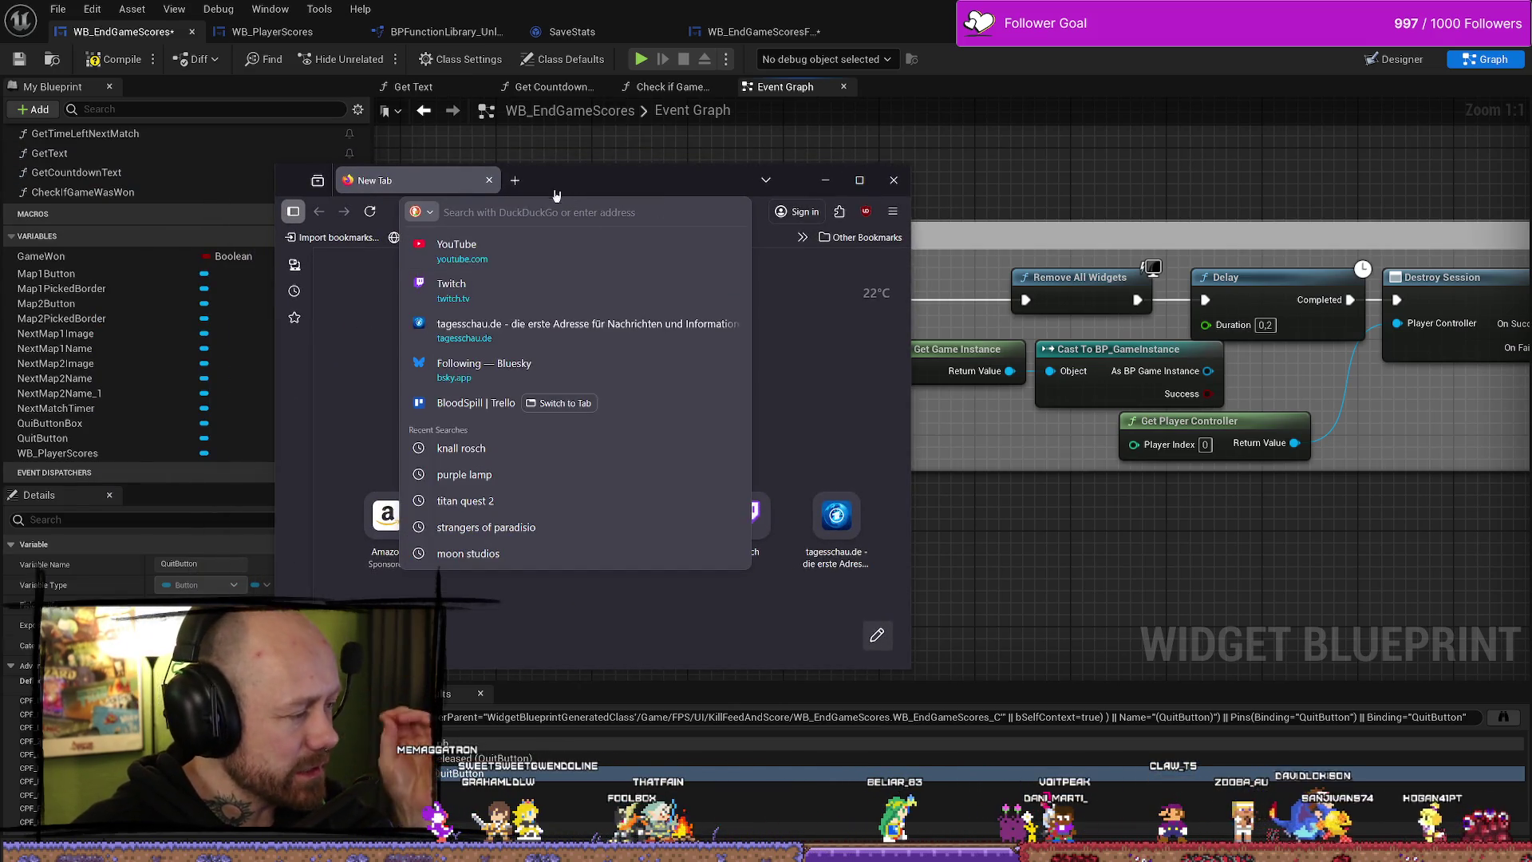
left_click_drag(727, 180, 870, 182)
double_click(870, 183)
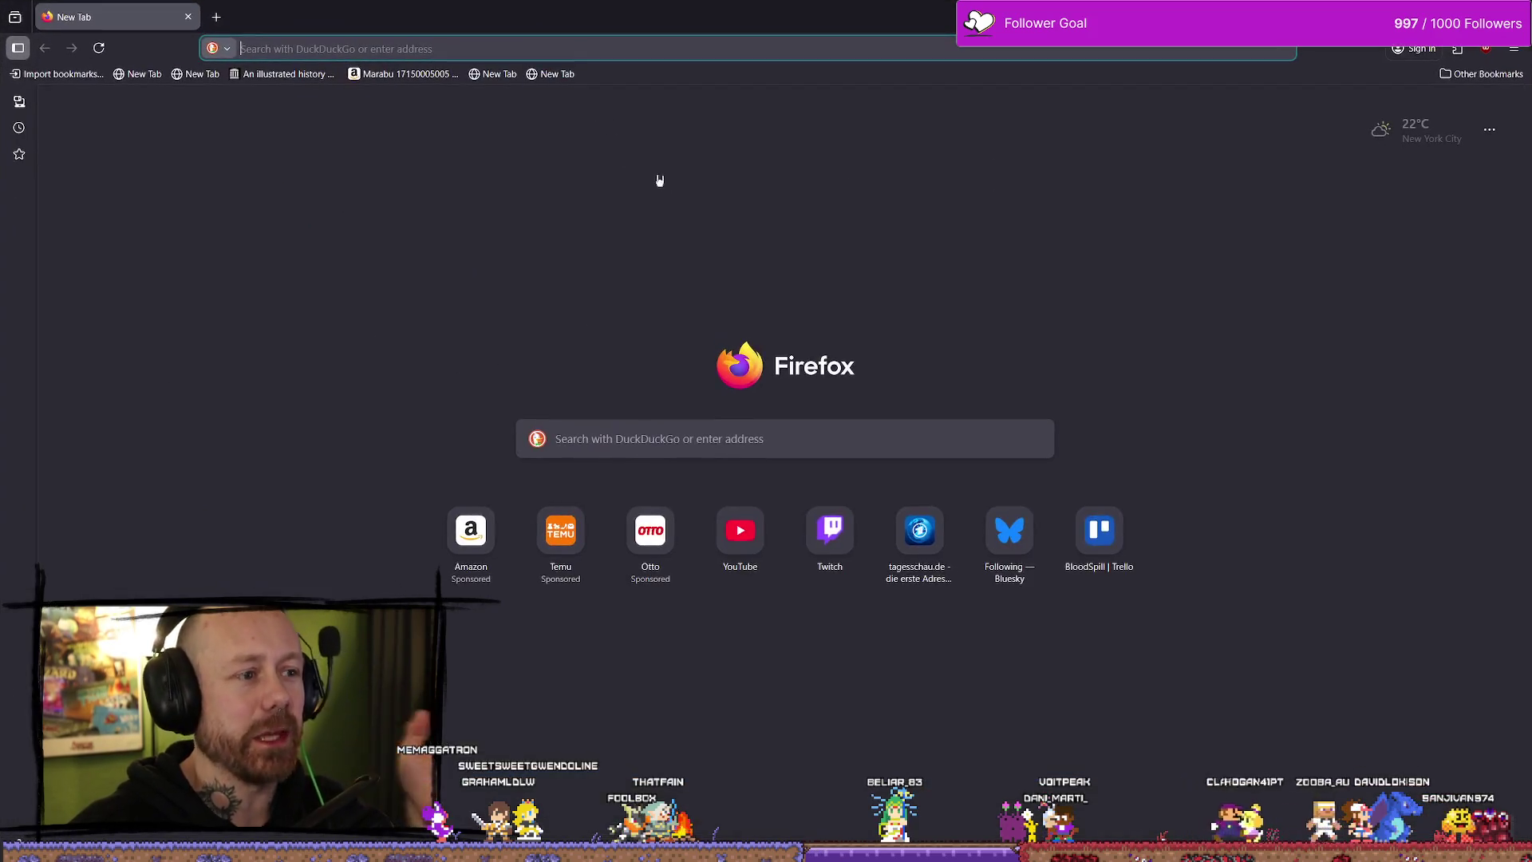
- Go to the DeepL website by entering 'deepl' in the address bar
left_click(604, 48)
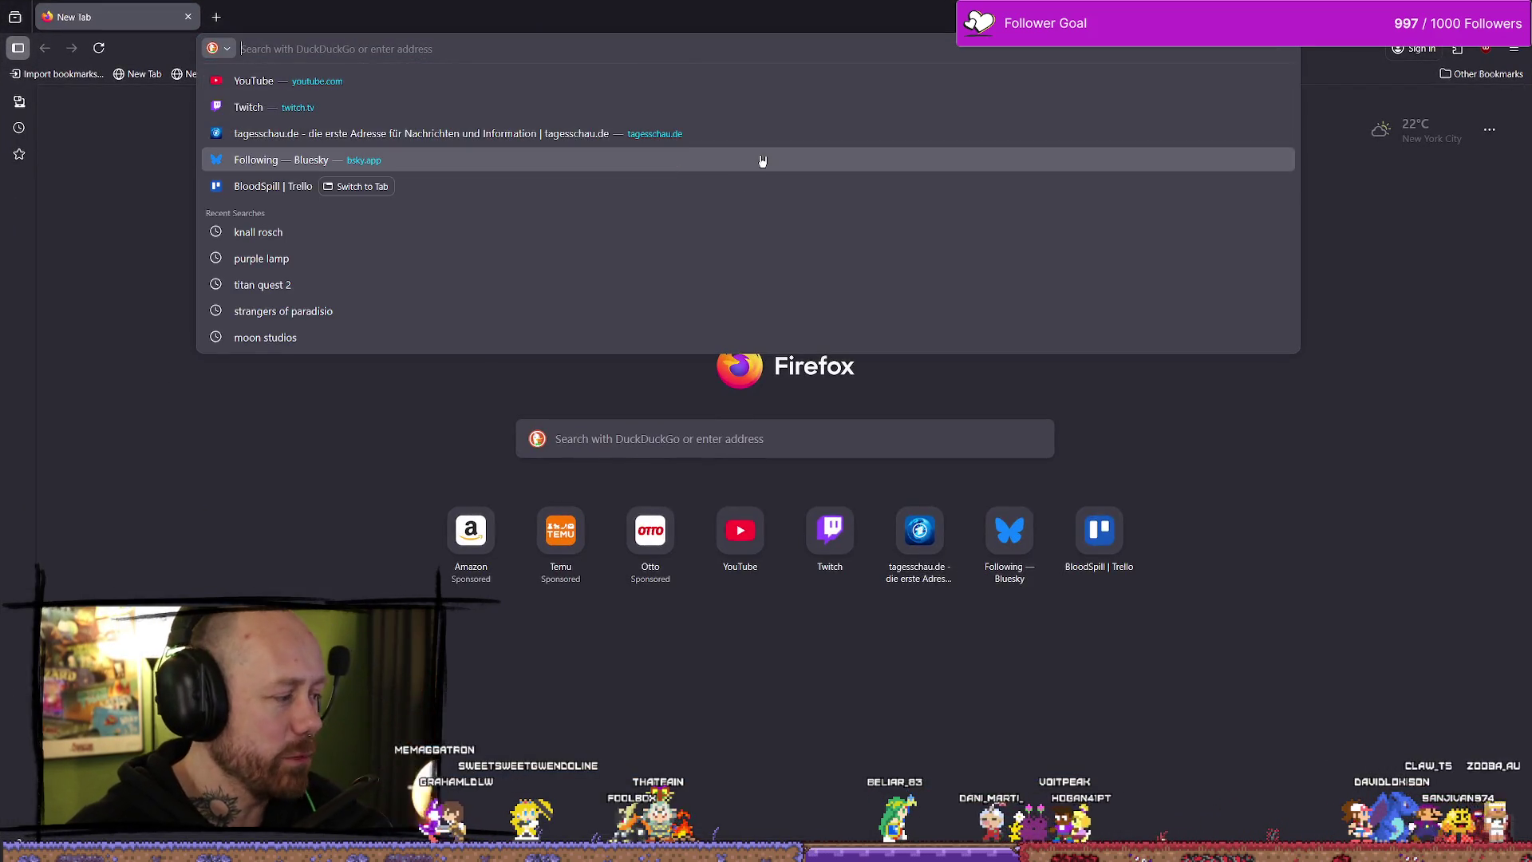
type("deepl.com/")
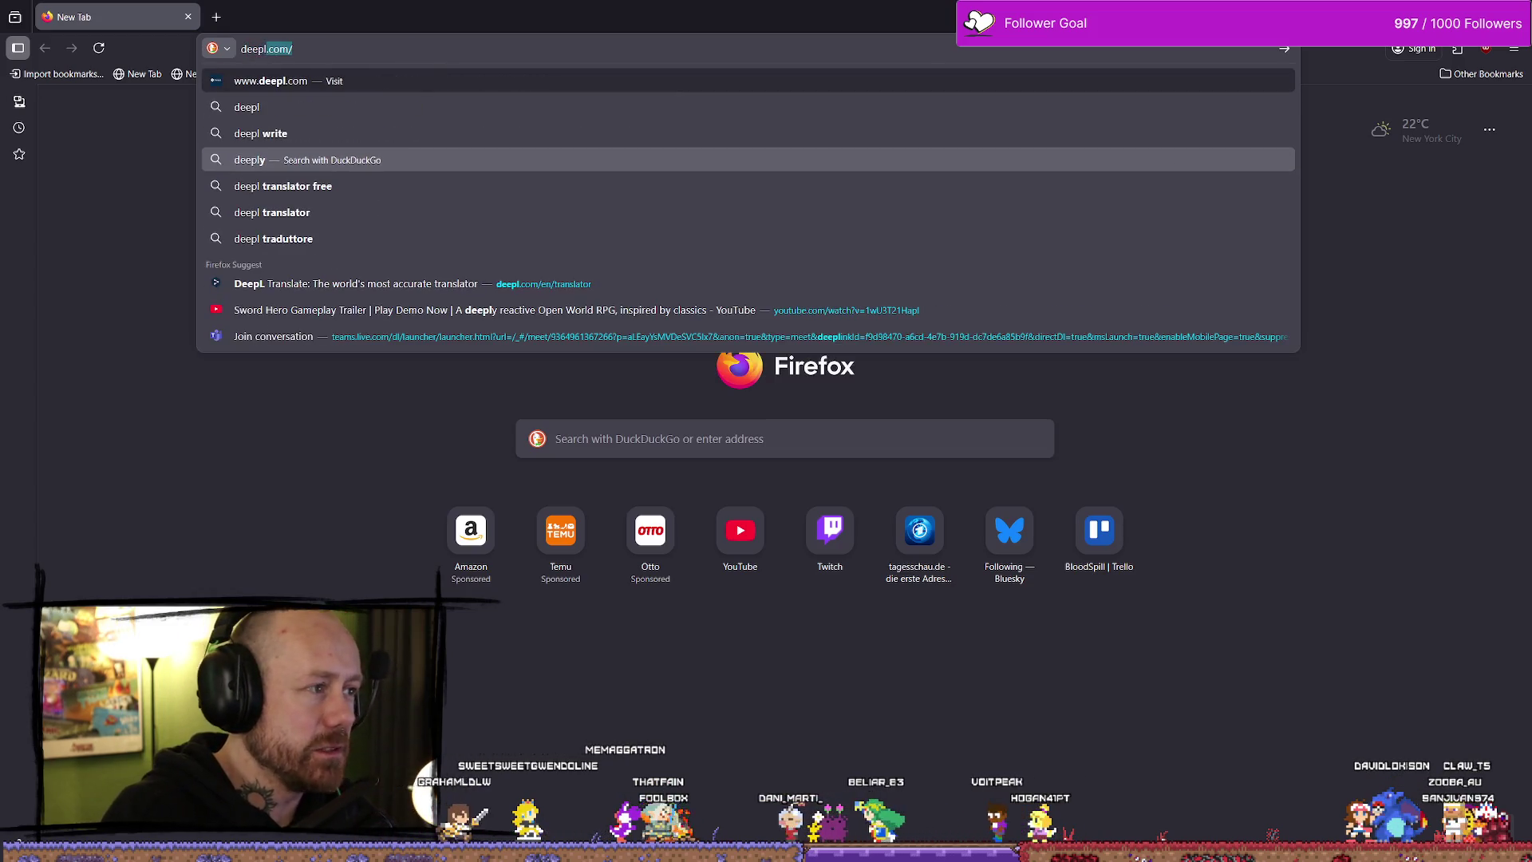
key("Return")
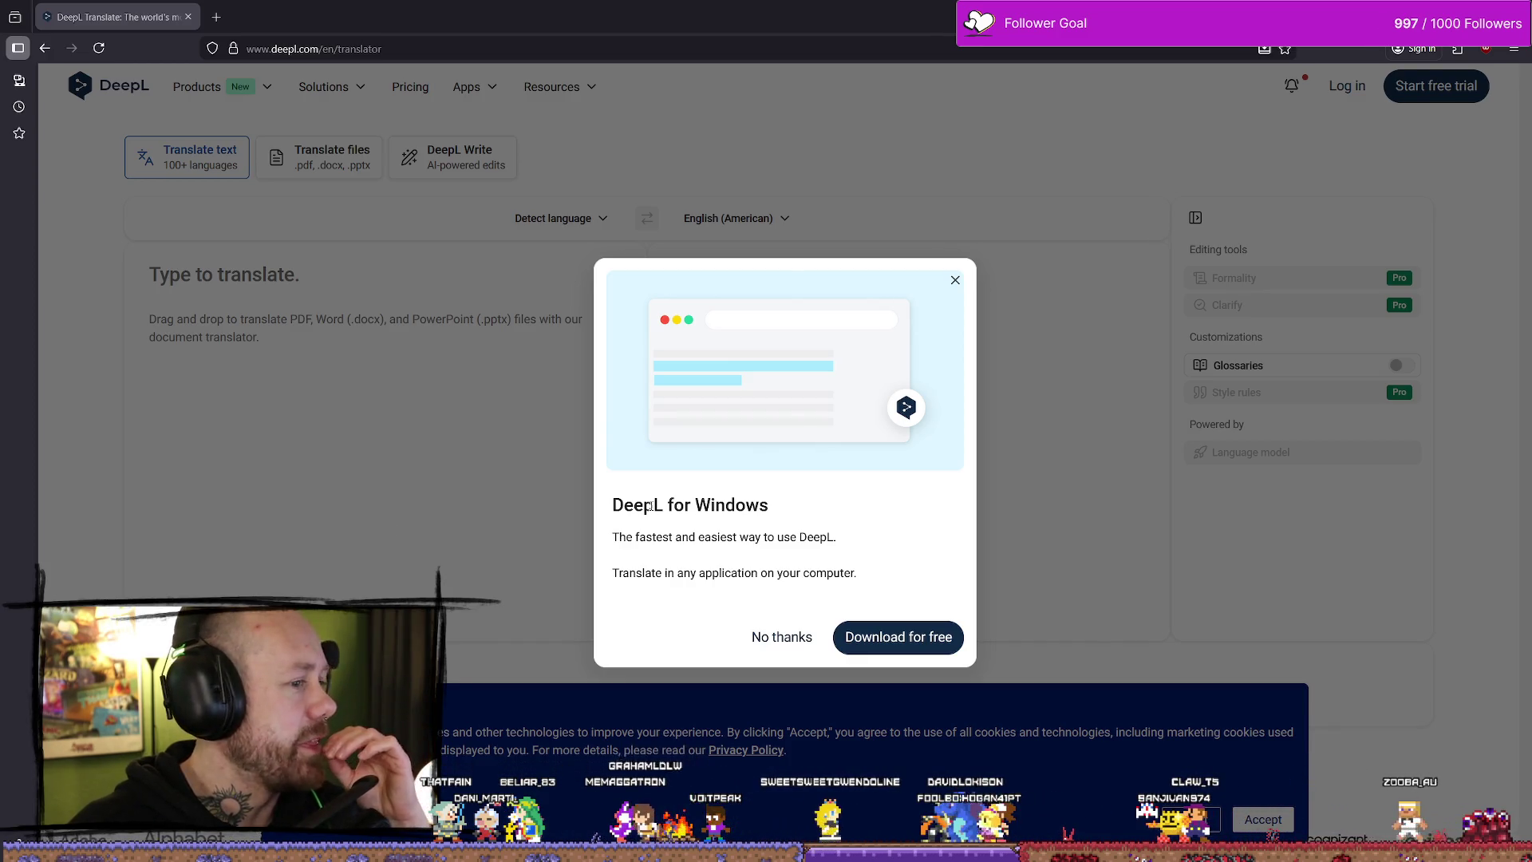
- Decline the DeepL for Windows offer, reload the translator, and reject the cookie notice
left_click(769, 644)
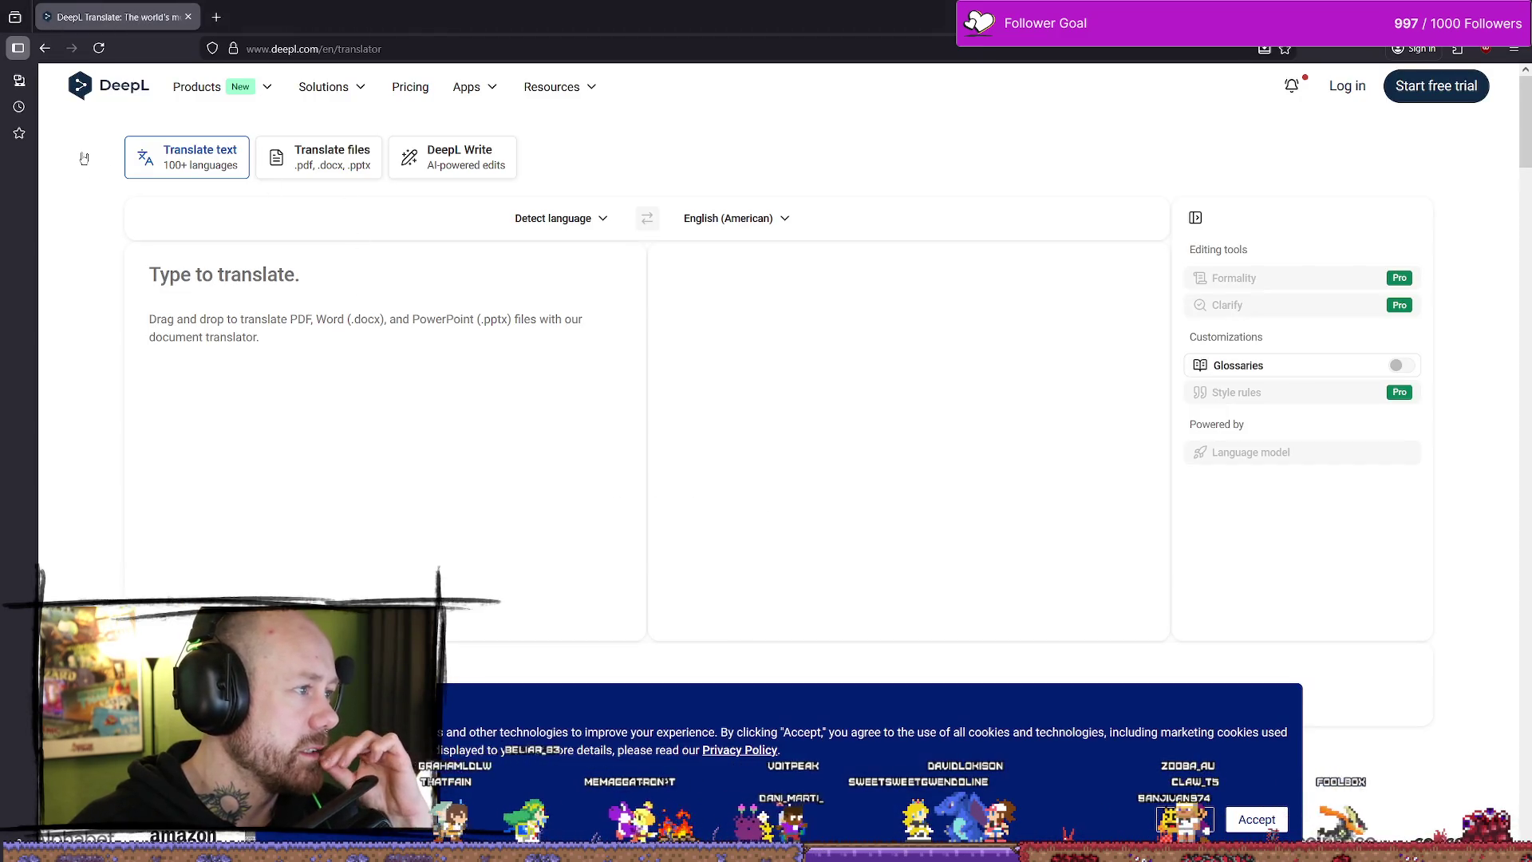
left_click(131, 91)
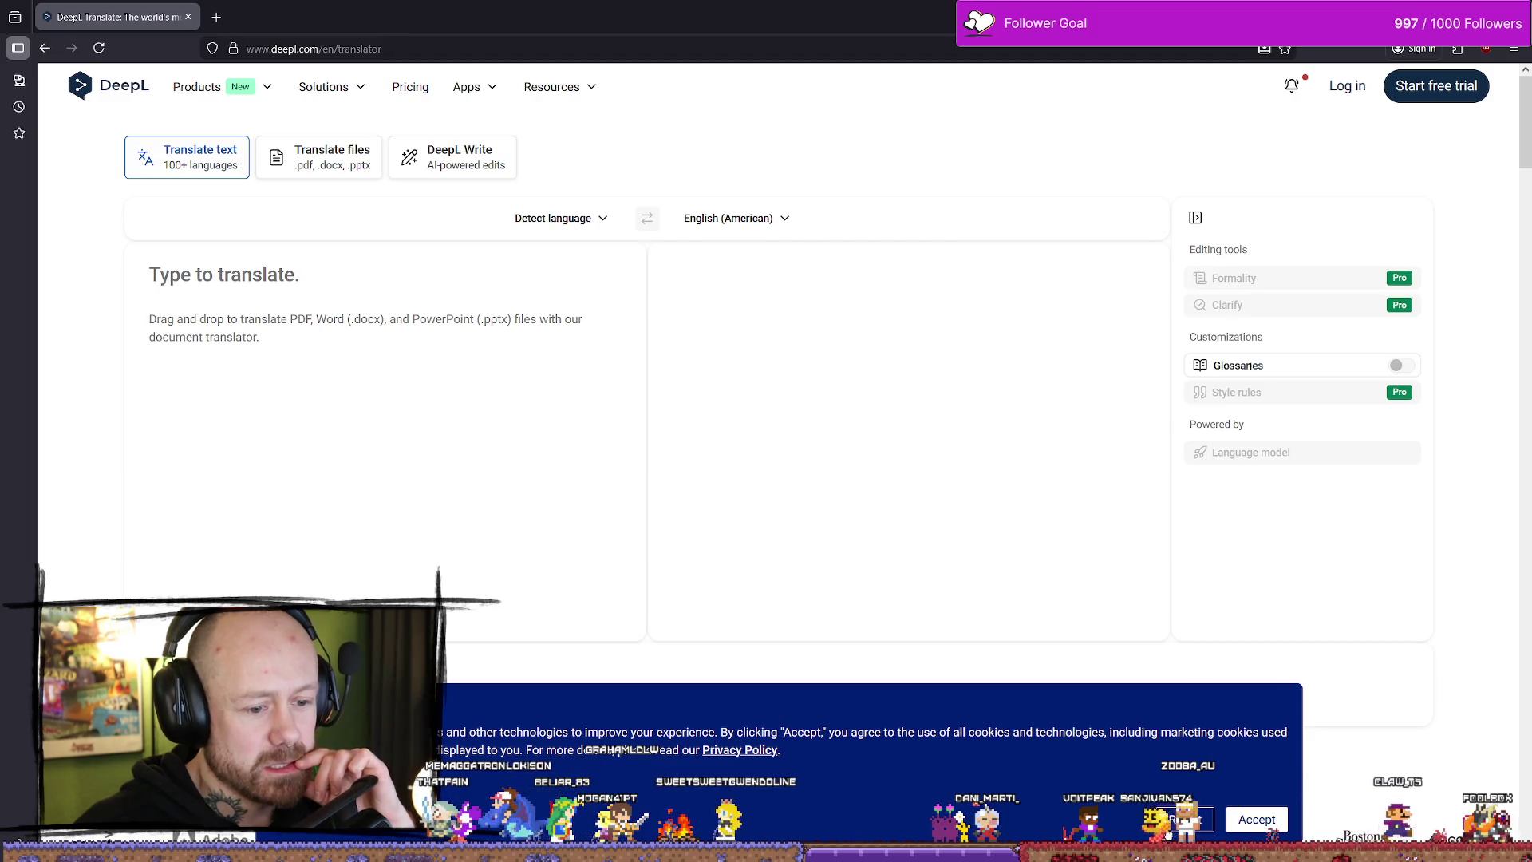
left_click(1168, 830)
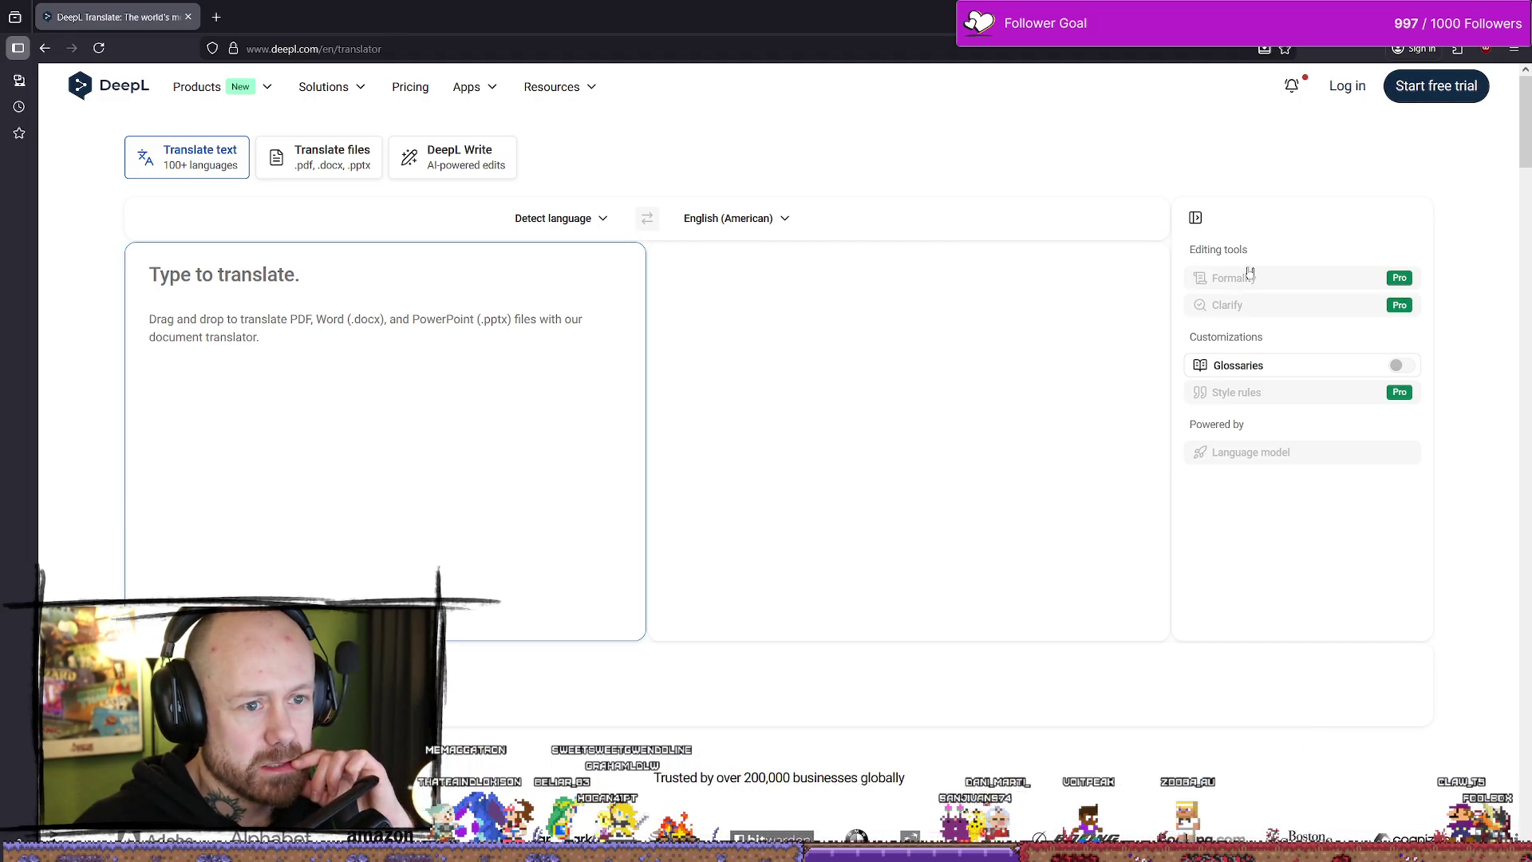
mouse_move(578, 91)
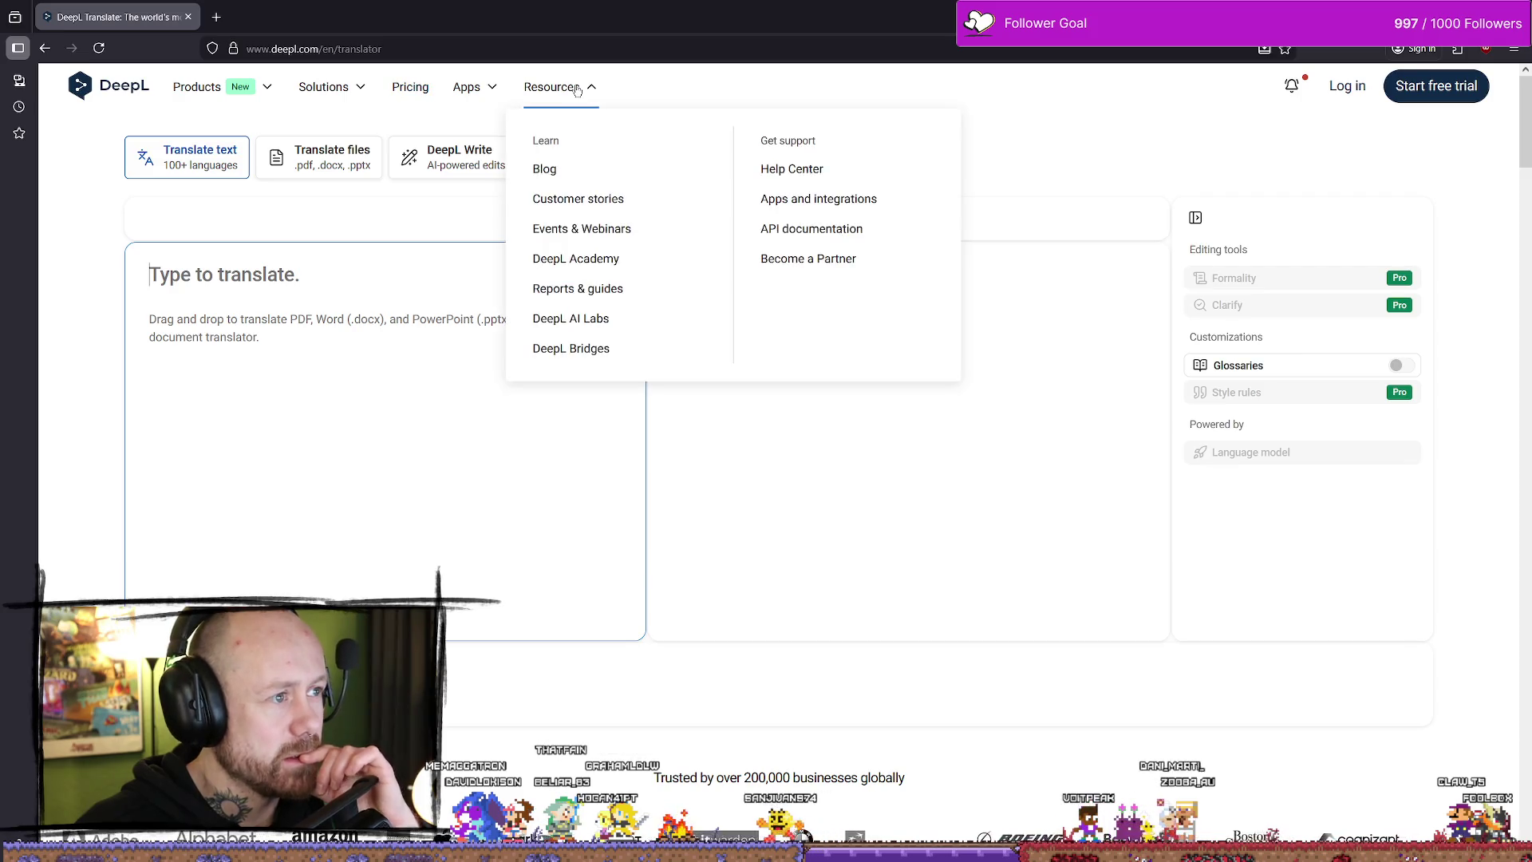
mouse_move(477, 83)
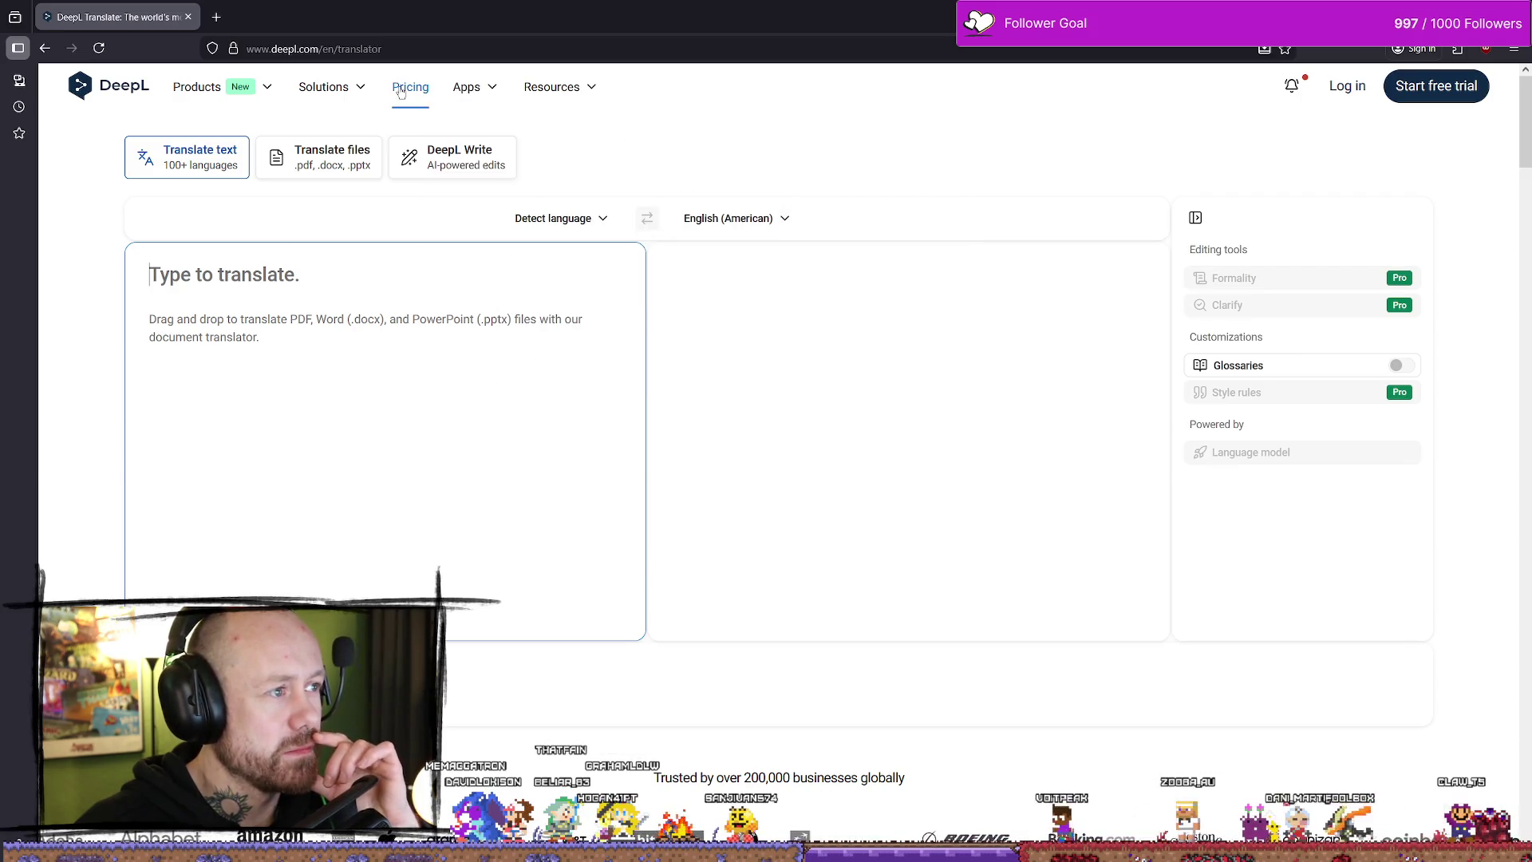
mouse_move(305, 92)
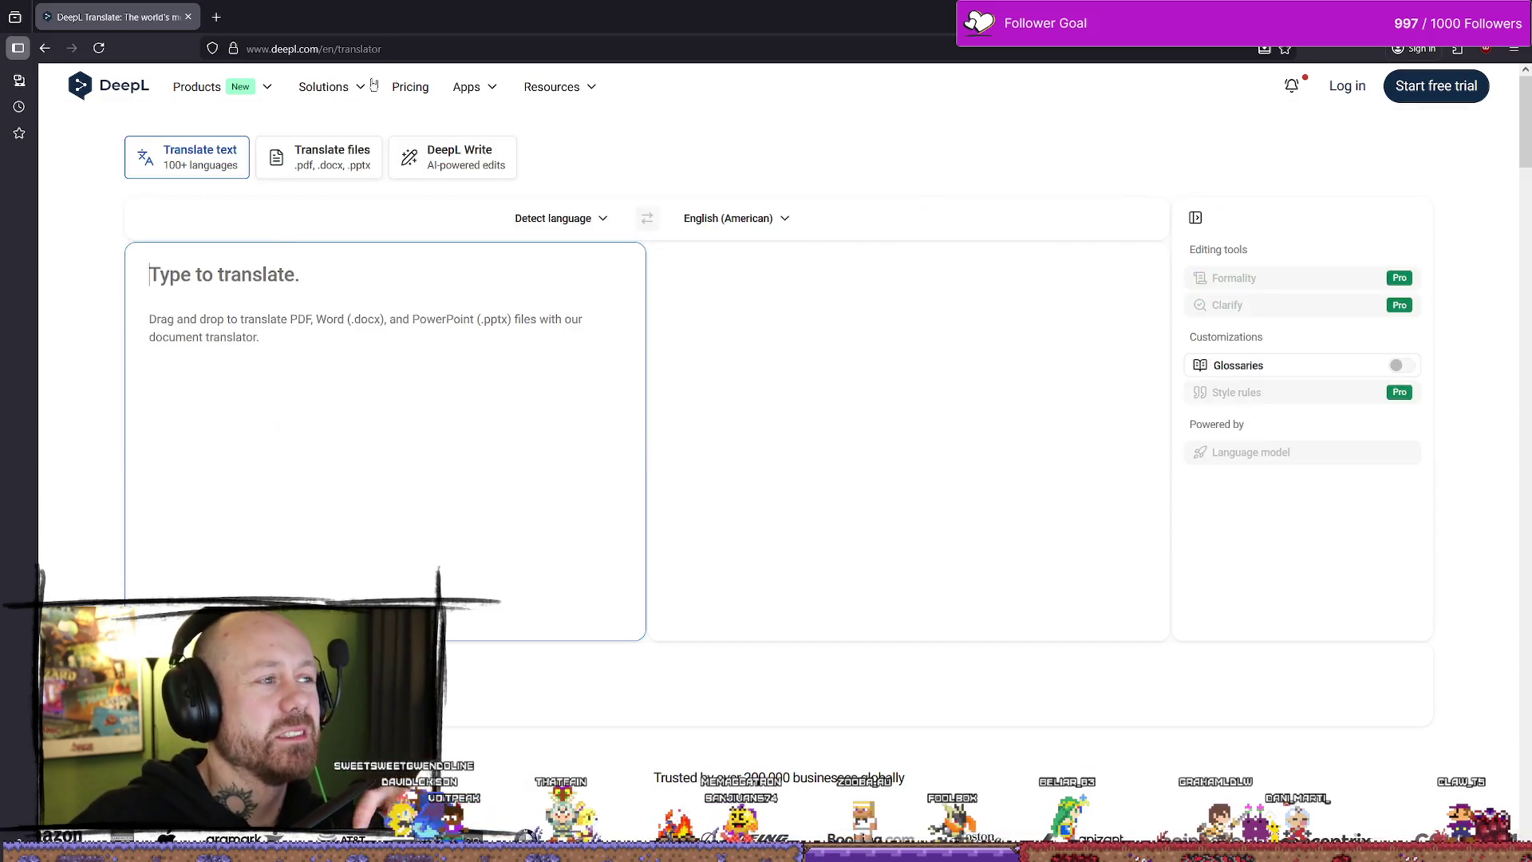
mouse_move(229, 89)
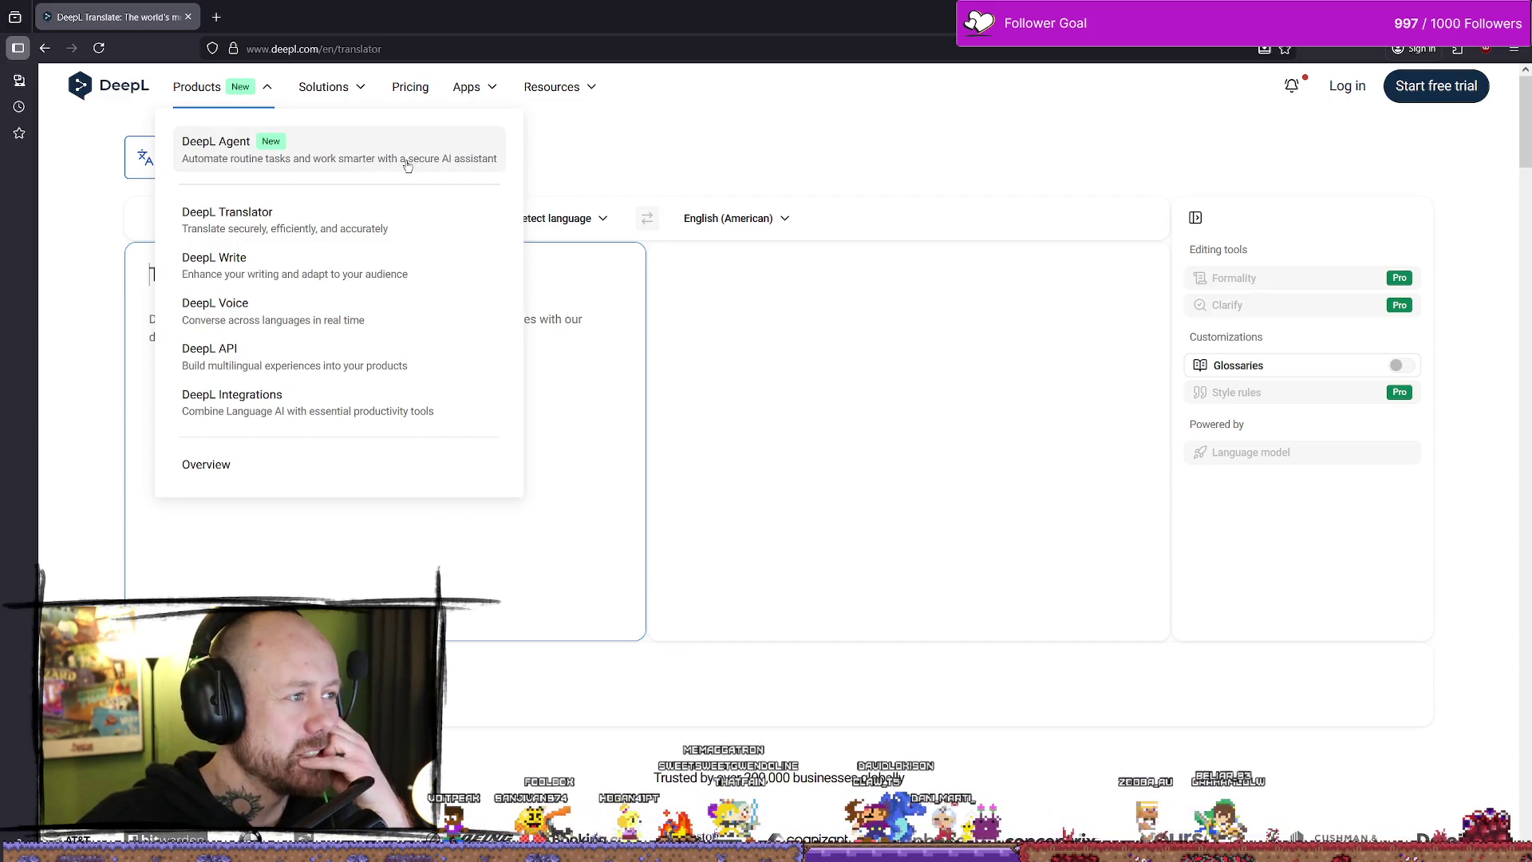
scroll(451, 501, "down", 8)
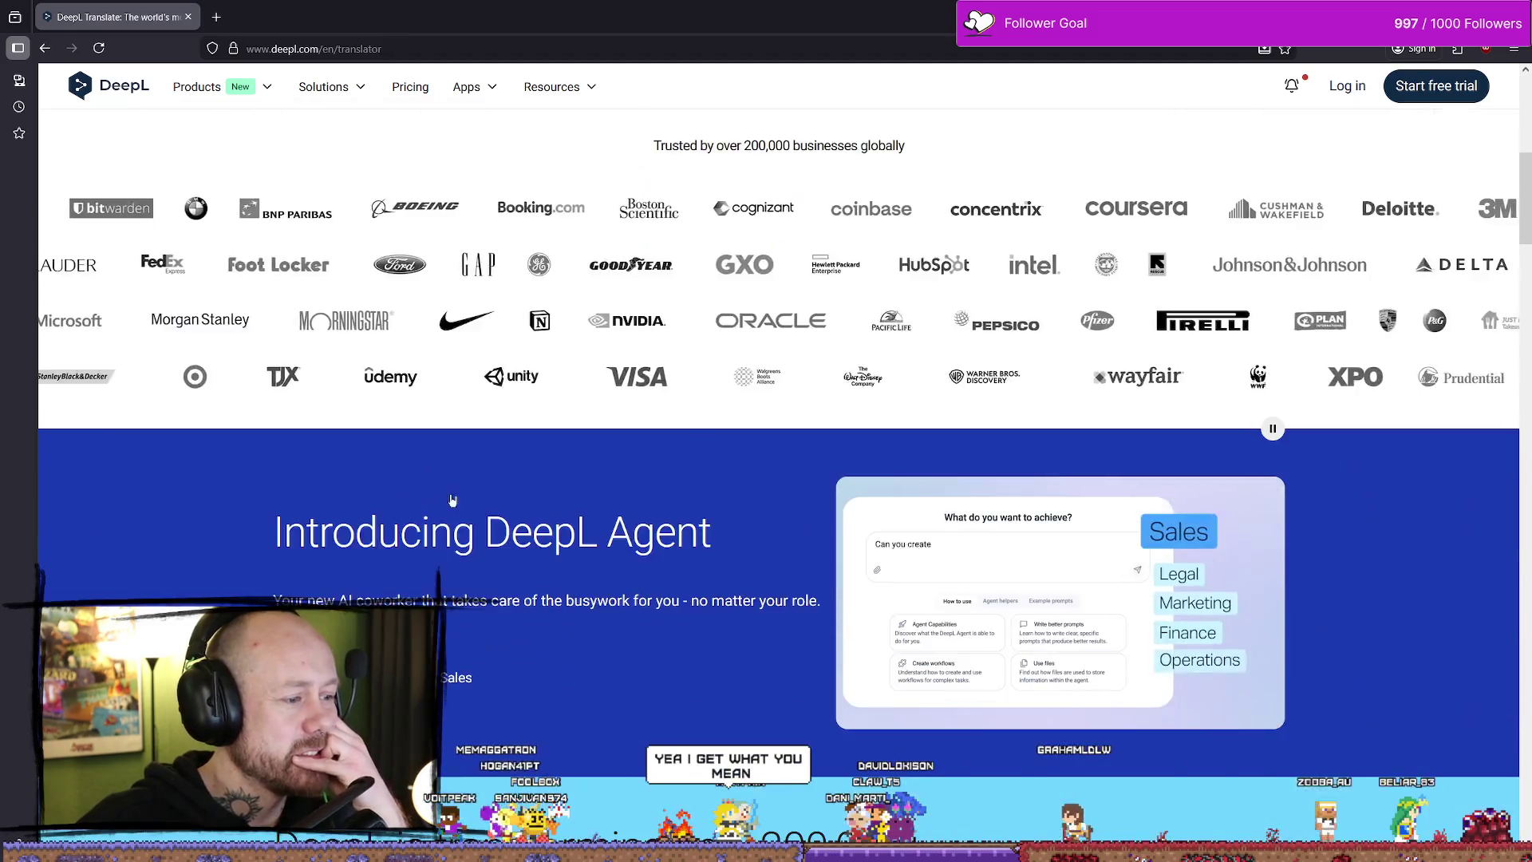
scroll(451, 501, "down", 5)
scroll(552, 389, "up", 3)
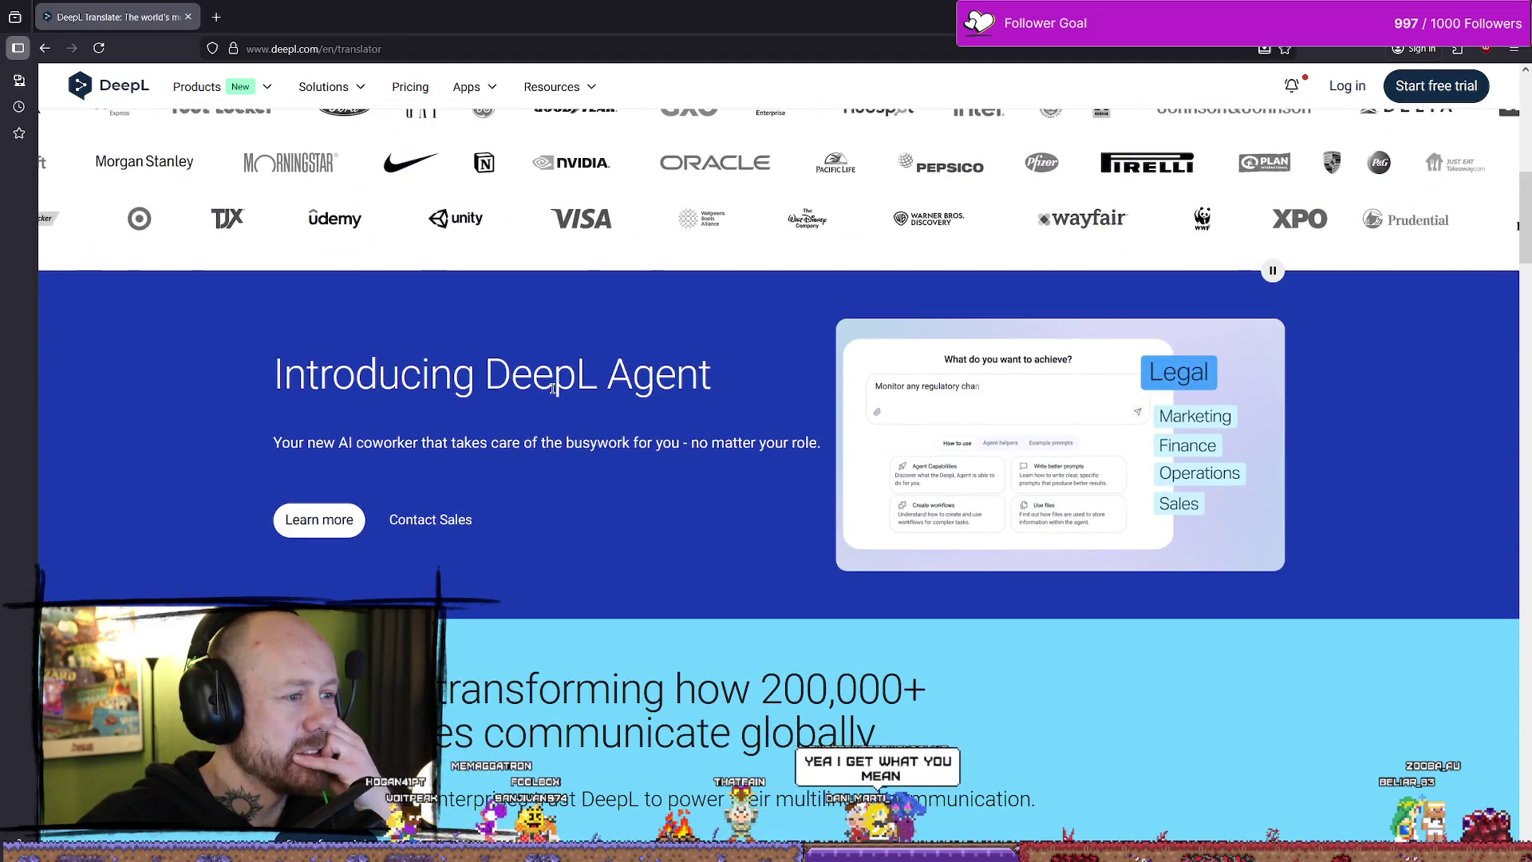
mouse_move(443, 443)
left_mouse_down()
mouse_move(308, 443)
mouse_move(473, 445)
left_mouse_up()
left_click(315, 448)
left_click(482, 445)
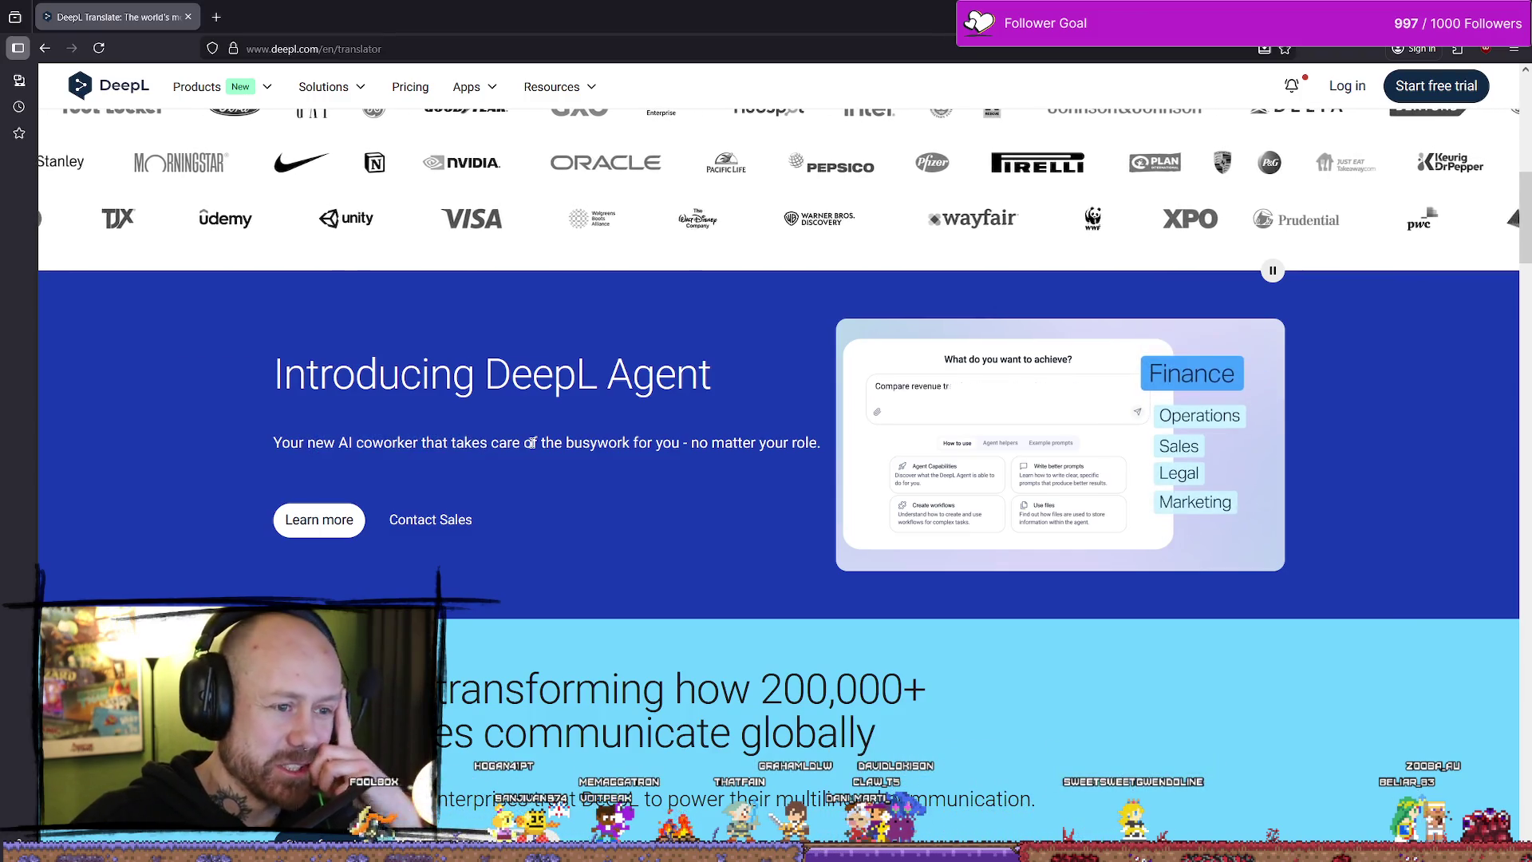
left_click_drag(426, 444, 314, 444)
left_click(315, 443)
left_click(529, 444)
left_click_drag(436, 444, 684, 444)
double_click(594, 445)
left_click(606, 445)
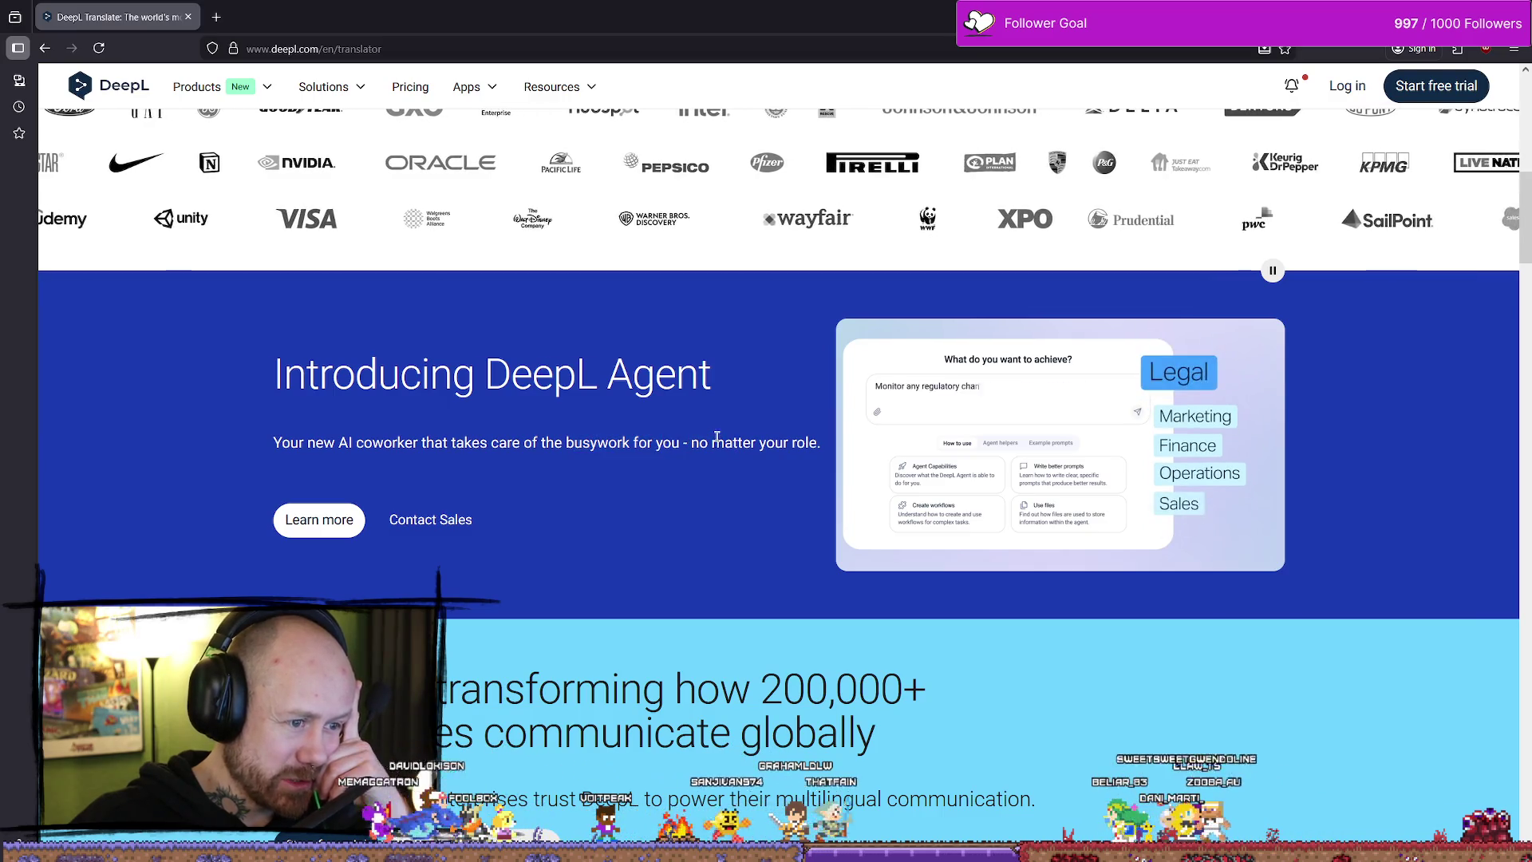
scroll(567, 500, "down", 6)
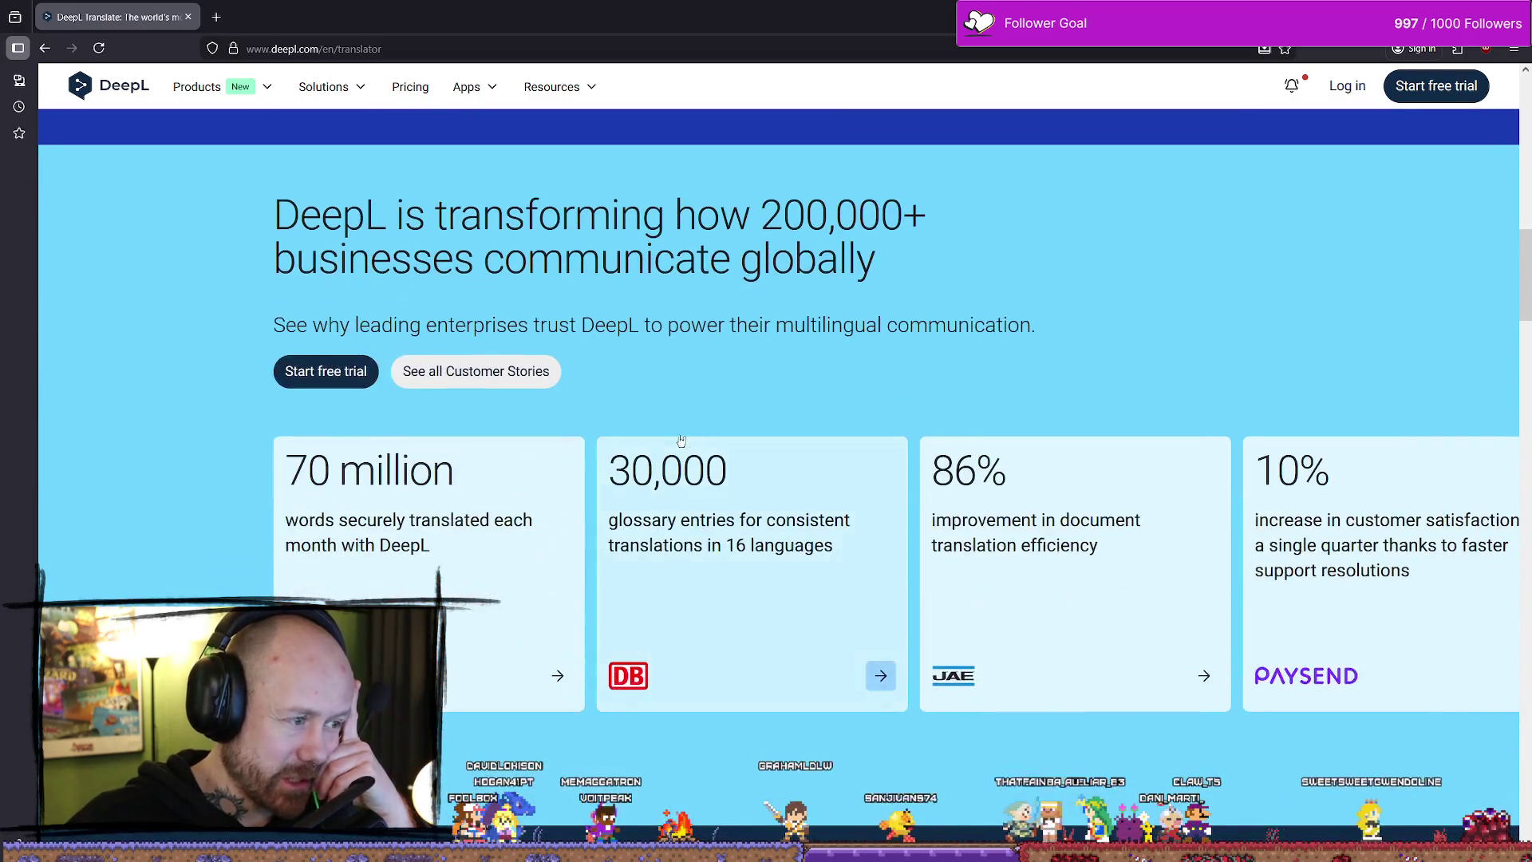
scroll(625, 434, "up", 4)
scroll(625, 434, "up", 3)
left_click_drag(276, 523, 698, 527)
scroll(656, 520, "down", 5)
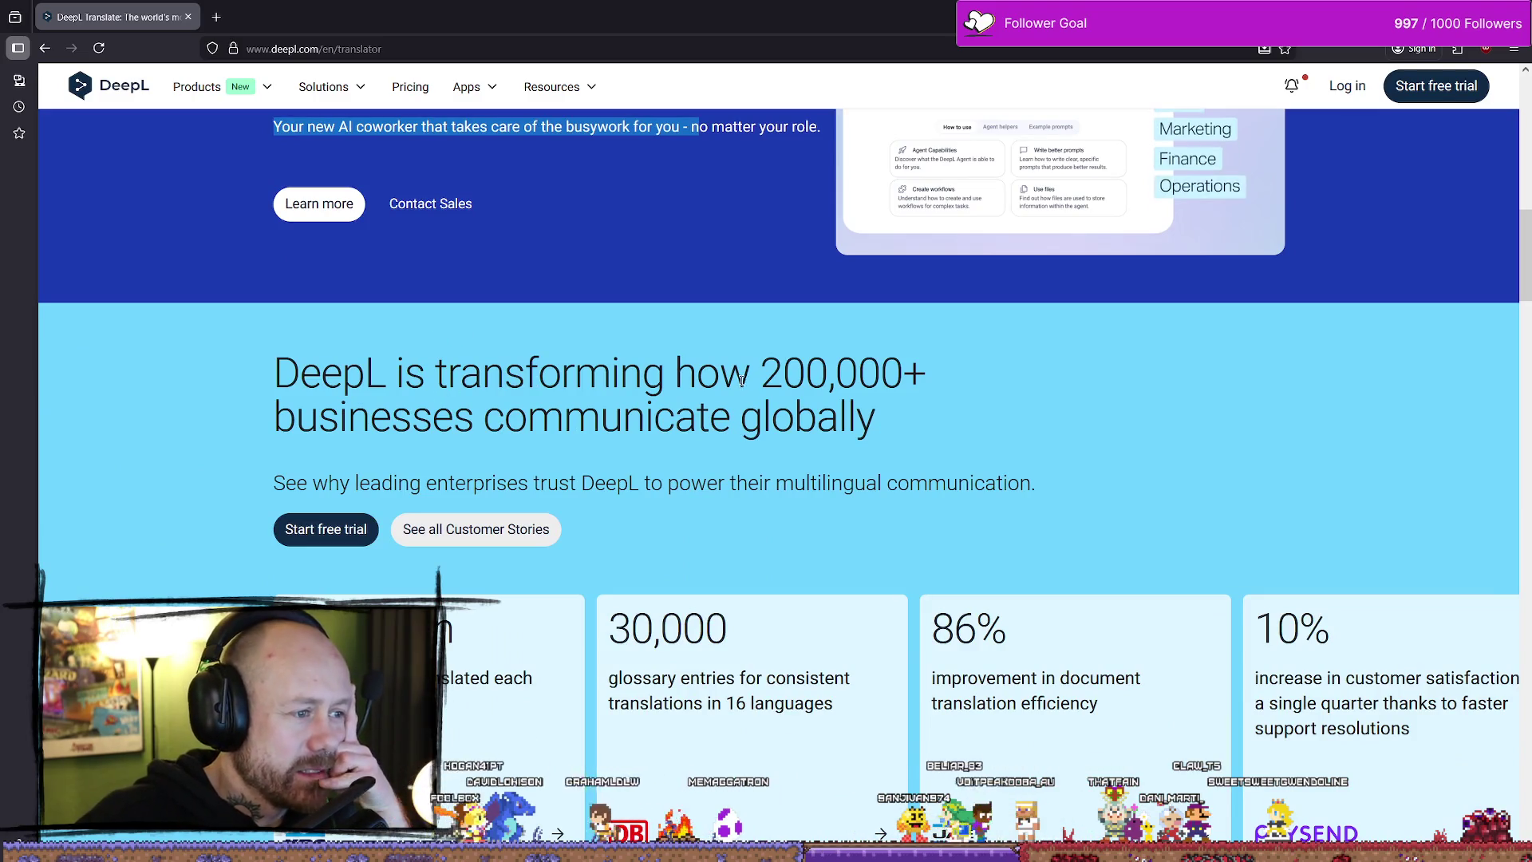
scroll(742, 379, "down", 3)
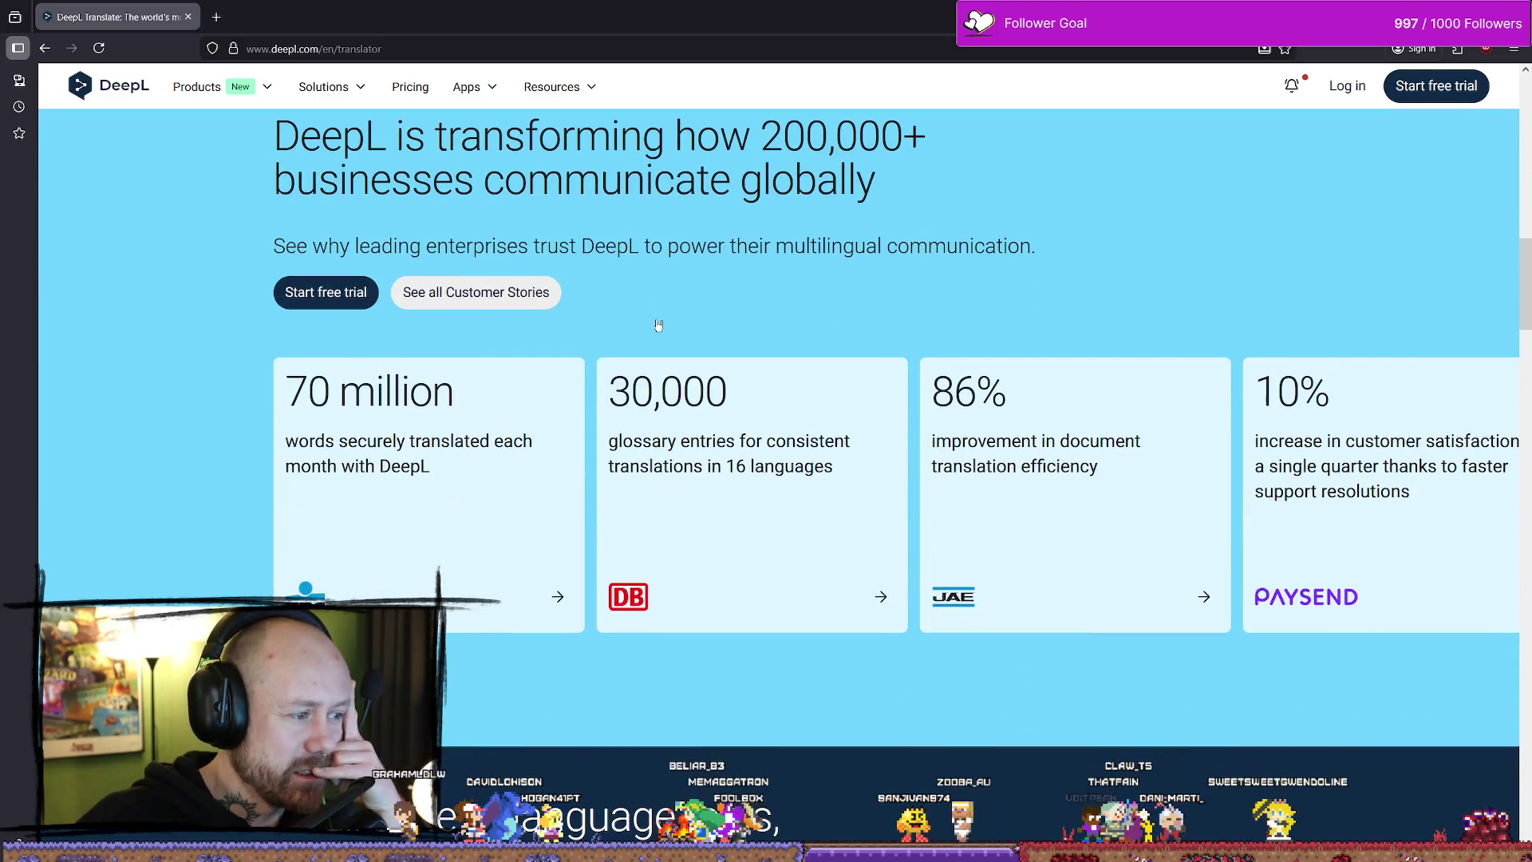
scroll(619, 337, "down", 5)
scroll(632, 332, "up", 4)
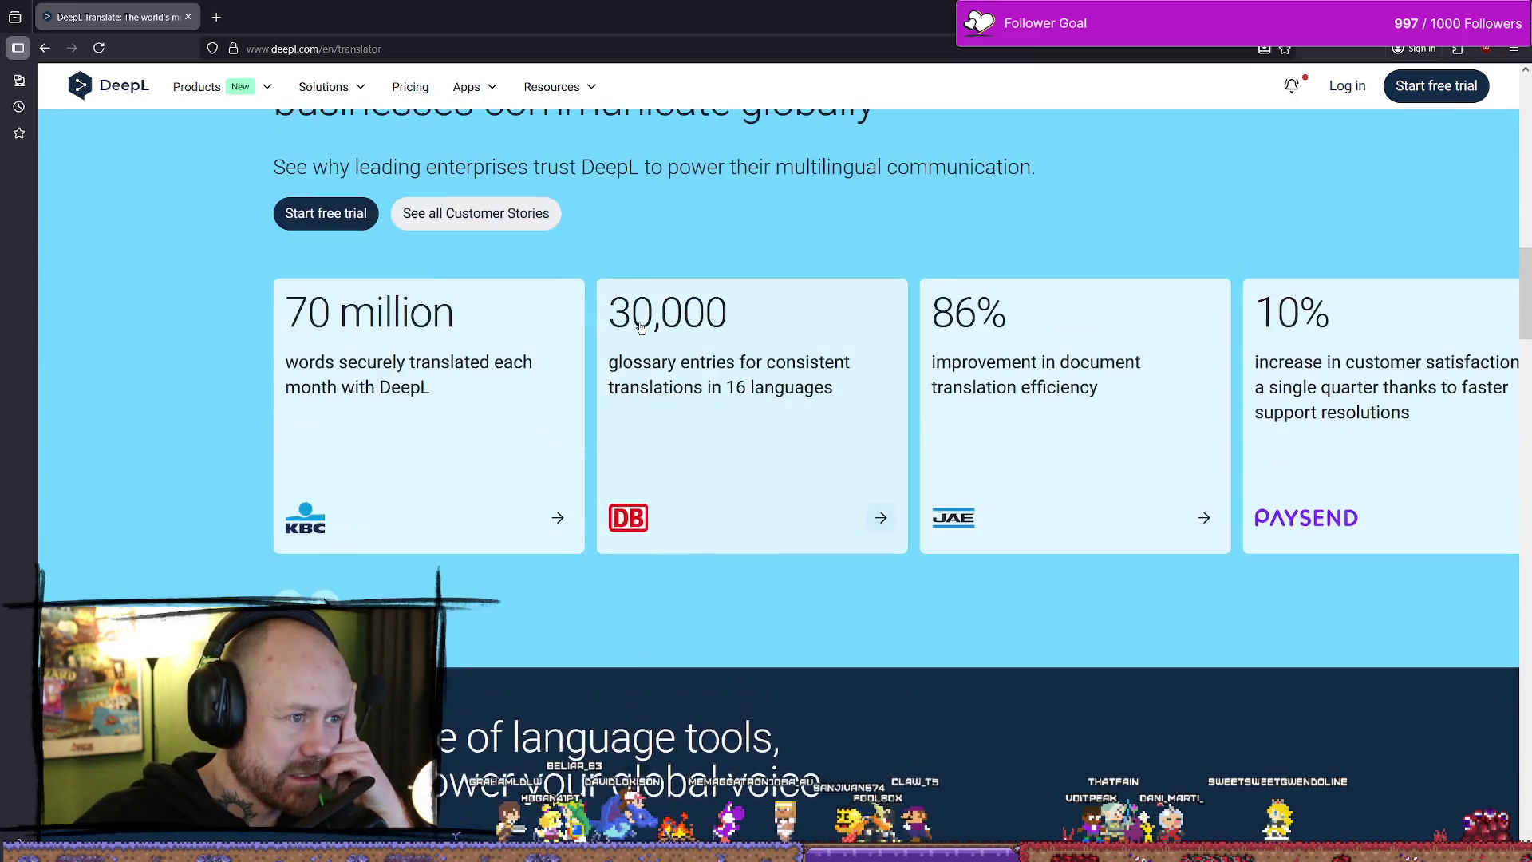
scroll(641, 328, "down", 3)
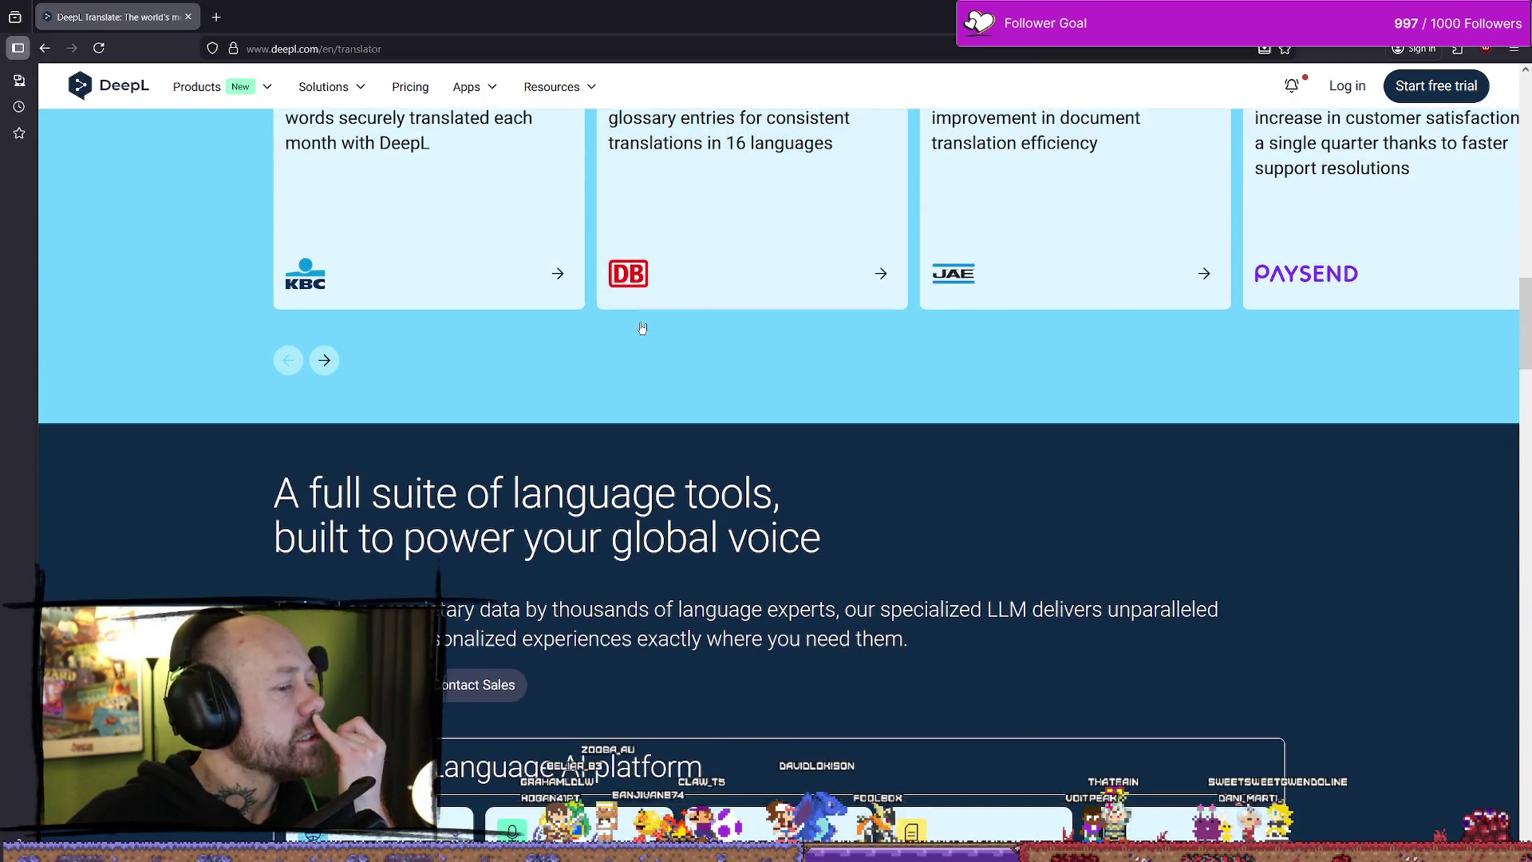
scroll(667, 331, "down", 2)
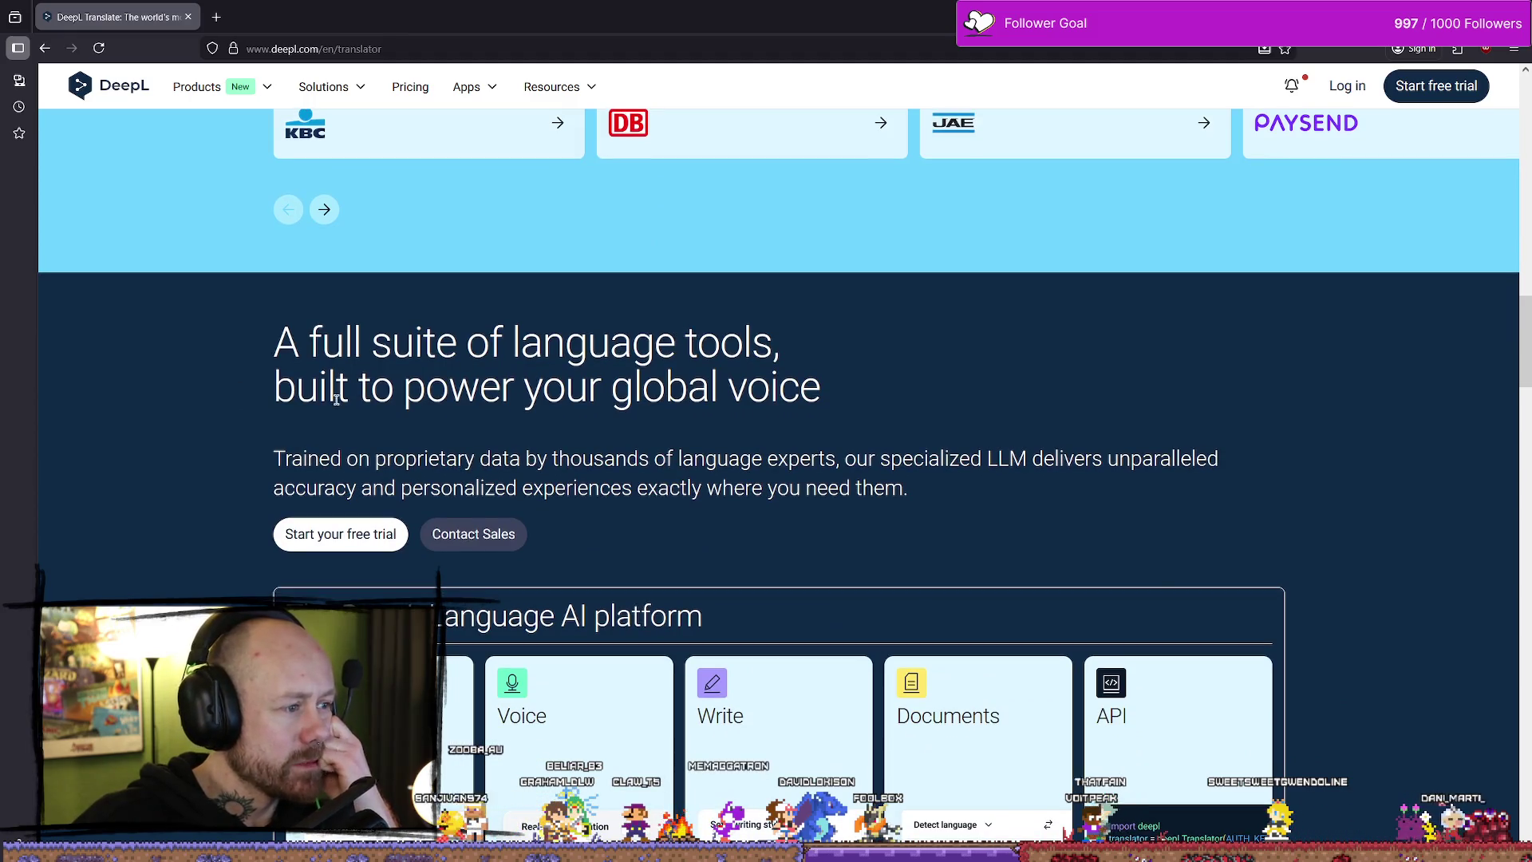
scroll(468, 325, "down", 3)
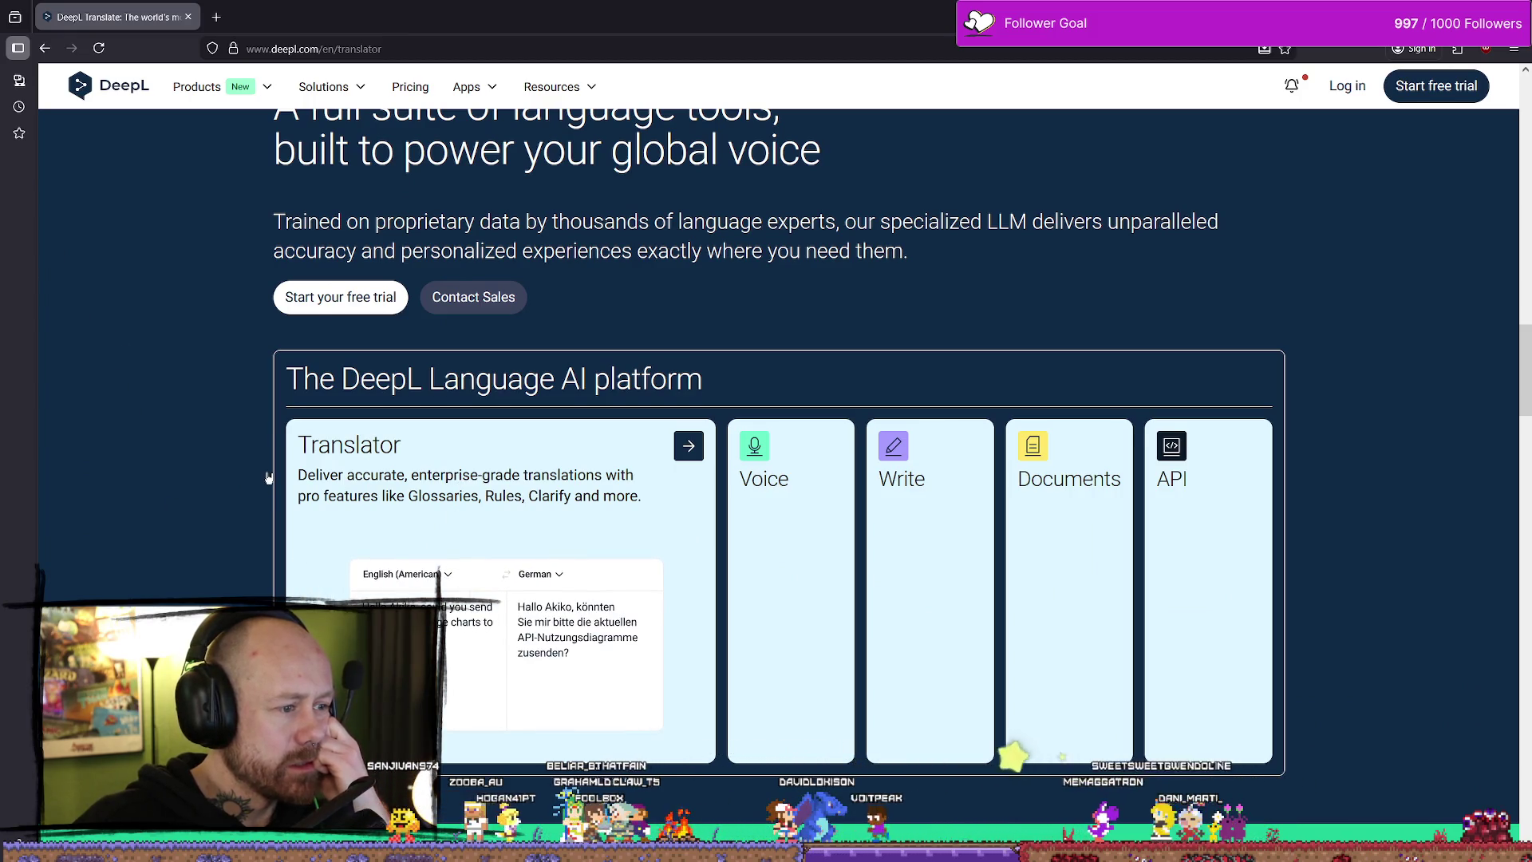
scroll(275, 477, "down", 8)
scroll(291, 472, "up", 2)
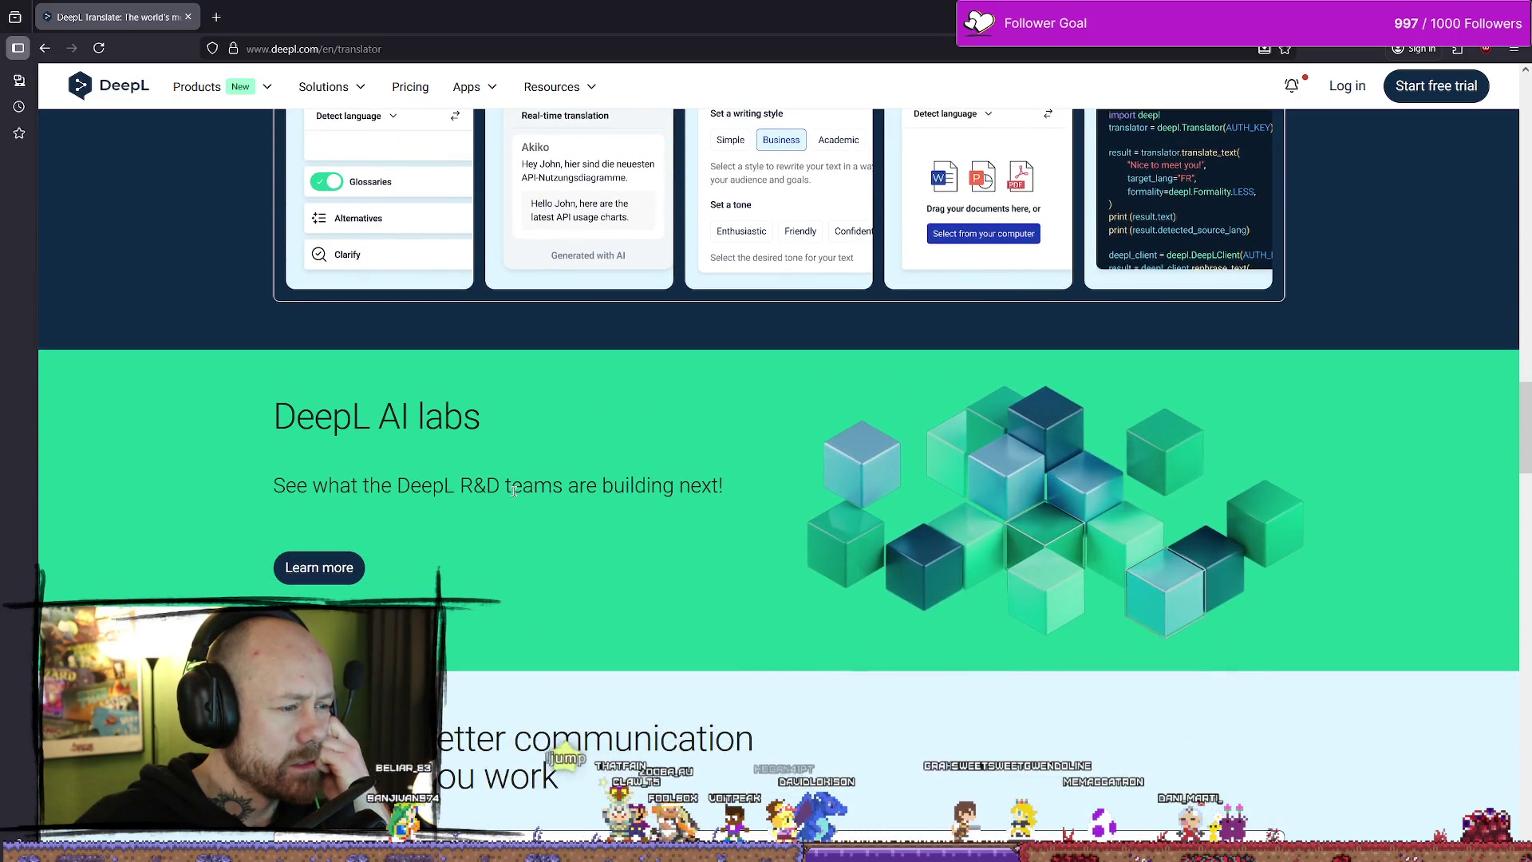
scroll(706, 423, "down", 5)
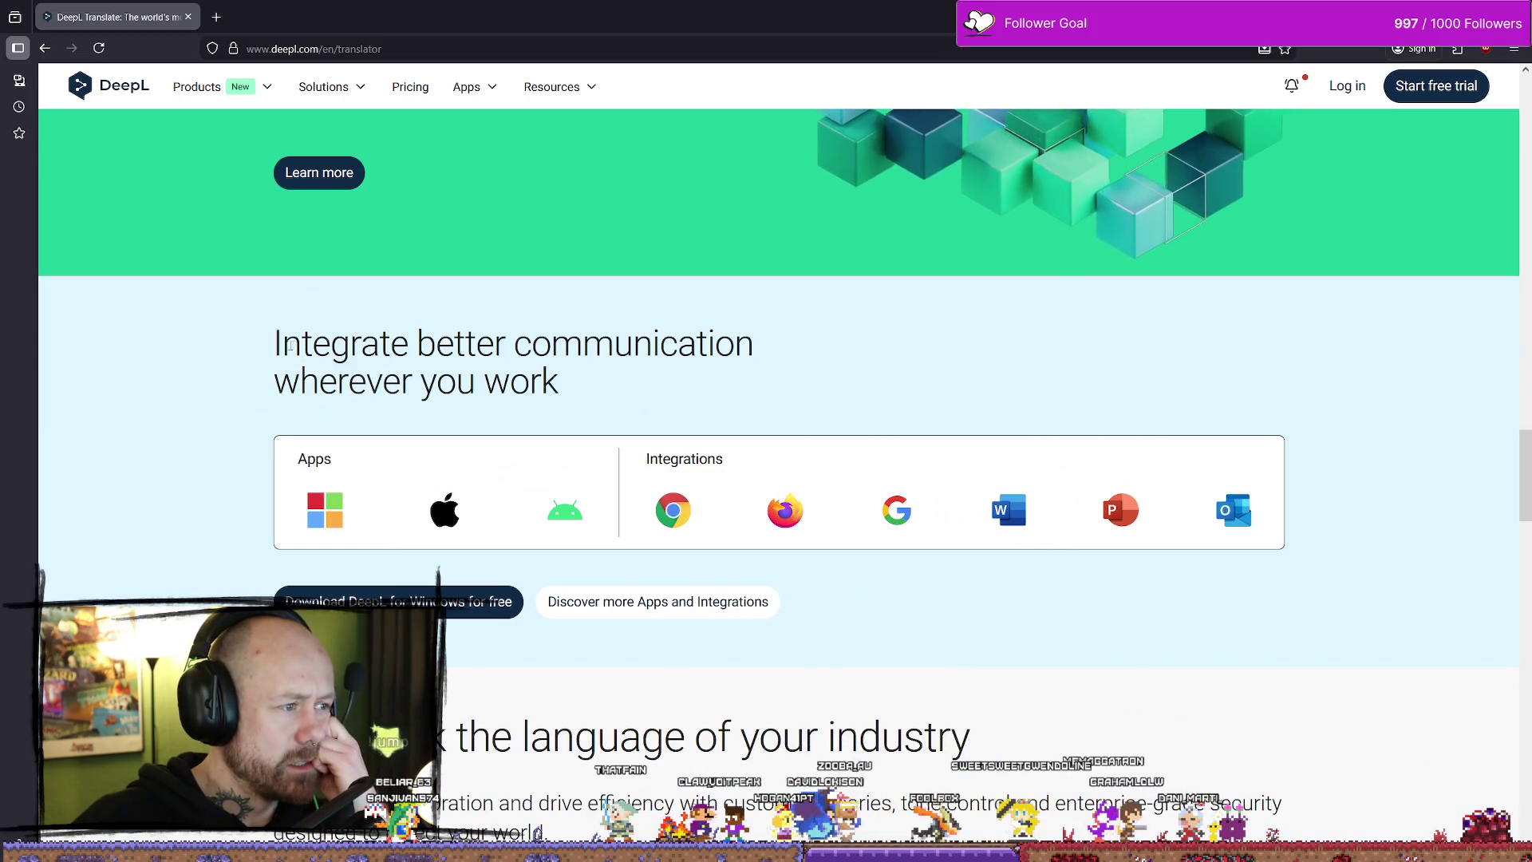
left_click_drag(653, 343, 273, 344)
scroll(281, 355, "down", 3)
scroll(272, 383, "down", 3)
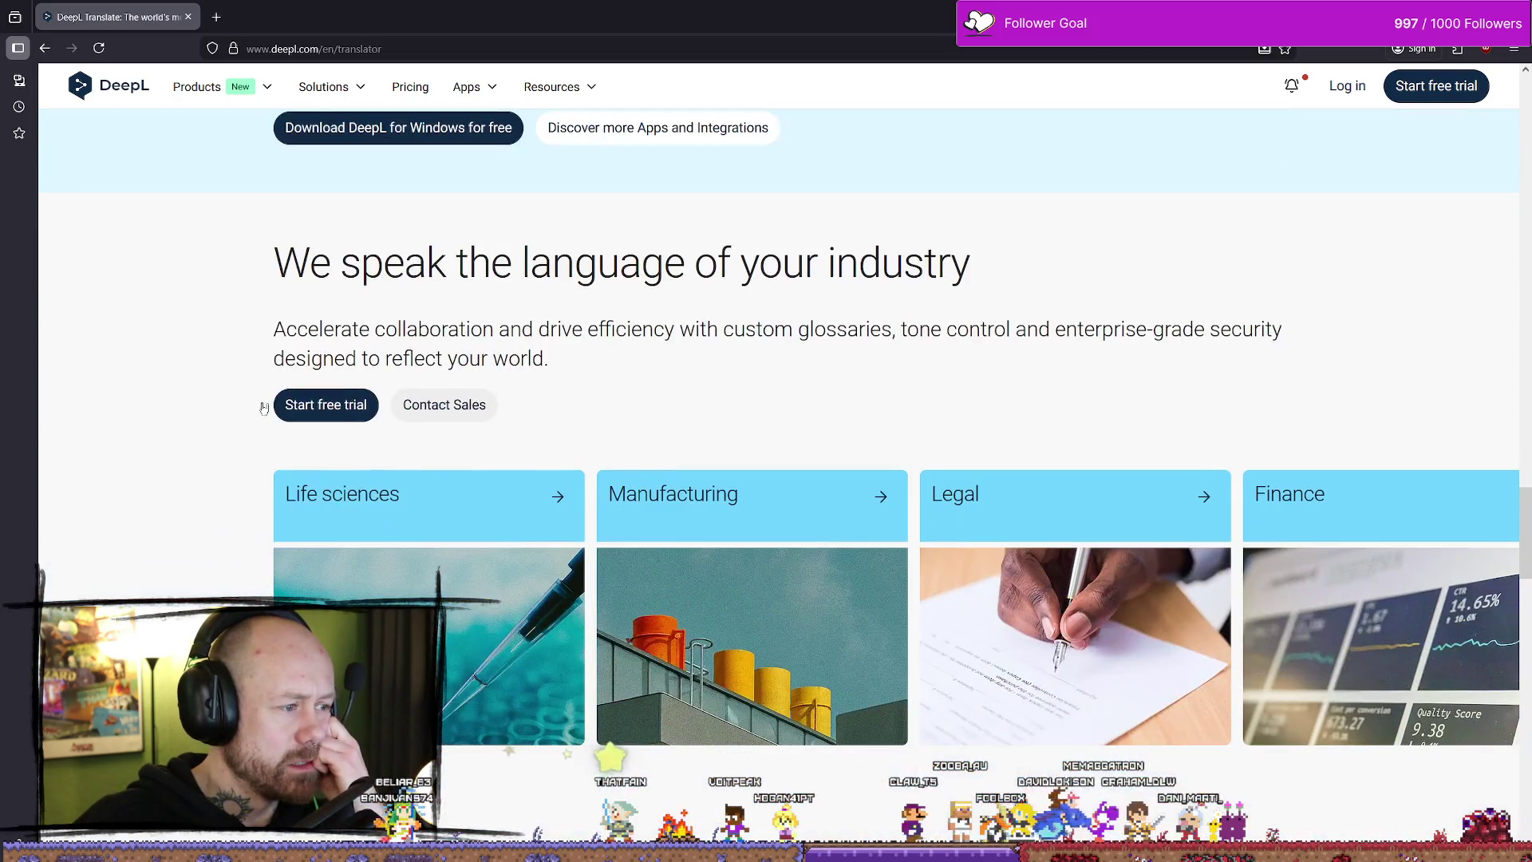
scroll(407, 297, "down", 15)
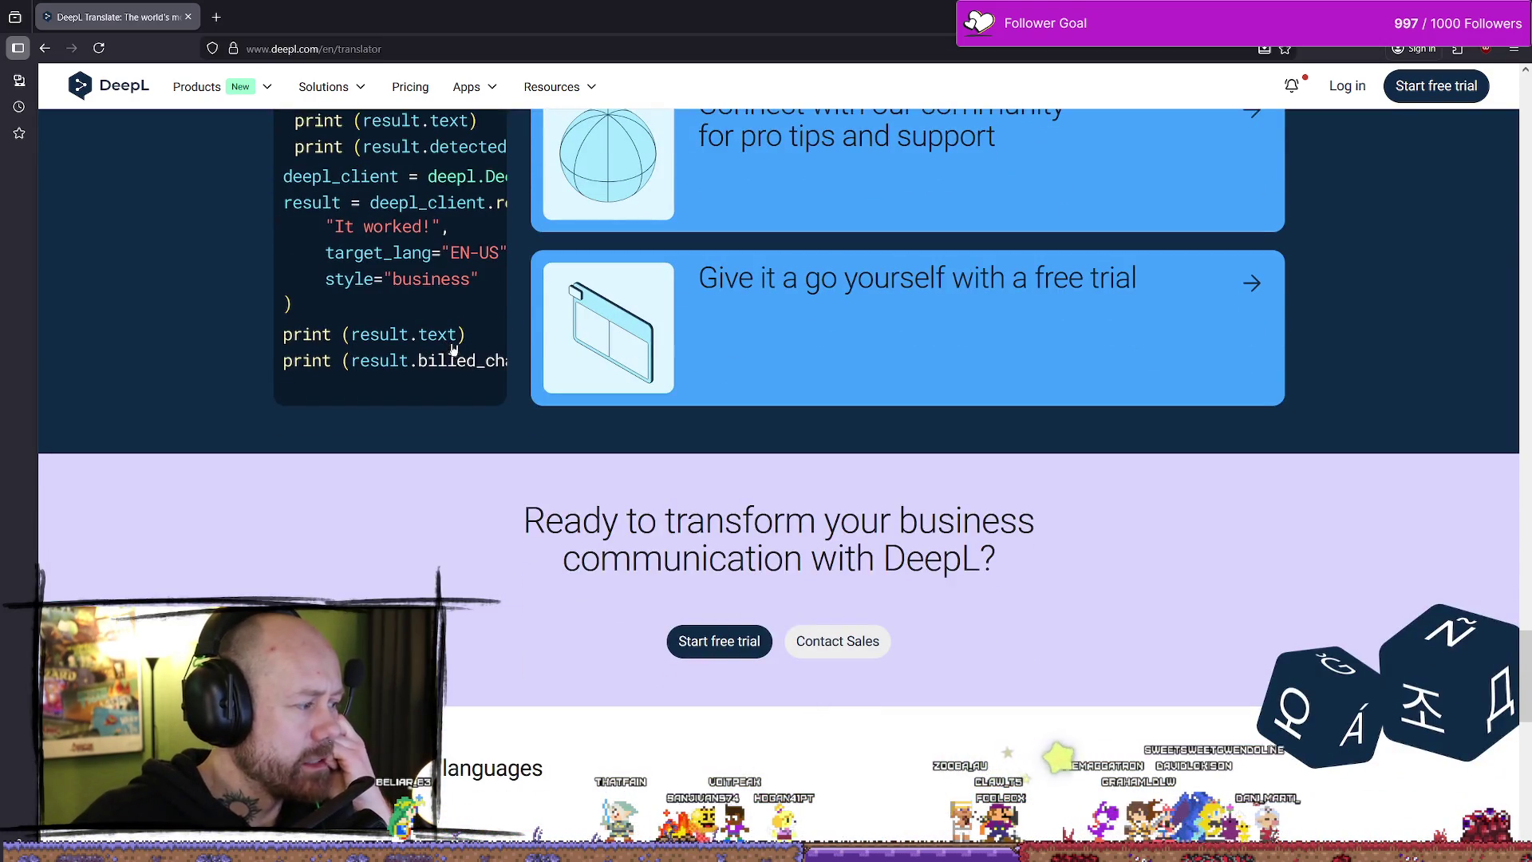
scroll(781, 316, "down", 3)
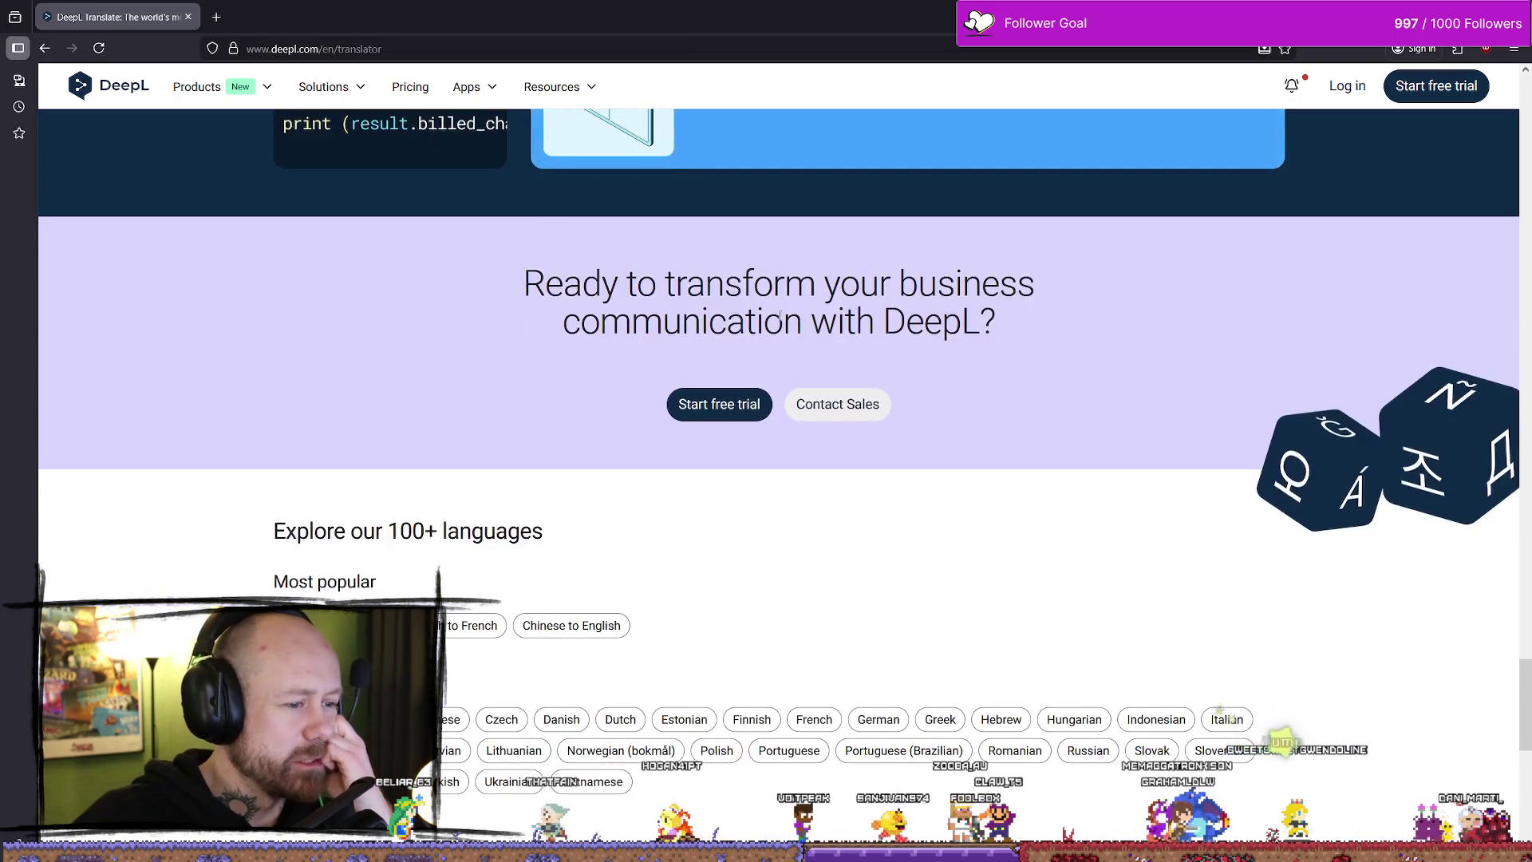
scroll(571, 366, "down", 4)
scroll(601, 369, "down", 3)
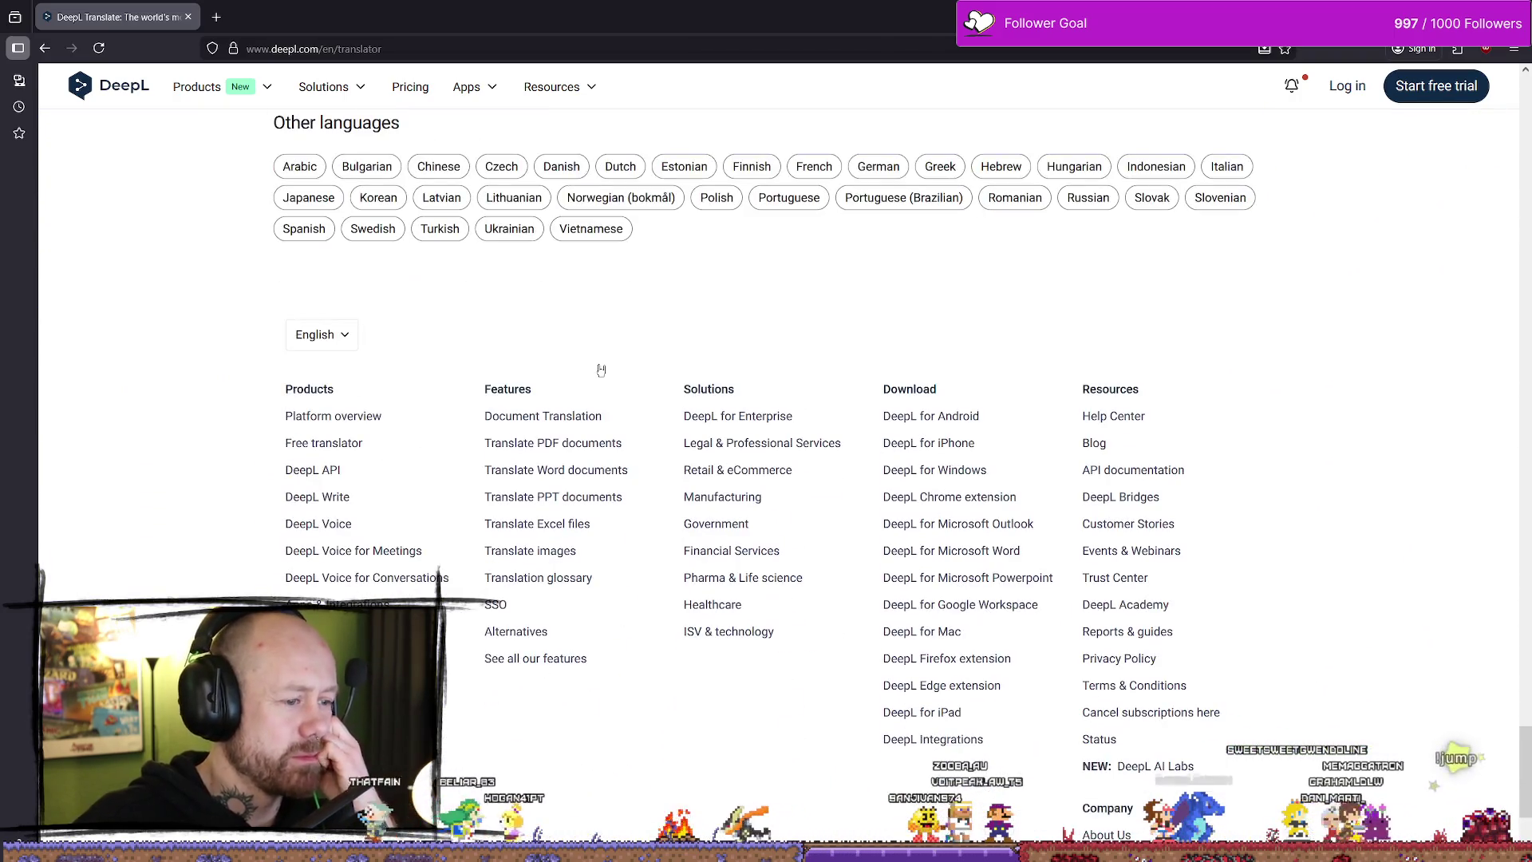
scroll(737, 320, "down", 2)
scroll(737, 320, "down", 2)
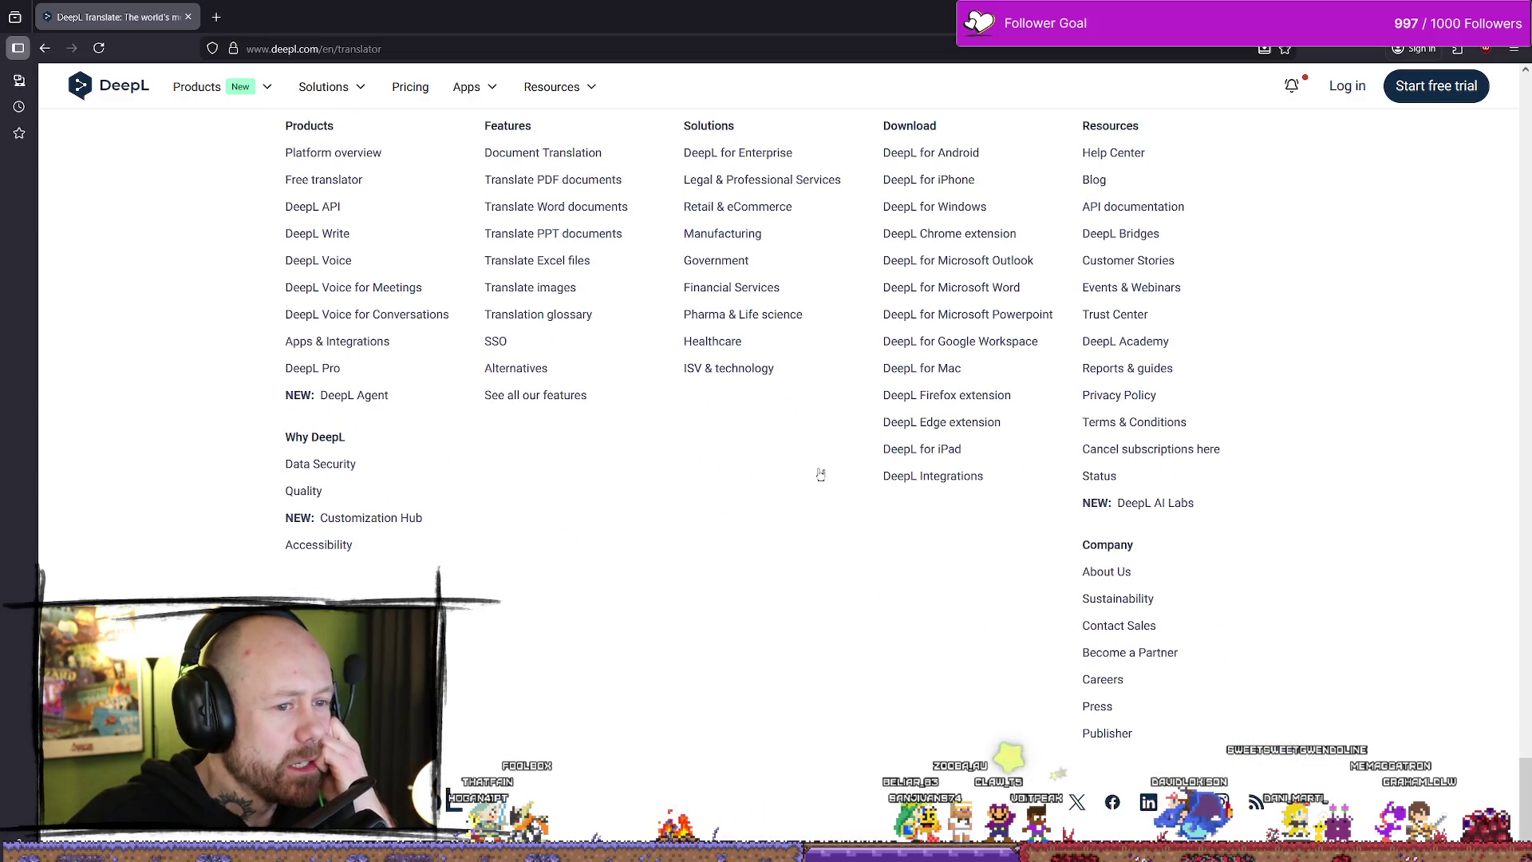
scroll(878, 495, "up", 3)
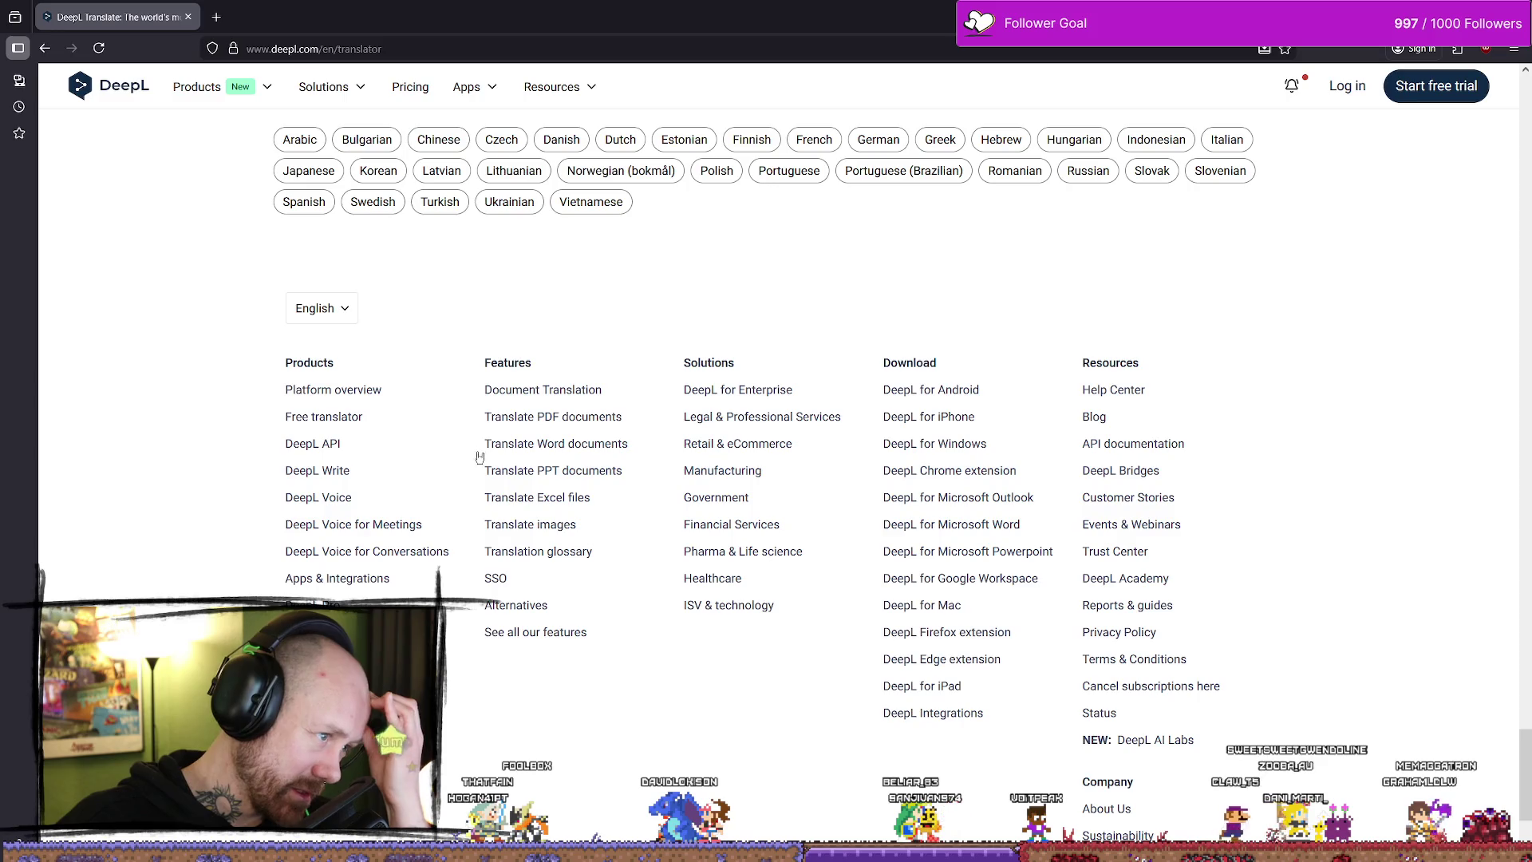
scroll(486, 437, "down", 2)
scroll(492, 435, "up", 10)
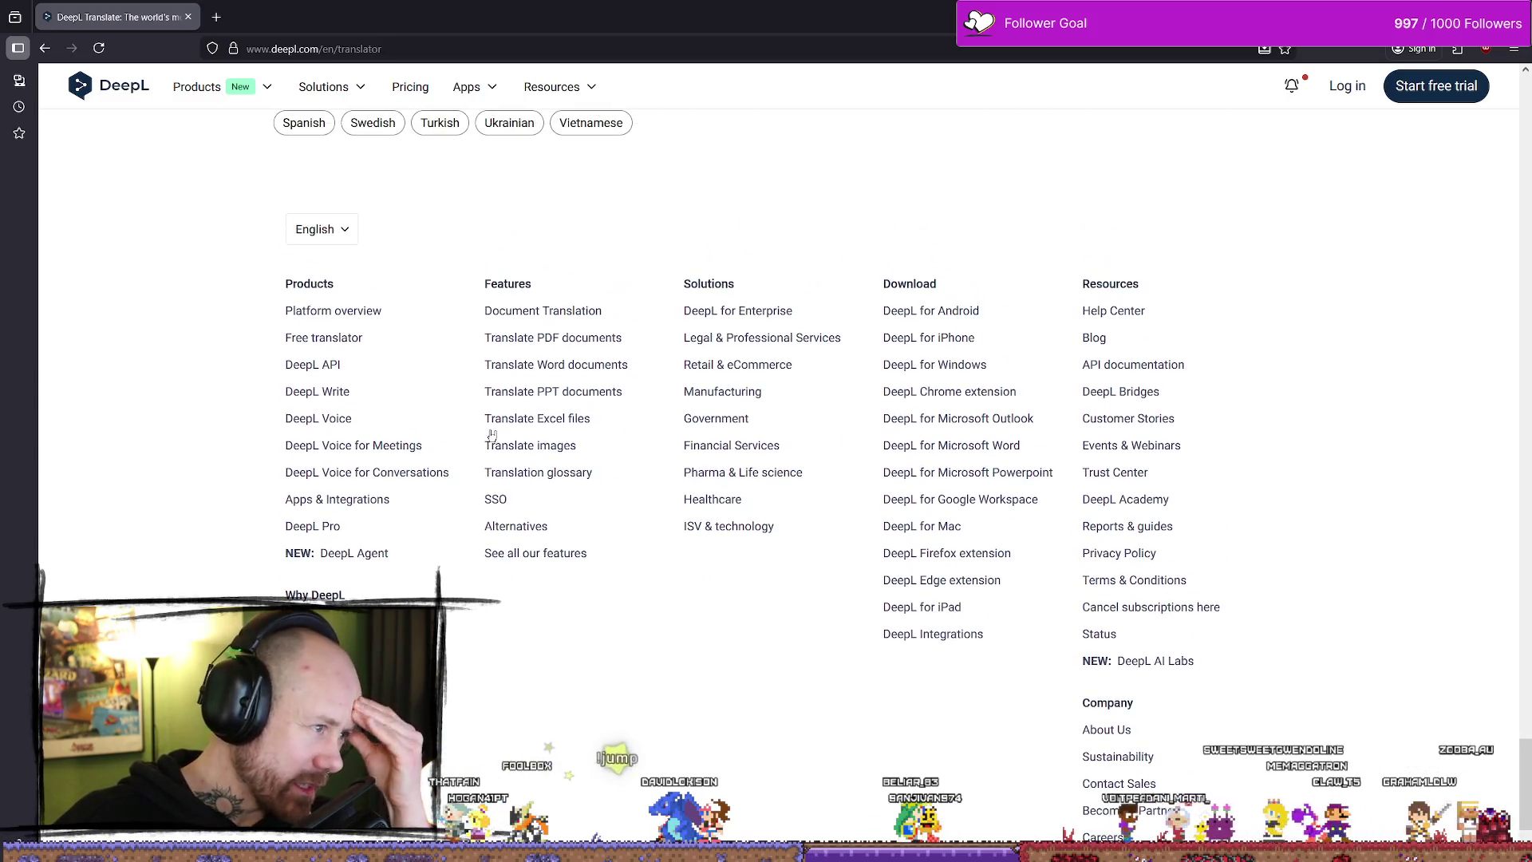
scroll(479, 430, "up", 12)
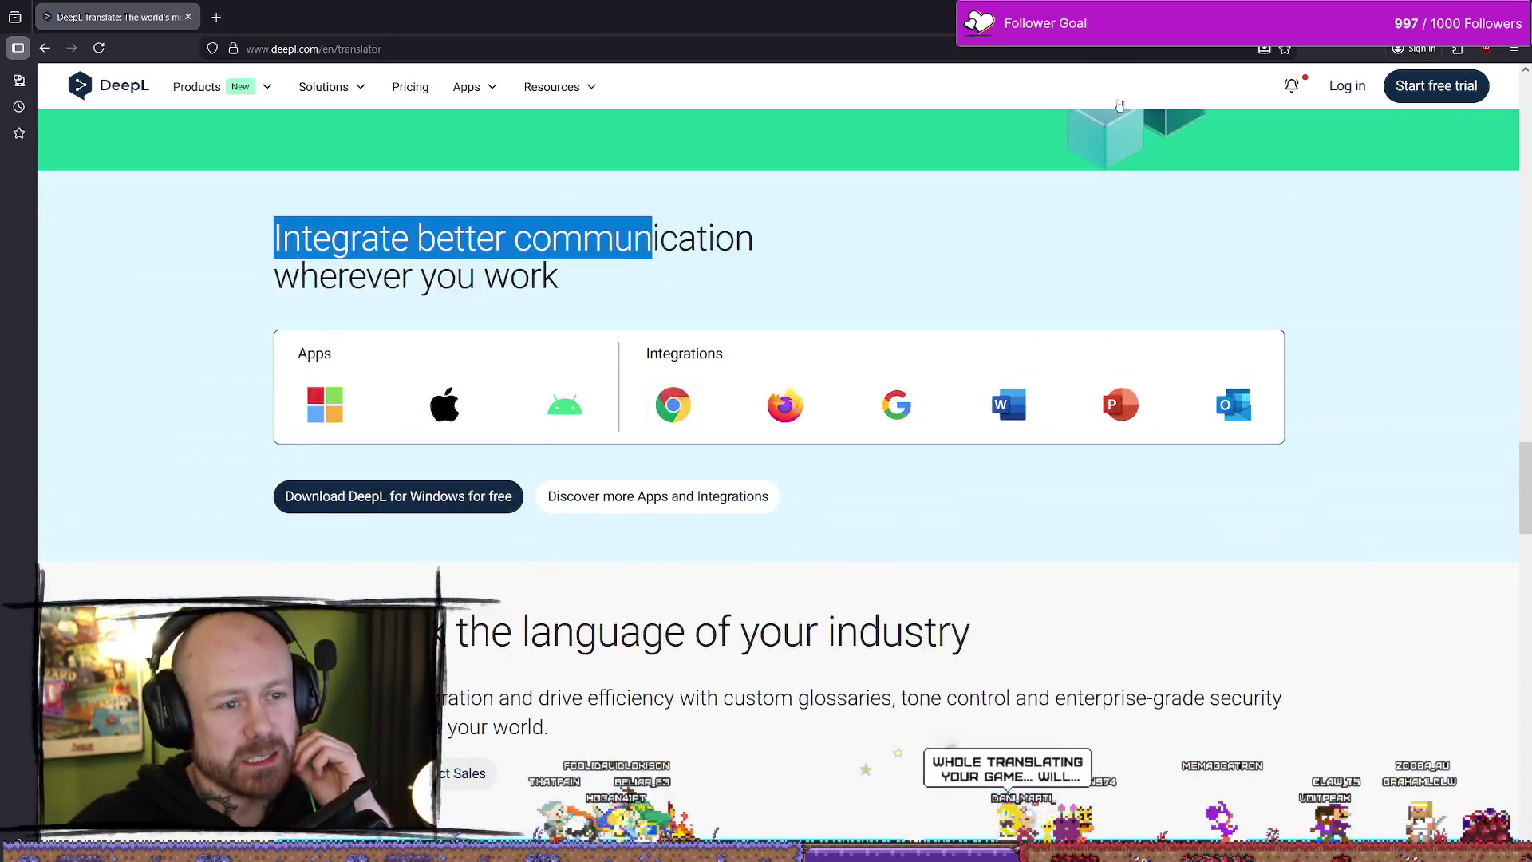
left_click(1289, 89)
left_click(1288, 94)
left_click(1290, 87)
left_click(1292, 86)
scroll(1292, 87, "up", 15)
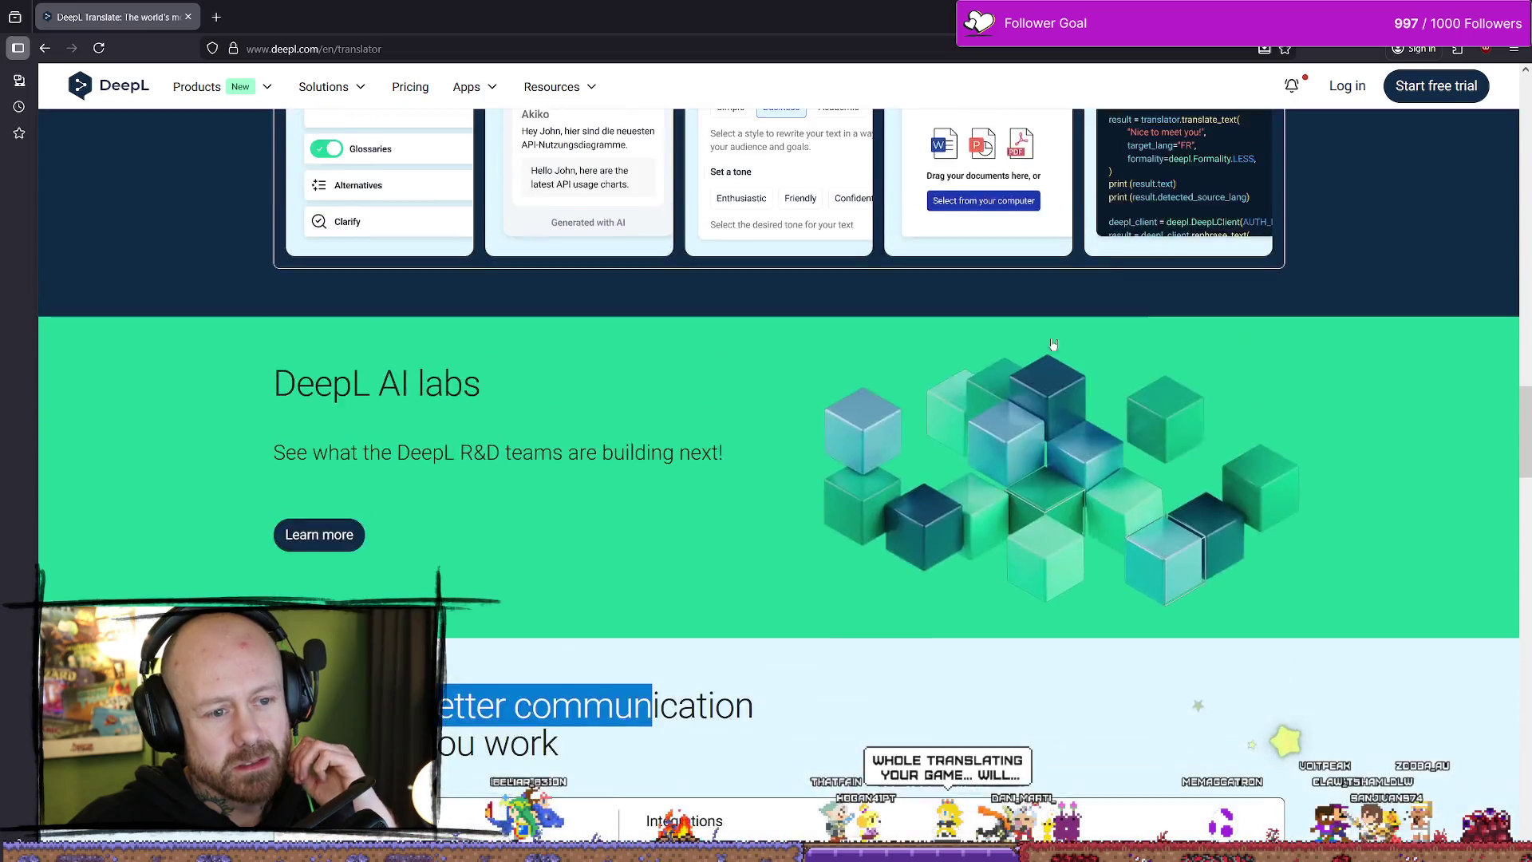
scroll(929, 263, "up", 10)
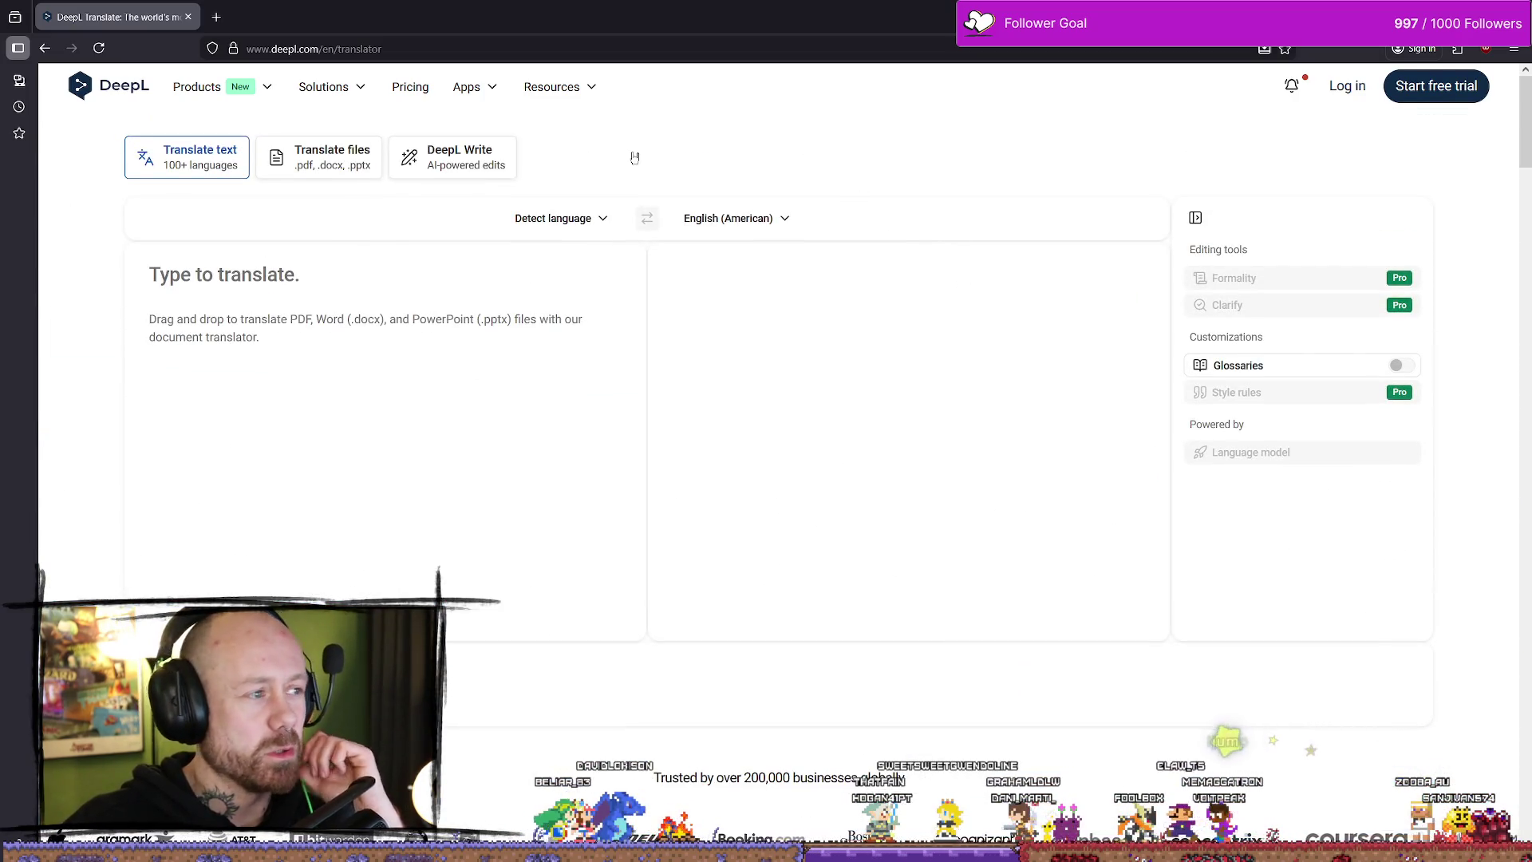
- Show DeepL's Resources menu with its Learn and Get support links
right_click(785, 158)
left_click(704, 133)
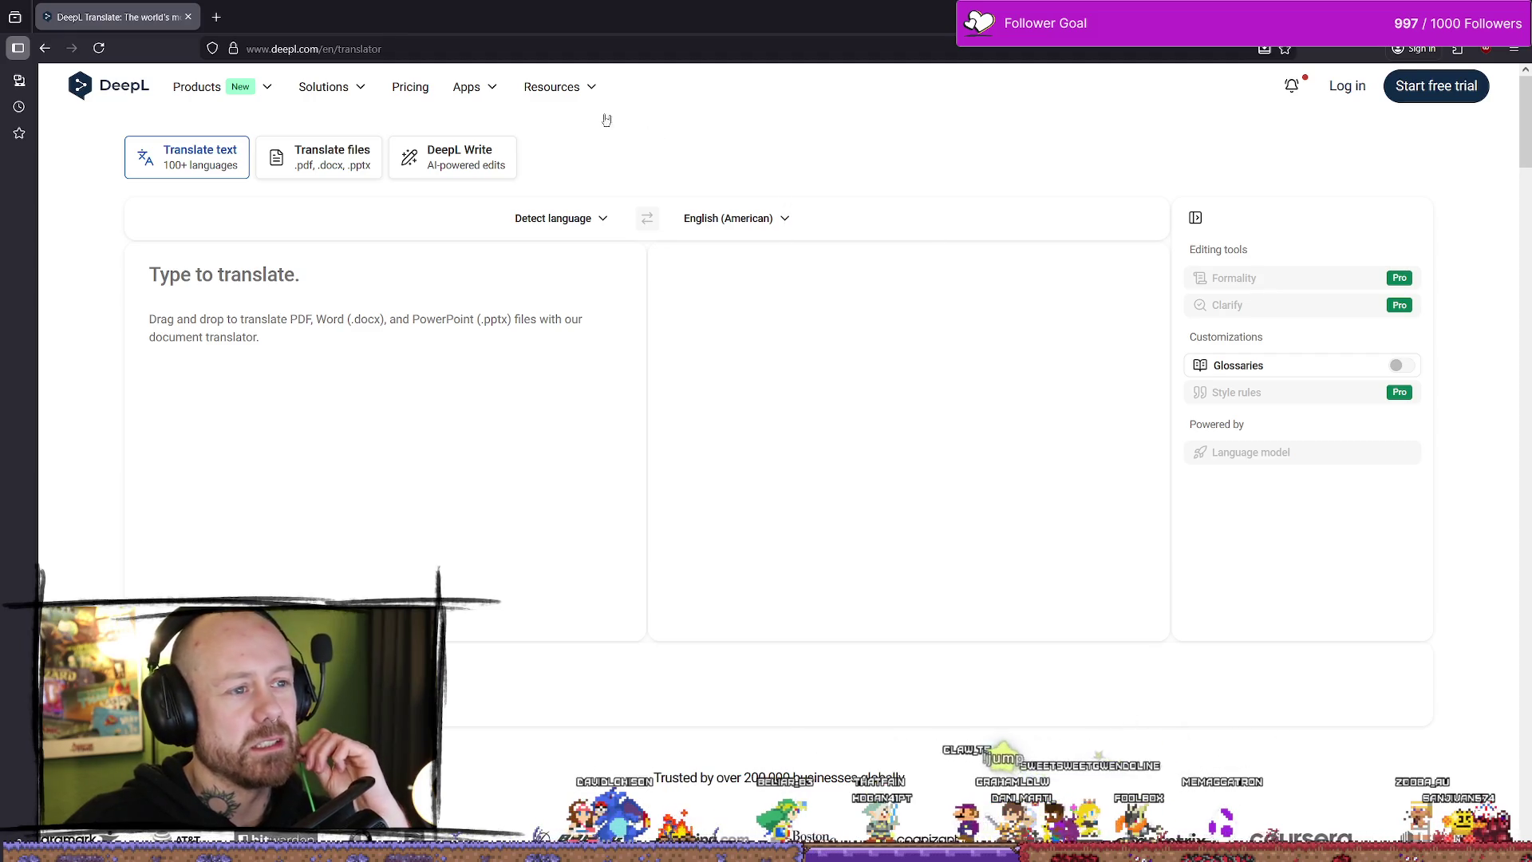
left_click(557, 90)
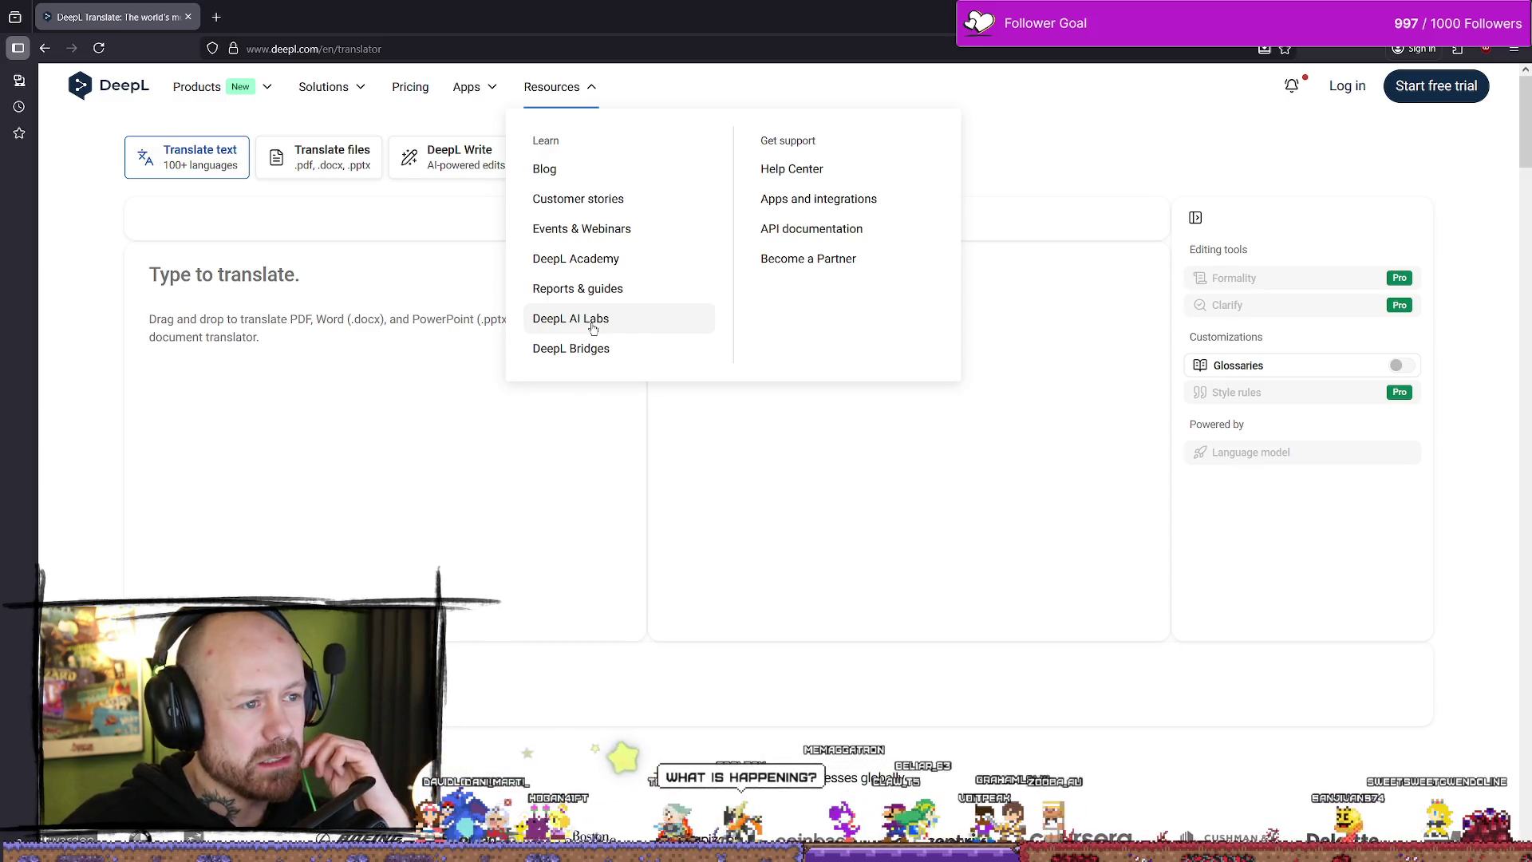
left_click(214, 14)
- Search DuckDuckGo for 'does deepL use ai to translate', then add another blank tab
type("does ")
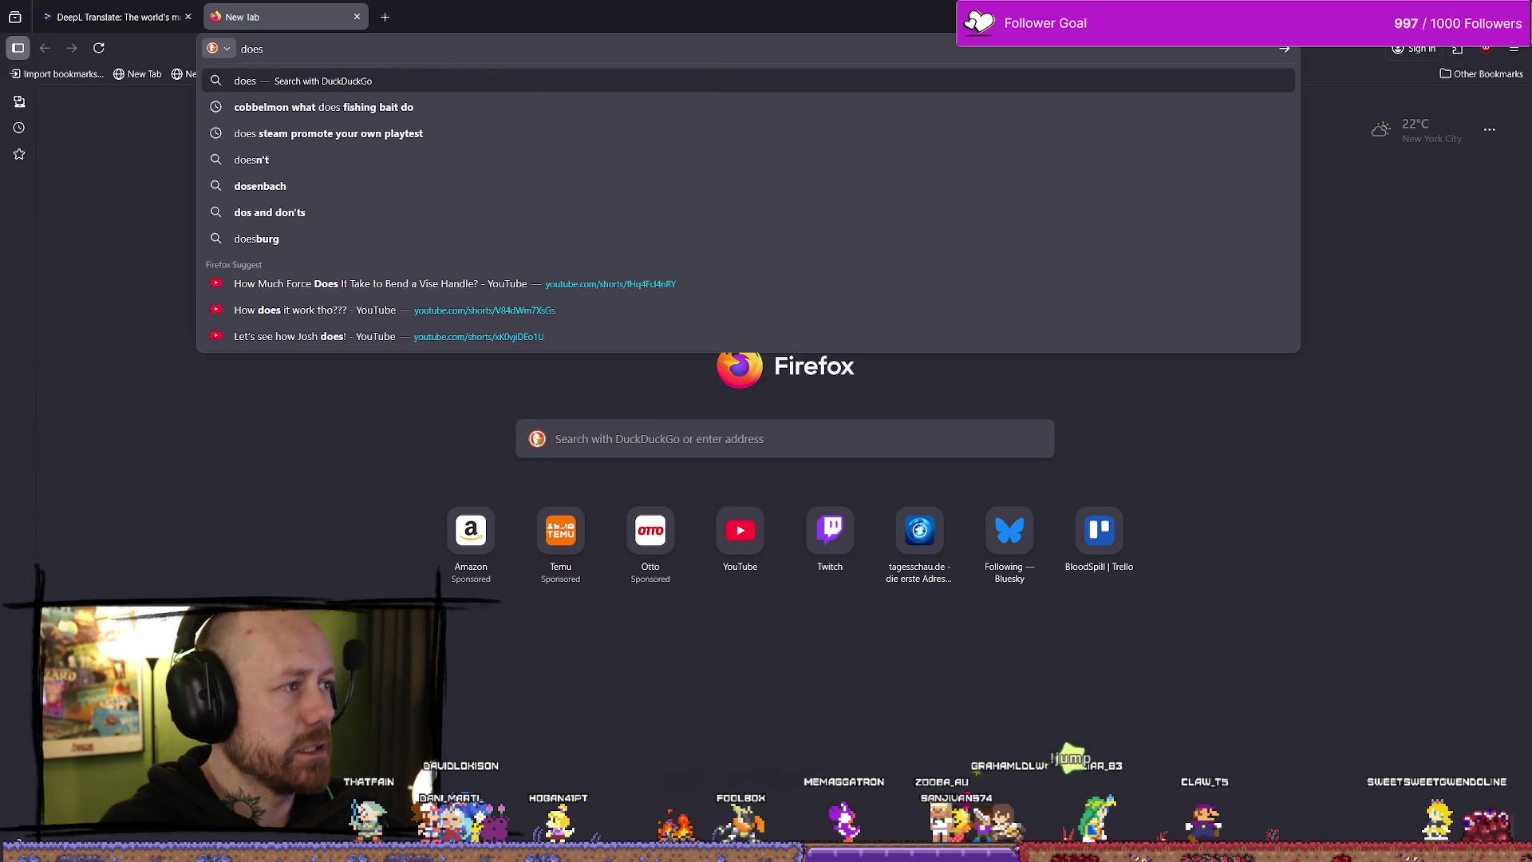
type(" deepLuse ai ")
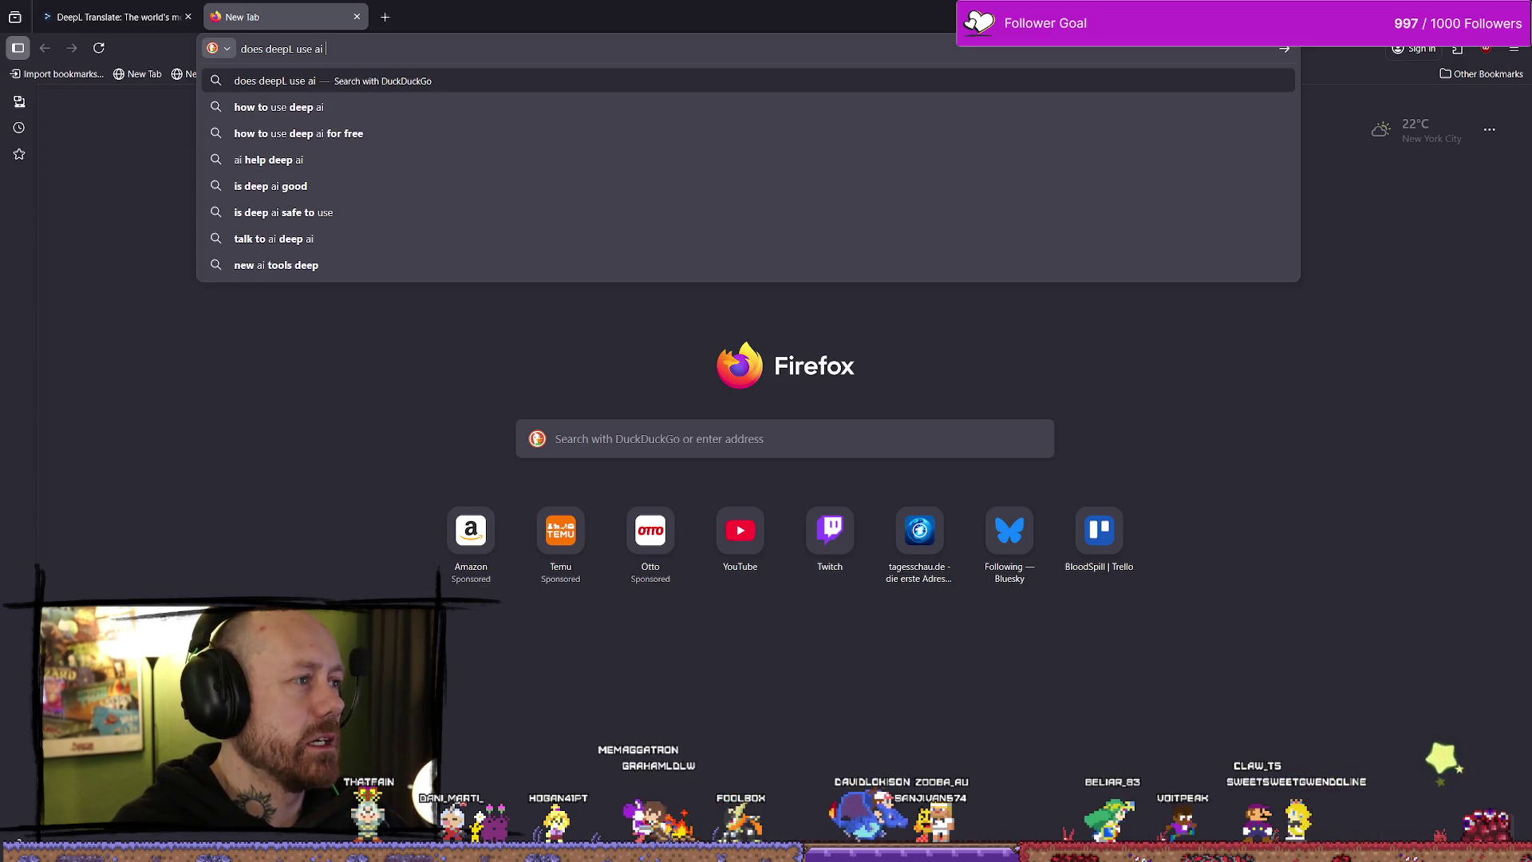
type("to translate")
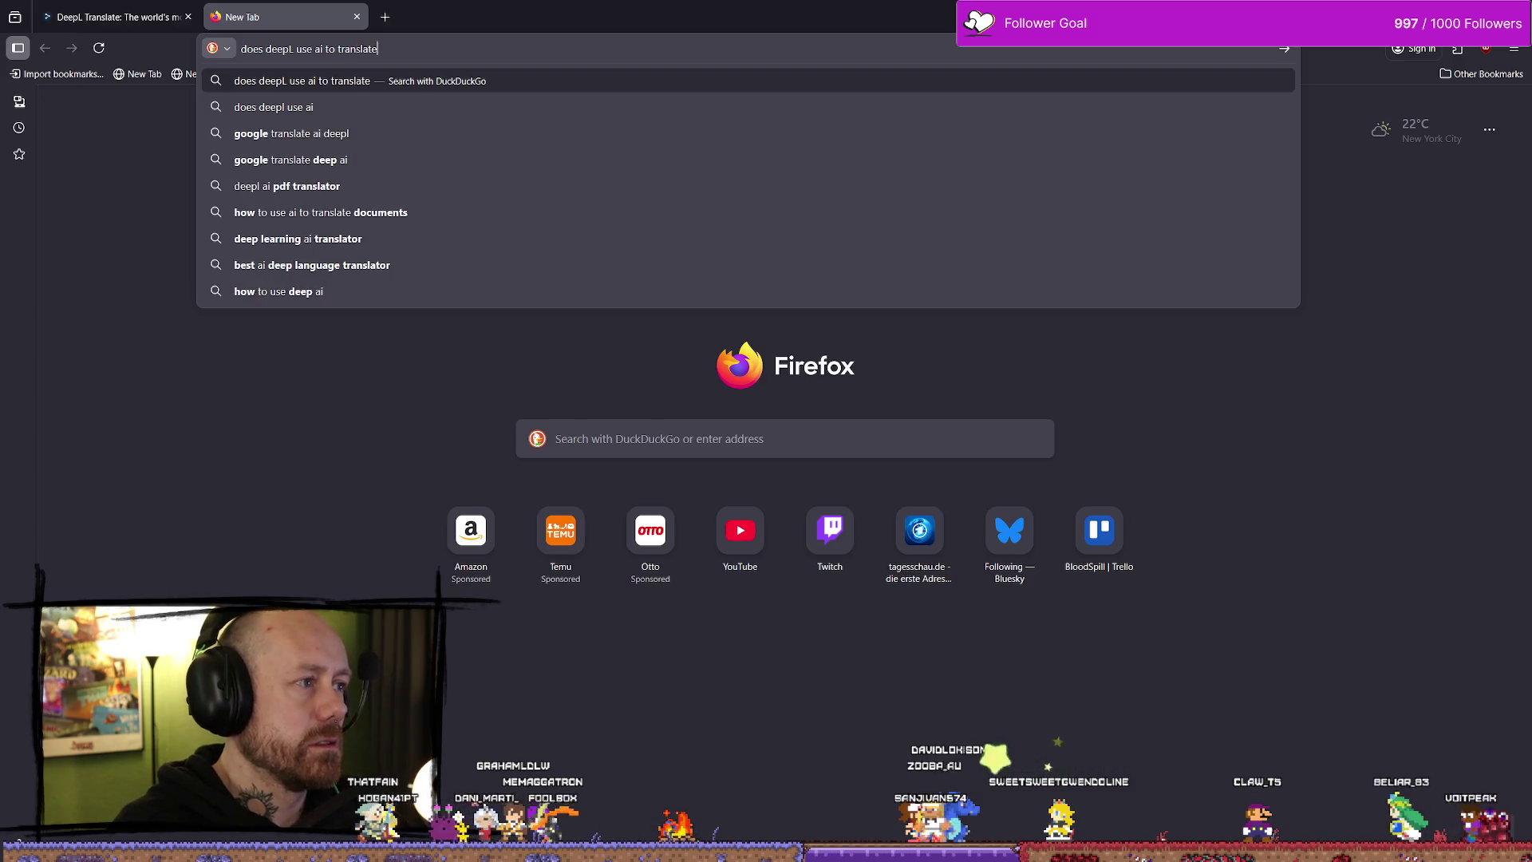
key("Return")
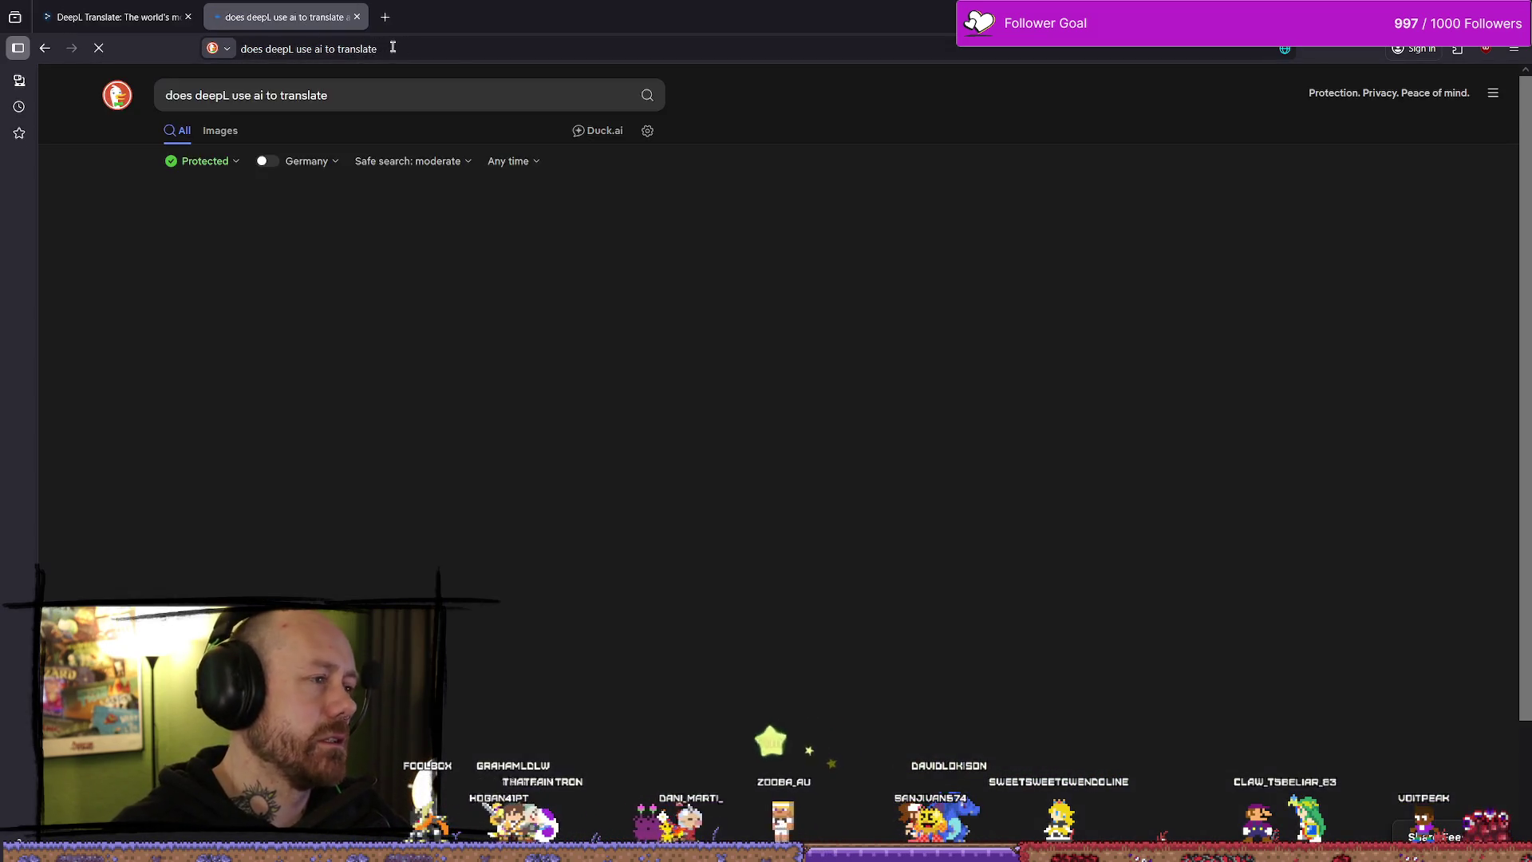
left_click(453, 48)
left_click(385, 16)
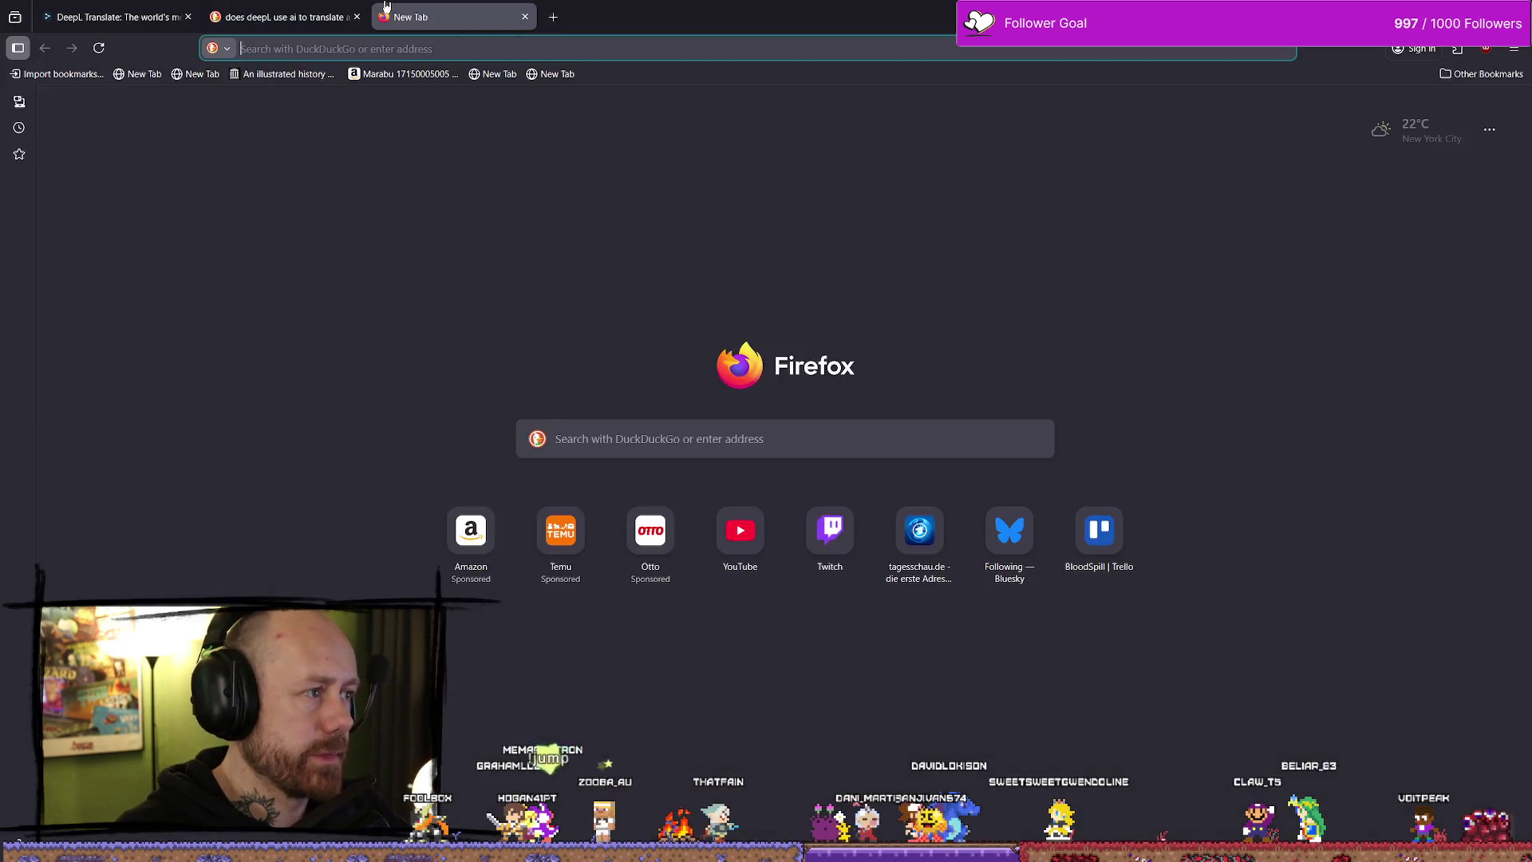
- Load google.com and search the same 'does deepL use ai to translate' question
type("google.com")
key("Return")
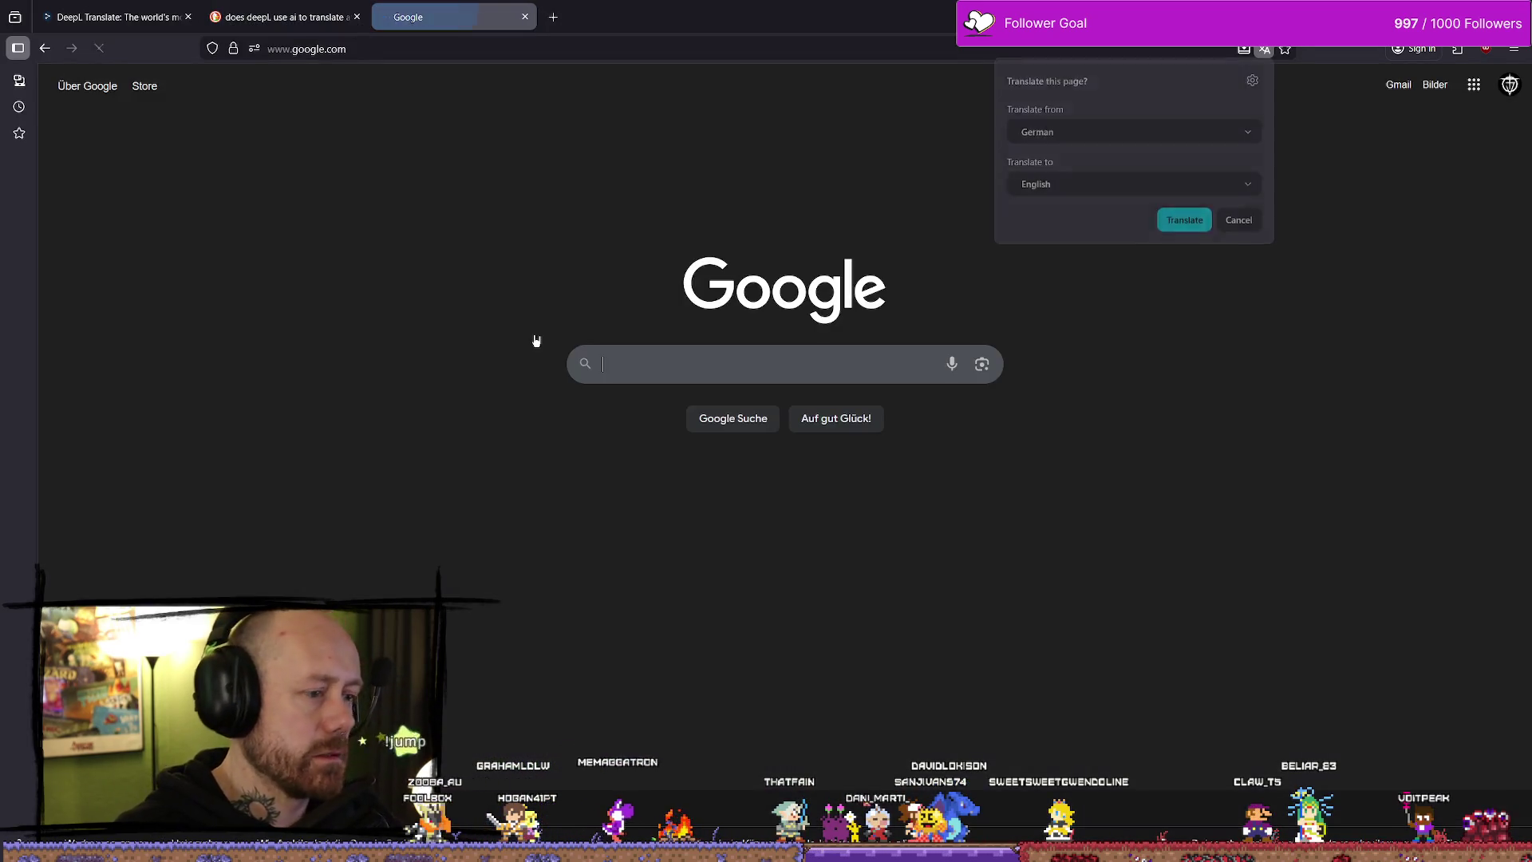
type("does deepL use ai to translate")
key("Return")
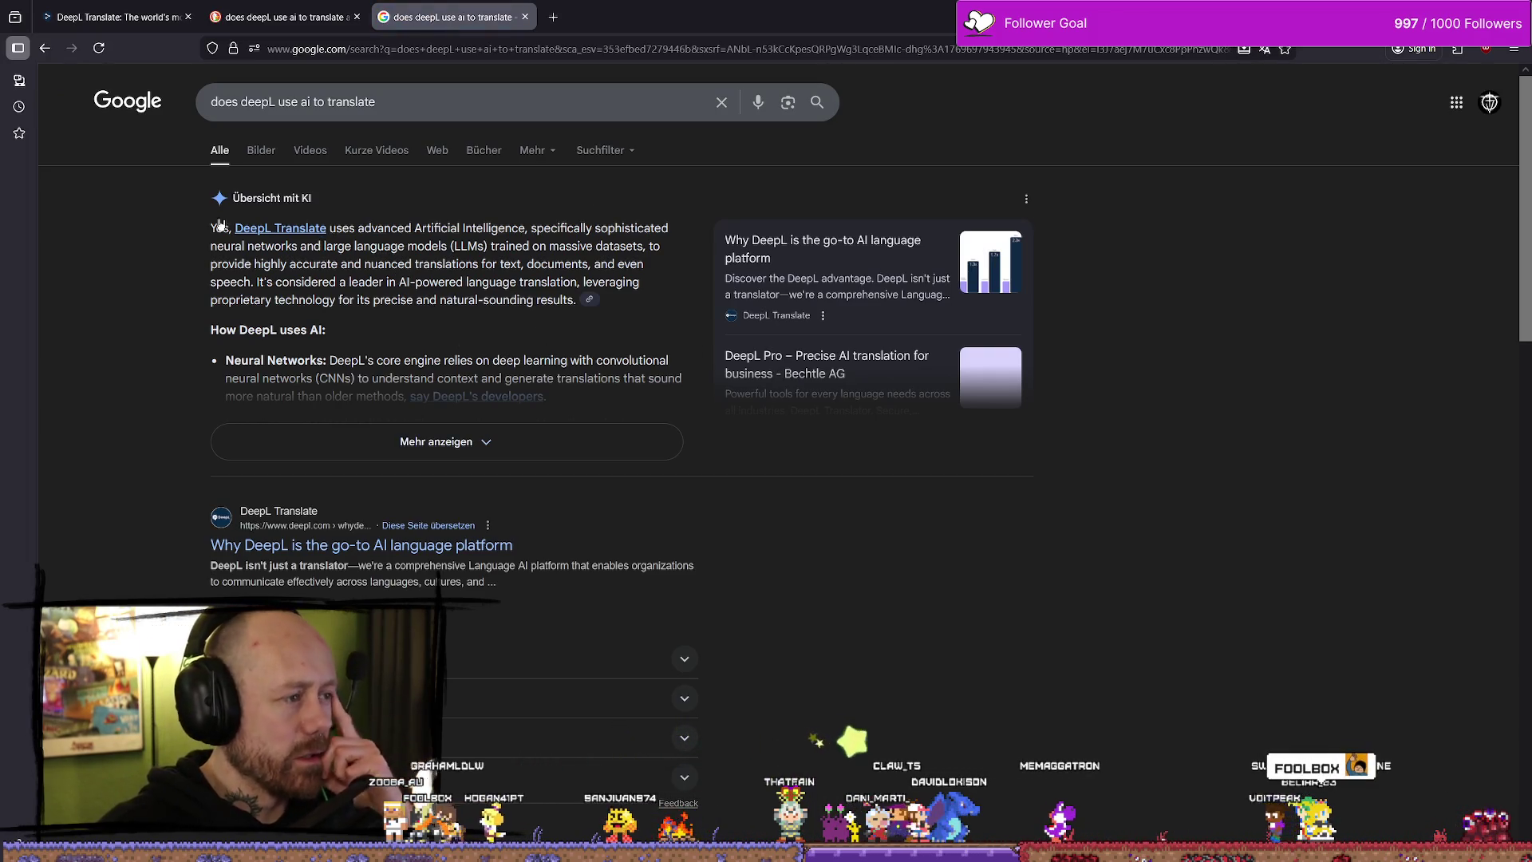
- Highlight the snippet on DeepL's language AI platform and read down to the related searches
scroll(504, 453, "down", 1)
scroll(504, 453, "down", 3)
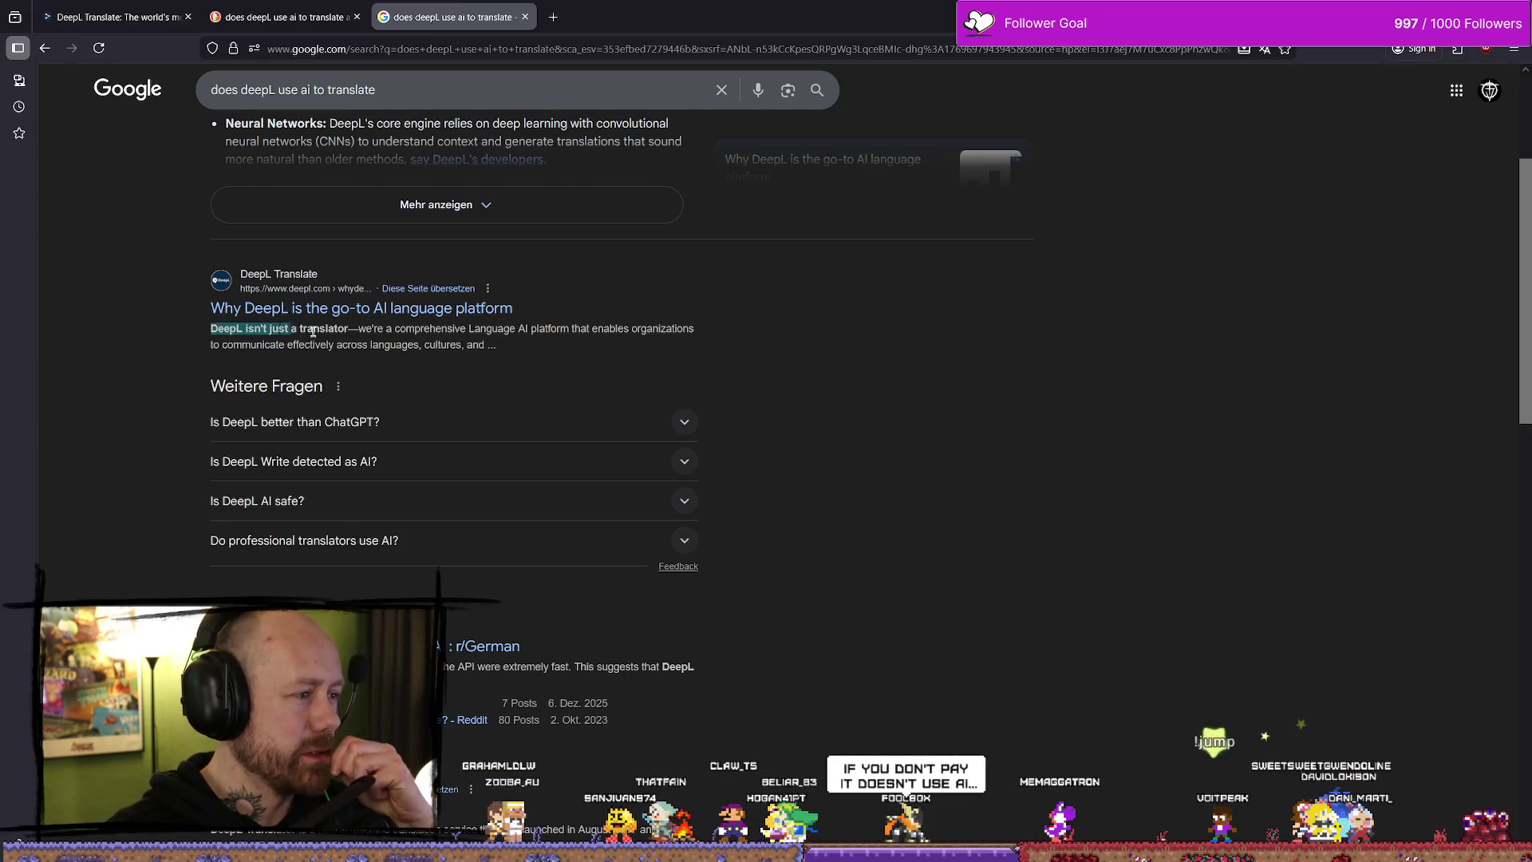
mouse_move(364, 330)
left_mouse_down()
mouse_move(684, 334)
mouse_move(547, 345)
left_mouse_up()
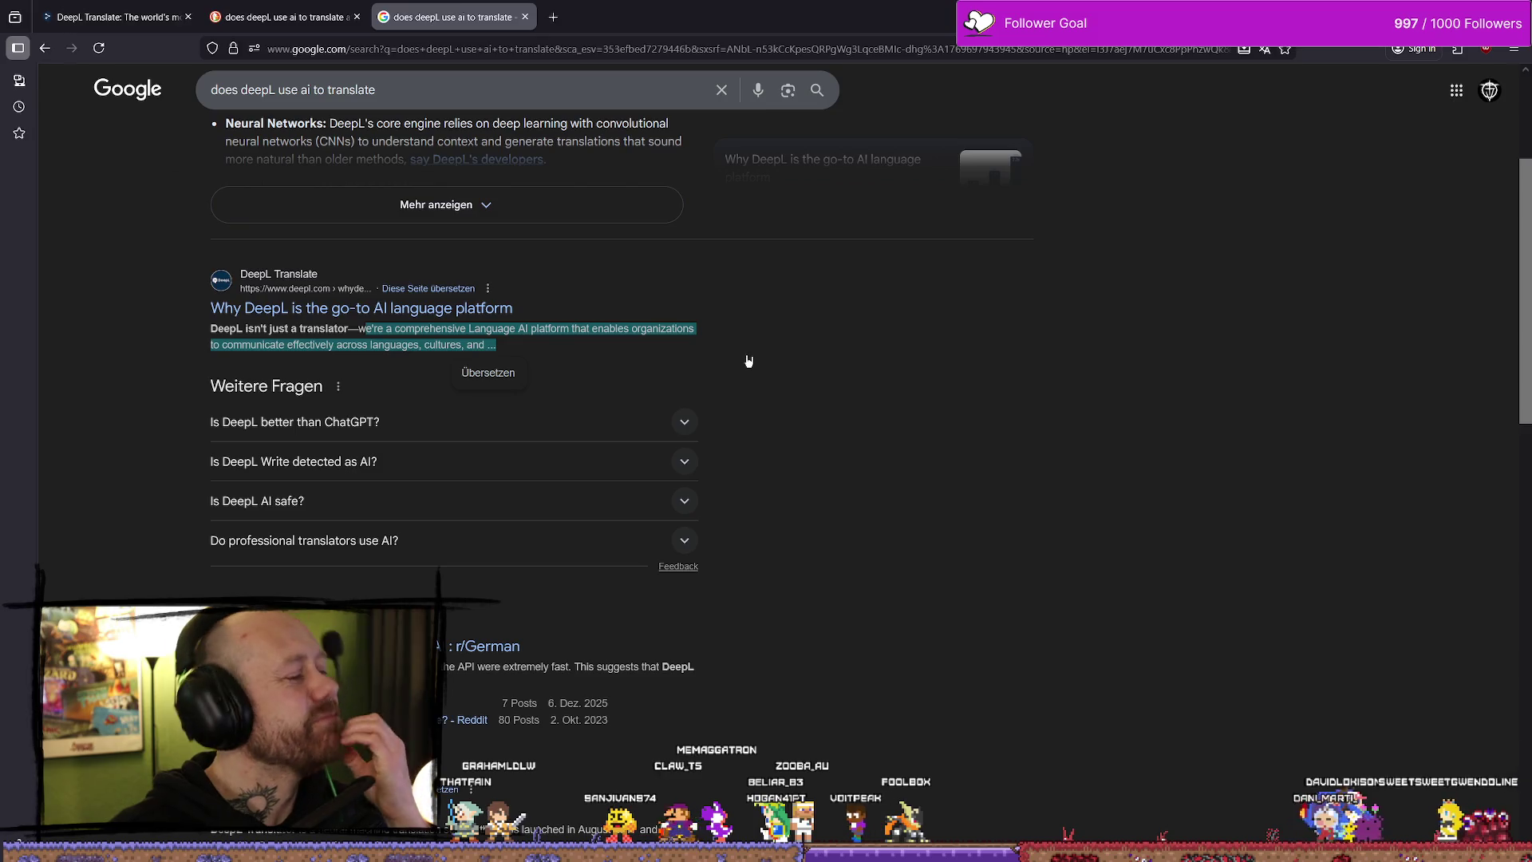
scroll(902, 419, "down", 1)
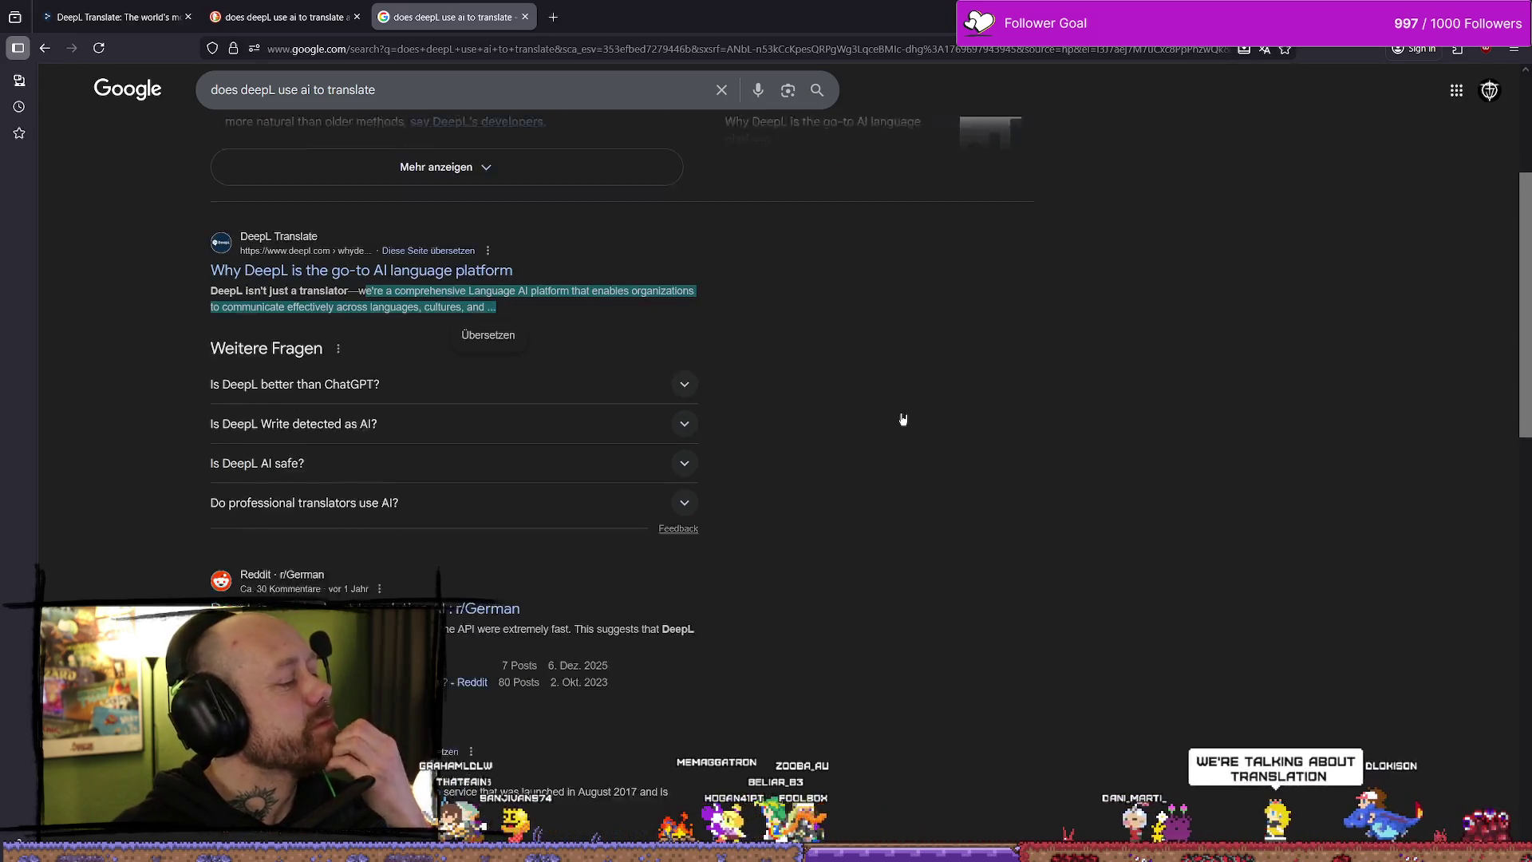
scroll(903, 419, "down", 5)
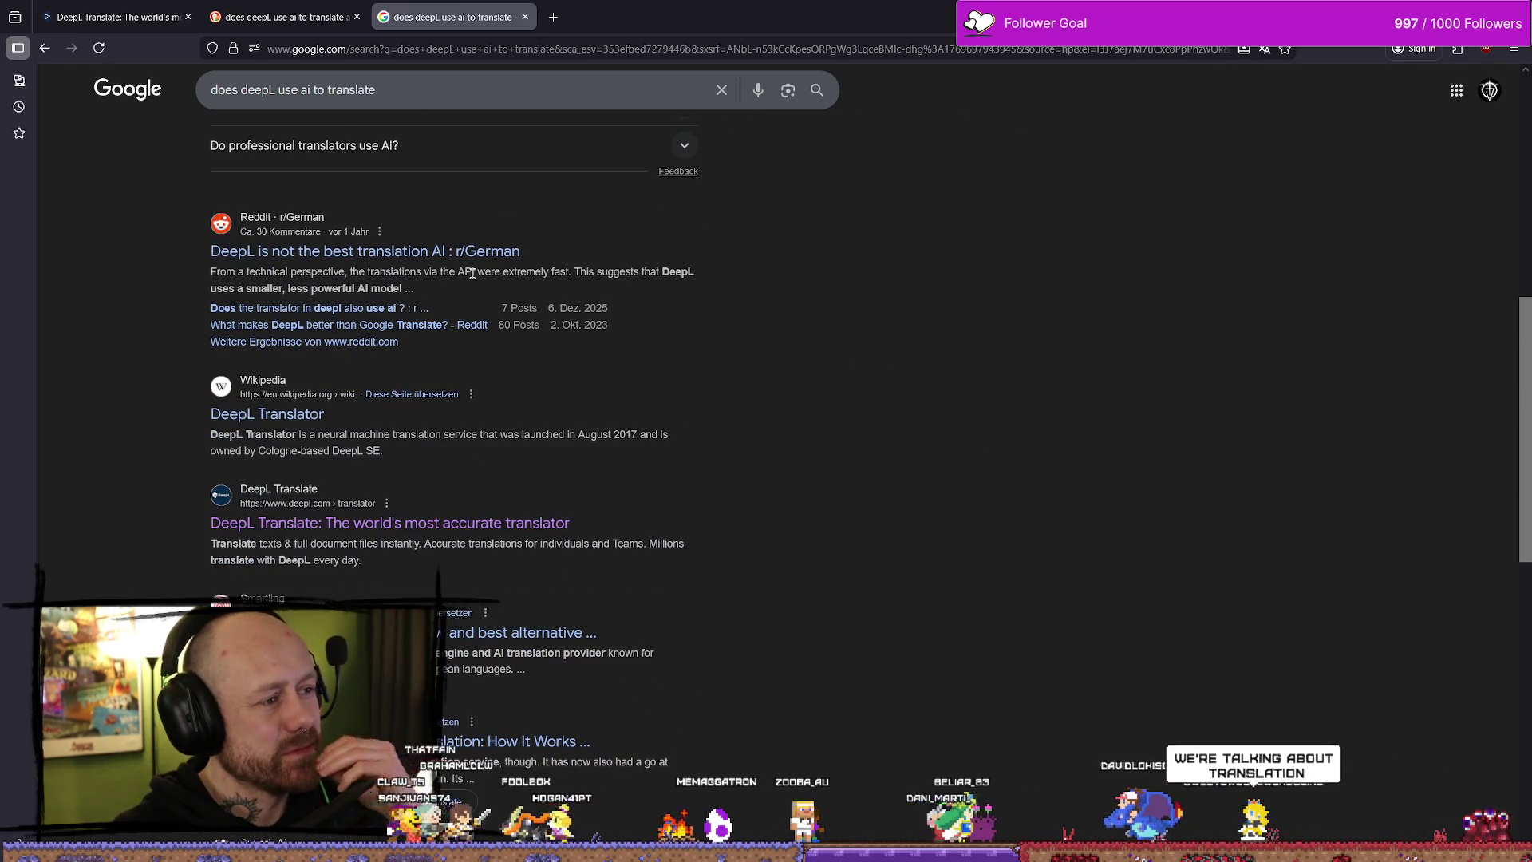
scroll(870, 256, "down", 3)
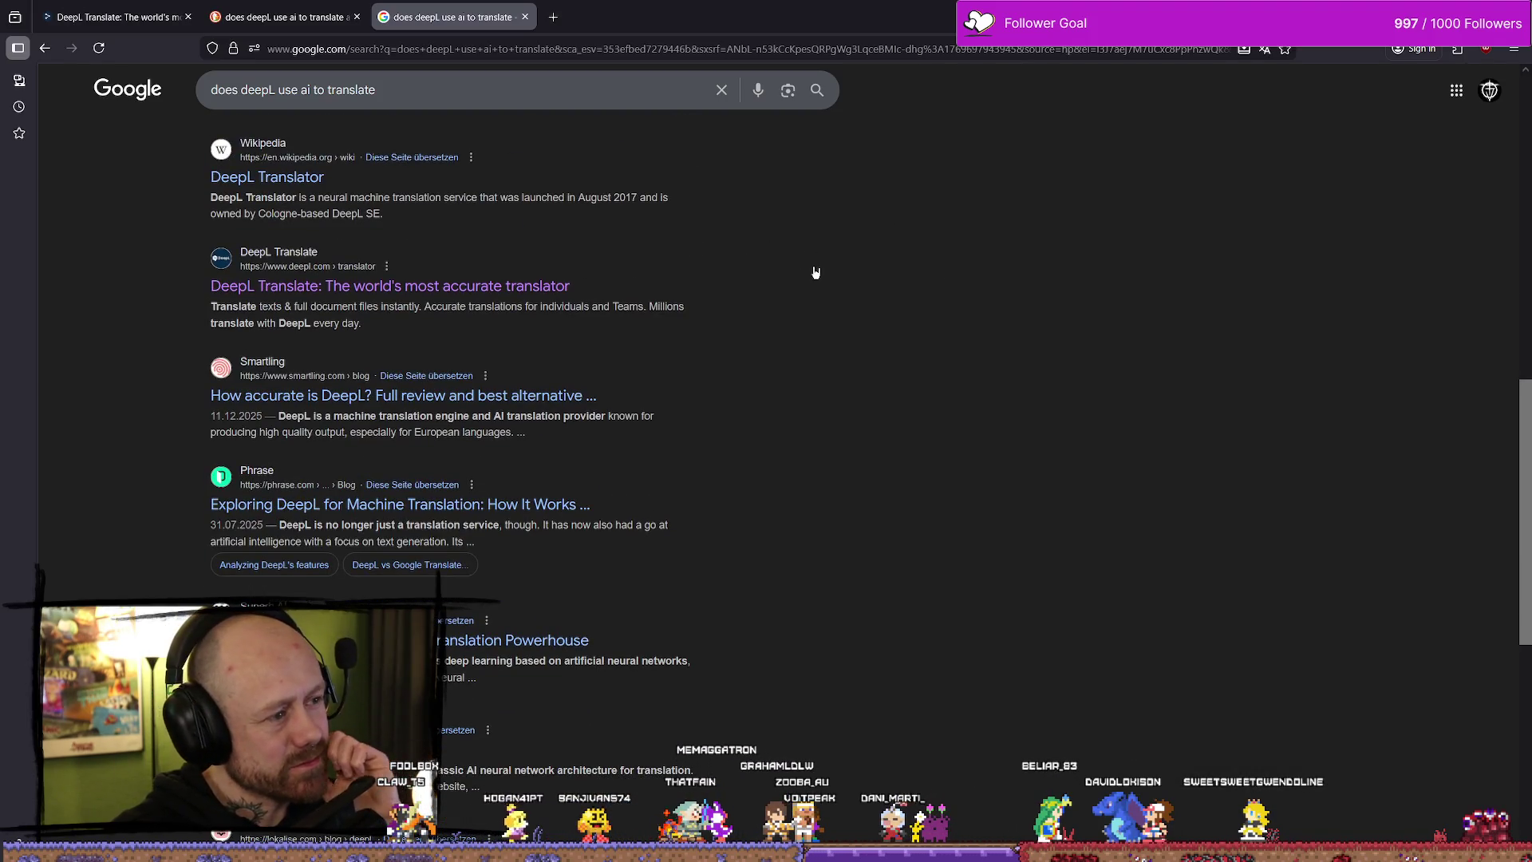
scroll(972, 273, "down", 2)
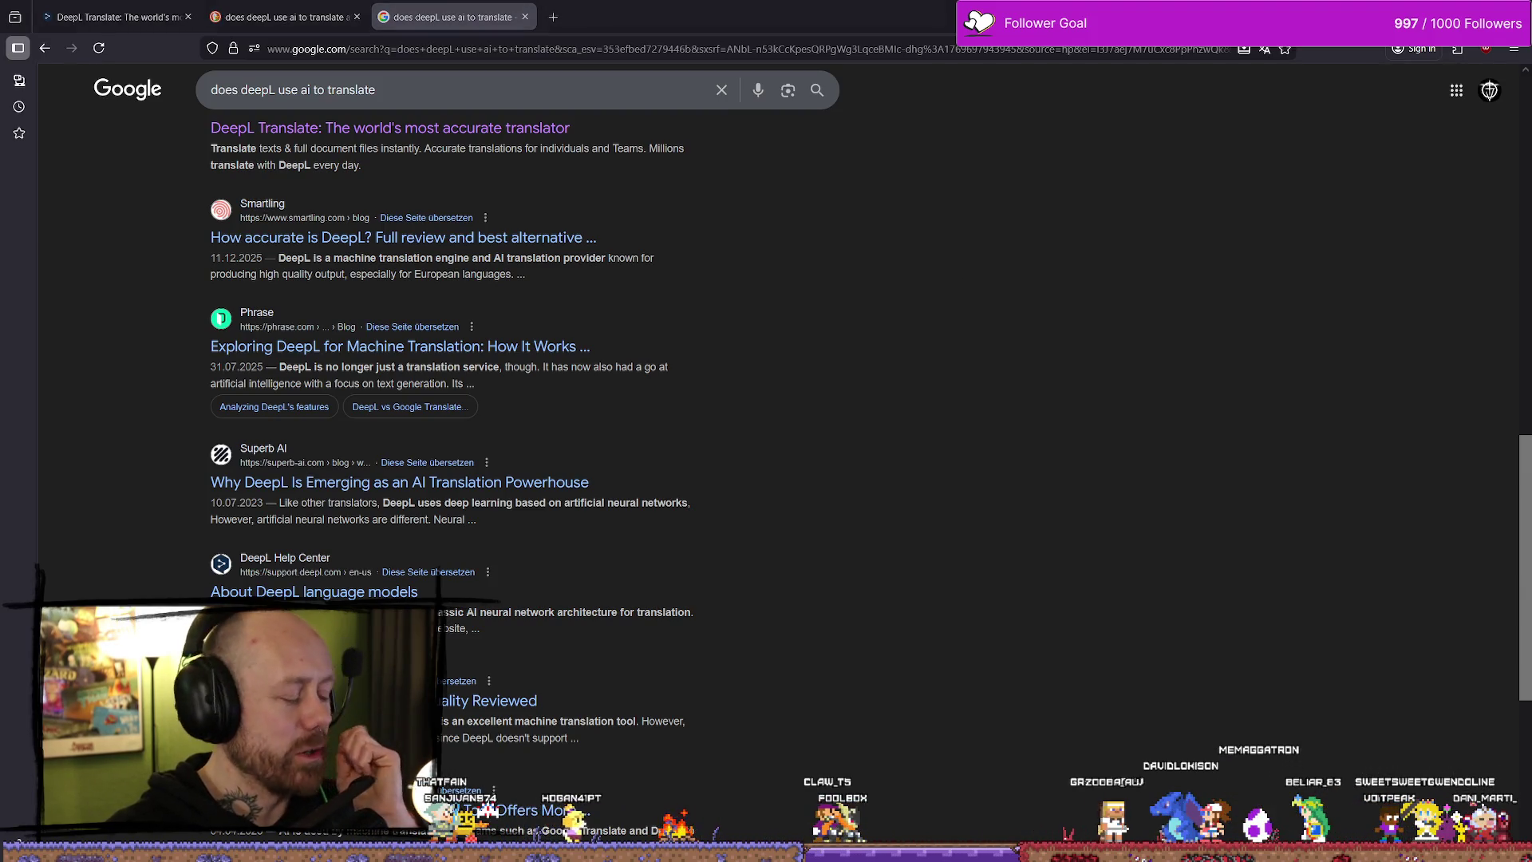
scroll(747, 583, "up", 3)
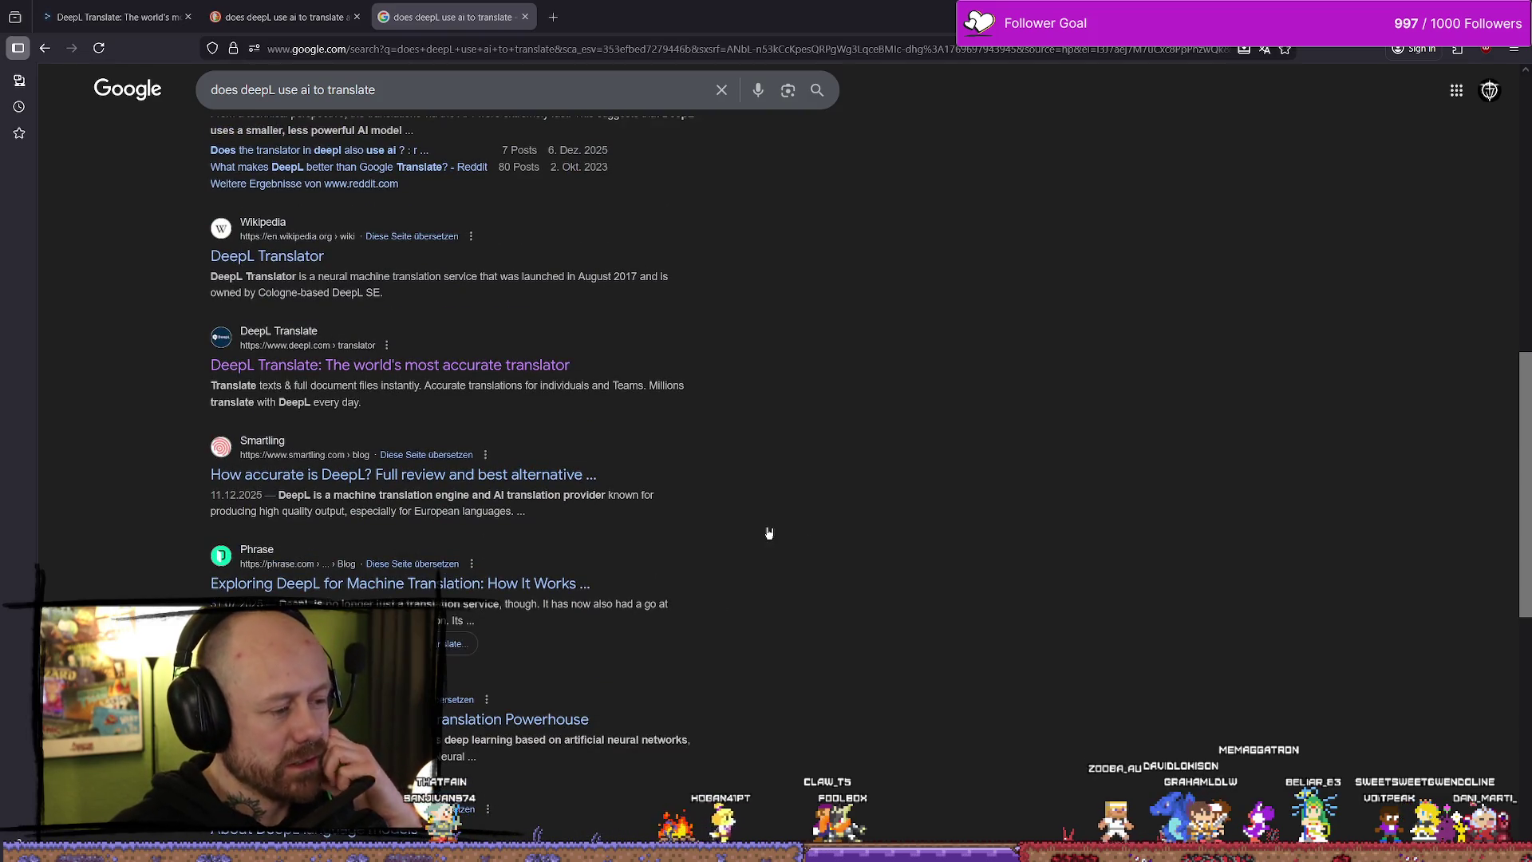
scroll(768, 533, "up", 3)
scroll(750, 514, "down", 2)
scroll(747, 516, "up", 2)
scroll(754, 514, "down", 2)
scroll(666, 427, "down", 2)
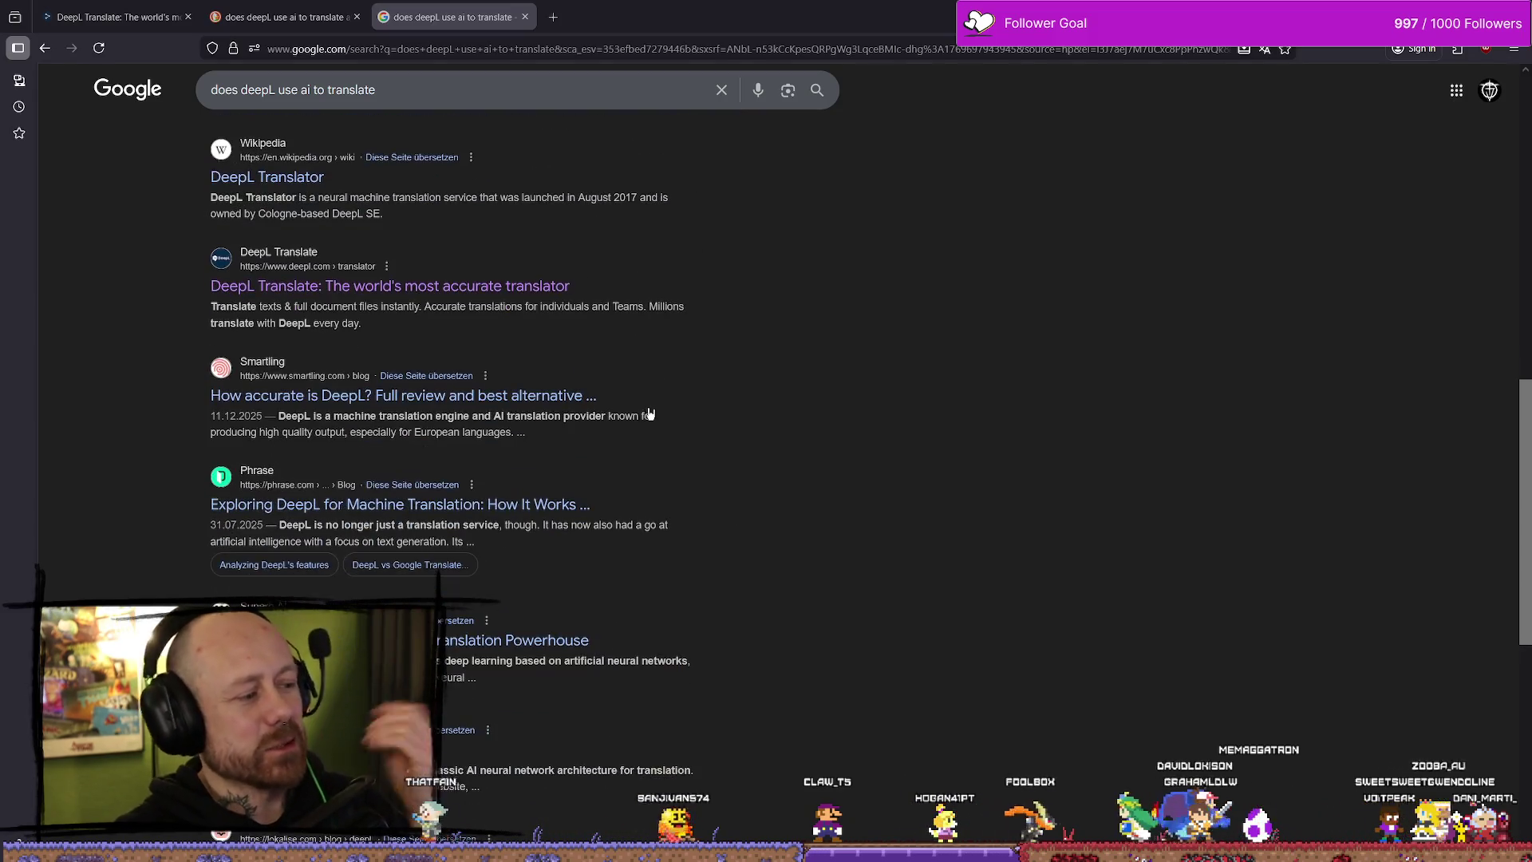
scroll(662, 416, "down", 2)
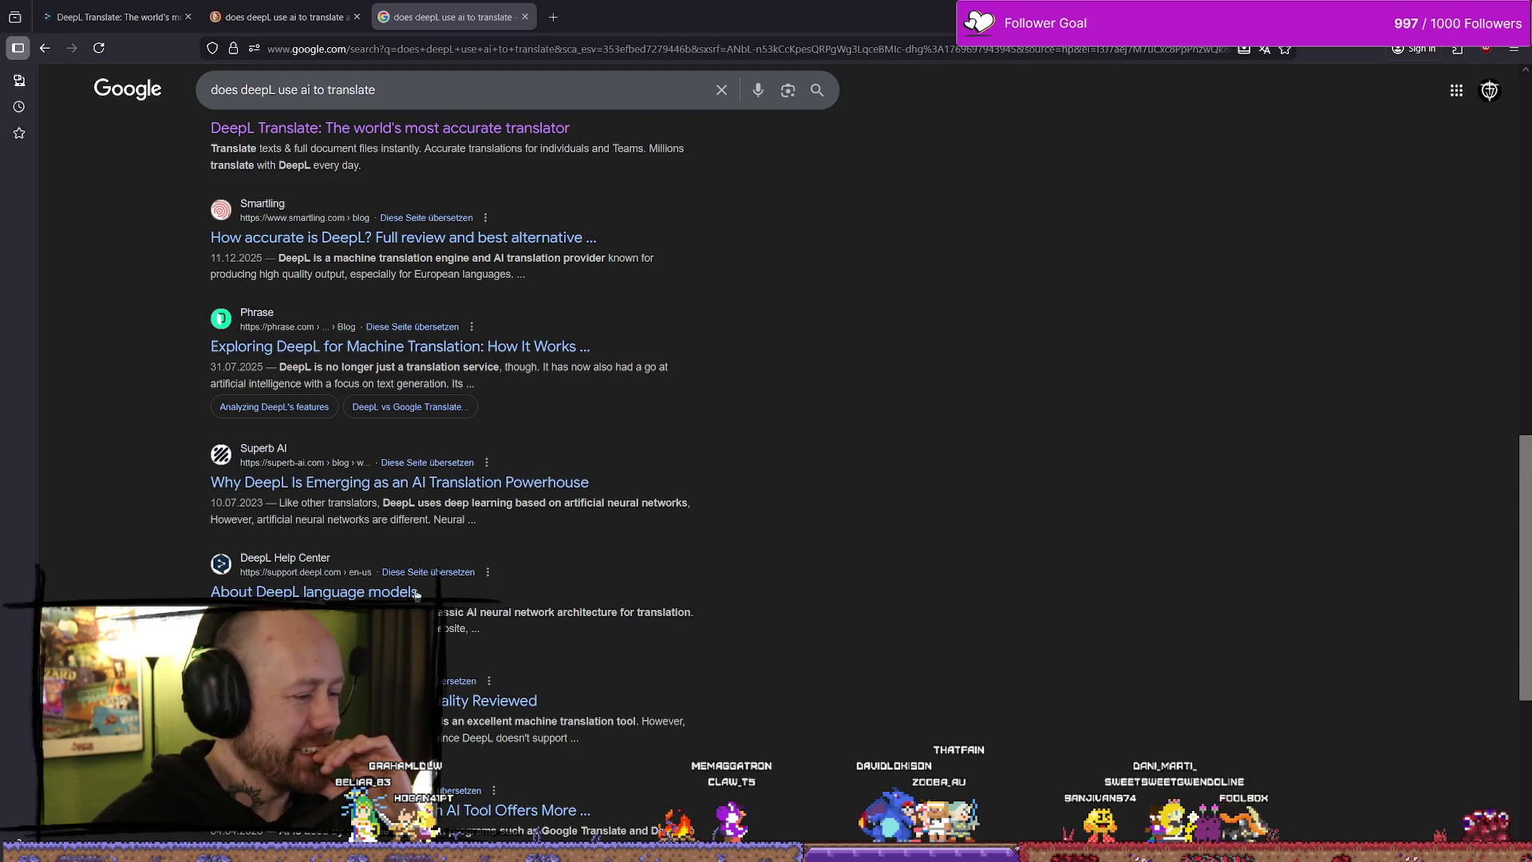
scroll(305, 495, "down", 3)
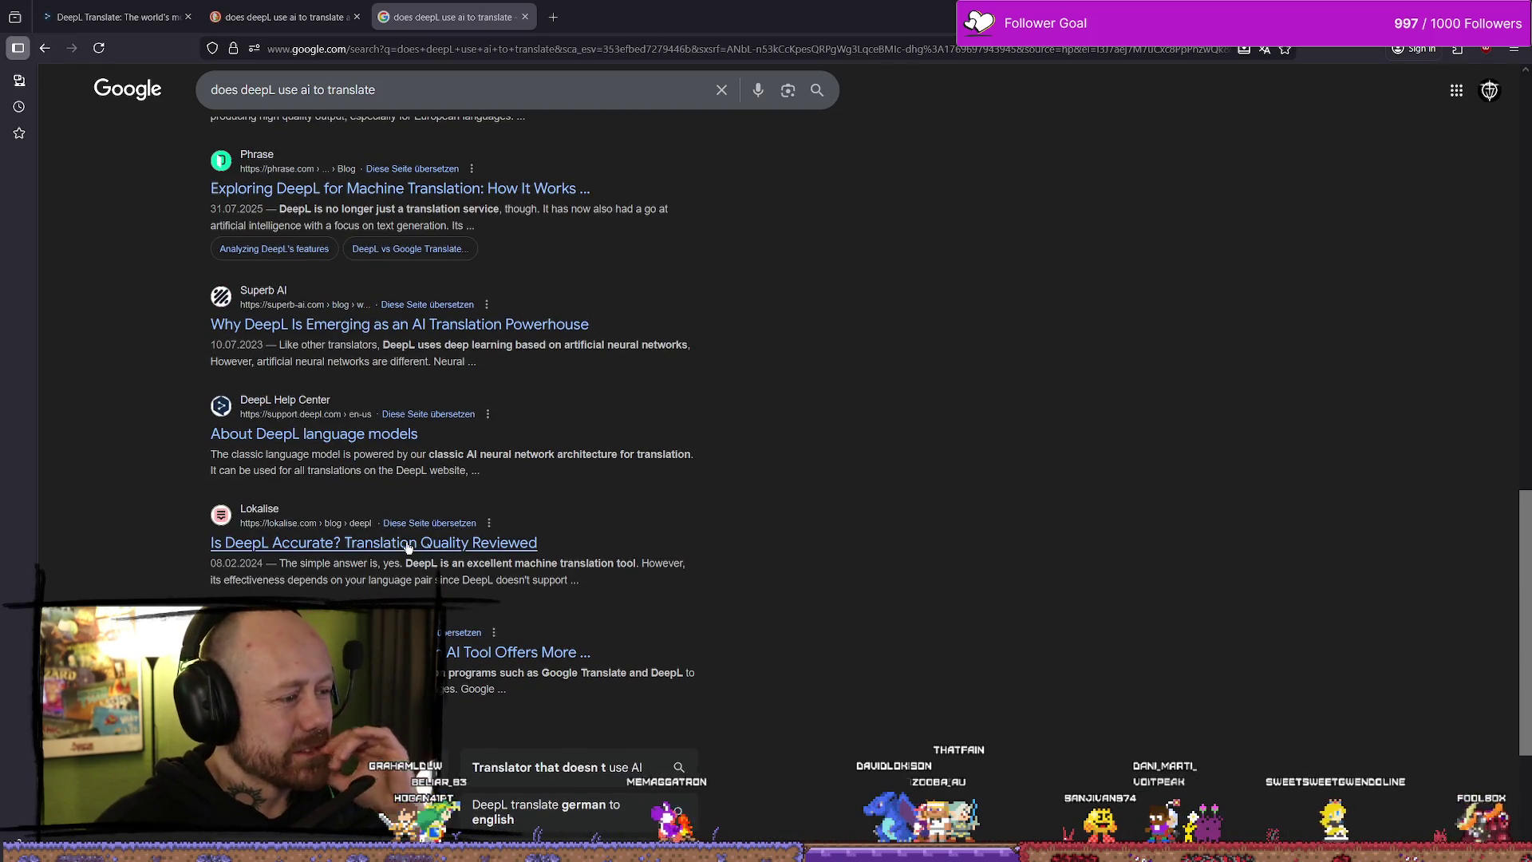
scroll(750, 463, "down", 3)
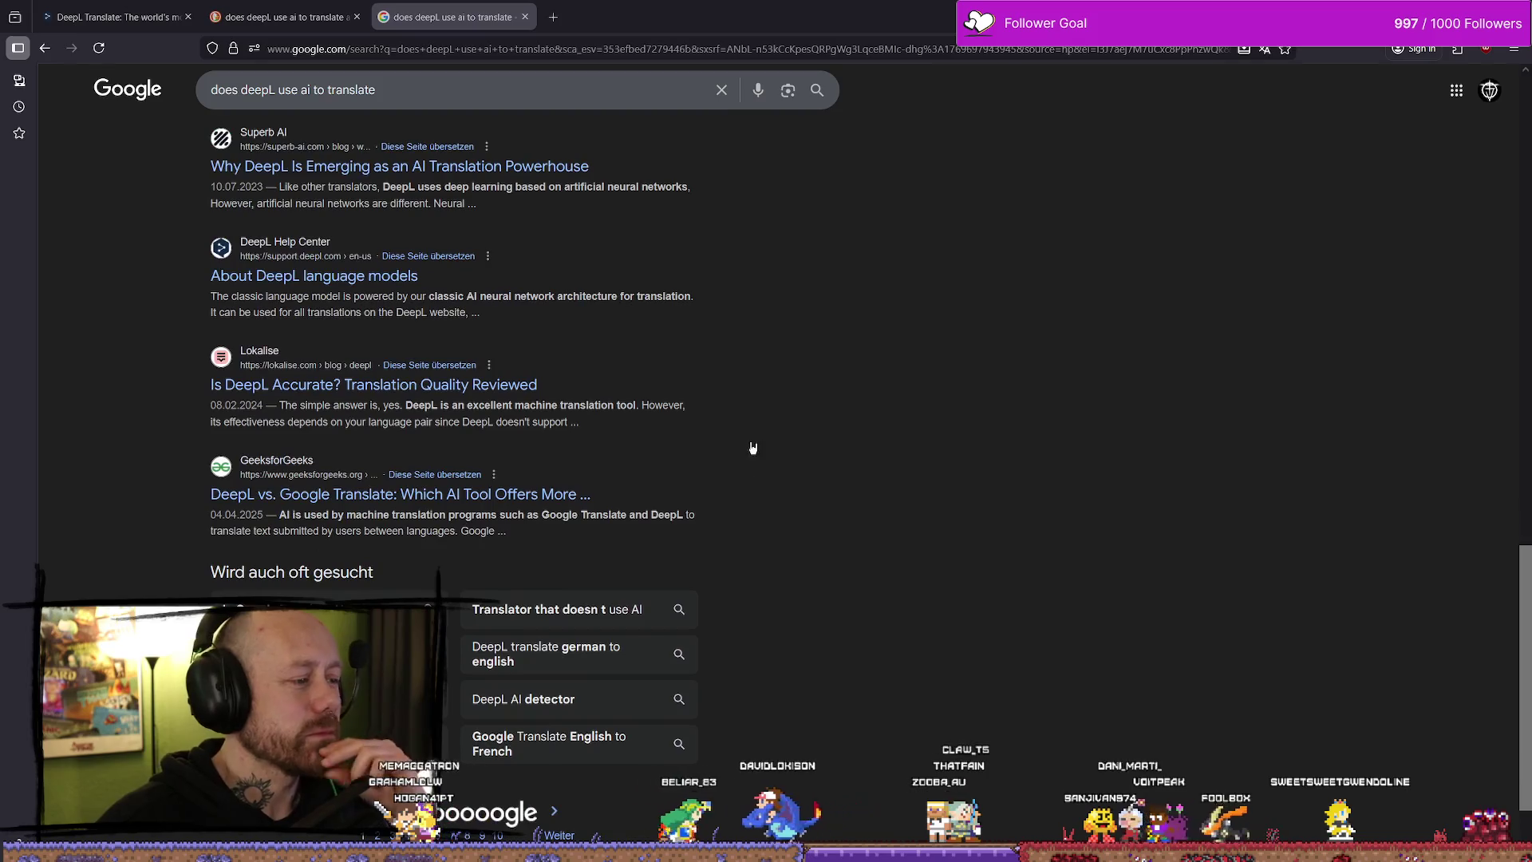
scroll(994, 407, "down", 3)
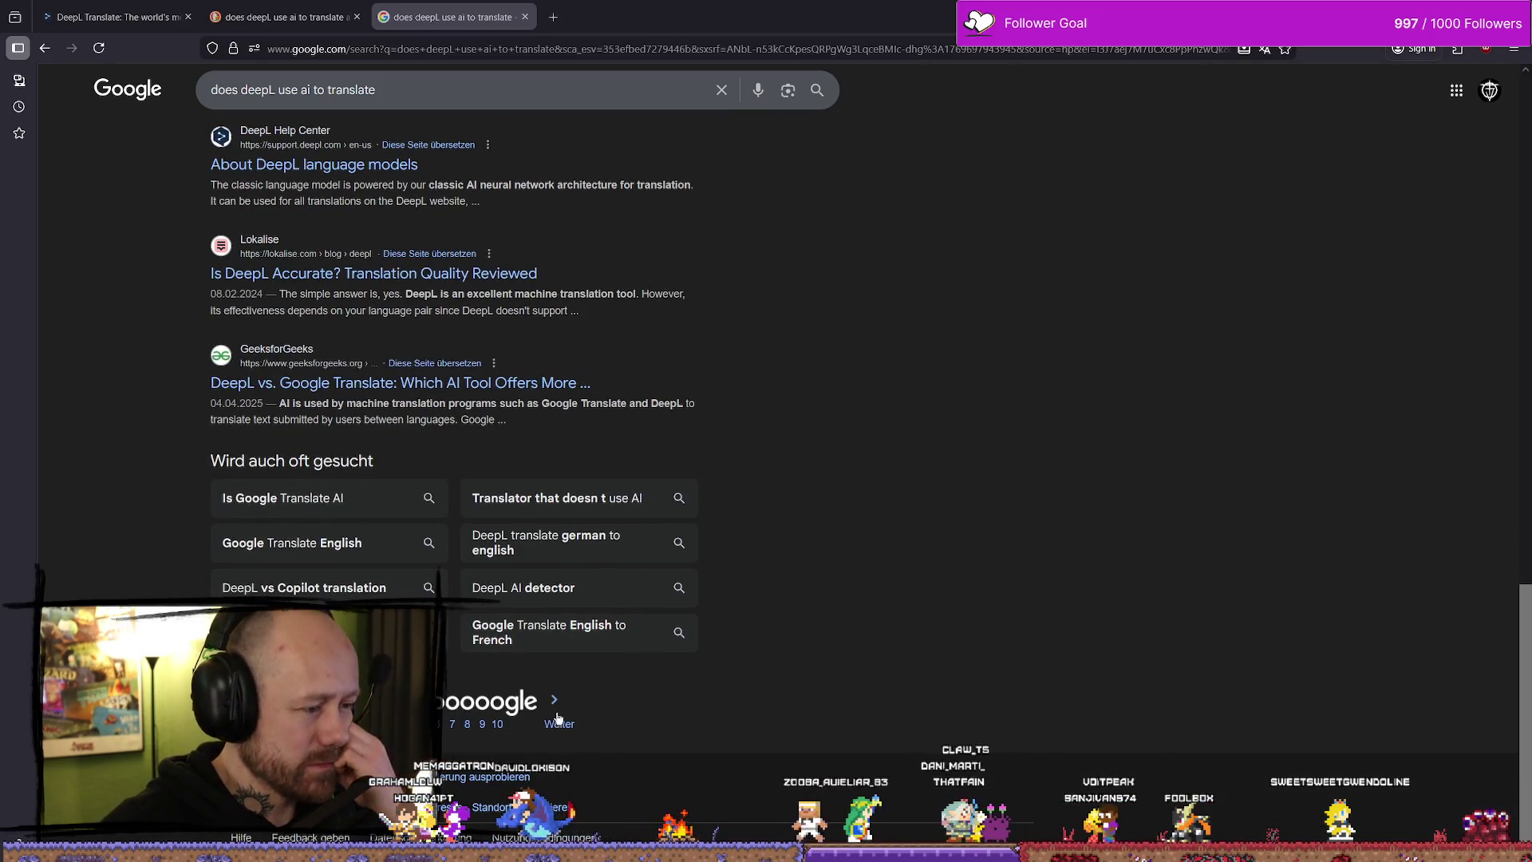
- View page 2 of the Google results, then return to the first results page
left_click(556, 714)
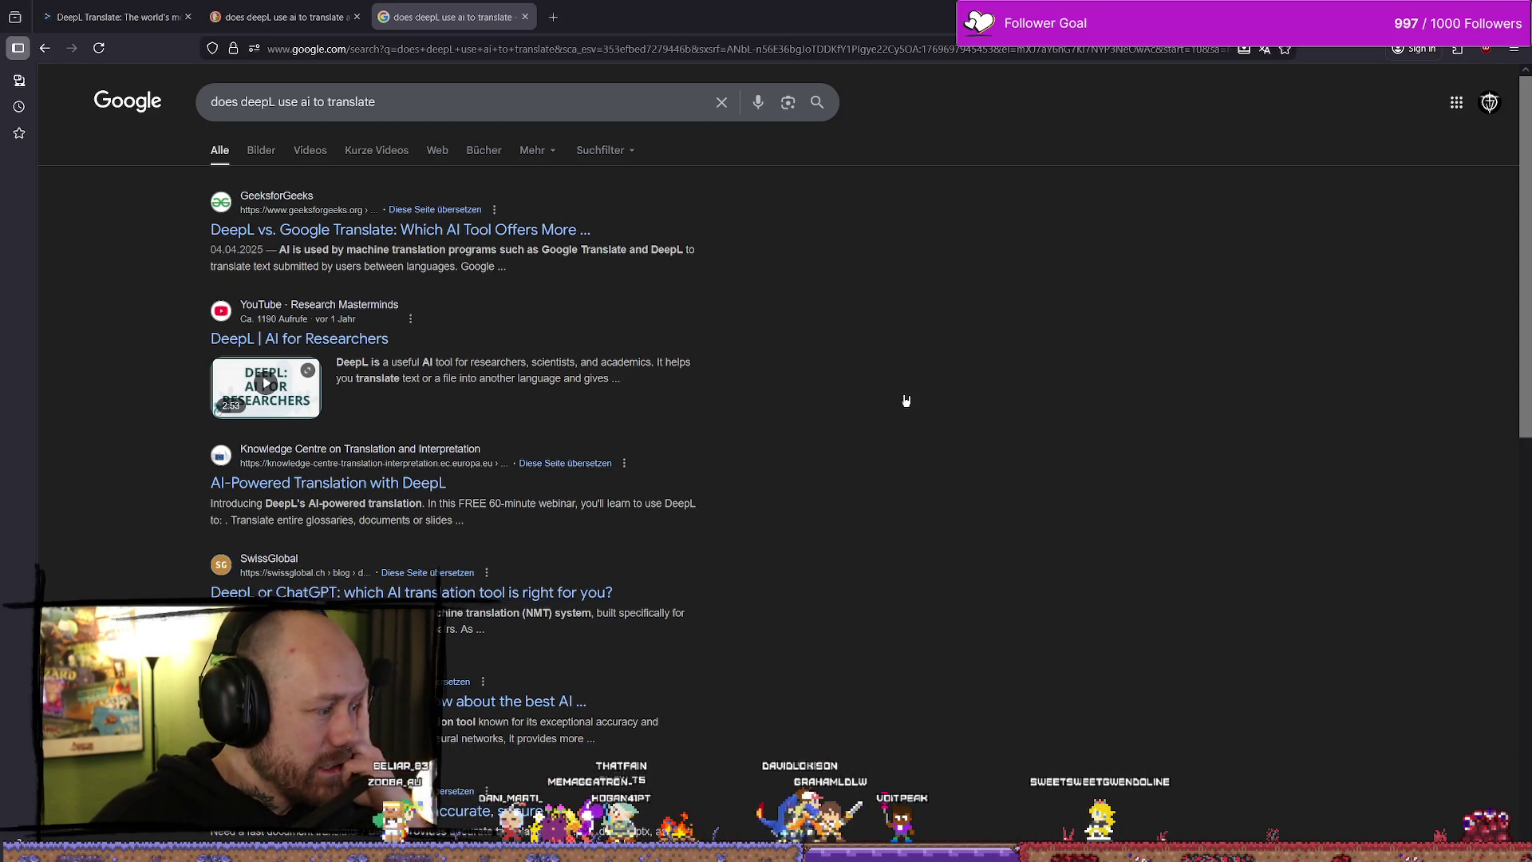
key("alt+Left")
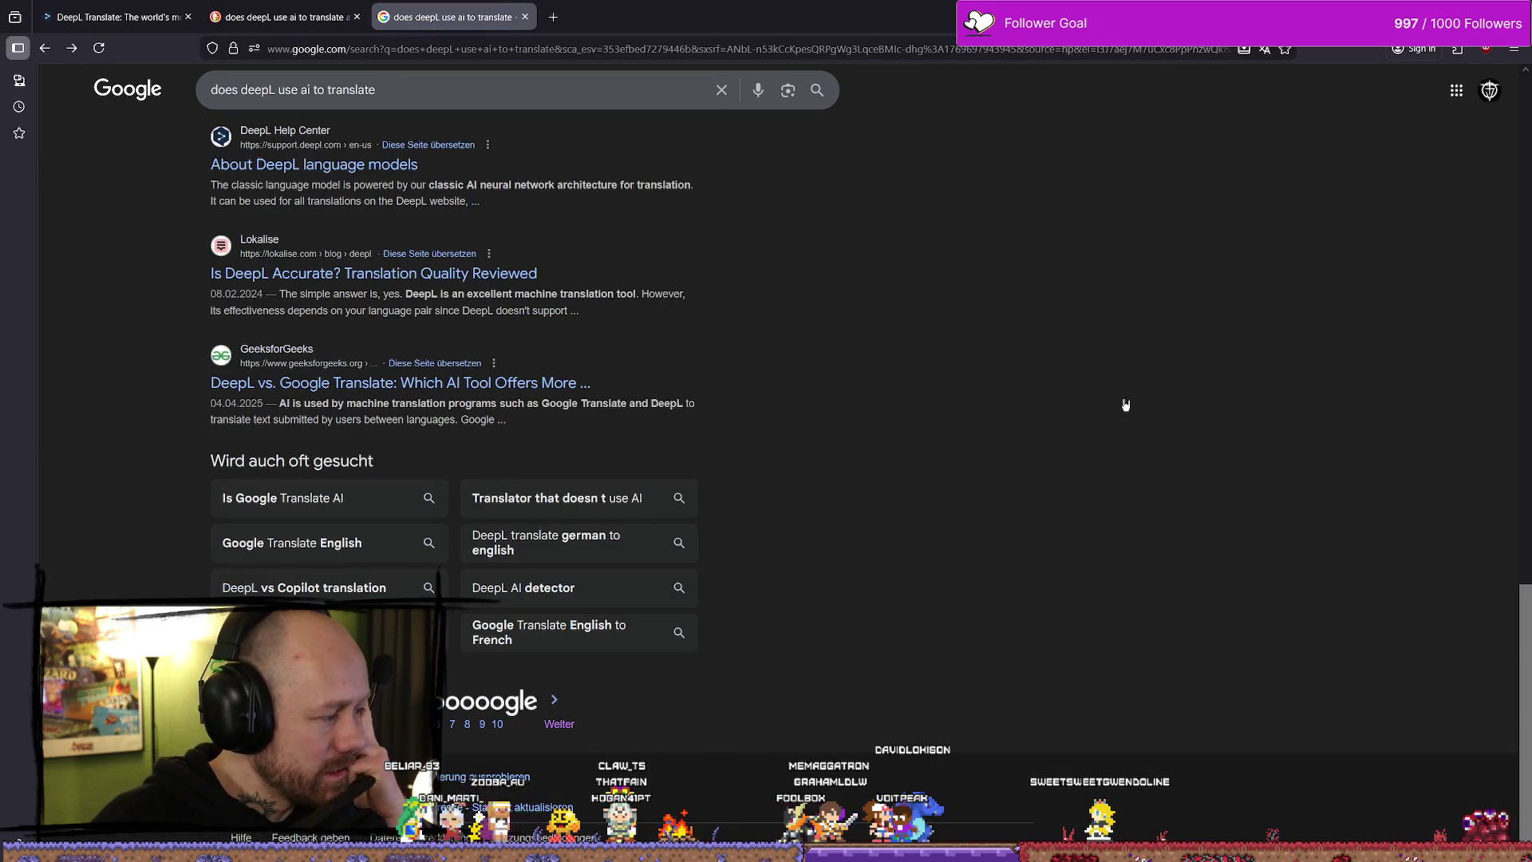
scroll(1067, 410, "up", 10)
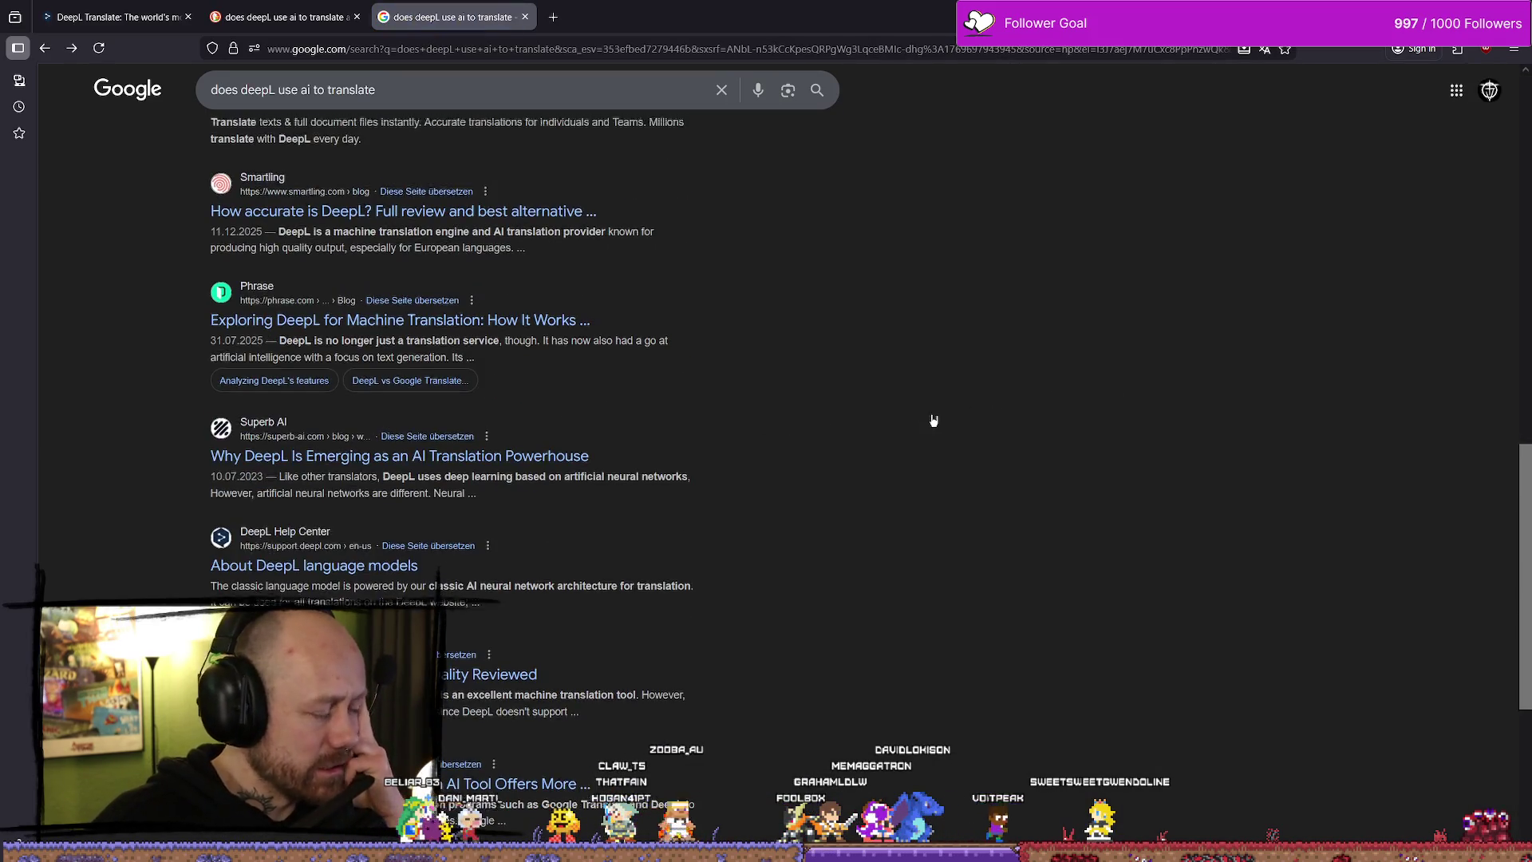
scroll(950, 403, "up", 2)
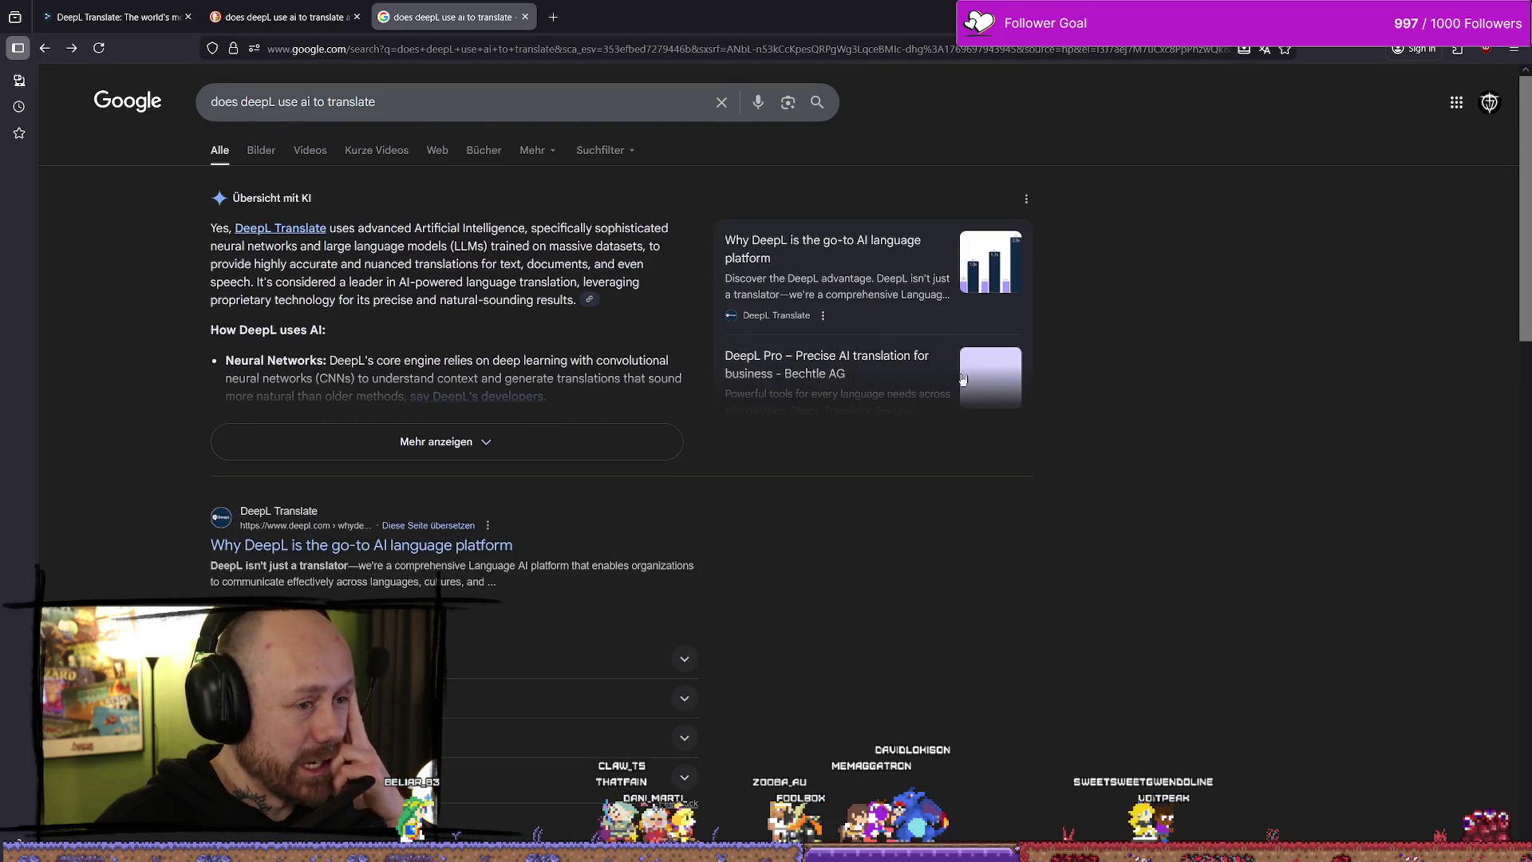
scroll(148, 290, "down", 5)
scroll(259, 249, "up", 4)
scroll(263, 255, "down", 3)
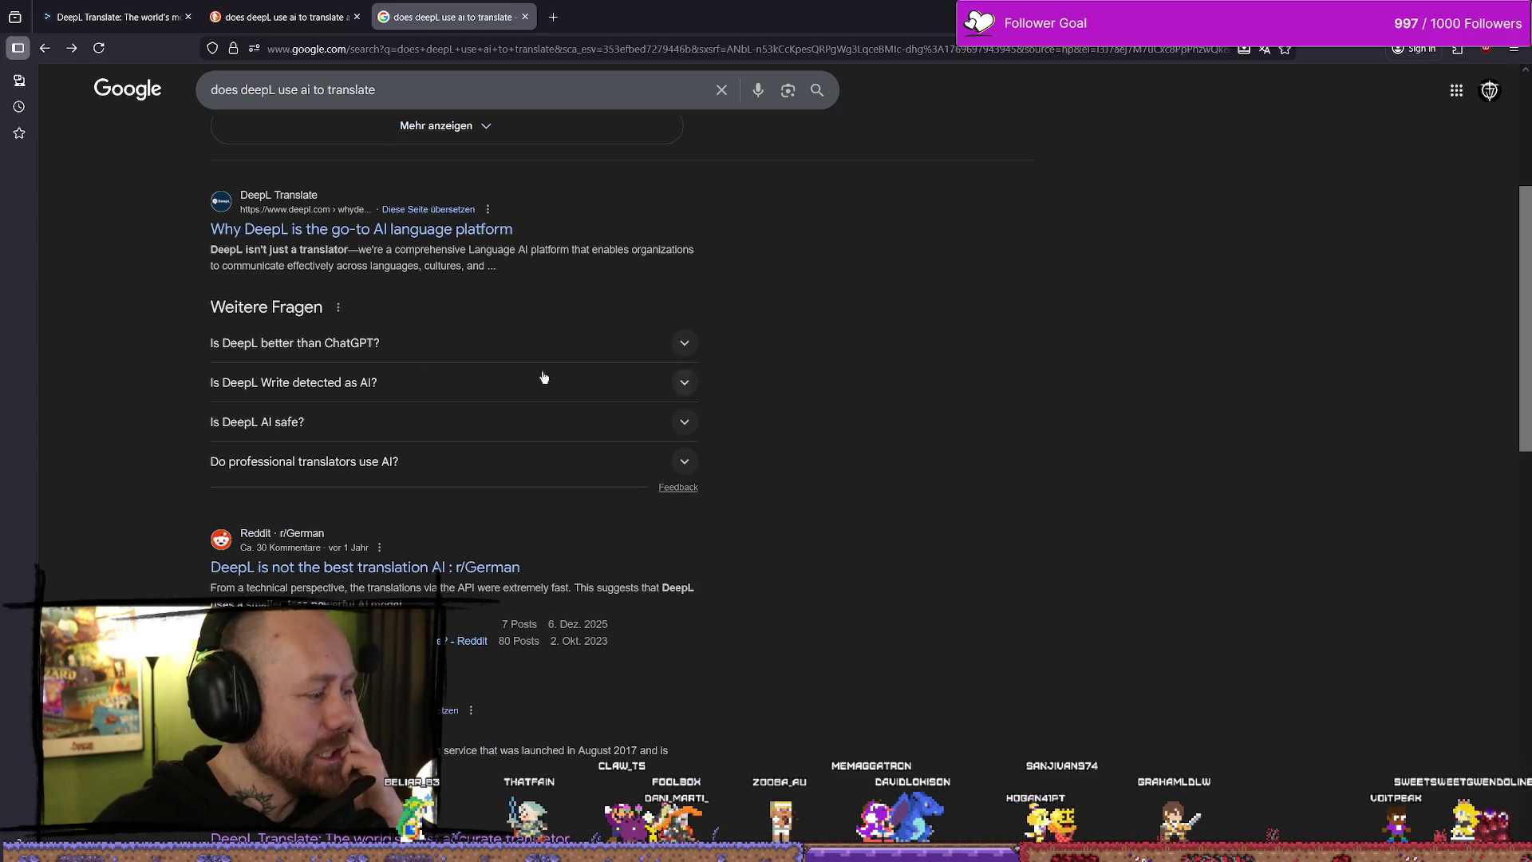
- Check the DuckDuckGo results tab, then switch to the DeepL translator tab
left_click(279, 16)
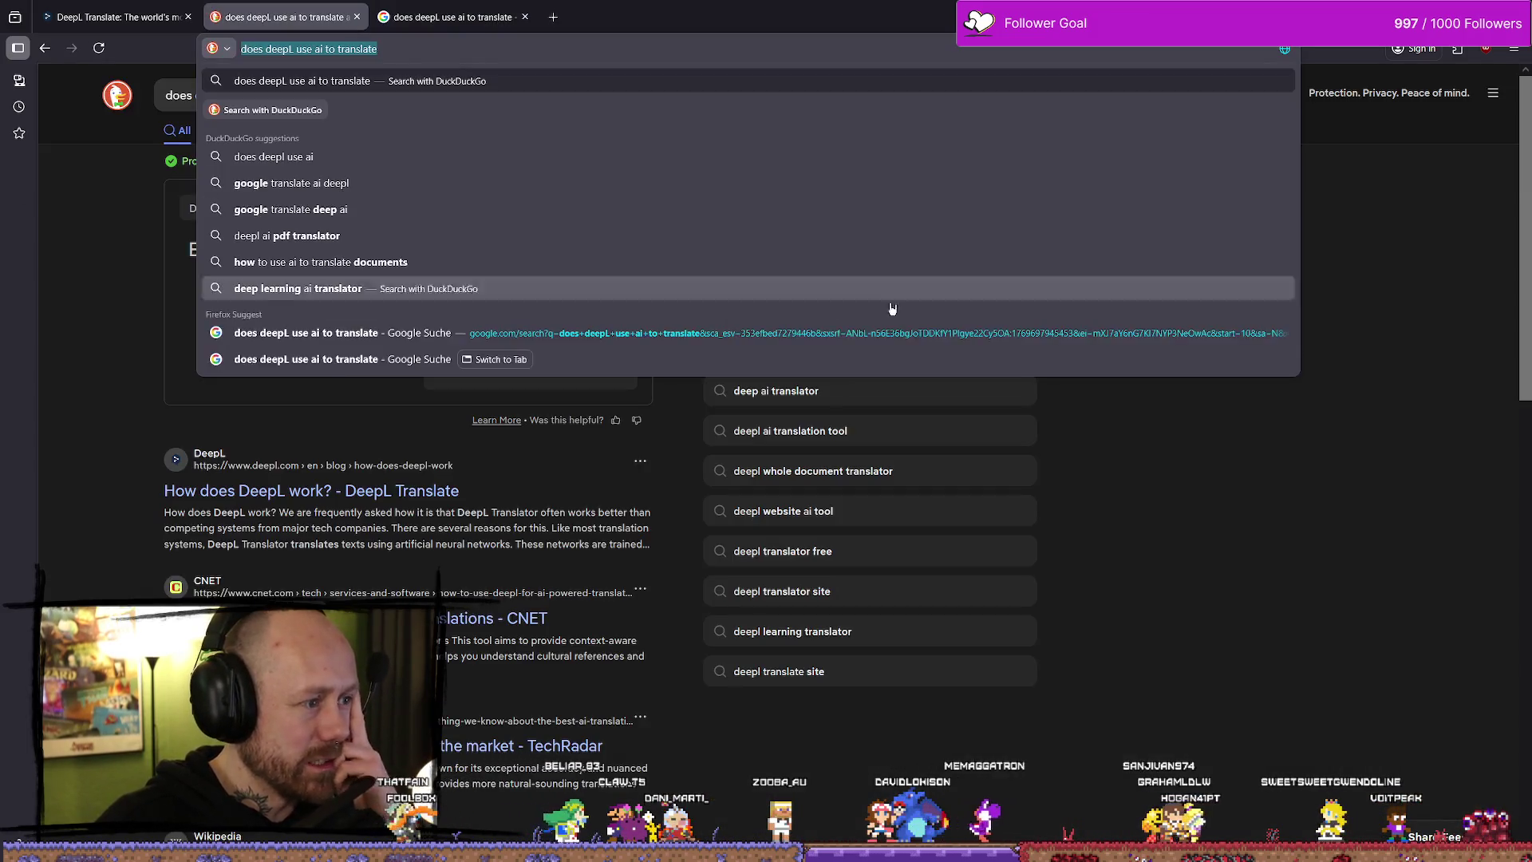
left_click(154, 339)
left_click(191, 23)
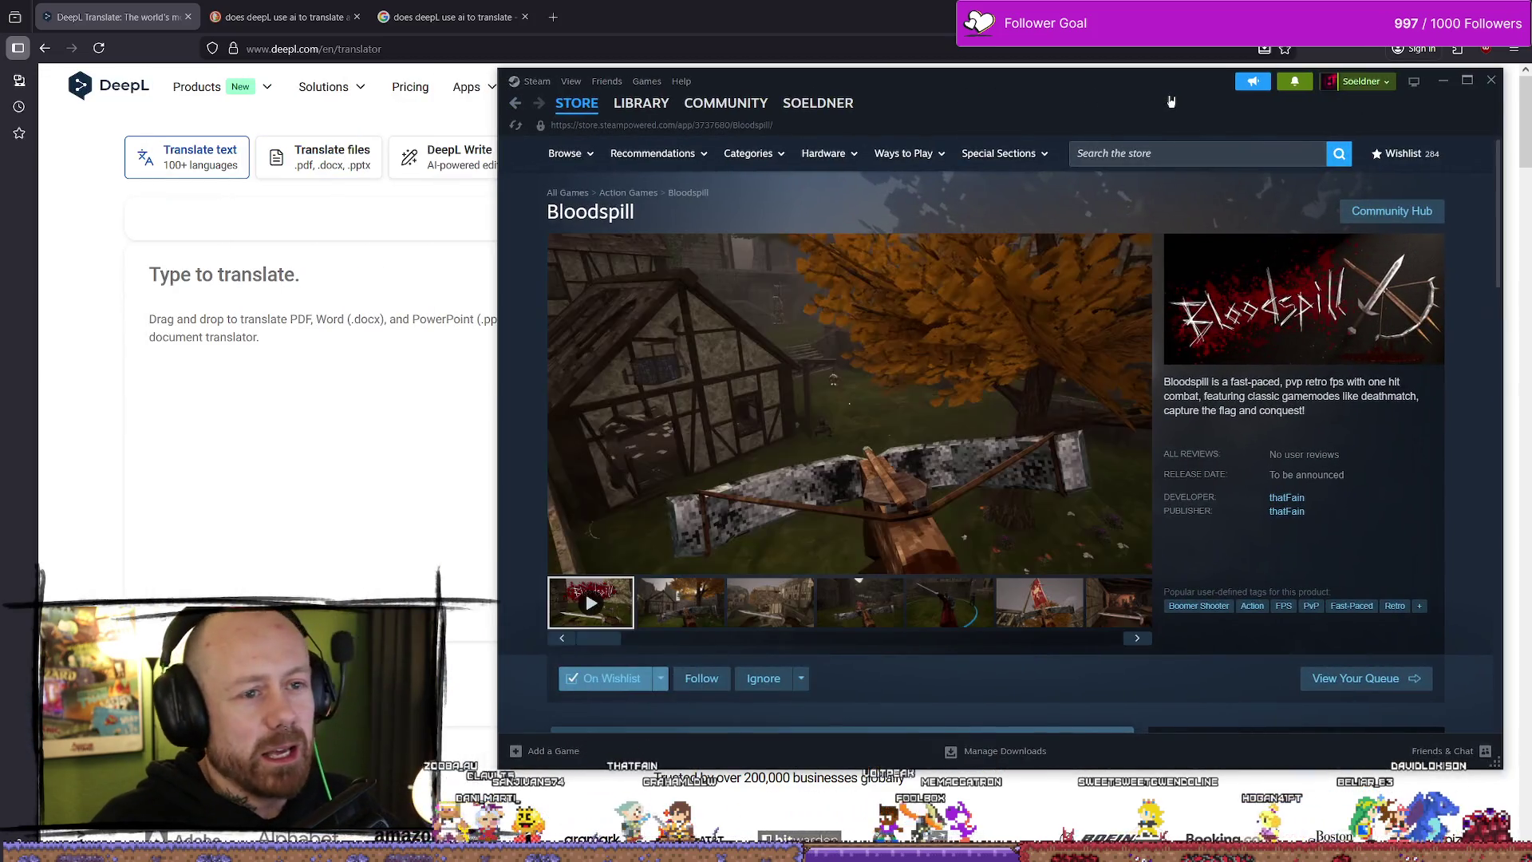
- Move the Steam window left and select Bloodspill's 'NO AI was used' and human-made lines
left_click_drag(889, 78, 722, 78)
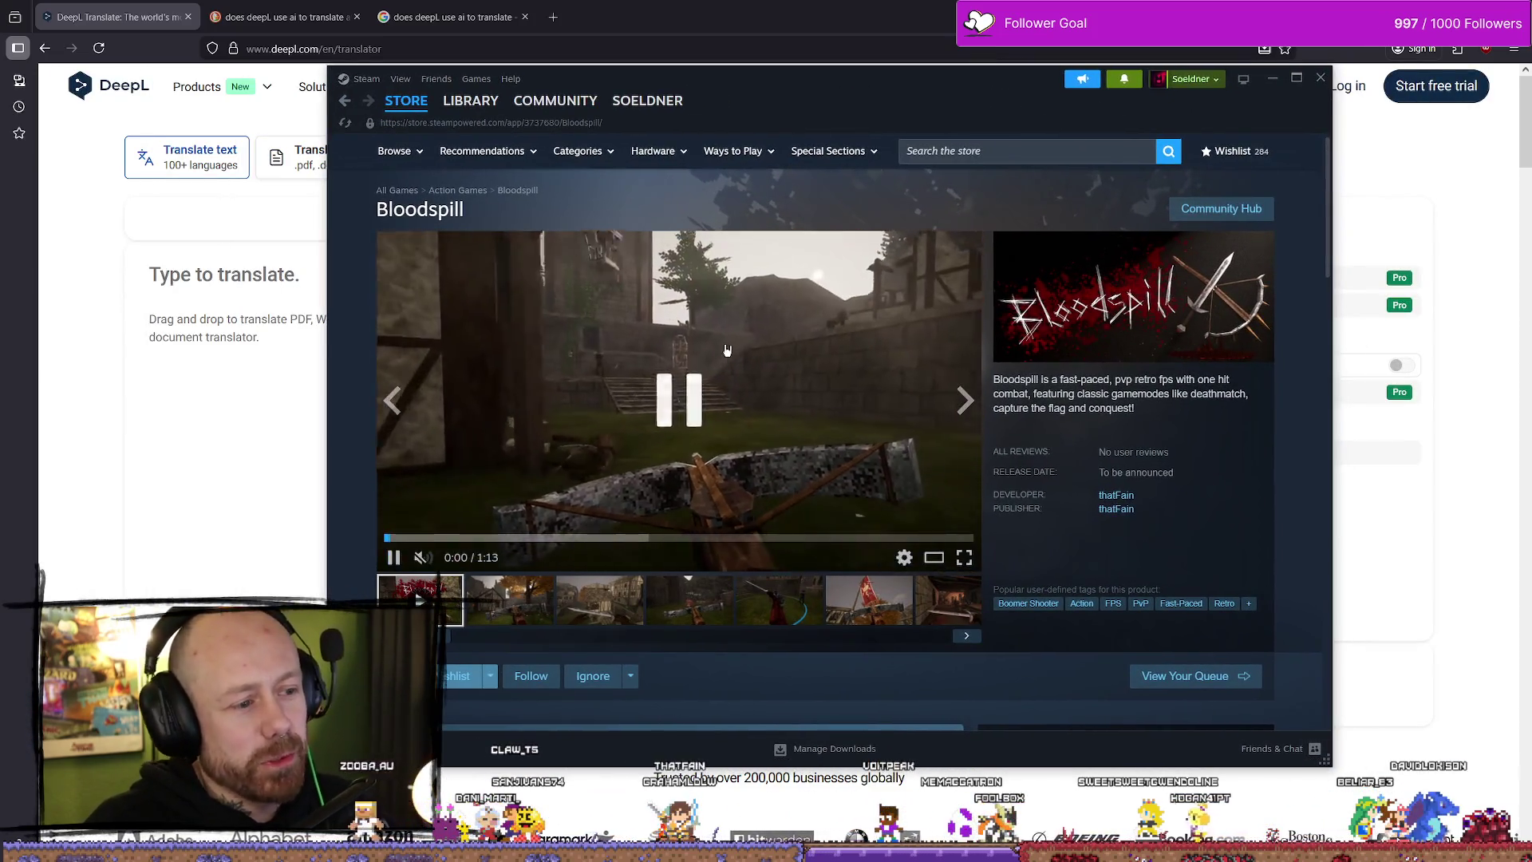
scroll(728, 382, "down", 10)
scroll(727, 386, "down", 5)
scroll(701, 393, "down", 7)
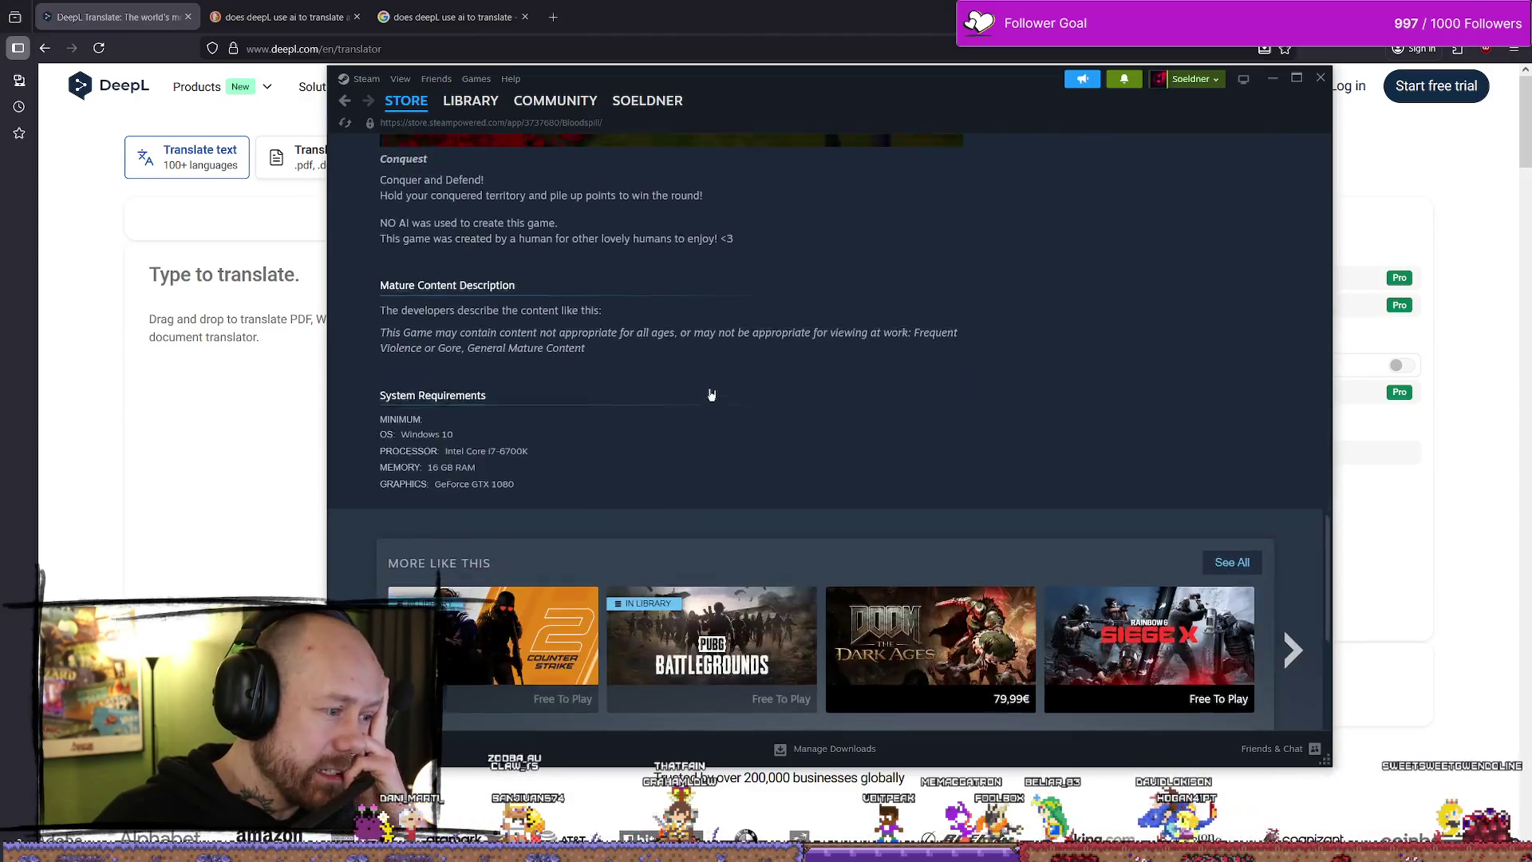
scroll(711, 394, "up", 3)
mouse_move(382, 442)
left_mouse_down()
mouse_move(720, 454)
mouse_move(432, 450)
left_mouse_up()
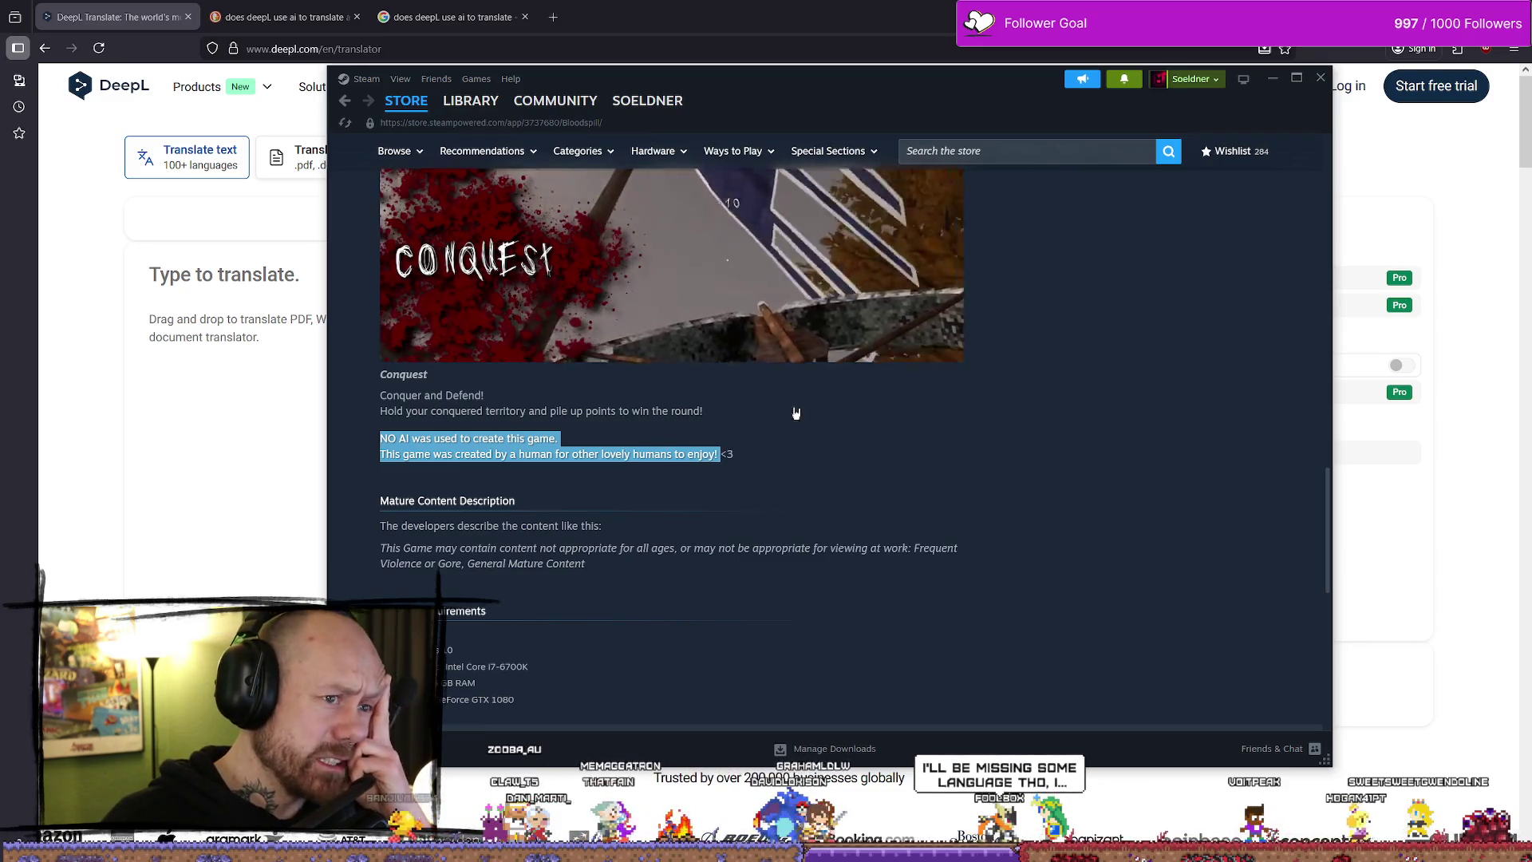
left_click_drag(737, 461, 468, 465)
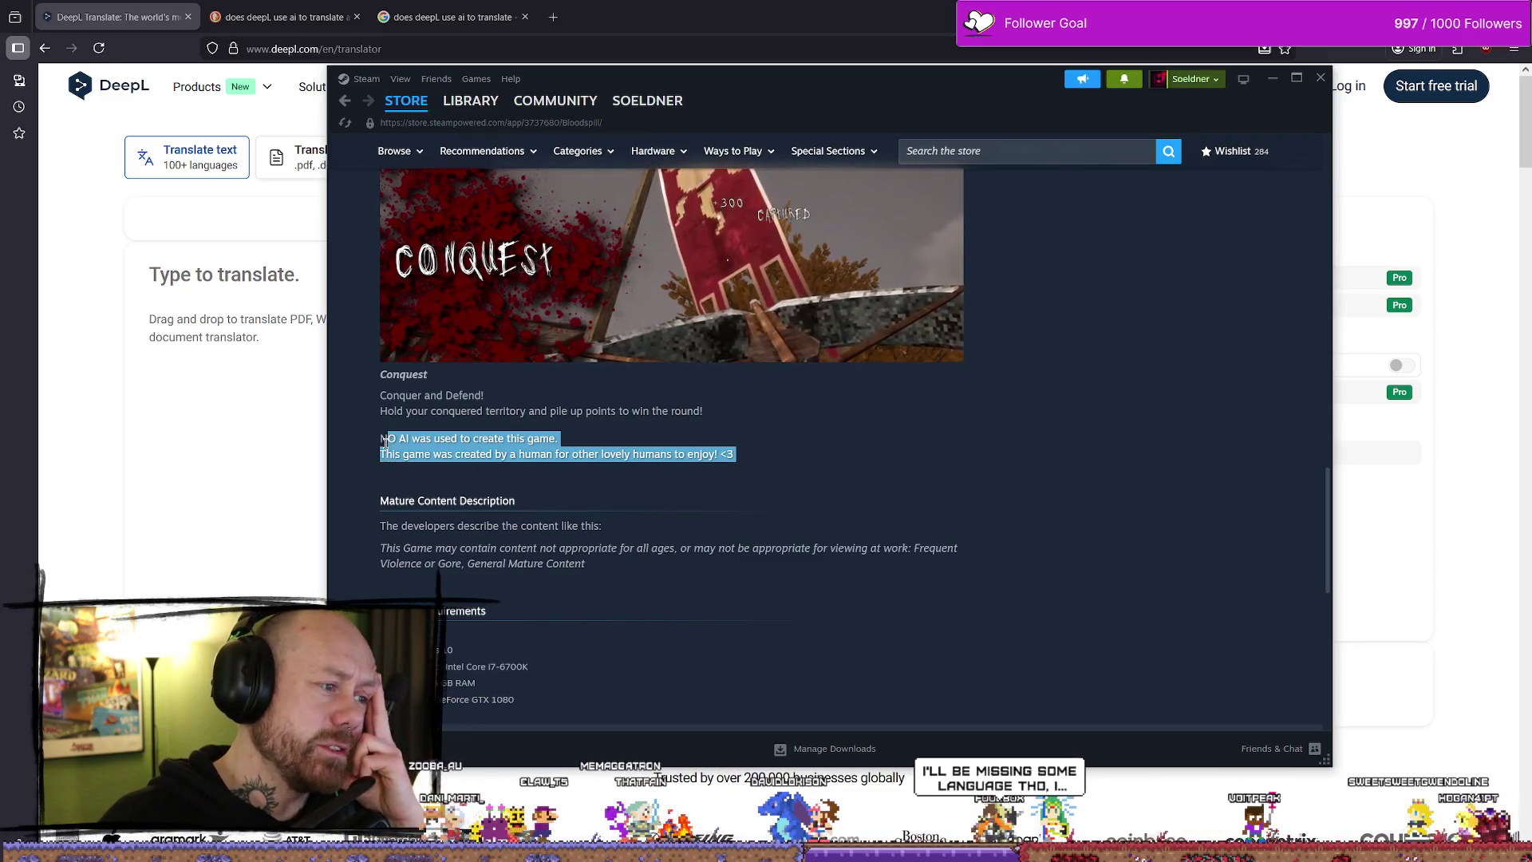
left_click_drag(380, 438, 620, 453)
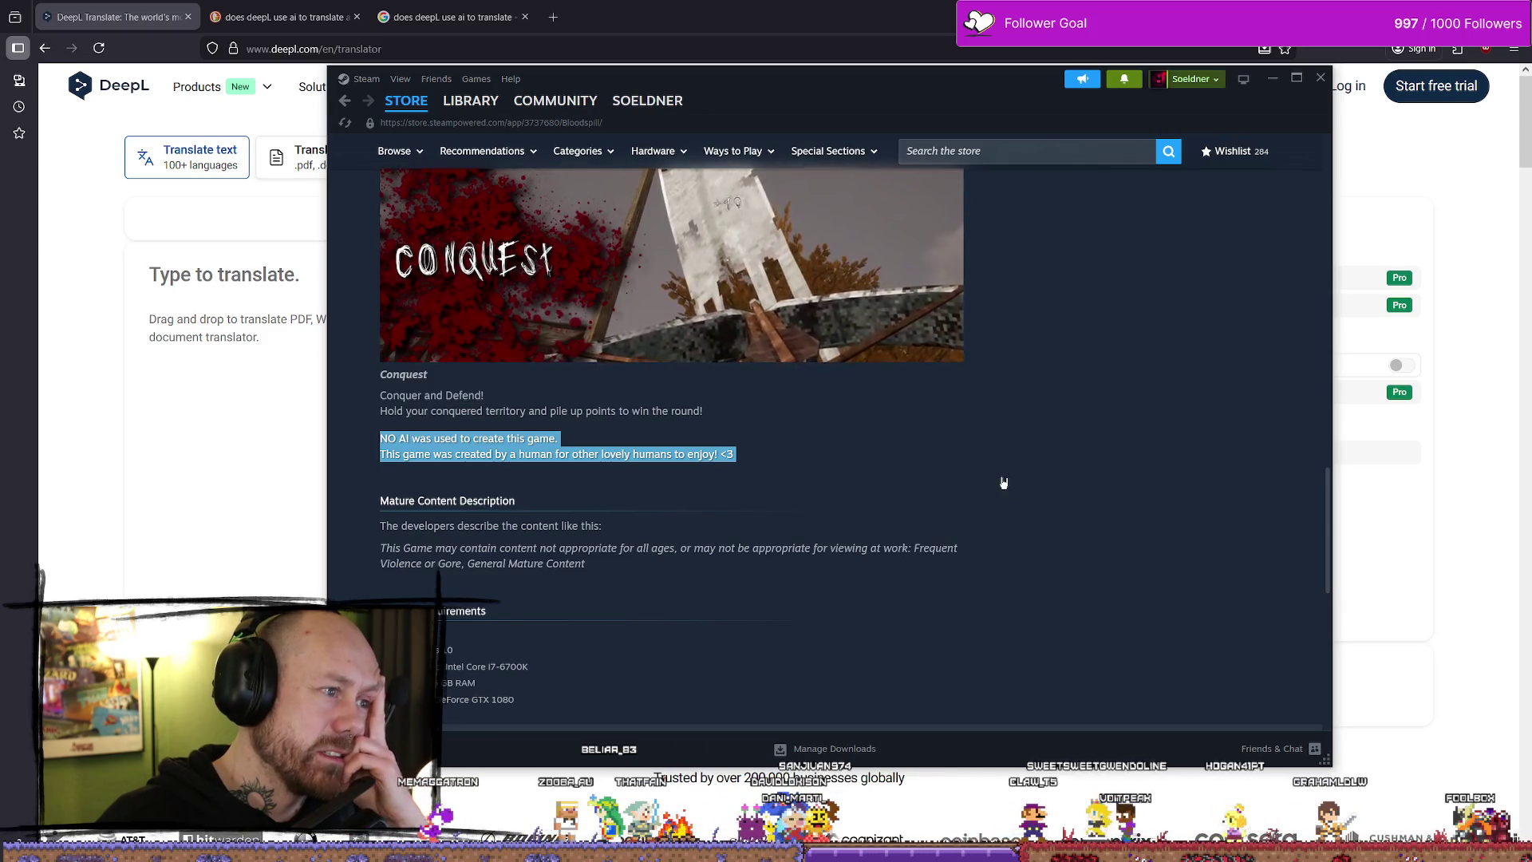
- Scroll back through the Bloodspill page and focus the Steam store search box
scroll(857, 502, "up", 2)
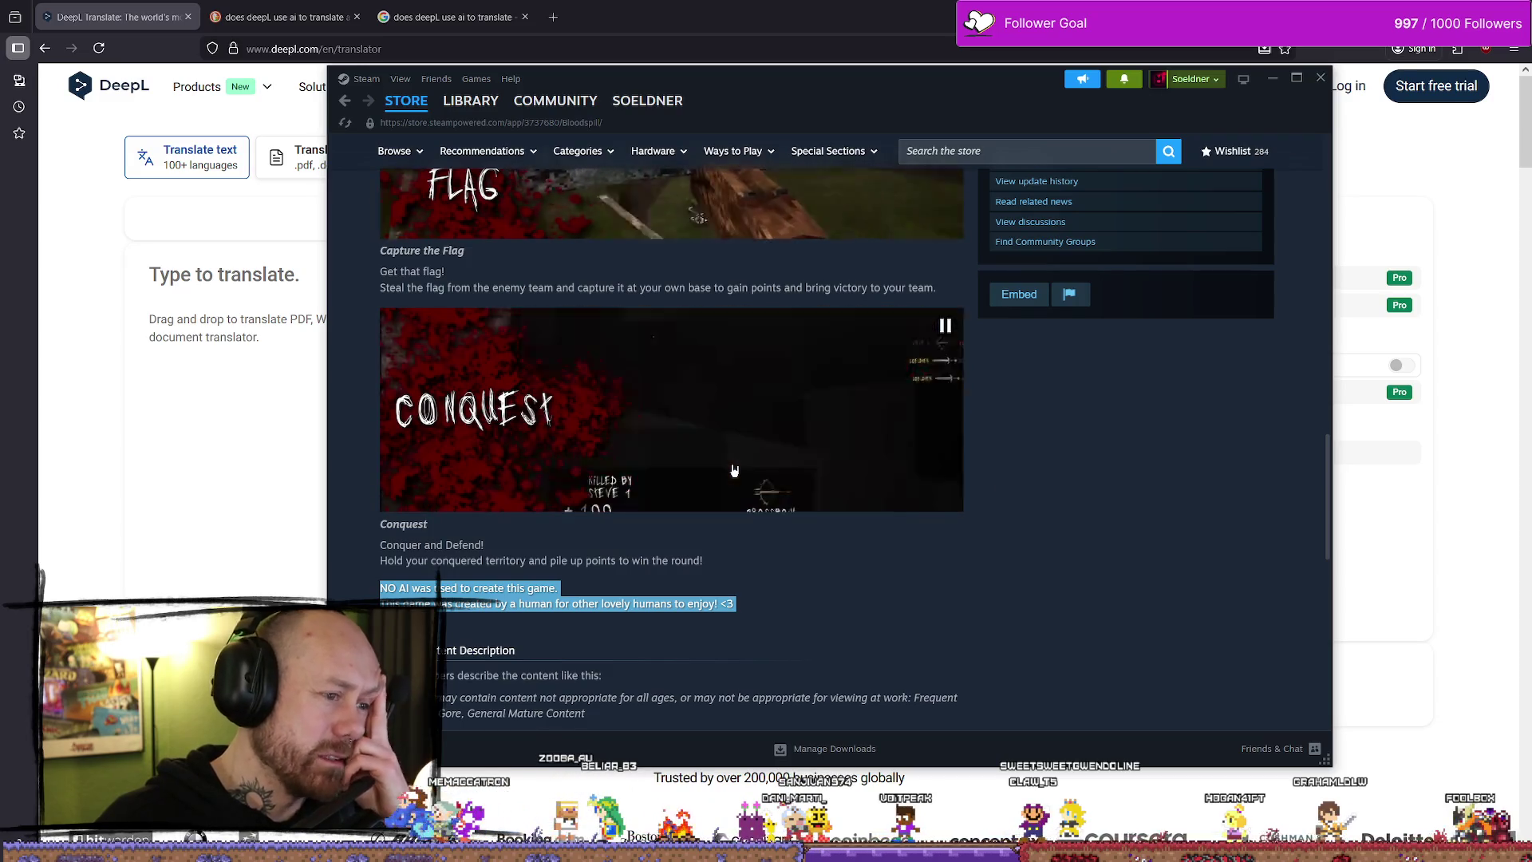
scroll(734, 470, "down", 1)
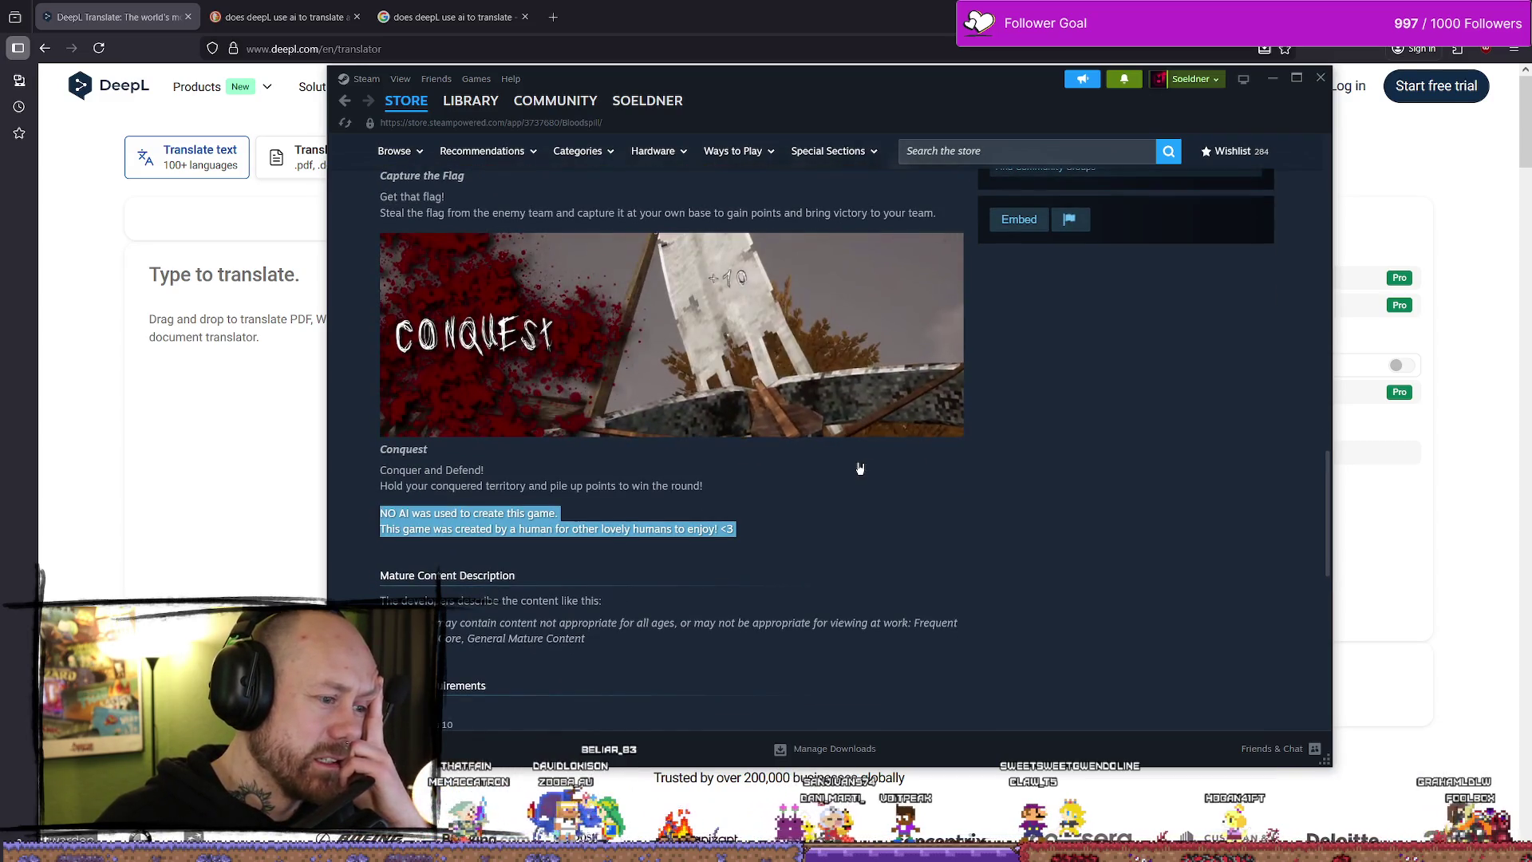
scroll(854, 465, "down", 2)
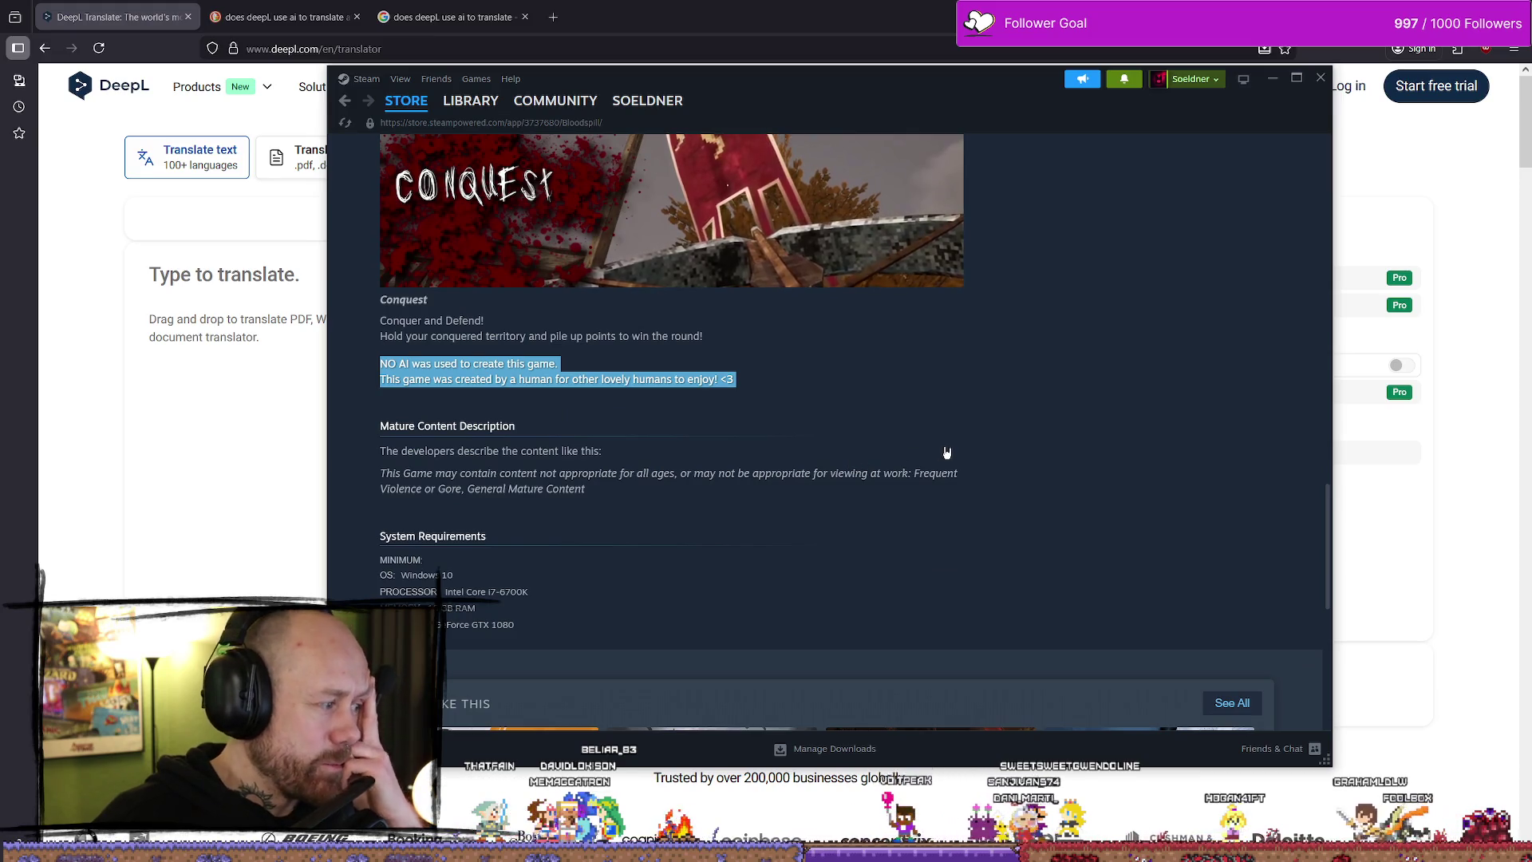
scroll(949, 449, "down", 1)
scroll(941, 435, "up", 3)
scroll(929, 415, "up", 2)
scroll(926, 411, "up", 10)
left_click(1029, 151)
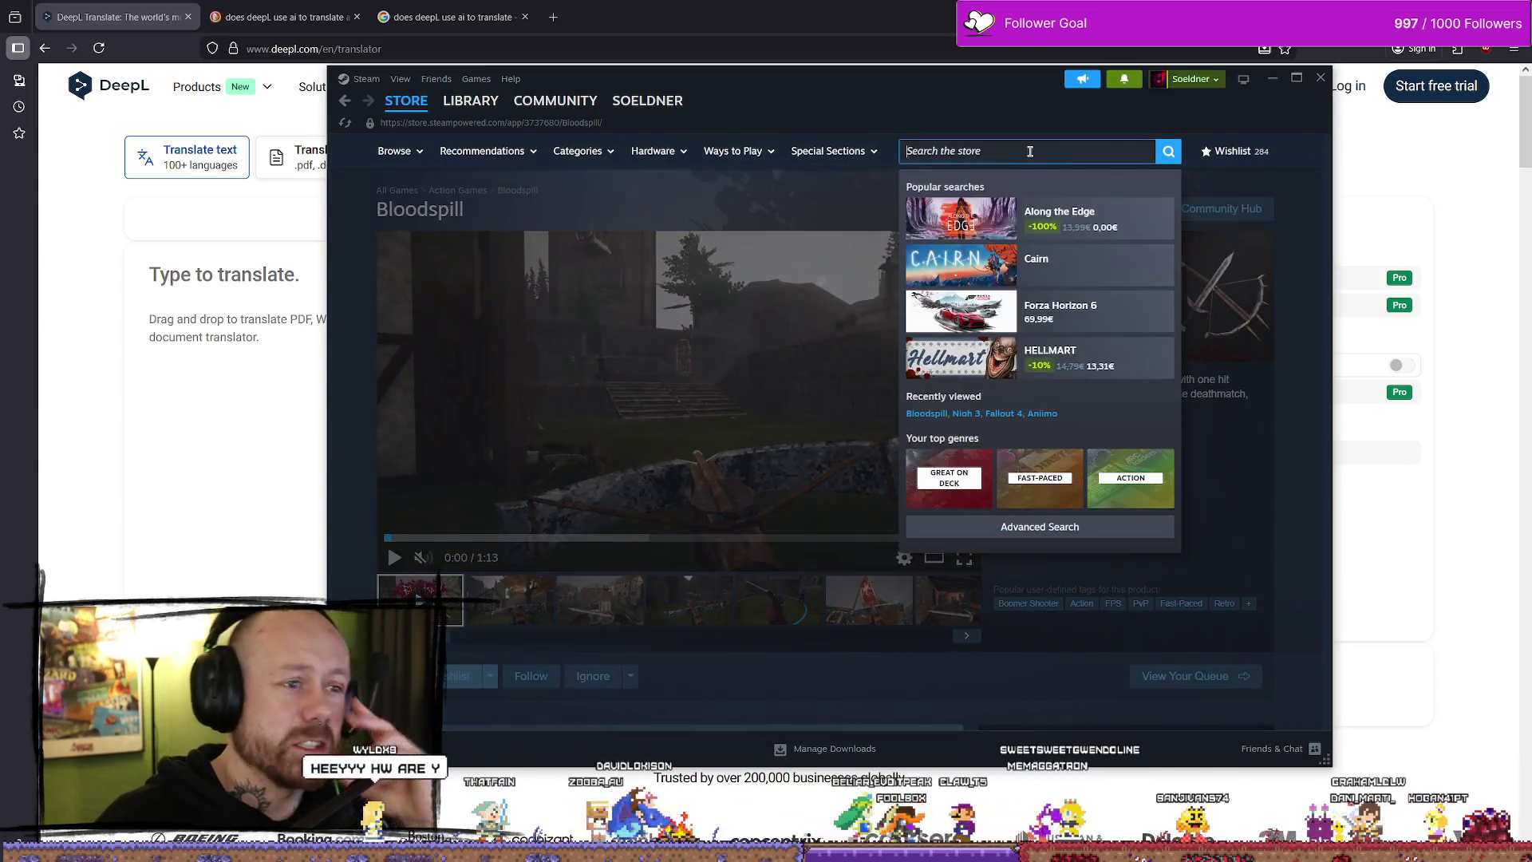
- Search the store for 'bloodspil', open the BloodSpiller page, then minimize Steam
type("blodspi")
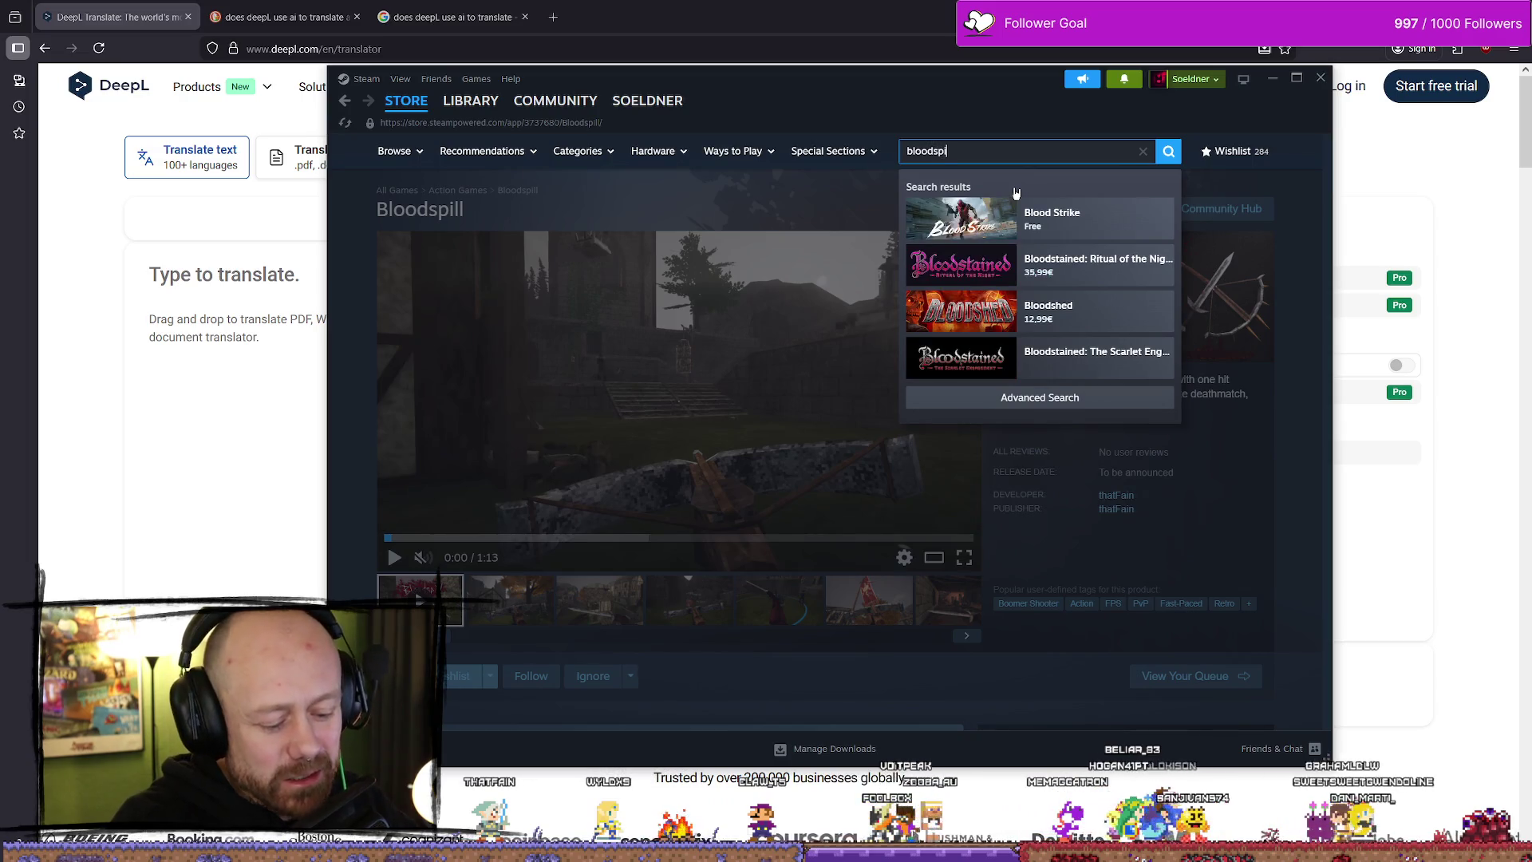
type("l")
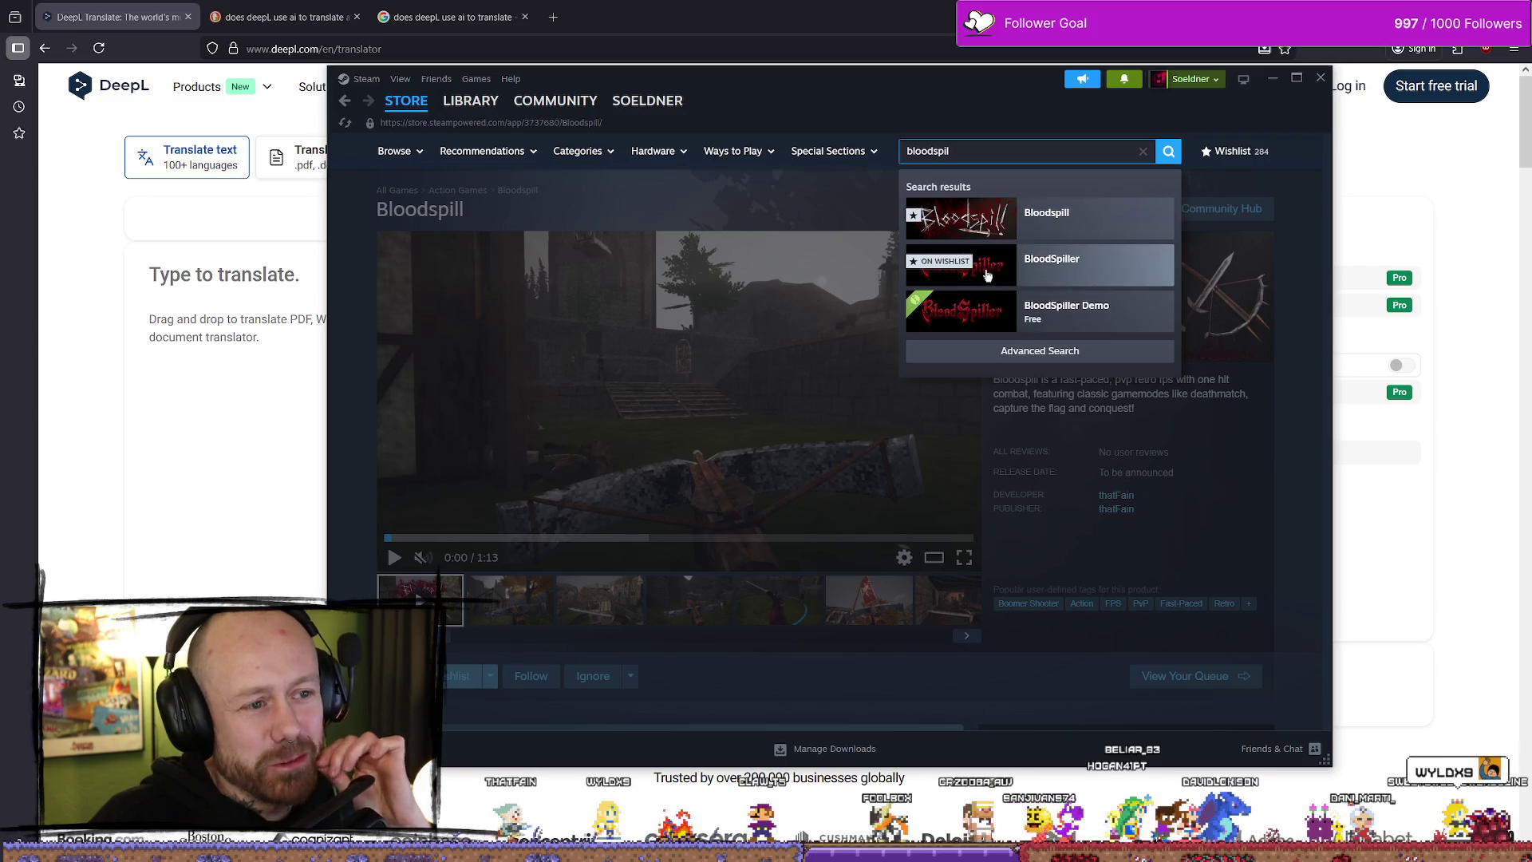
left_click(1104, 276)
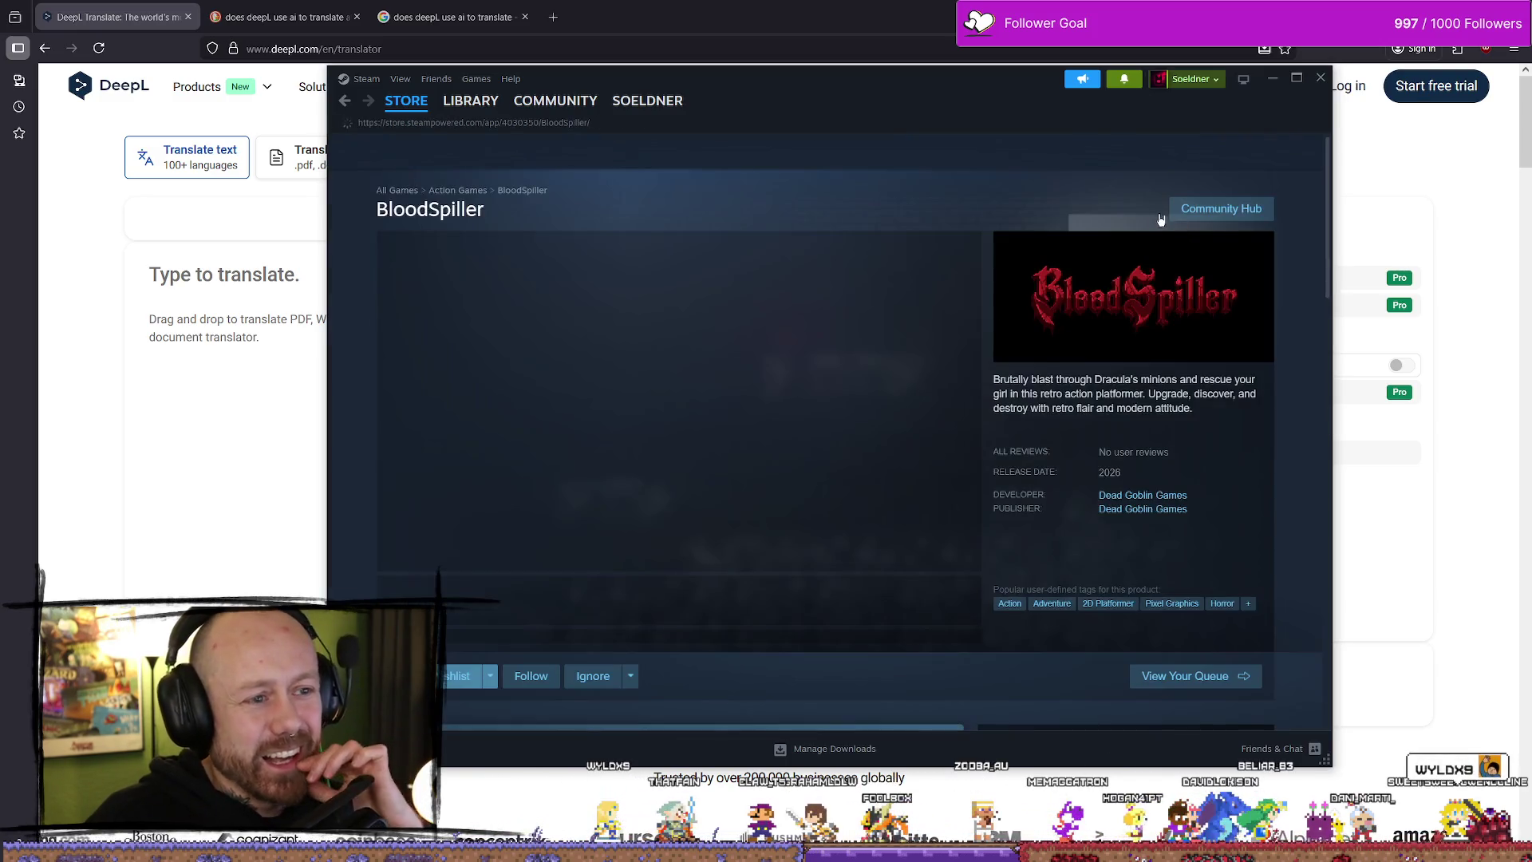
scroll(481, 484, "down", 1)
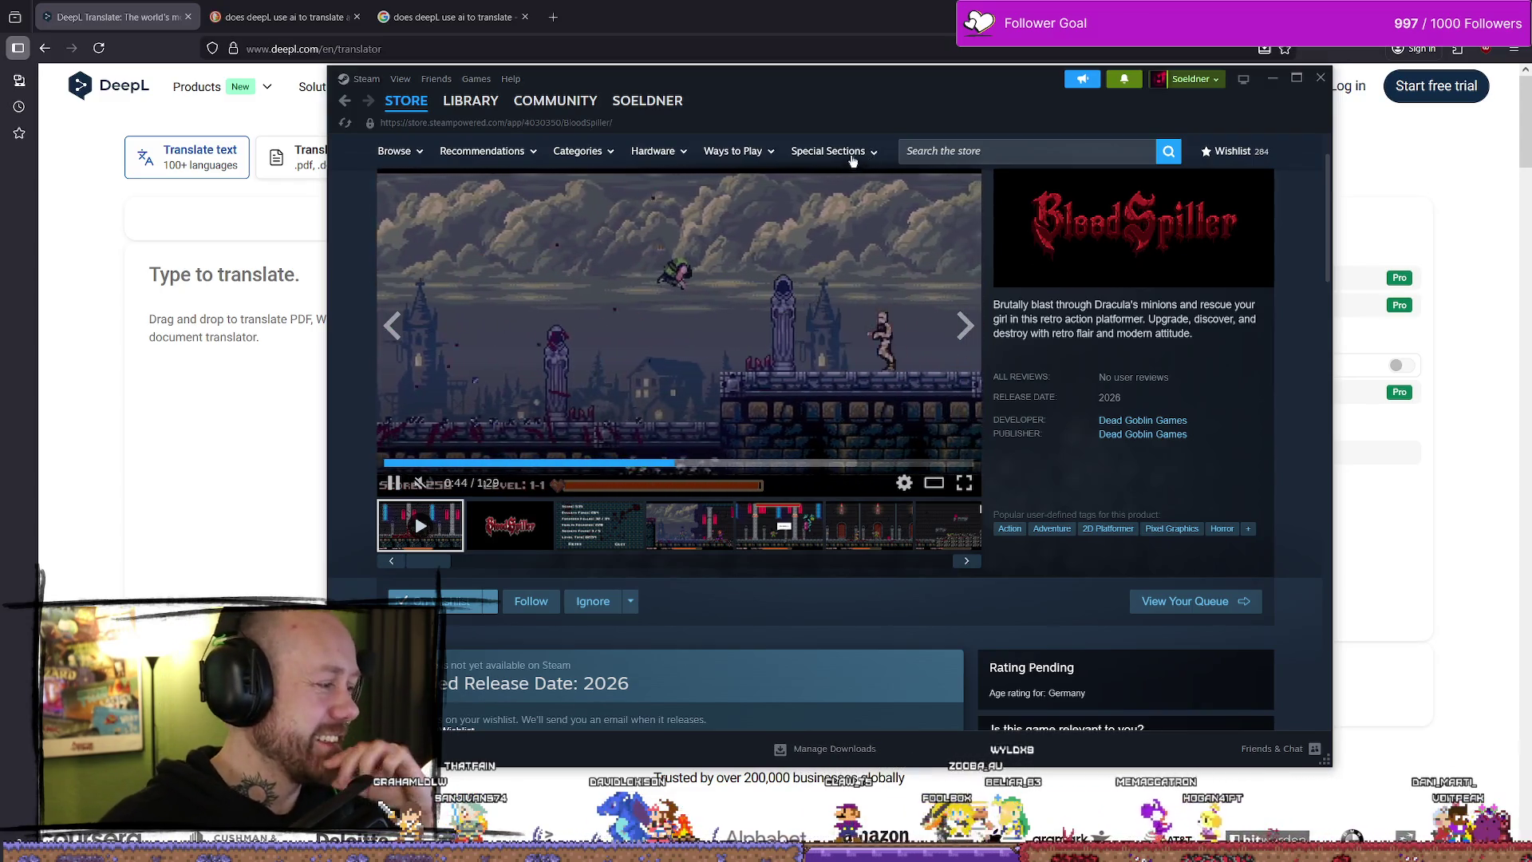
left_click(1268, 80)
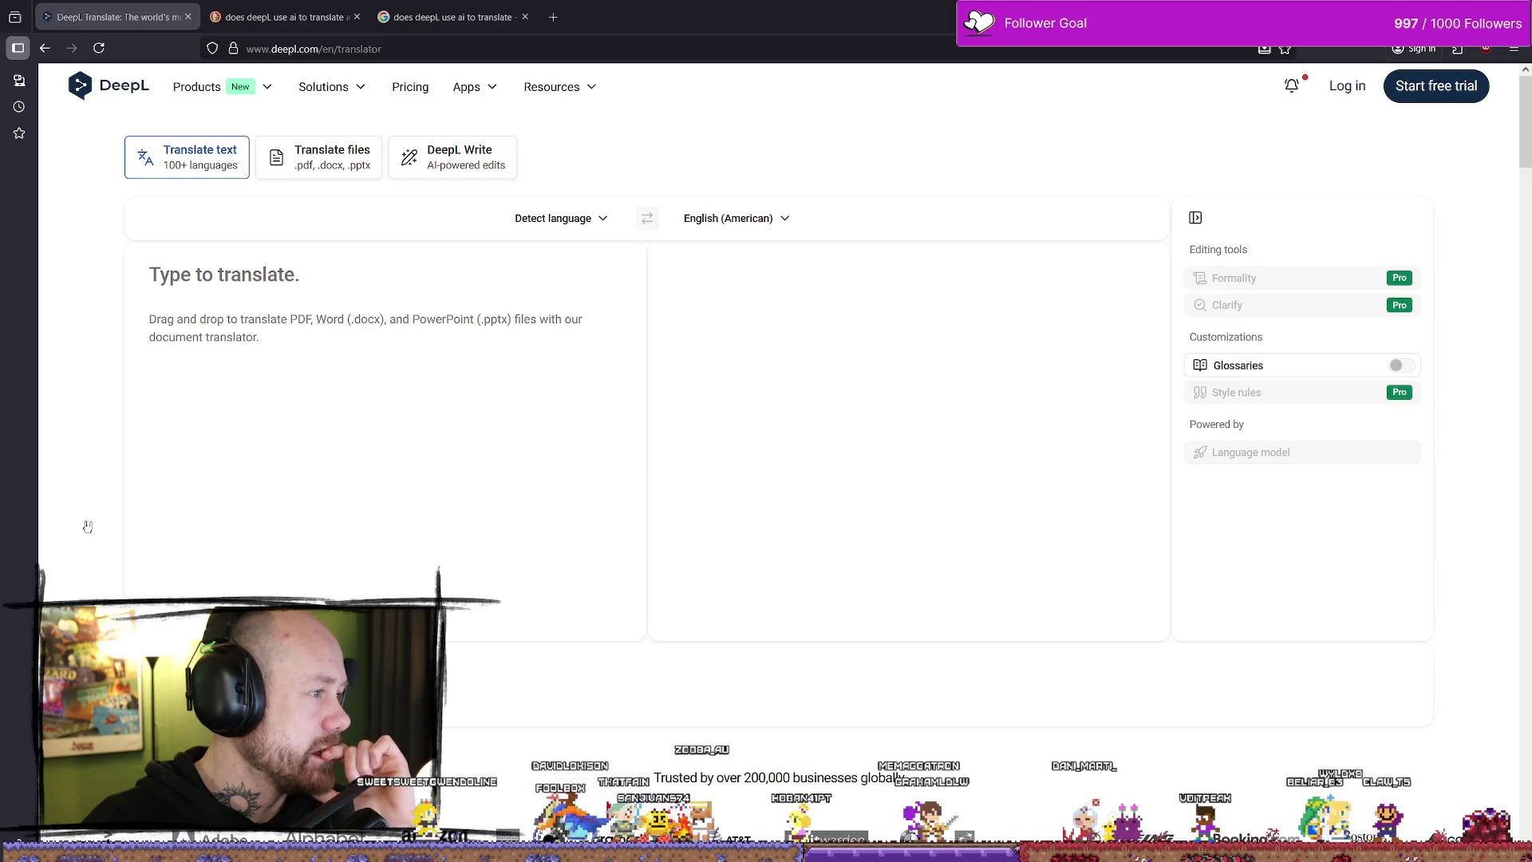
- Enter 'hello foolbox does this not have japanese' and set the target language to Japanese
left_click(333, 396)
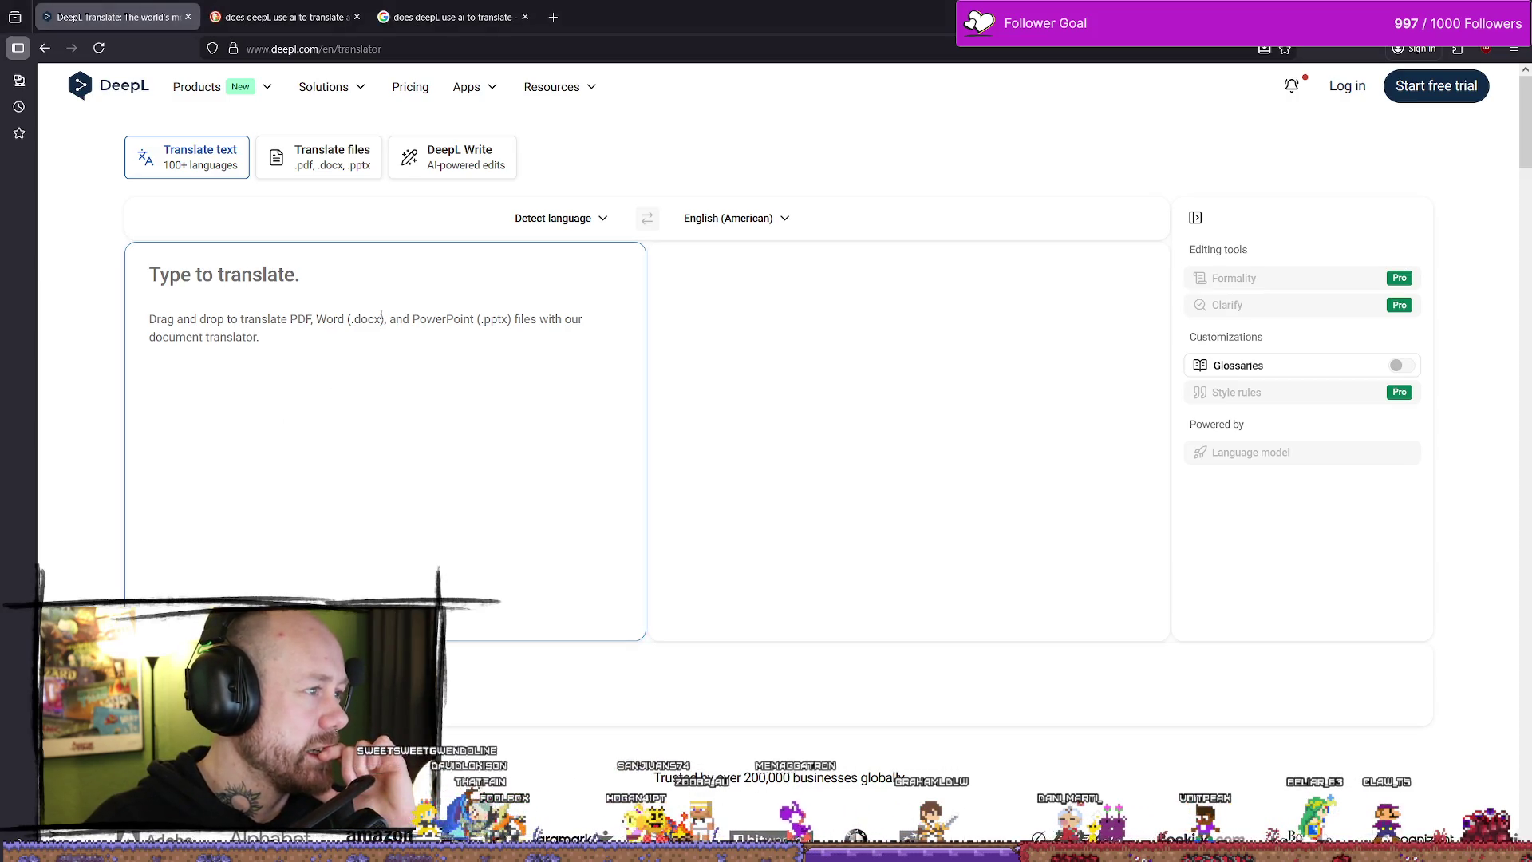
type("he")
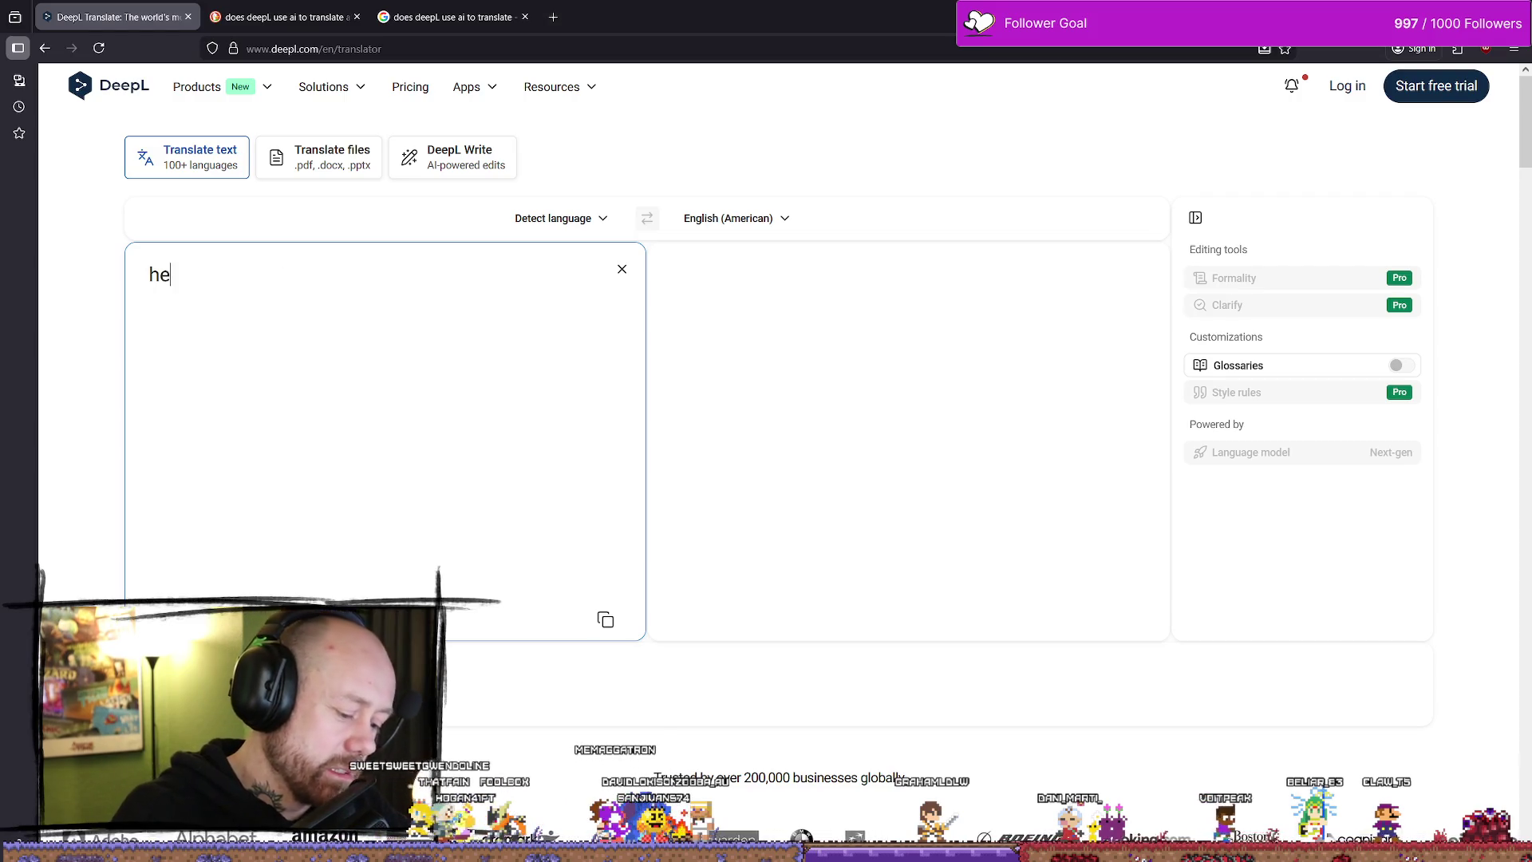
type("llo fool")
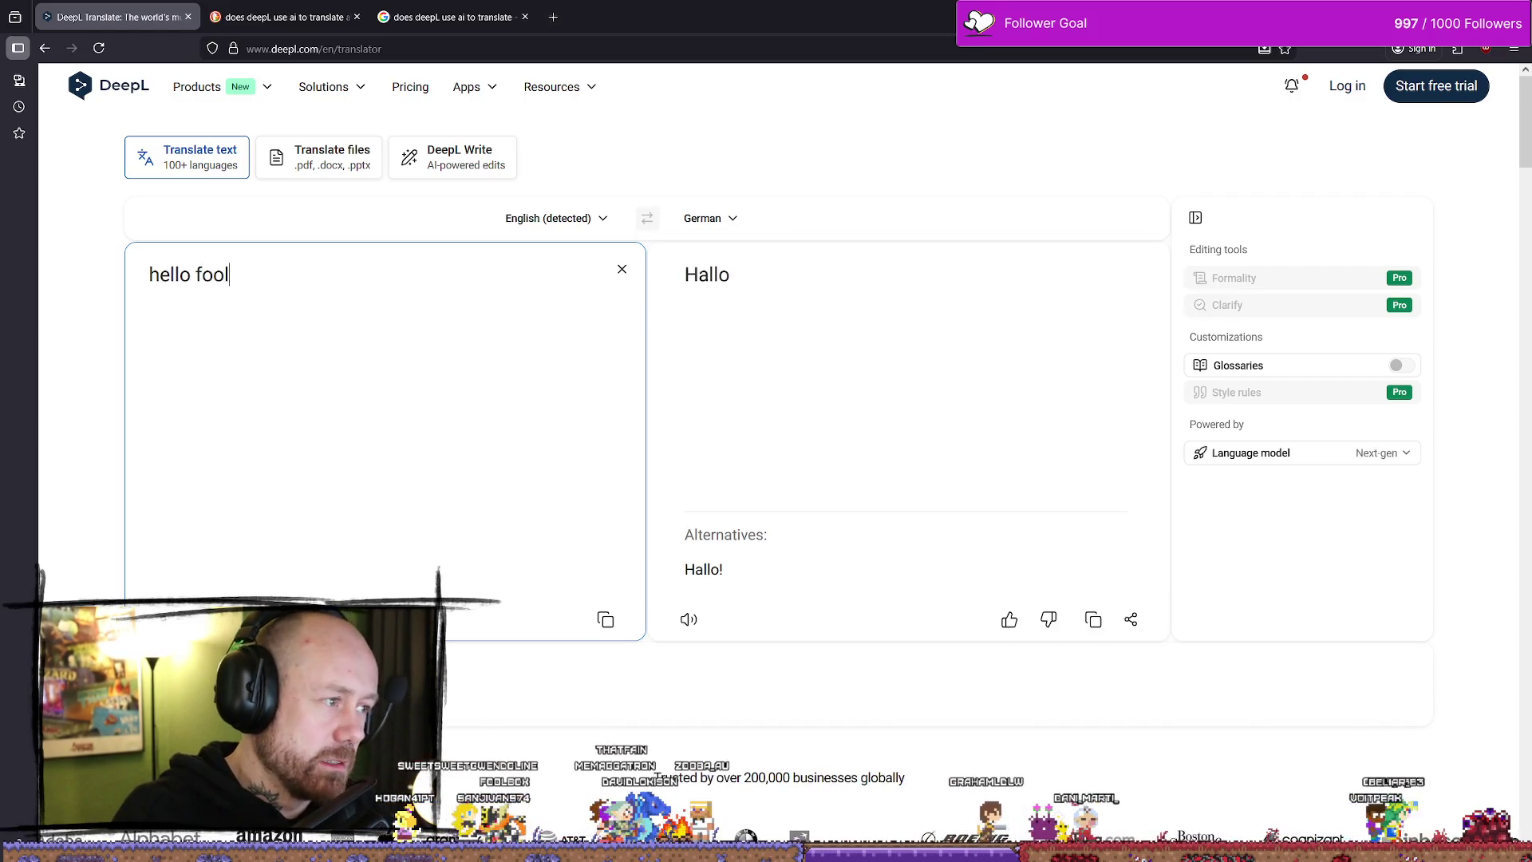
type("box d")
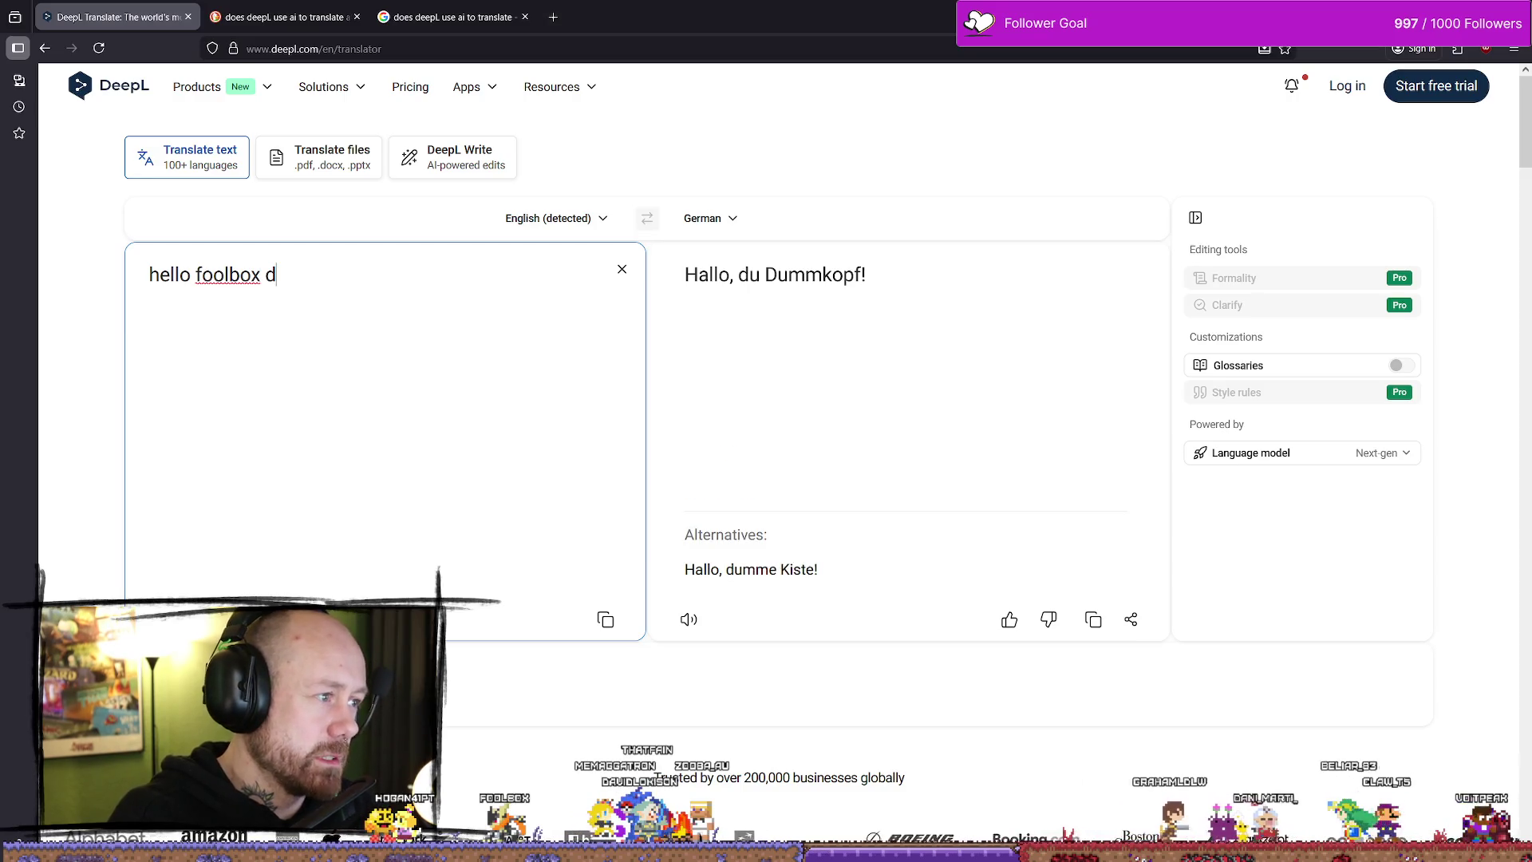
type("oes thi")
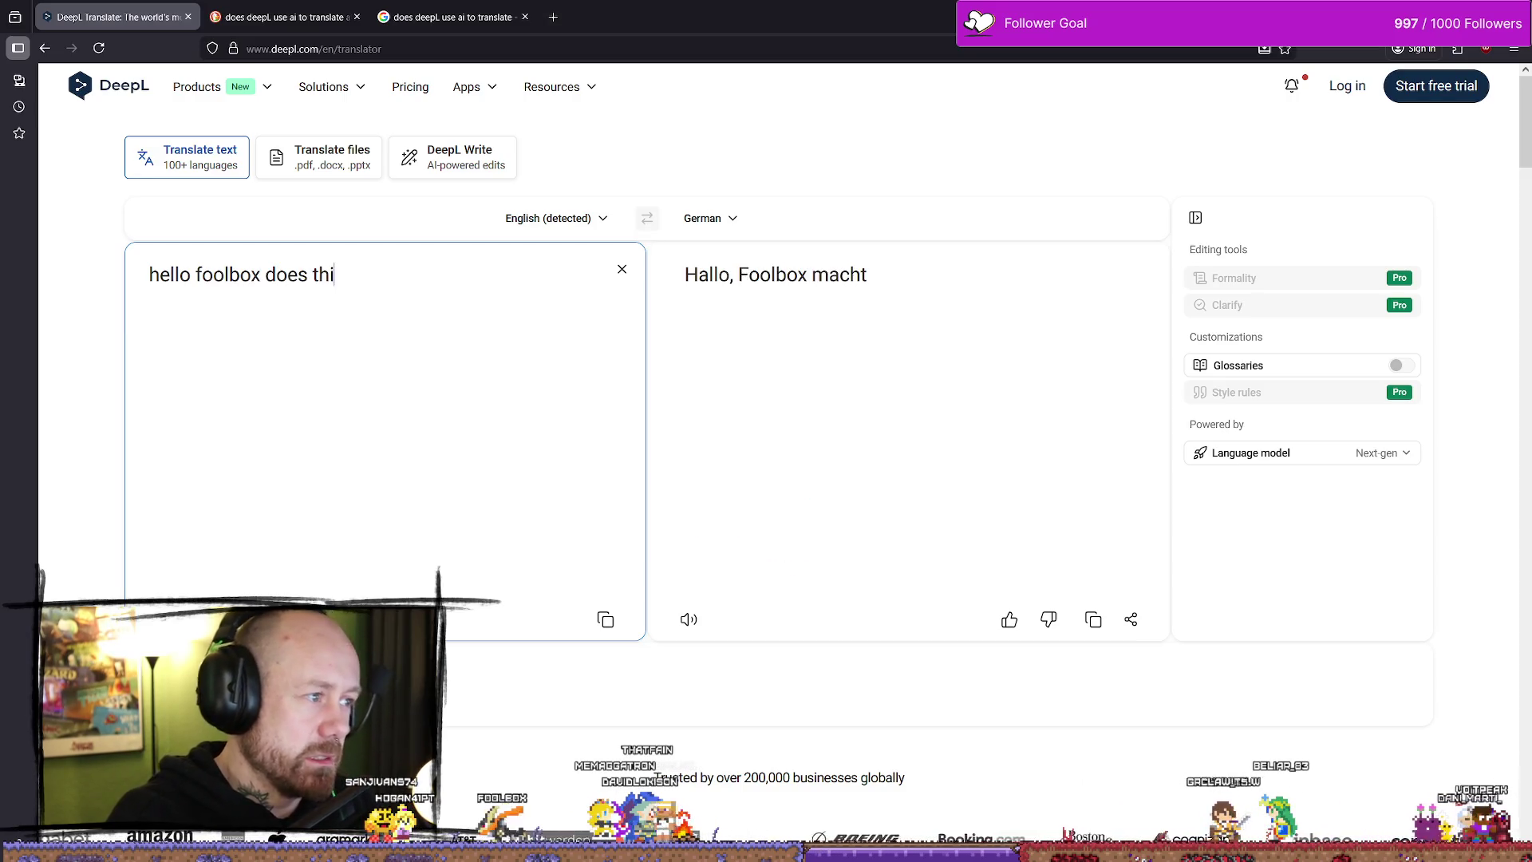
type("s not have ")
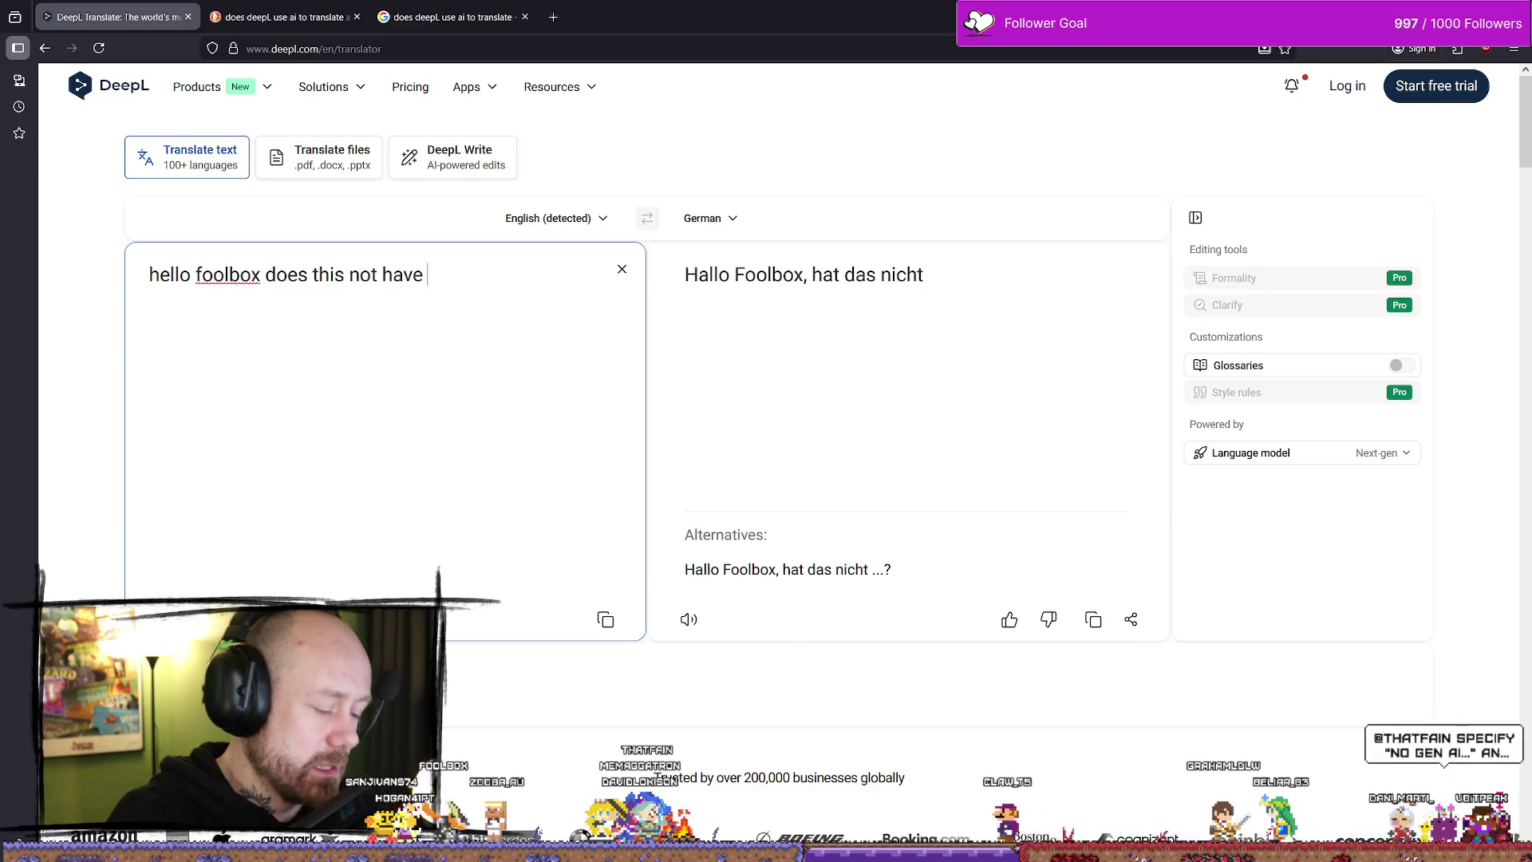
type("japanese")
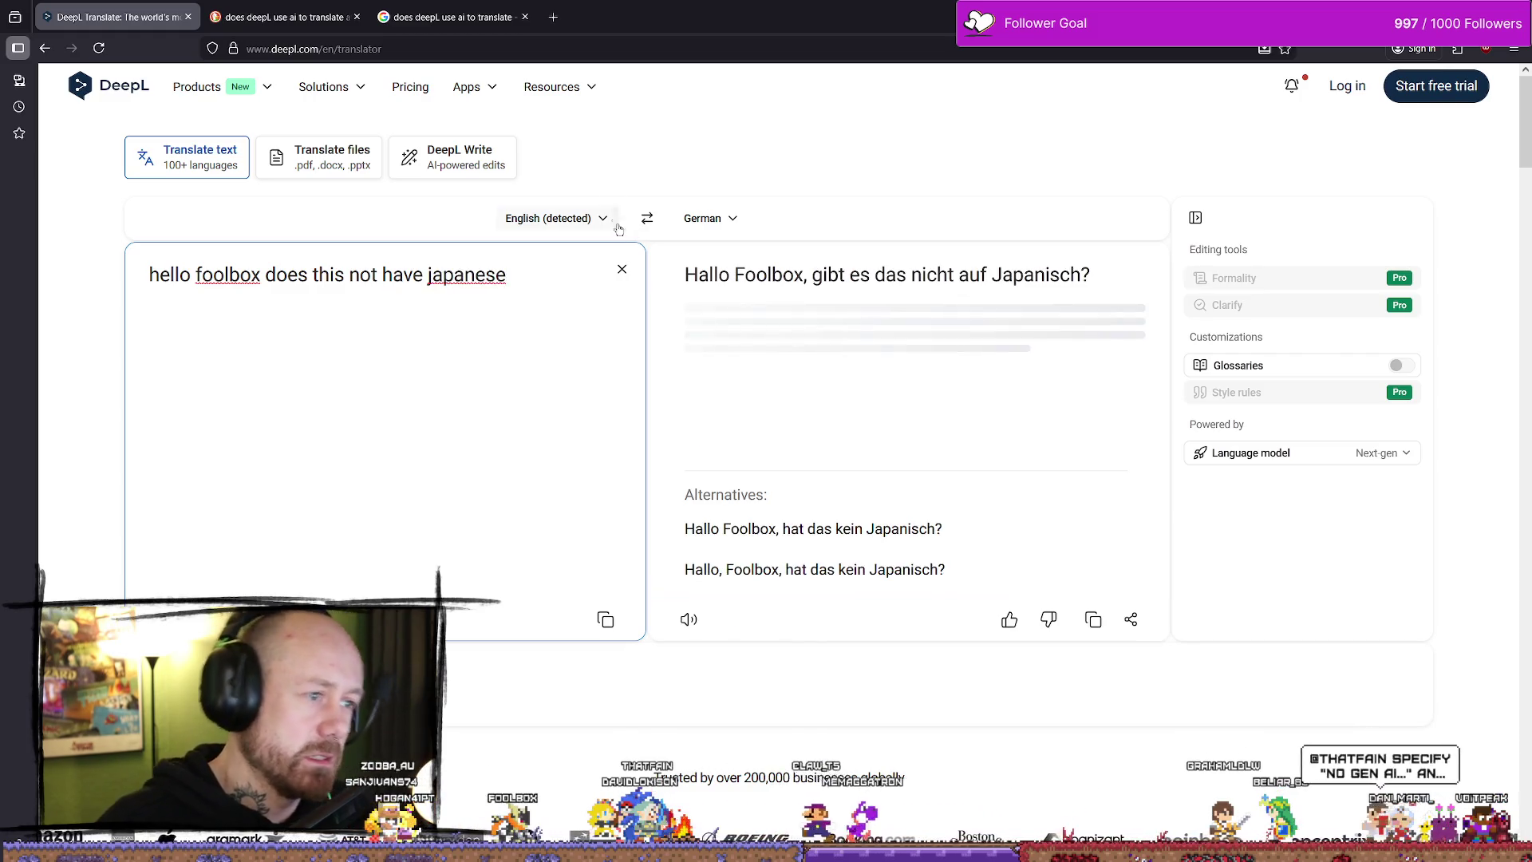
left_click(738, 223)
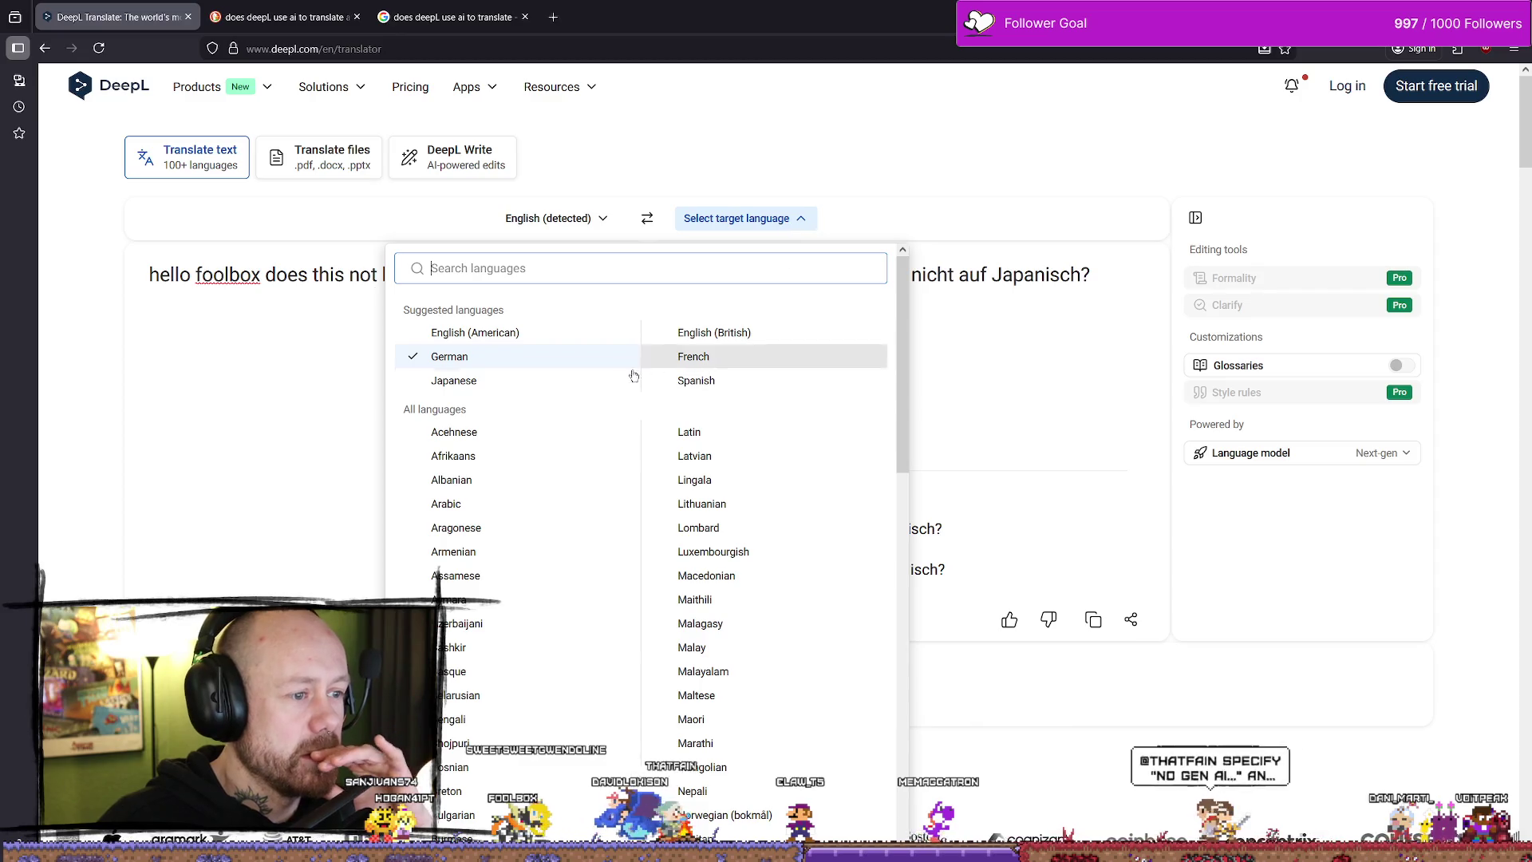
scroll(582, 417, "down", 5)
scroll(607, 478, "up", 5)
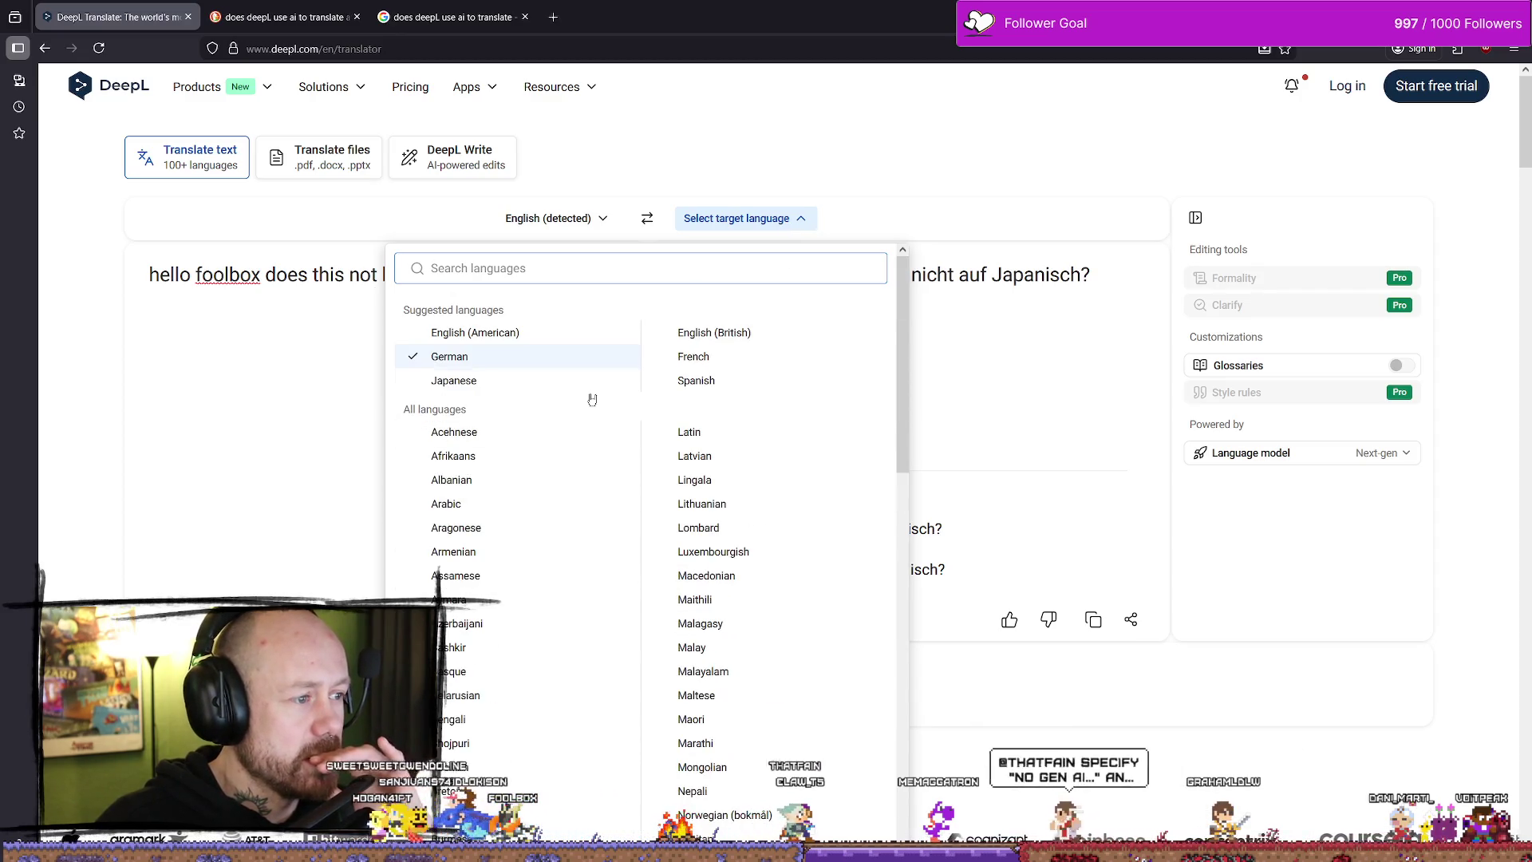
left_click(495, 382)
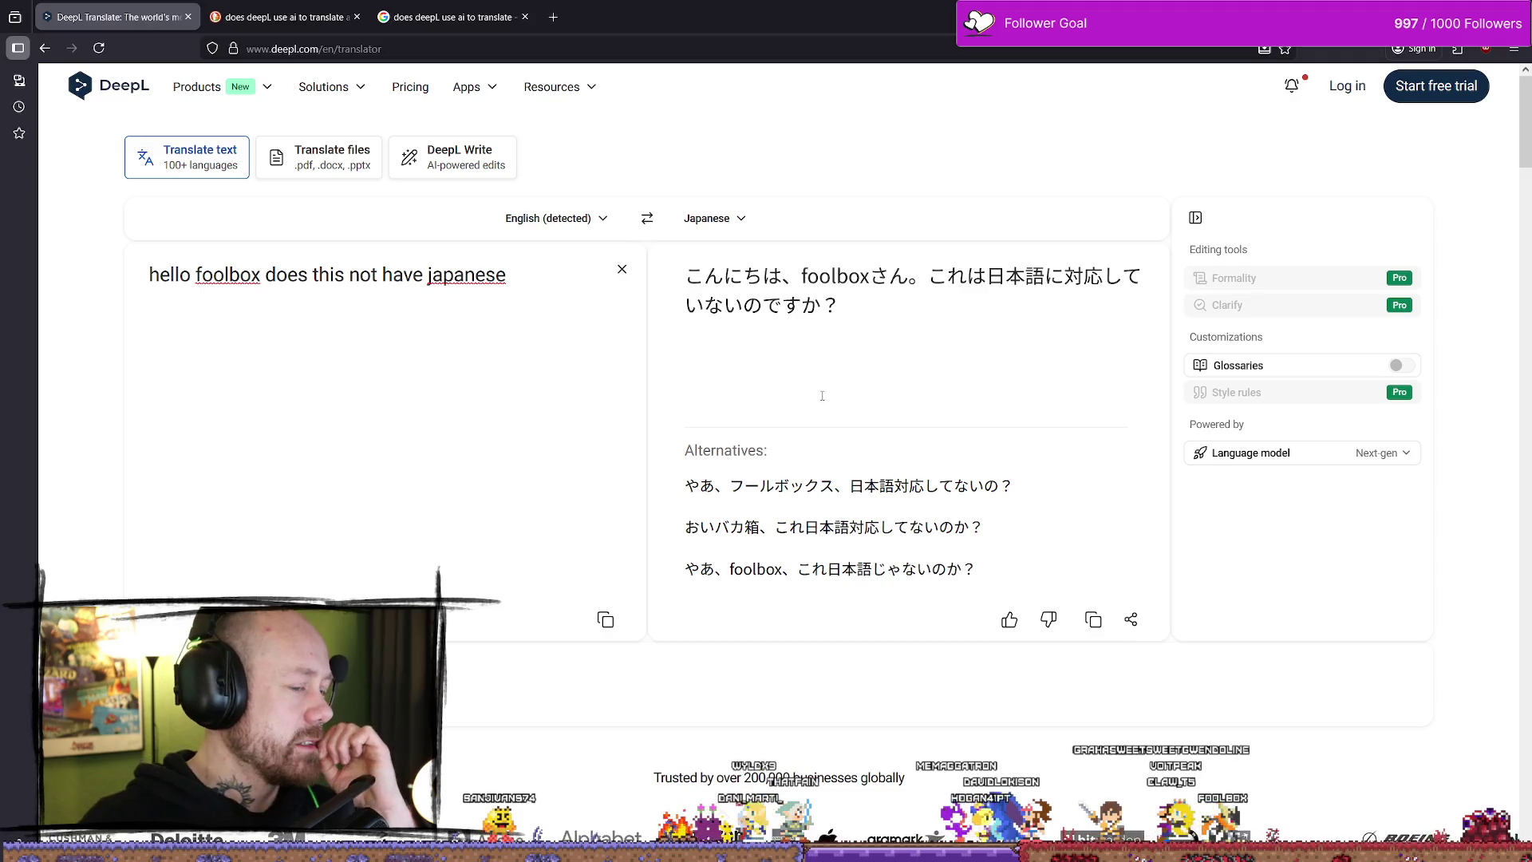
left_click(816, 396)
left_click(959, 333)
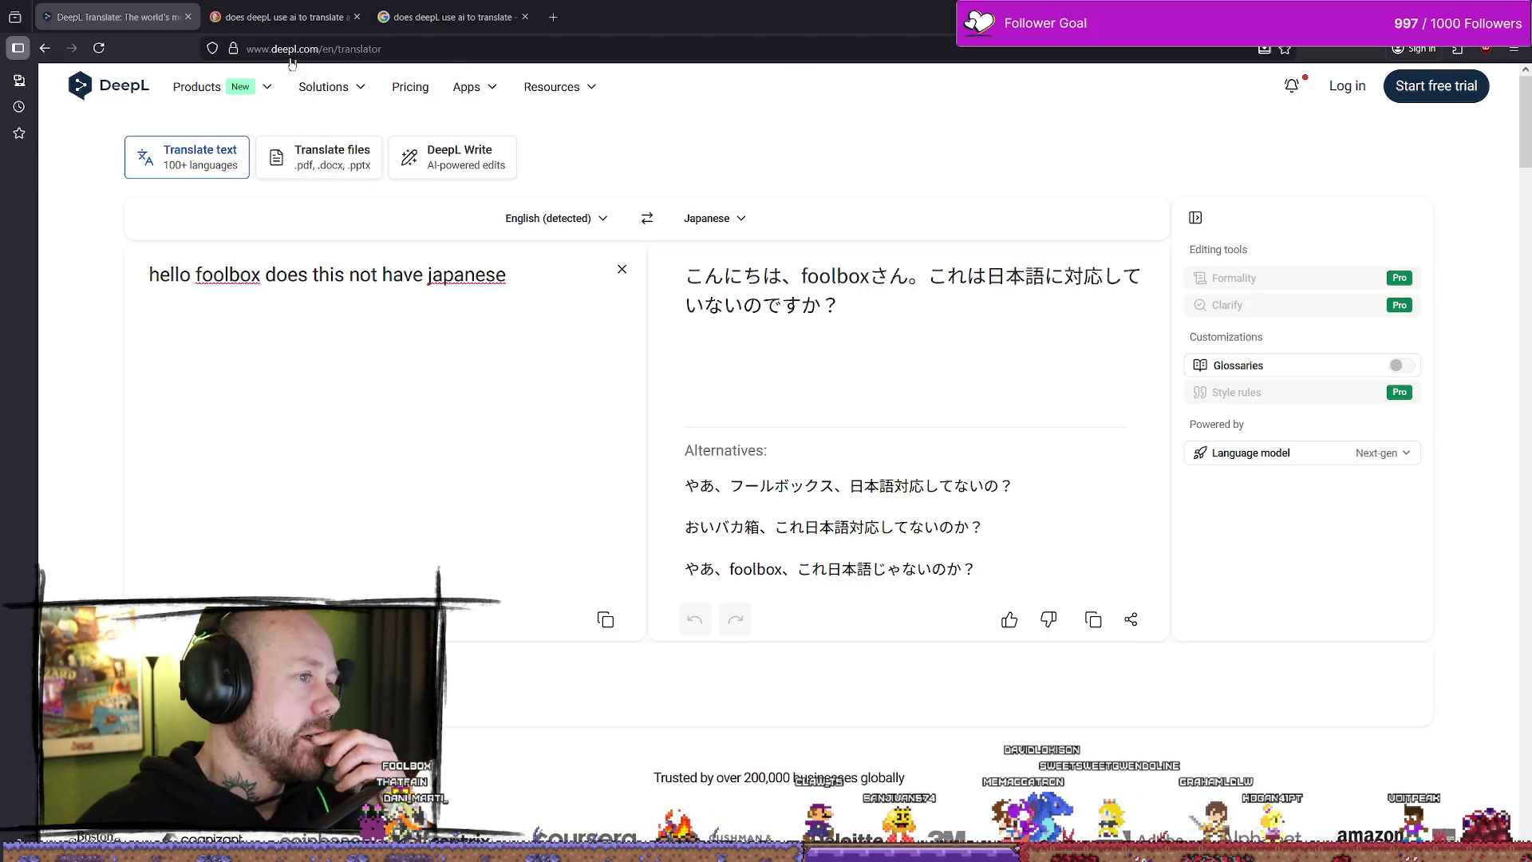
left_click(189, 18)
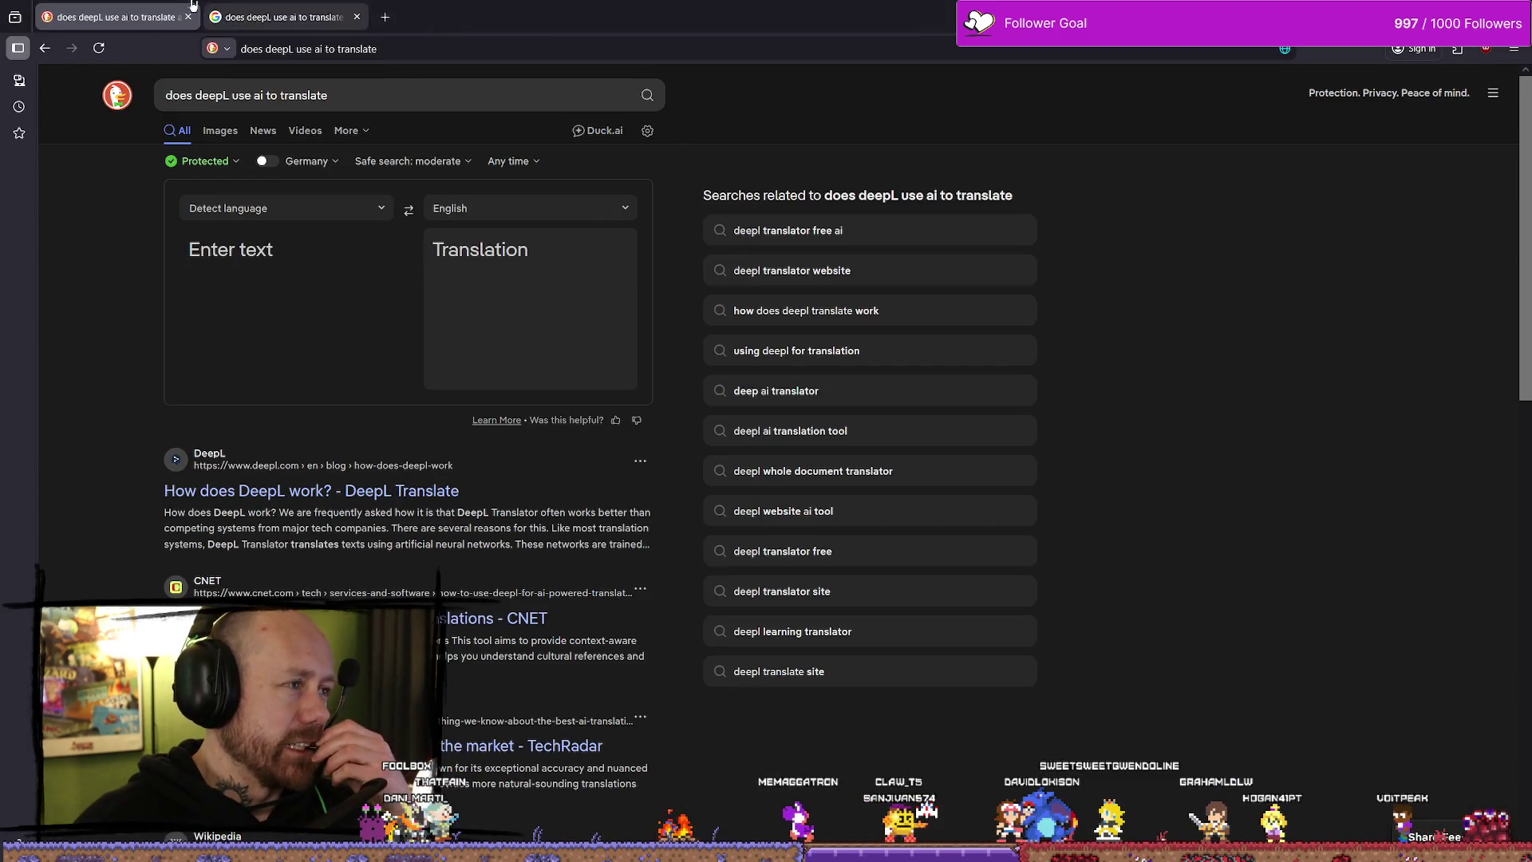
- Close the Google search tab, return to the Unreal editor, then bring the YouTube video window forward
left_click(325, 12)
left_click(357, 17)
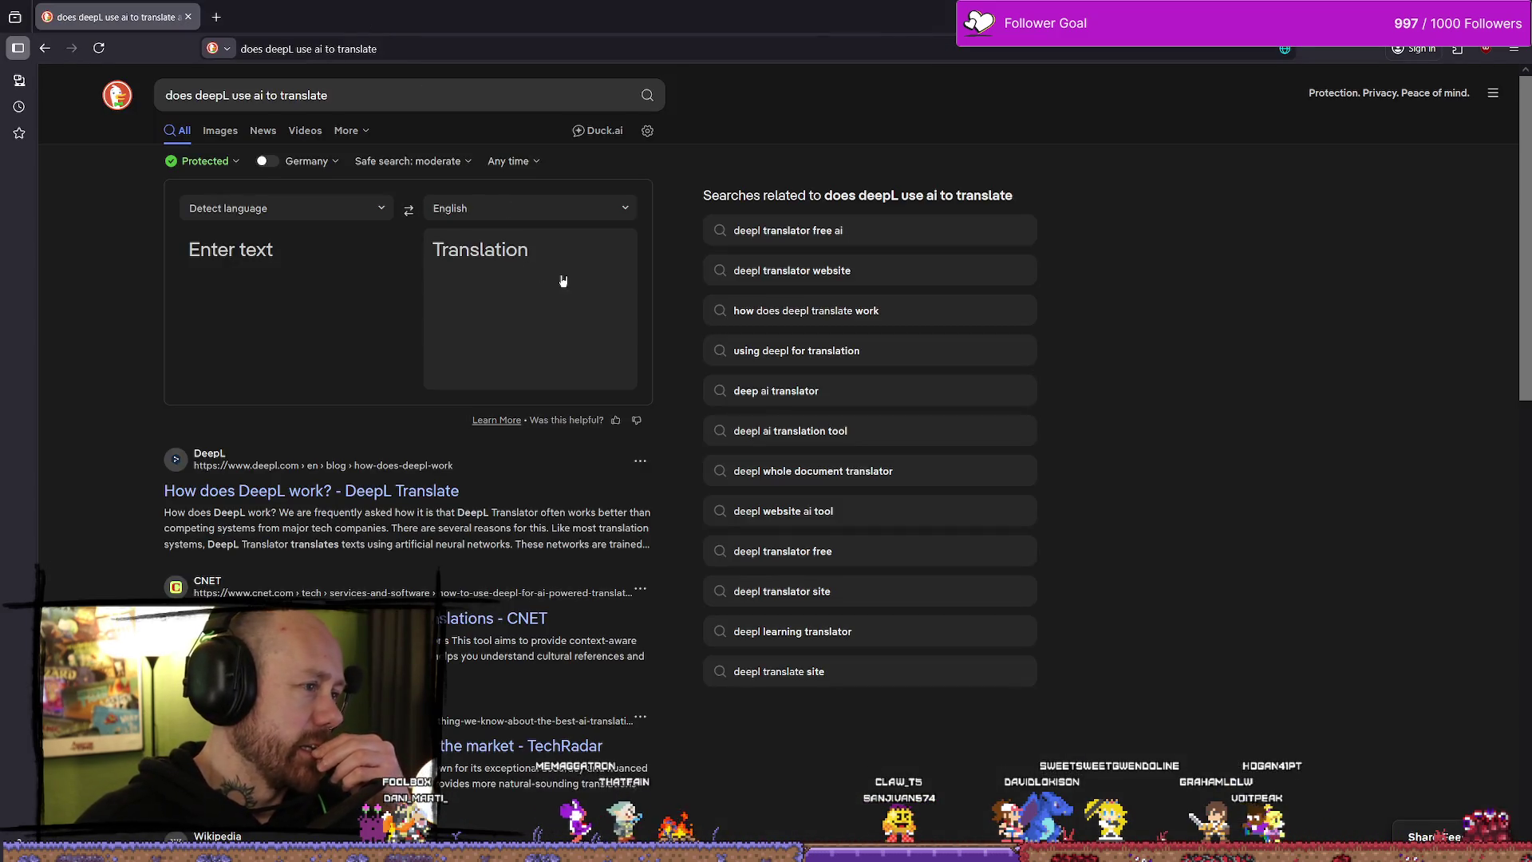
key("alt+Tab")
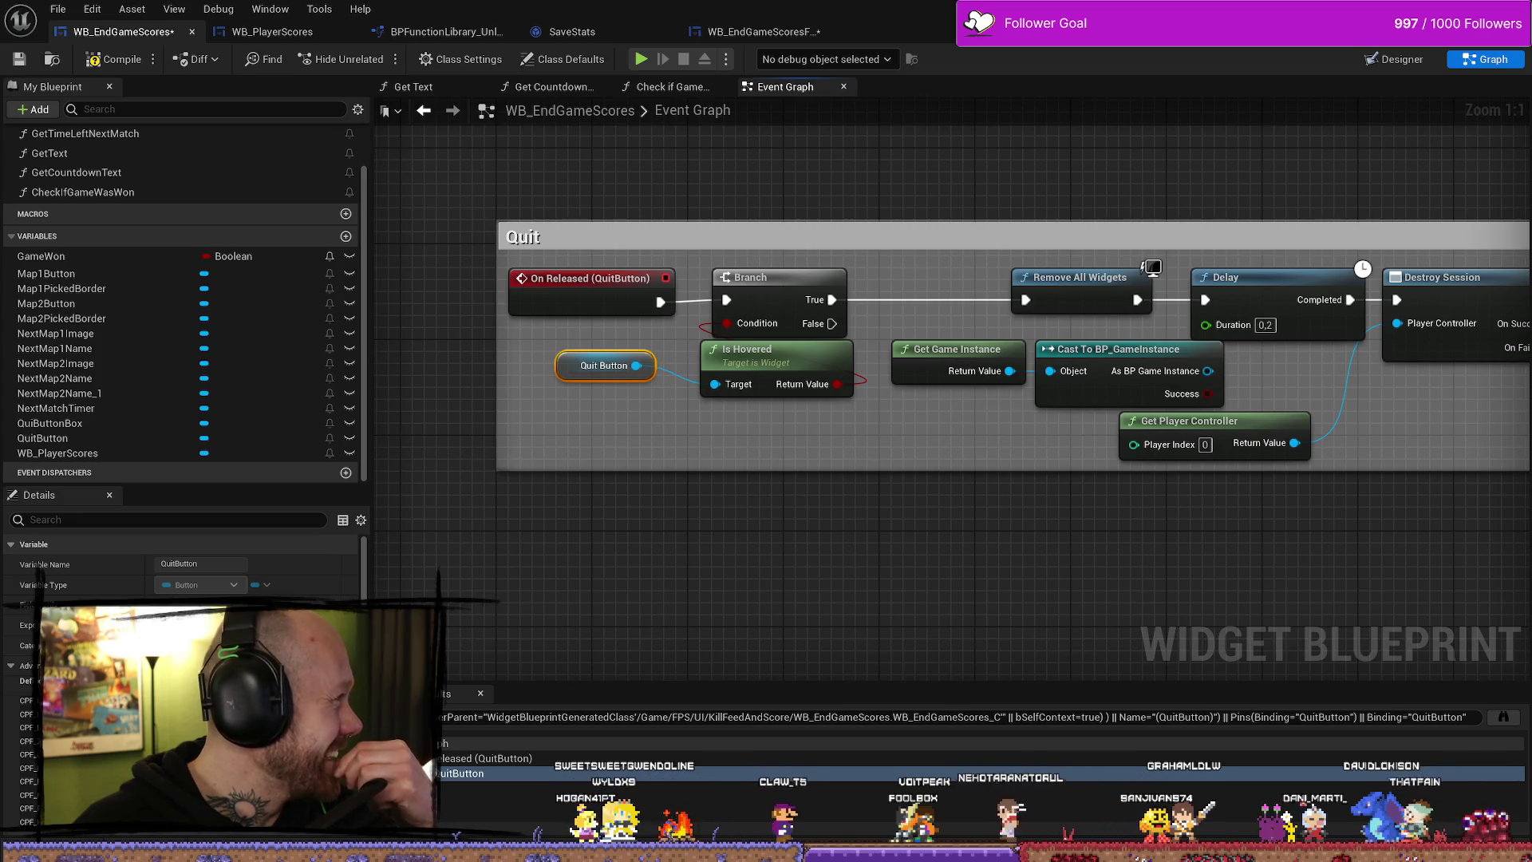
key("alt+Tab")
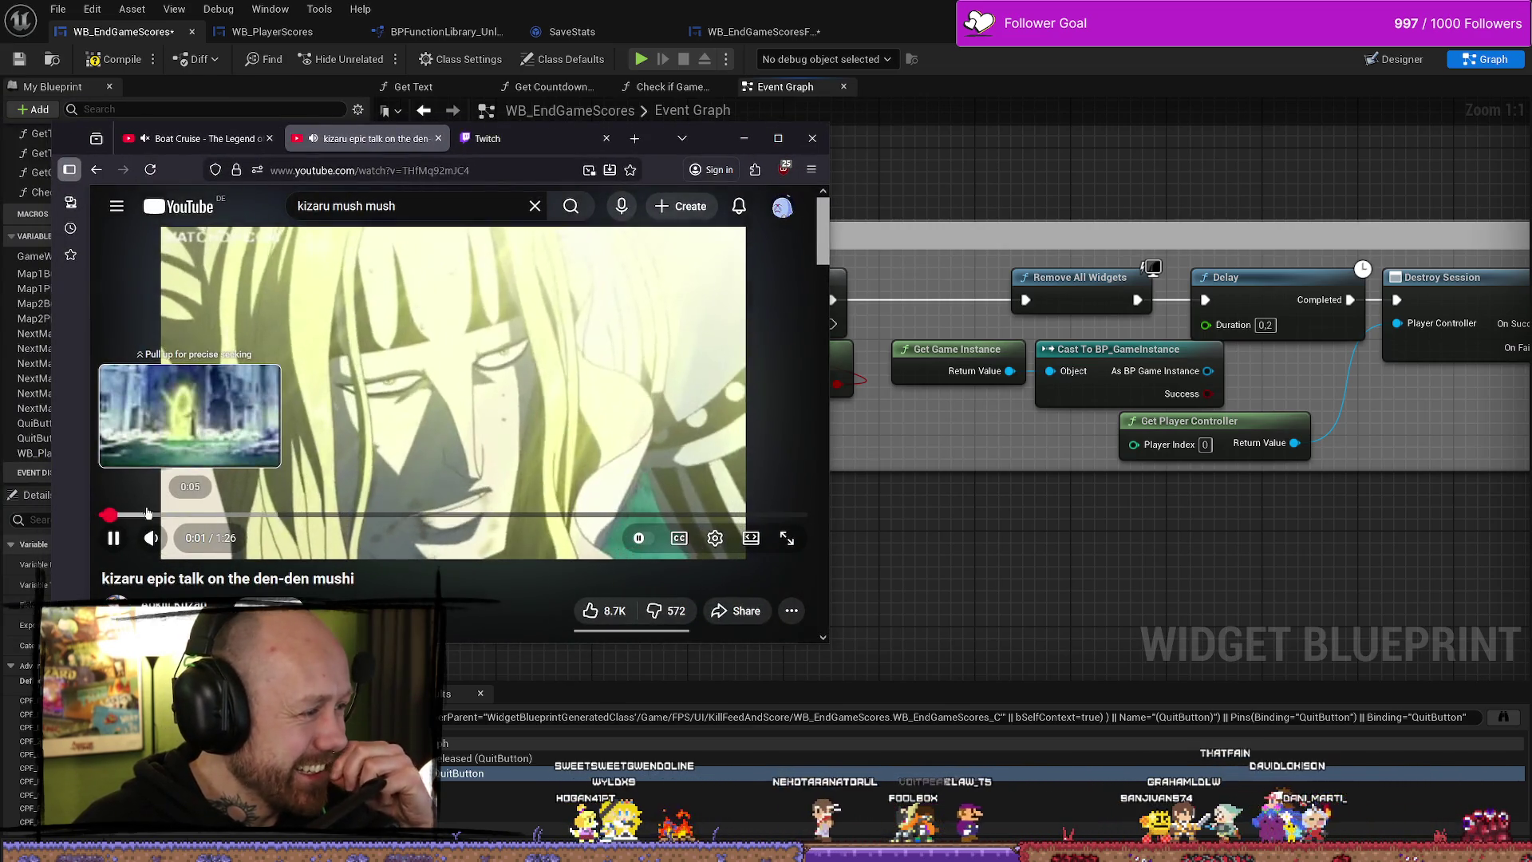
key("Right")
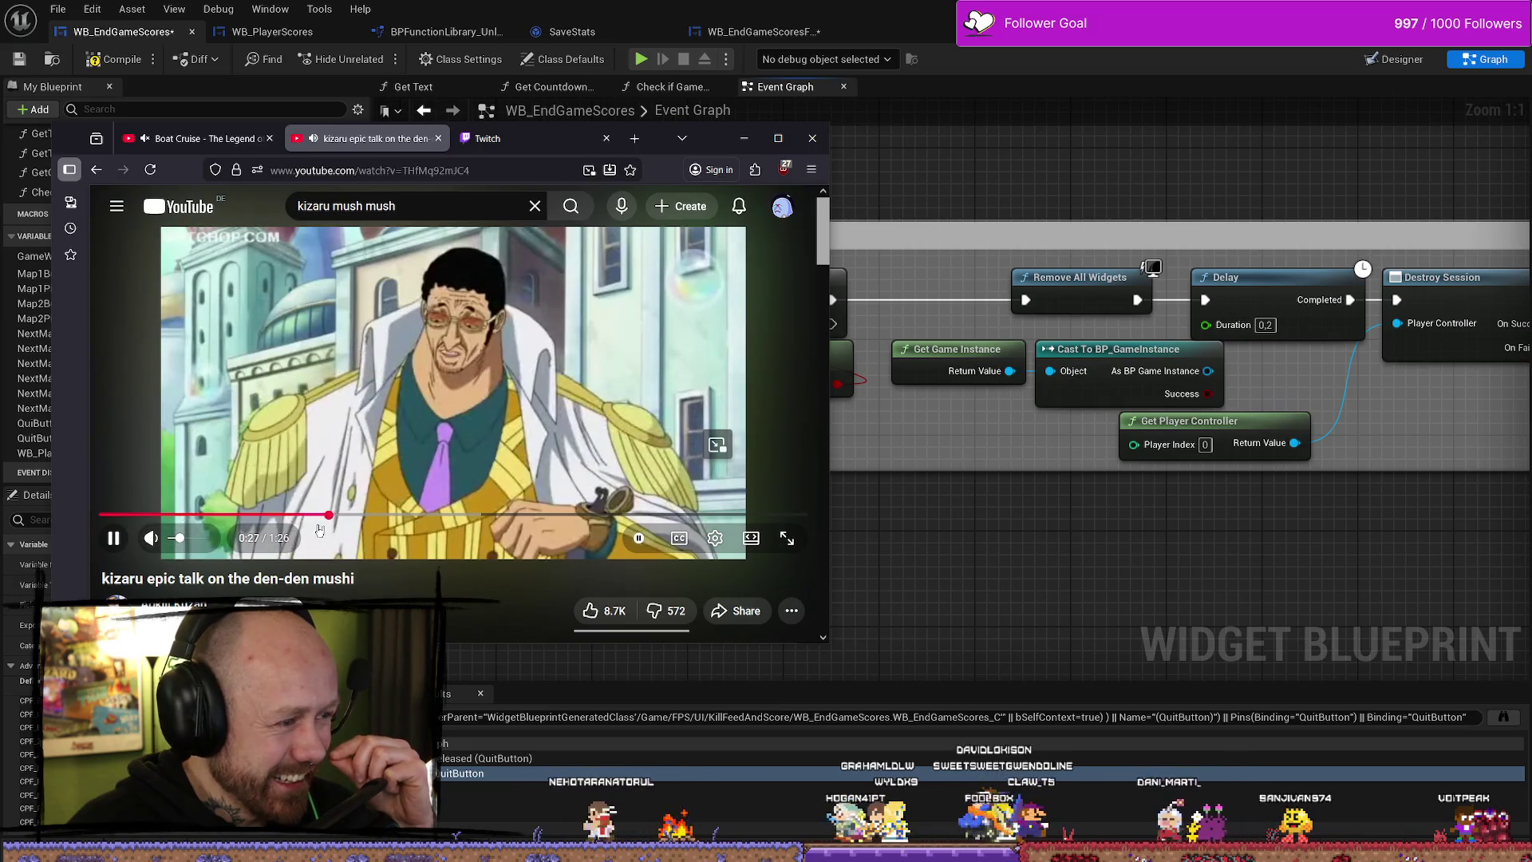
left_click_drag(368, 516, 509, 519)
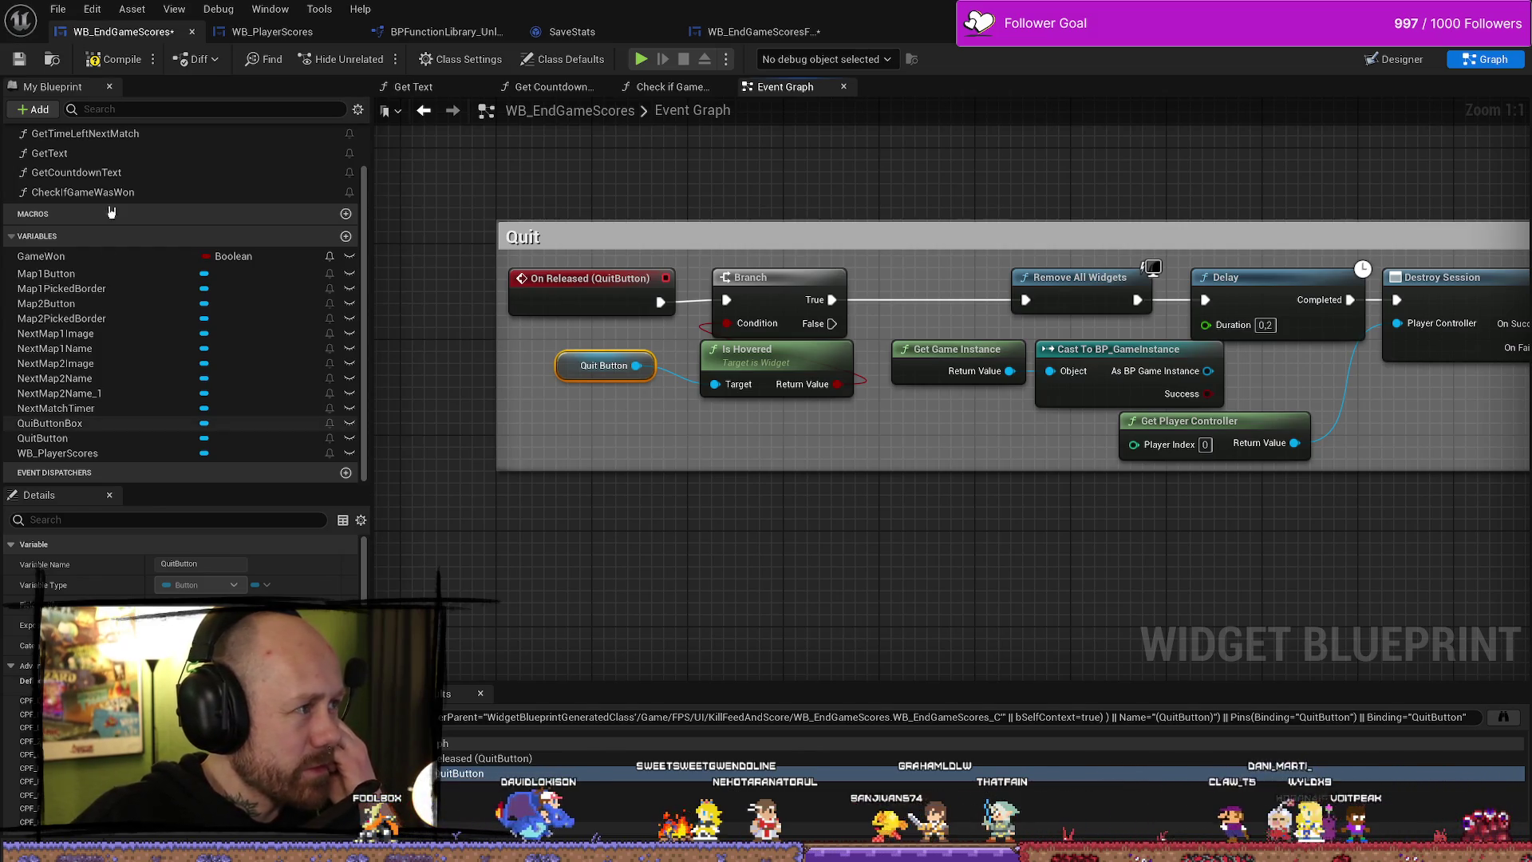
- Compile and save the WB_EndGameScores blueprint
left_click(113, 59)
key("ctrl+s")
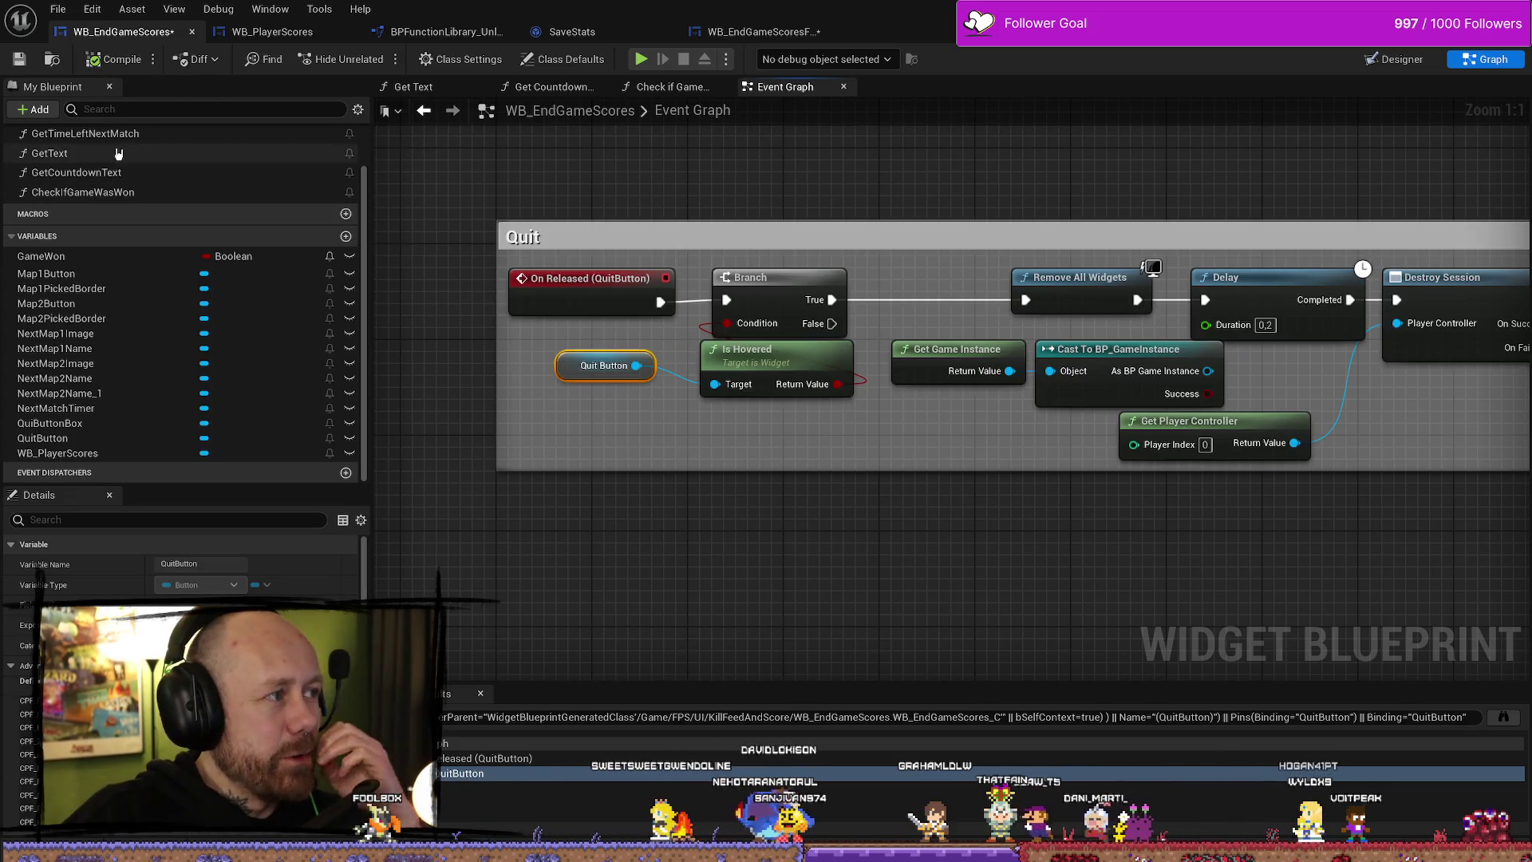
mouse_move(646, 369)
left_mouse_down()
mouse_move(488, 368)
mouse_move(513, 432)
mouse_move(559, 441)
left_mouse_up()
- Nudge Is Hovered and Quit Button slightly and raise the Quit comment's top edge
left_click(655, 375, "ctrl")
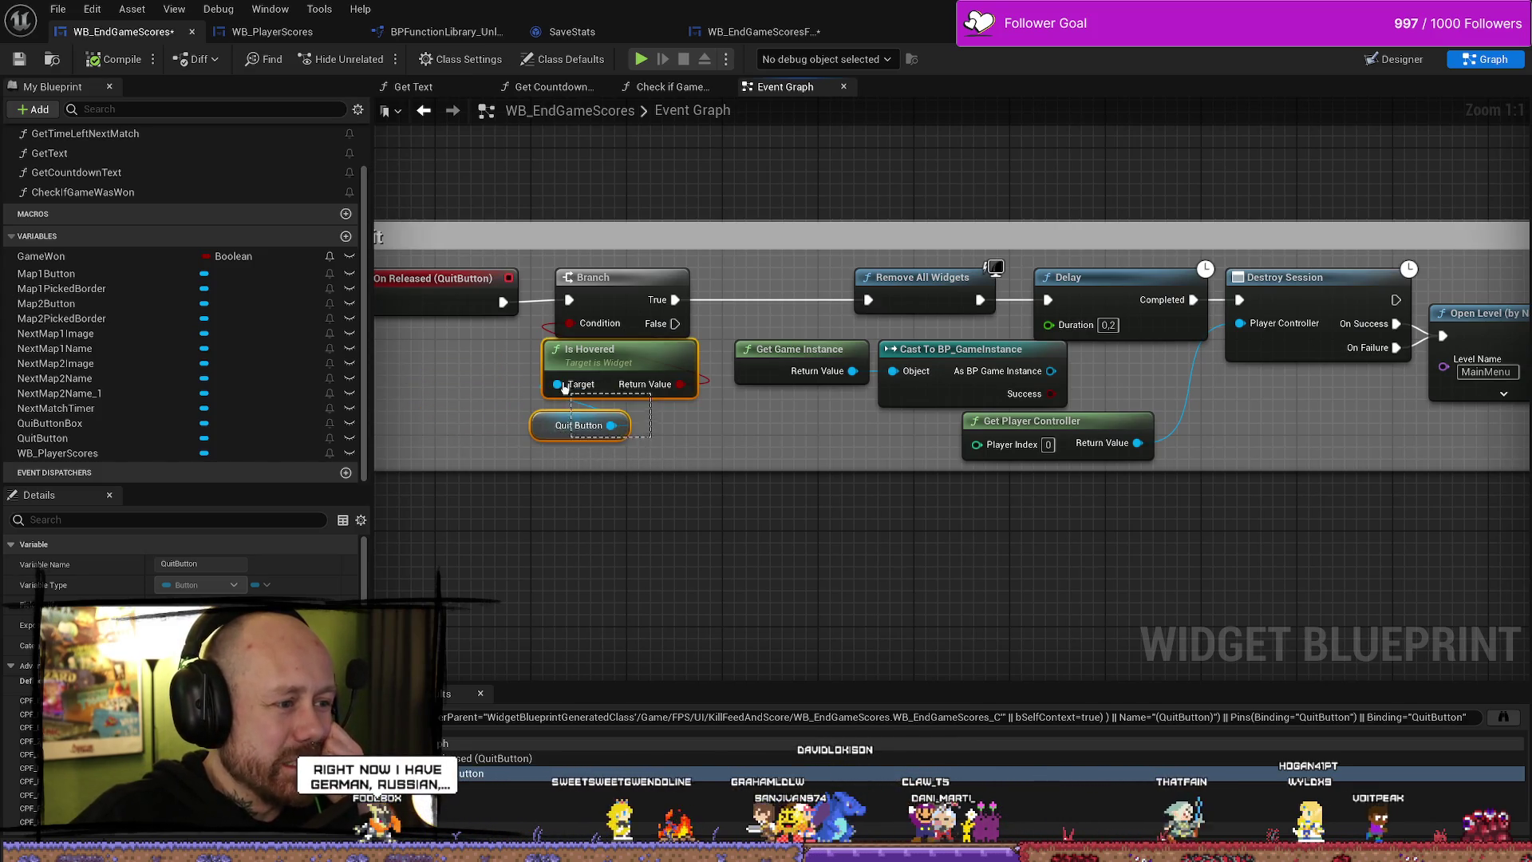
mouse_move(655, 375)
left_mouse_down()
mouse_move(644, 387)
mouse_move(735, 381)
left_mouse_up()
left_click_drag(773, 435, 664, 395)
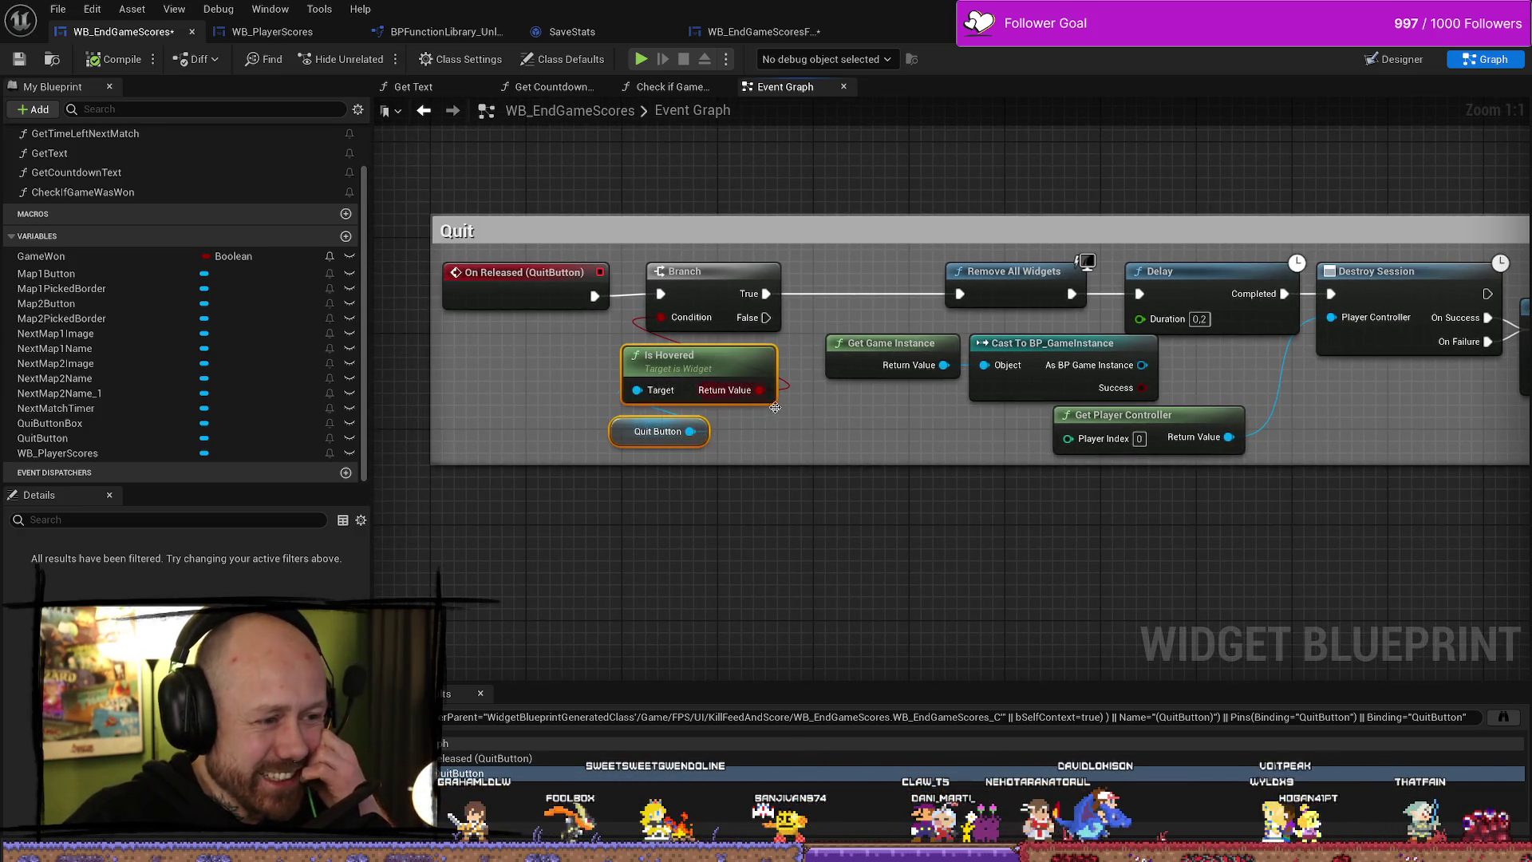
left_click(805, 436)
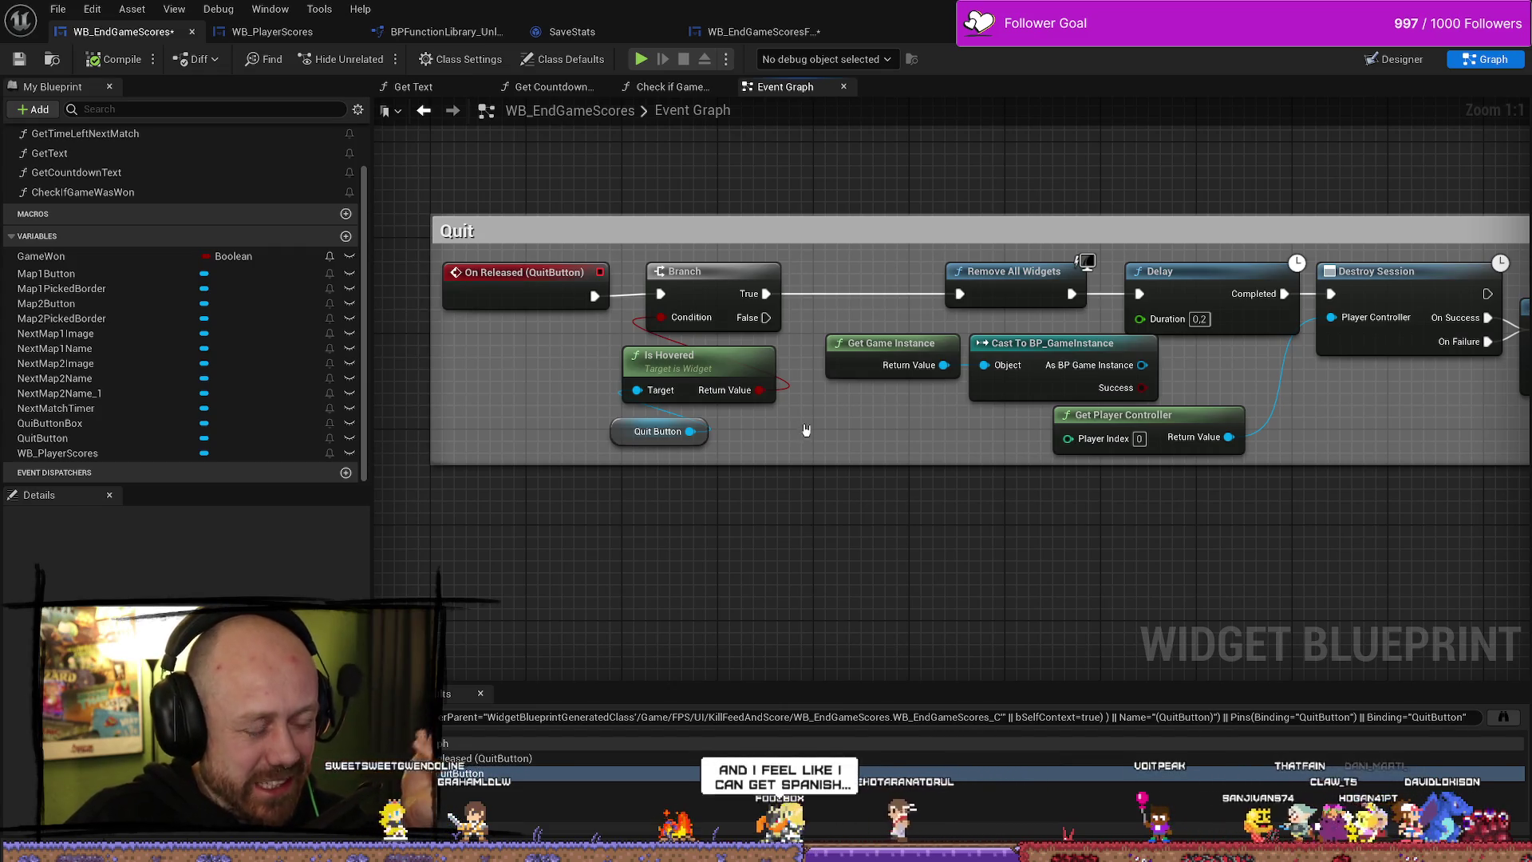
left_click_drag(603, 216, 603, 205)
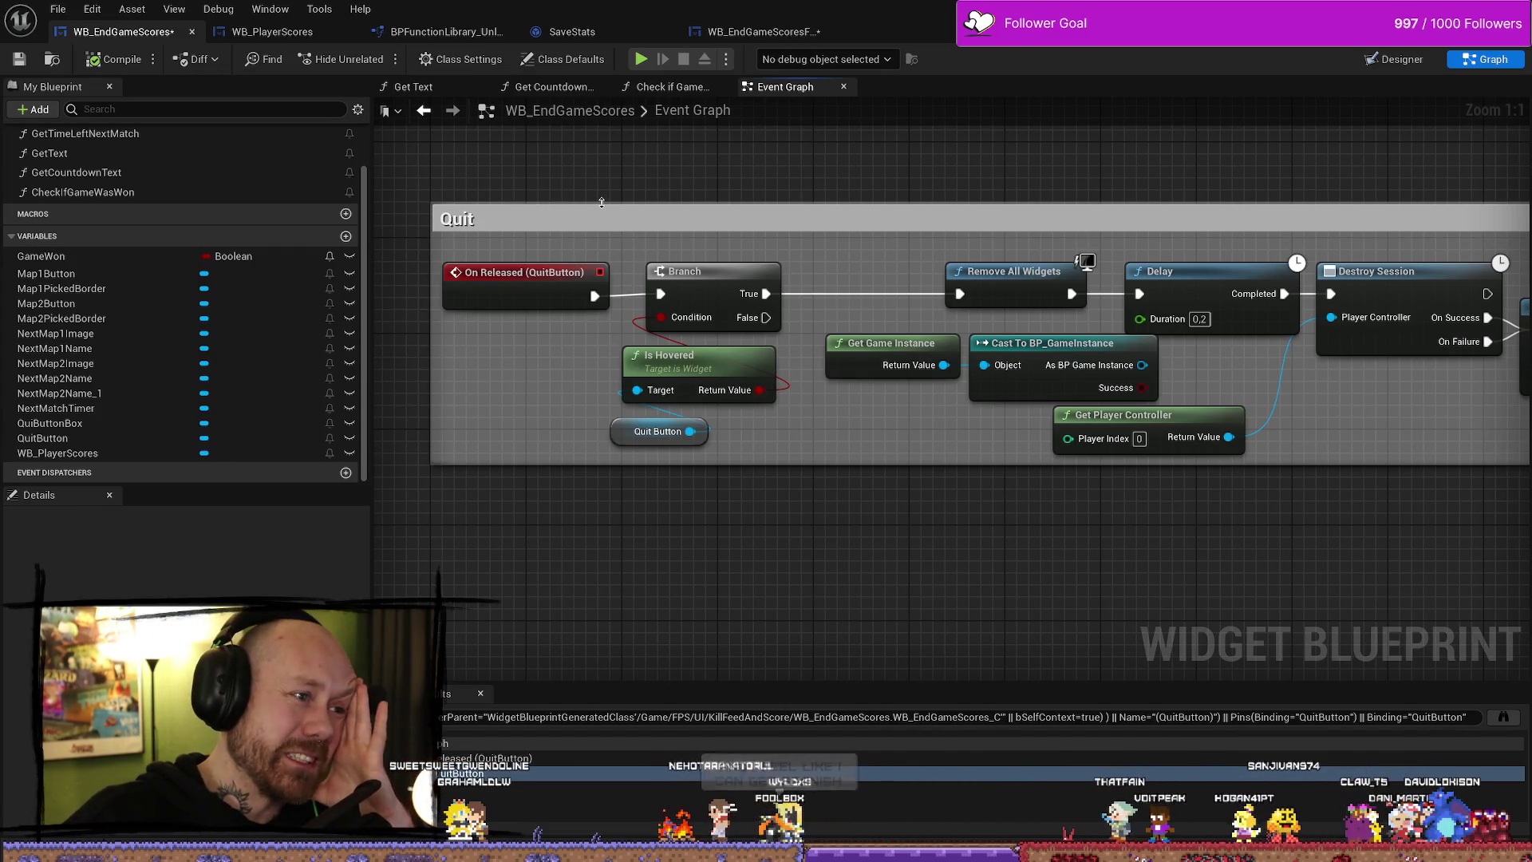
- Shift the Is Hovered and Quit Button nodes further left inside the Quit comment
left_click_drag(747, 435, 610, 371)
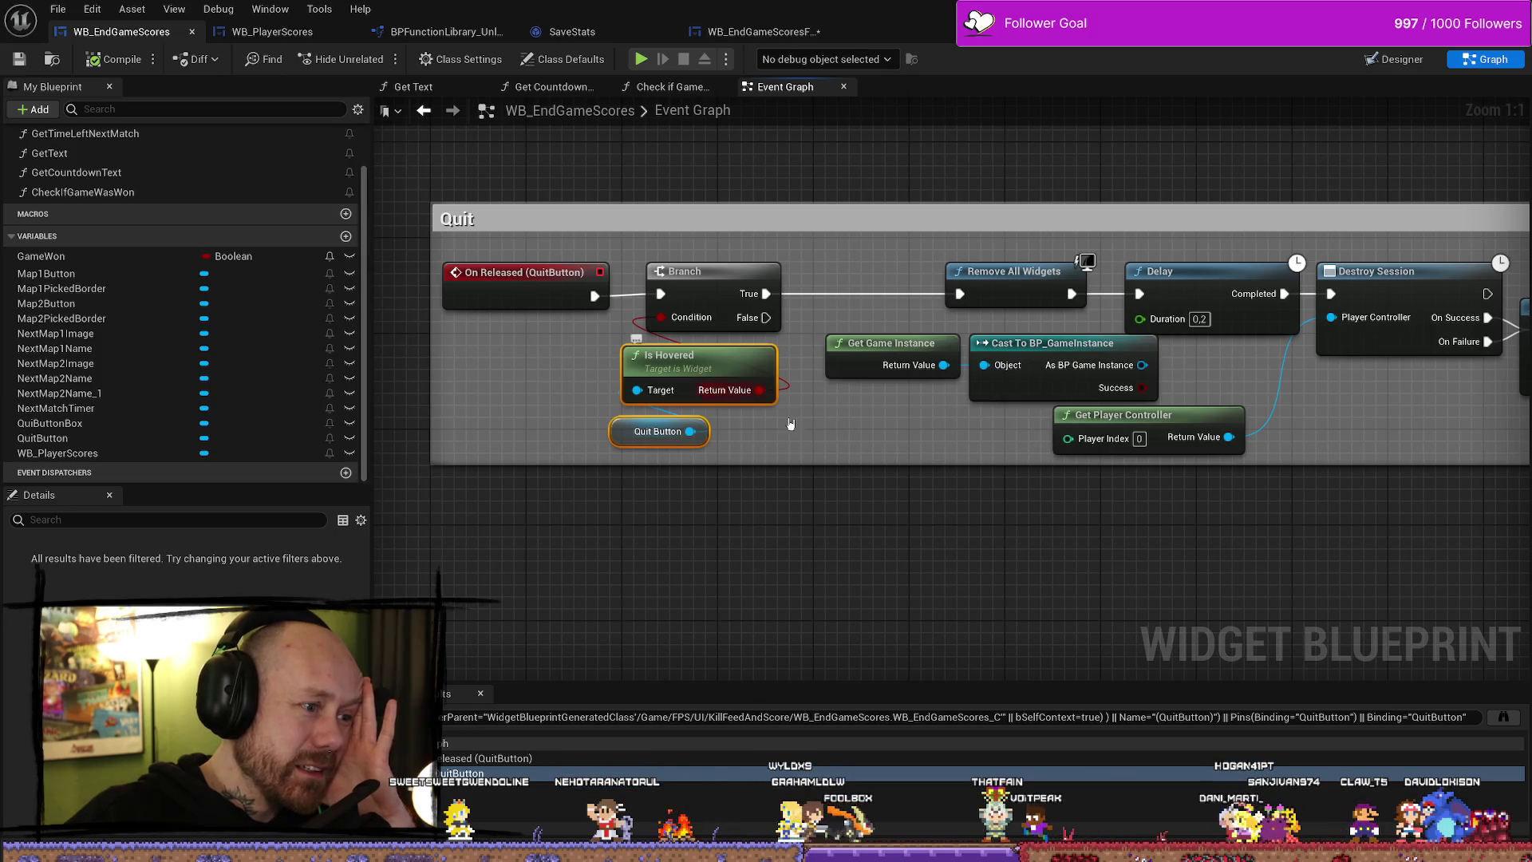
left_click_drag(650, 389, 506, 377)
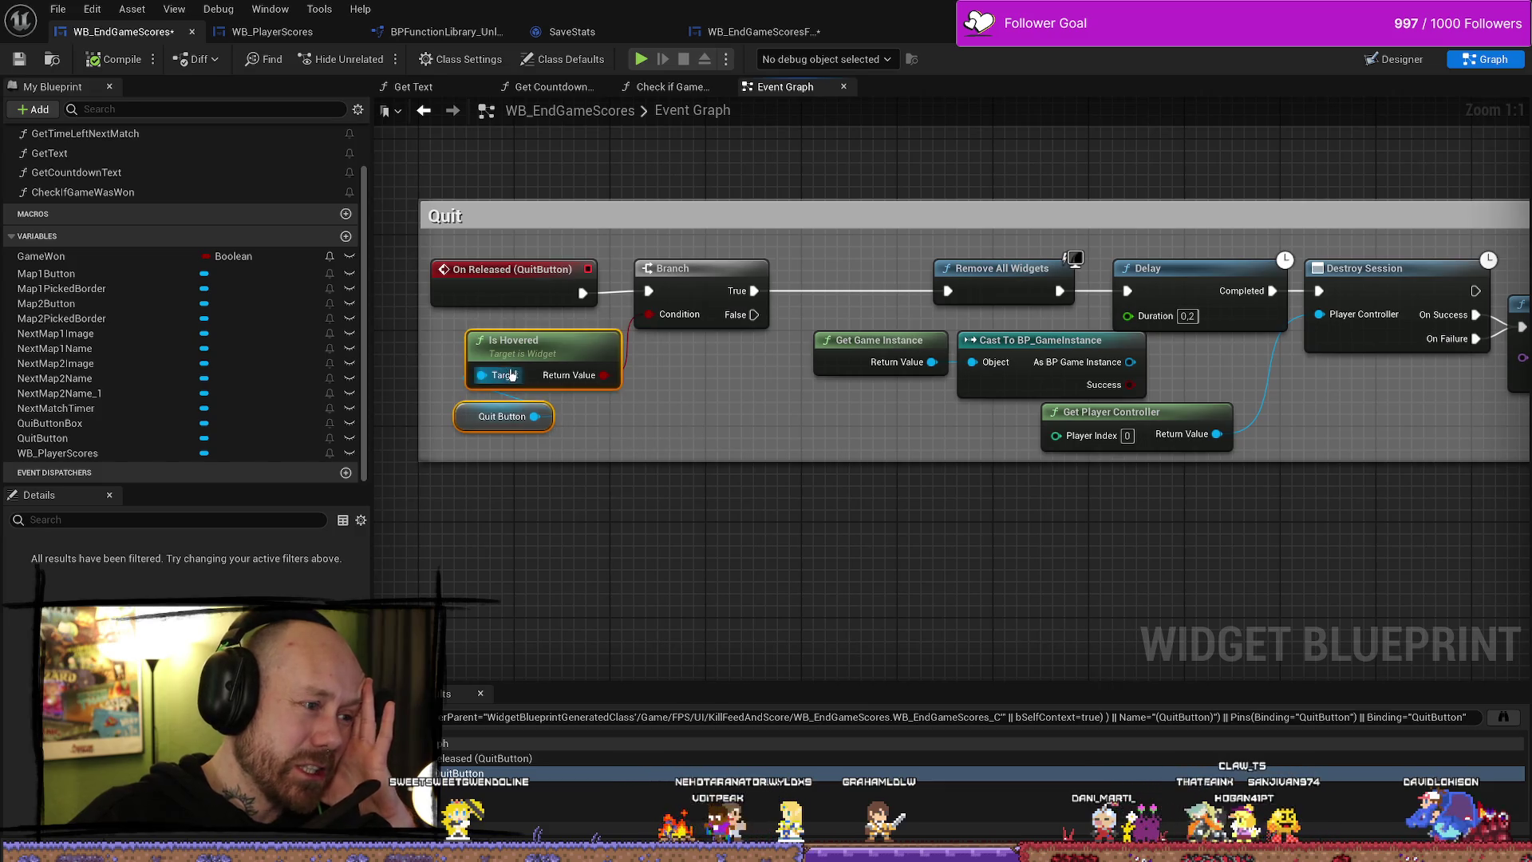
left_click(705, 431)
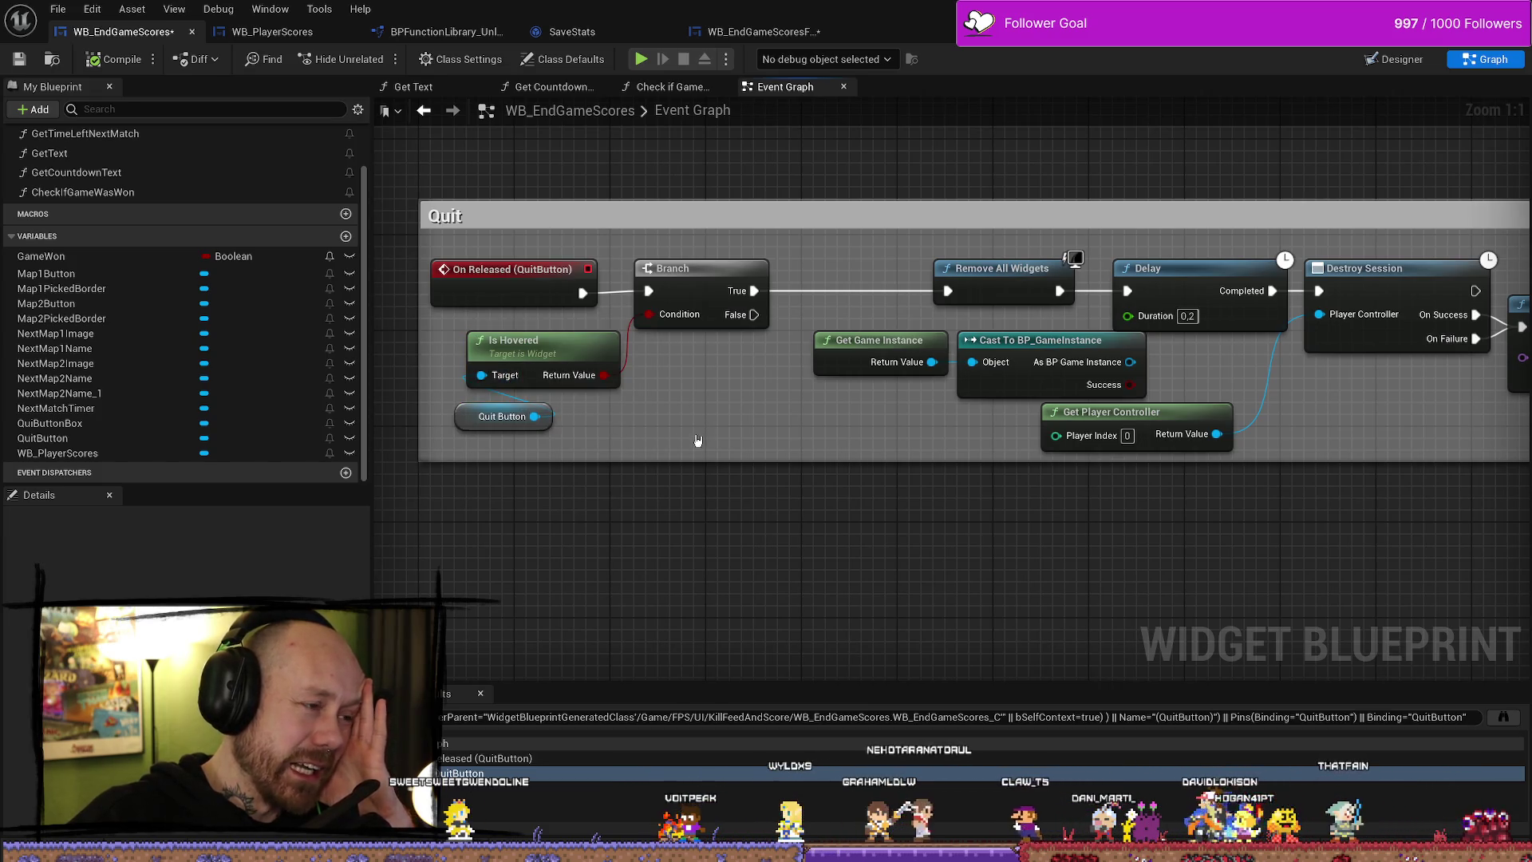
mouse_move(447, 323)
left_mouse_down()
mouse_move(623, 407)
mouse_move(750, 443)
left_mouse_up()
mouse_move(1451, 471)
left_mouse_down()
mouse_move(1137, 451)
mouse_move(1080, 482)
left_mouse_up()
left_click_drag(1158, 443, 1071, 449)
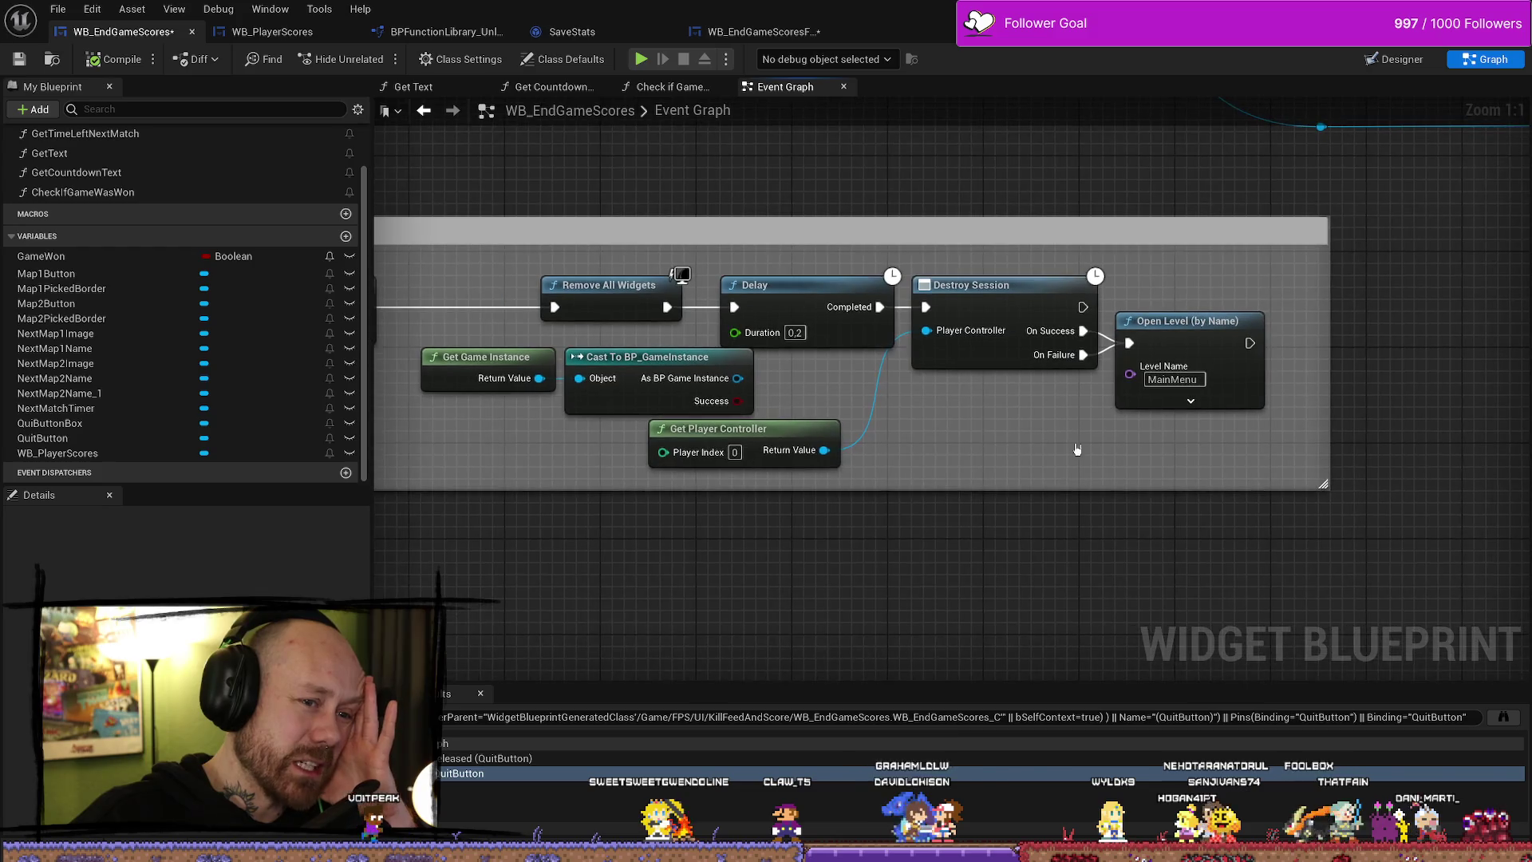
- Reposition Get Player Controller, Get Game Instance and Cast To BP_GameInstance within the Quit group
mouse_move(869, 417)
left_mouse_down()
mouse_move(1140, 432)
mouse_move(783, 456)
left_mouse_up()
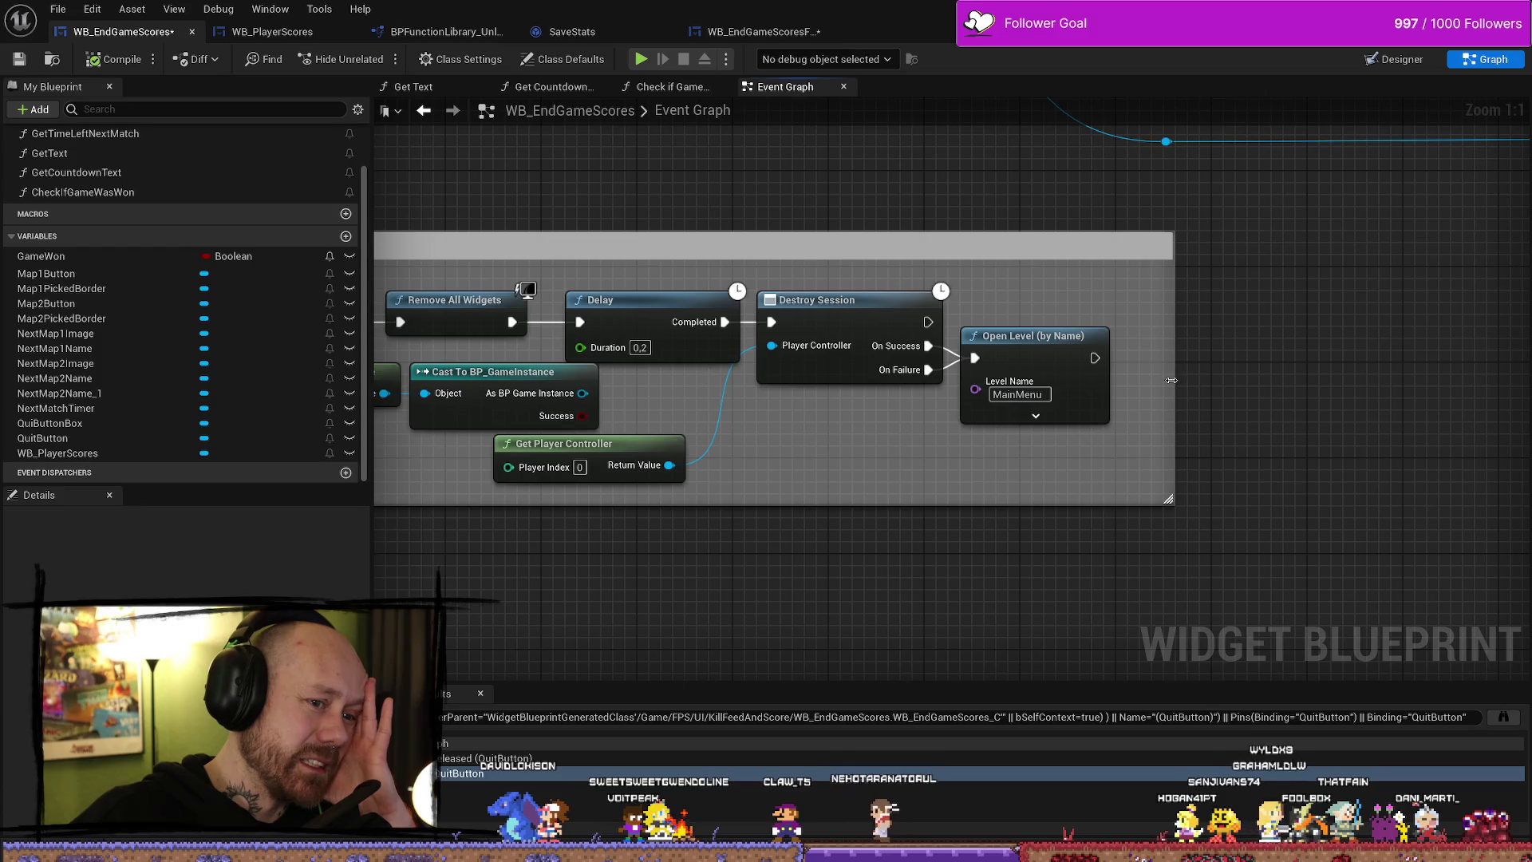
left_click_drag(1165, 384, 1141, 384)
left_click_drag(395, 456, 883, 457)
left_click_drag(1090, 446, 888, 447)
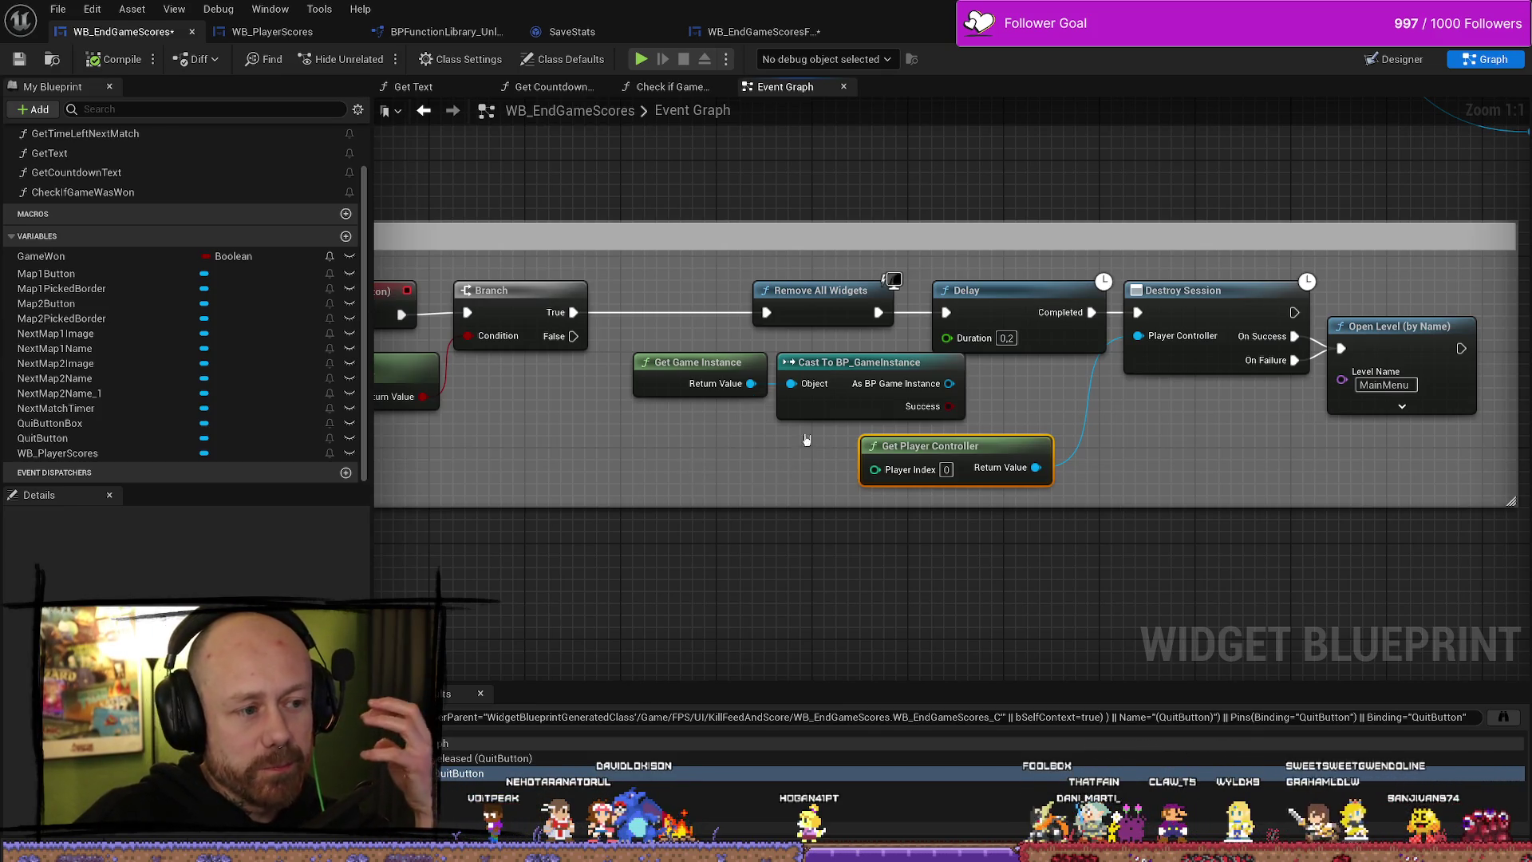
left_click_drag(843, 380, 784, 382)
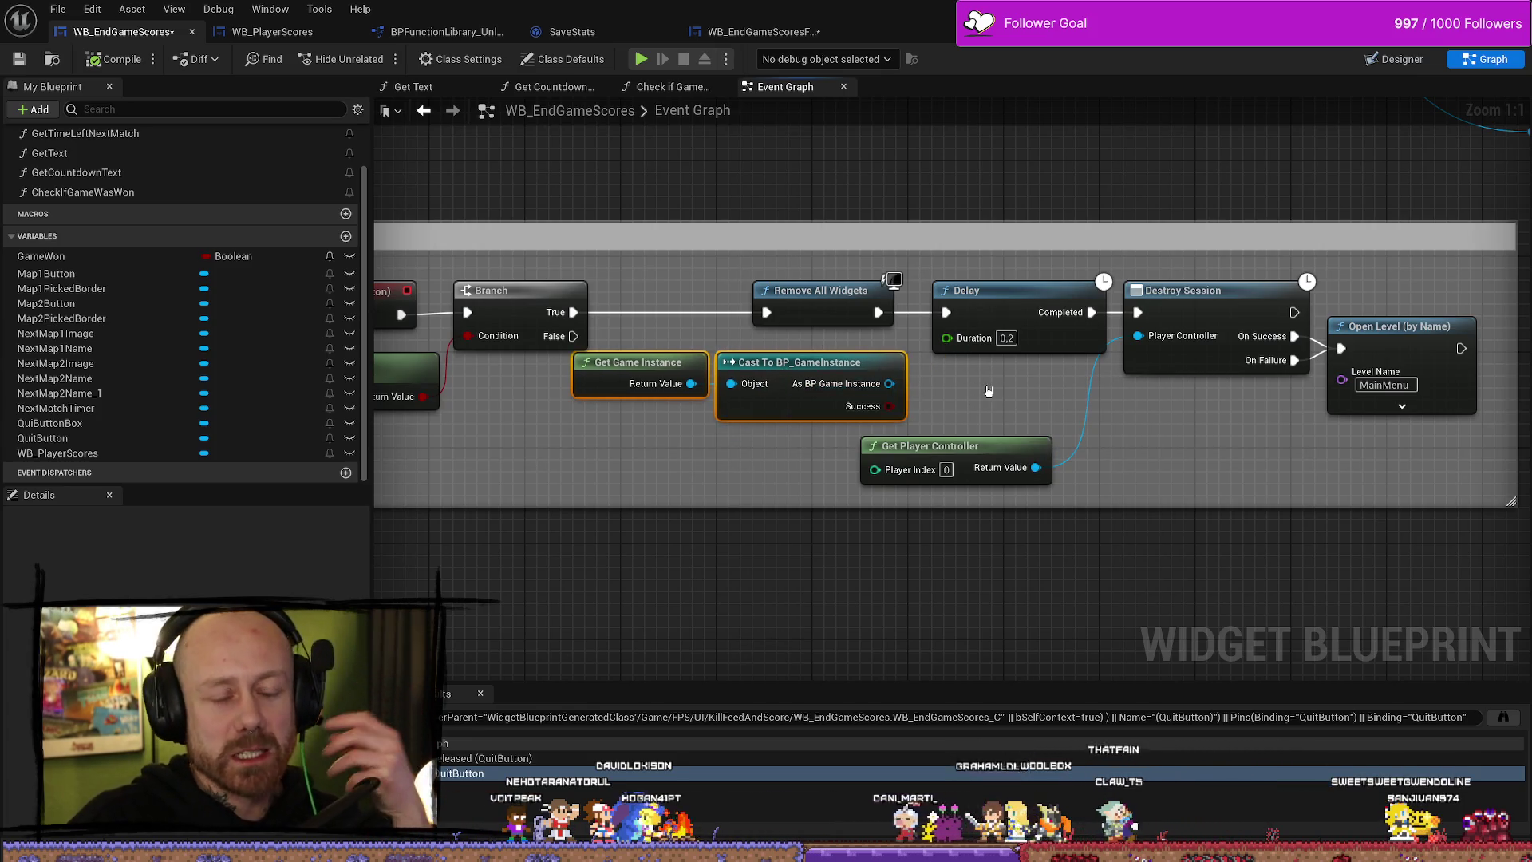
scroll(989, 394, "down", 2)
scroll(1003, 424, "up", 2)
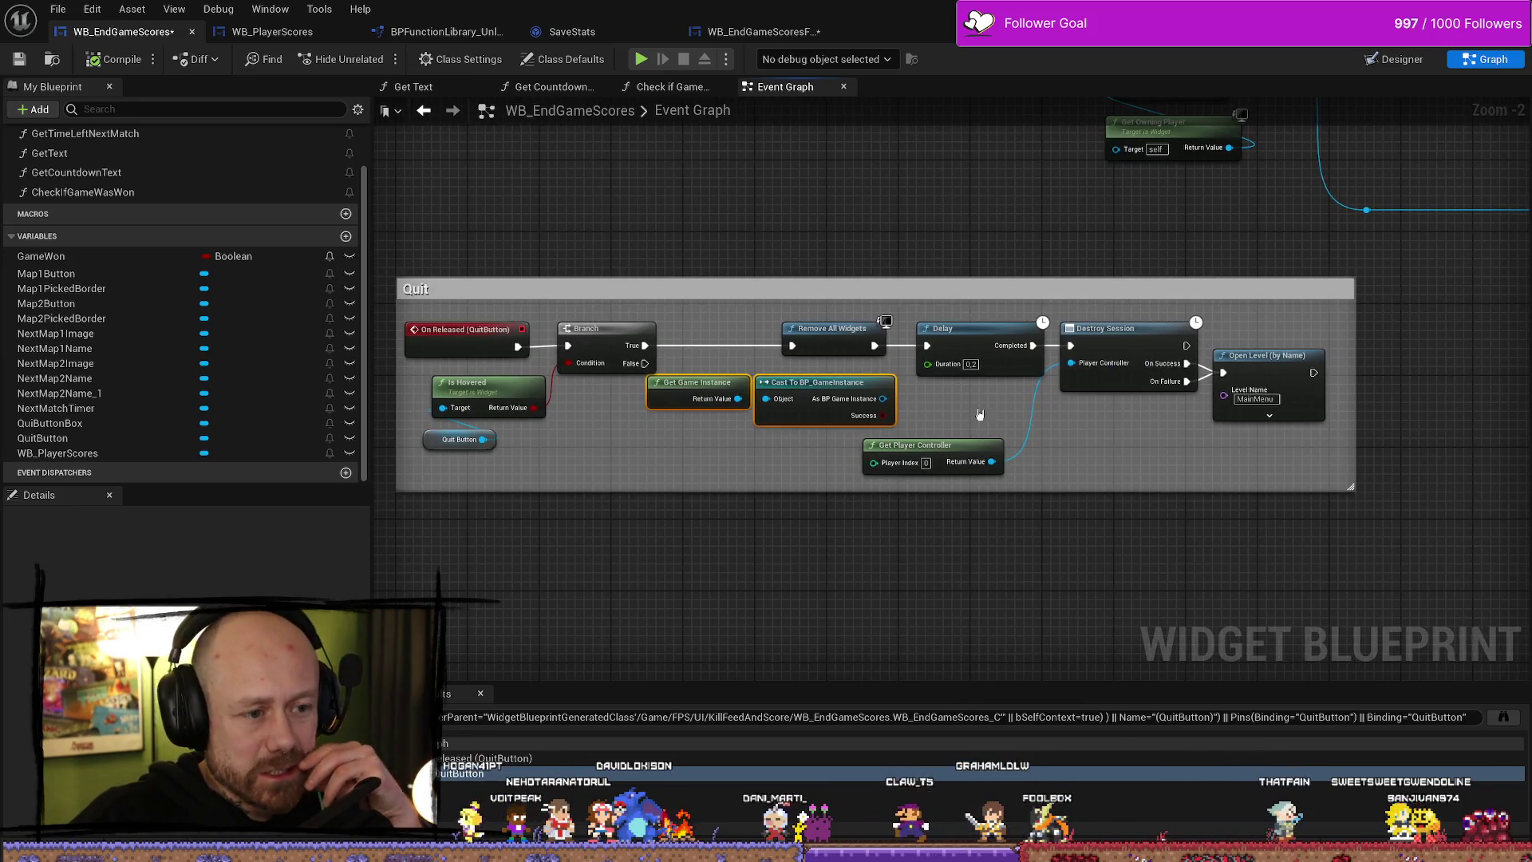
left_click(713, 387)
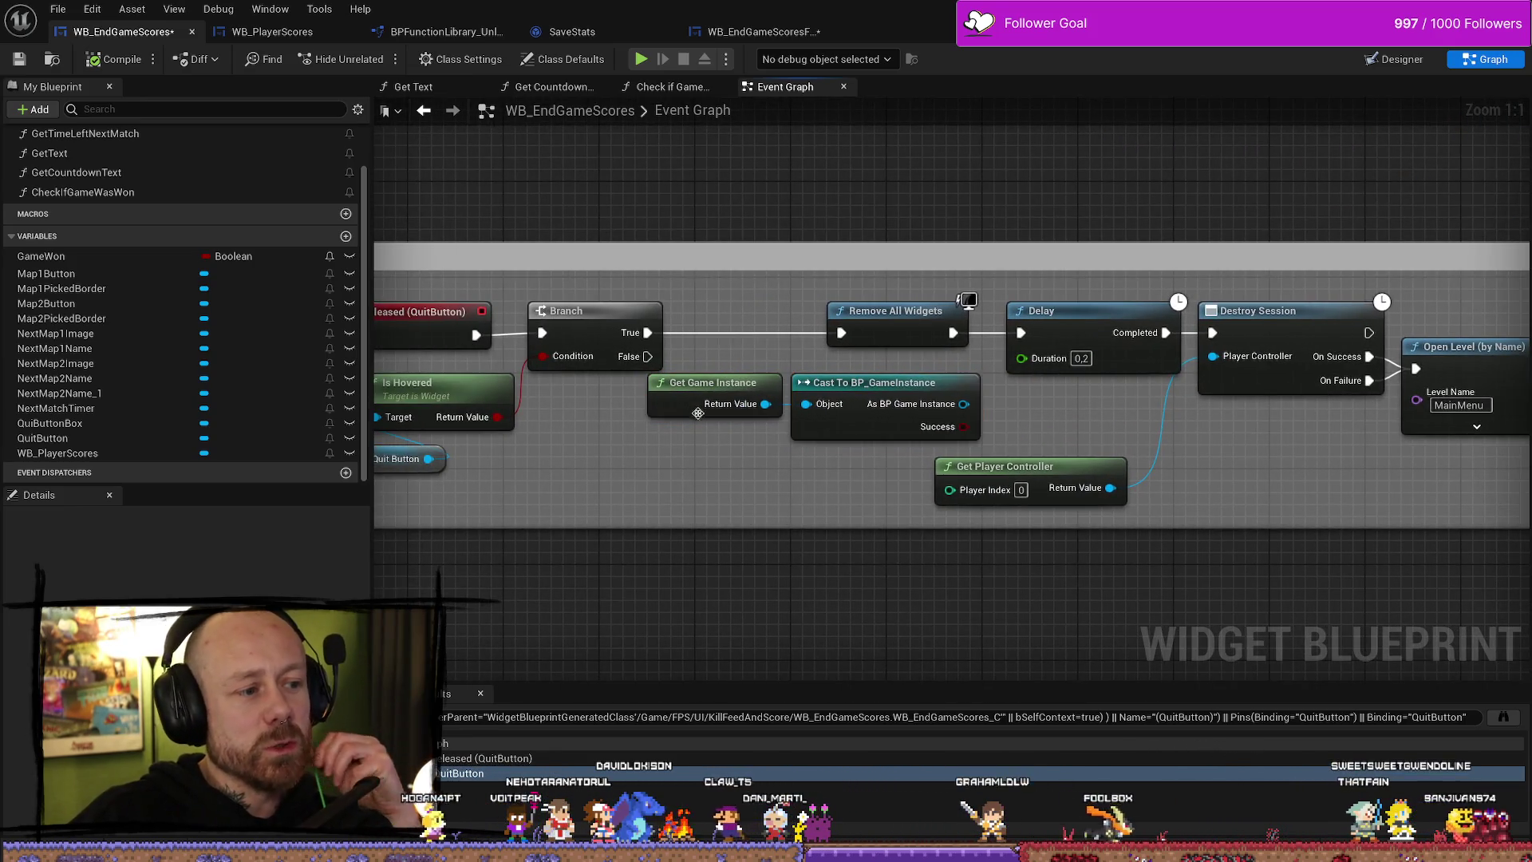
left_click_drag(712, 386, 713, 423)
- Trim the Quit comment's right edge and extend the box further left
scroll(923, 420, "right", 5)
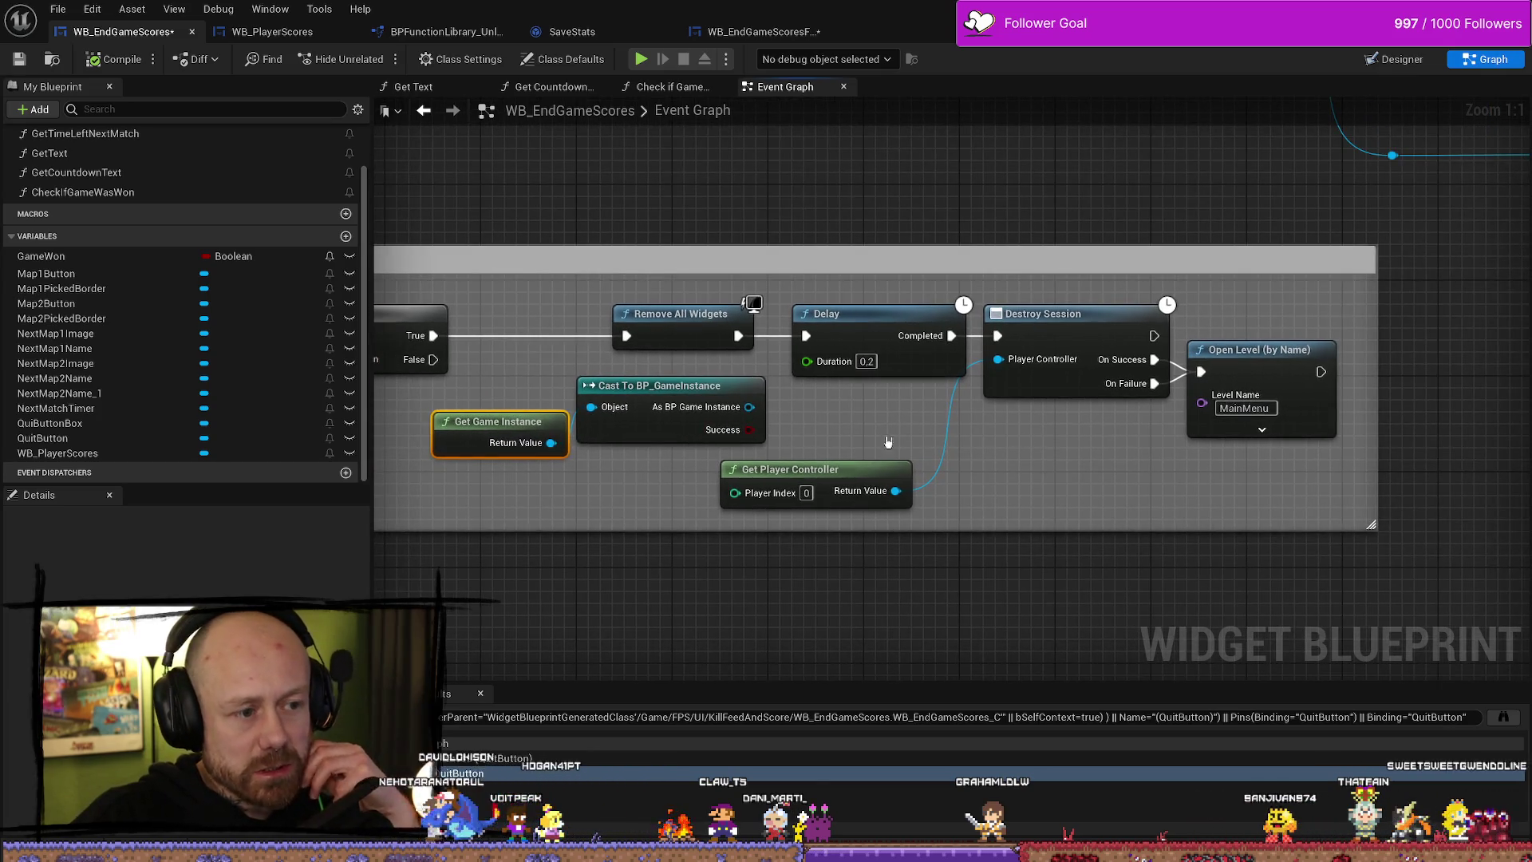
scroll(912, 450, "right", 5)
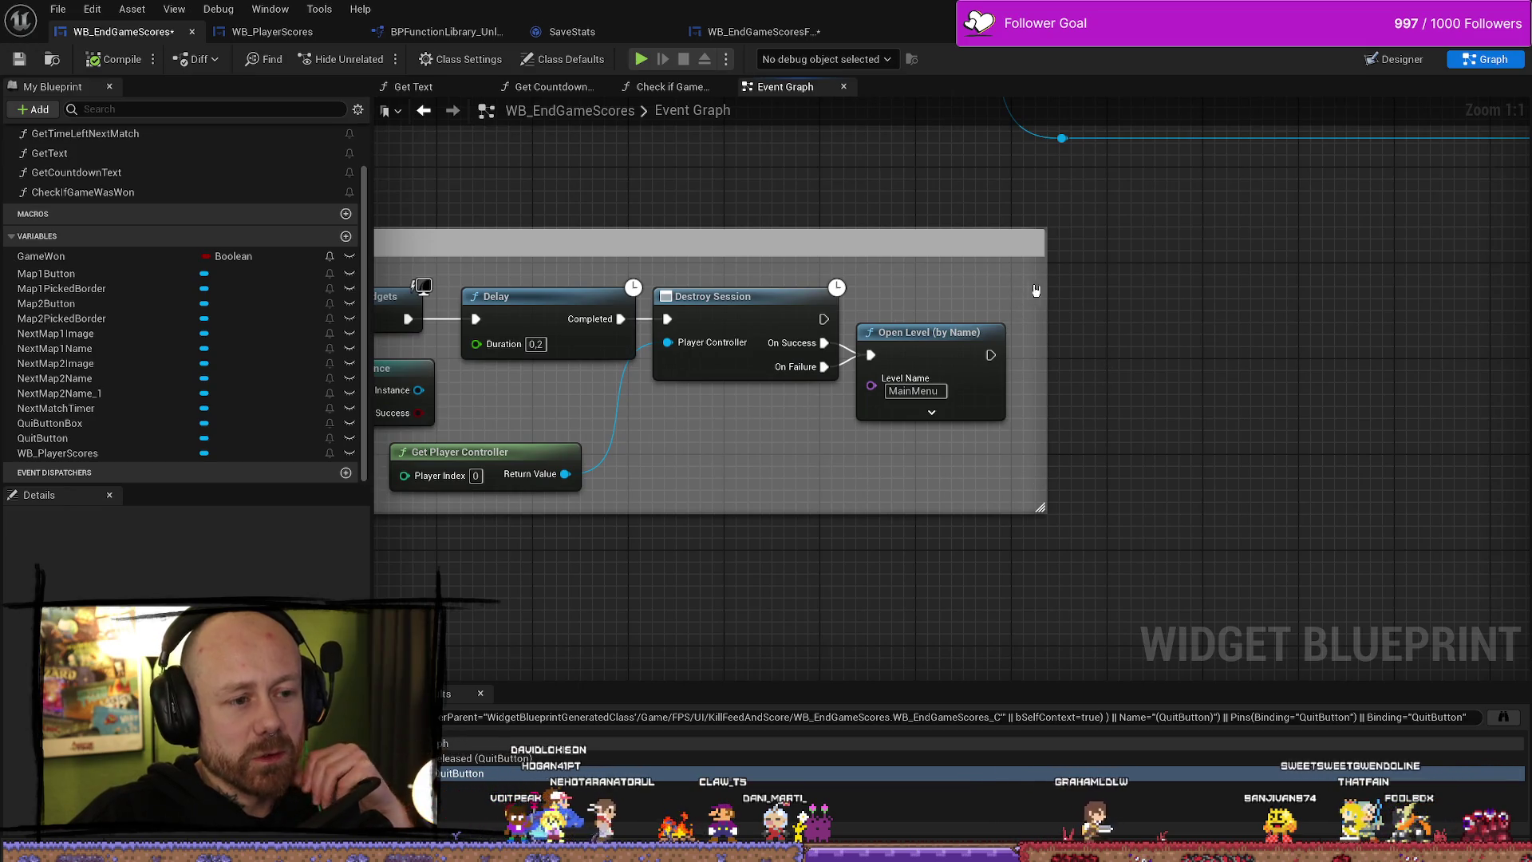
left_click_drag(1045, 278, 1020, 279)
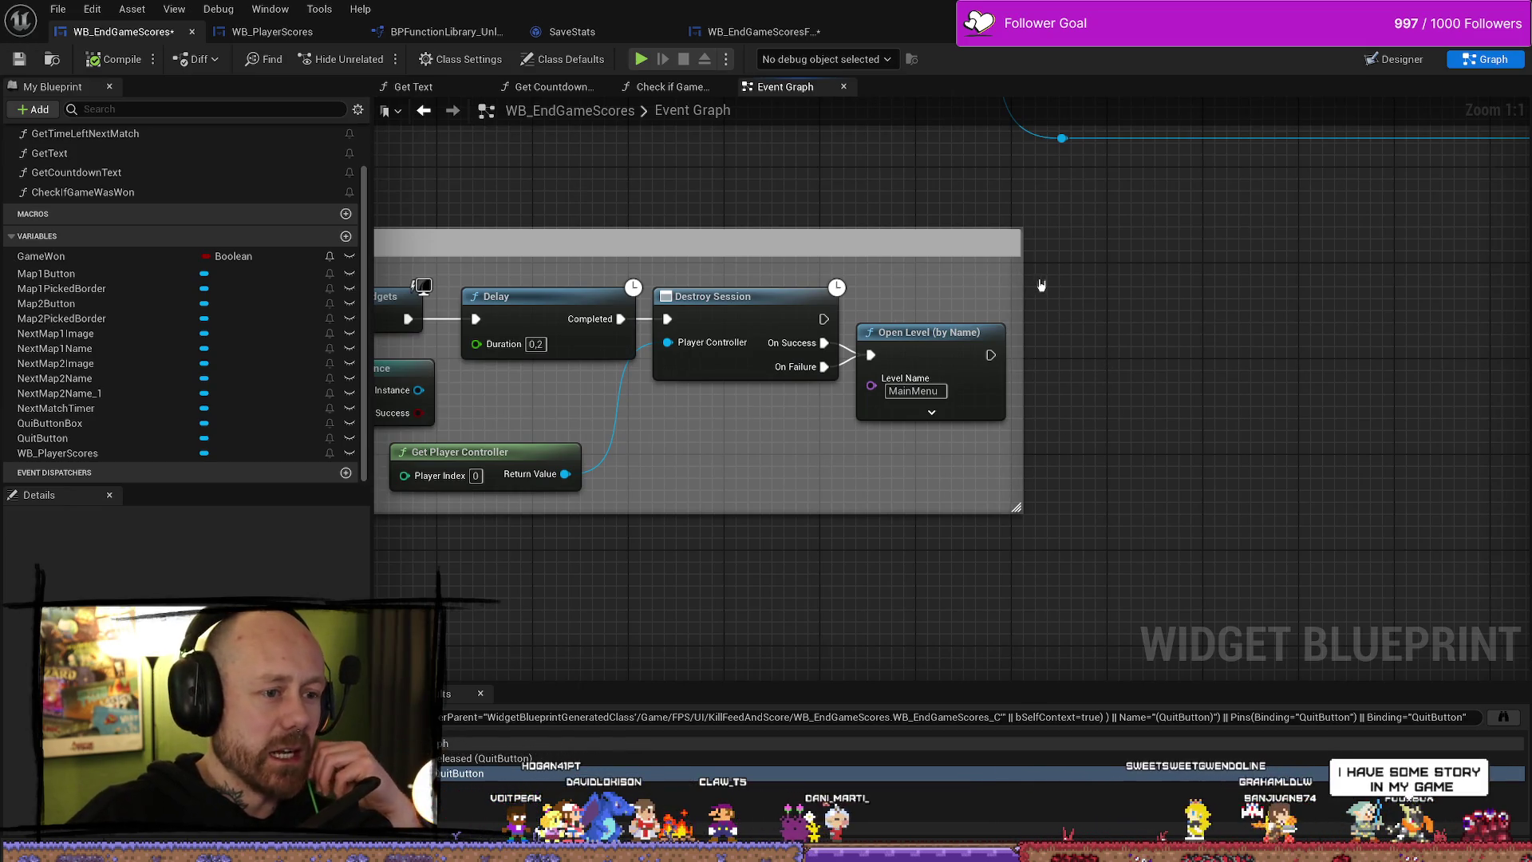
left_click_drag(1038, 282, 1031, 284)
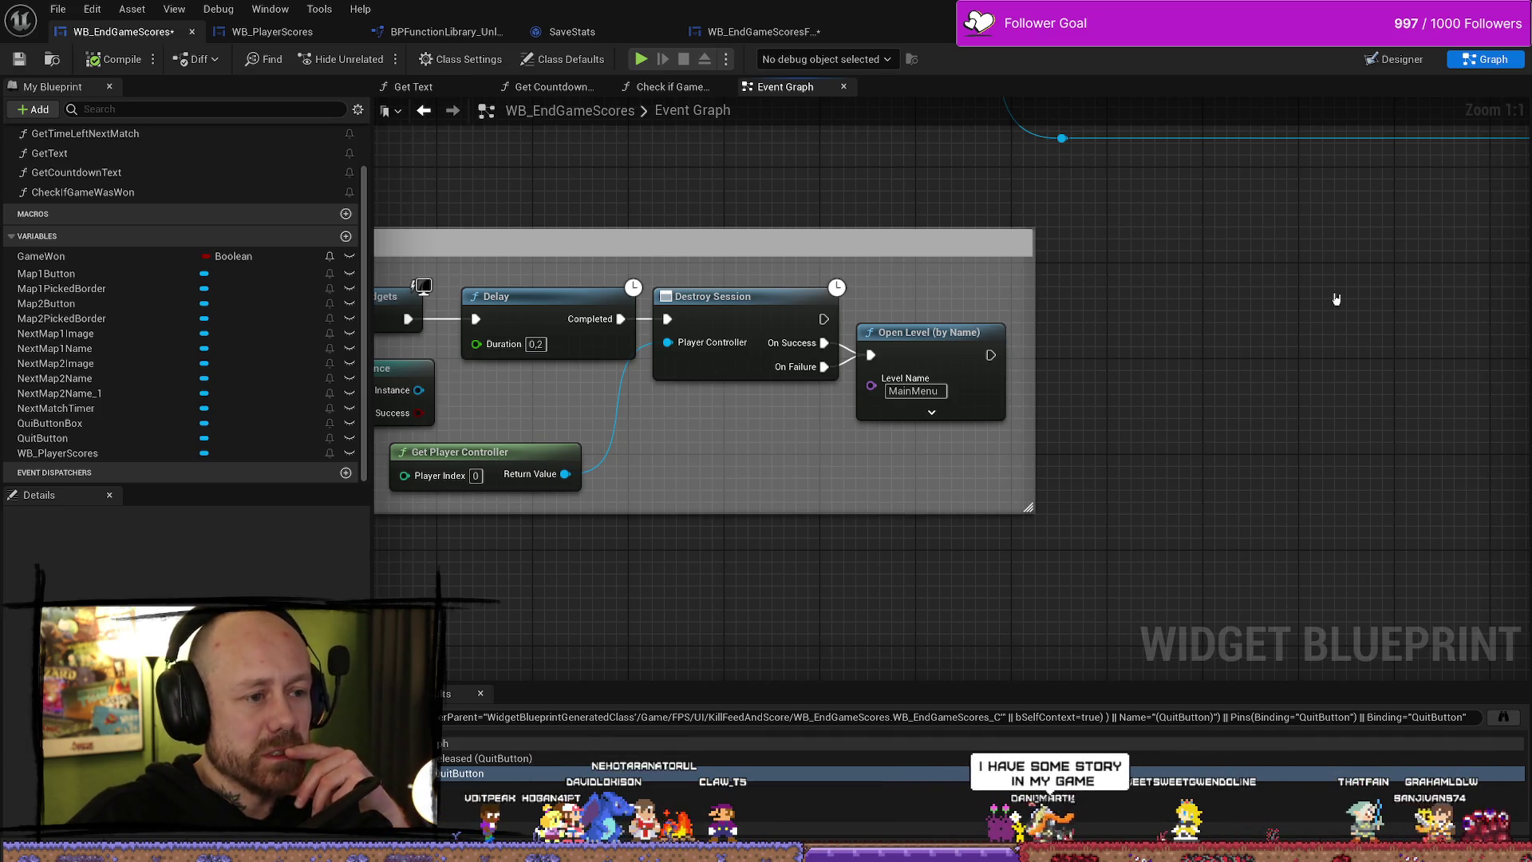
scroll(837, 248, "down", 3)
scroll(558, 267, "up", 3)
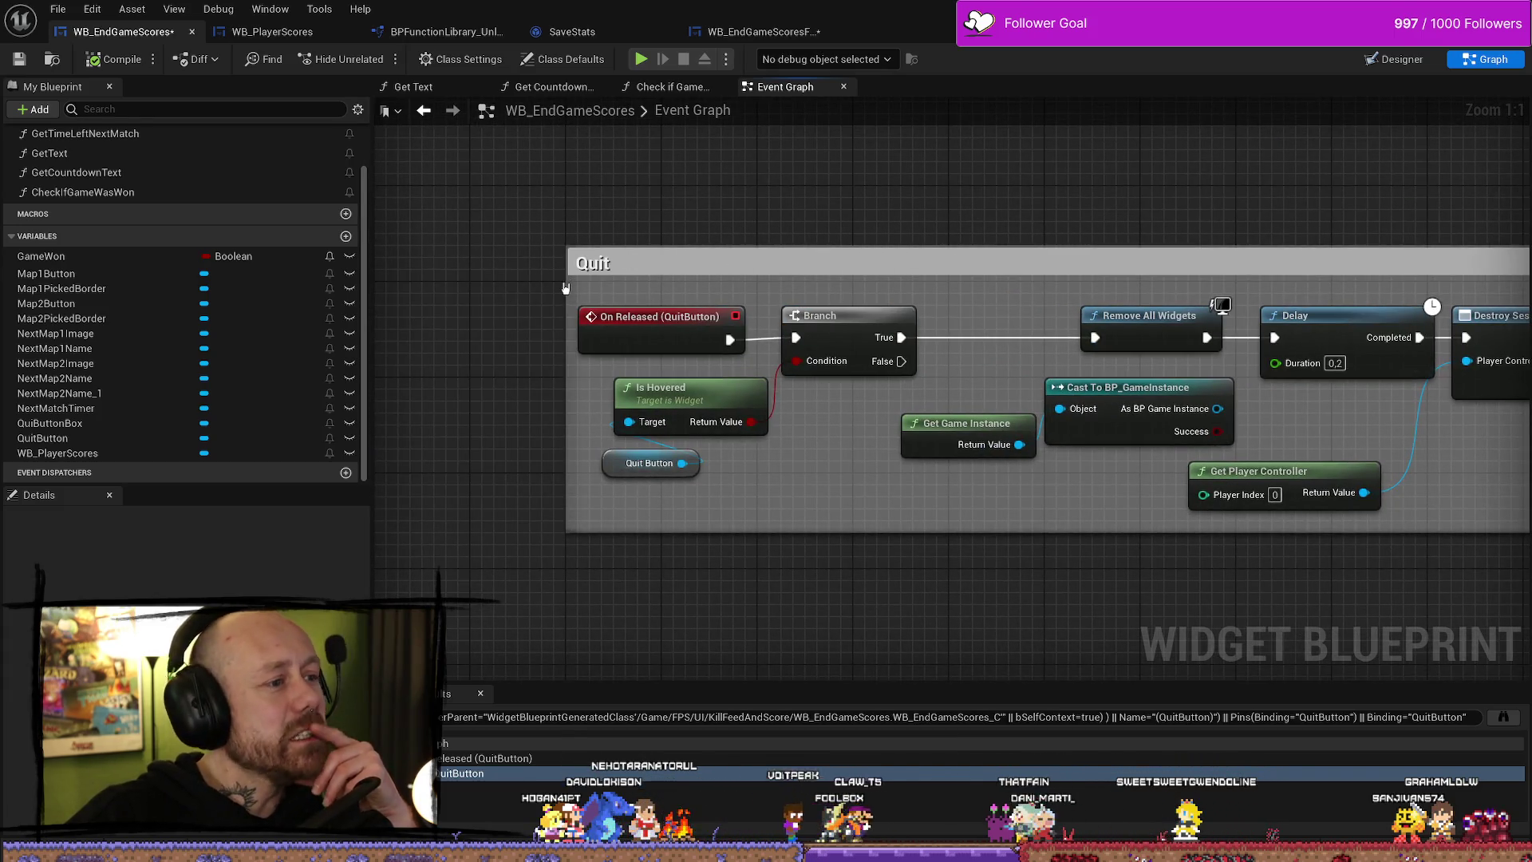
mouse_move(569, 282)
left_mouse_down()
mouse_move(558, 236)
mouse_move(530, 288)
mouse_move(544, 288)
left_mouse_up()
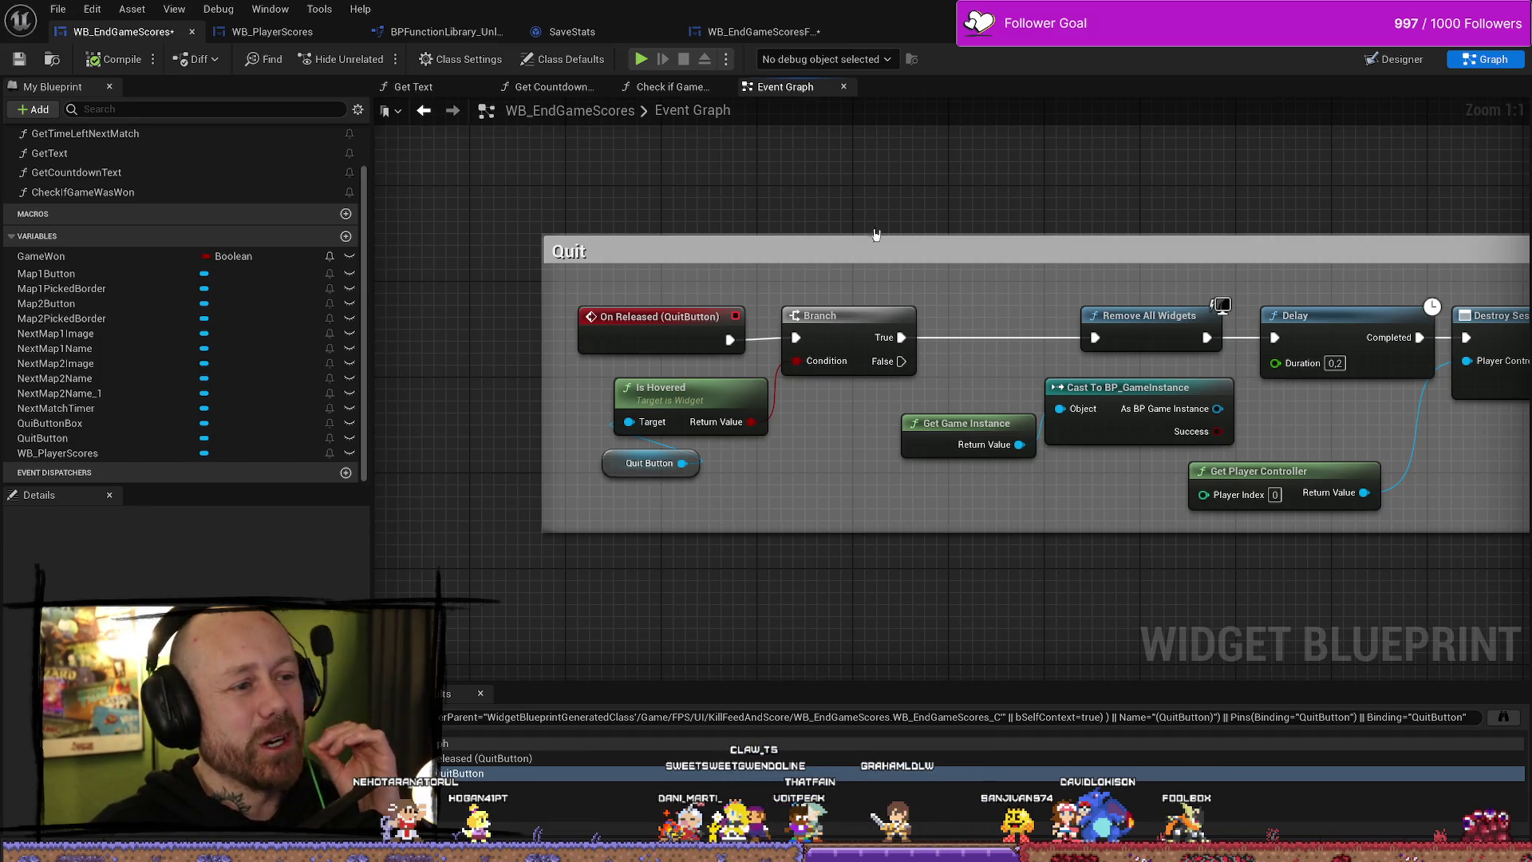
left_click_drag(1015, 228, 892, 227)
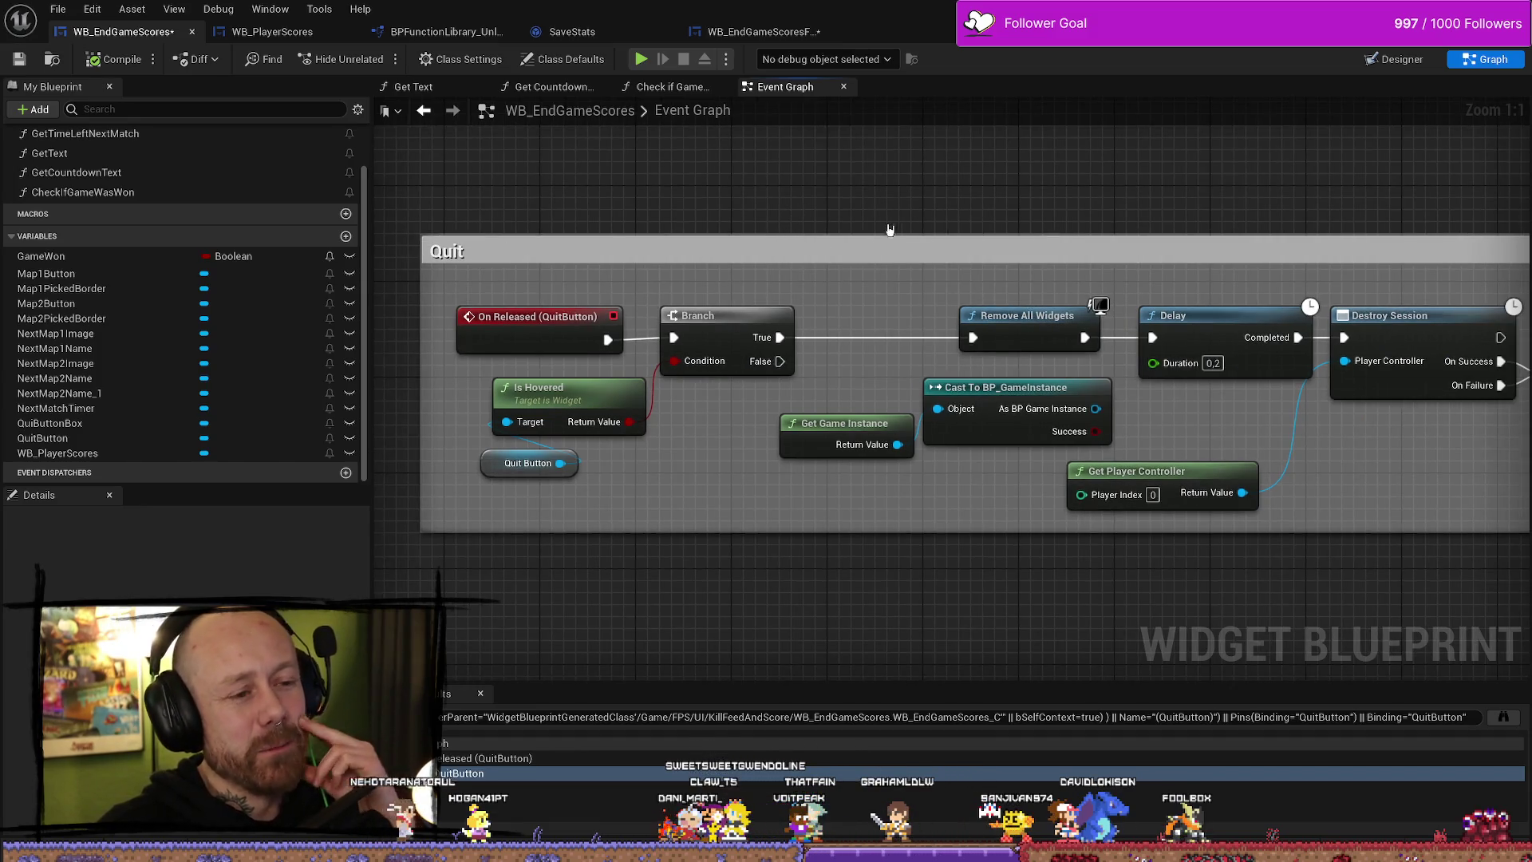
- Select the two reroute points on the lower save-stats wires and move them higher
left_click(870, 253)
scroll(957, 199, "down", 4)
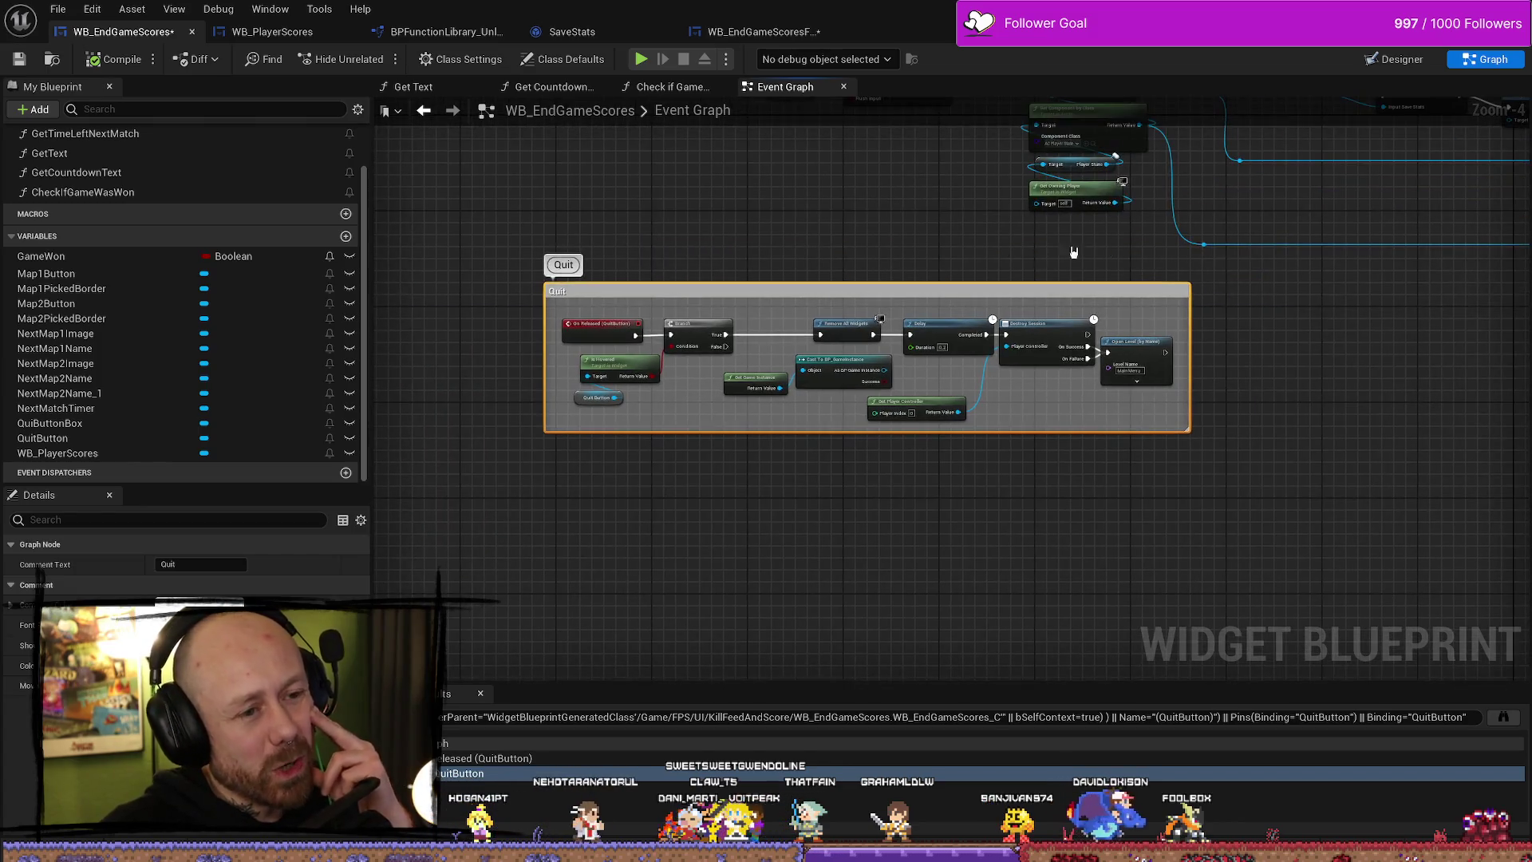
scroll(878, 216, "down", 3)
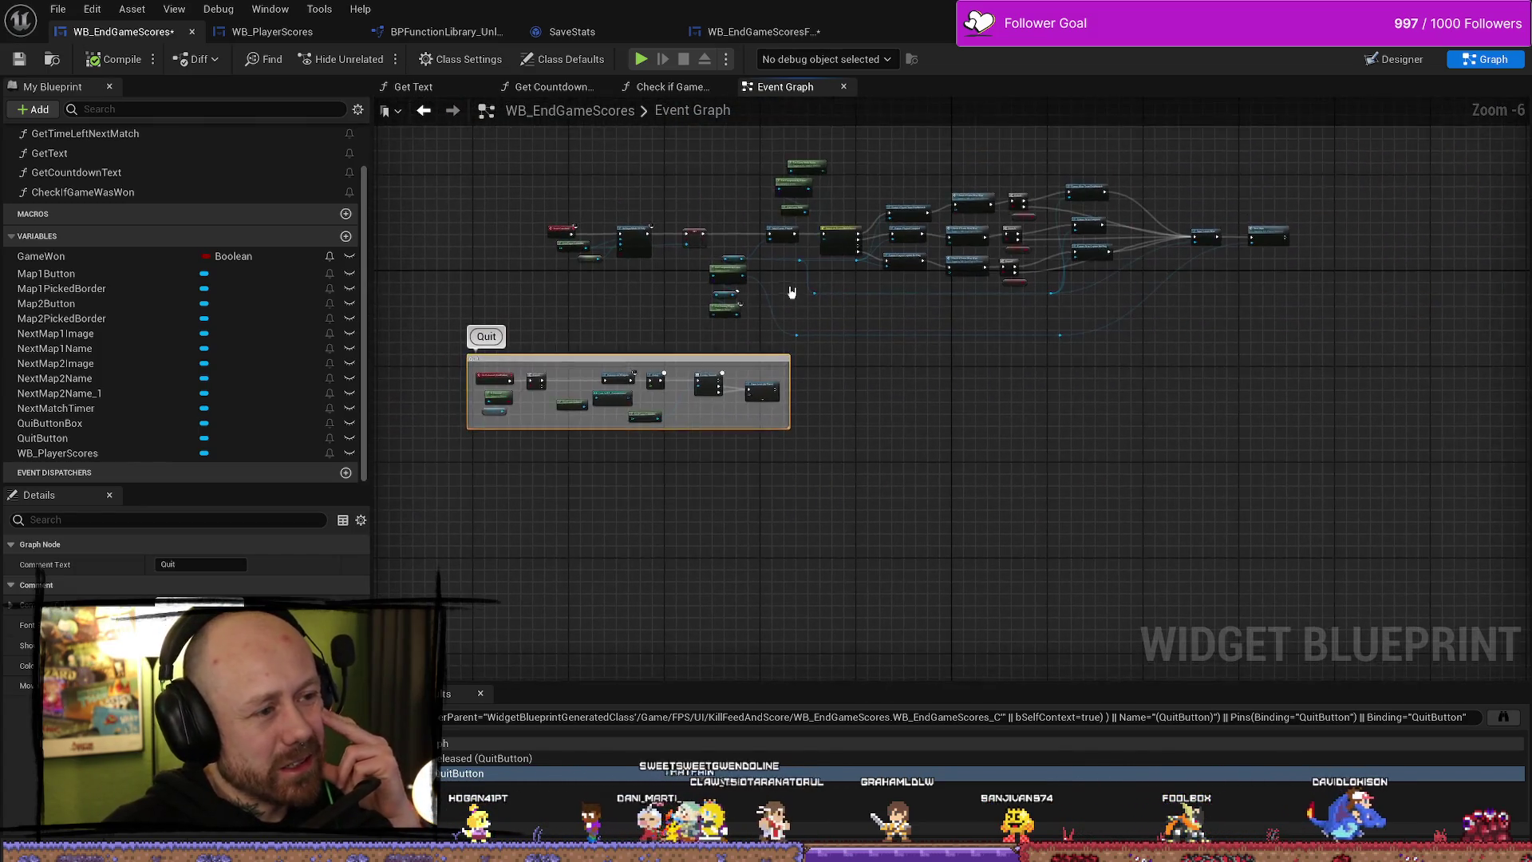
scroll(784, 271, "up", 5)
mouse_move(711, 403)
left_mouse_down()
mouse_move(686, 335)
mouse_move(694, 195)
left_mouse_up()
left_click_drag(1153, 387, 838, 440)
scroll(1107, 468, "down", 2)
left_click_drag(853, 496, 627, 482)
left_click_drag(1137, 459, 1141, 405)
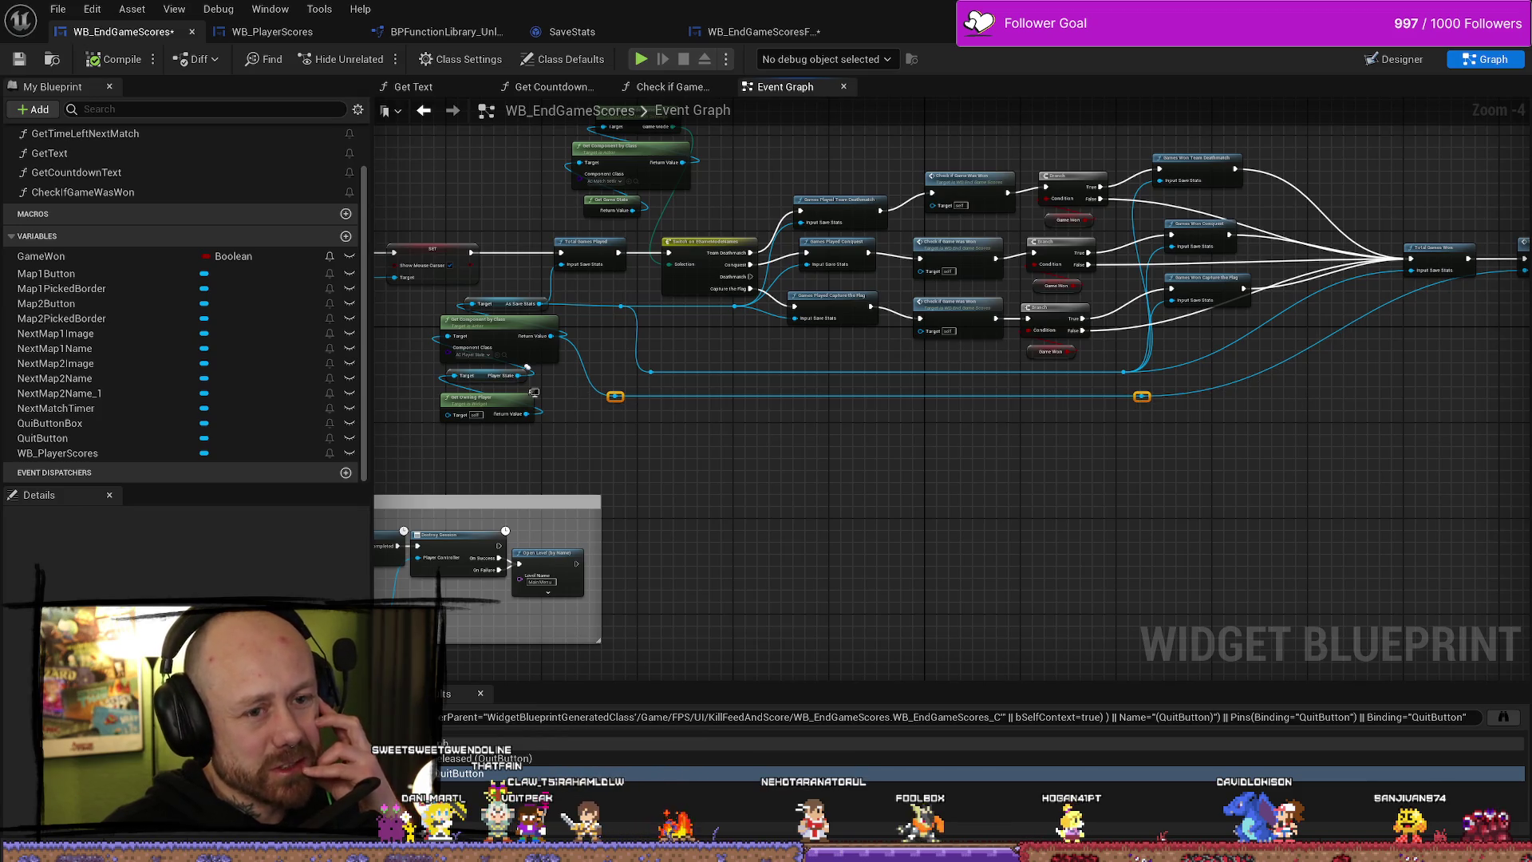
scroll(1141, 399, "up", 3)
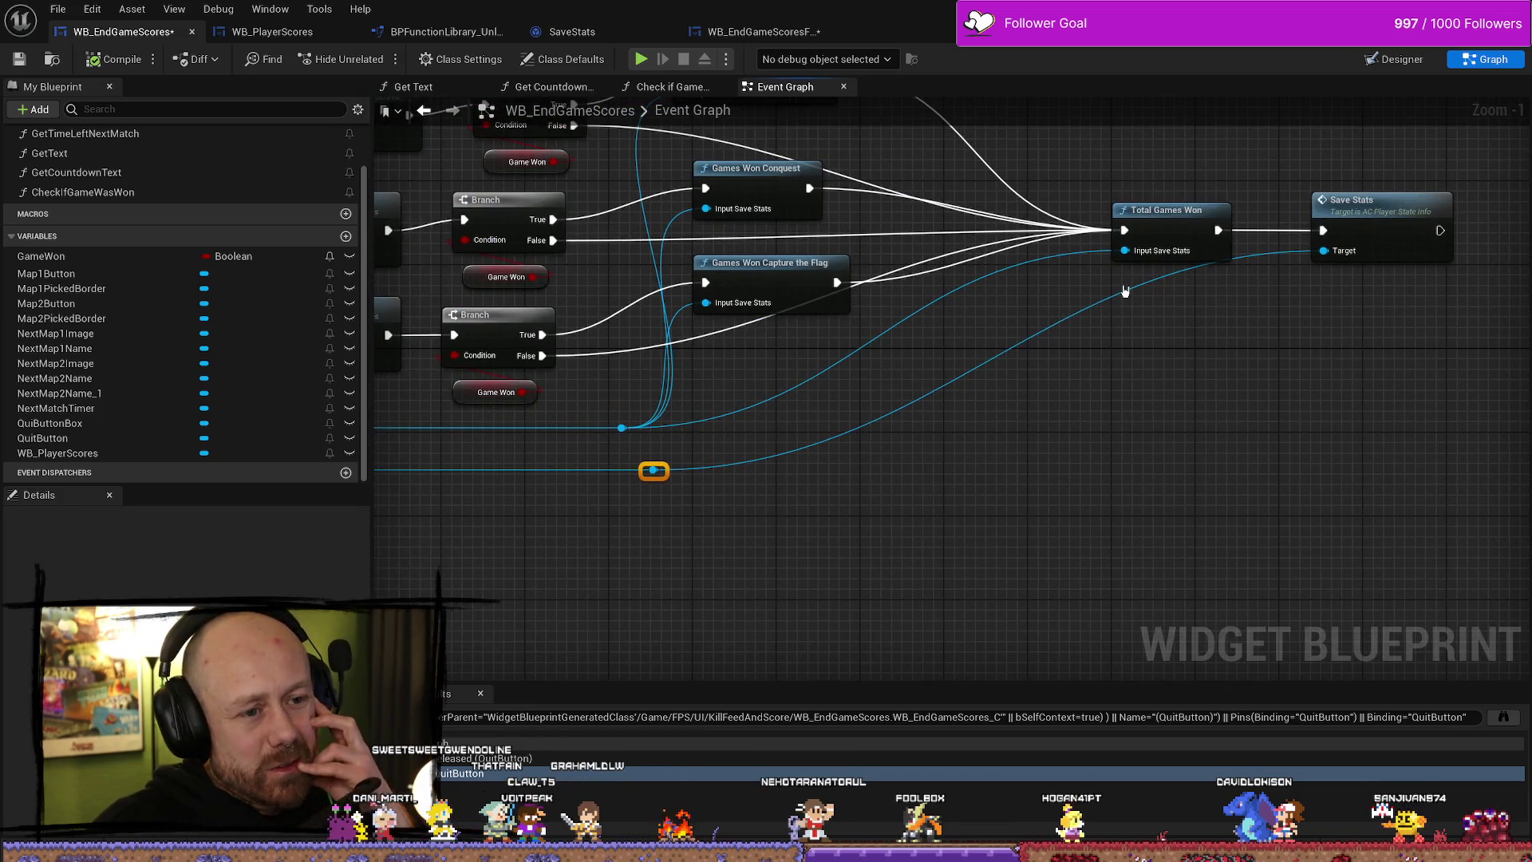
- Add a reroute point on the Save Stats Target wire and reposition it
double_click(1131, 293)
mouse_move(1131, 293)
left_mouse_down()
mouse_move(1261, 303)
mouse_move(1070, 376)
mouse_move(844, 404)
mouse_move(1016, 397)
left_mouse_up()
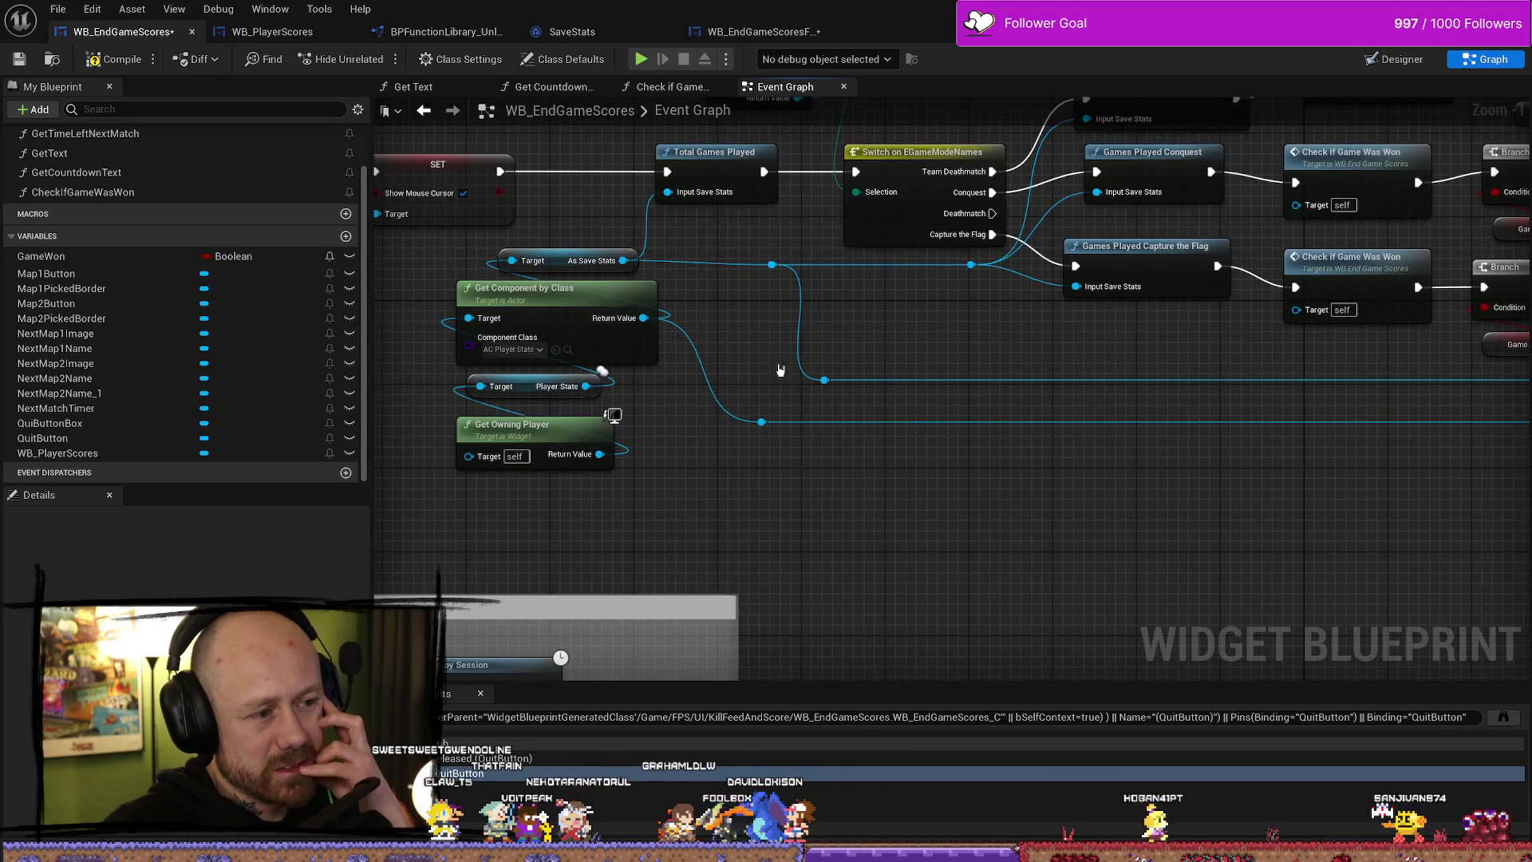
scroll(877, 335, "down", 2)
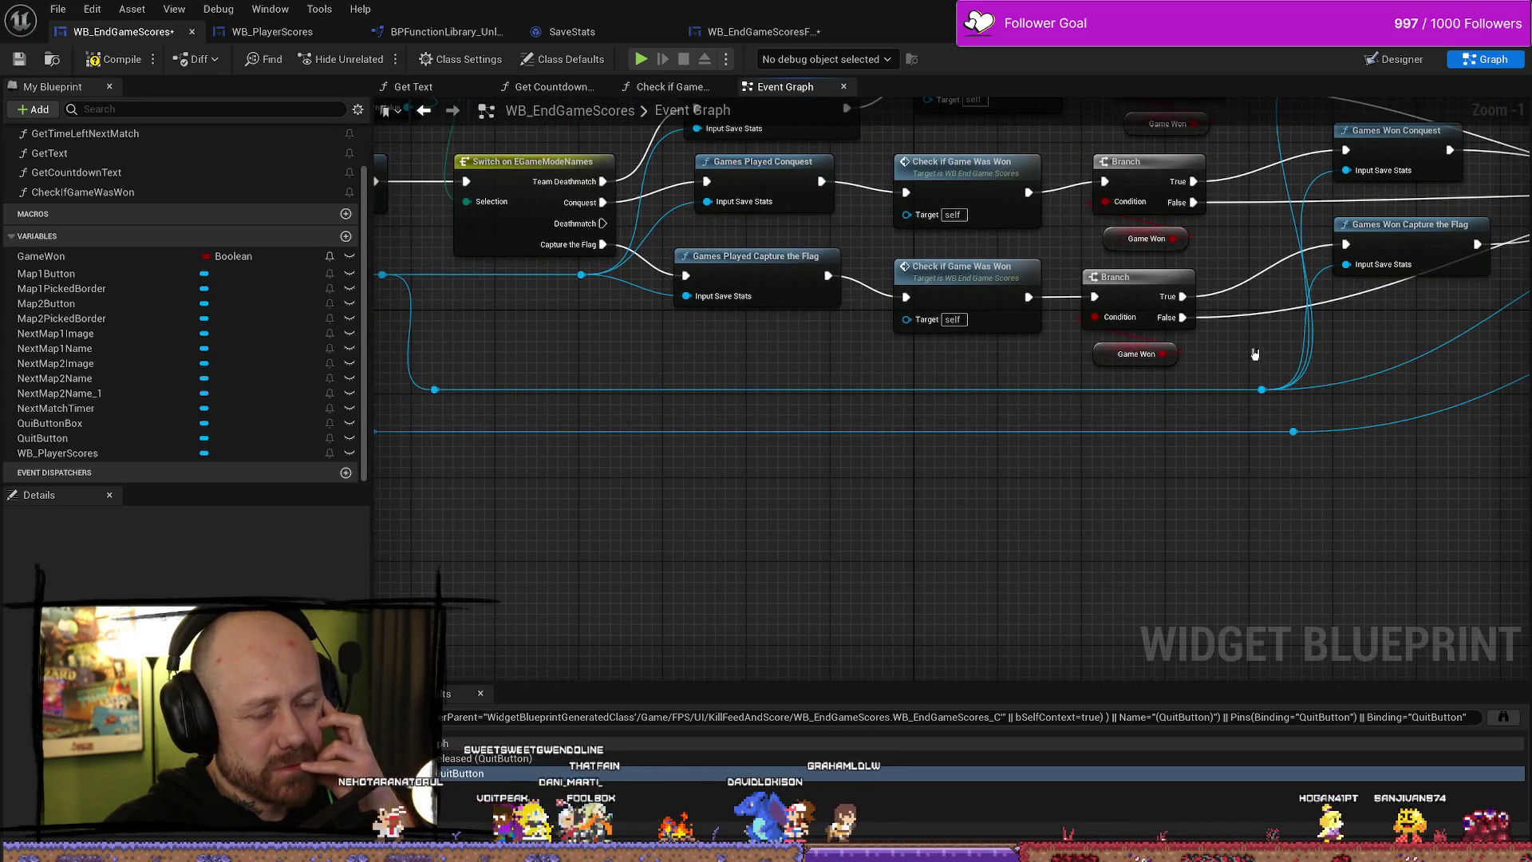
scroll(828, 352, "down", 1)
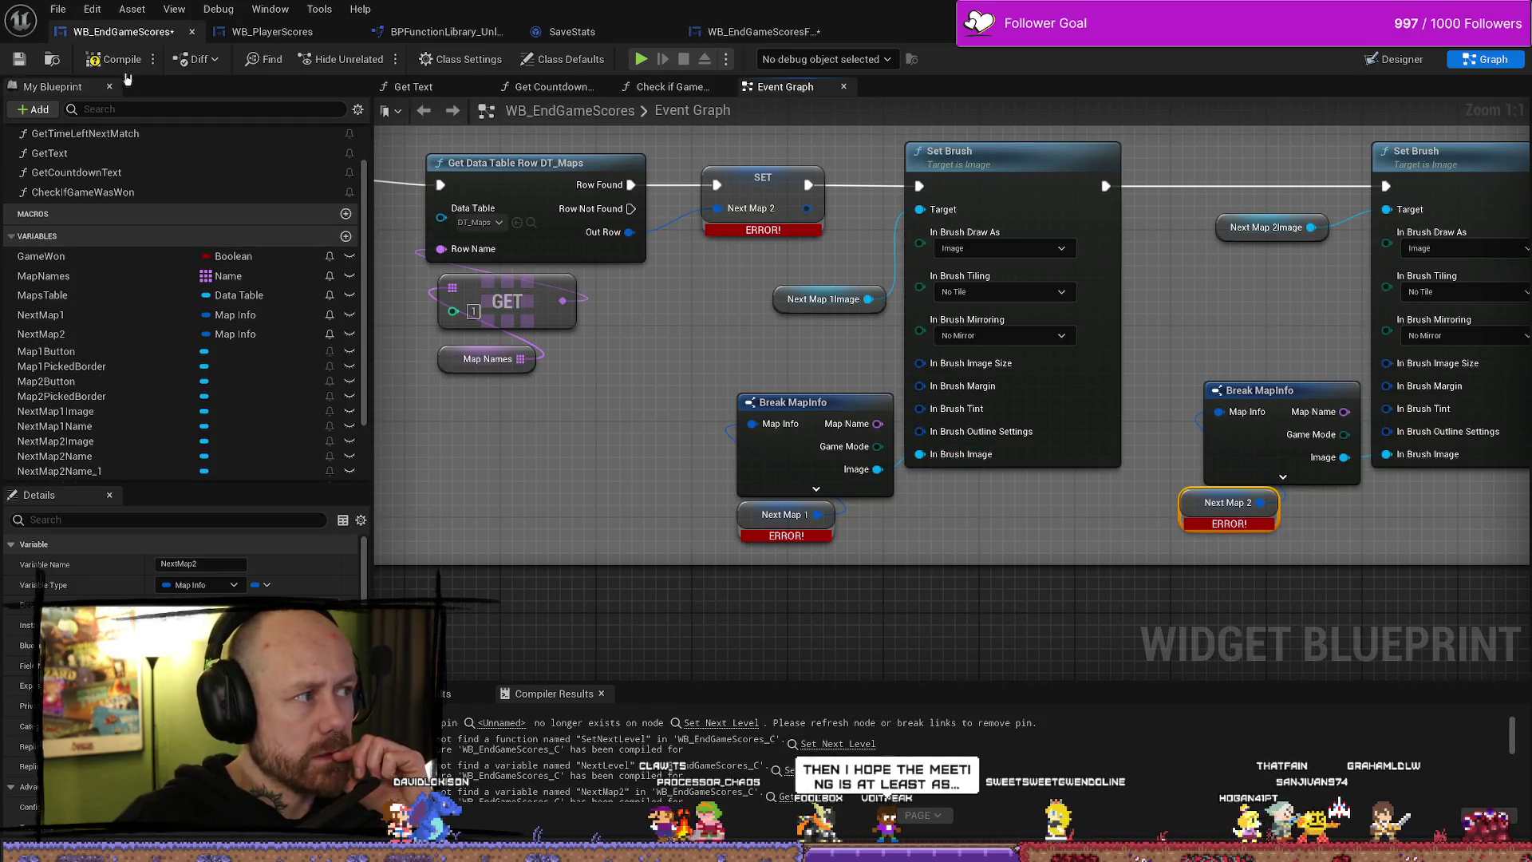
- Recompile WB_EndGameScores with F7 and check the SetText and To Text nodes
key("F7")
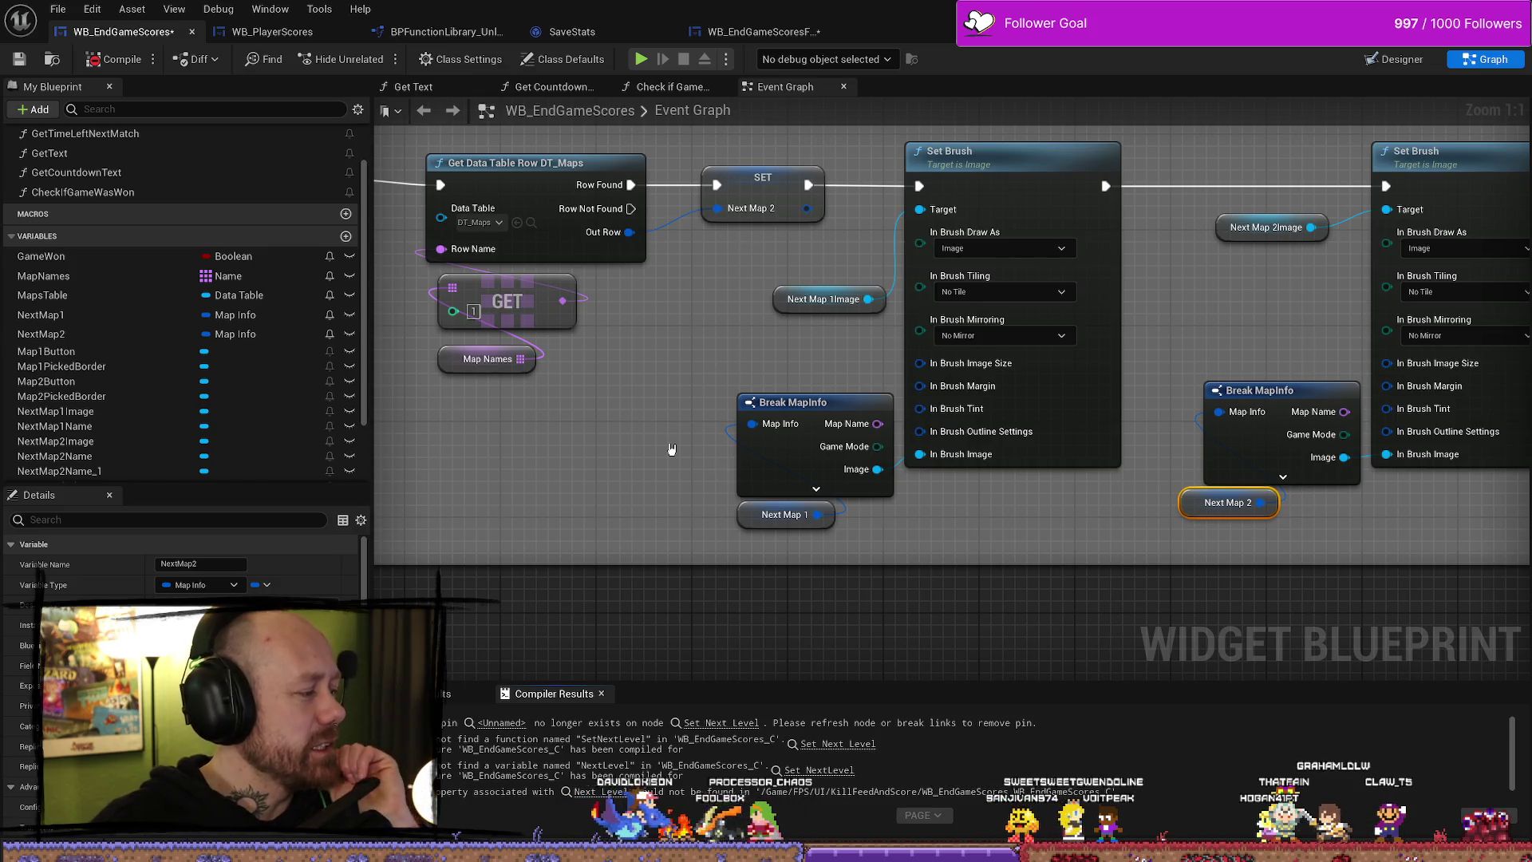
mouse_move(684, 416)
left_mouse_down()
mouse_move(718, 427)
mouse_move(1246, 277)
mouse_move(798, 313)
left_mouse_up()
- Inspect the SET node's unconnected Next Level pin options, then open WB_EndGameScoresFreeForAll
scroll(1245, 277, "down", 3)
scroll(1234, 278, "up", 2)
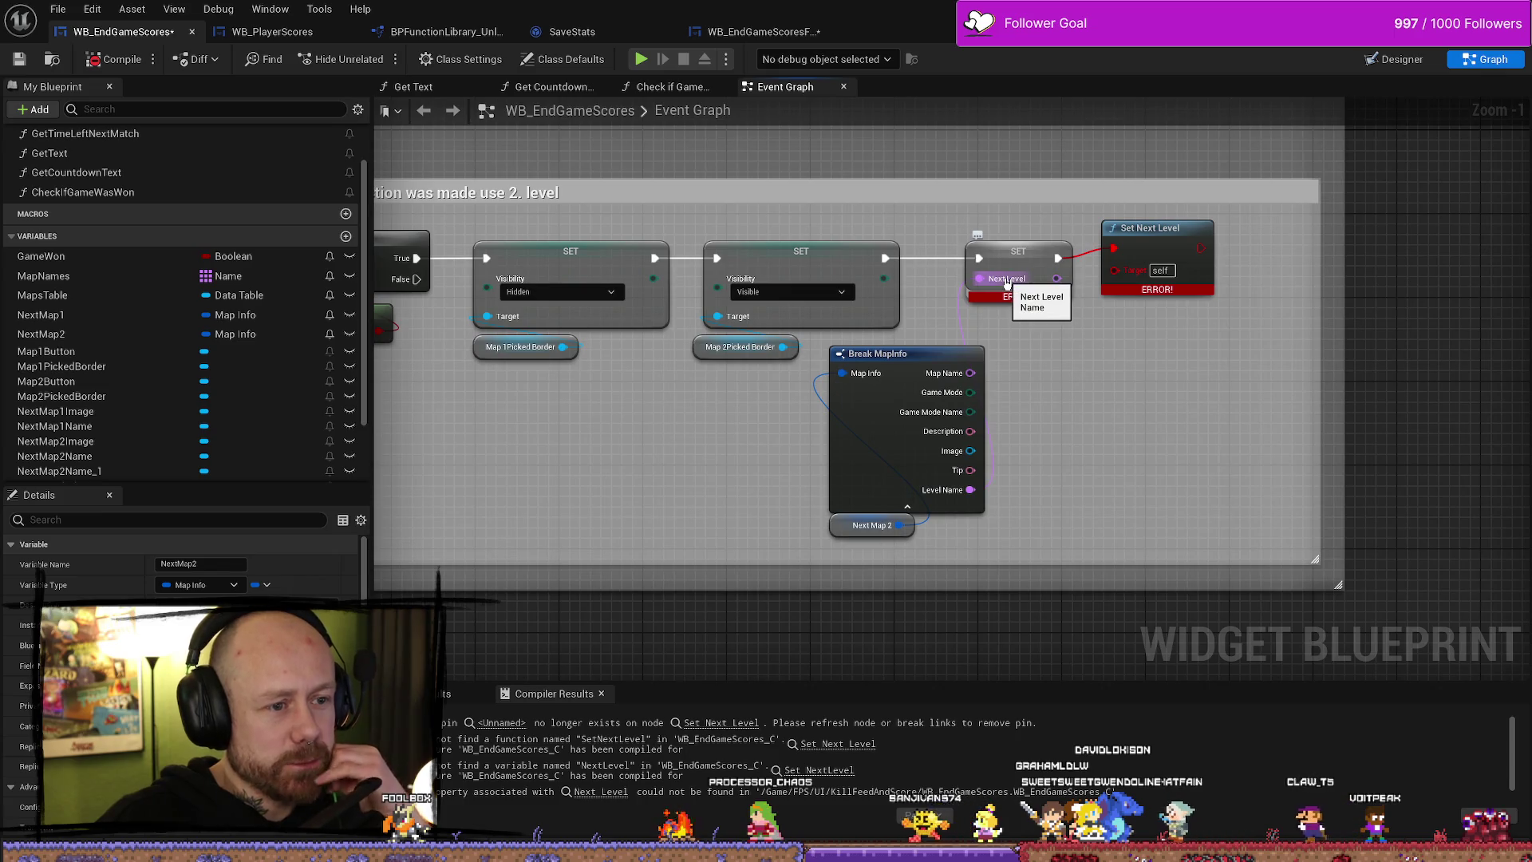
right_click(1012, 283)
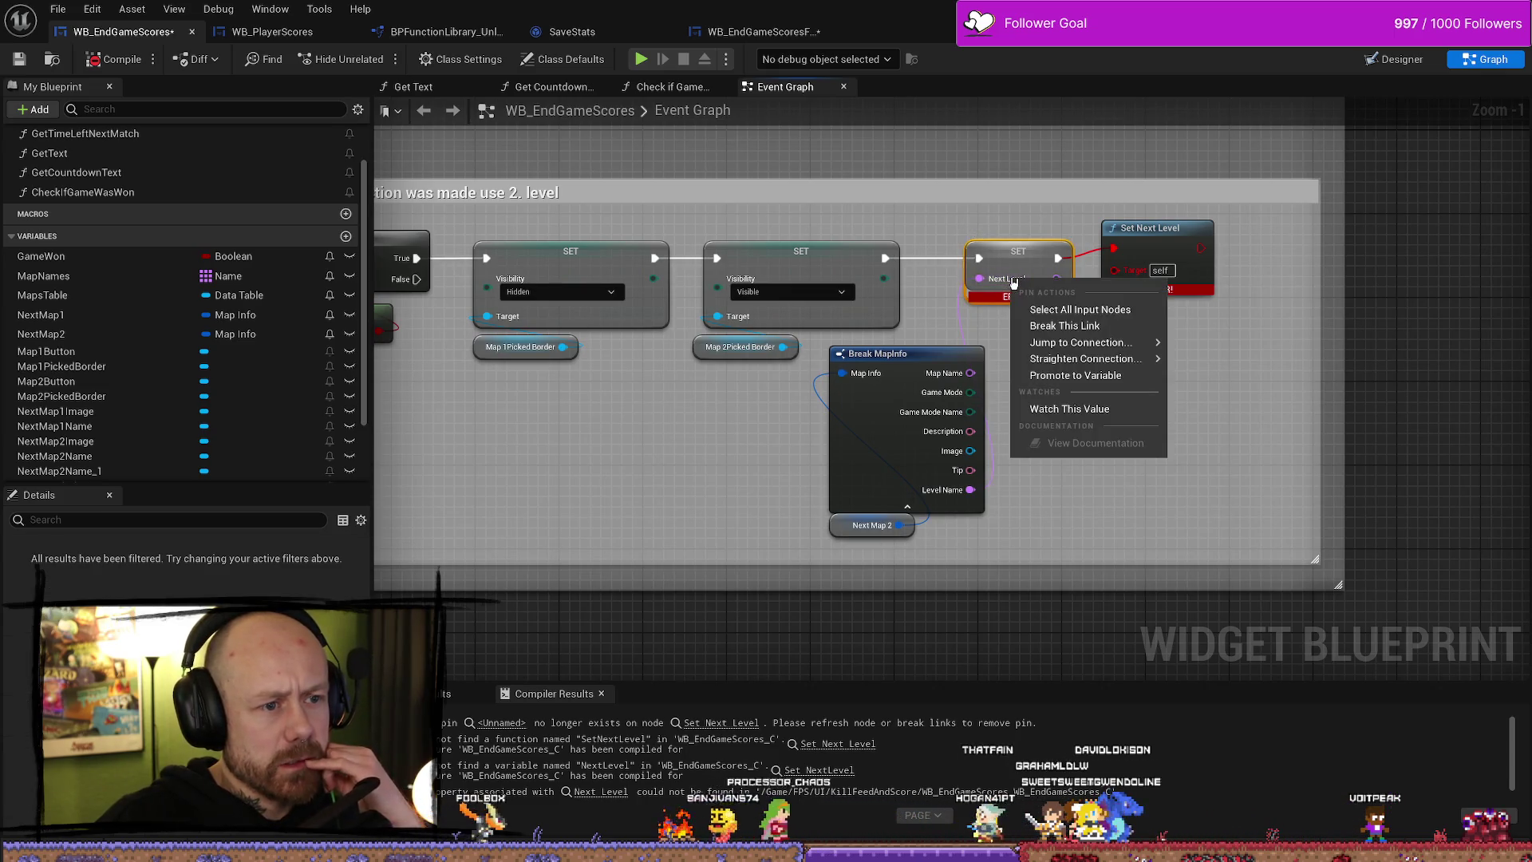
mouse_move(1117, 342)
left_click(1265, 415)
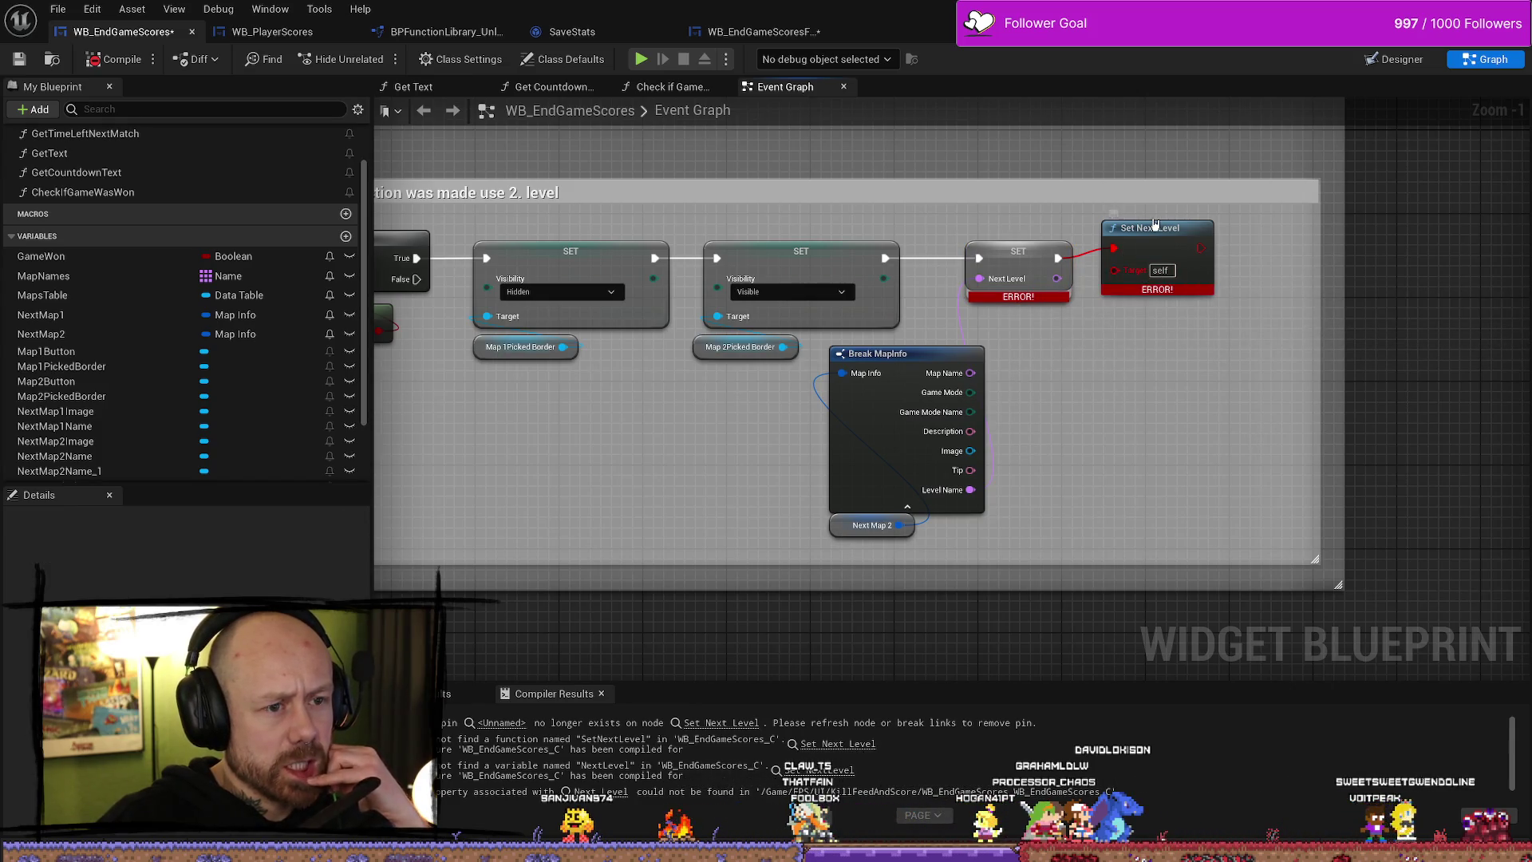
left_click_drag(1069, 279, 1193, 246)
left_click(1099, 320)
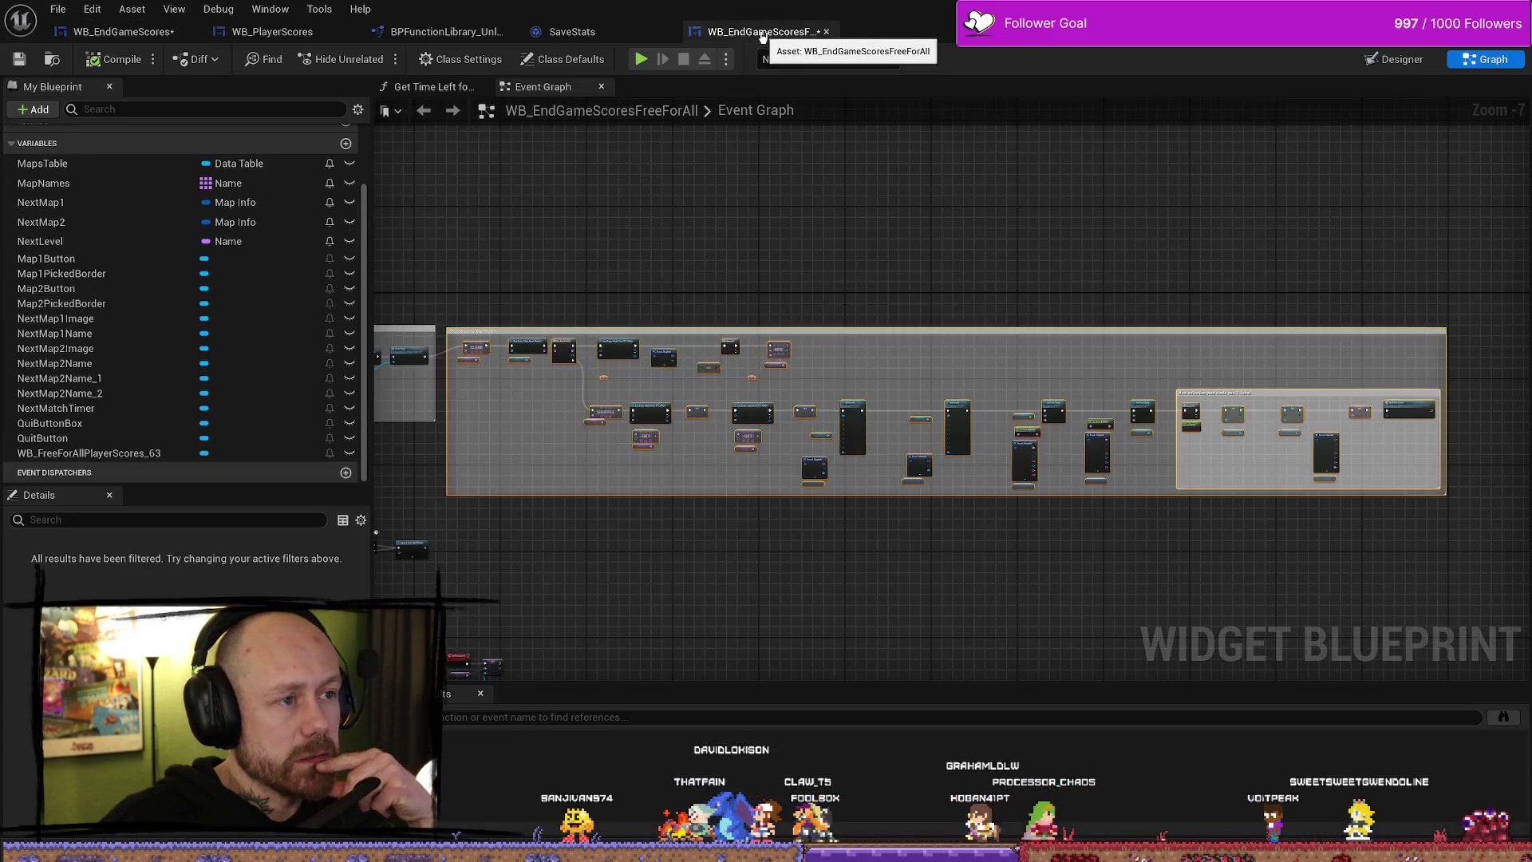
left_click(761, 35)
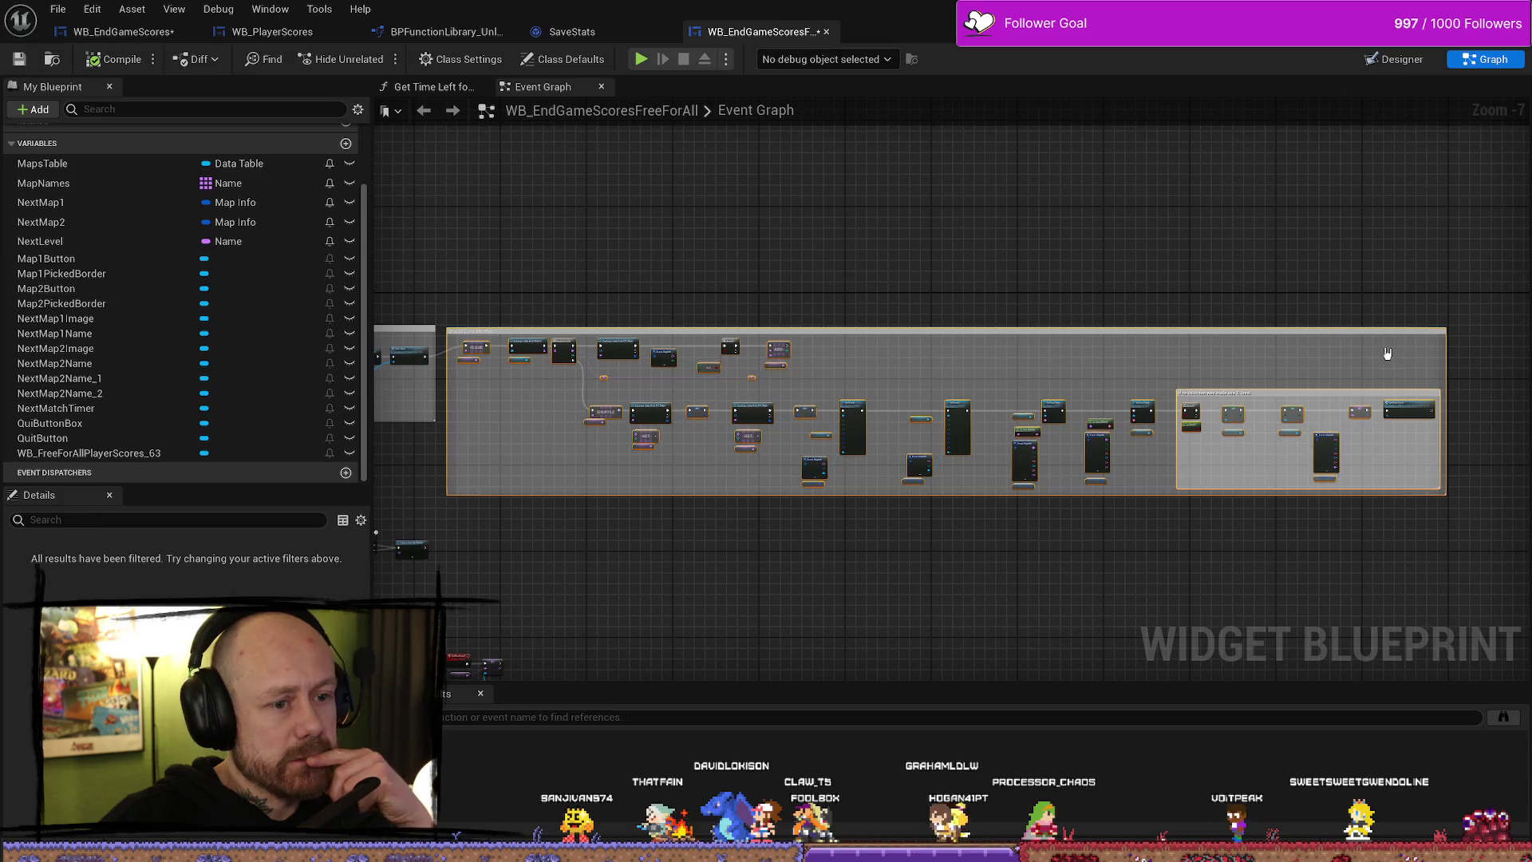
scroll(1227, 435, "up", 5)
left_click_drag(1227, 435, 1003, 393)
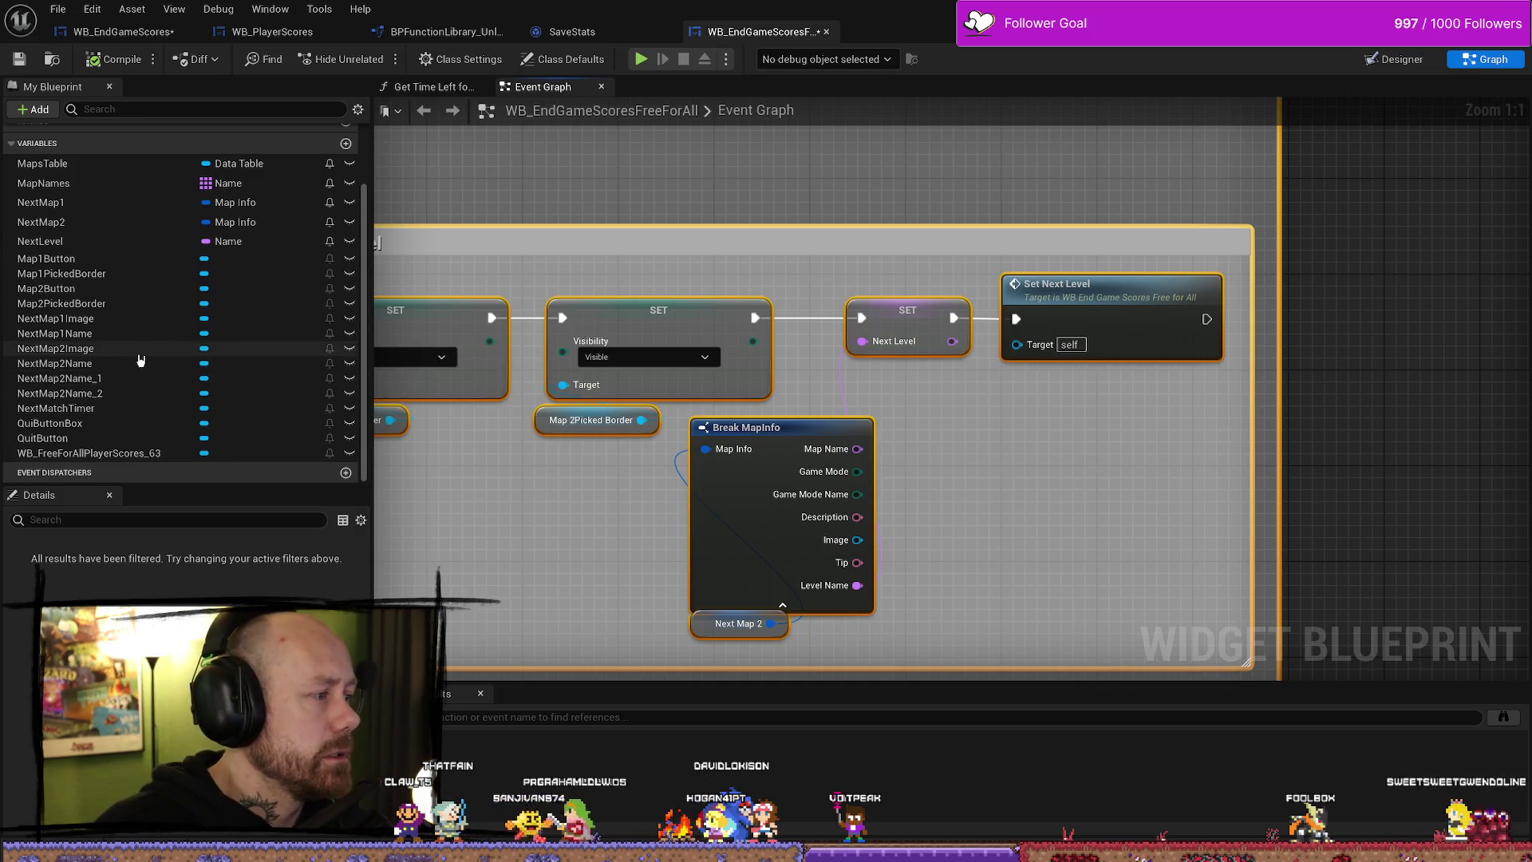
scroll(150, 360, "up", 2)
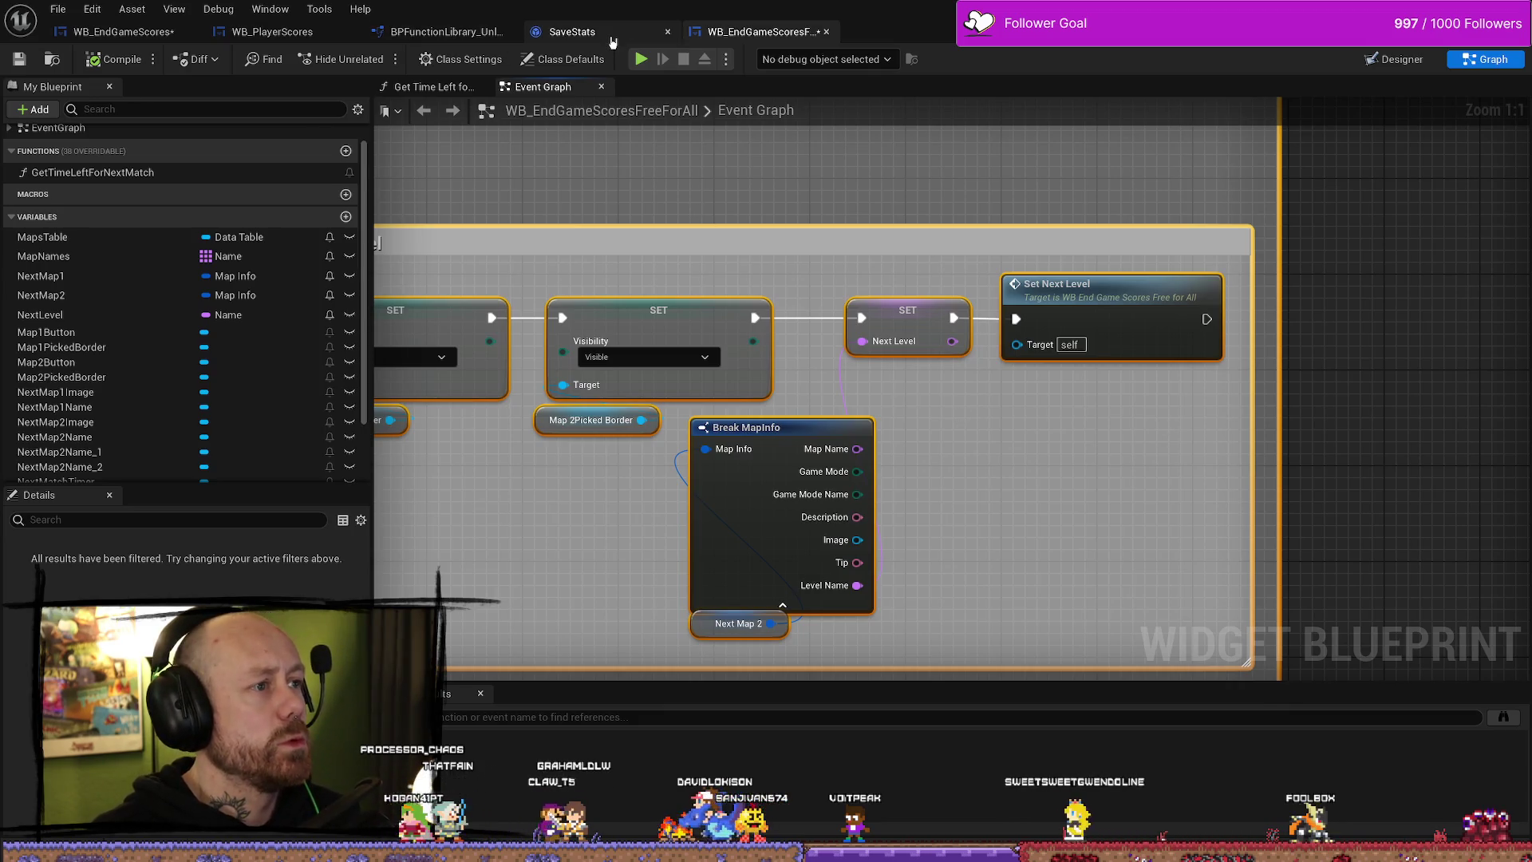
- Break the Next Level pin's link, promote it to a variable, and feed it Break MapInfo's Level Name
left_click(570, 32)
left_click(109, 36)
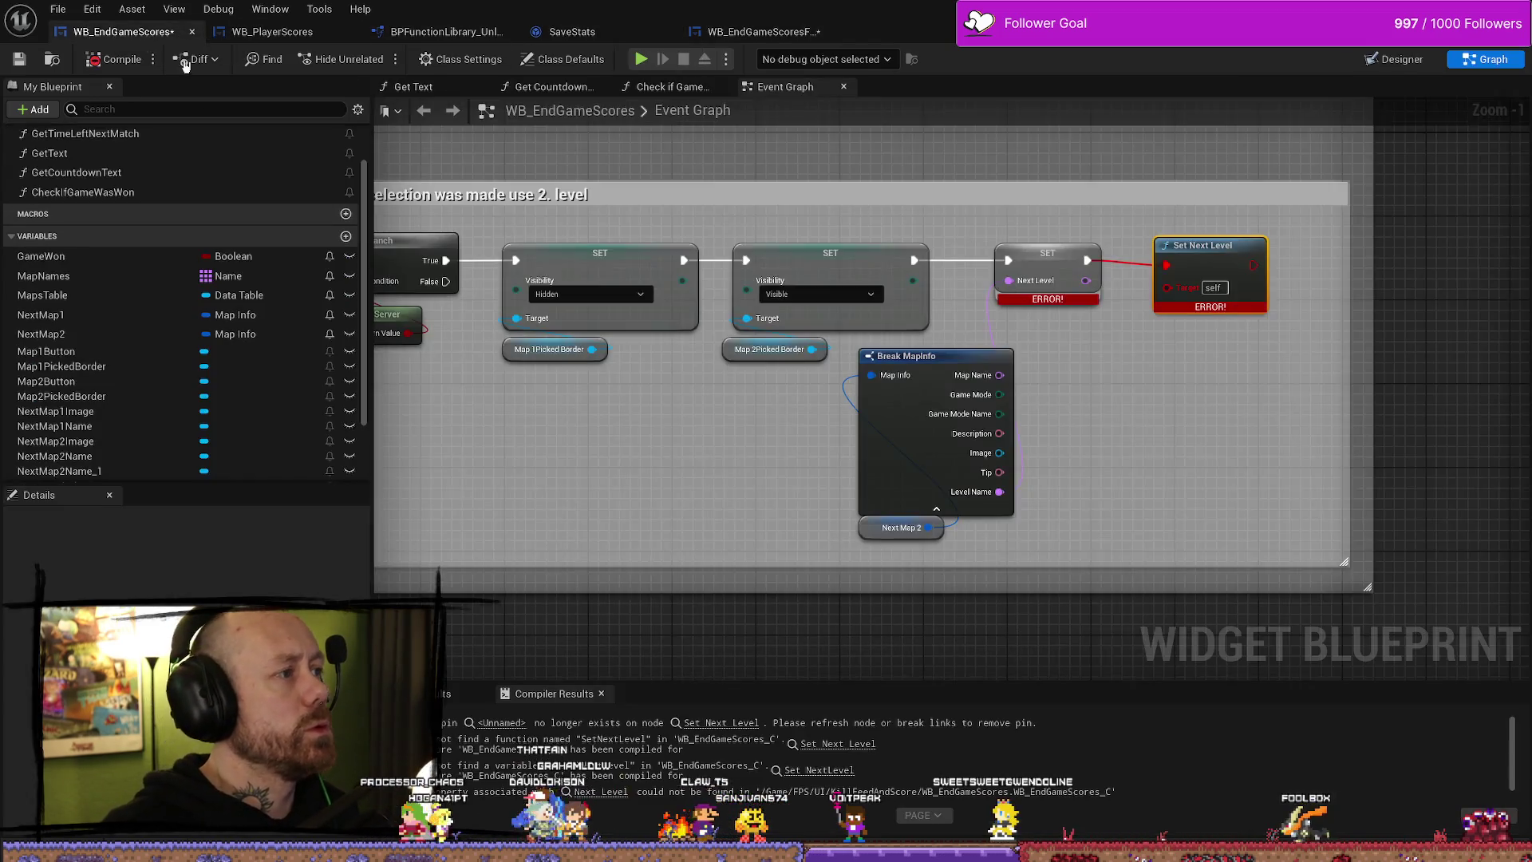
right_click(1035, 286)
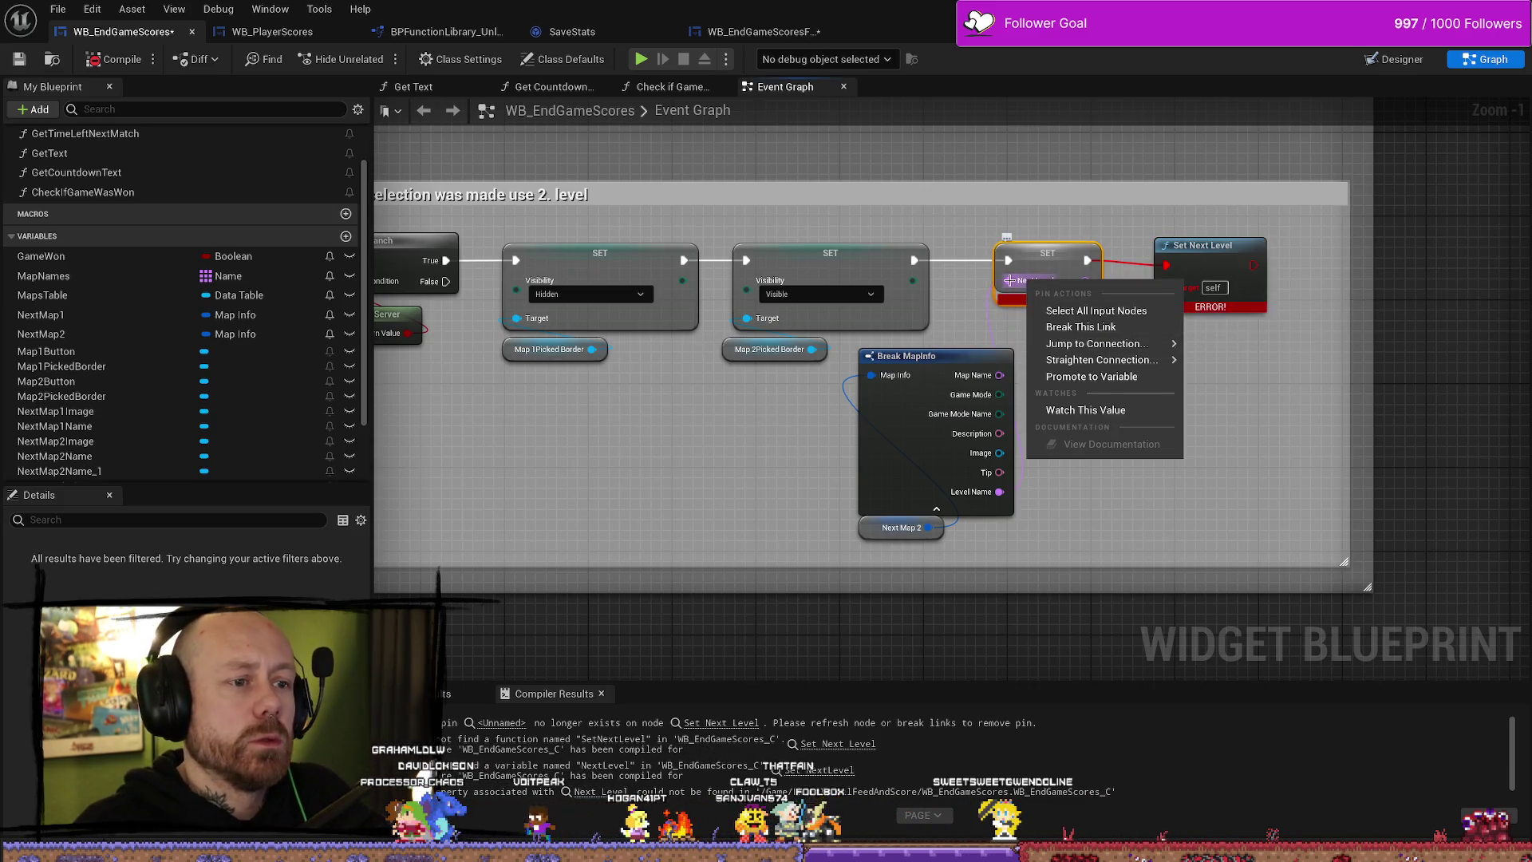
left_click(1080, 326)
right_click(1028, 291)
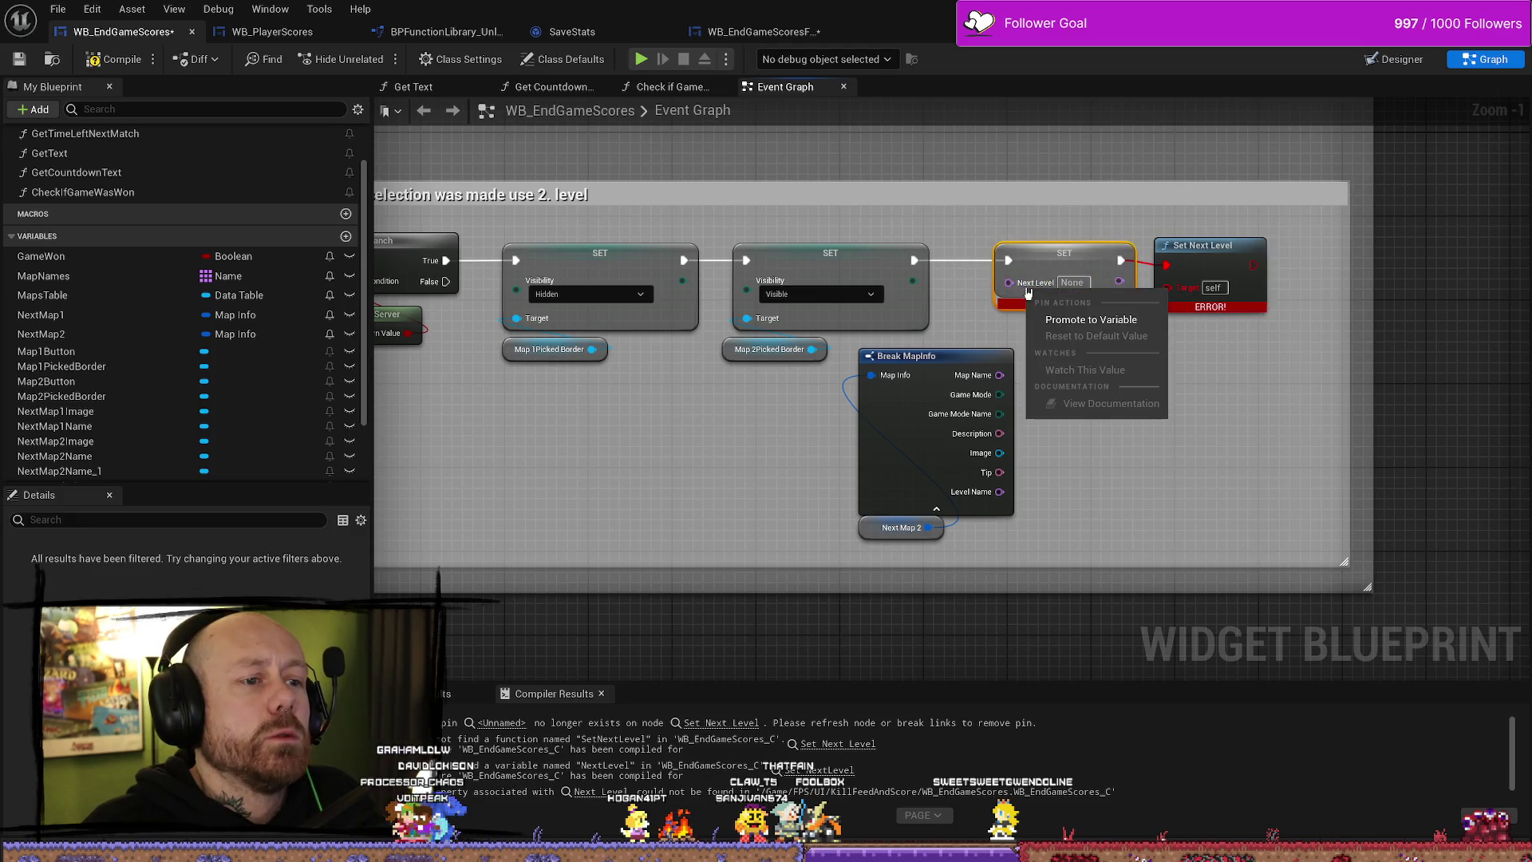
left_click(1092, 319)
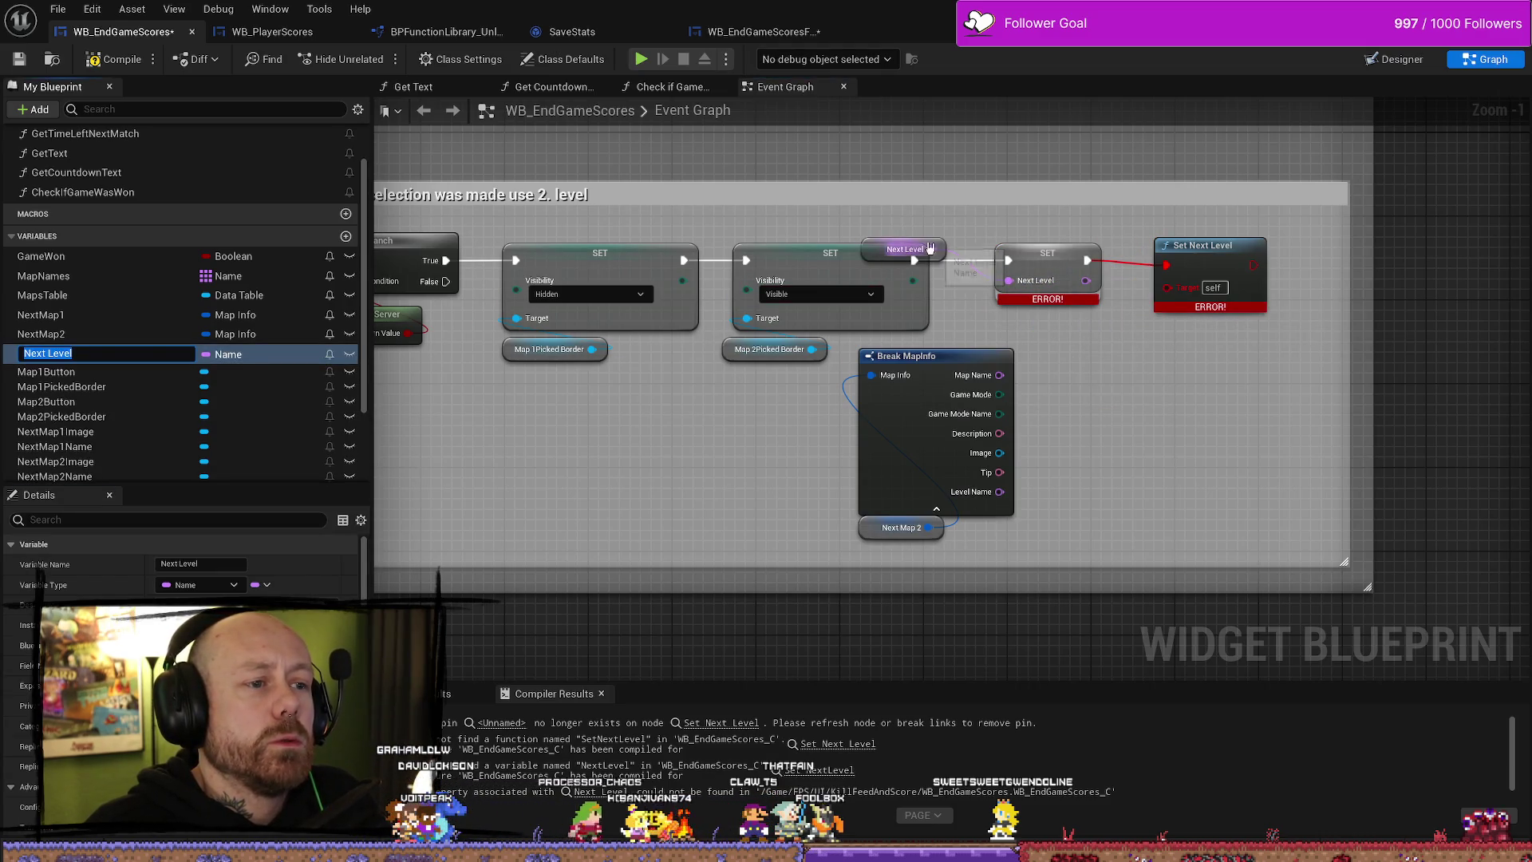
left_click_drag(930, 249, 951, 216)
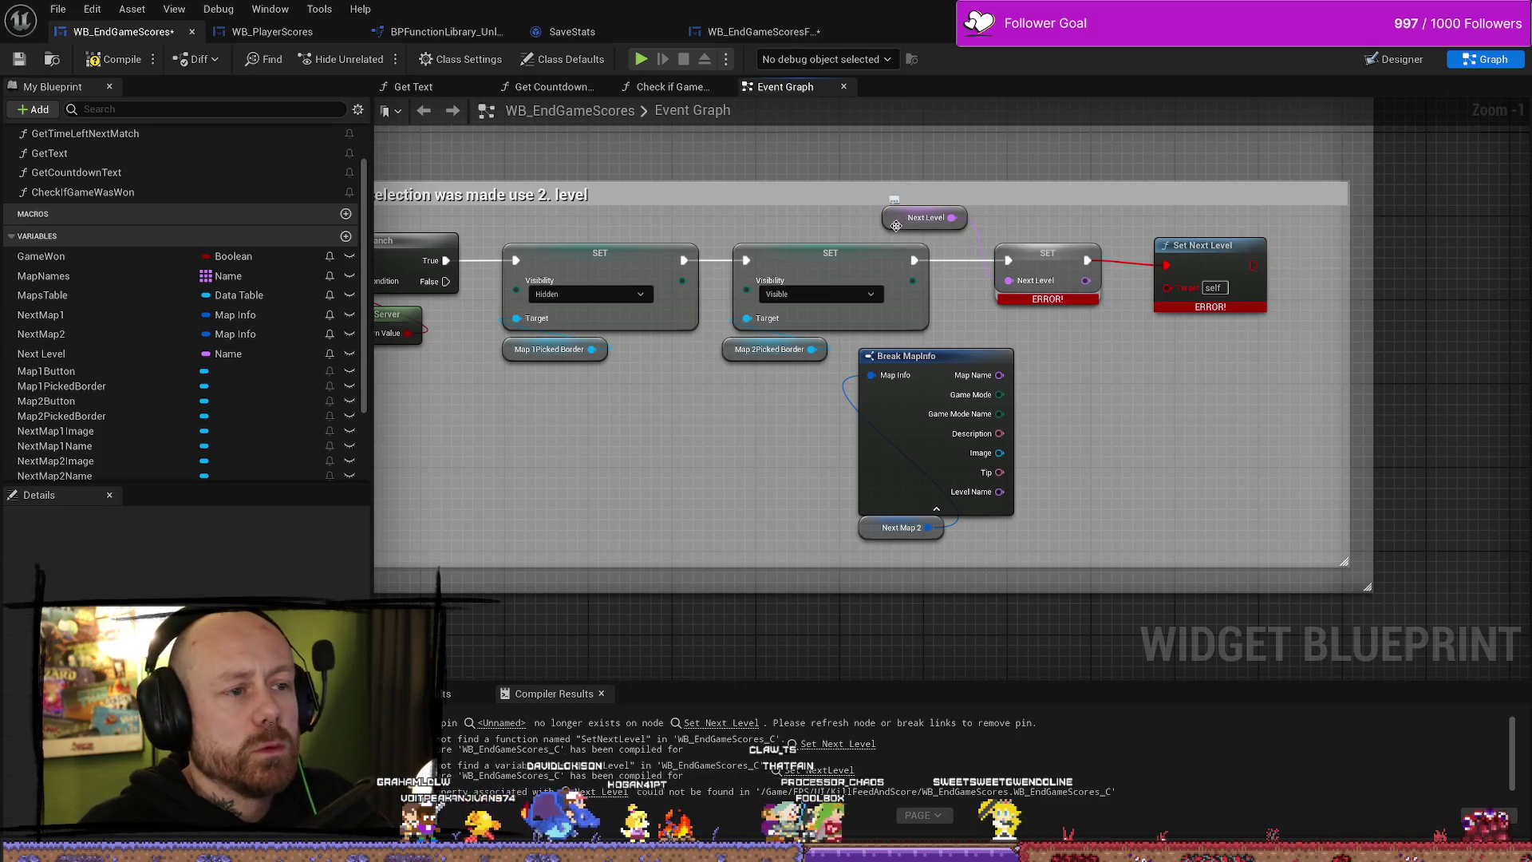
key("Delete")
mouse_move(1000, 491)
left_mouse_down()
mouse_move(1033, 510)
mouse_move(1029, 292)
left_mouse_up()
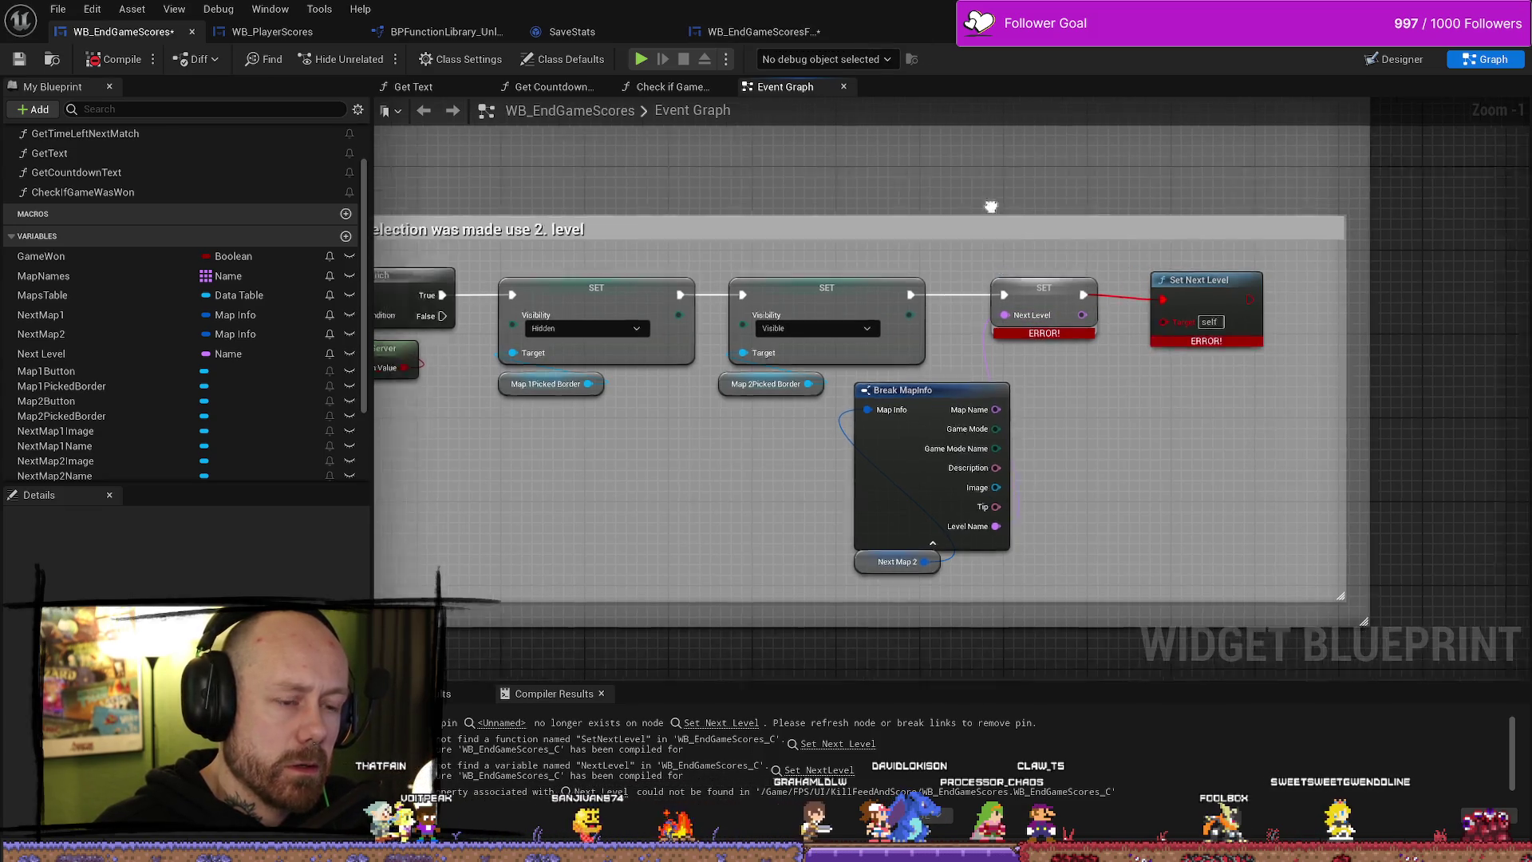
- Delete the broken Set Next Level call node
scroll(1115, 232, "down", 4)
scroll(1152, 242, "up", 4)
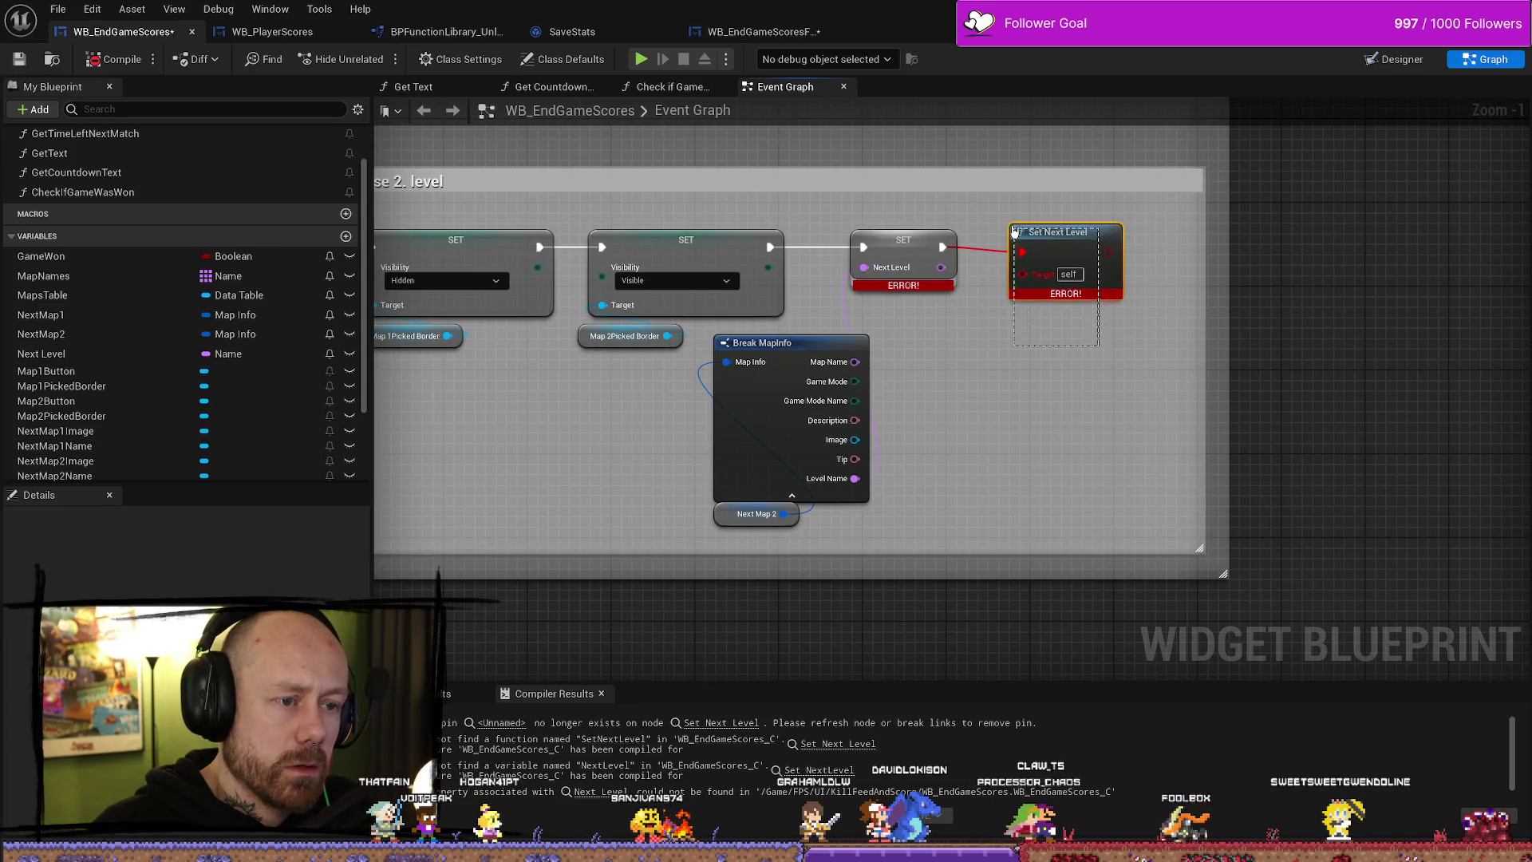
key("Delete")
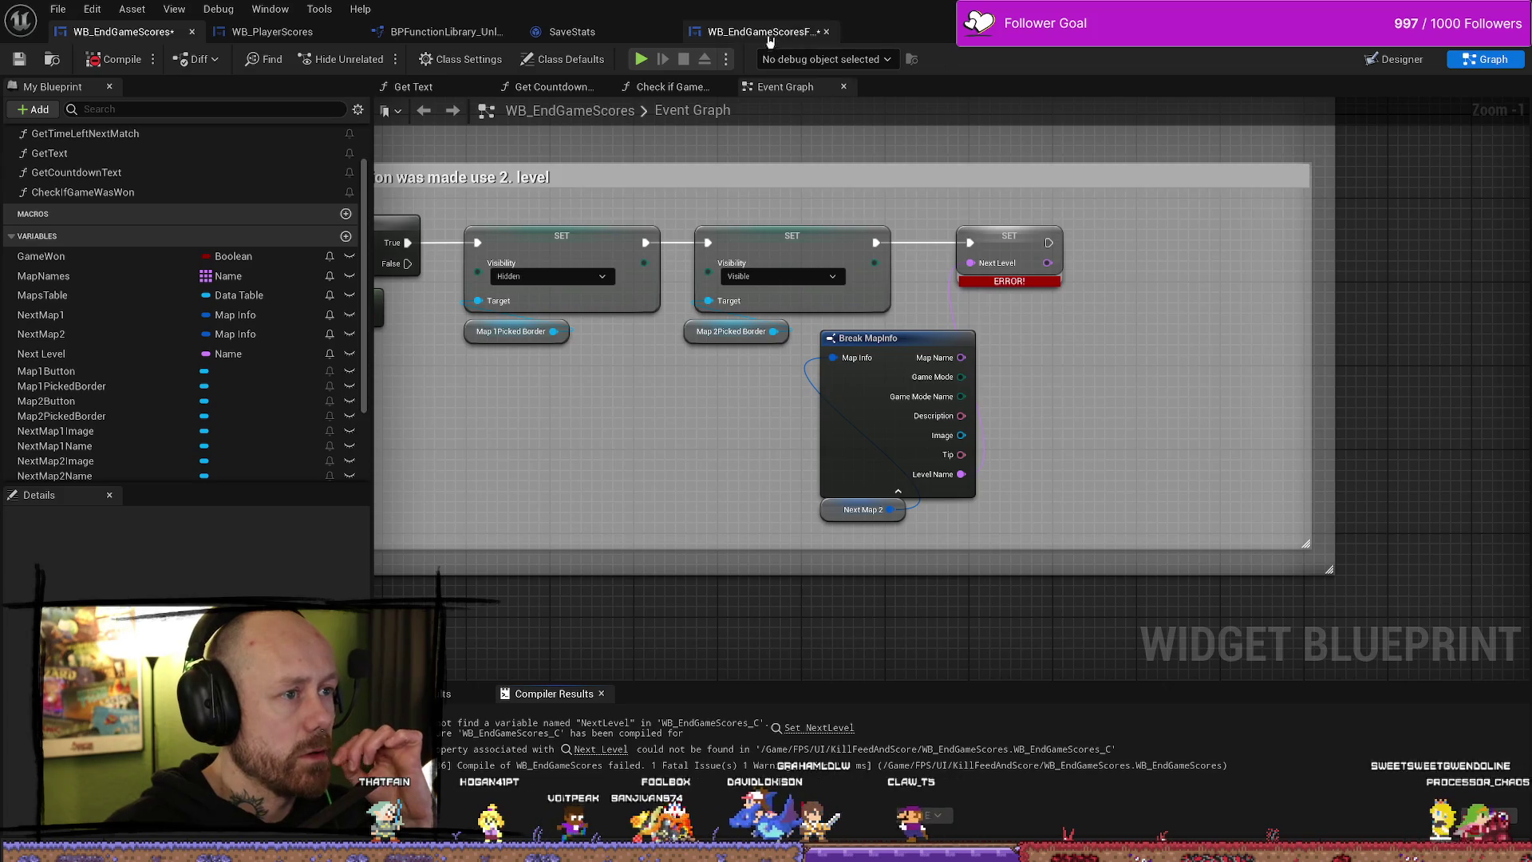
left_click(762, 31)
- Jump to FreeForAll's SetNextLevel event and select it with its SET and Get Component by Class nodes
double_click(1110, 302)
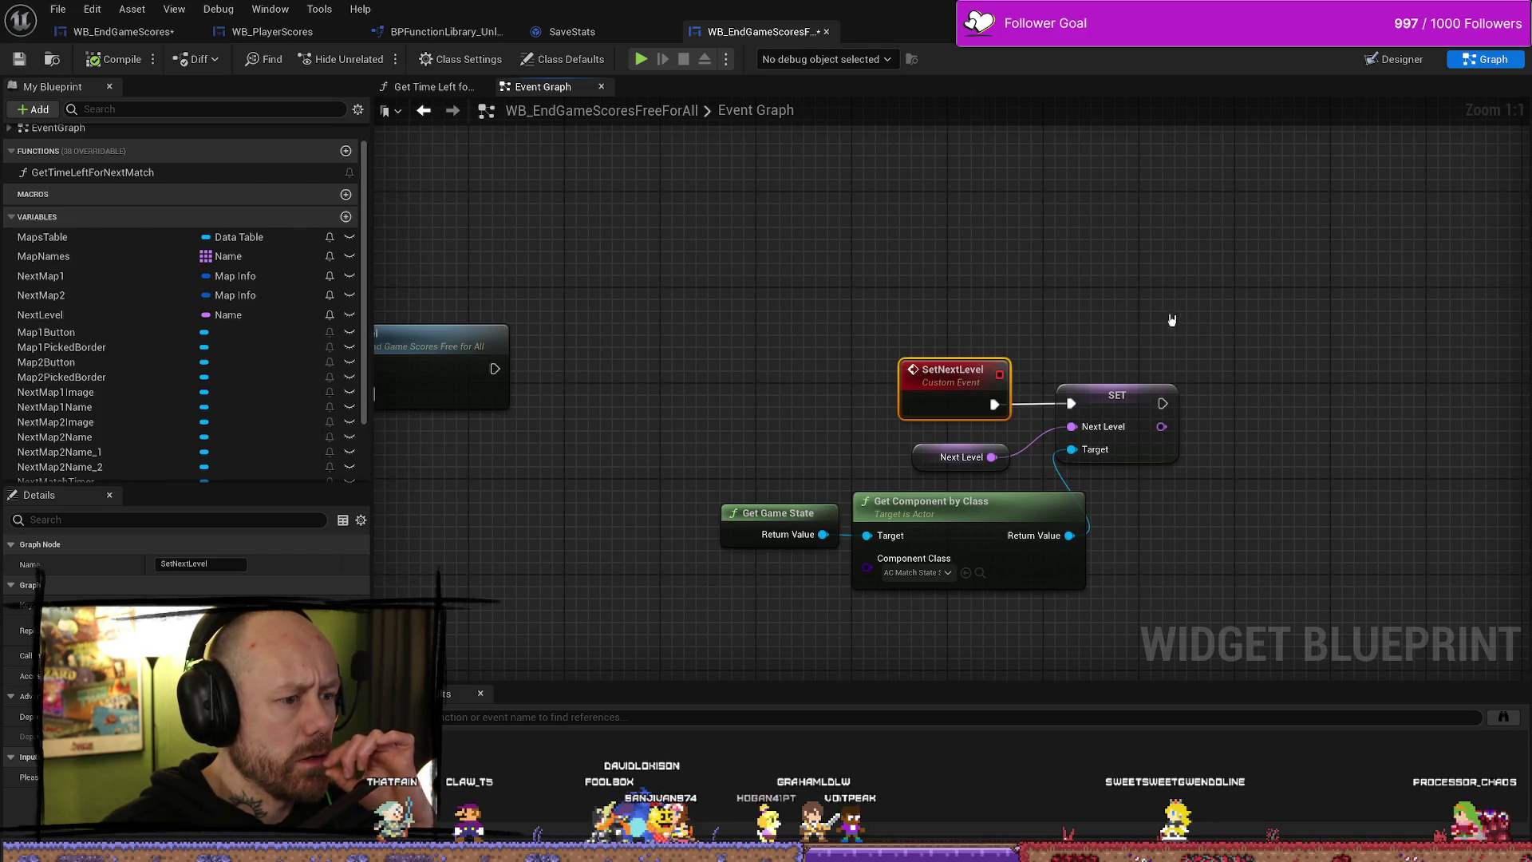
left_click_drag(1166, 319, 1144, 289)
scroll(1144, 295, "down", 9)
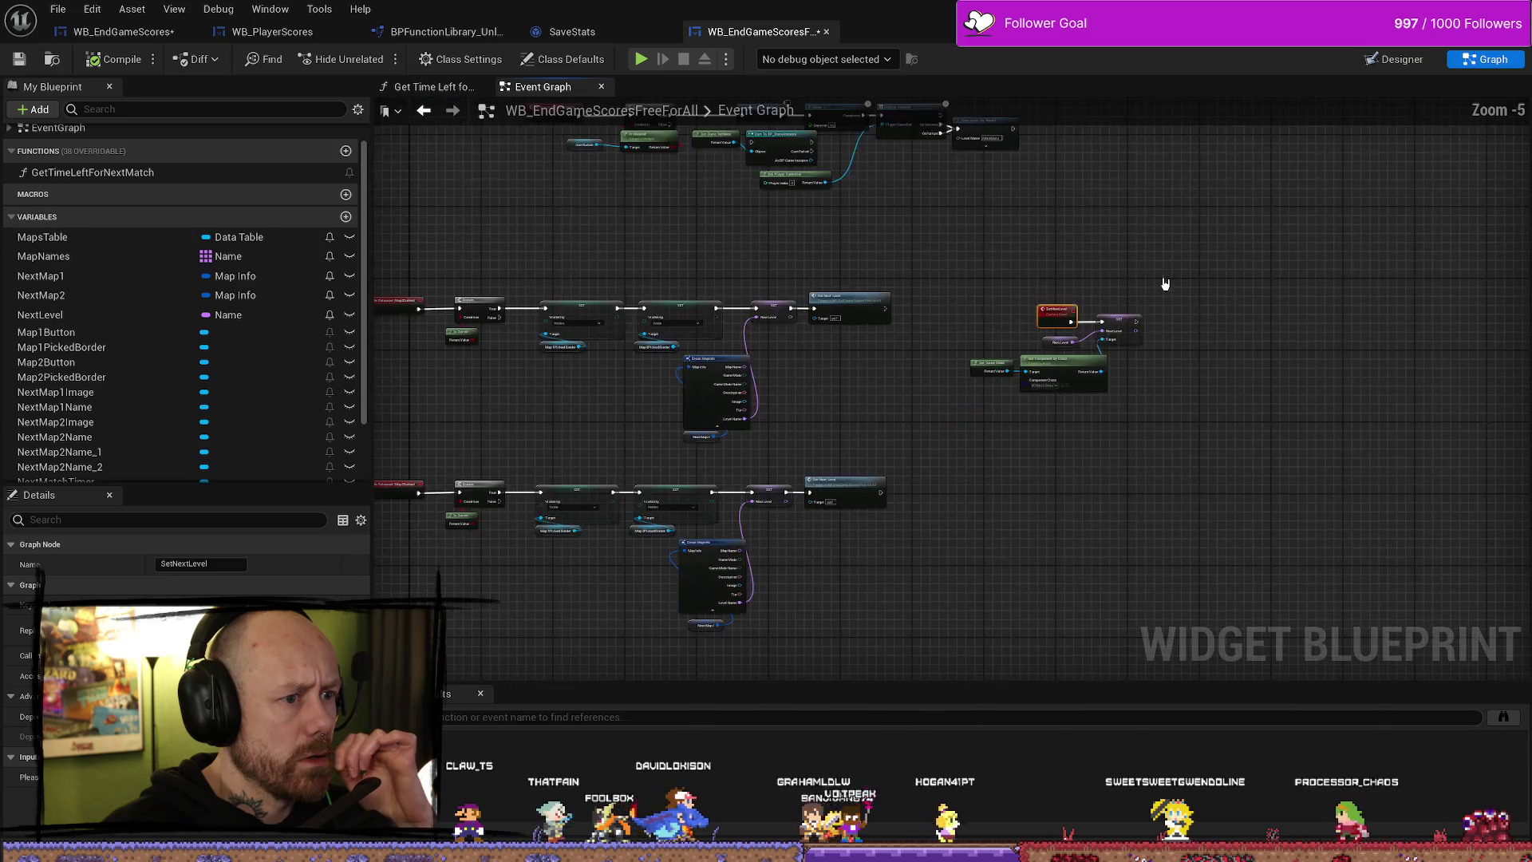
mouse_move(1158, 316)
left_mouse_down()
mouse_move(1196, 315)
mouse_move(1070, 343)
mouse_move(899, 342)
mouse_move(1032, 335)
left_mouse_up()
scroll(786, 346, "up", 6)
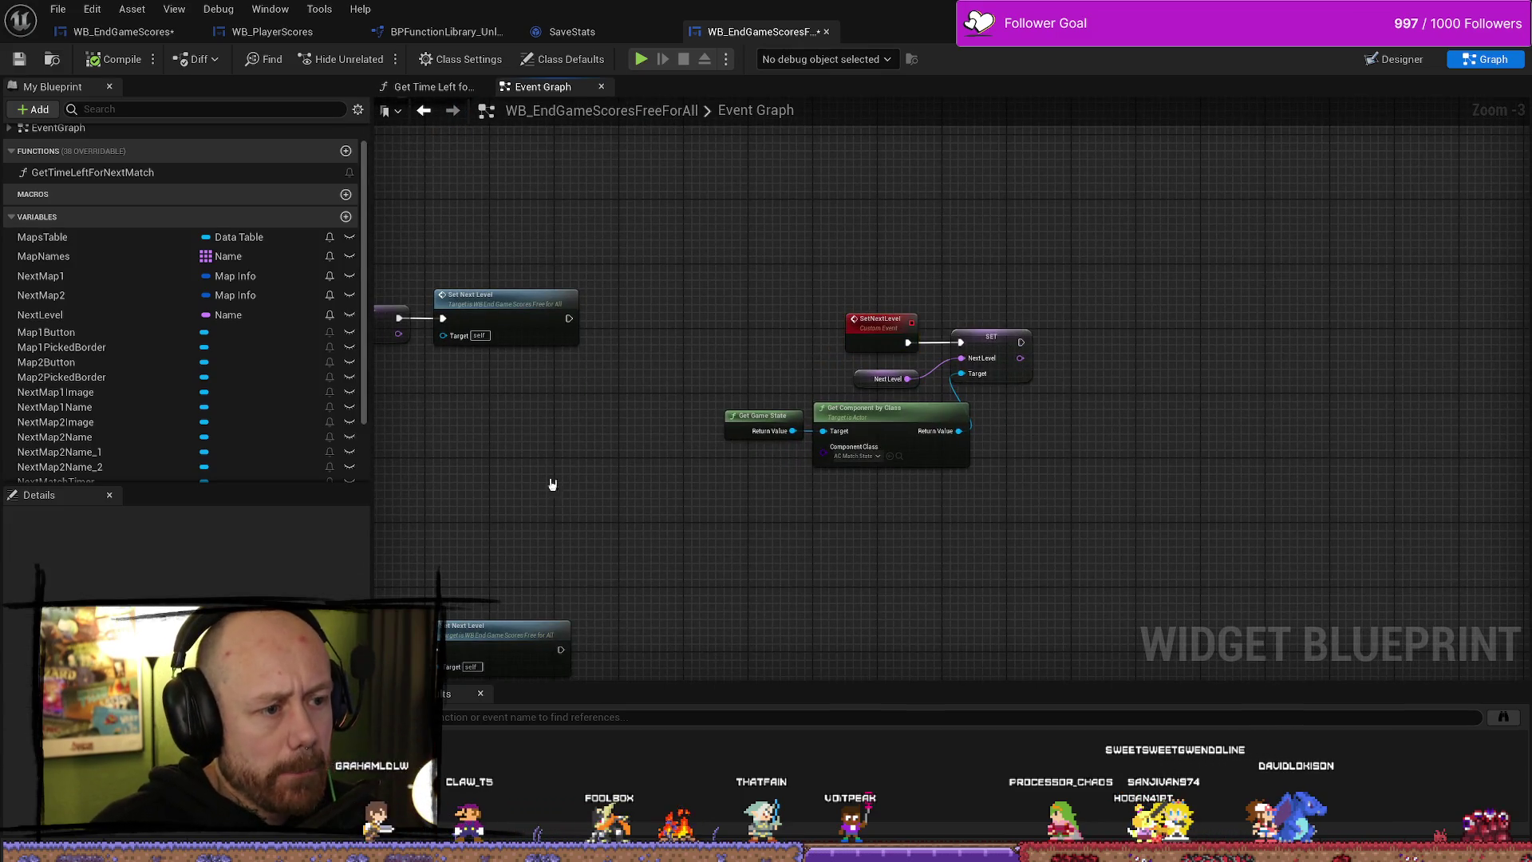
left_click_drag(753, 363, 974, 461)
left_click_drag(1037, 511, 1062, 524)
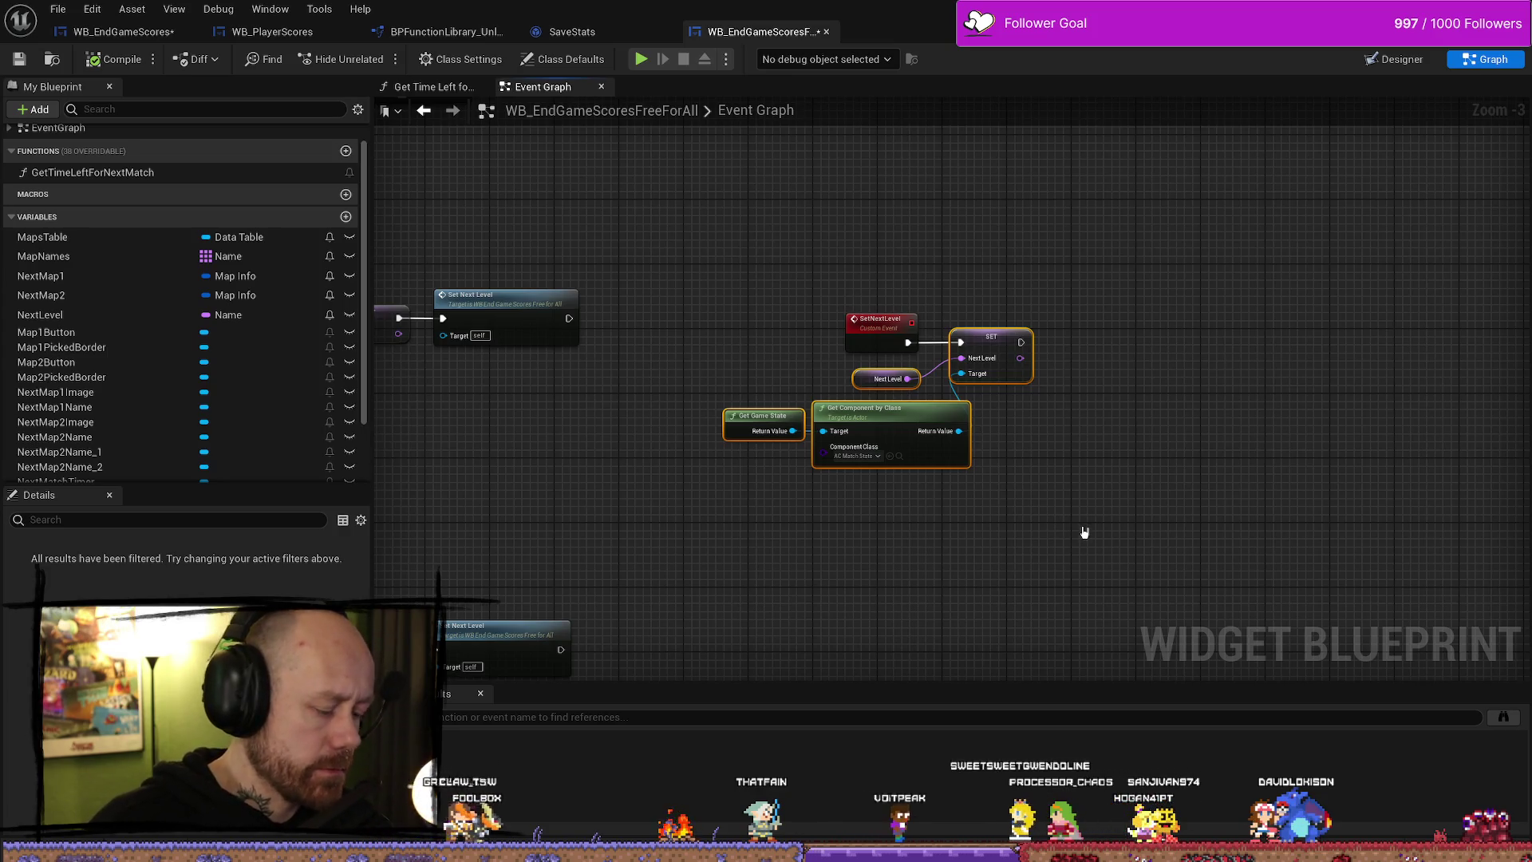
left_click(644, 34)
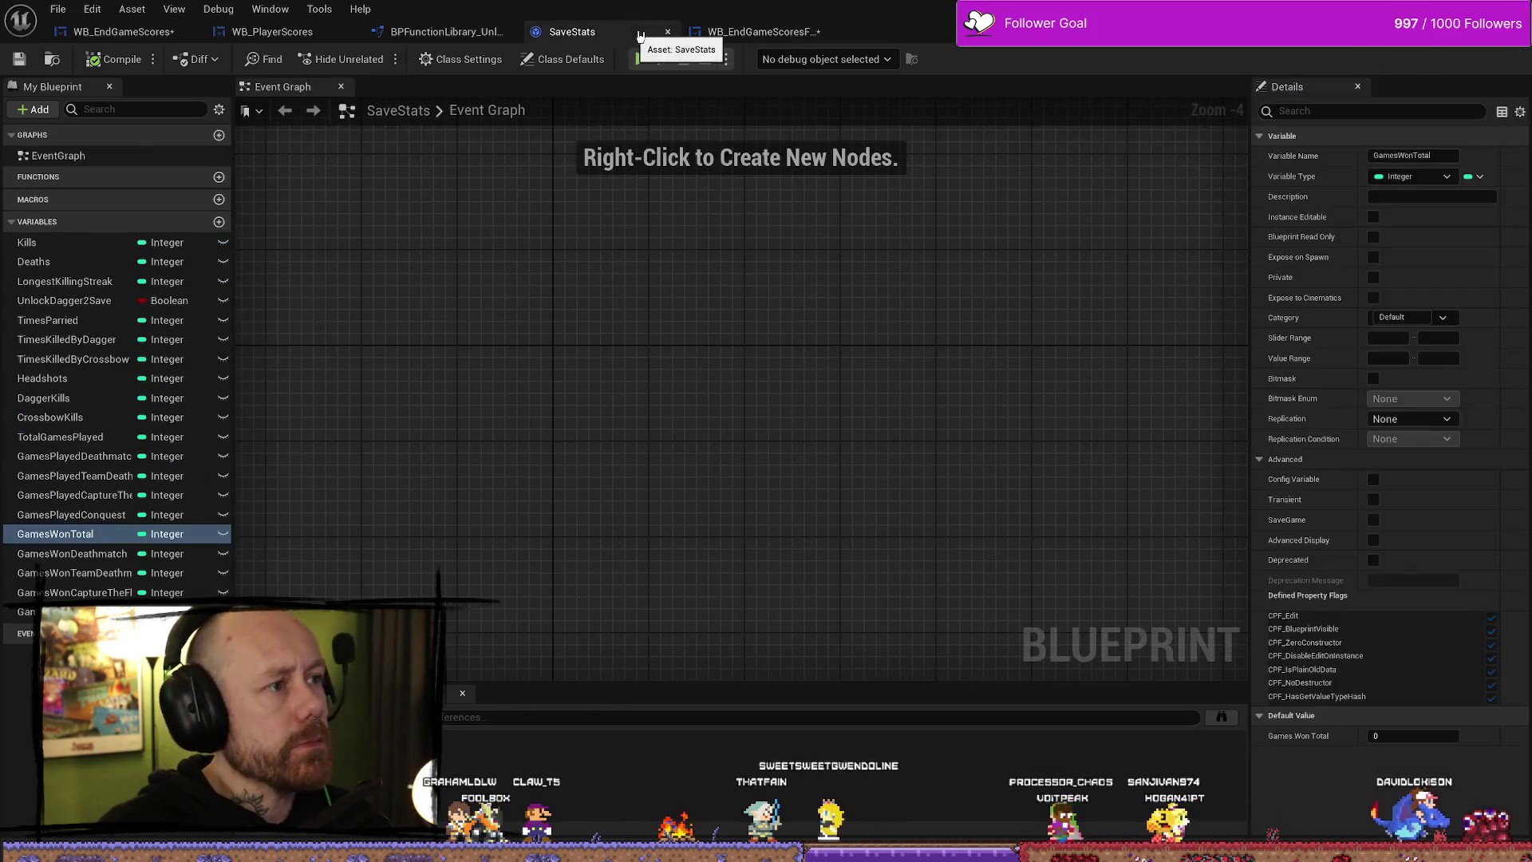
- Add a custom event named Set Next Level in WB_EndGameScores
left_click(120, 31)
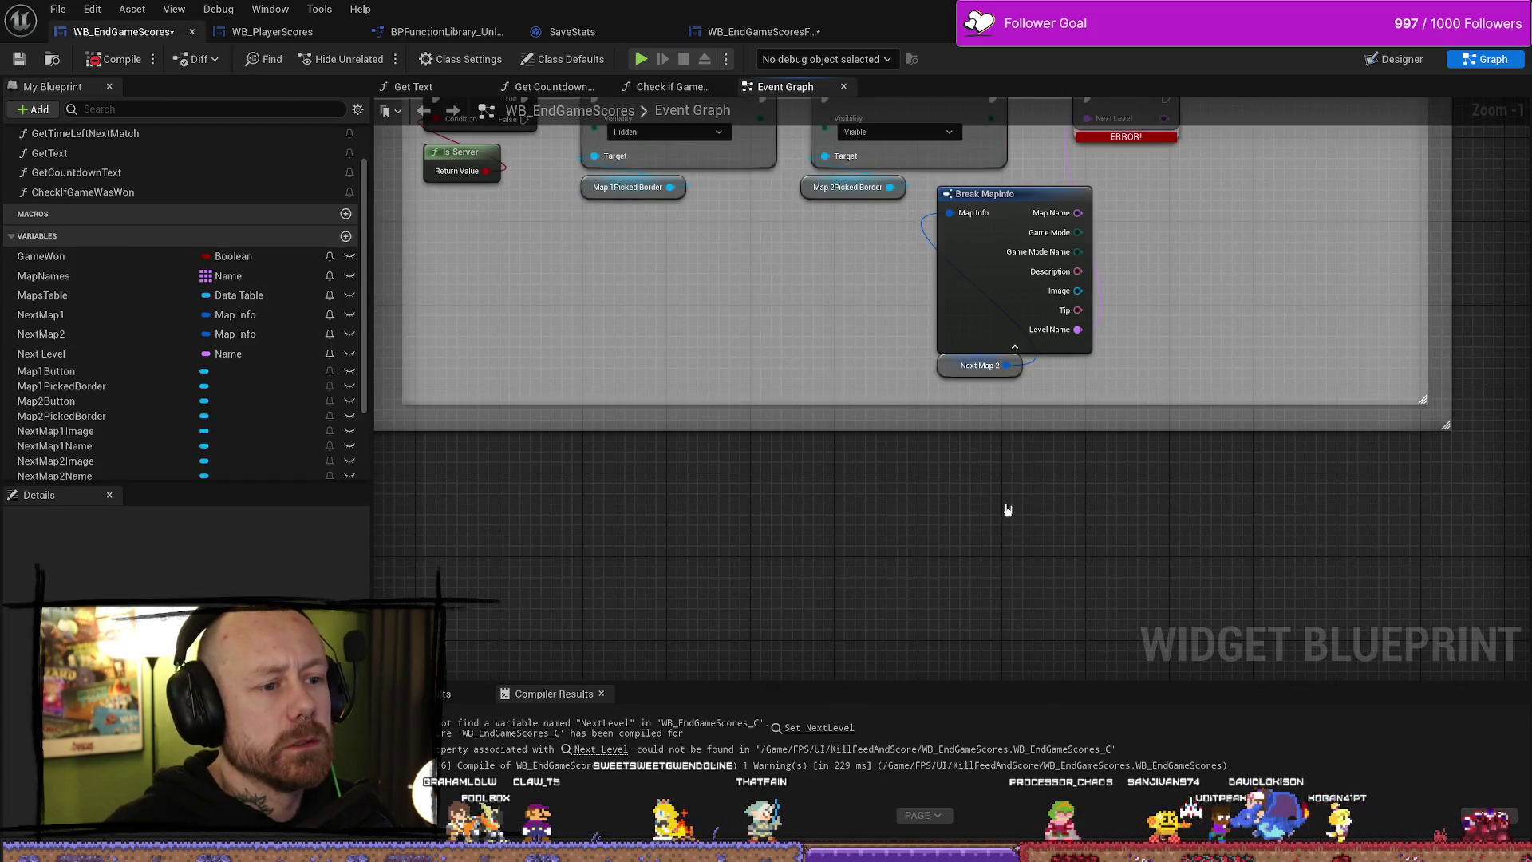
right_click(1007, 509)
type("custom")
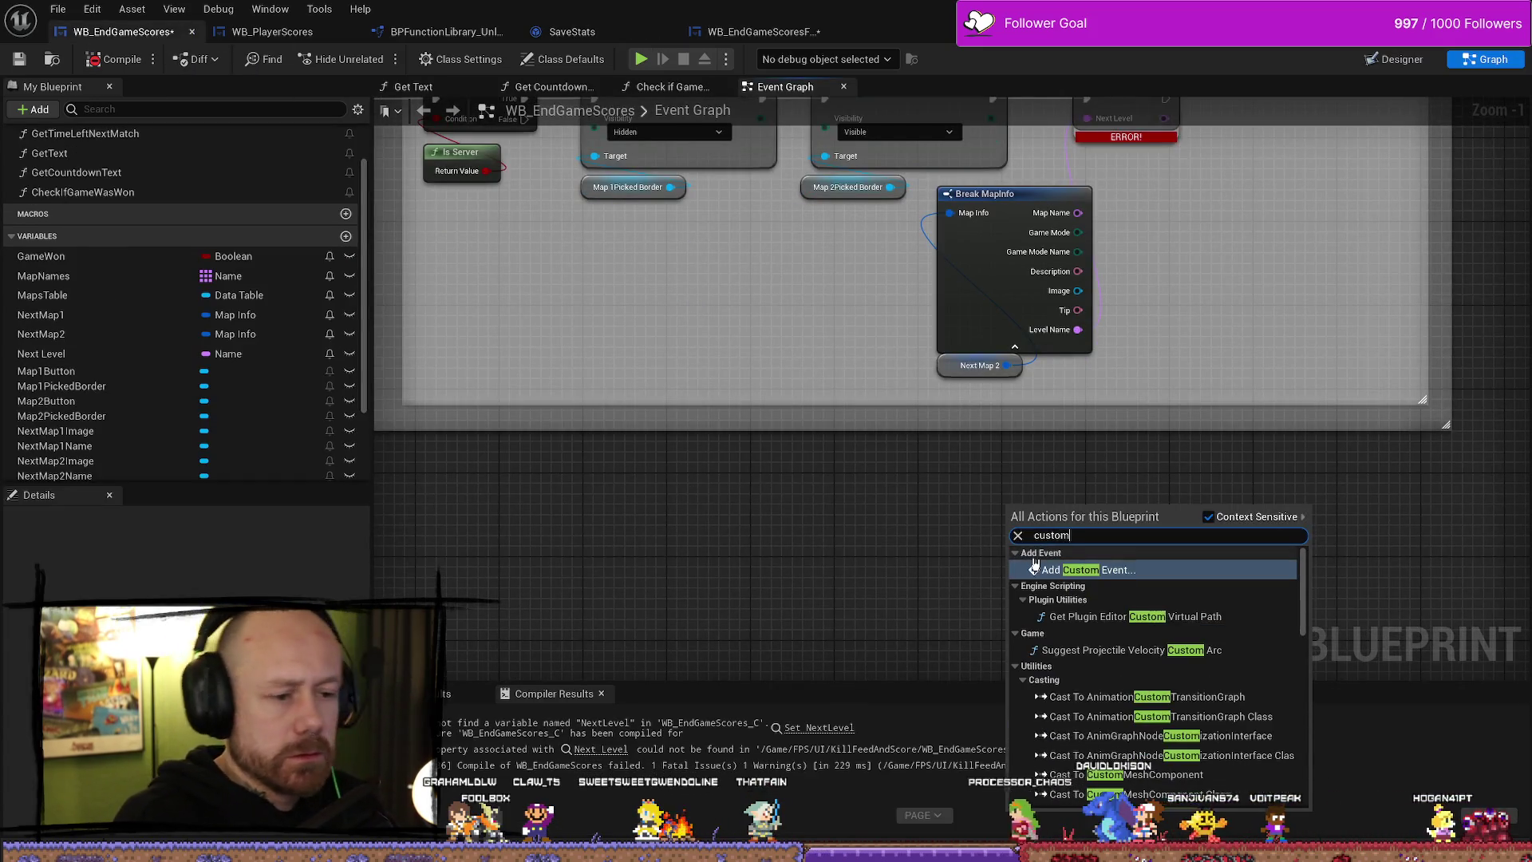
left_click(1034, 568)
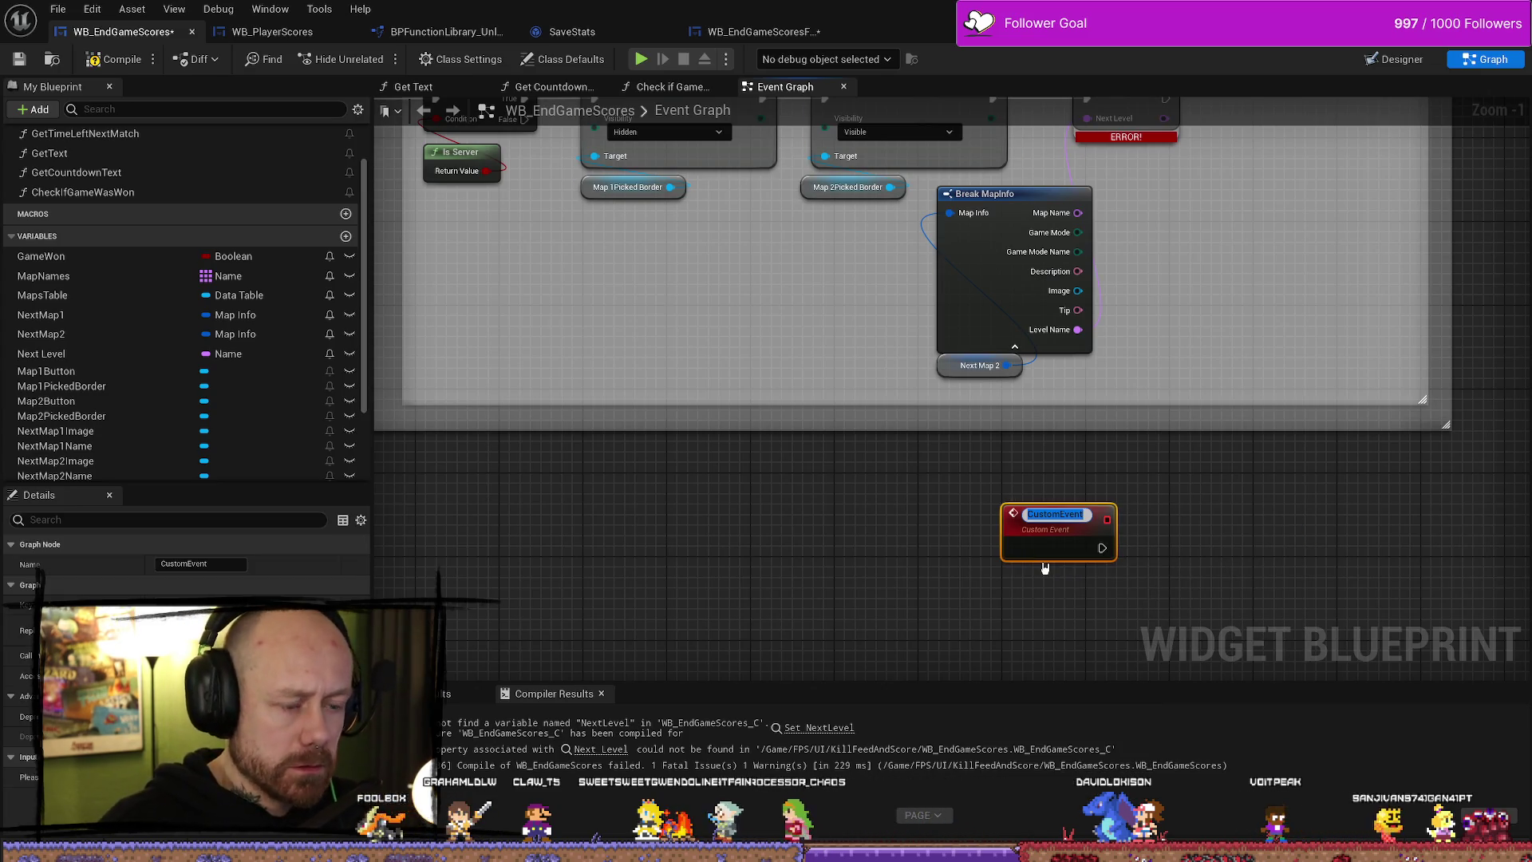
type("Set Next")
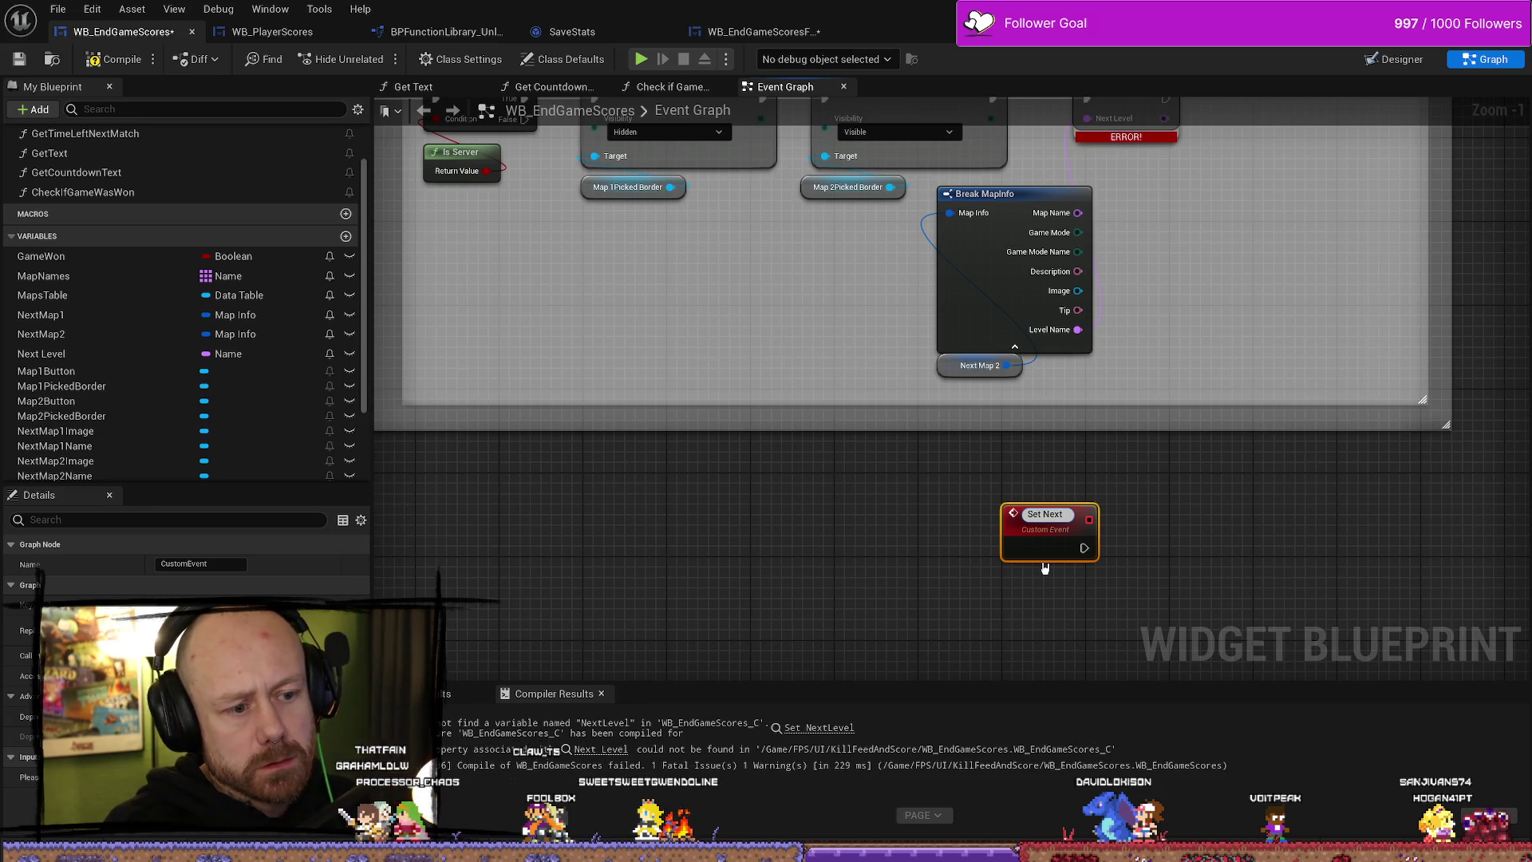
left_click(1044, 568)
- Paste the Next Level setter nodes, compile, and replace the errored getter with a Next Level getter
mouse_move(1180, 565)
left_mouse_down()
mouse_move(1038, 497)
mouse_move(1206, 446)
mouse_move(1111, 461)
left_mouse_up()
key("ctrl+v")
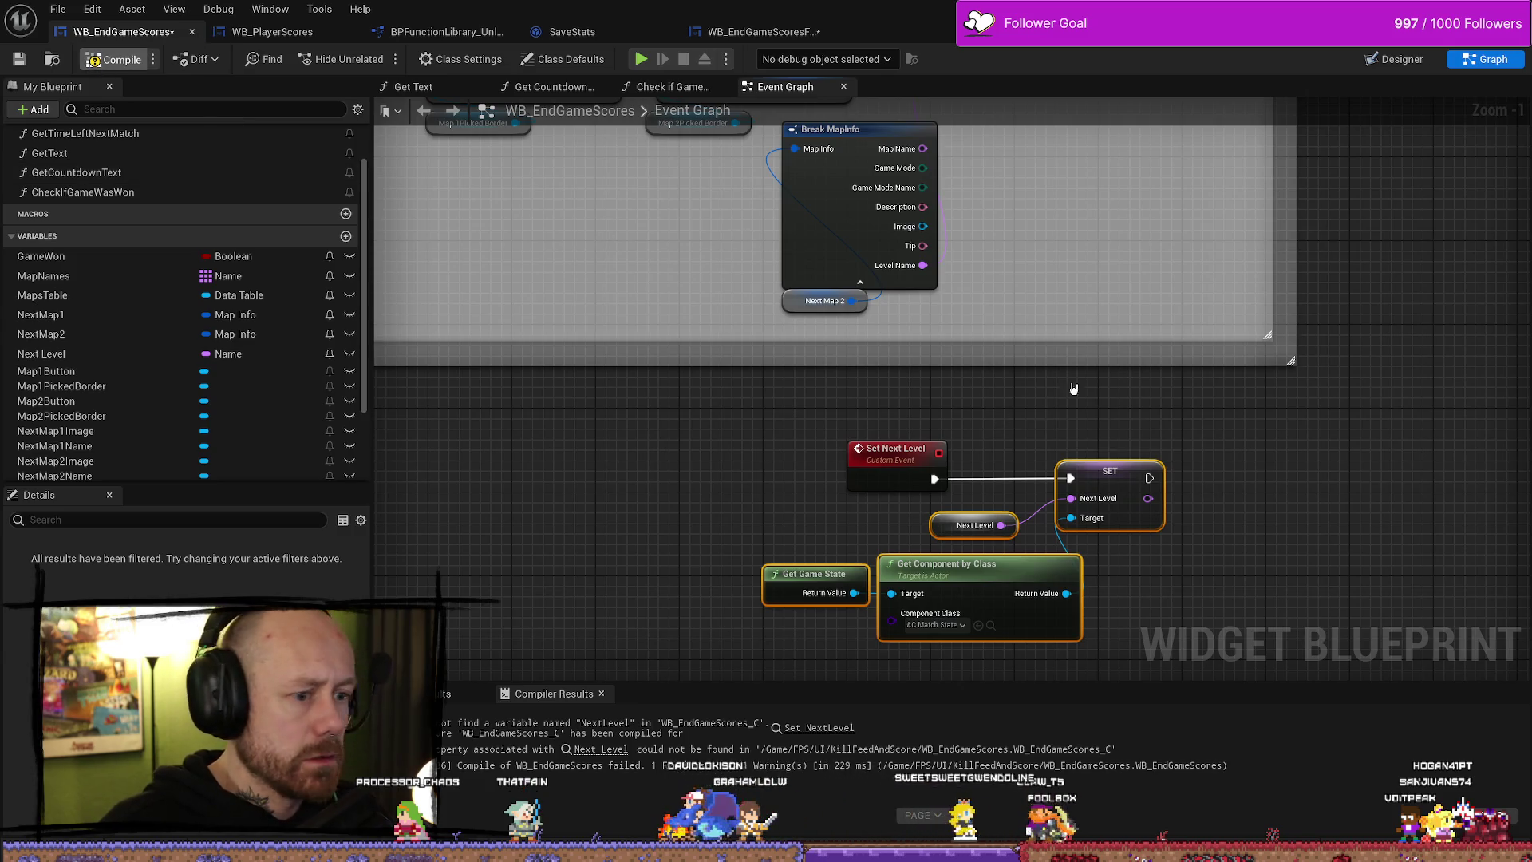
key("F7")
left_click(918, 510)
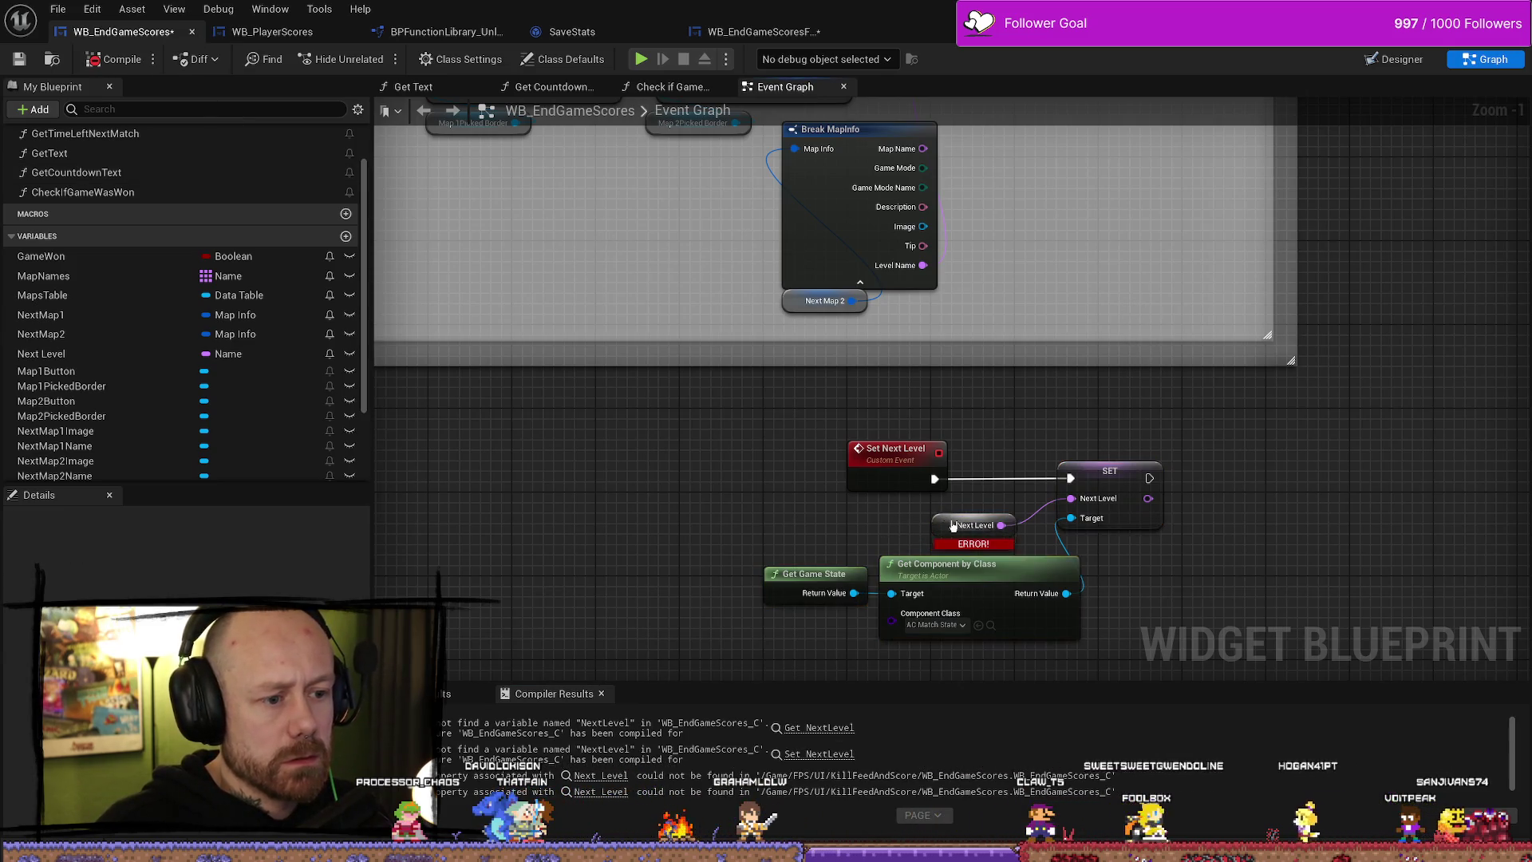
left_click(953, 525)
key("Delete")
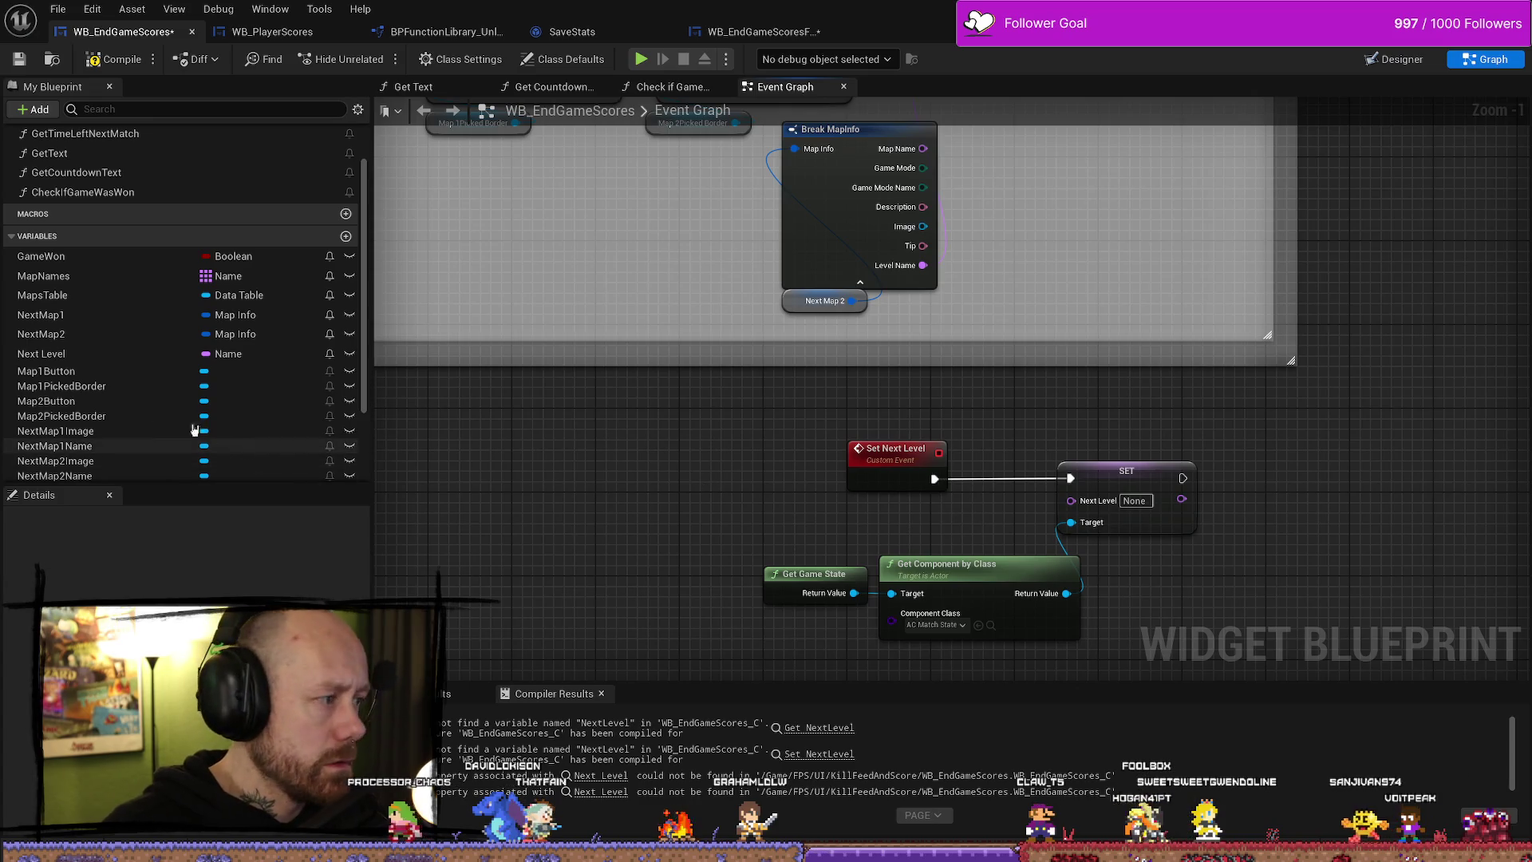
mouse_move(42, 353)
left_mouse_down()
mouse_move(954, 490)
mouse_move(951, 536)
mouse_move(1071, 500)
left_mouse_up()
left_click(968, 544)
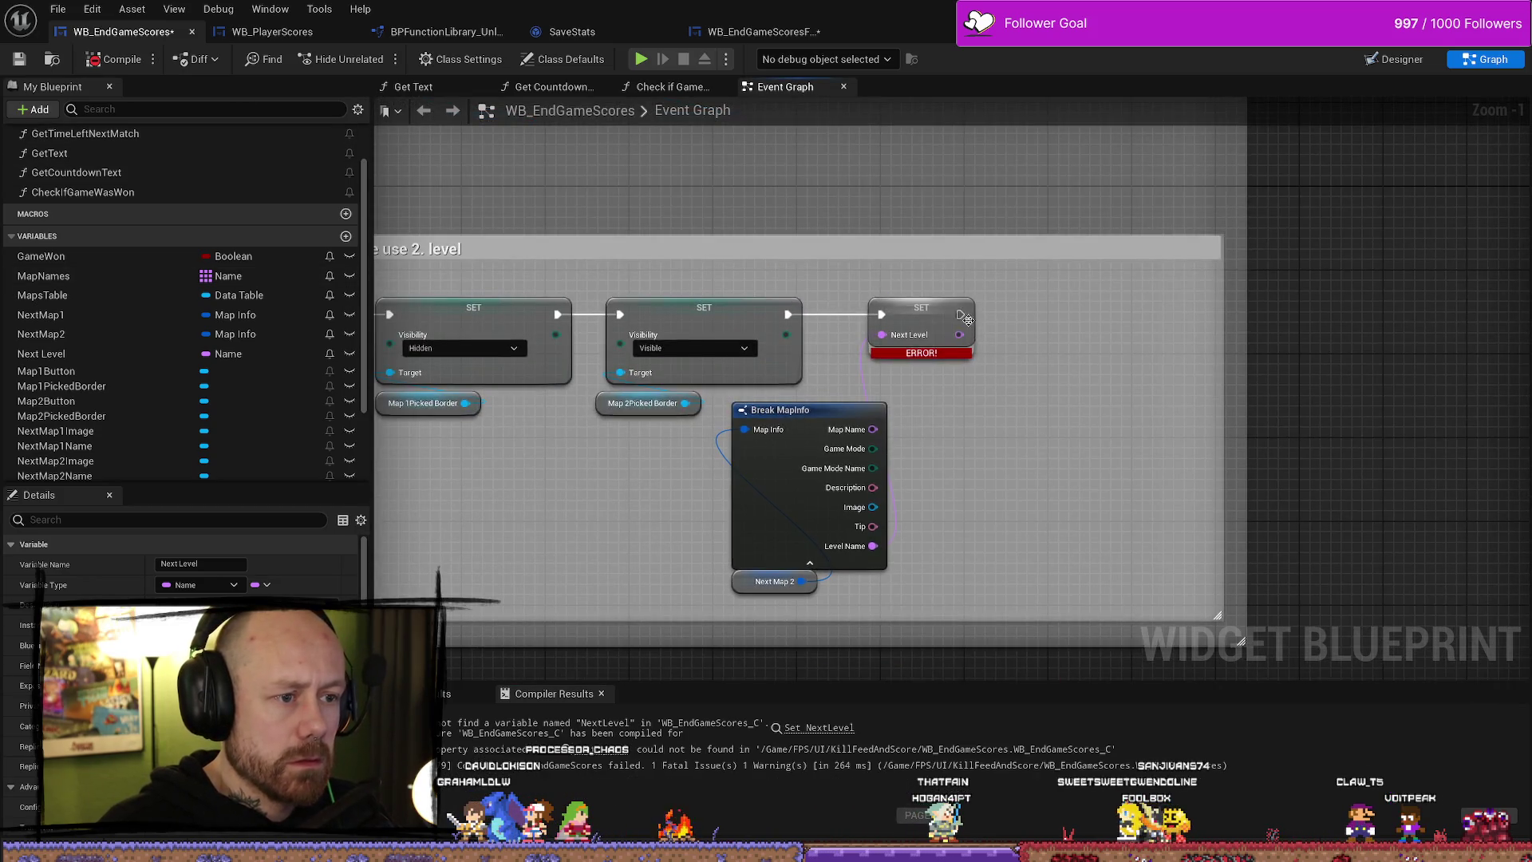
- Add a Set Next Level call after the Next Level setter
left_click_drag(971, 317, 1024, 321)
type("se")
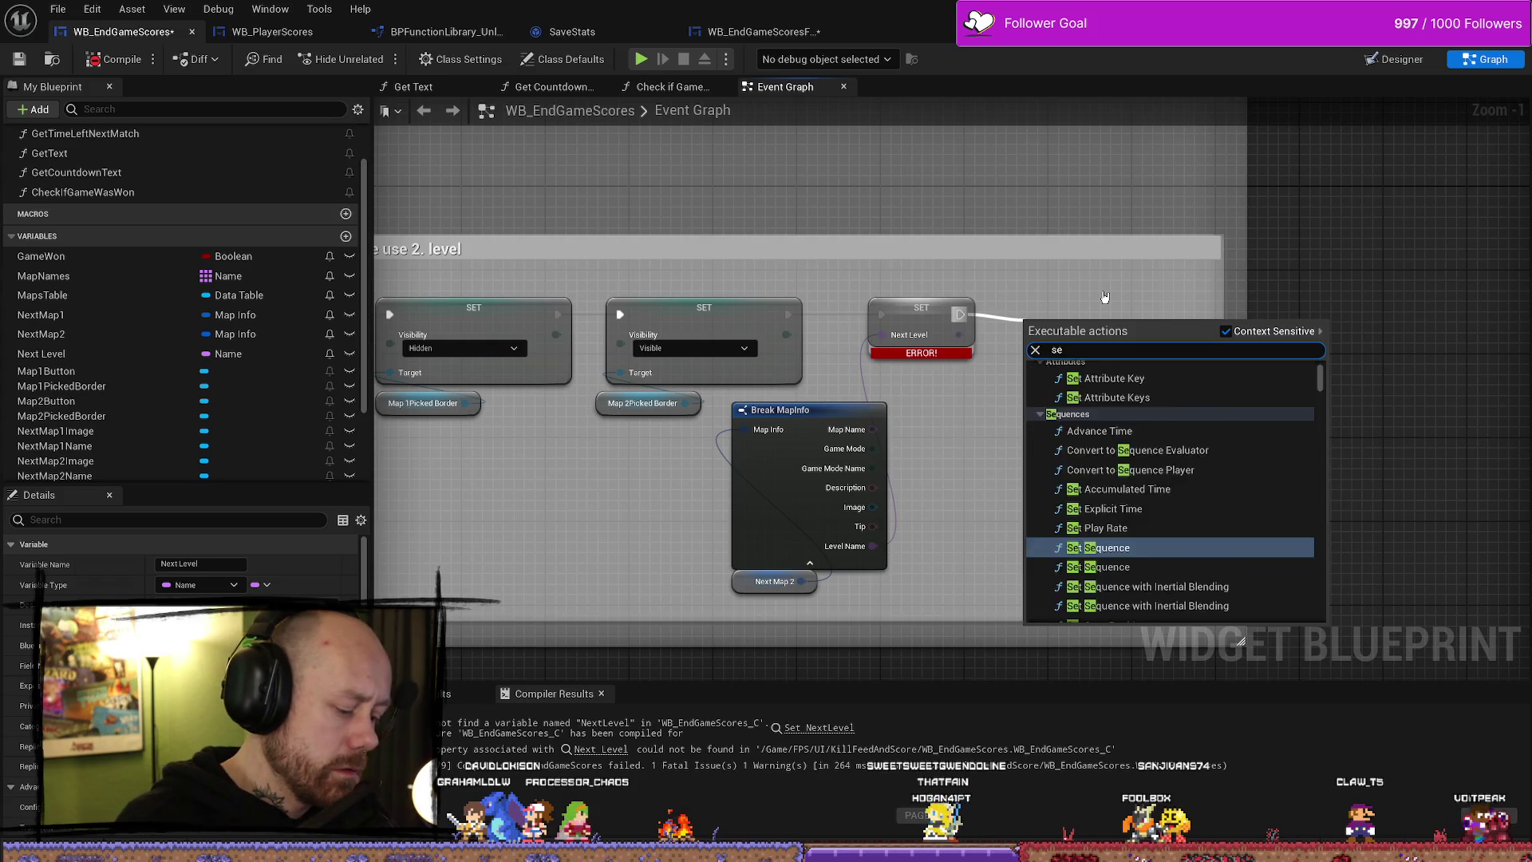
type("t next")
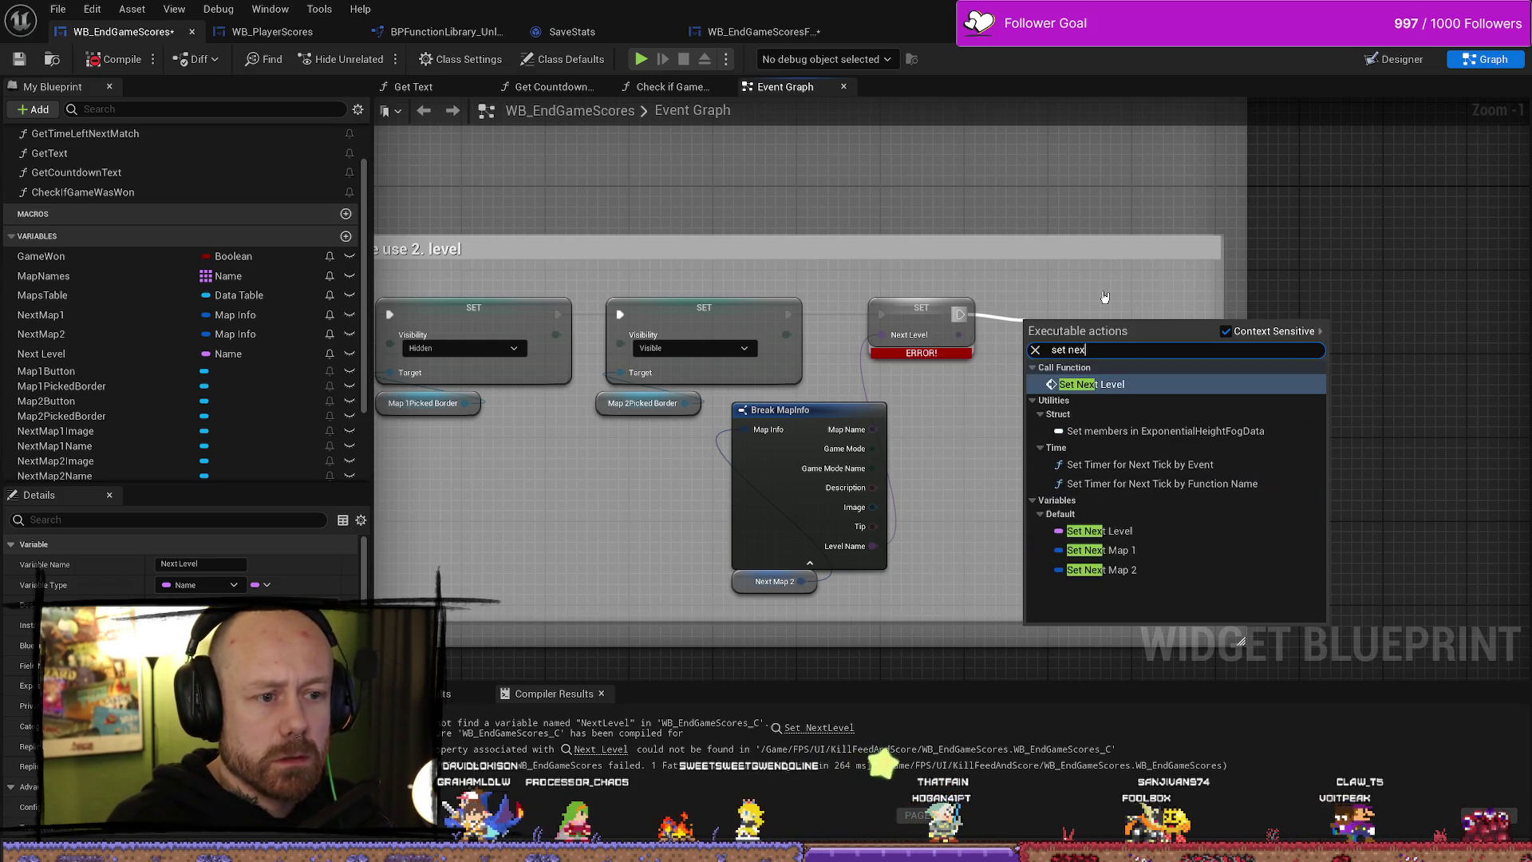
key("Return")
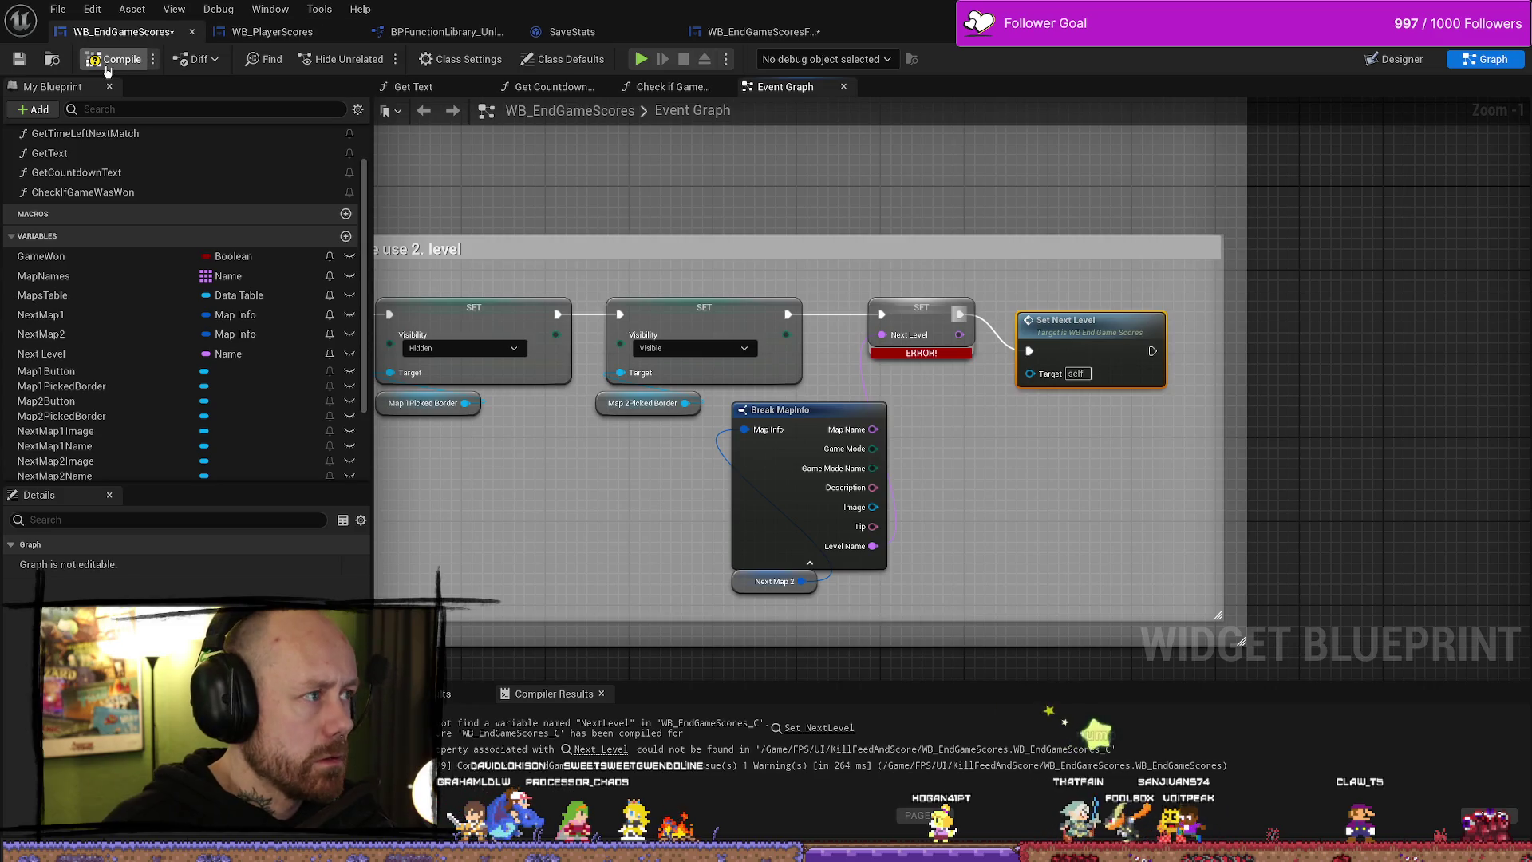
left_click_drag(1129, 368, 1129, 336)
- Replace the errored setter with a fresh SET Next Level fed by Break MapInfo's Level Name
left_click(926, 335)
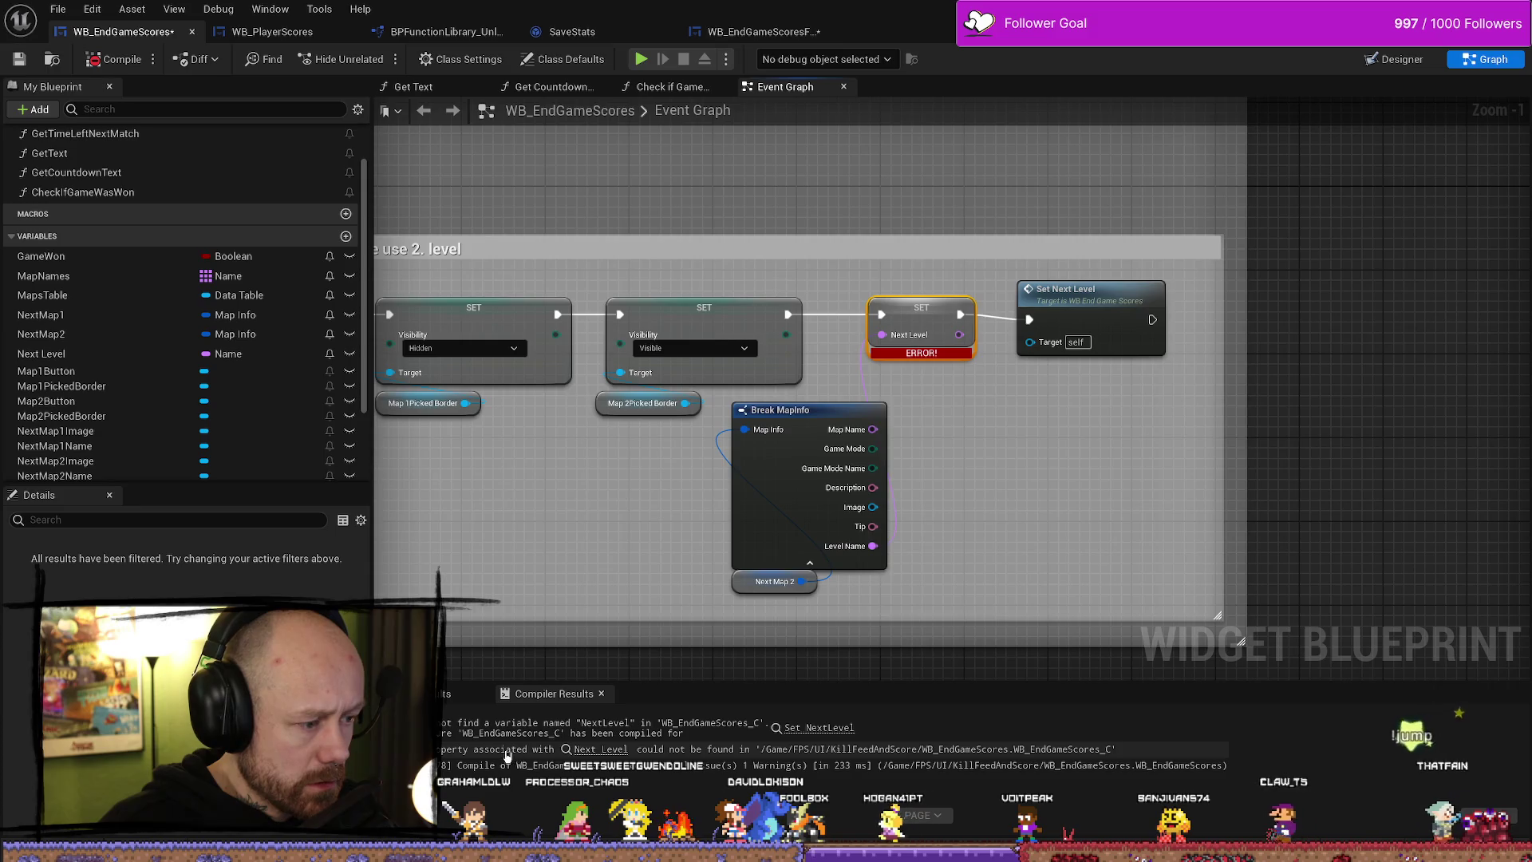
left_click(600, 749)
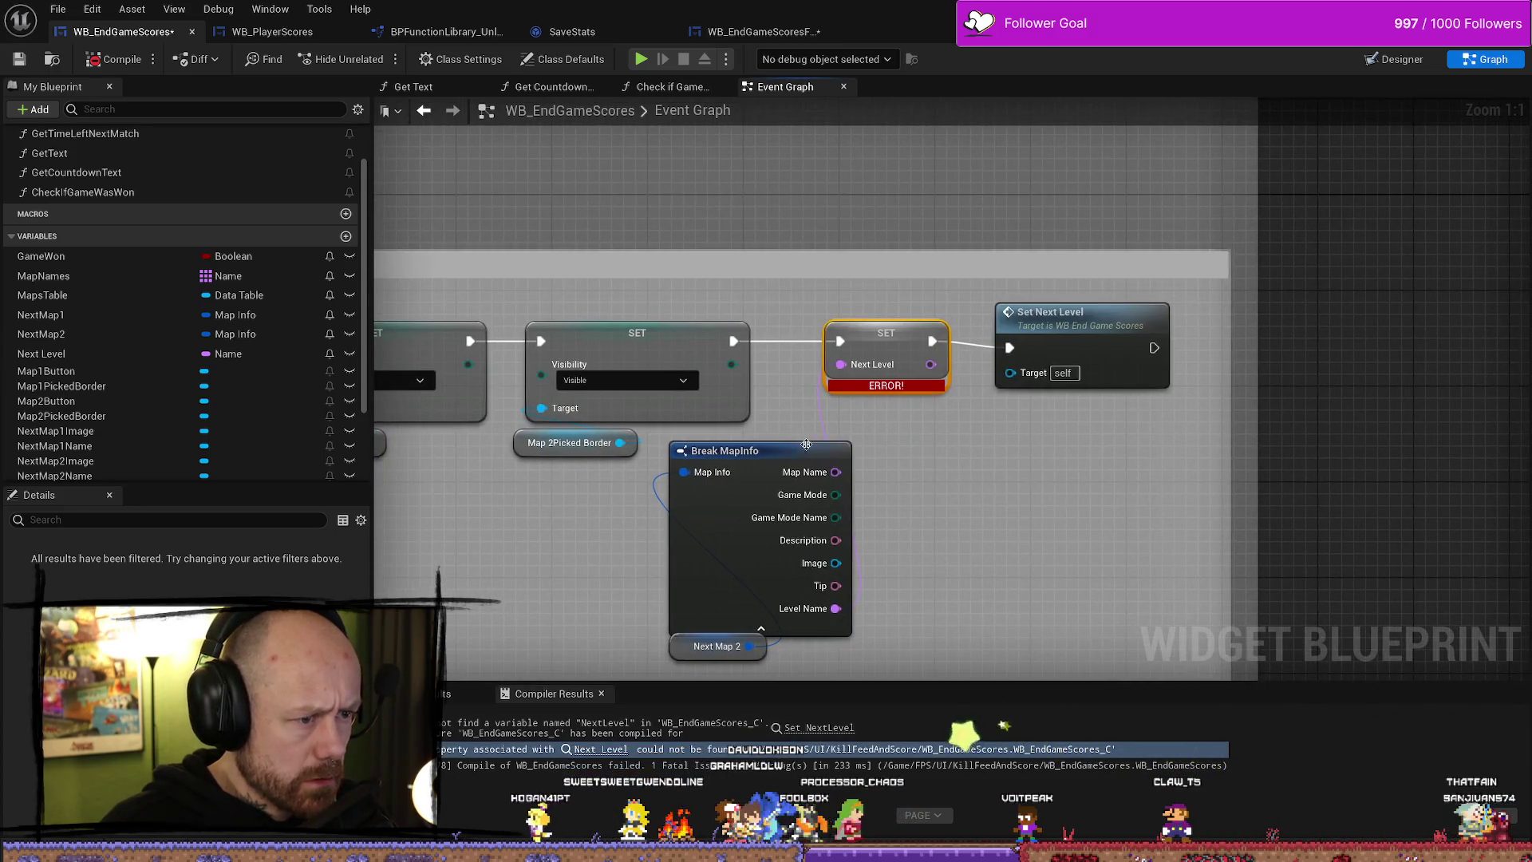
scroll(115, 386, "down", 3)
scroll(116, 379, "up", 2)
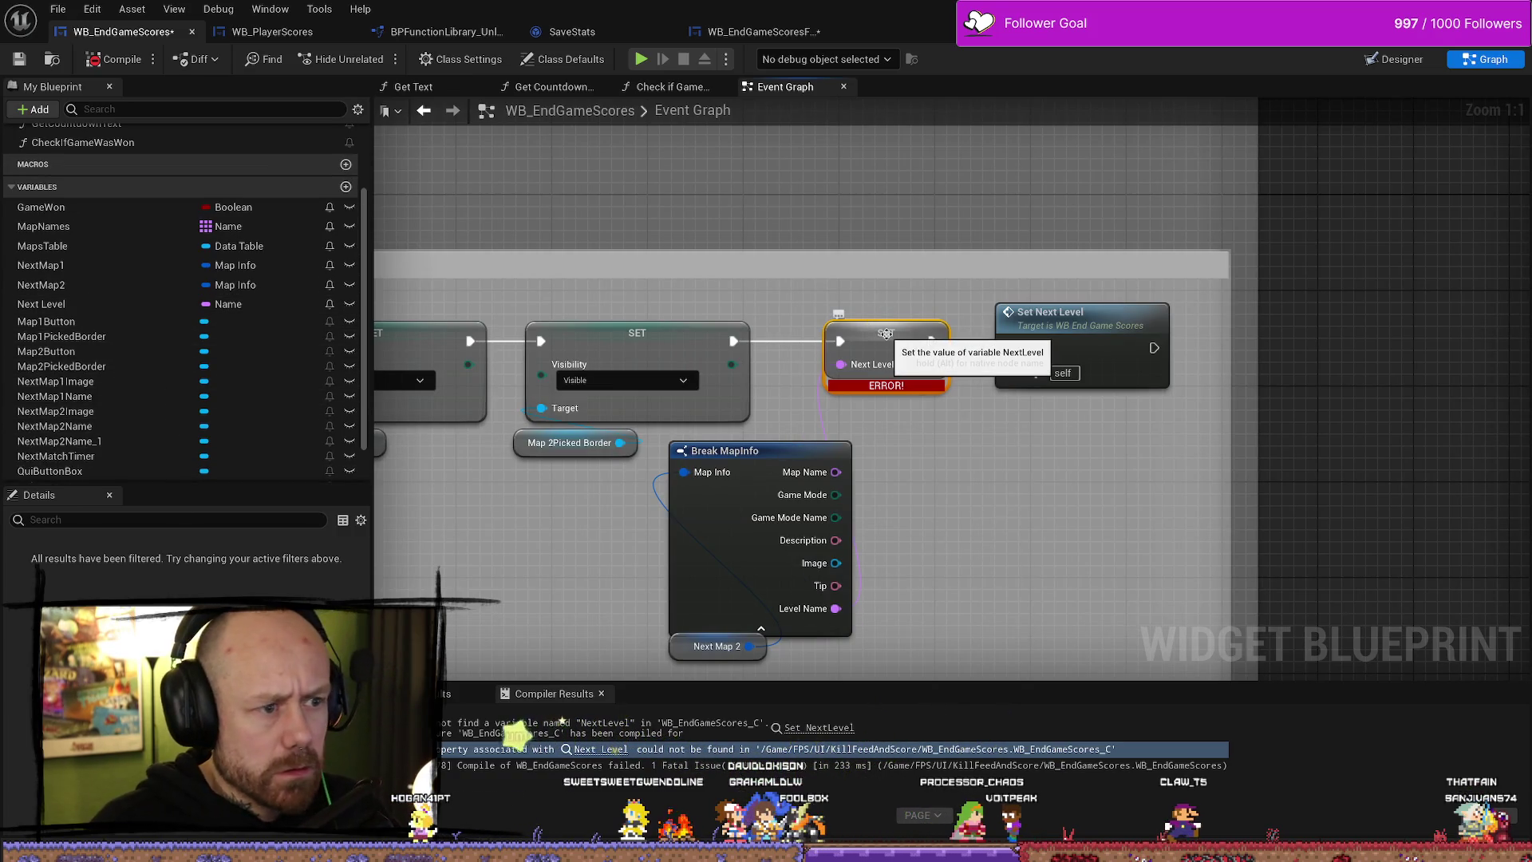
key("Delete")
mouse_move(42, 304)
left_mouse_down()
mouse_move(1013, 381)
mouse_move(882, 321)
left_mouse_up()
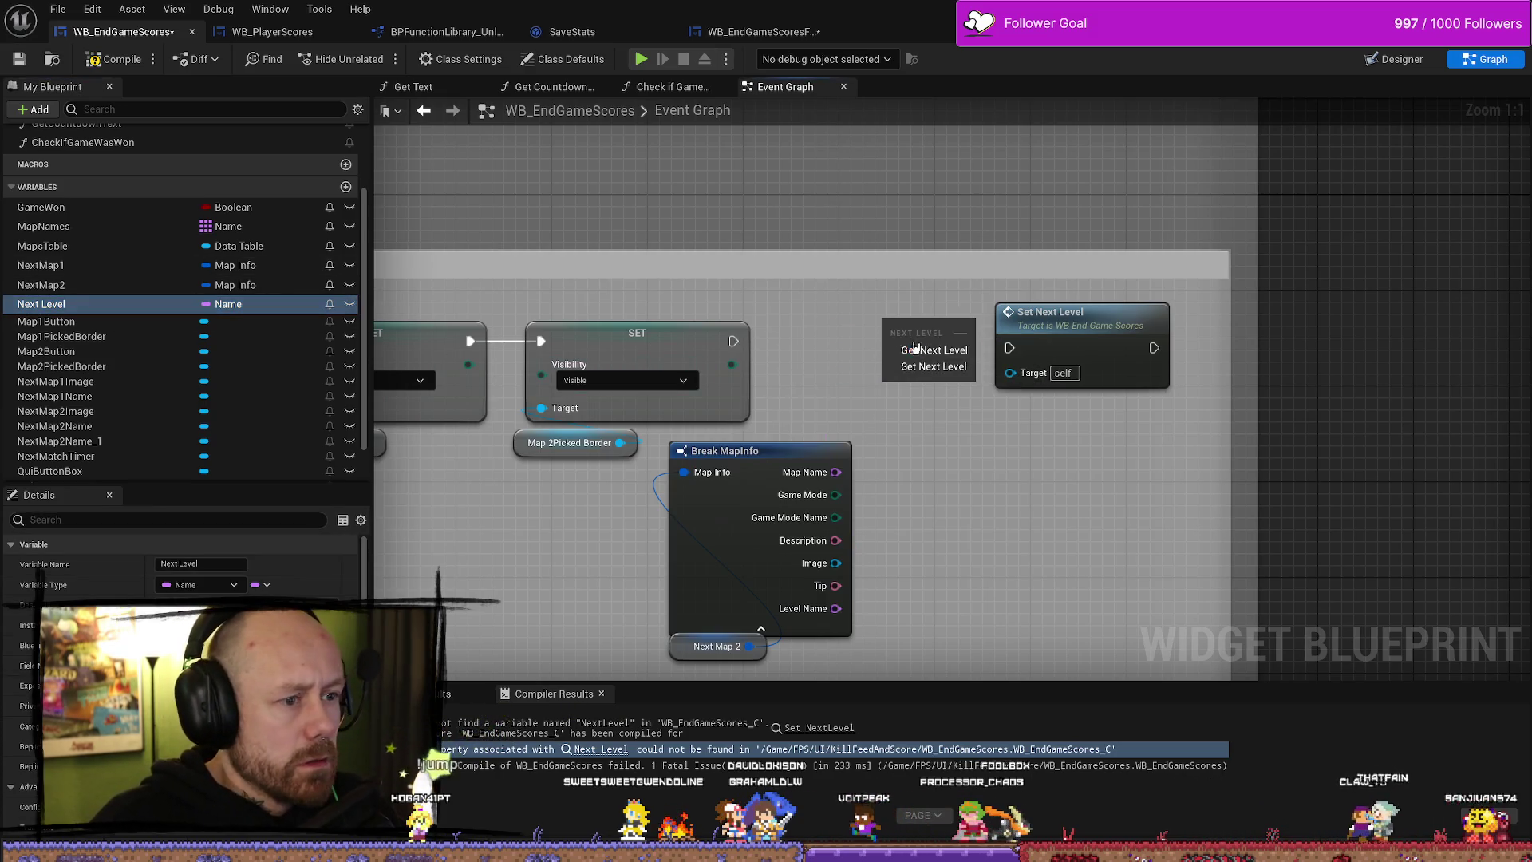
left_click(933, 366)
mouse_move(715, 341)
left_mouse_down()
mouse_move(913, 344)
mouse_move(742, 345)
mouse_move(884, 326)
left_mouse_up()
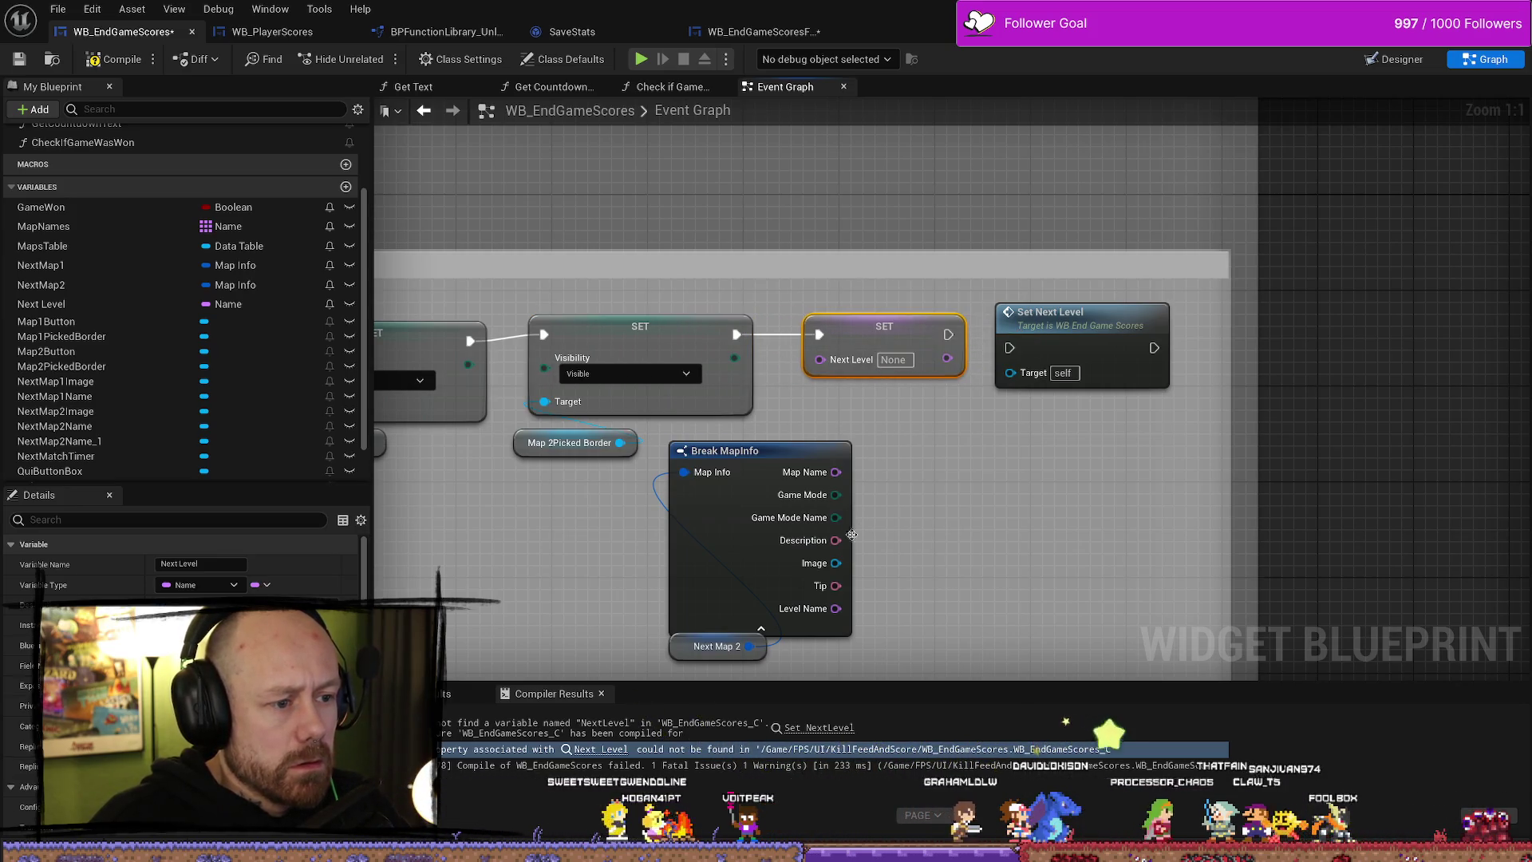
left_click_drag(835, 608, 820, 358)
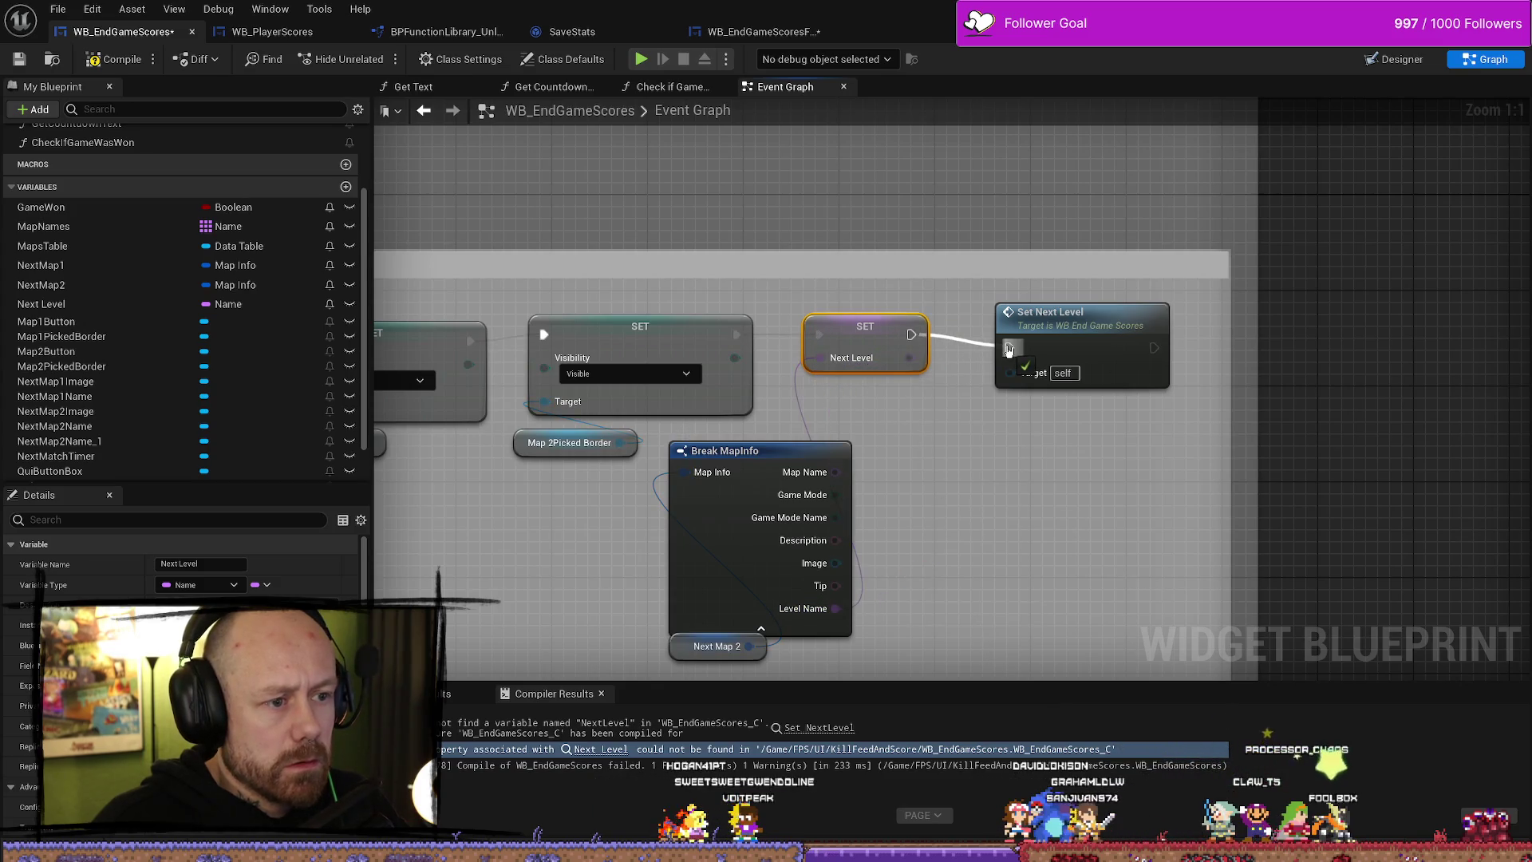
left_click_drag(1107, 348, 1070, 348)
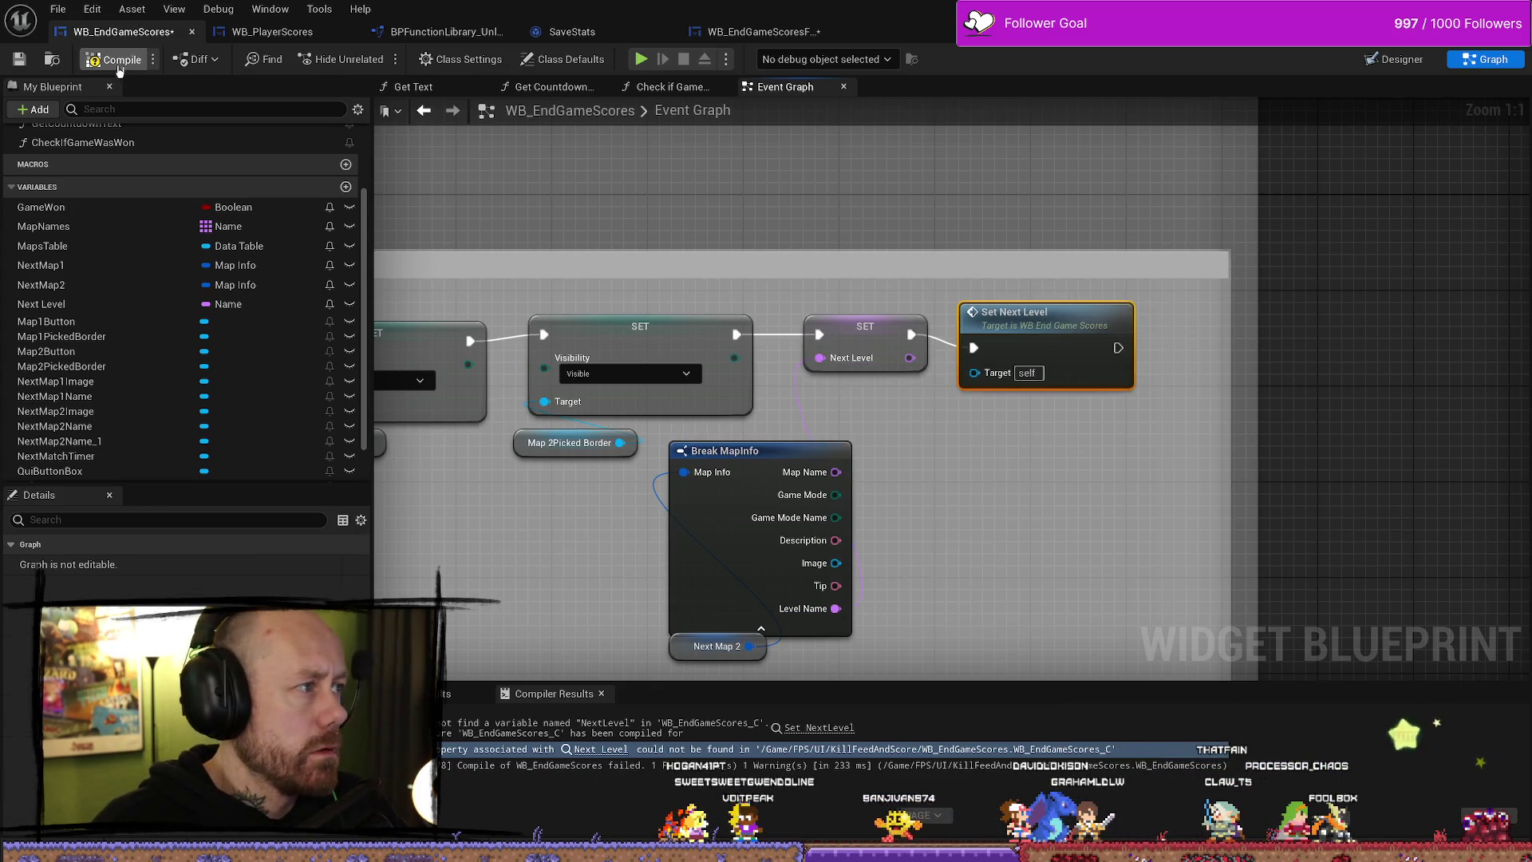
scroll(1023, 295, "down", 5)
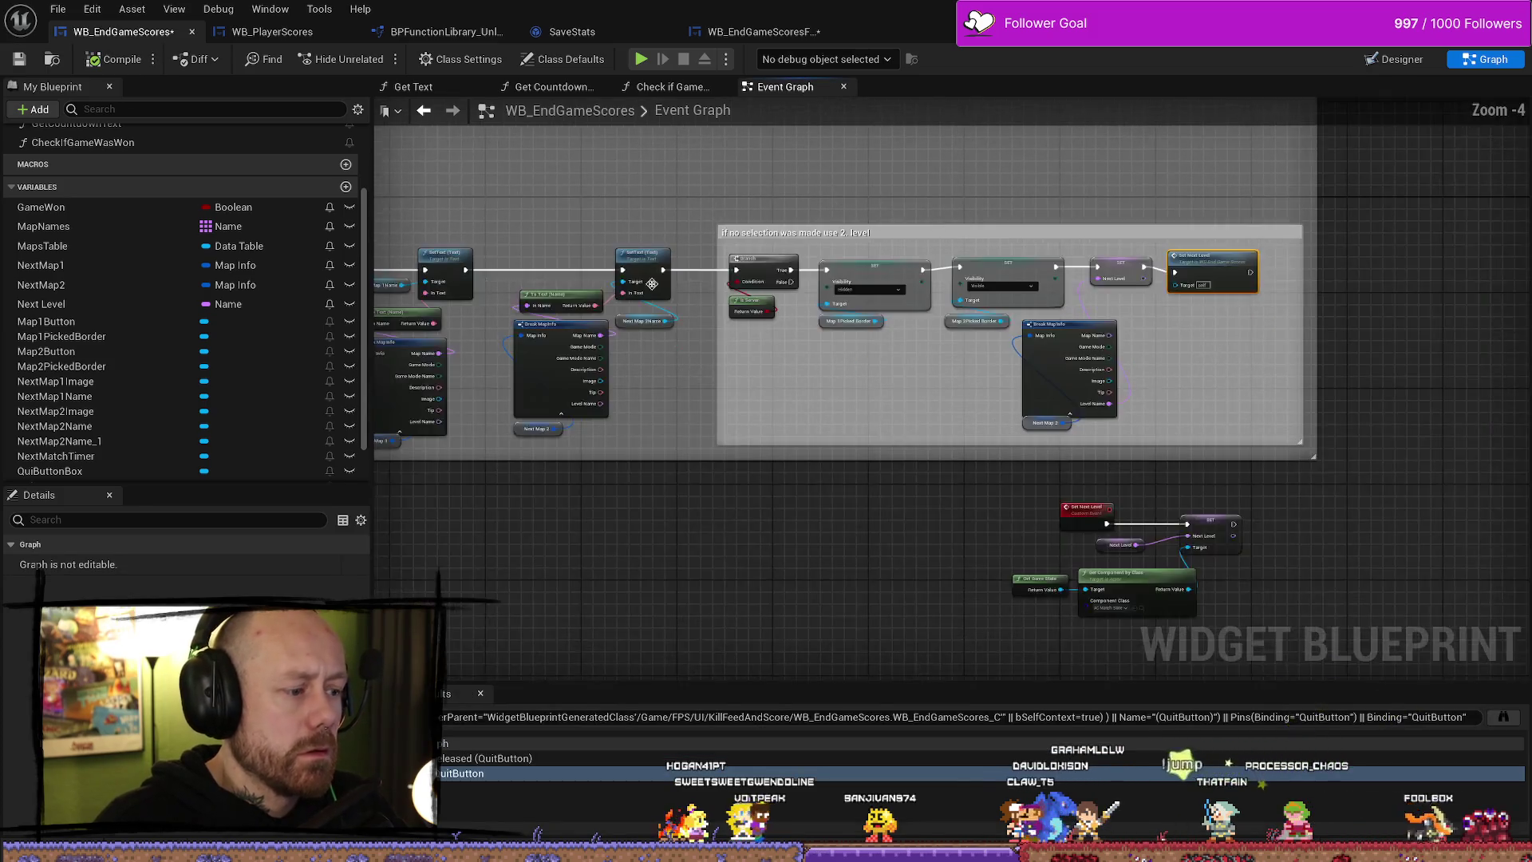
mouse_move(1024, 295)
left_mouse_down()
mouse_move(803, 256)
mouse_move(667, 256)
left_mouse_up()
scroll(772, 386, "up", 5)
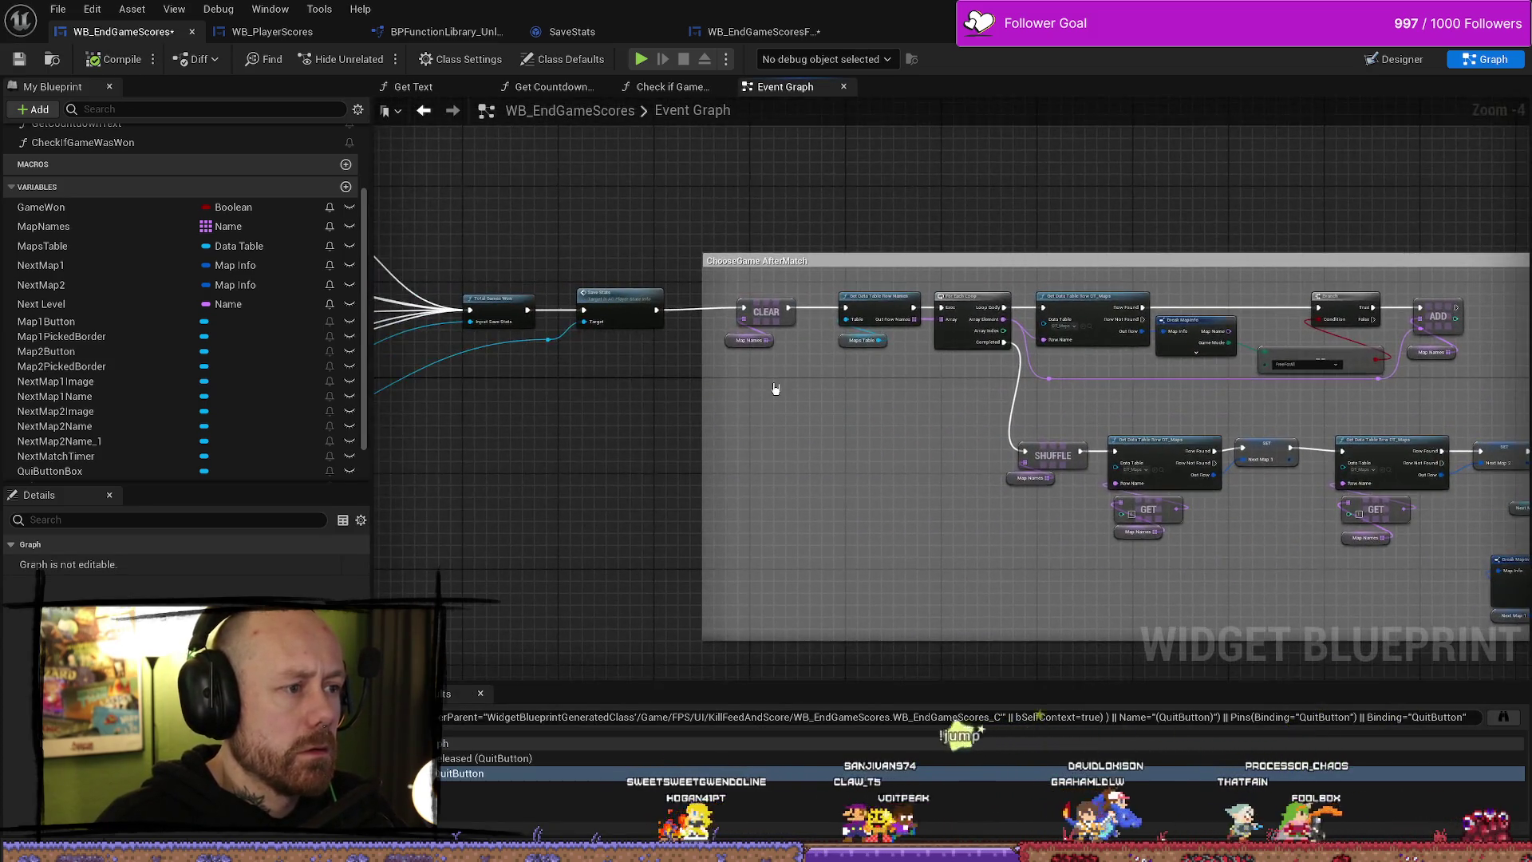
mouse_move(770, 343)
left_mouse_down()
mouse_move(688, 258)
mouse_move(523, 197)
mouse_move(238, 194)
left_mouse_up()
mouse_move(1165, 543)
left_mouse_down()
mouse_move(1040, 511)
mouse_move(702, 505)
mouse_move(842, 477)
left_mouse_up()
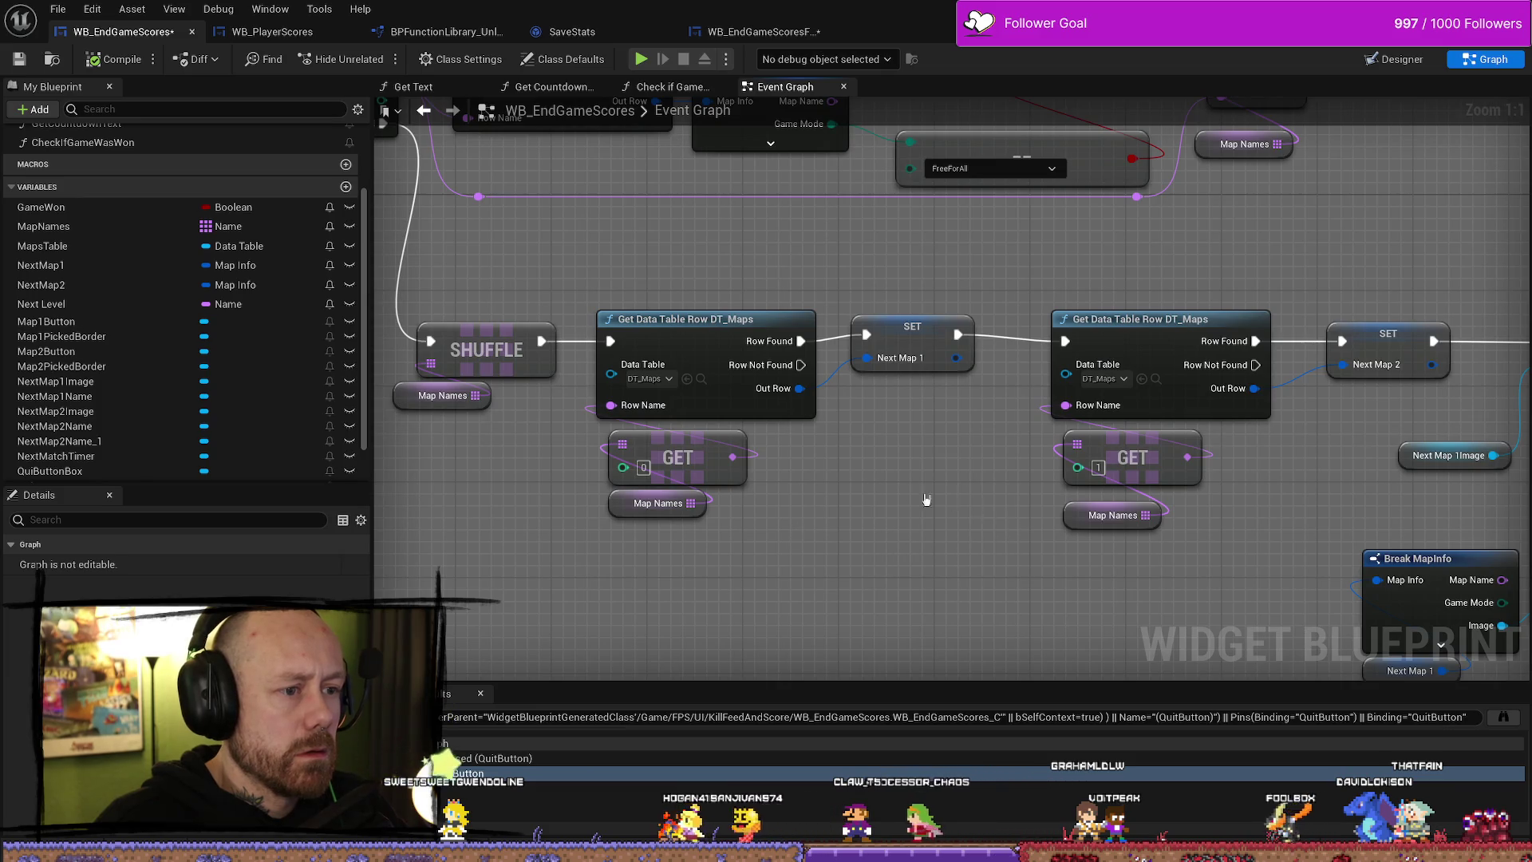
scroll(834, 495, "down", 2)
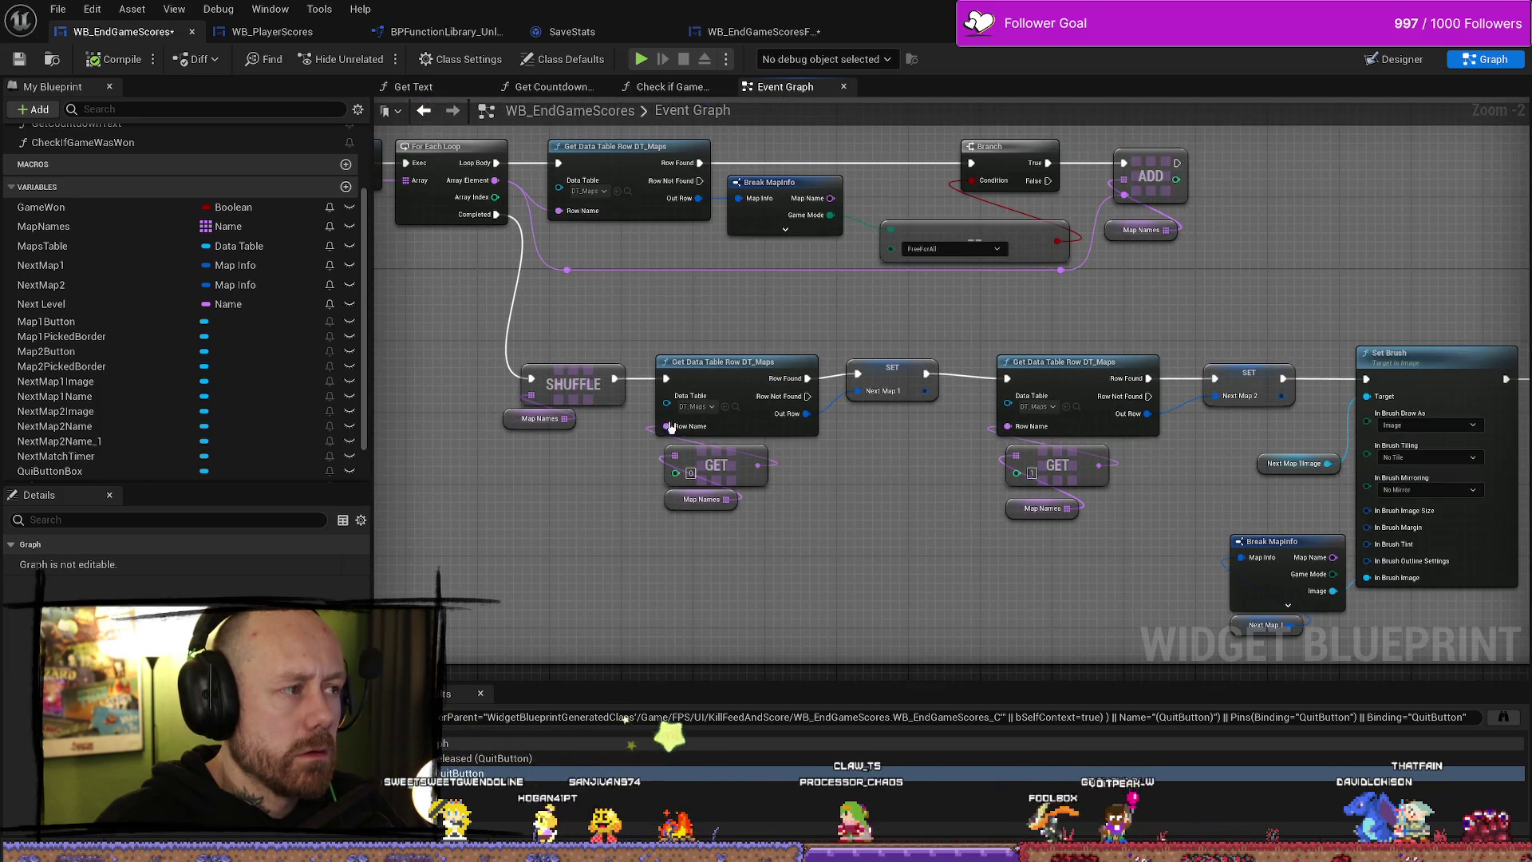
left_click_drag(992, 558, 753, 526)
scroll(902, 431, "up", 2)
left_click_drag(901, 431, 811, 433)
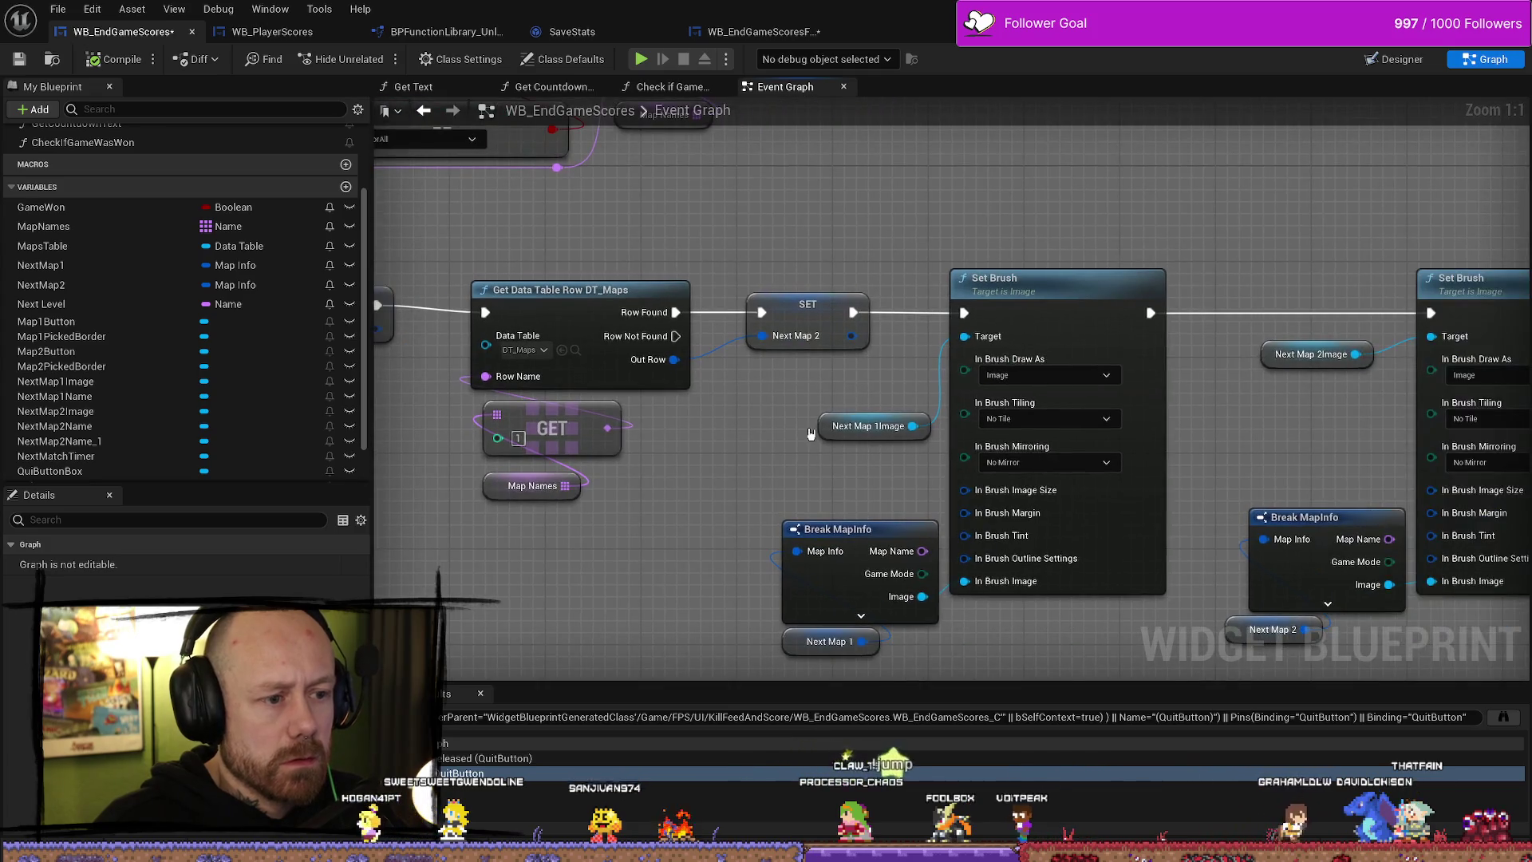
left_click(821, 431)
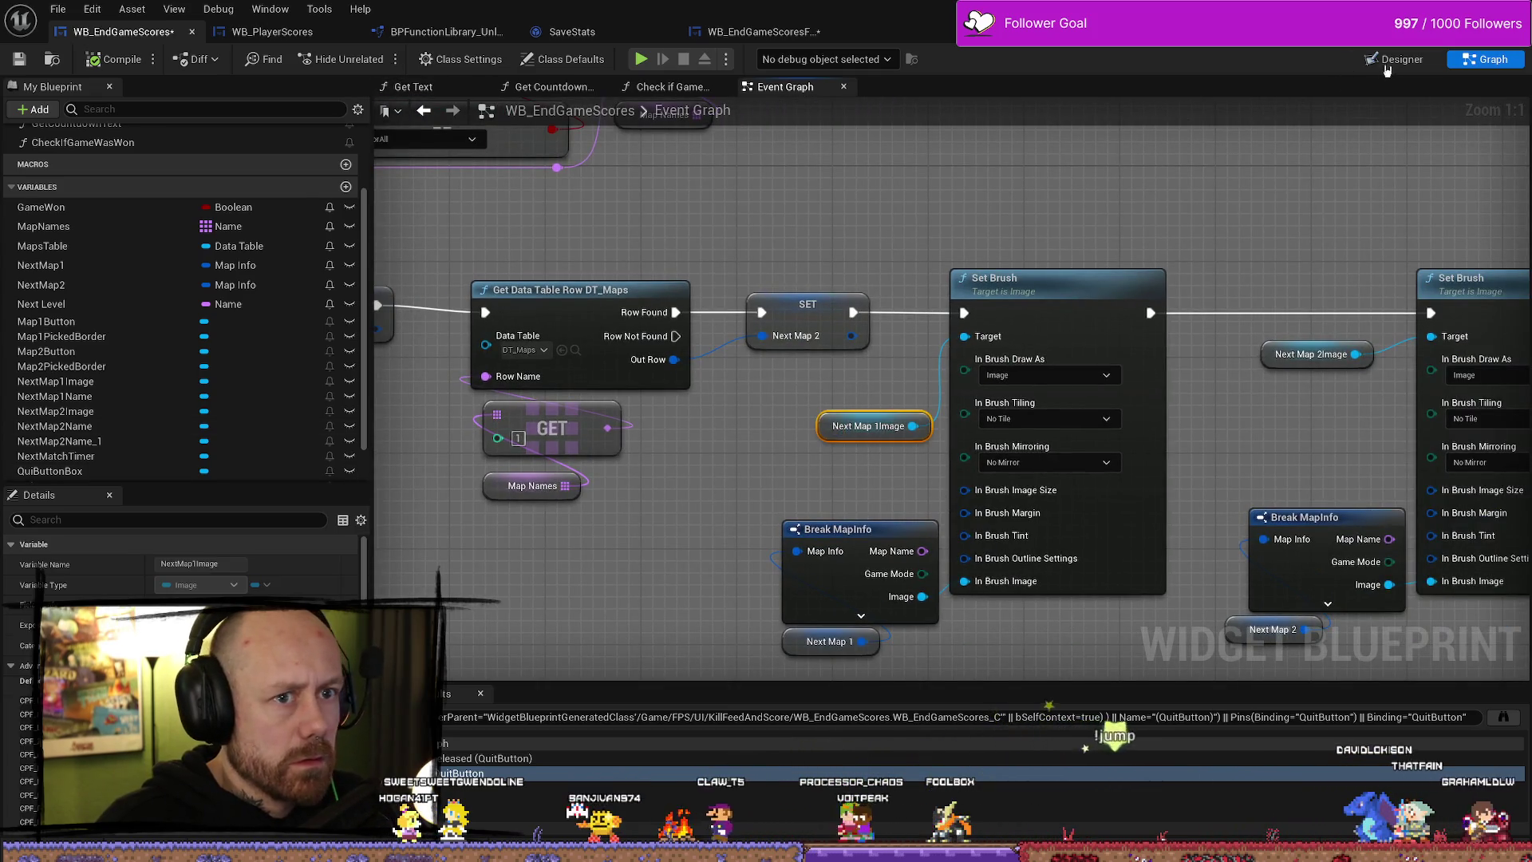
key("alt+Left")
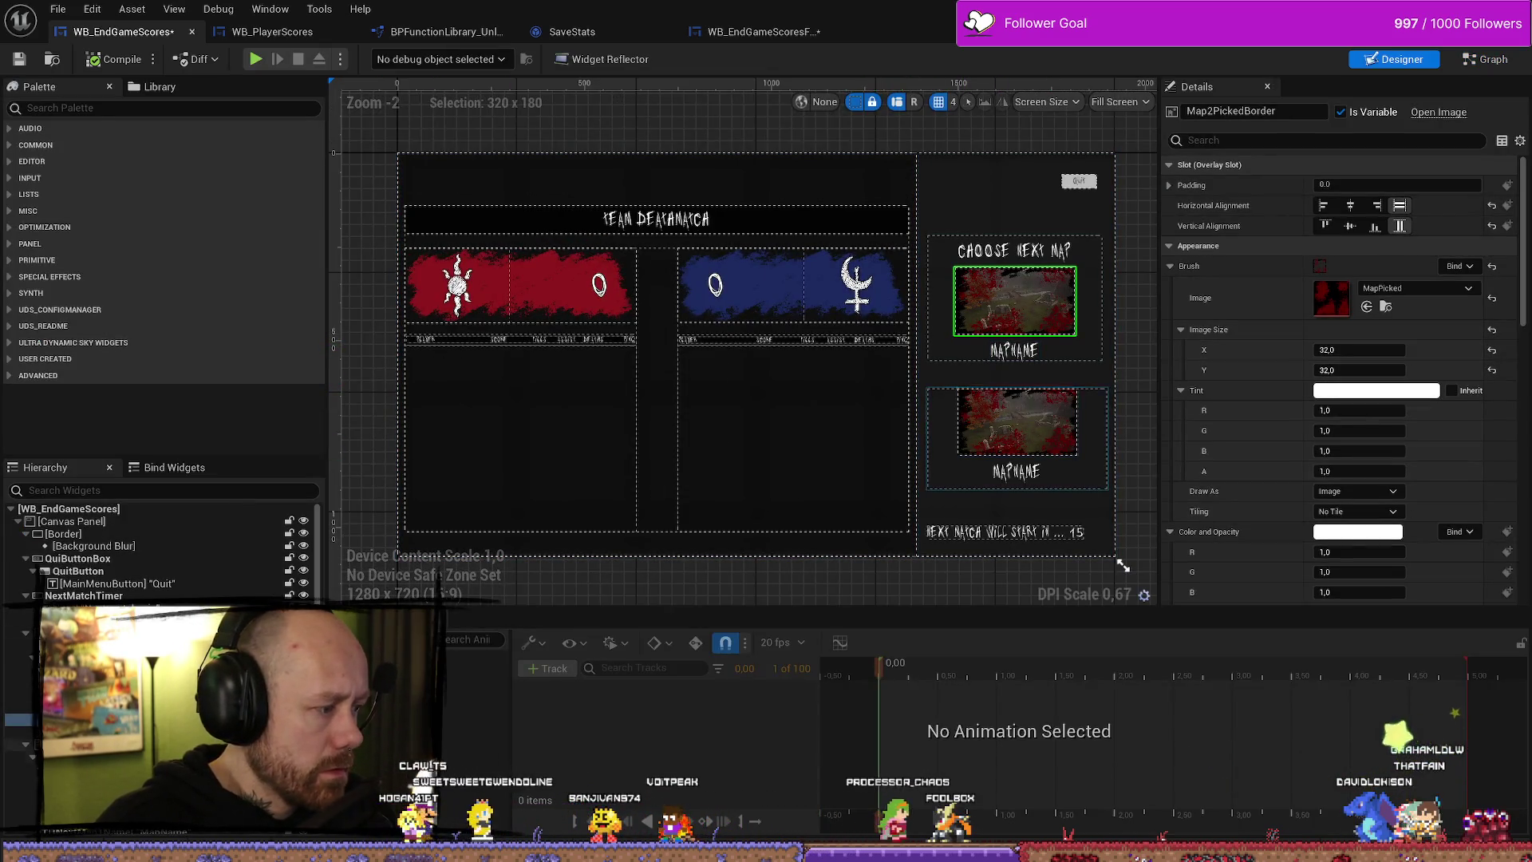
left_click(1014, 301)
left_click(1014, 301)
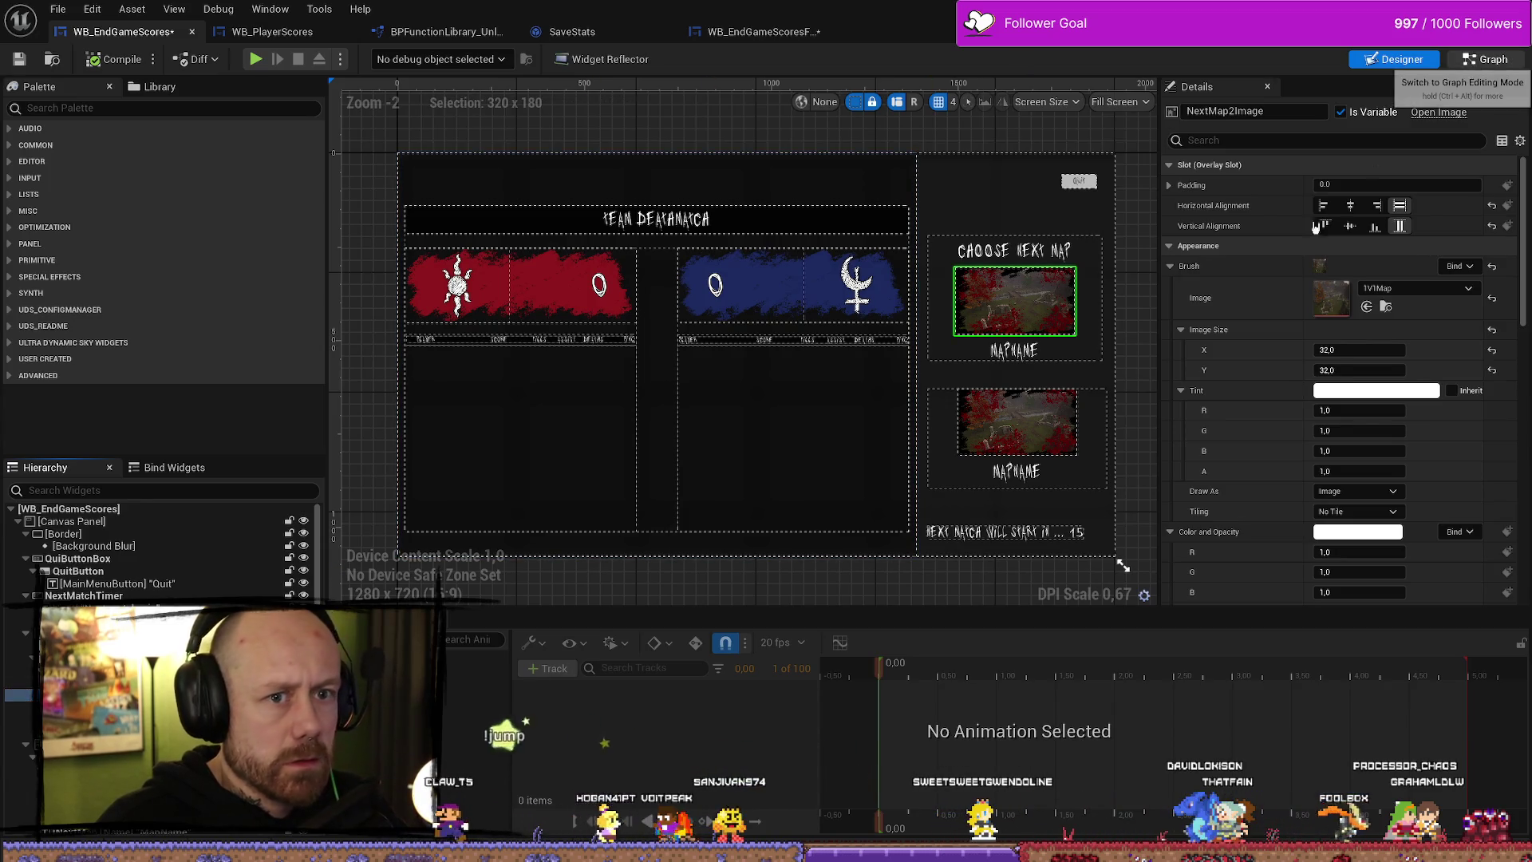
left_click(1486, 59)
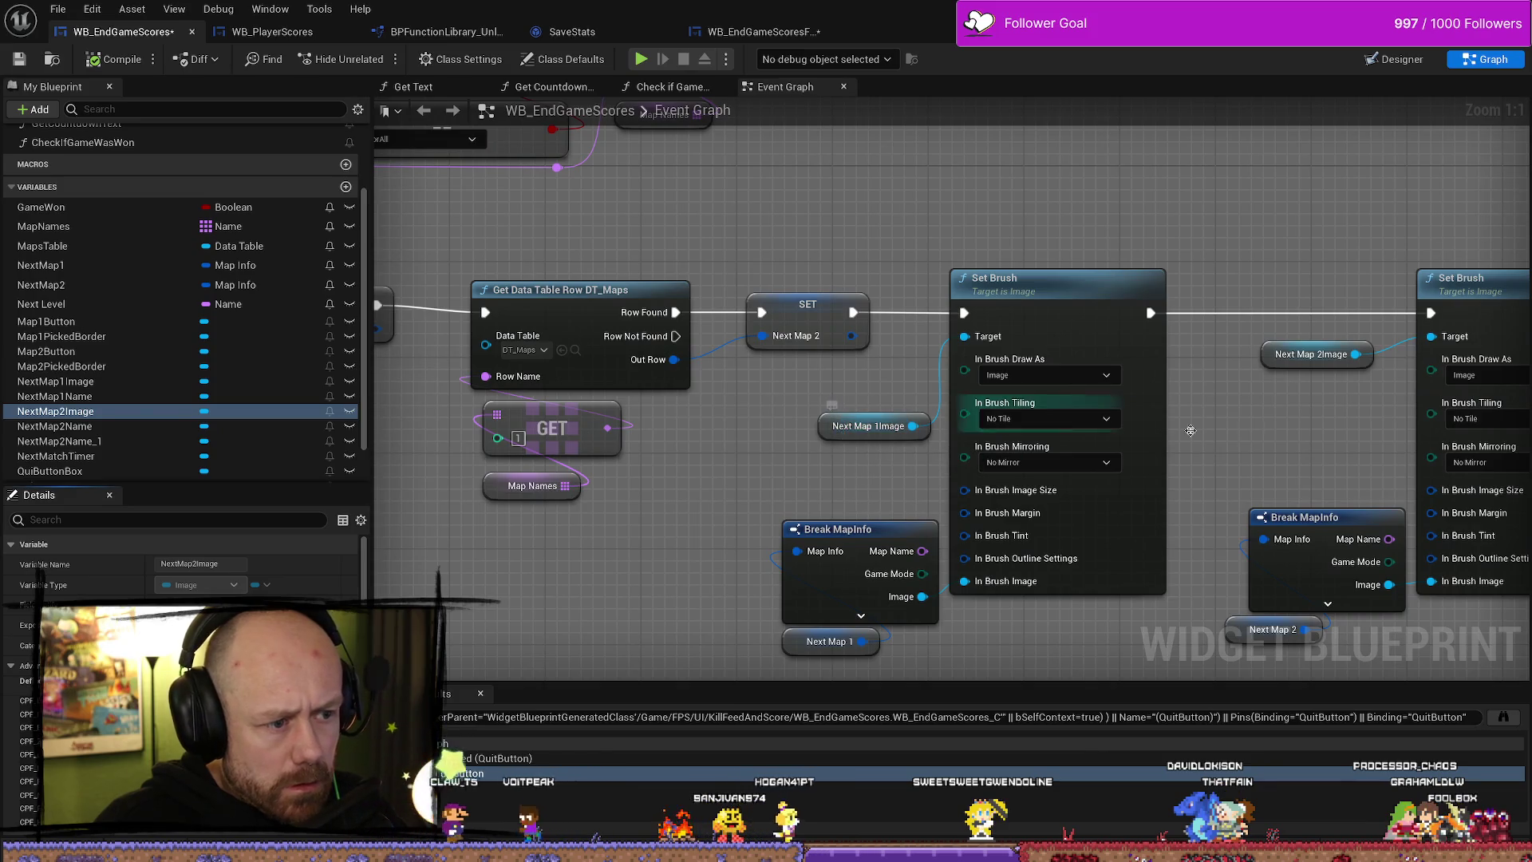
- Inspect the NextMap1Name, NextMap1Image and NextMap2Image variables beside the Set Brush nodes
left_click_drag(1314, 434, 1081, 431)
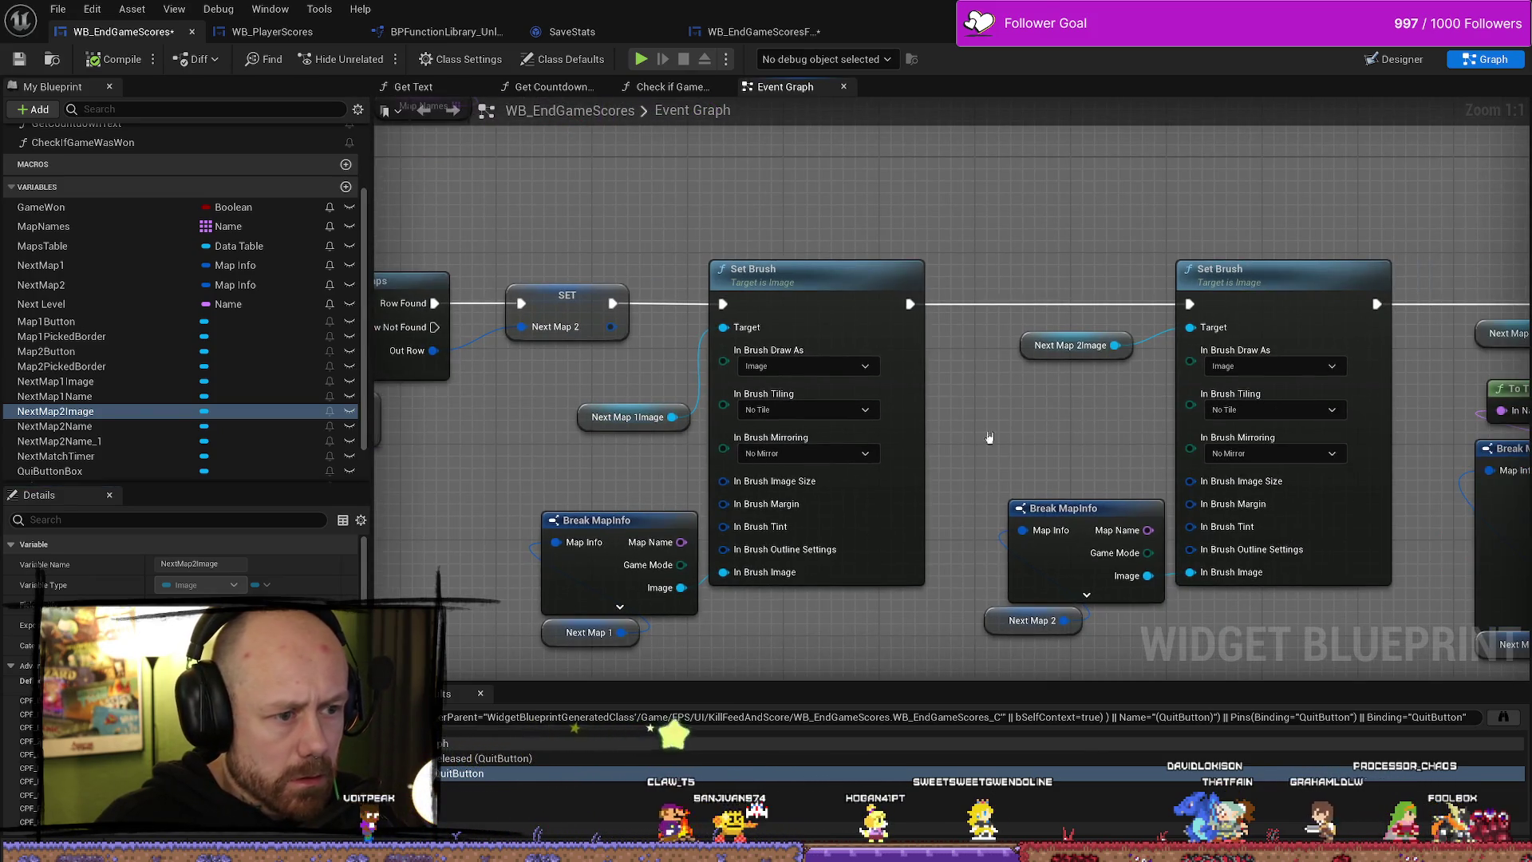
left_click(112, 397)
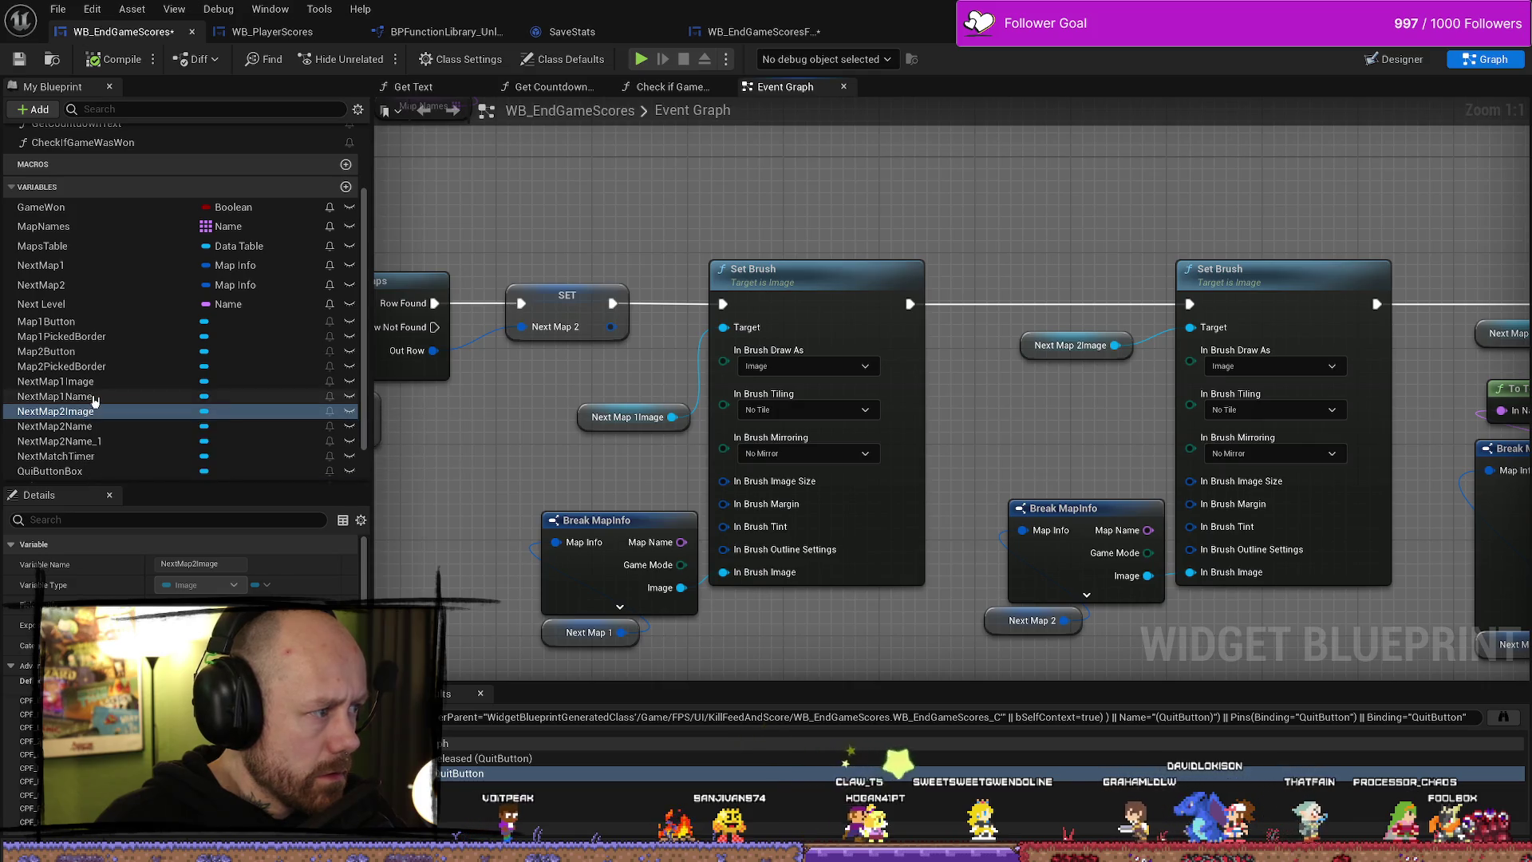
left_click(112, 382)
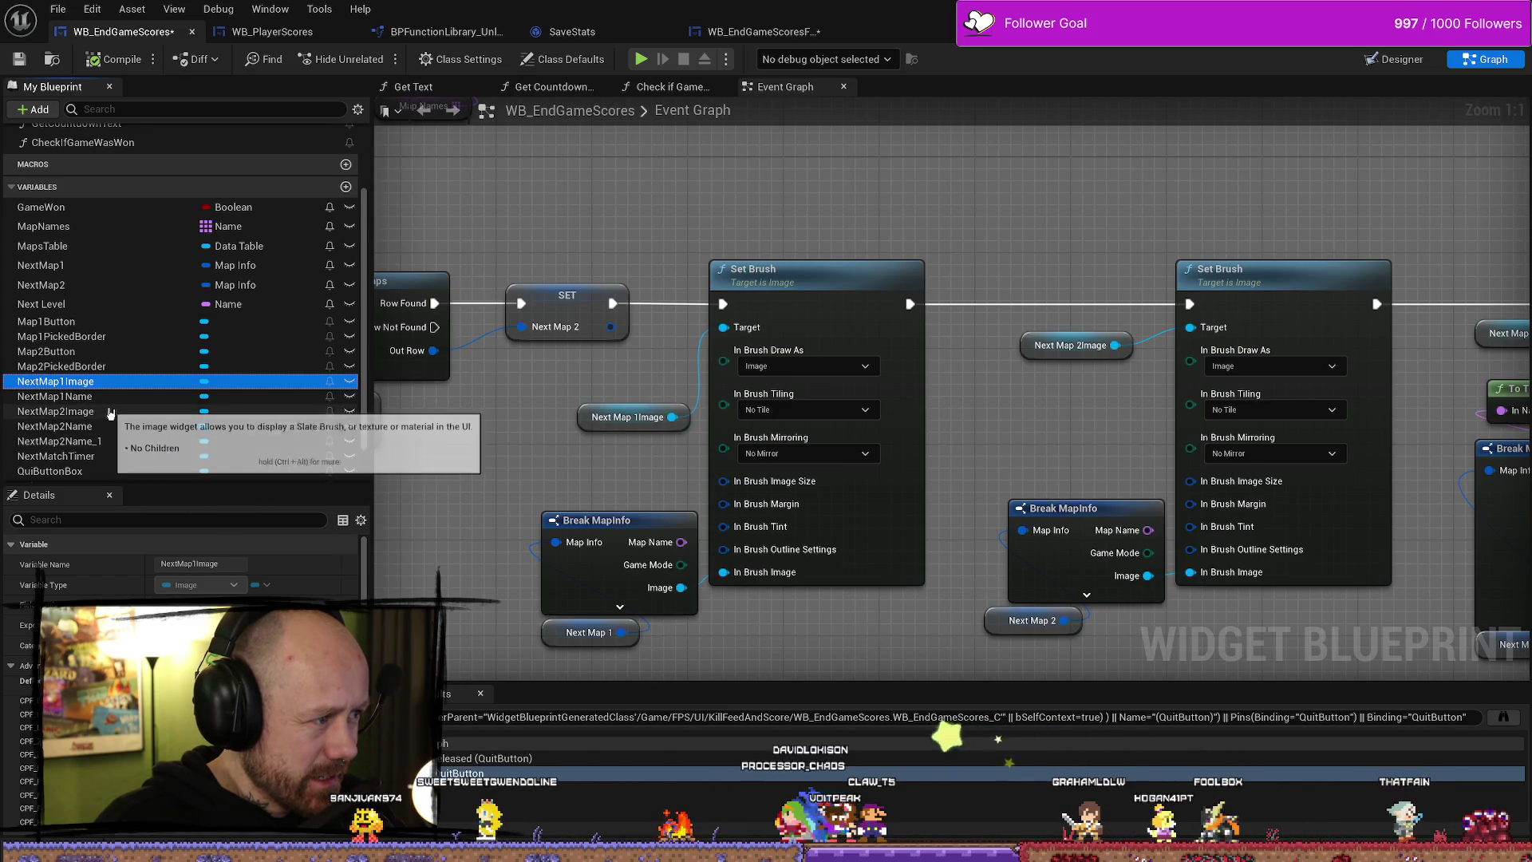
left_click(110, 411)
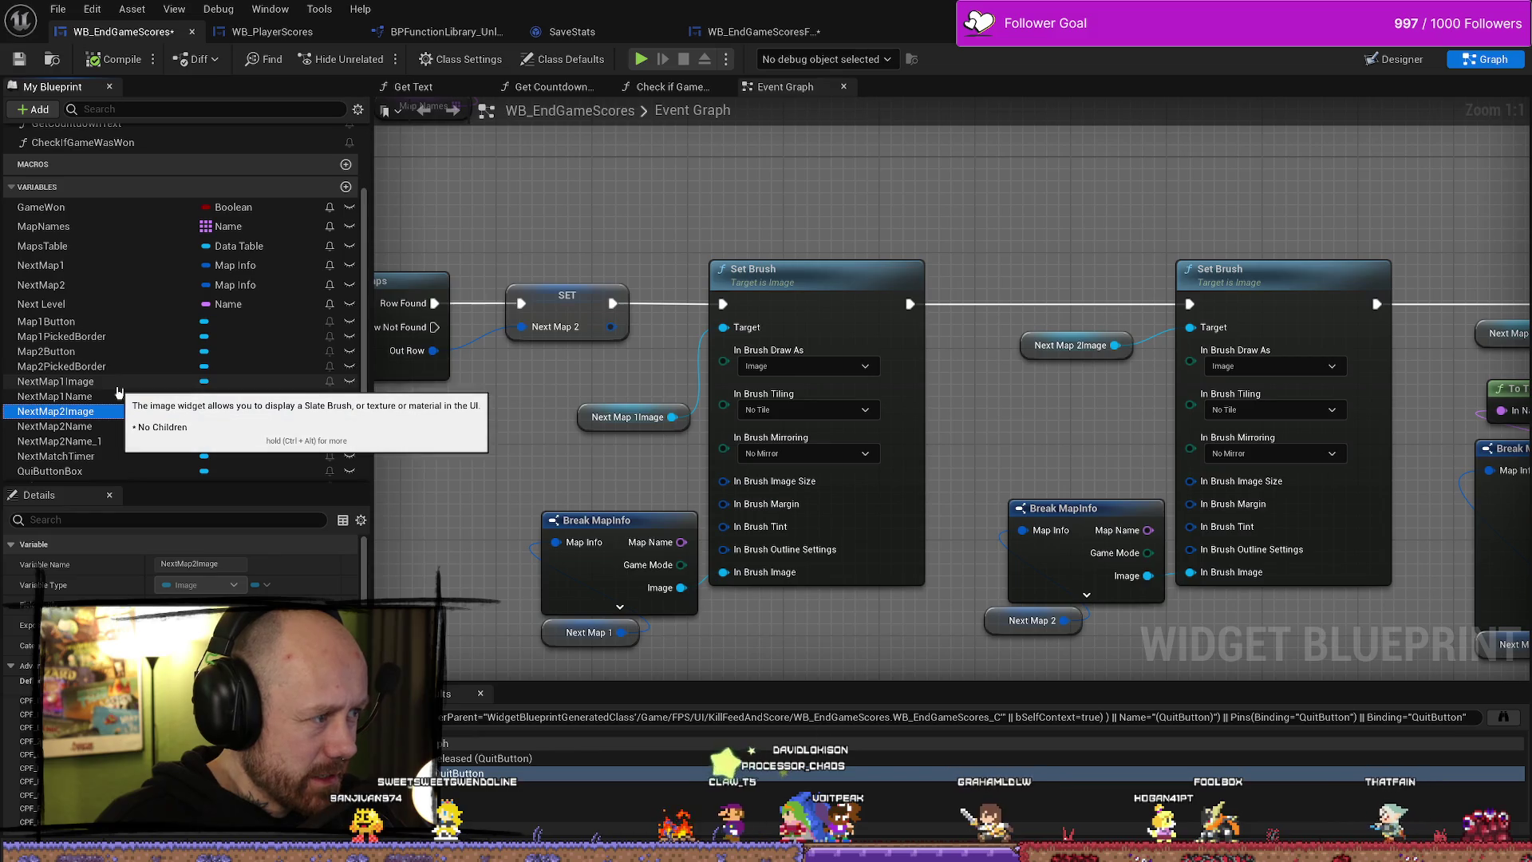
- Pan and zoom across the Branch, ADD, Get Data Table Row Names, Save Stats and Switch nodes
scroll(706, 420, "down", 2)
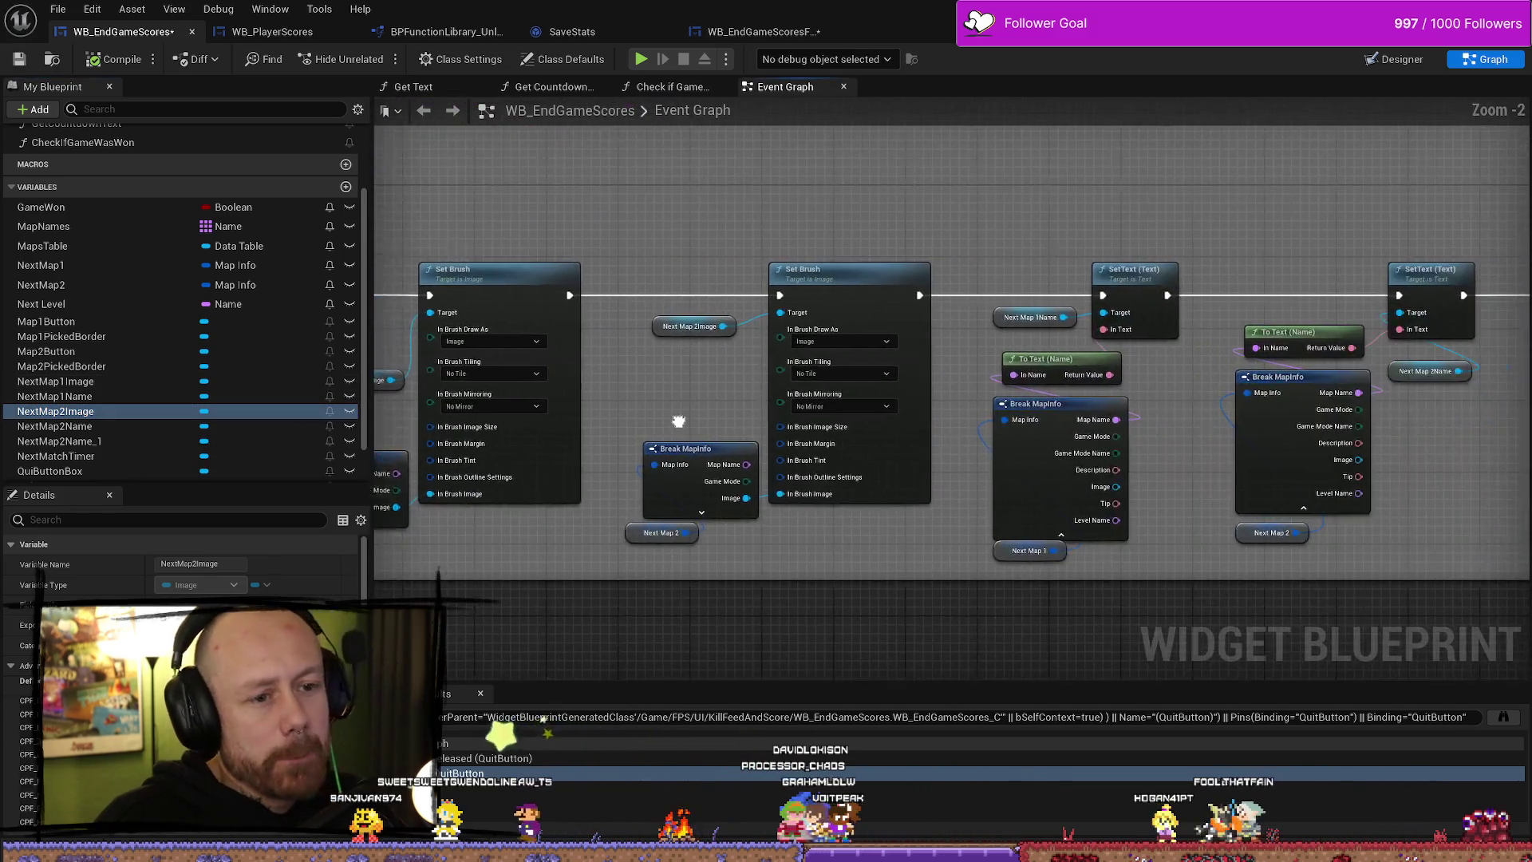
mouse_move(659, 324)
left_mouse_down()
mouse_move(950, 386)
mouse_move(994, 477)
left_mouse_up()
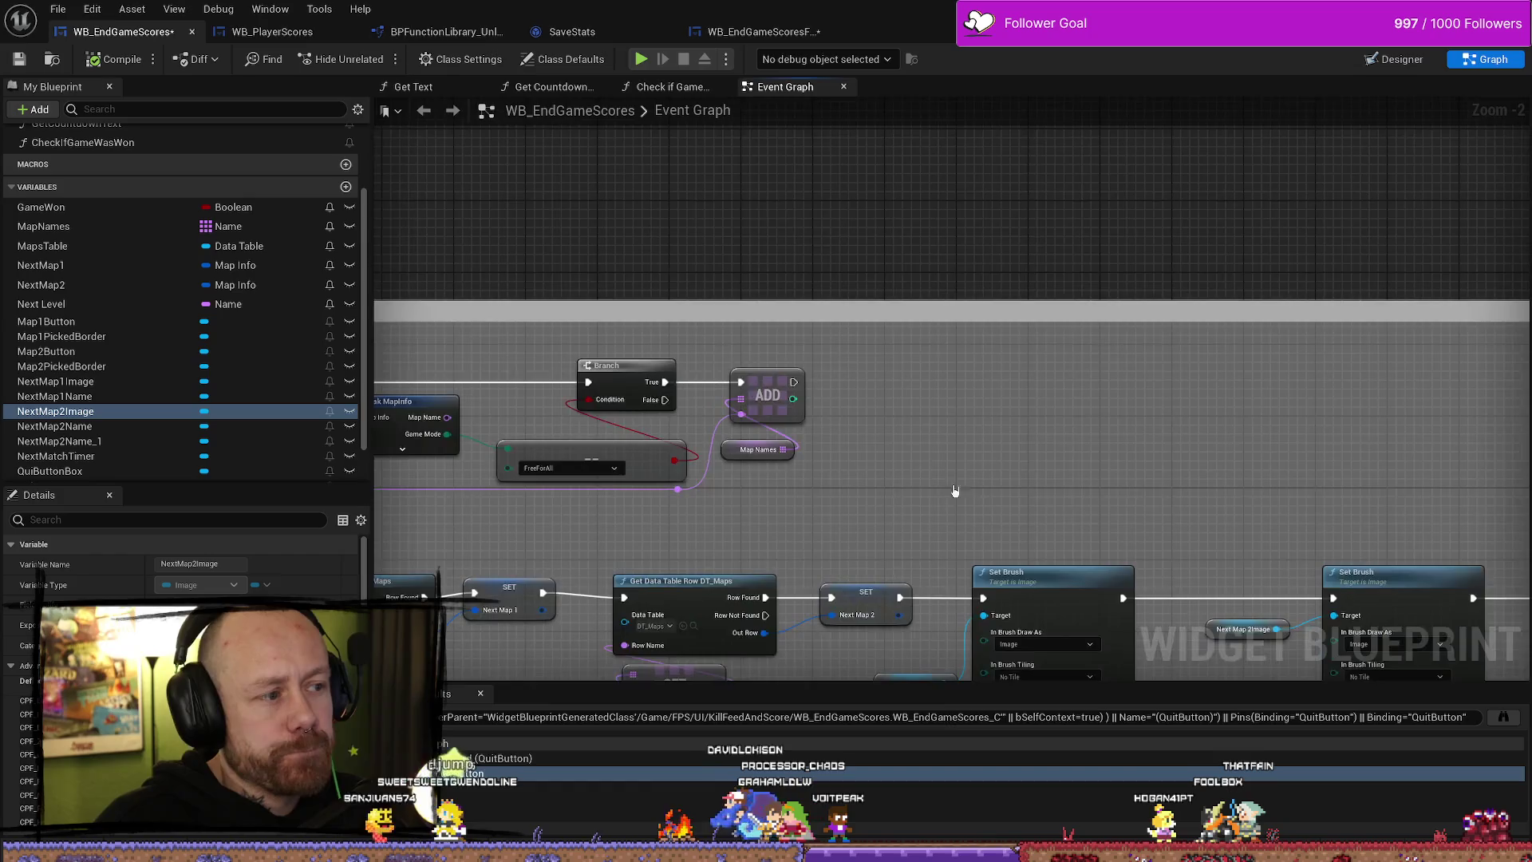
scroll(993, 477, "up", 2)
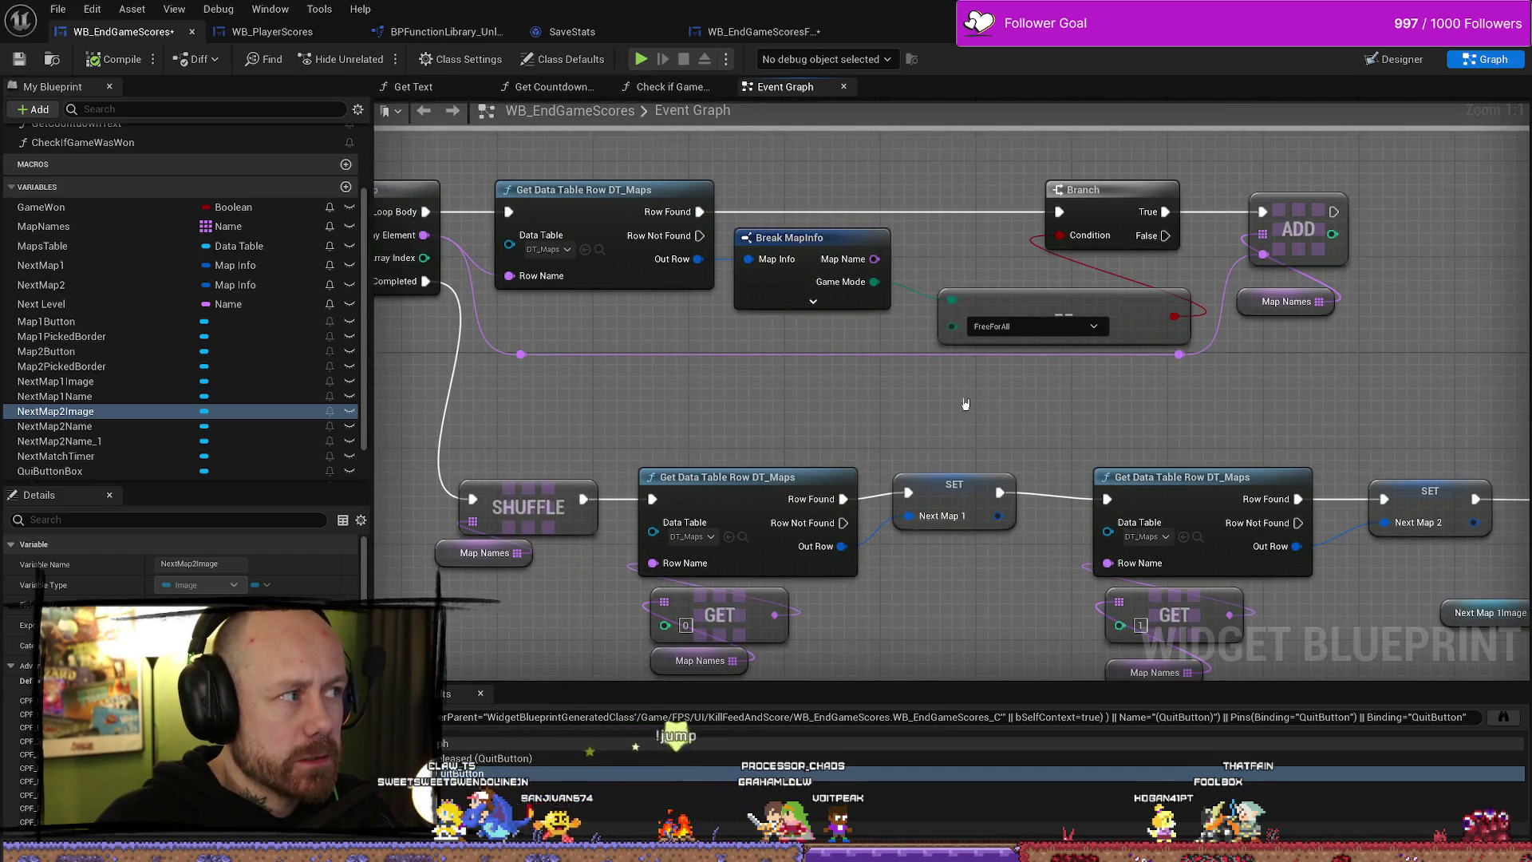
scroll(958, 405, "down", 2)
left_click_drag(1043, 422, 991, 418)
left_click_drag(832, 416, 904, 415)
scroll(904, 415, "down", 2)
mouse_move(818, 436)
left_mouse_down()
mouse_move(875, 400)
mouse_move(804, 438)
mouse_move(1053, 458)
left_mouse_up()
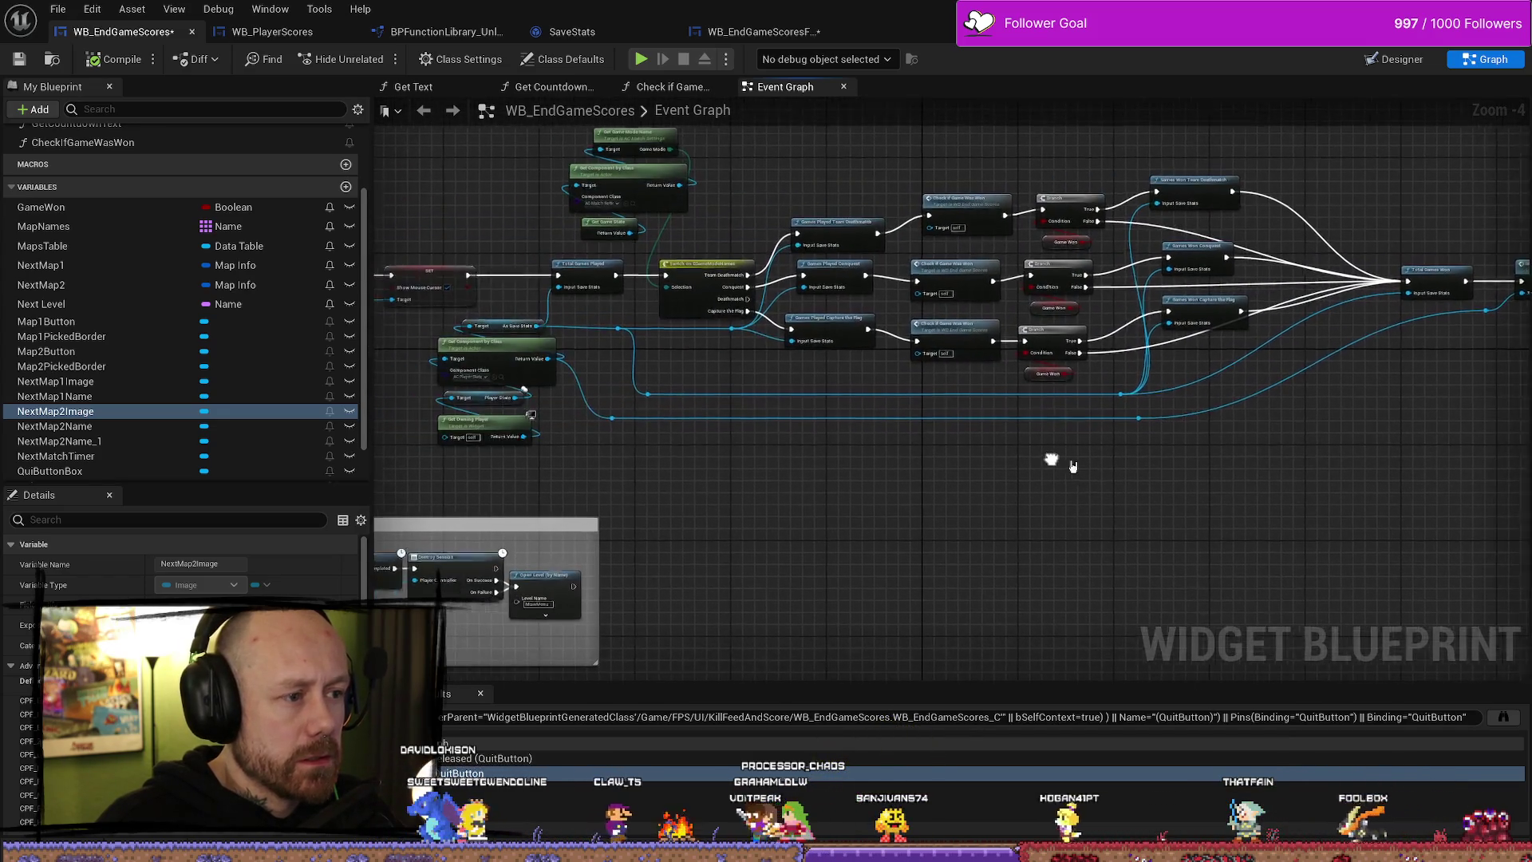
scroll(696, 300, "up", 1)
left_click_drag(716, 354, 758, 385)
scroll(758, 386, "up", 1)
- Select the Get Game Mode Name, component, game state and Switch on EGameModeNames nodes
mouse_move(636, 302)
left_mouse_down()
mouse_move(588, 291)
mouse_move(581, 238)
left_mouse_up()
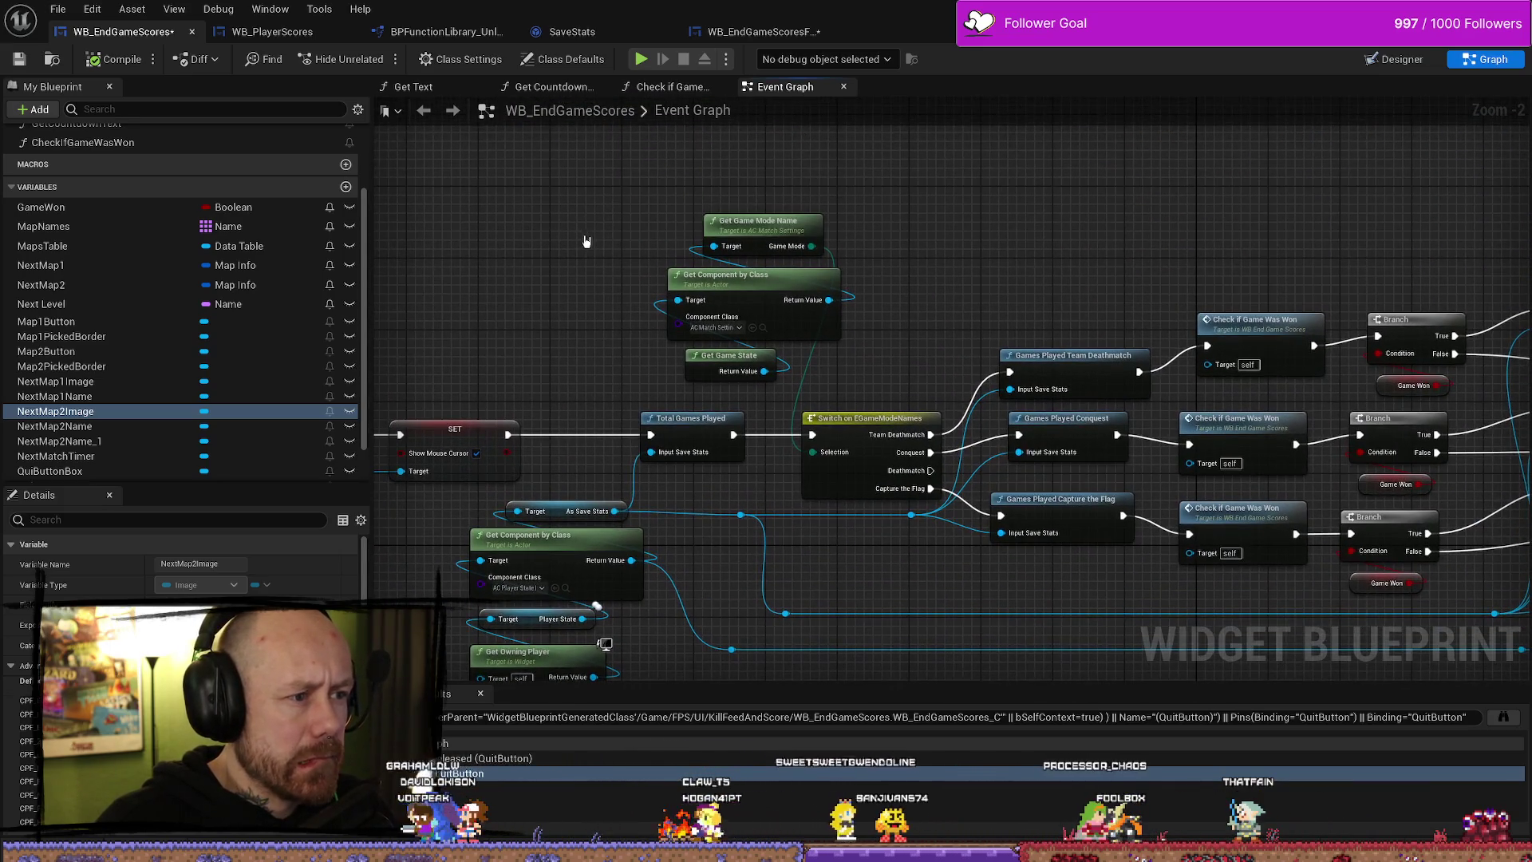
left_click_drag(770, 356, 777, 355)
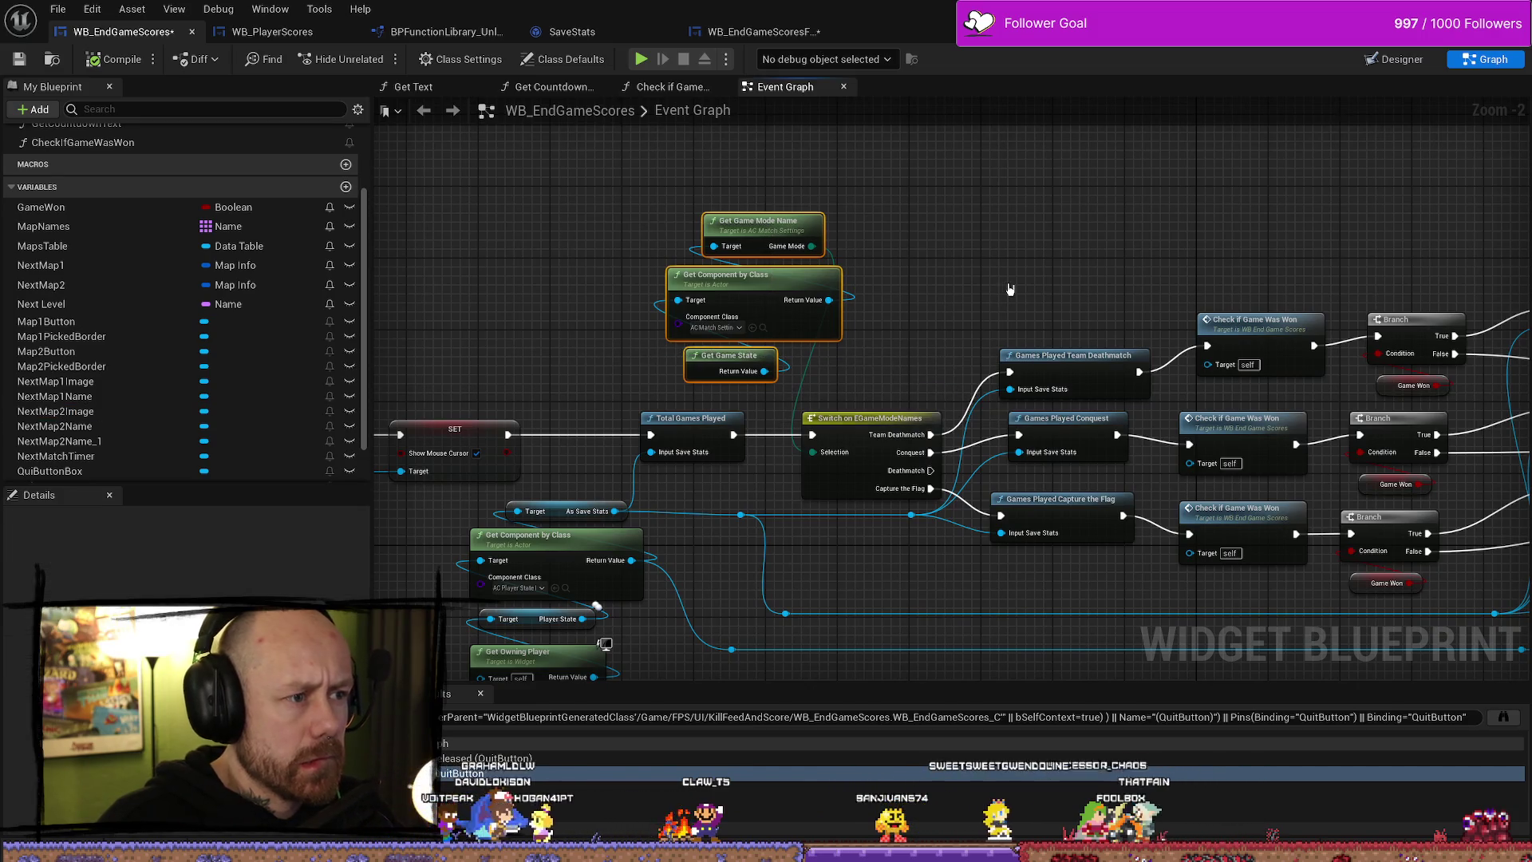
left_click(875, 421, "ctrl")
- Review the ChooseGame AfterMatch area, clear the selection and select the Maps Table getter
mouse_move(597, 606)
left_mouse_down()
mouse_move(848, 229)
mouse_move(1186, 247)
mouse_move(911, 226)
mouse_move(906, 181)
mouse_move(971, 171)
mouse_move(967, 244)
mouse_move(949, 227)
mouse_move(722, 223)
mouse_move(926, 237)
left_mouse_up()
scroll(910, 226, "up", 1)
scroll(907, 181, "down", 2)
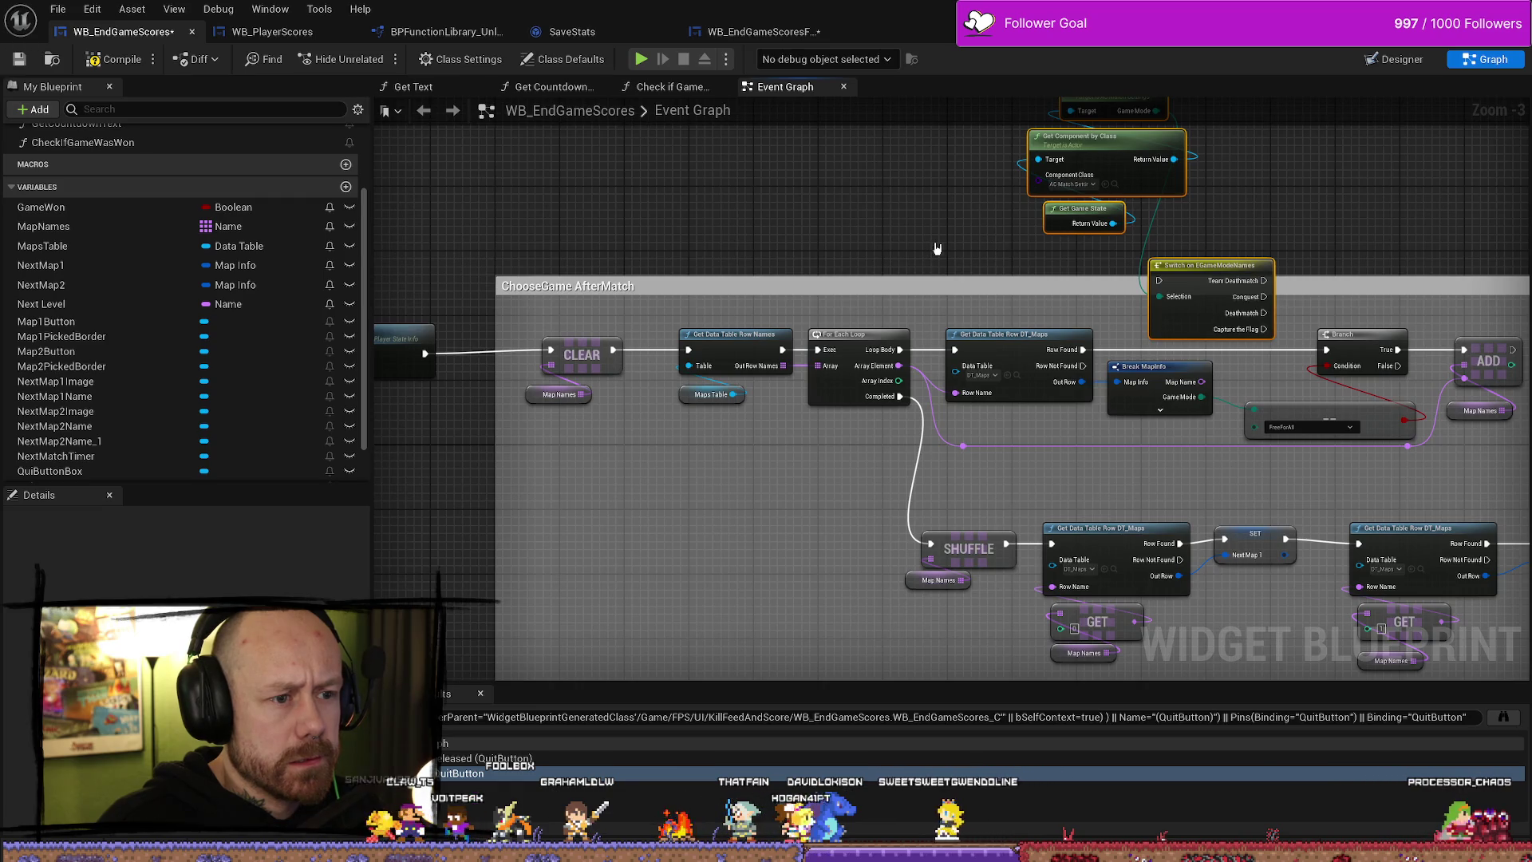
left_click_drag(944, 248, 768, 251)
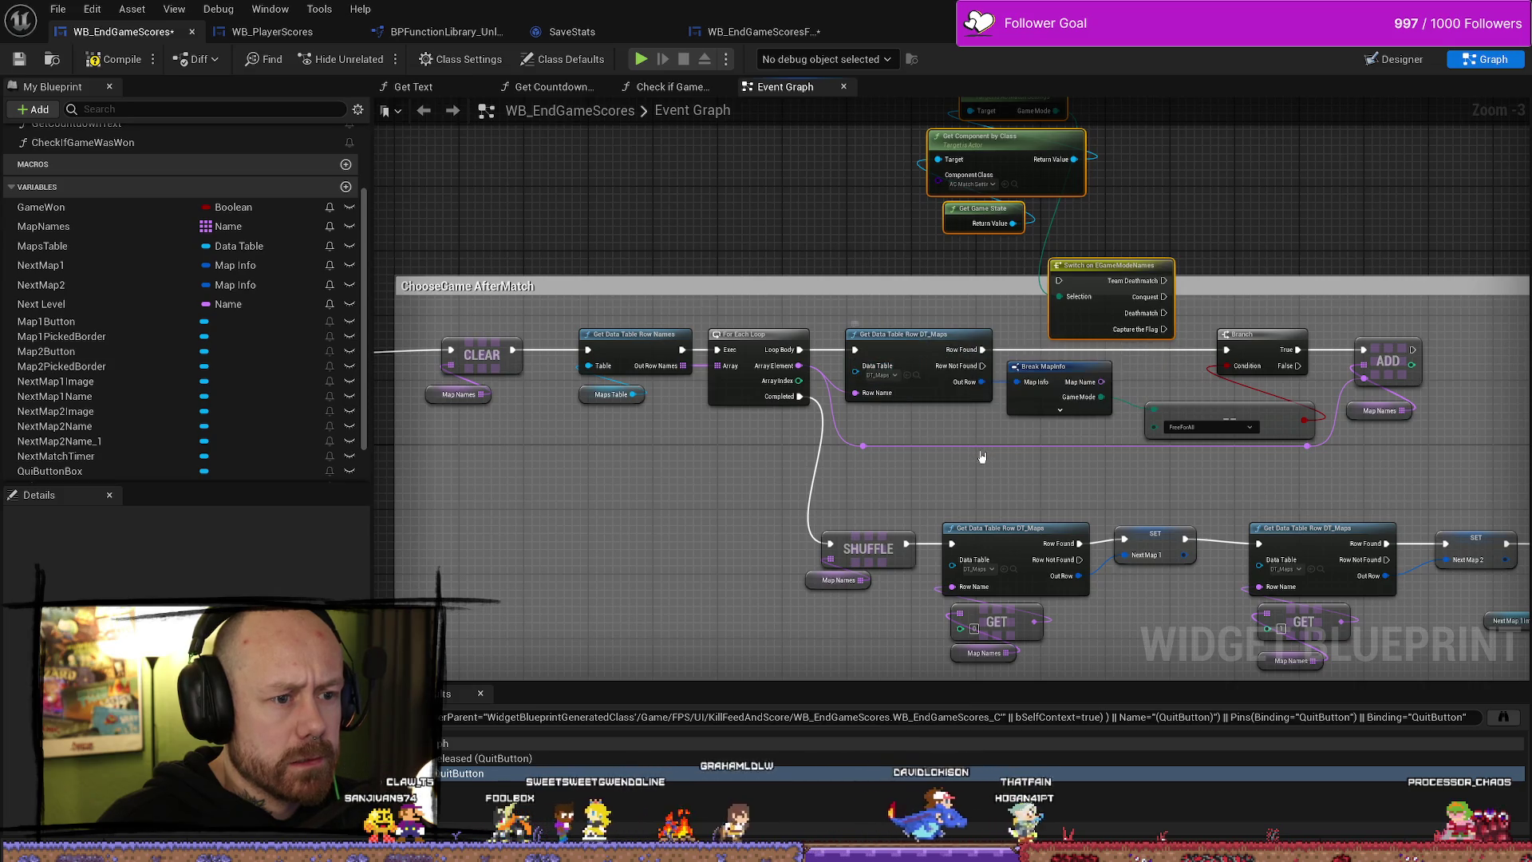
mouse_move(672, 295)
left_mouse_down()
mouse_move(1026, 301)
mouse_move(867, 303)
left_mouse_up()
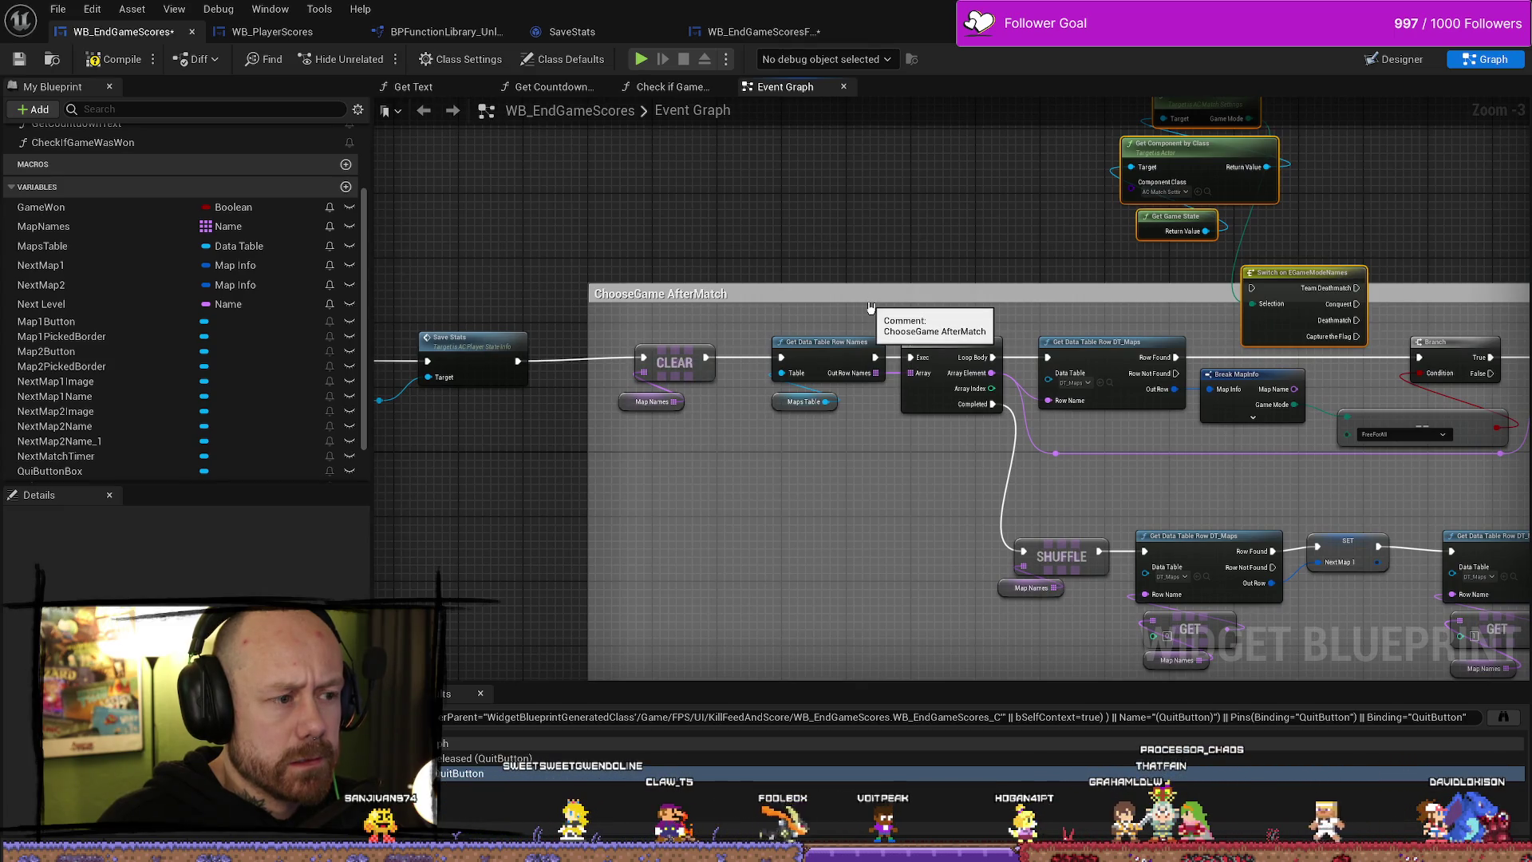
left_click(827, 424)
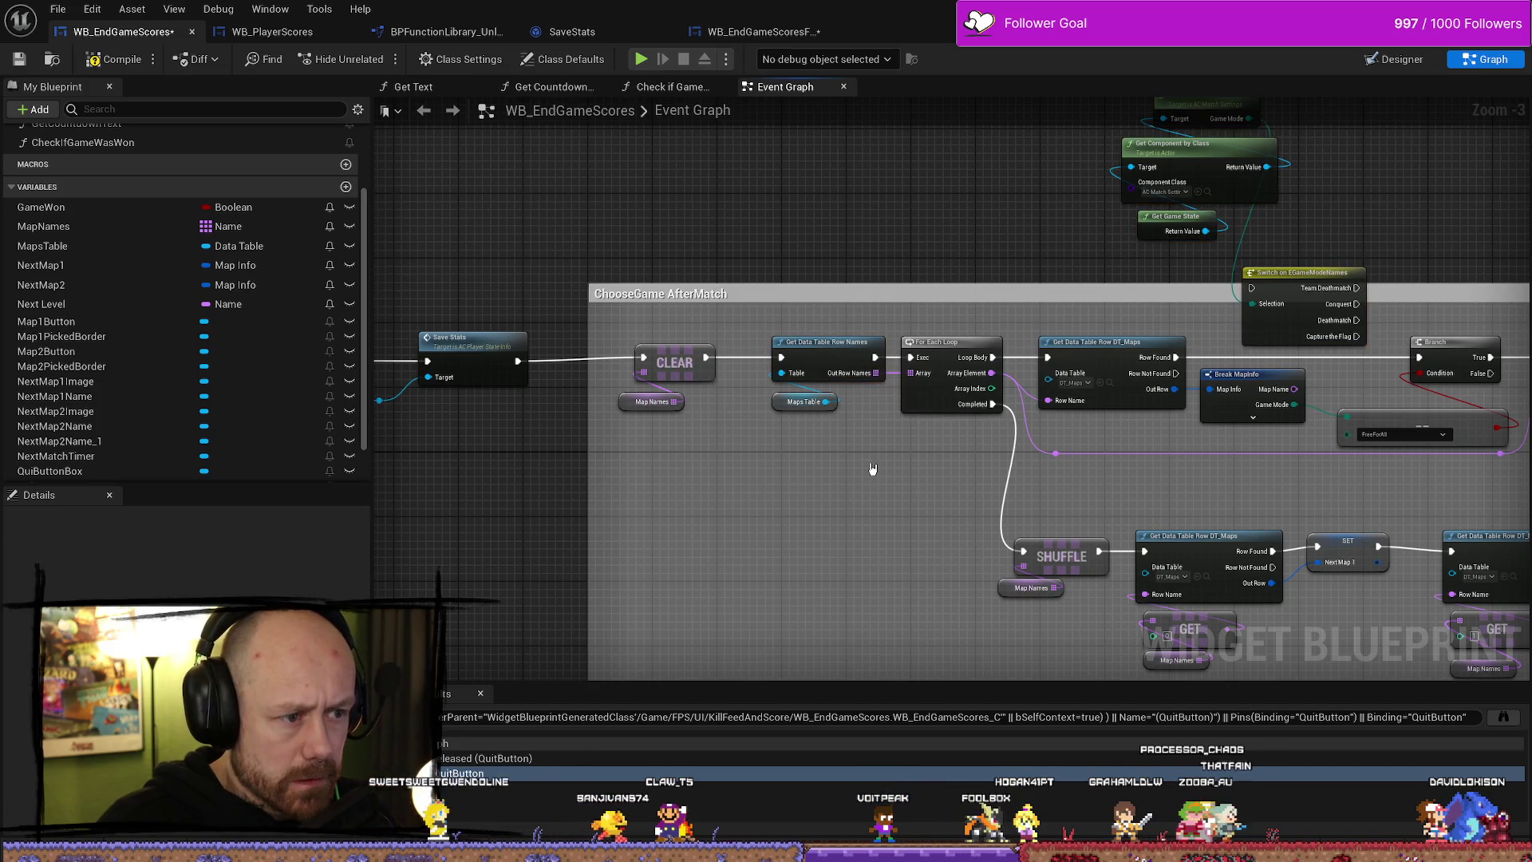
left_click(785, 405)
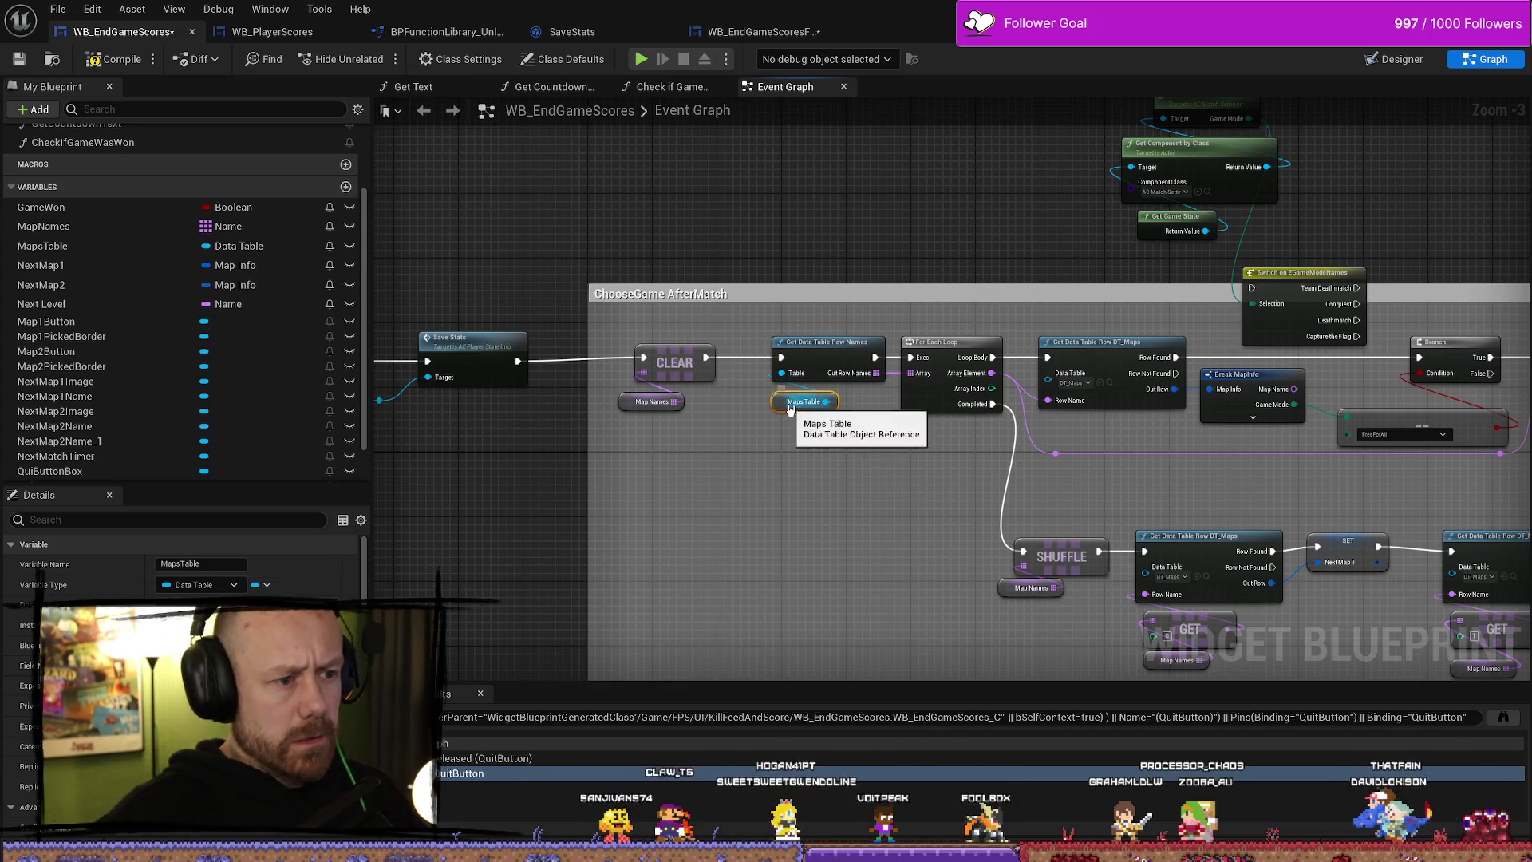
- Select the MapsTable variable in My Blueprint to check its Details
left_click_drag(885, 504, 814, 456)
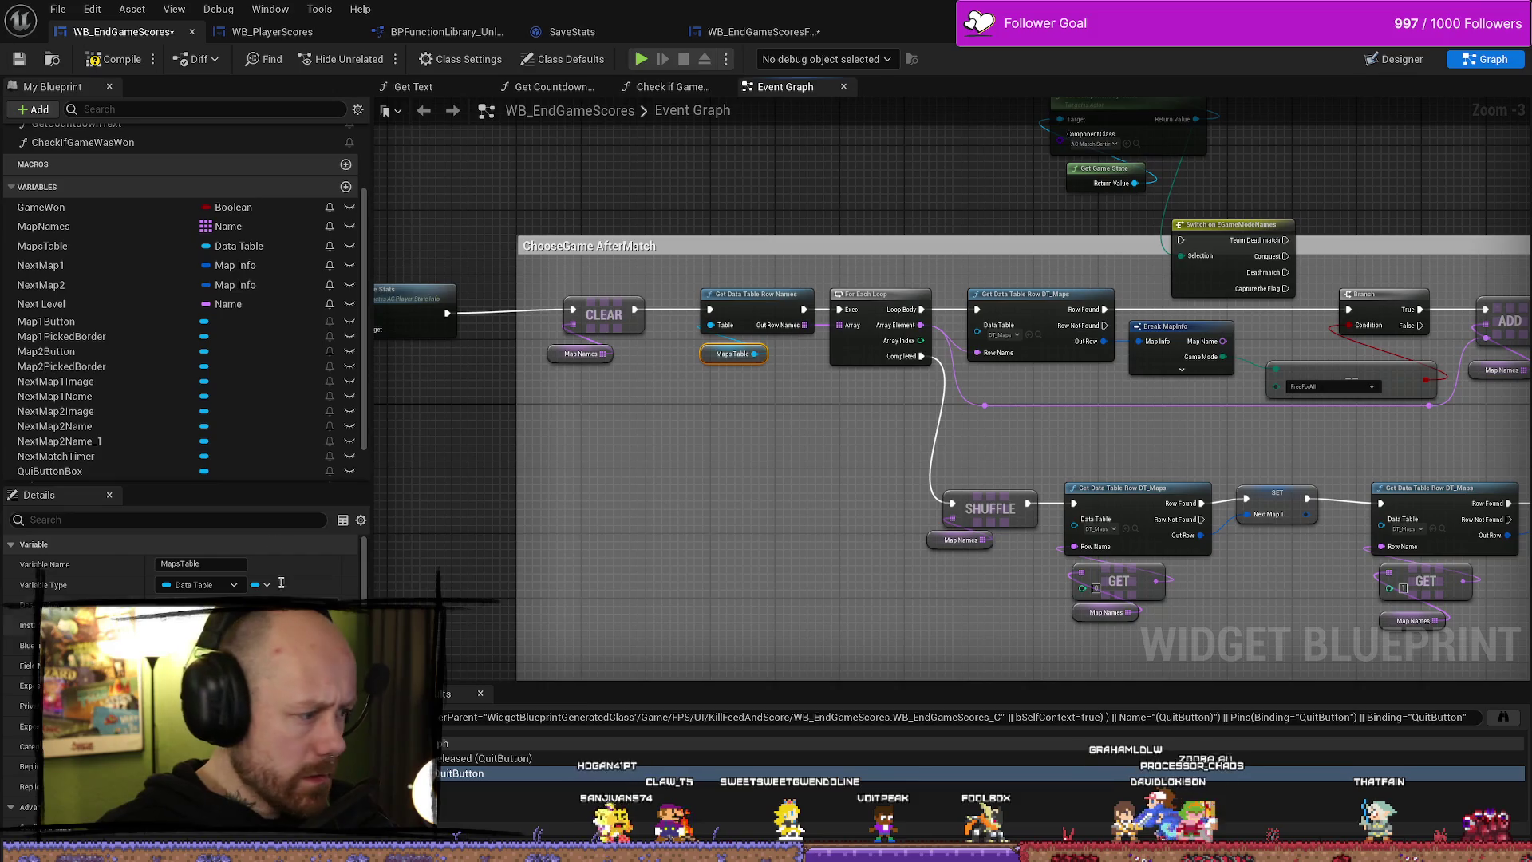
scroll(95, 438, "down", 3)
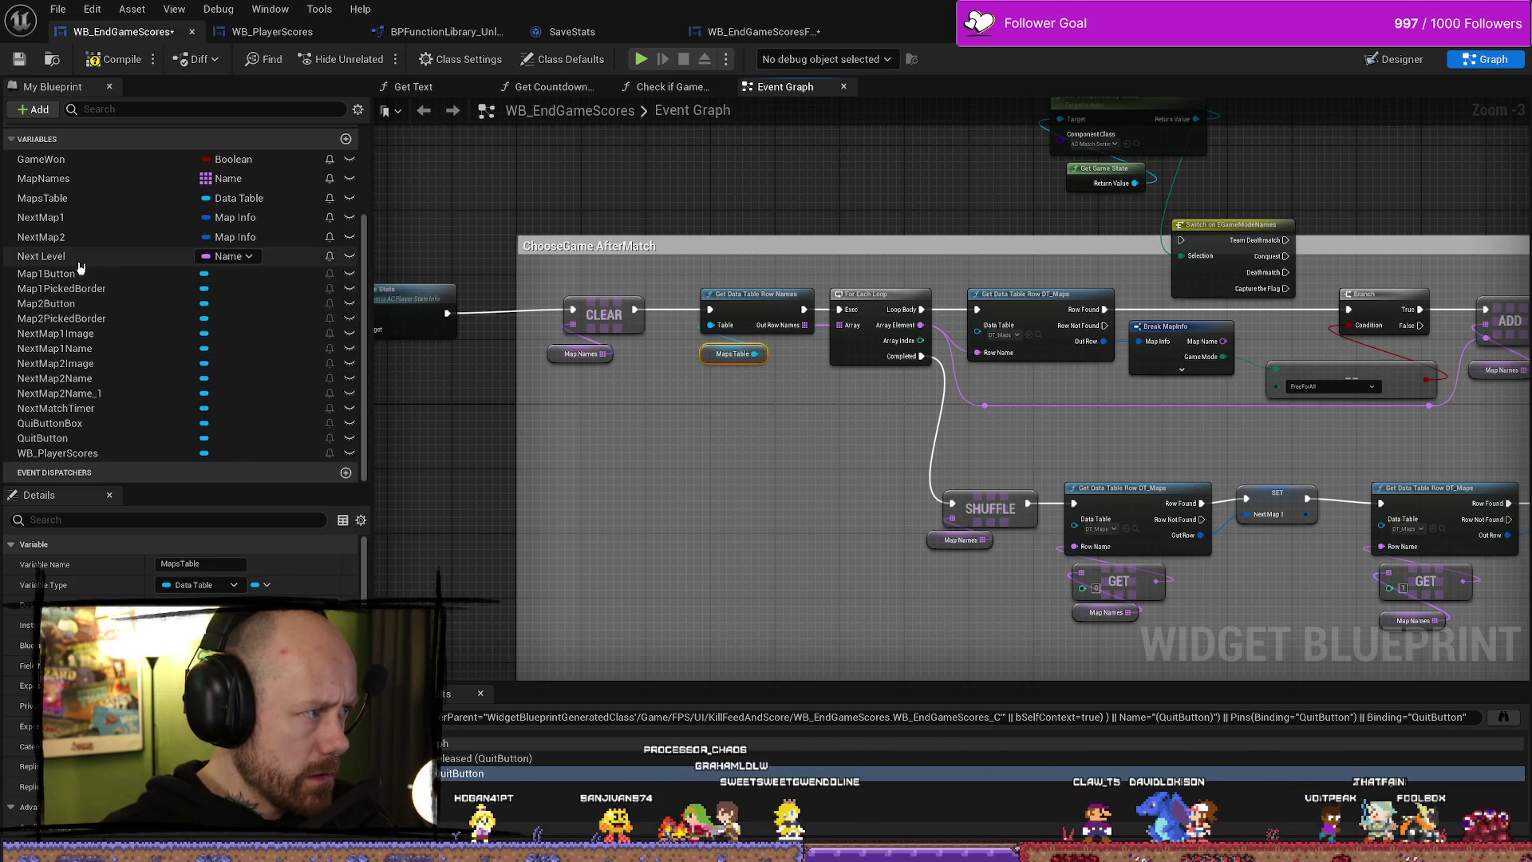
left_click(108, 199)
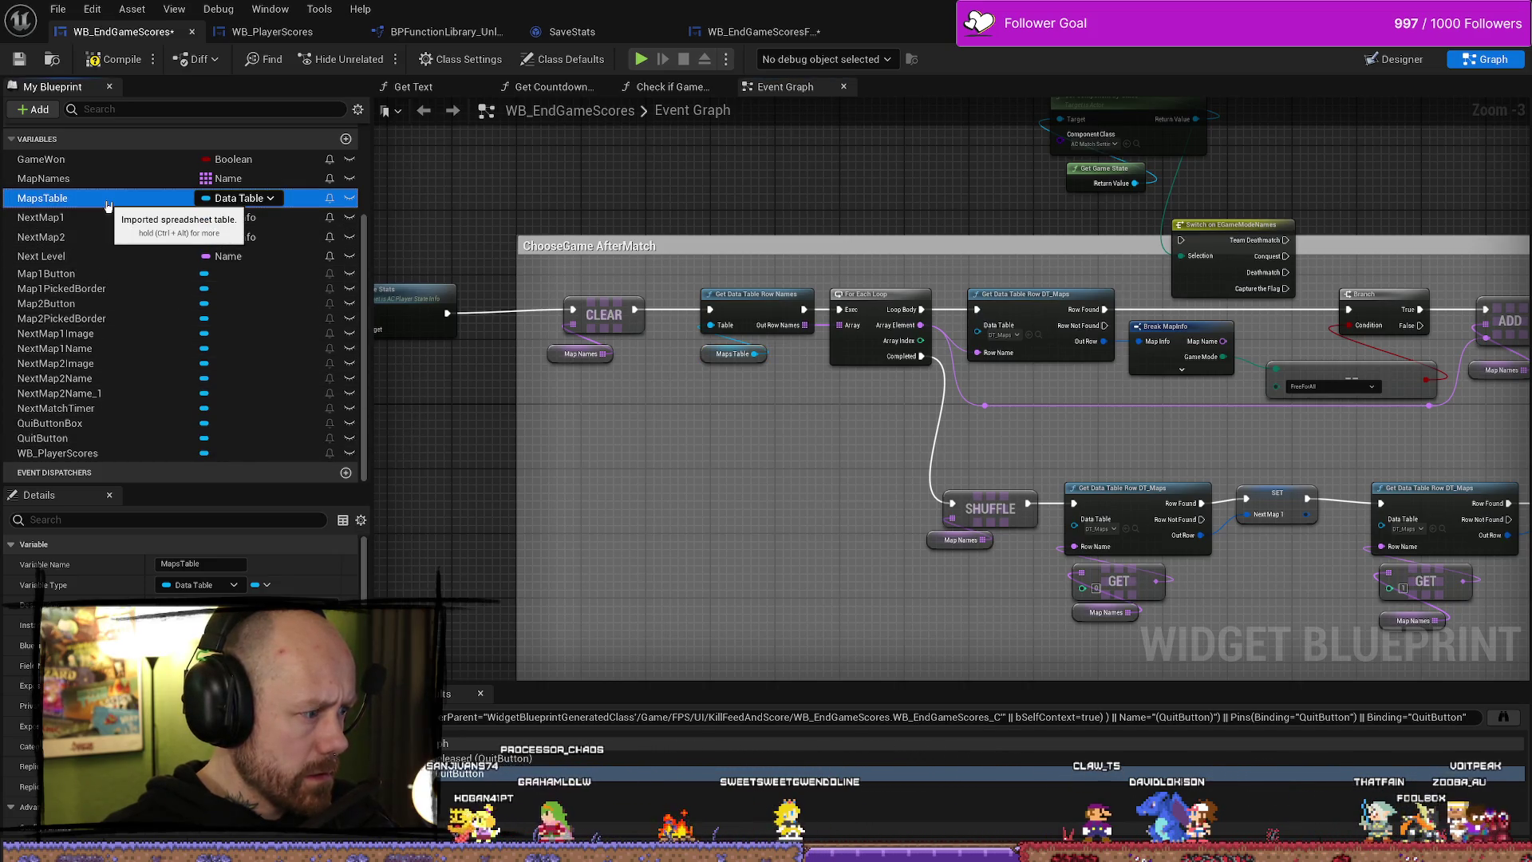
scroll(179, 574, "down", 5)
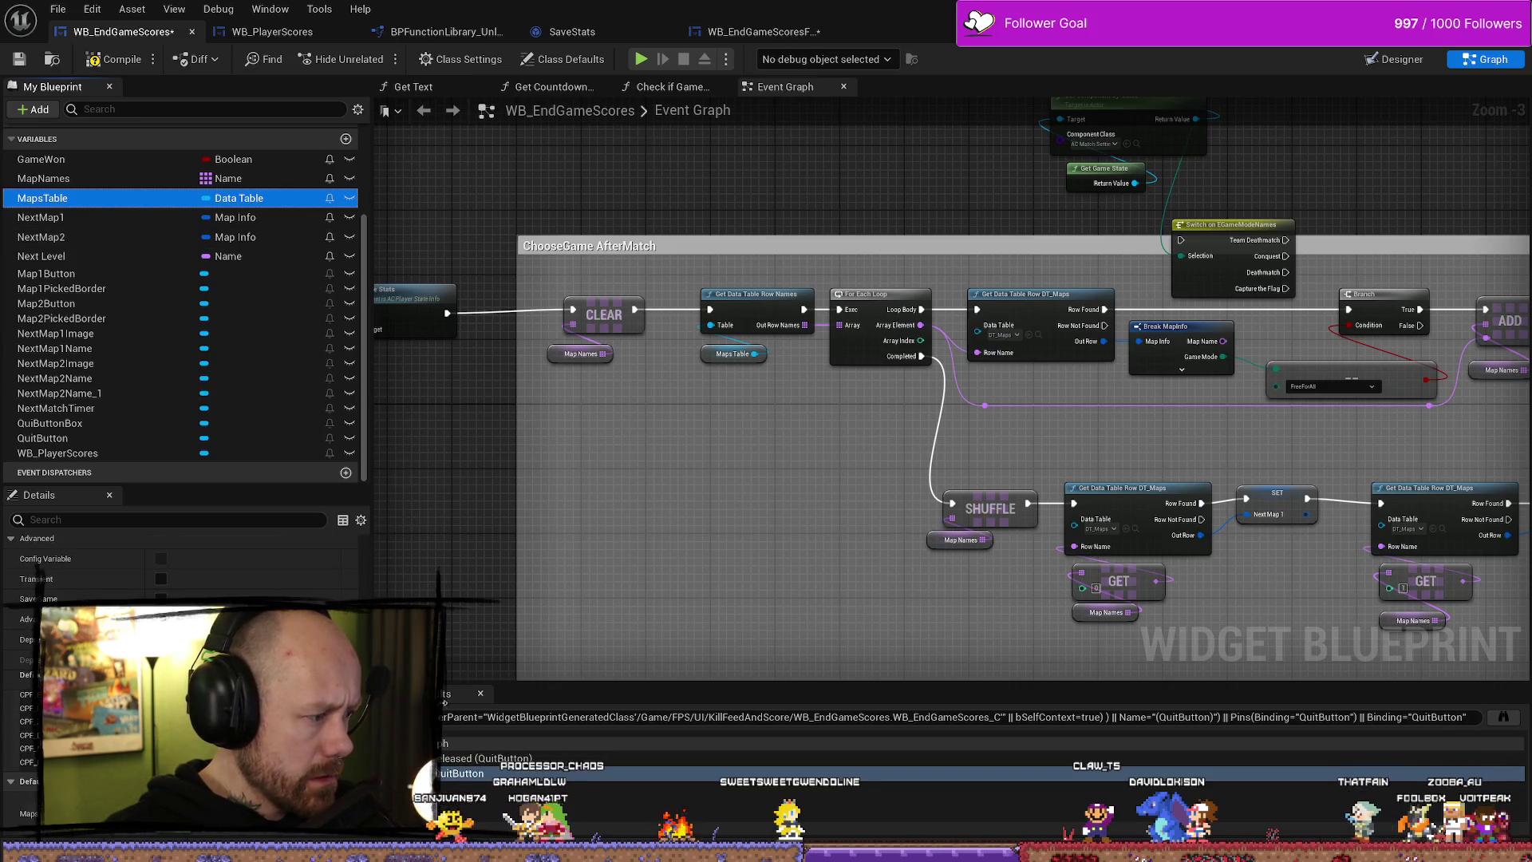
- Pan past the SHUFFLE and Set Brush nodes, then switch to WB_EndGameScoresFreeForAll's event graph
left_click_drag(816, 538, 536, 374)
mouse_move(1117, 527)
left_mouse_down()
mouse_move(583, 512)
mouse_move(759, 587)
left_mouse_up()
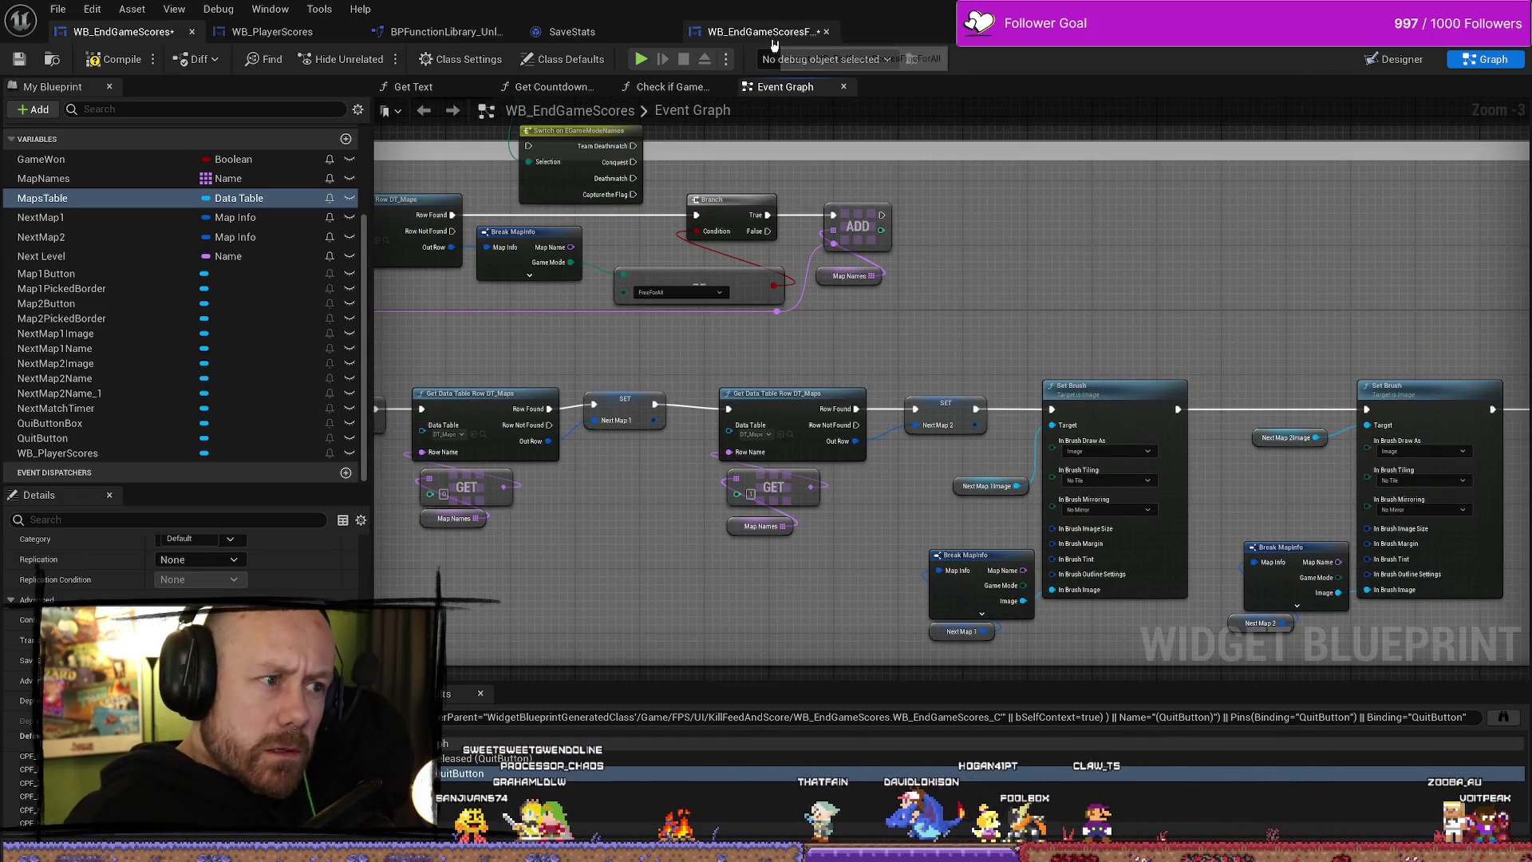
left_click(770, 34)
scroll(1070, 342, "down", 5)
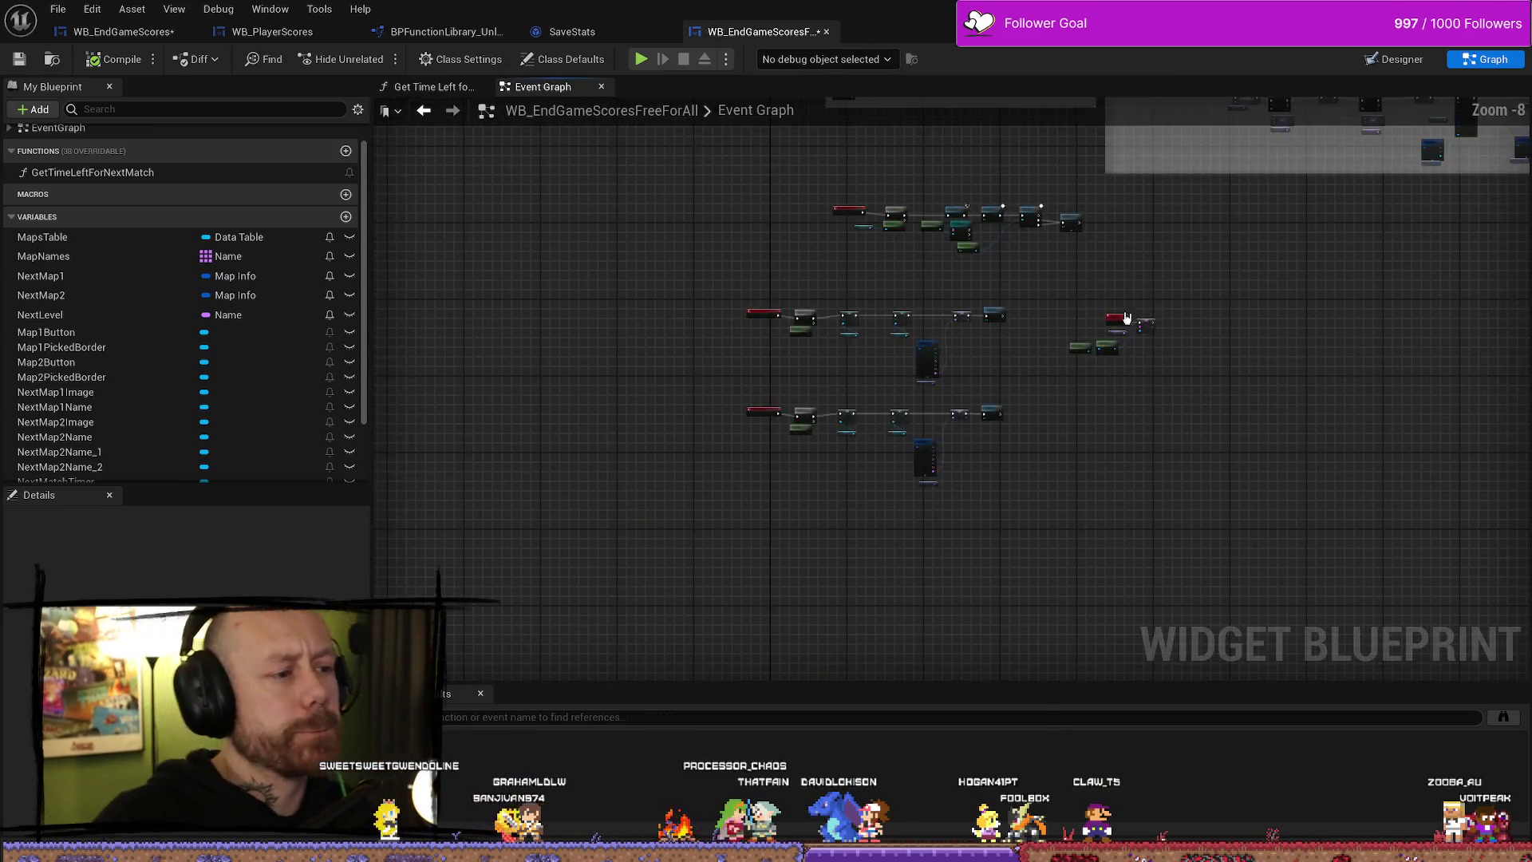
- Inspect the FreeForAll Maps Table node's details, then go back to WB_EndGameScores
scroll(1120, 315, "up", 12)
mouse_move(487, 430)
left_mouse_down()
mouse_move(1027, 419)
mouse_move(997, 430)
left_mouse_up()
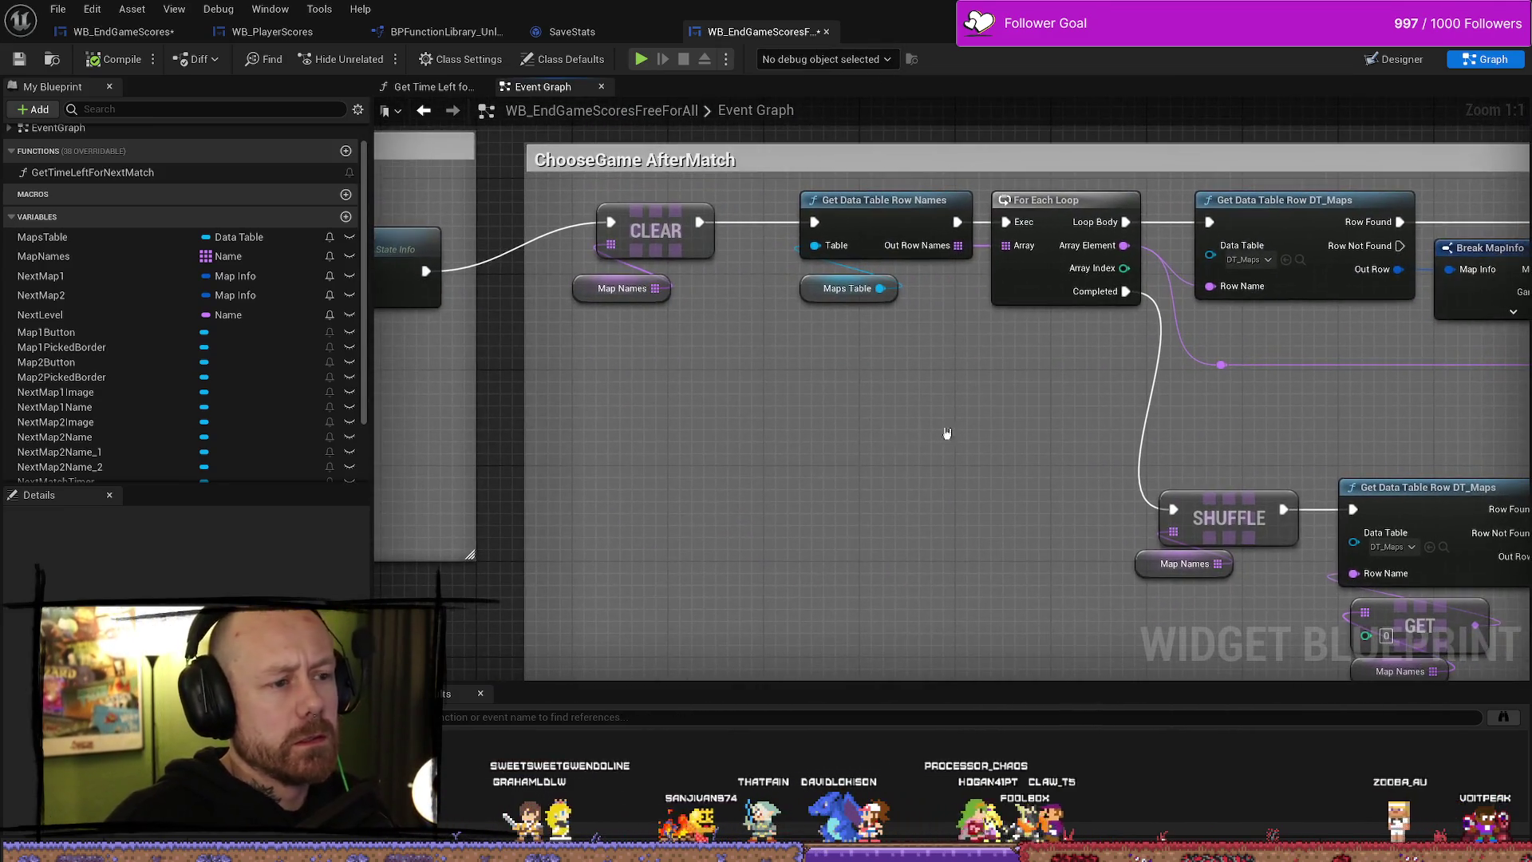
left_click(830, 299)
scroll(183, 575, "down", 5)
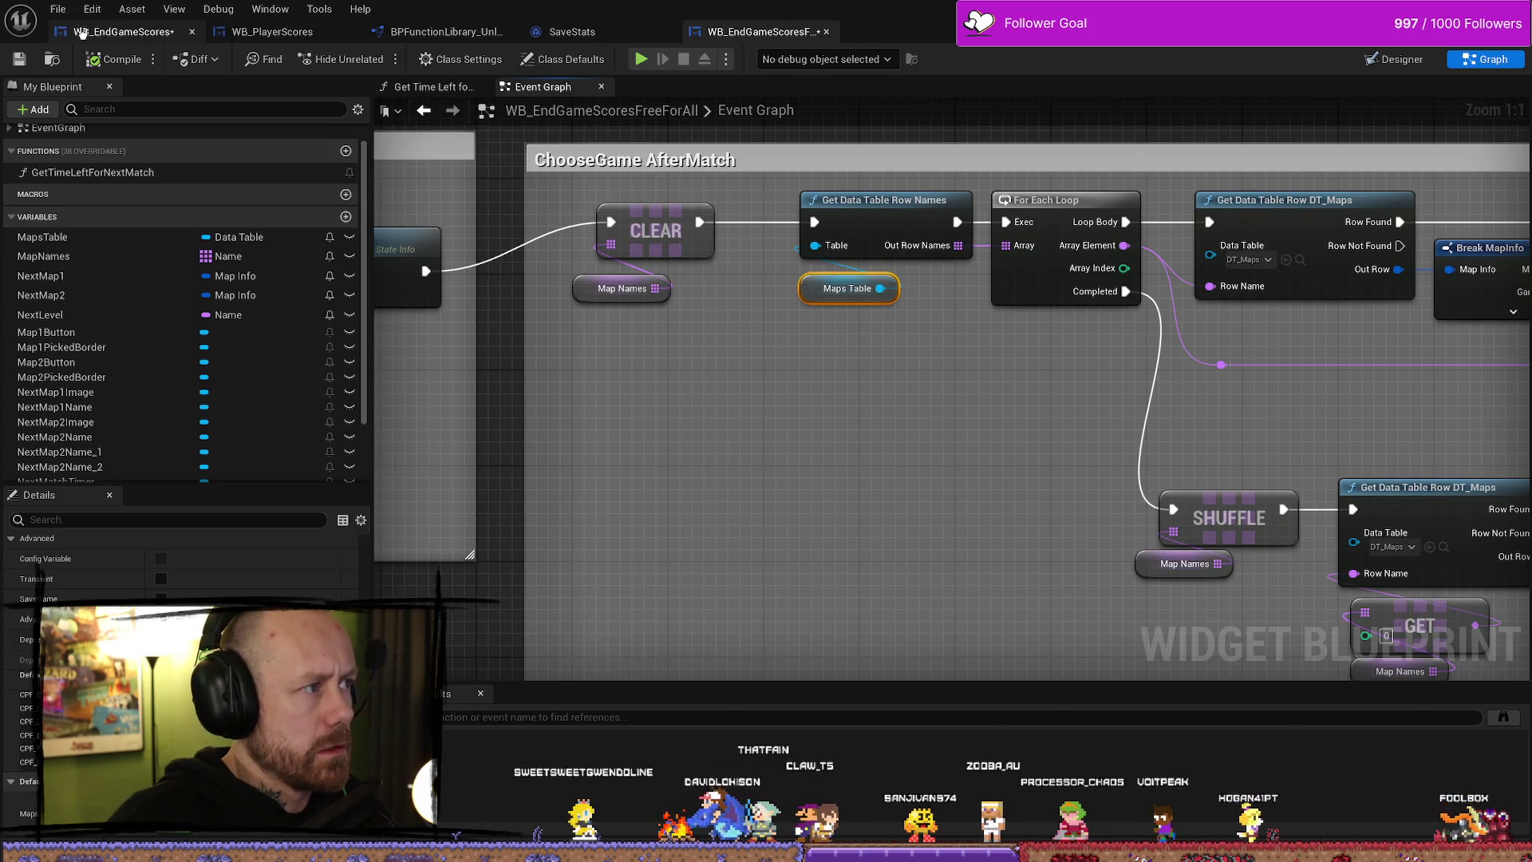
left_click(122, 31)
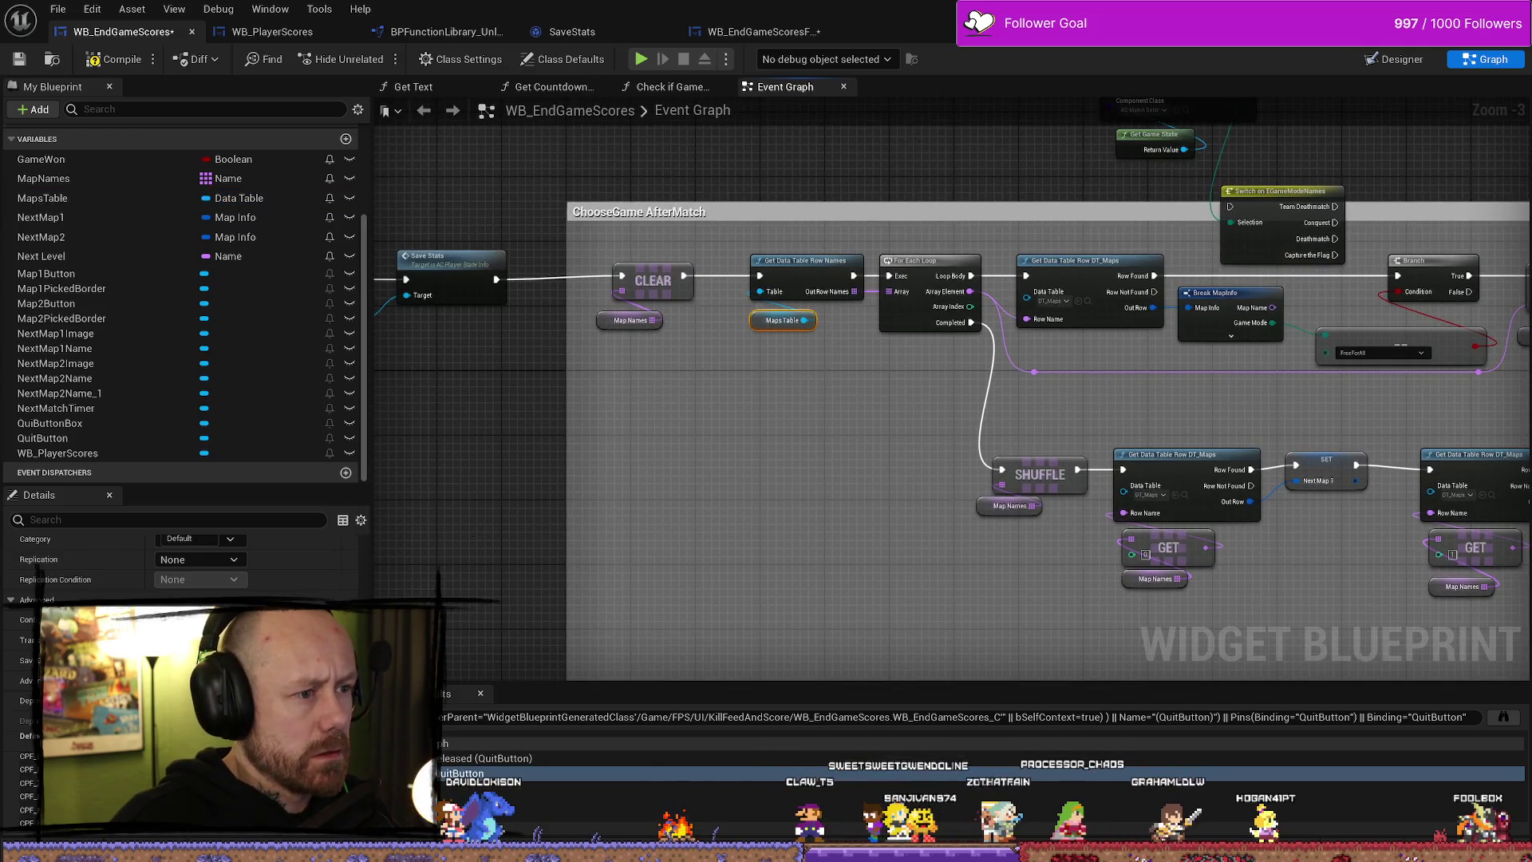
- Browse MapsTable's data table default choices without changing it, then compile WB_EndGameScores
scroll(184, 575, "down", 2)
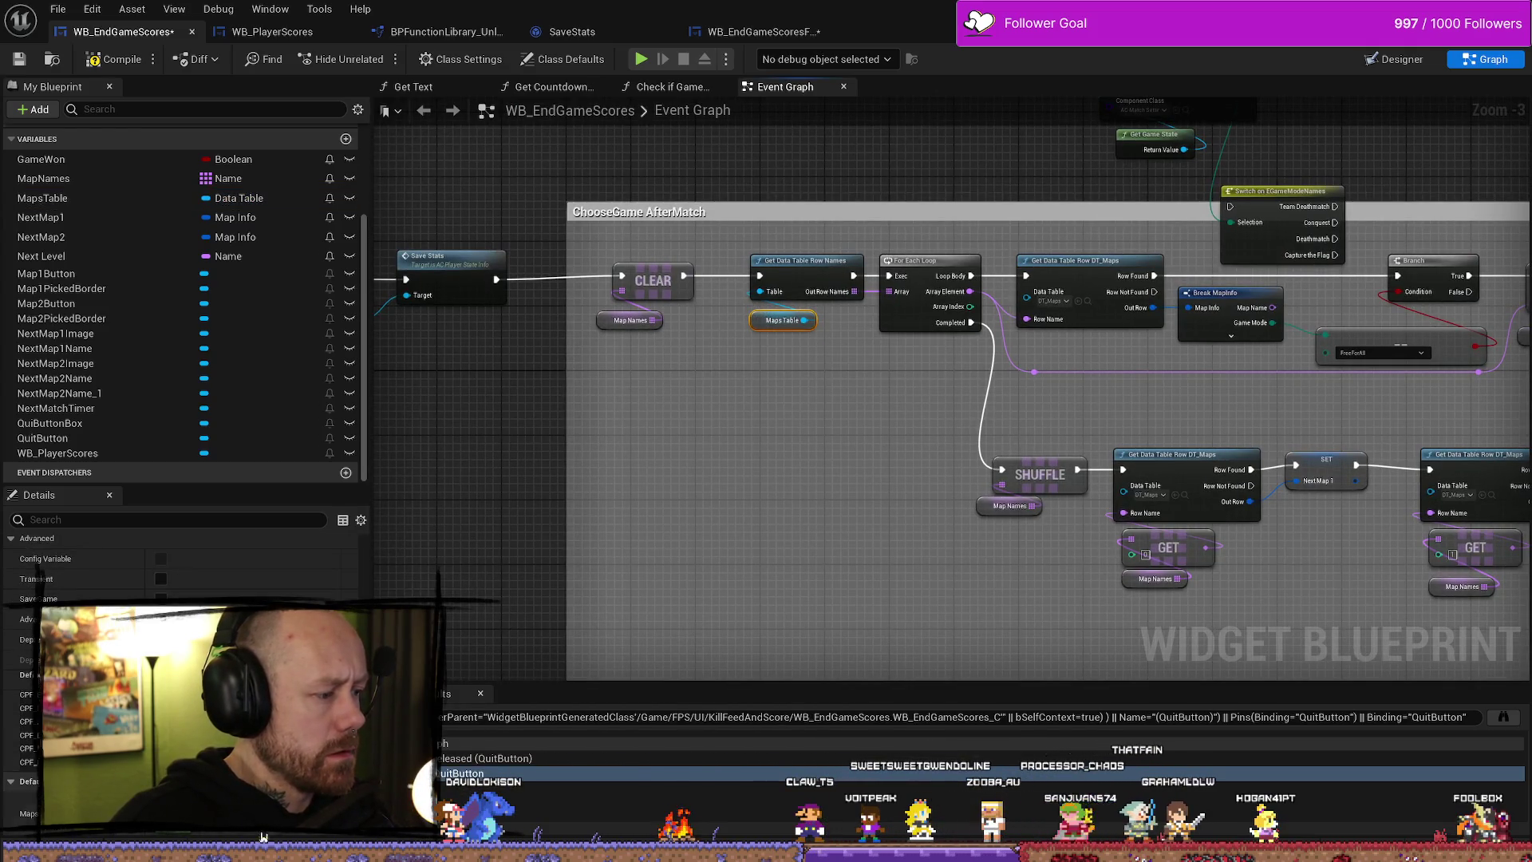
left_click(239, 813)
type("dt")
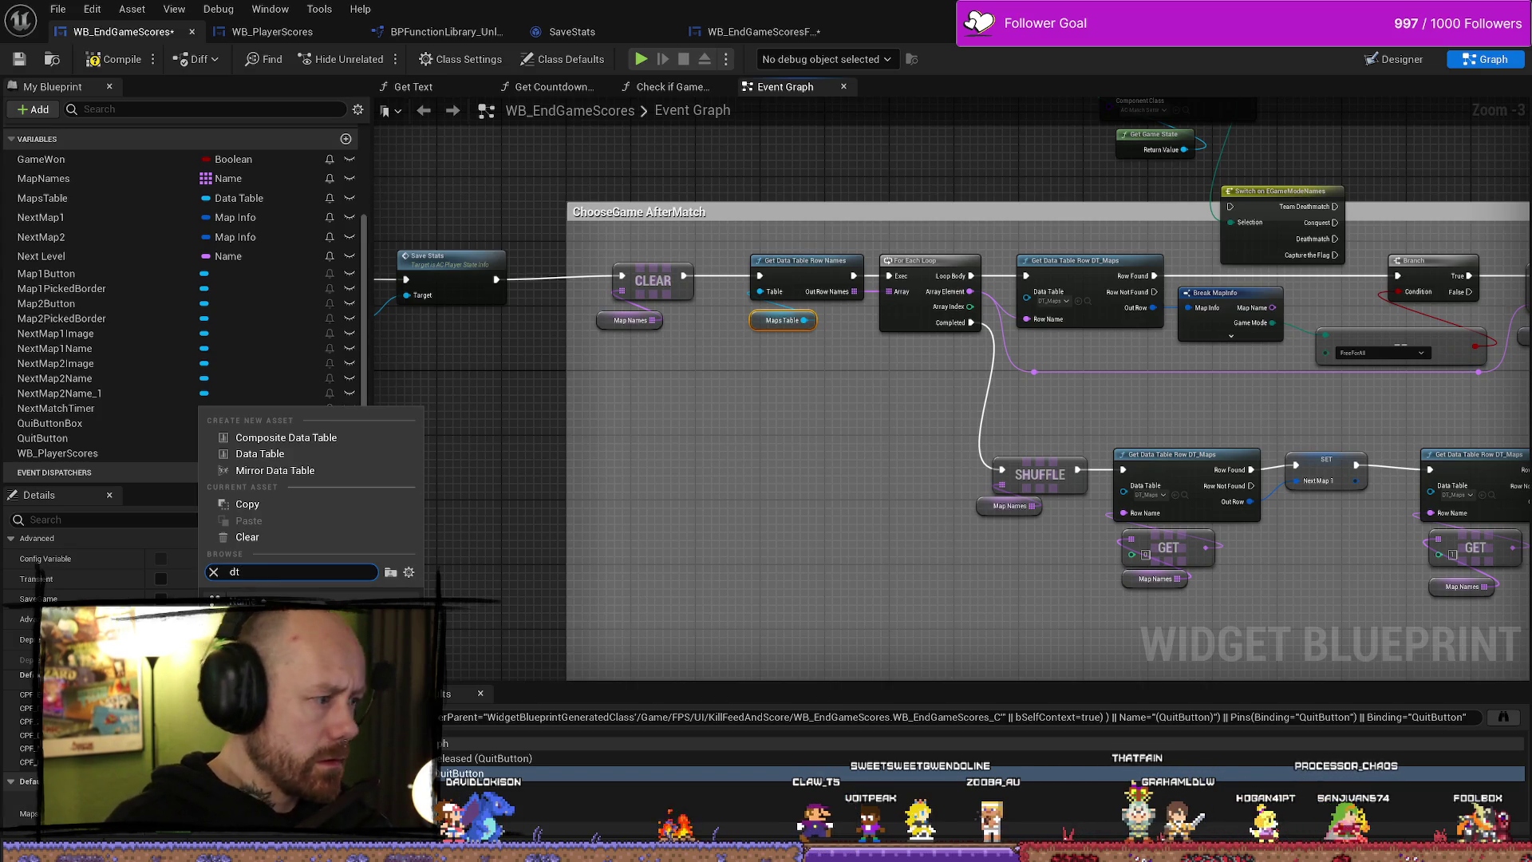
key("Escape")
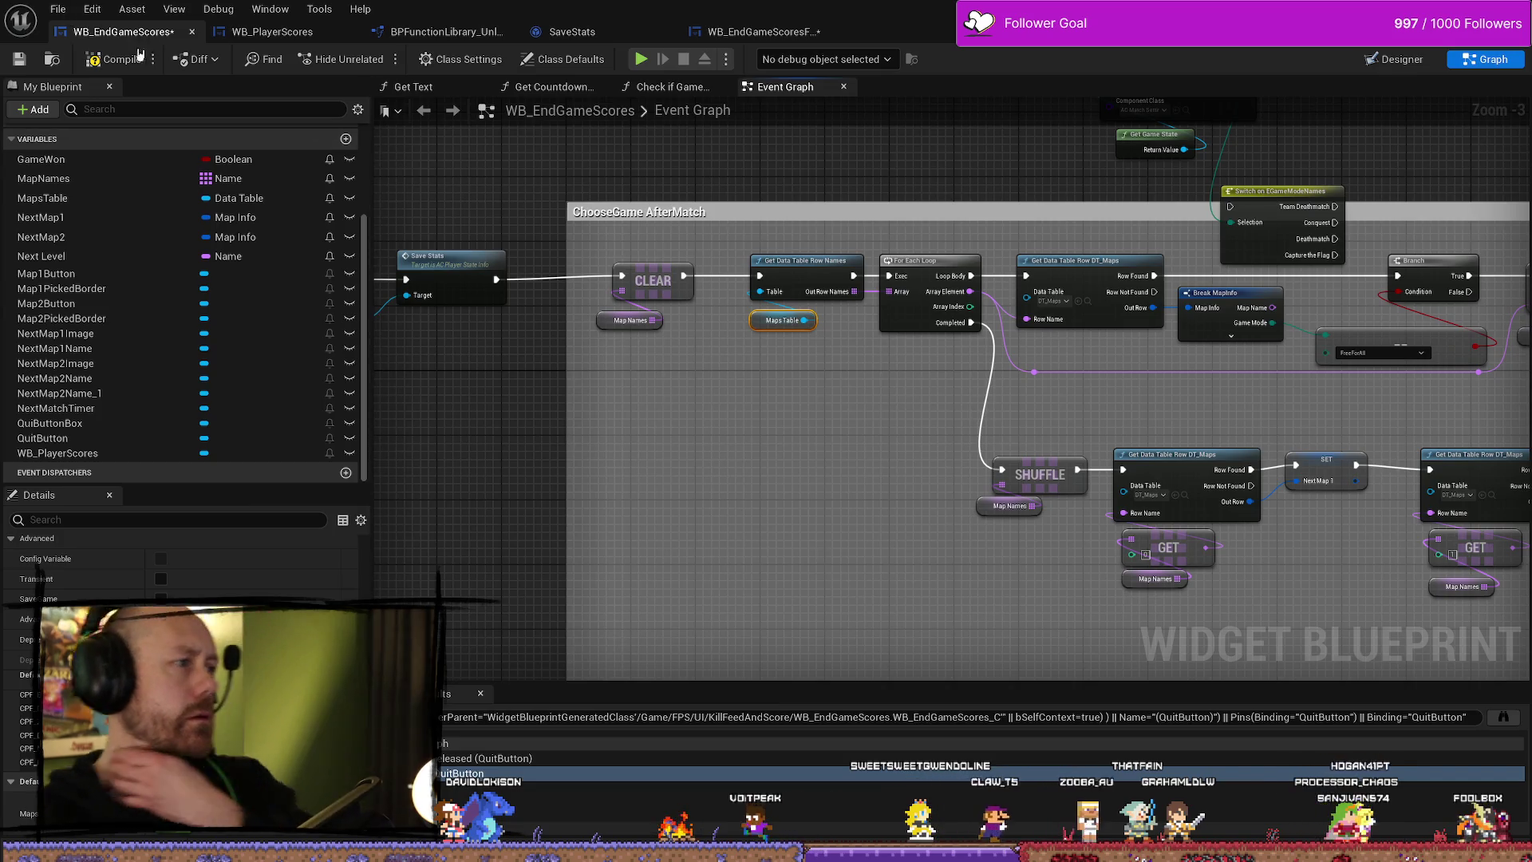
left_click(142, 50)
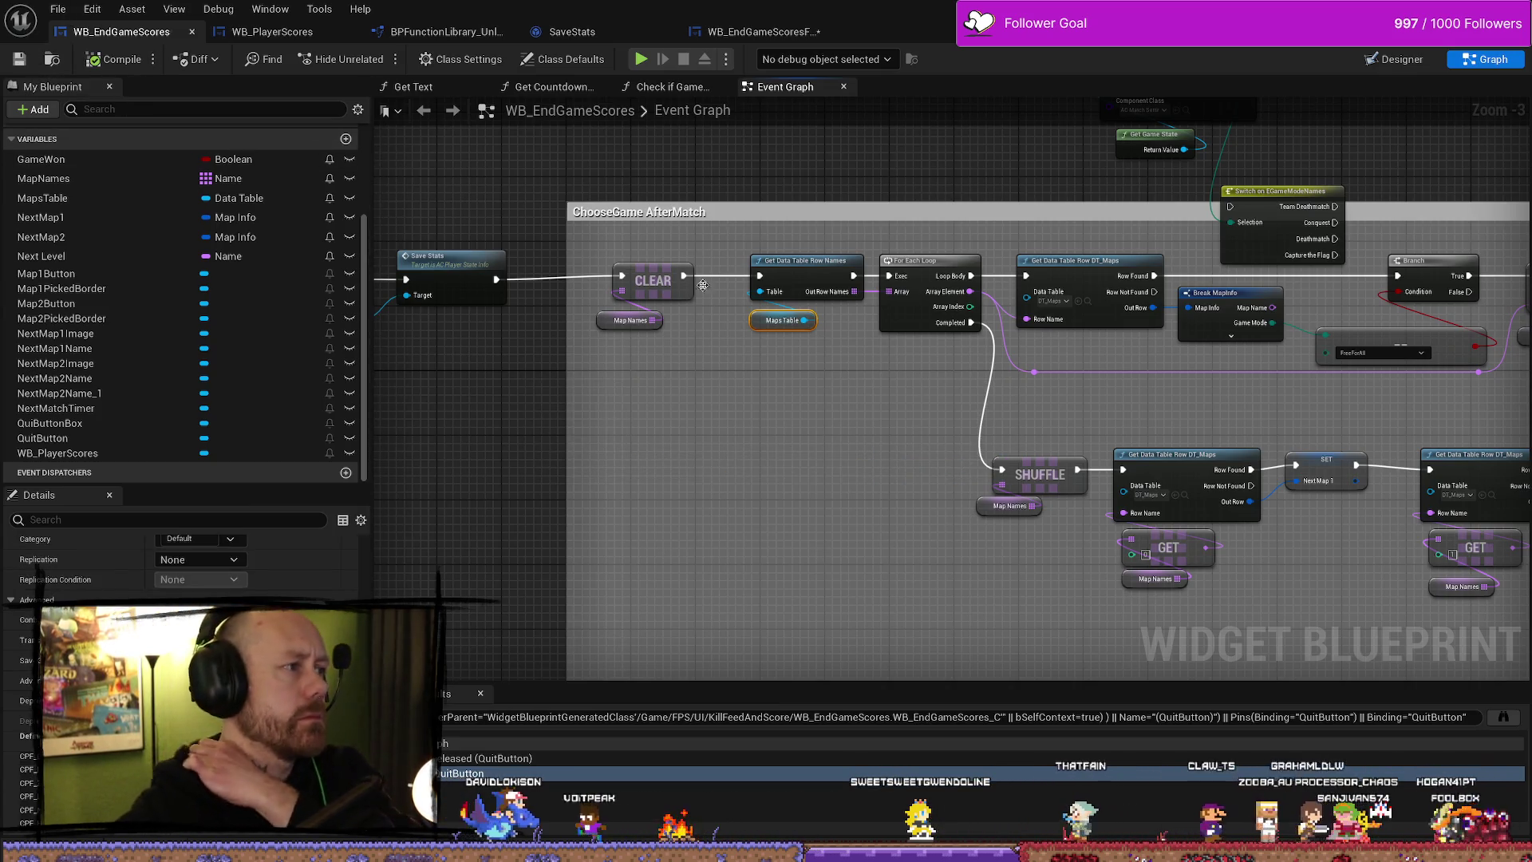
left_click_drag(924, 274, 798, 393)
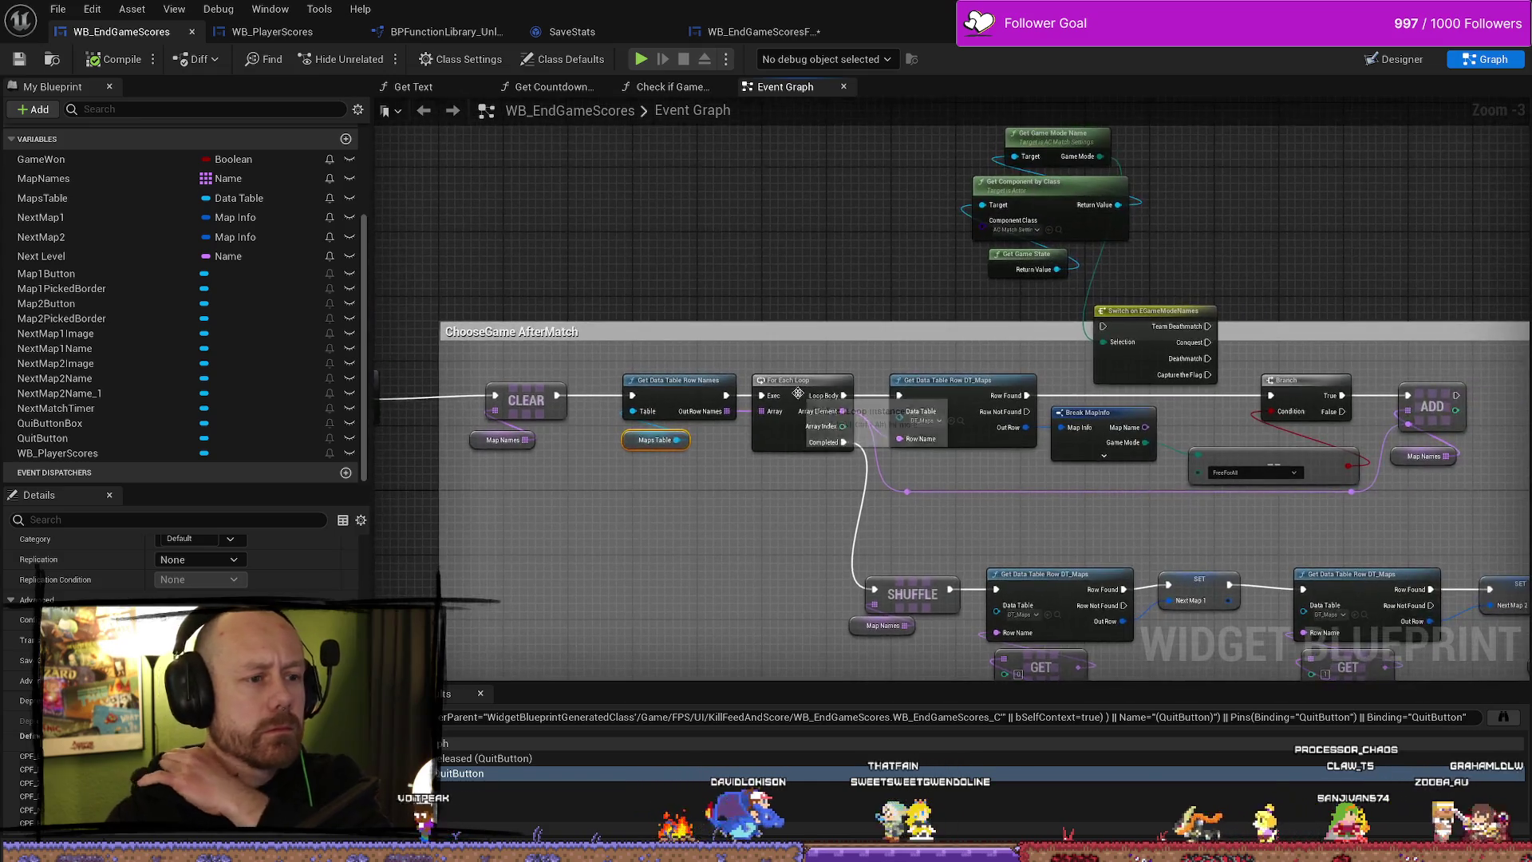
- Reposition the Switch on EGameModeNames node and move the four game mode nodes up-left
left_click_drag(793, 319, 834, 350)
mouse_move(1190, 348)
left_mouse_down()
mouse_move(703, 259)
mouse_move(1308, 327)
mouse_move(1191, 318)
left_mouse_up()
left_click_drag(1207, 321, 1238, 309)
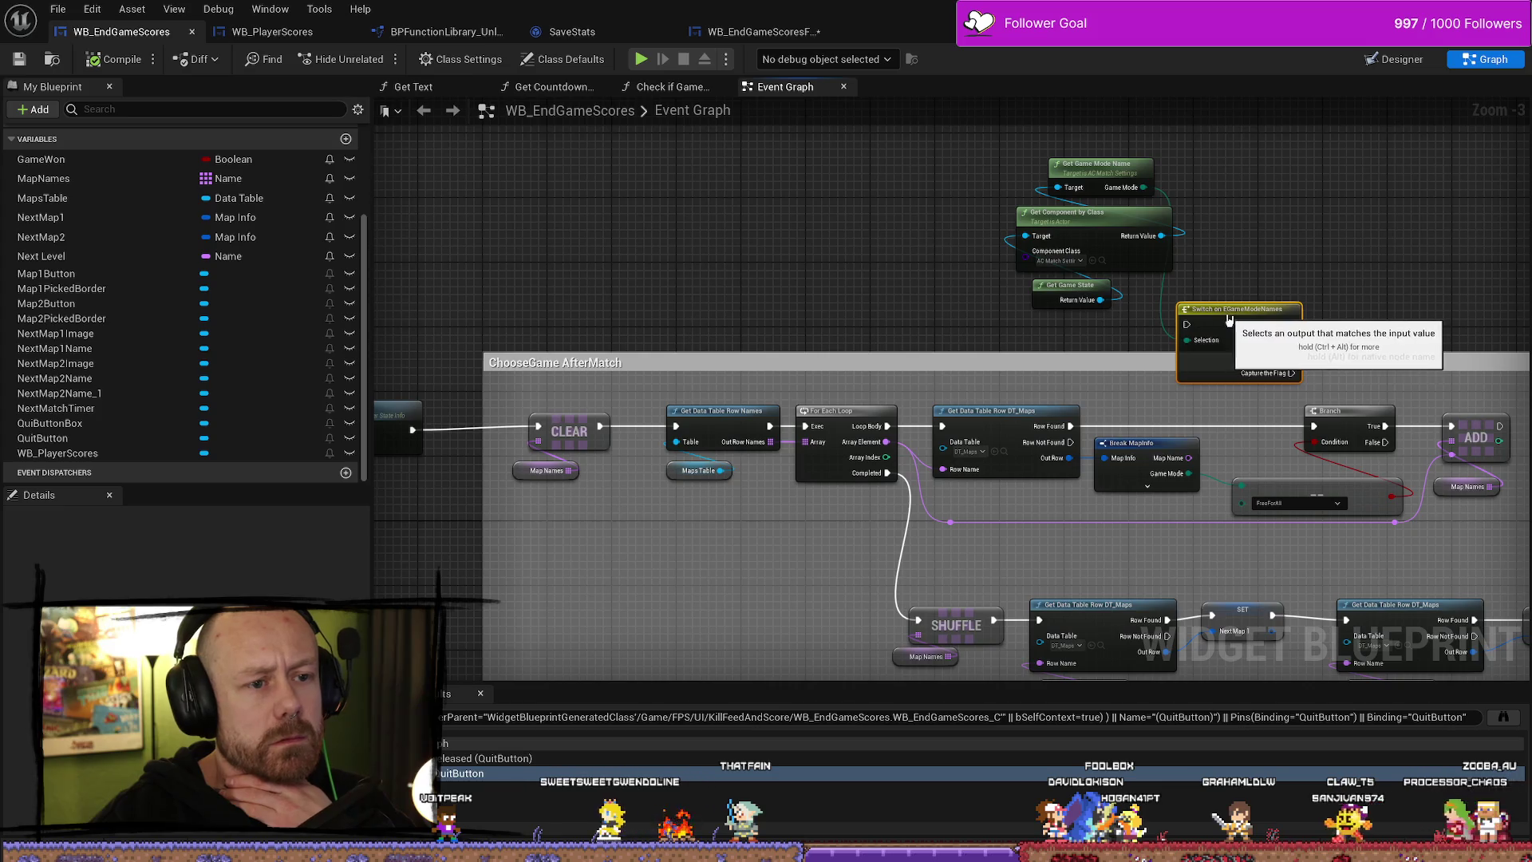
left_click_drag(1246, 181, 1080, 327)
left_click_drag(1198, 303, 648, 260)
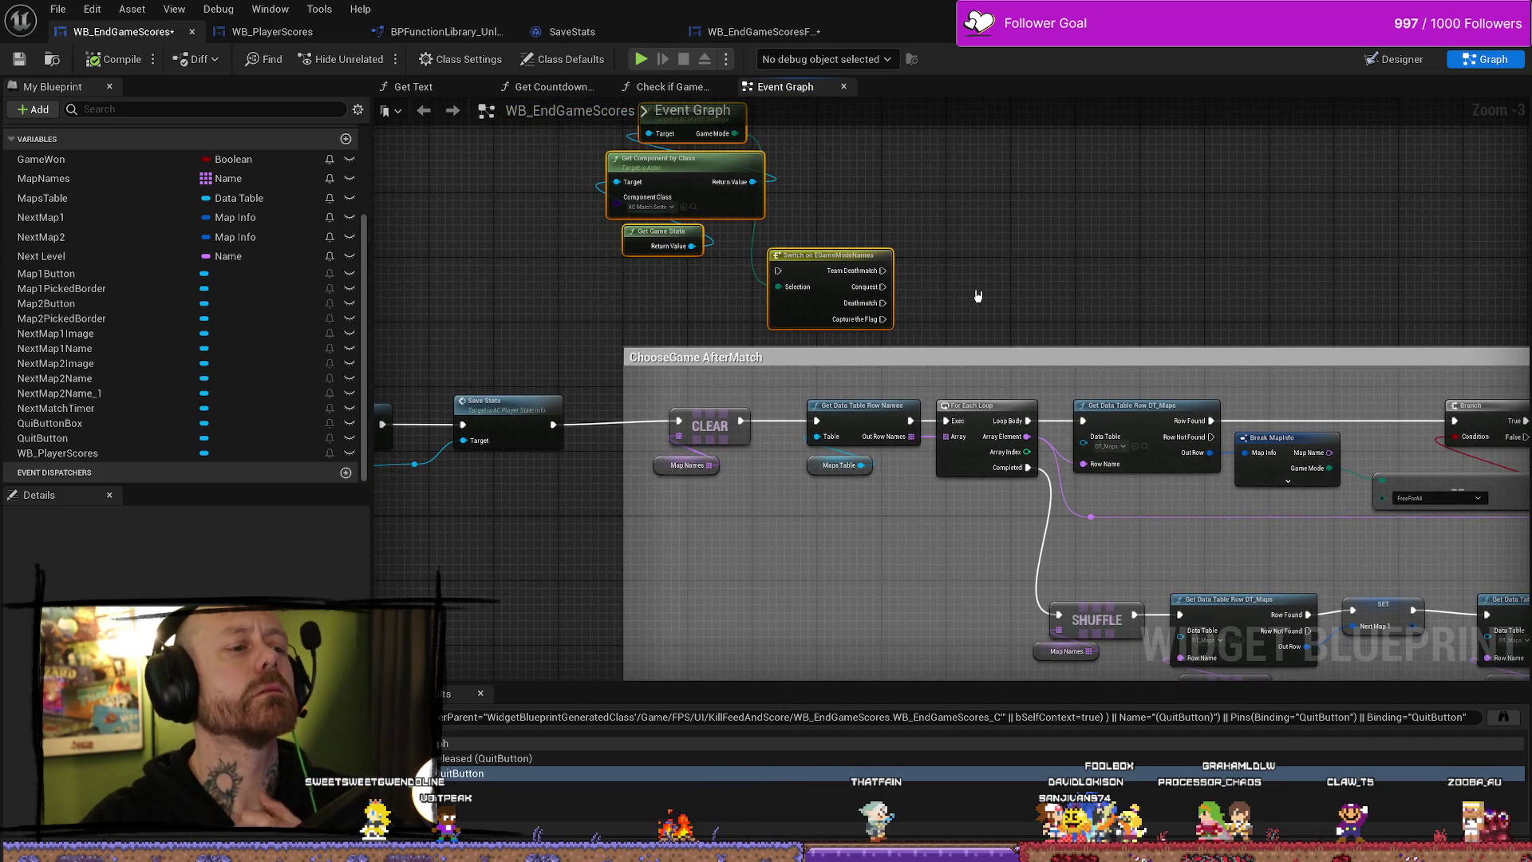
- Reframe the graph on the ChooseGame AfterMatch group and select its comment
mouse_move(1099, 499)
left_mouse_down()
mouse_move(923, 588)
mouse_move(667, 438)
left_mouse_up()
left_click_drag(1286, 367, 874, 274)
scroll(874, 274, "down", 3)
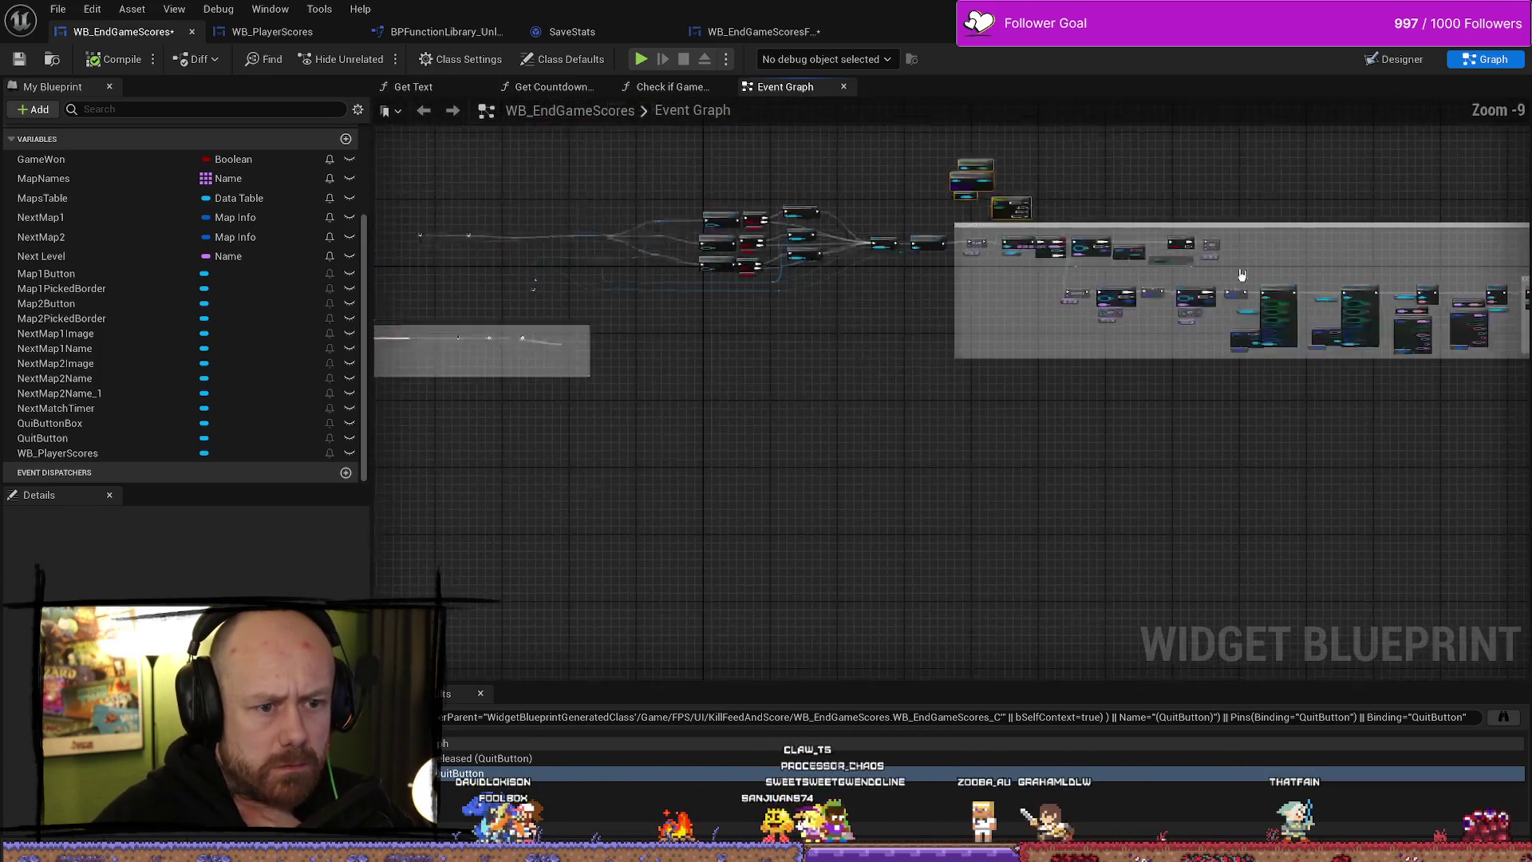
scroll(779, 298, "up", 2)
scroll(1033, 296, "down", 1)
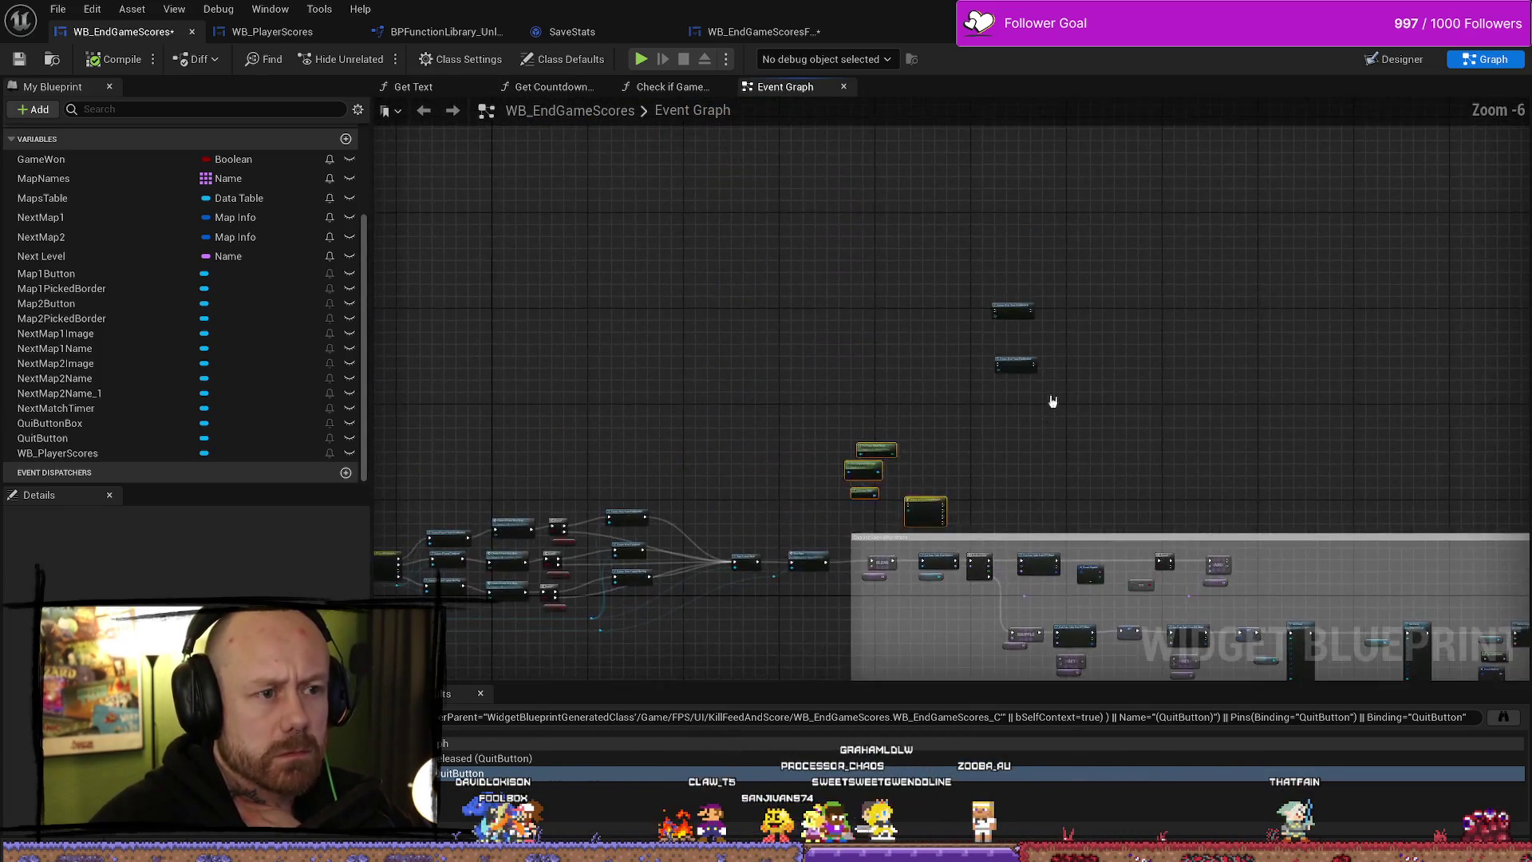
scroll(1049, 417, "up", 3)
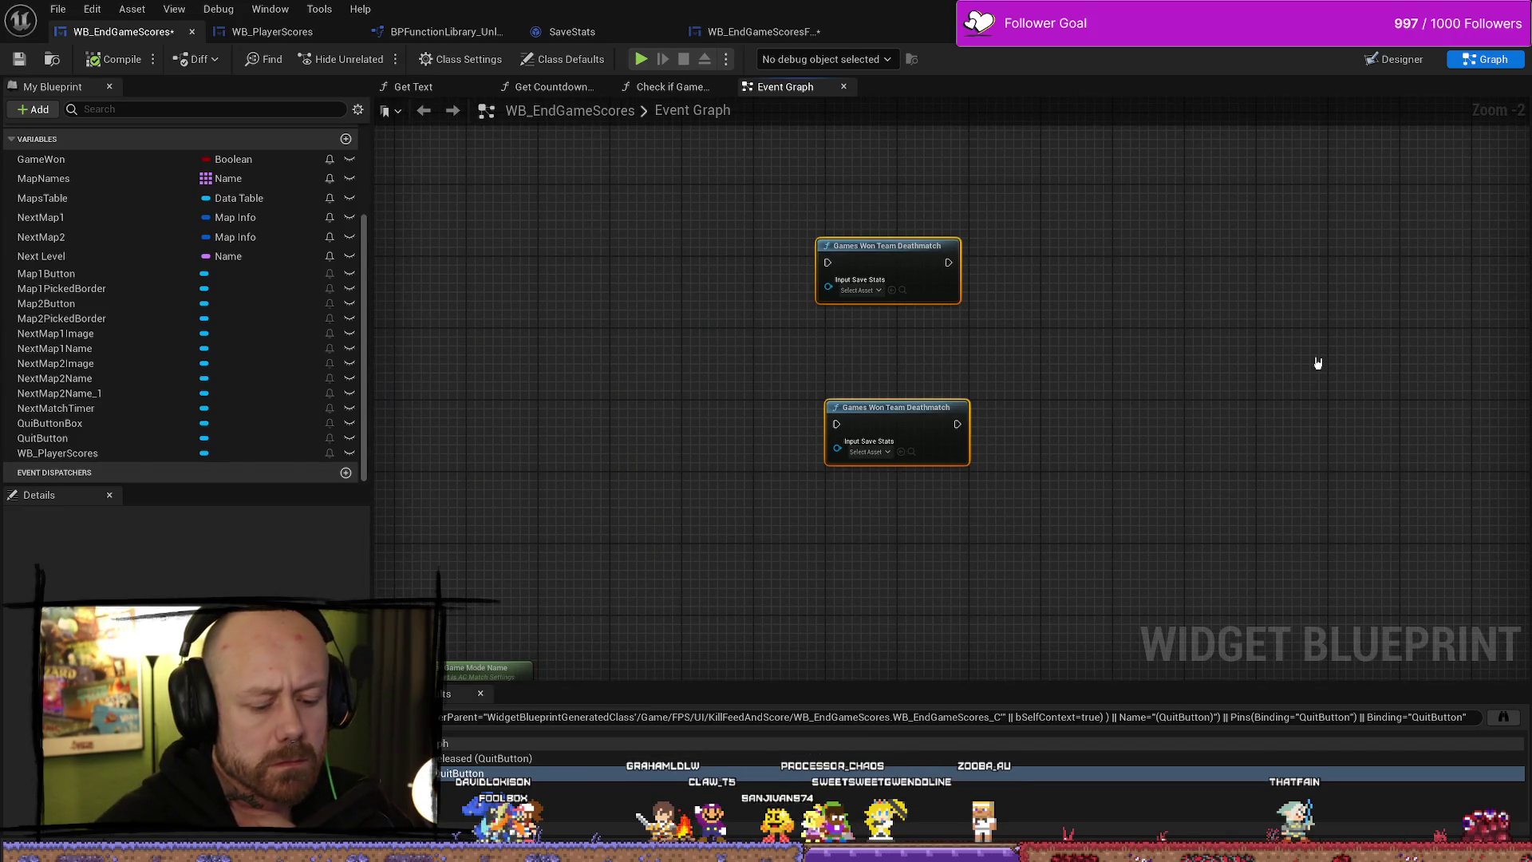
scroll(1135, 564, "down", 8)
scroll(1043, 222, "up", 5)
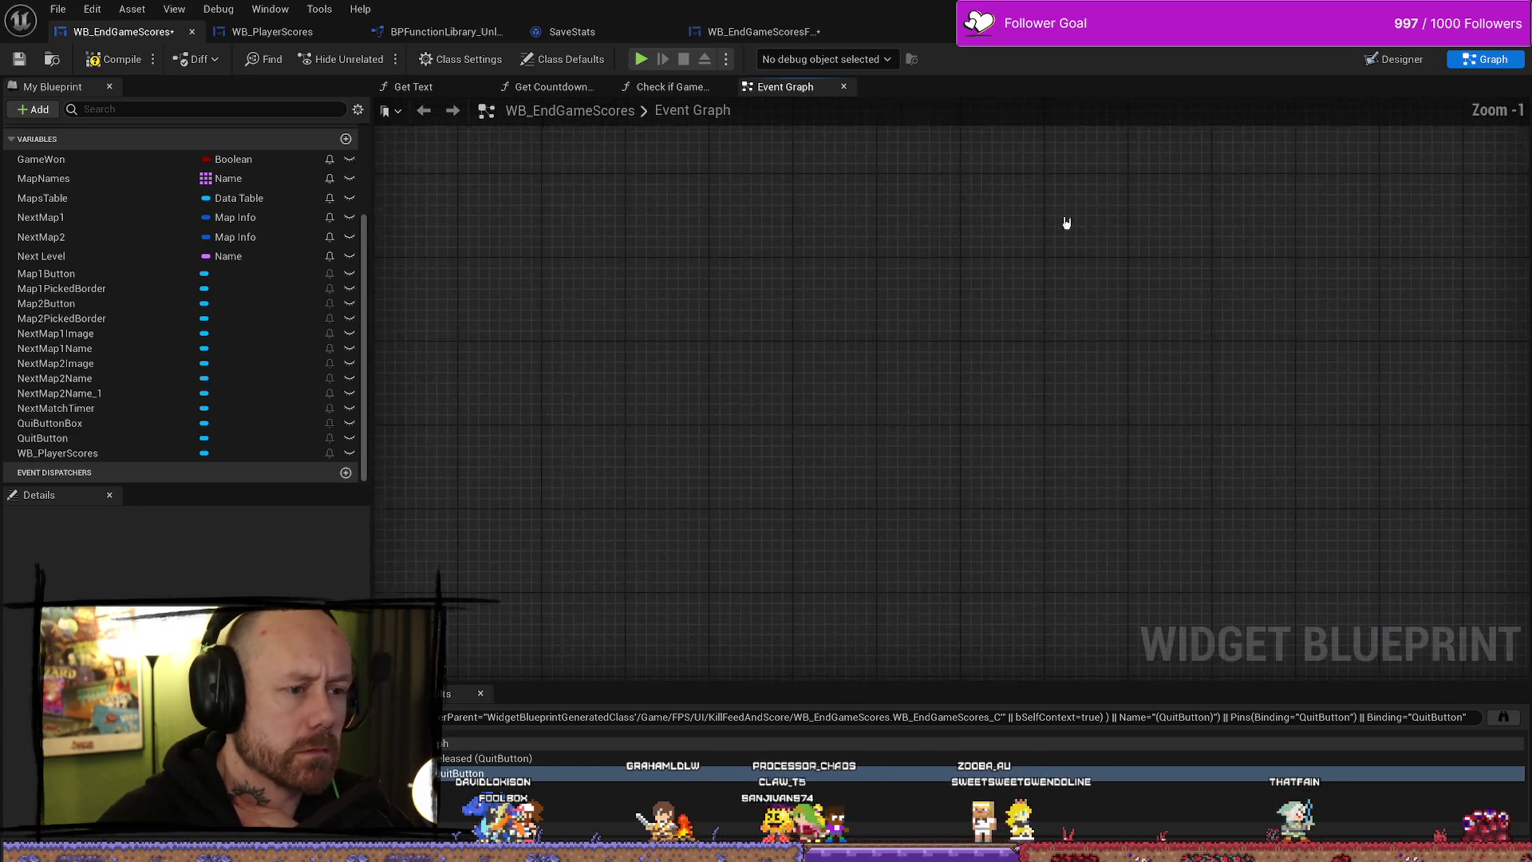
scroll(1101, 479, "up", 4)
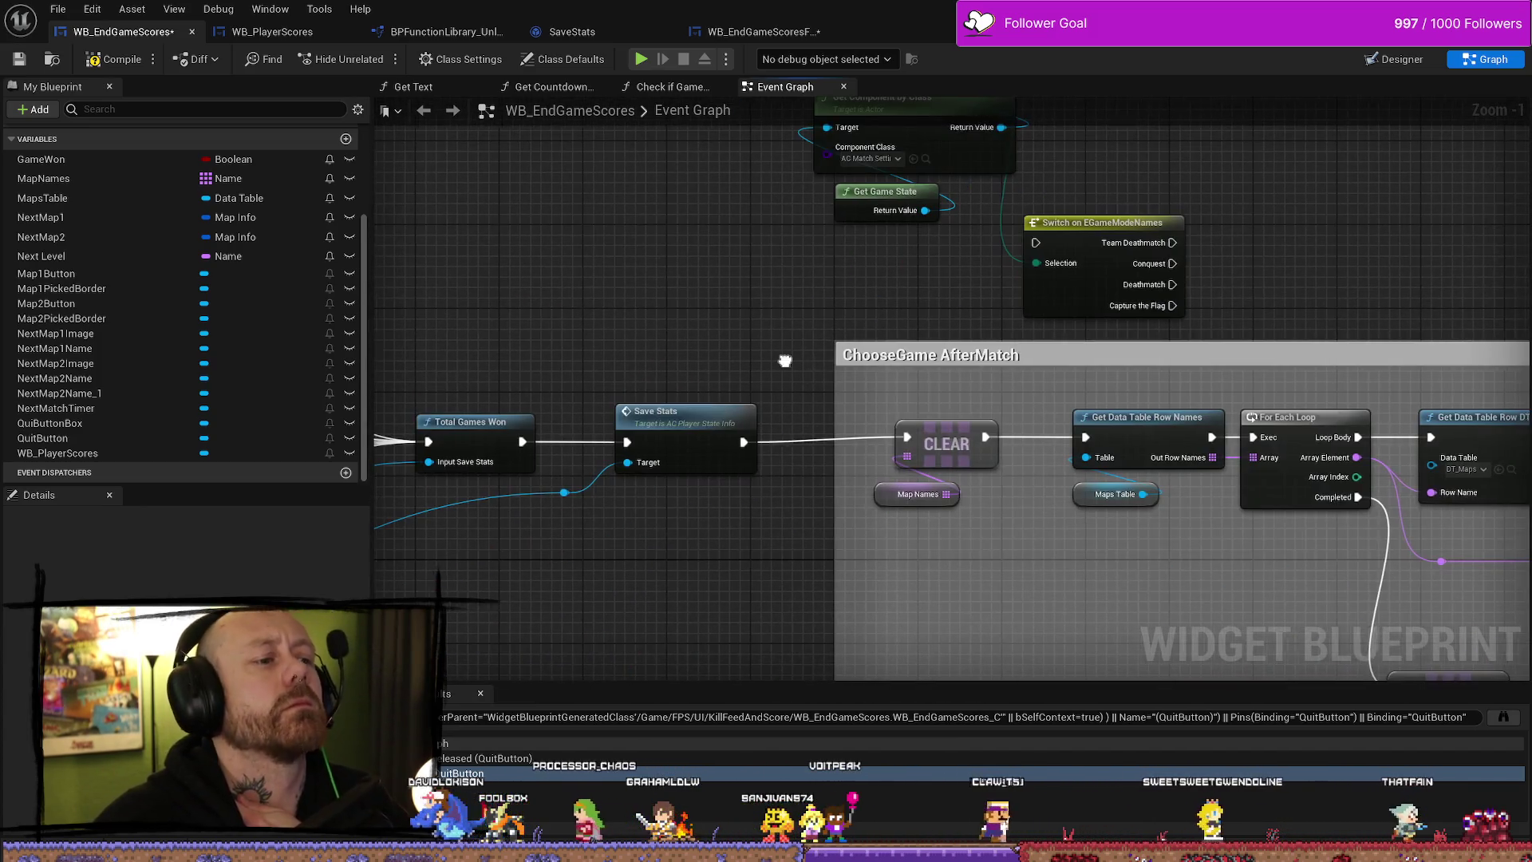
left_click_drag(847, 514, 765, 541)
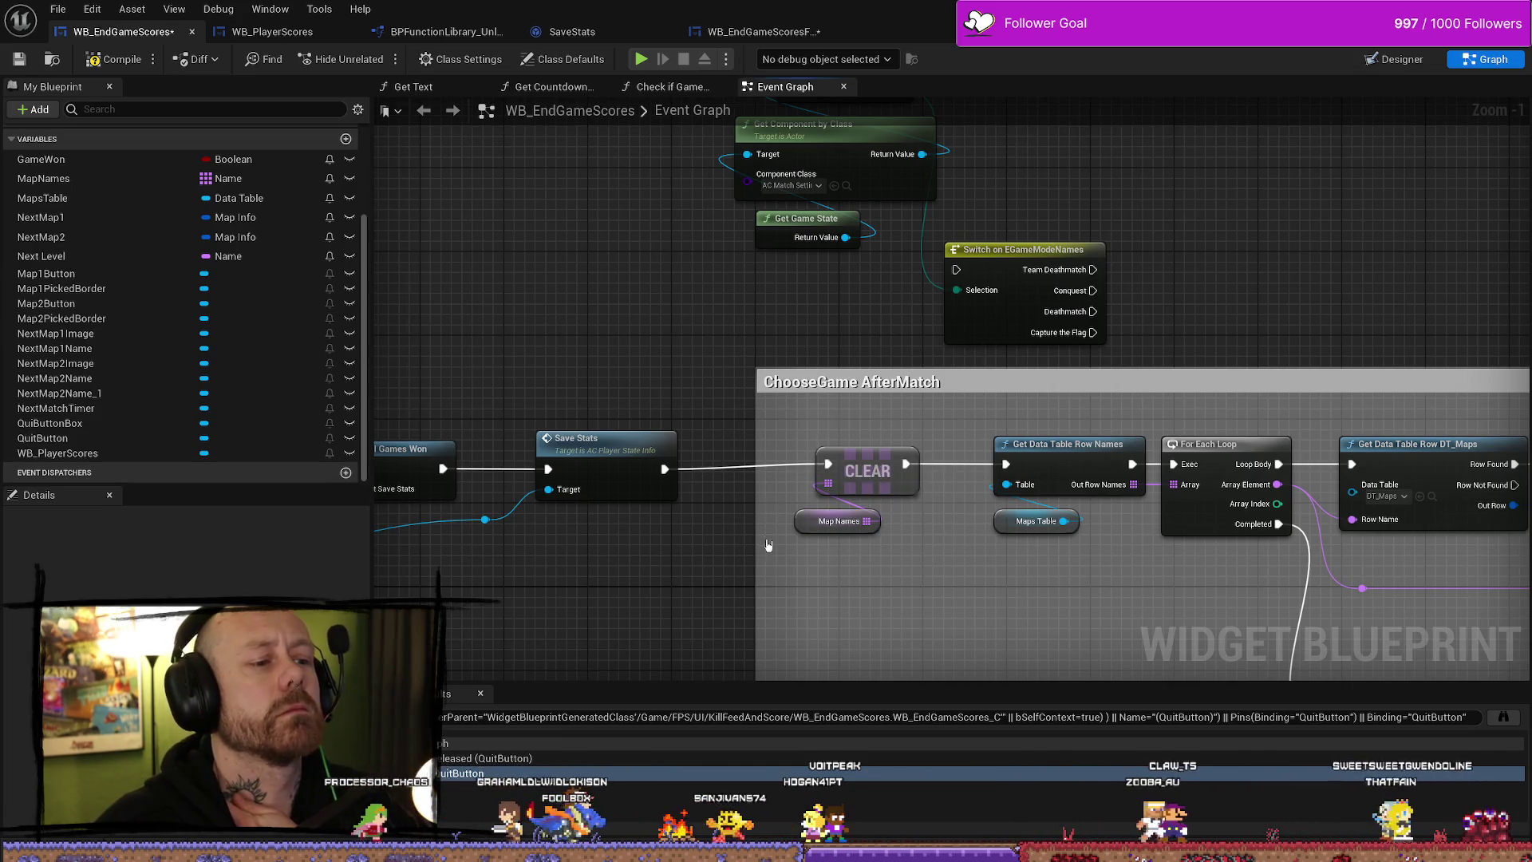
left_click(898, 383)
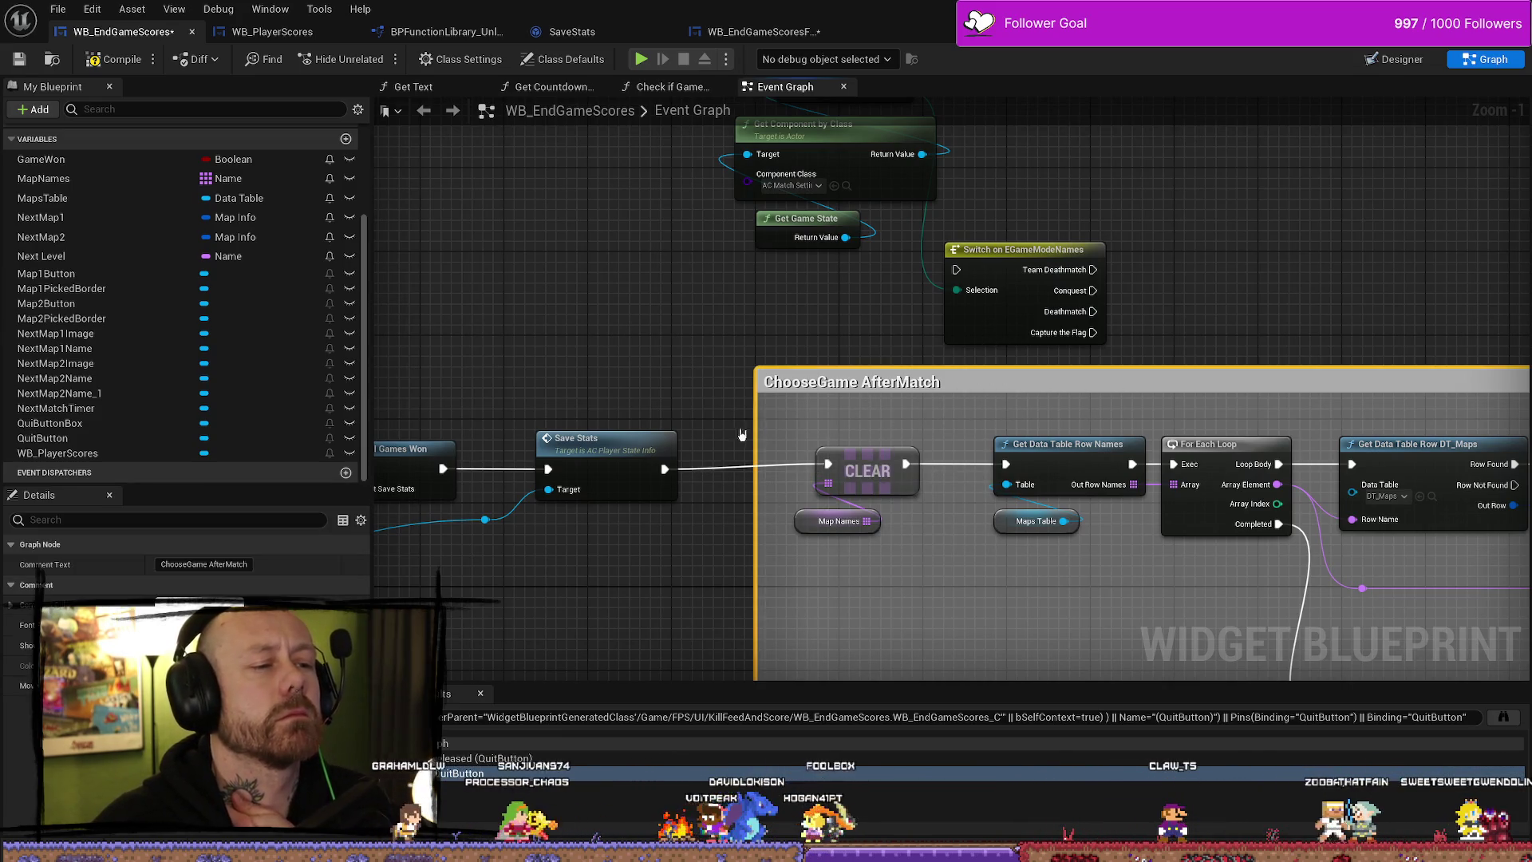
- Wire Save Stats execution into the Switch on EGameModeNames node
left_click(827, 418)
mouse_move(664, 468)
left_mouse_down()
mouse_move(820, 297)
mouse_move(956, 270)
left_mouse_up()
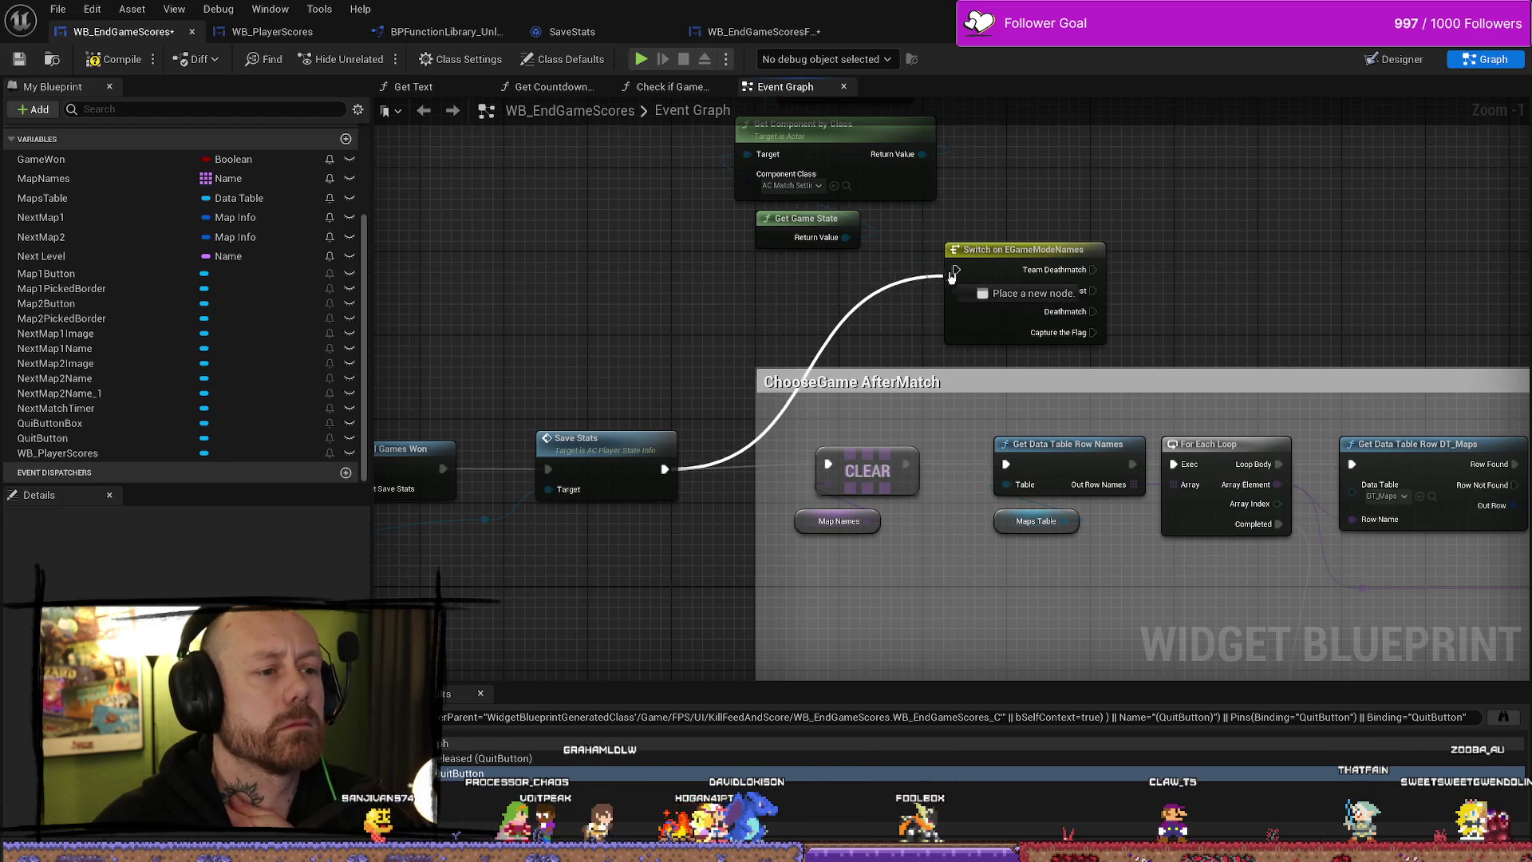
mouse_move(987, 414)
left_mouse_down()
mouse_move(817, 258)
mouse_move(1281, 223)
left_mouse_up()
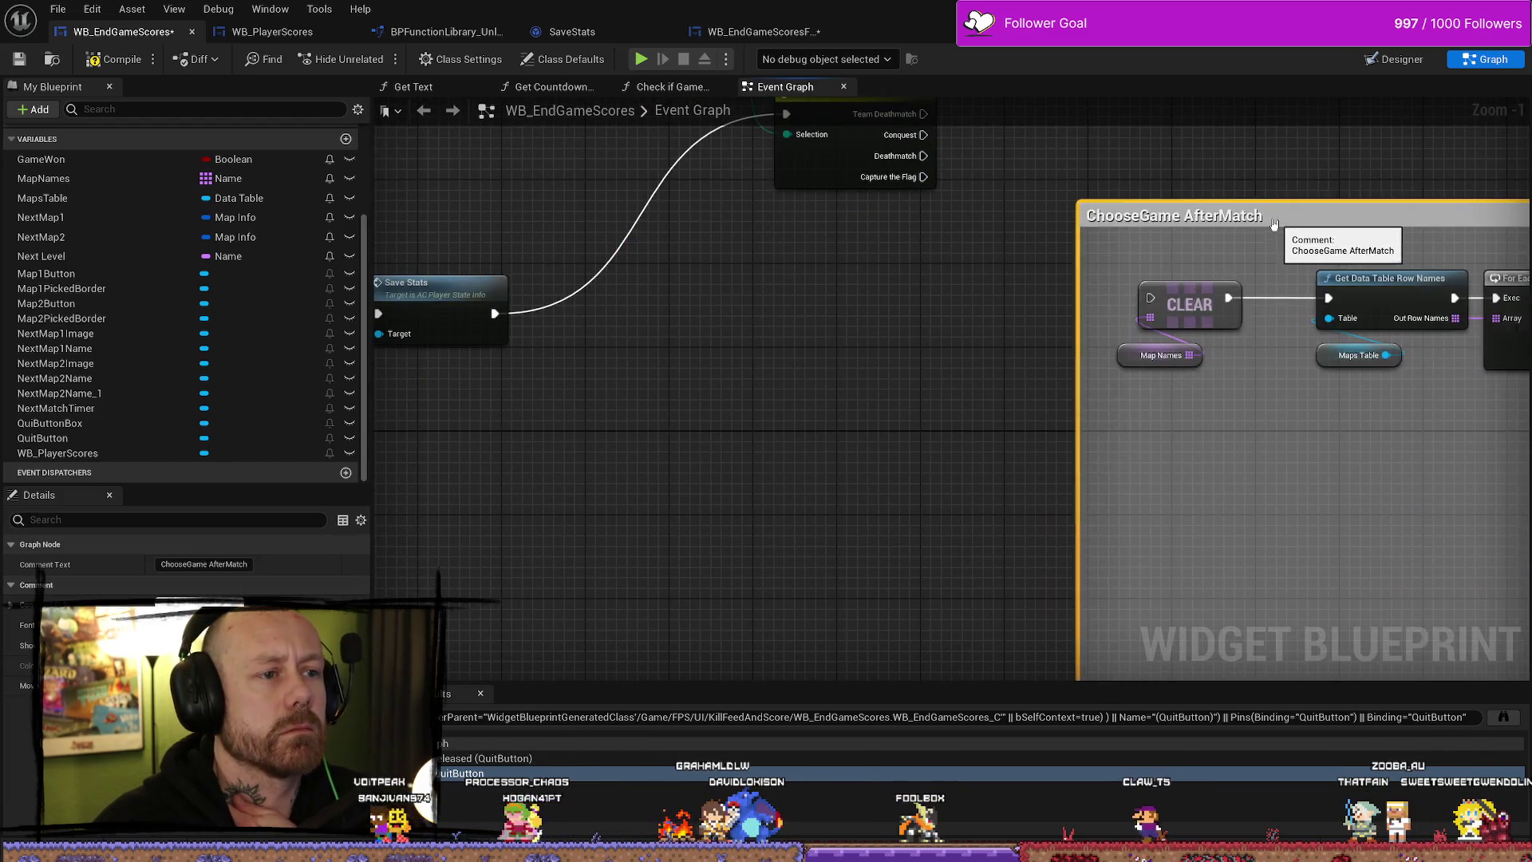
- Rearrange the game-mode nodes, placing the three getters above the switch
left_click_drag(919, 170, 666, 590)
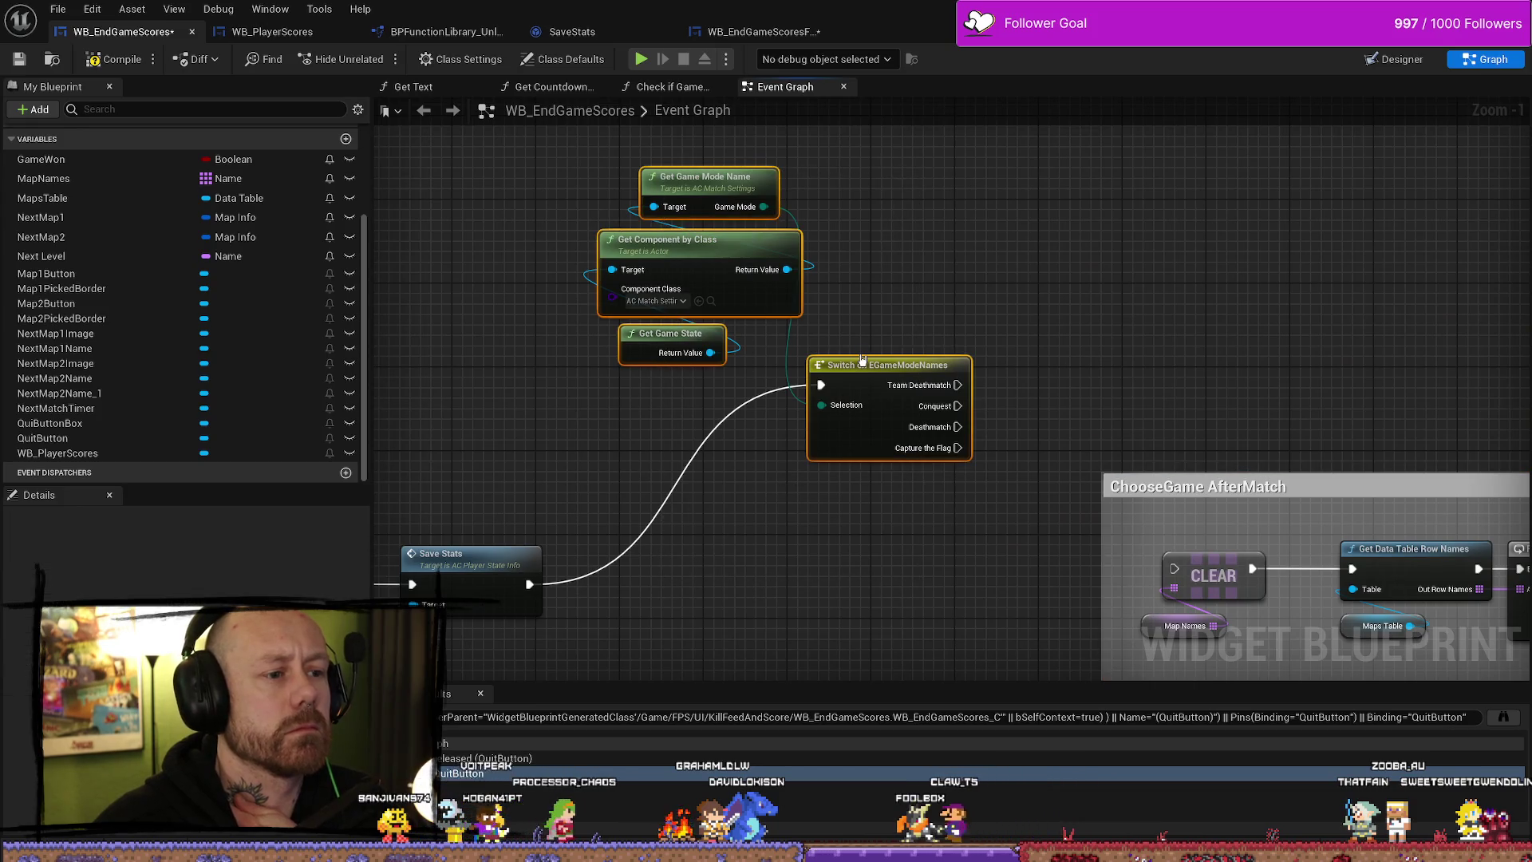
mouse_move(858, 366)
left_mouse_down()
mouse_move(785, 487)
mouse_move(778, 556)
mouse_move(785, 534)
left_mouse_up()
mouse_move(604, 508)
left_mouse_down()
mouse_move(722, 397)
mouse_move(771, 403)
left_mouse_up()
left_click_drag(810, 542, 748, 573)
mouse_move(882, 537)
left_mouse_down()
mouse_move(900, 422)
mouse_move(636, 401)
mouse_move(992, 383)
mouse_move(988, 363)
left_mouse_up()
- Run CLEAR from the Team Deathmatch case and move the ChooseGame AfterMatch group closer
mouse_move(1314, 304)
left_mouse_down()
mouse_move(1096, 293)
mouse_move(996, 224)
mouse_move(868, 266)
mouse_move(850, 253)
mouse_move(861, 241)
left_mouse_up()
left_click_drag(518, 289, 866, 176)
scroll(865, 176, "down", 4)
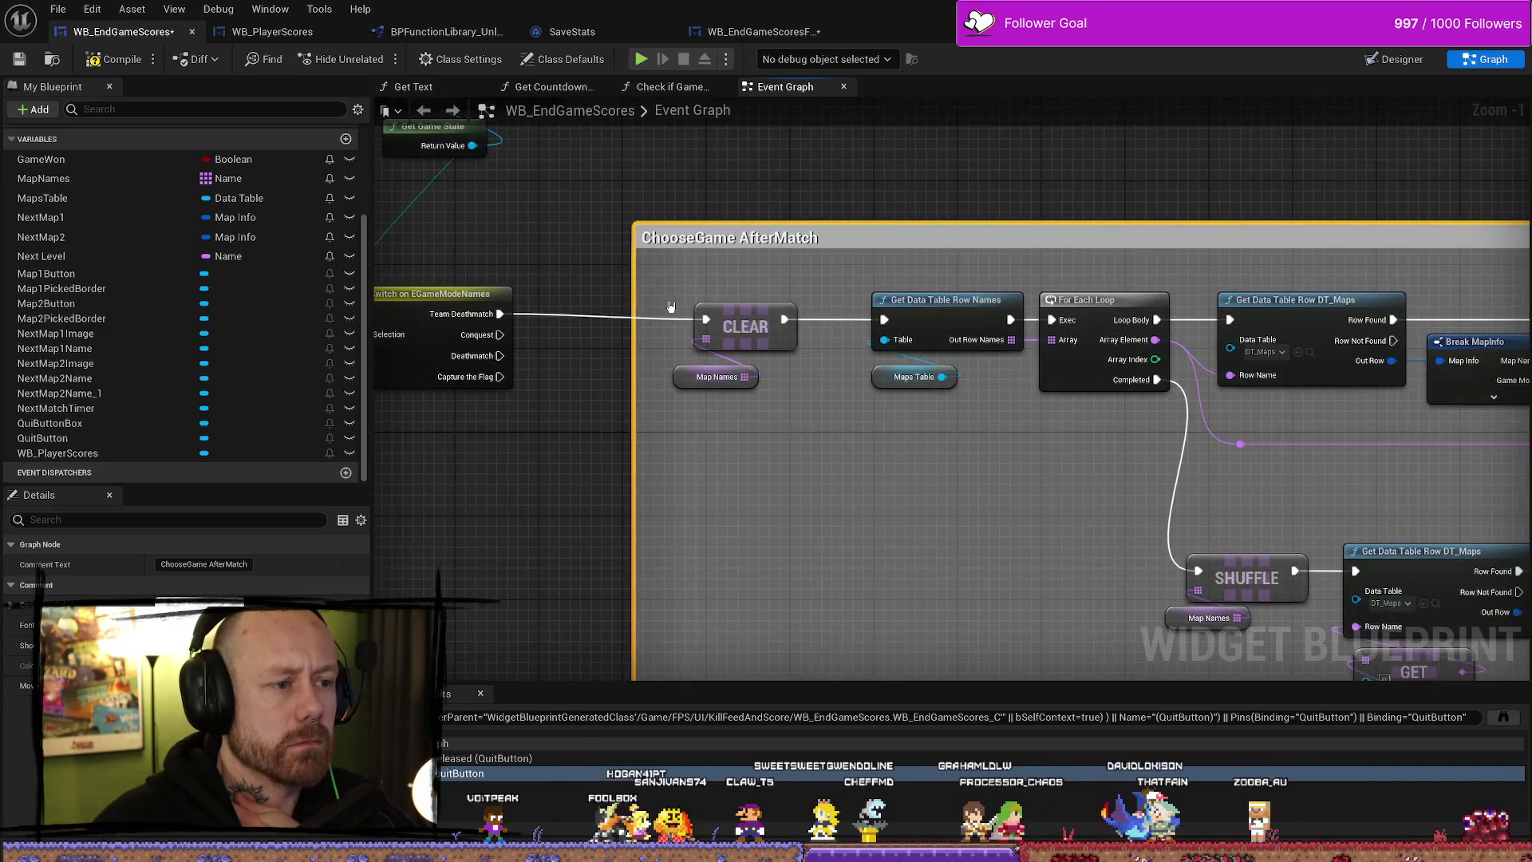
mouse_move(754, 358)
left_mouse_down()
mouse_move(721, 358)
mouse_move(823, 338)
mouse_move(808, 349)
left_mouse_up()
scroll(990, 423, "up", 4)
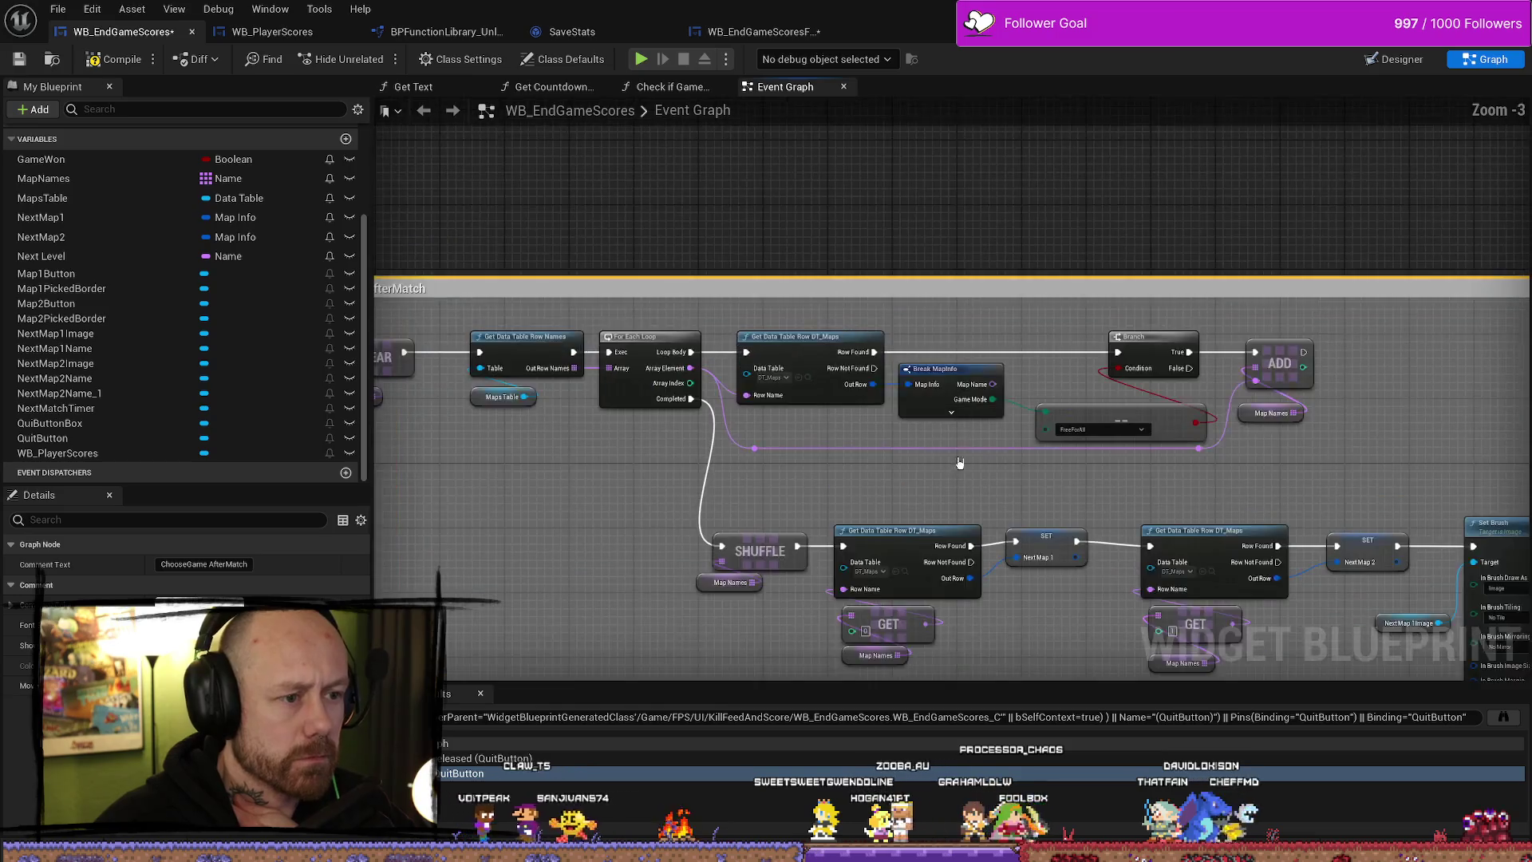
- Set the map game-mode comparison to Team Deathmatch and place the small node group above the comment
left_click(1181, 420)
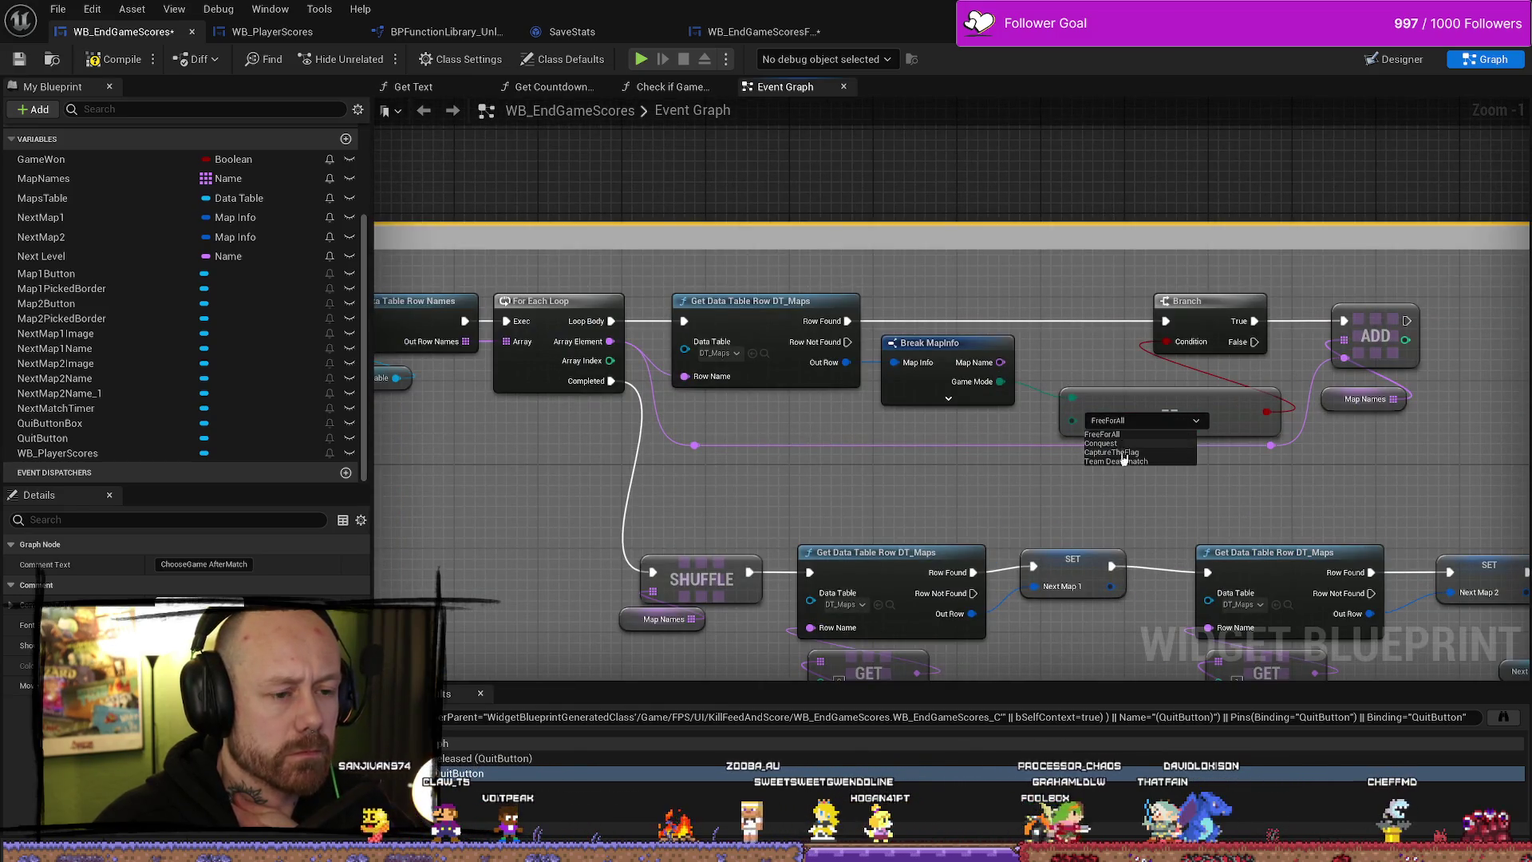
scroll(1119, 436, "down", 6)
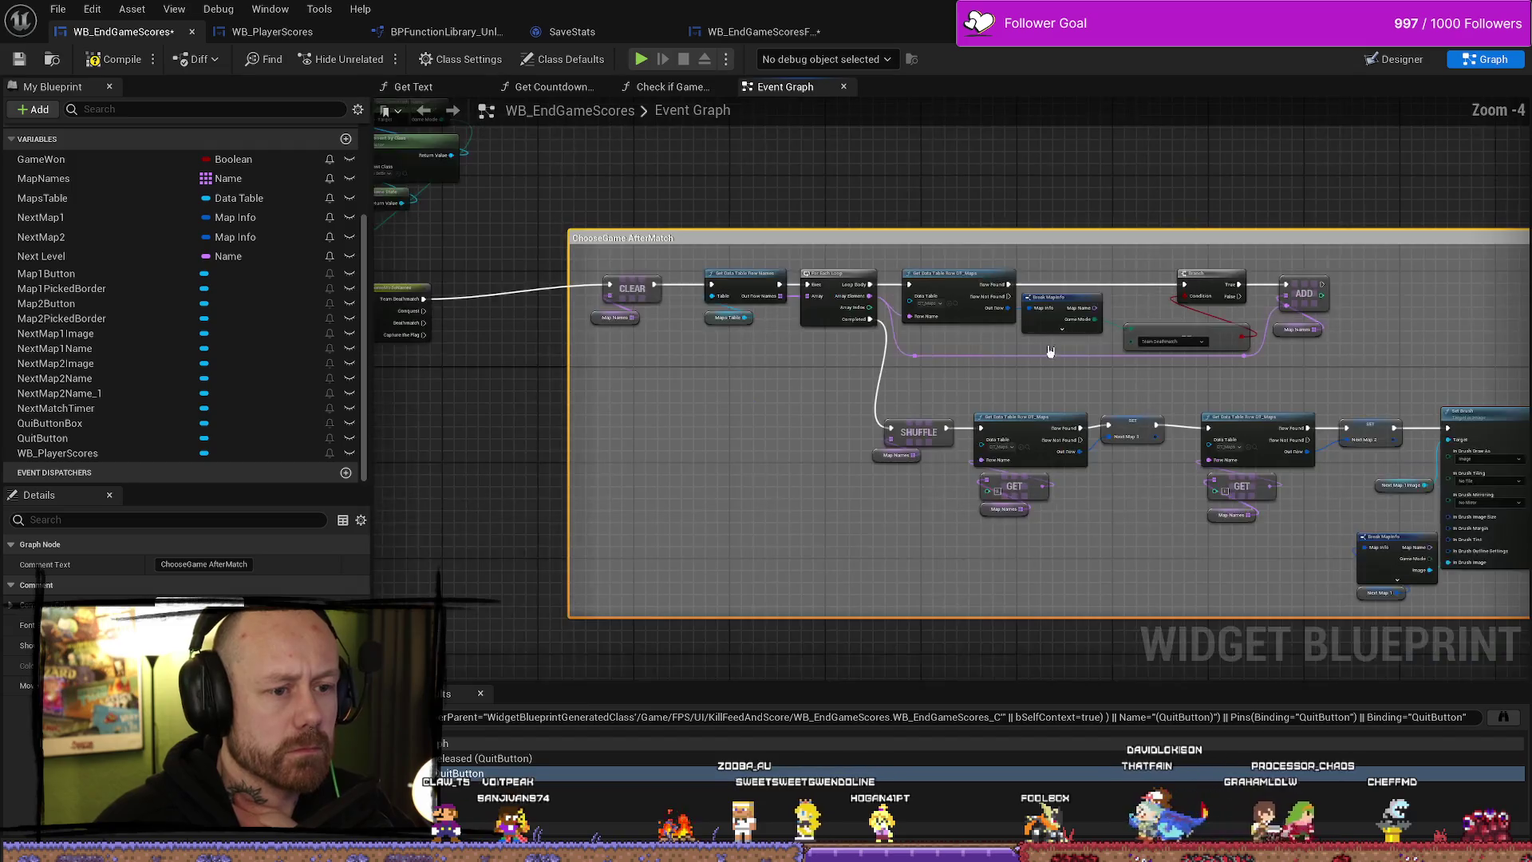
left_click_drag(764, 392, 609, 387)
left_click(1115, 540)
mouse_move(1147, 479)
left_mouse_down()
mouse_move(821, 232)
mouse_move(1258, 282)
left_mouse_up()
left_click_drag(1172, 256, 780, 271)
left_click_drag(1170, 321, 1062, 311)
left_click(1073, 322)
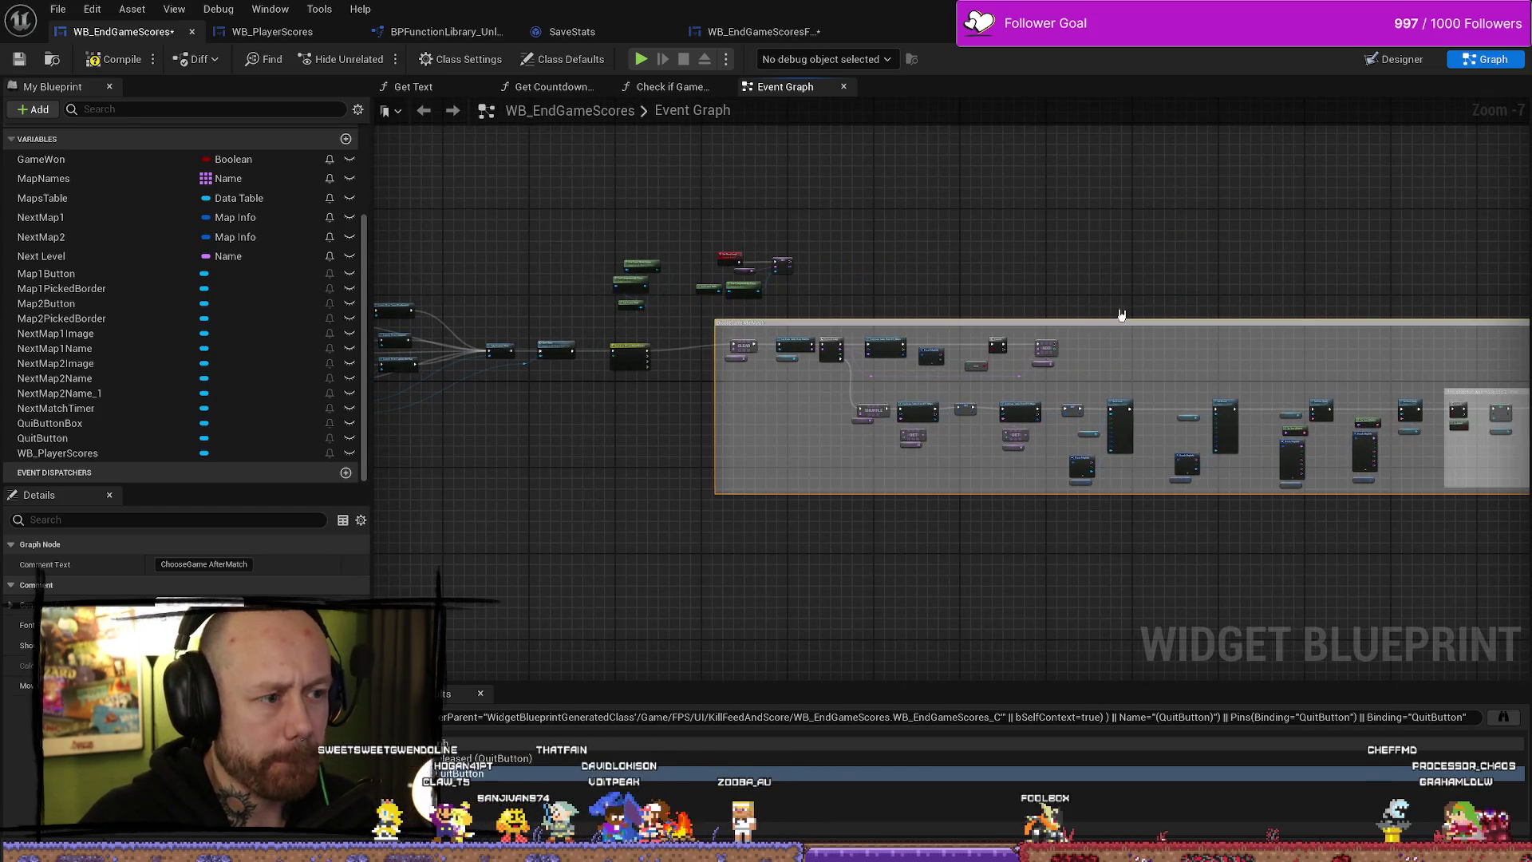
key("ctrl+d")
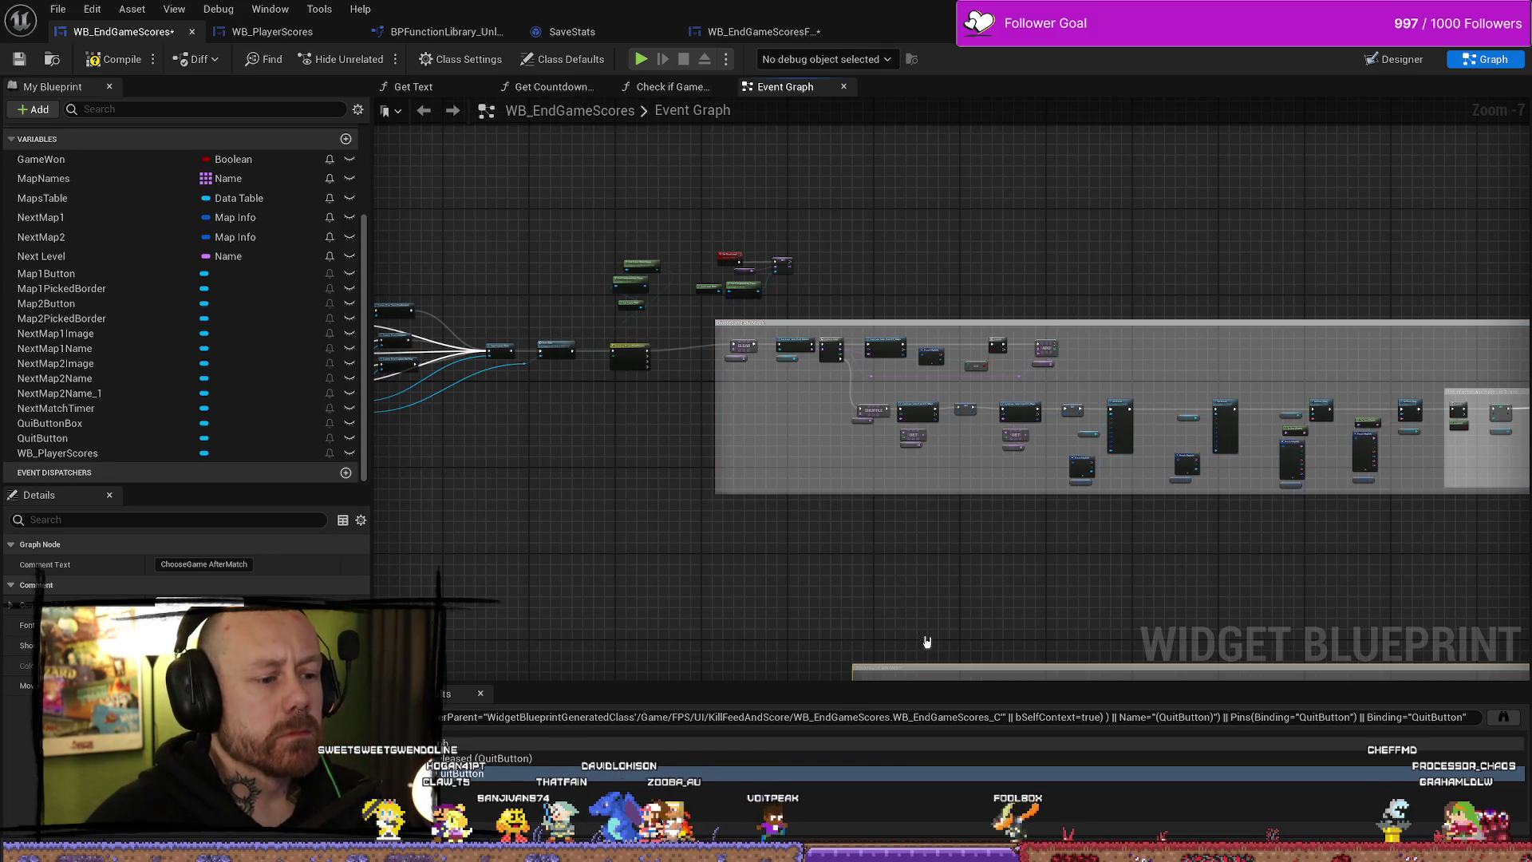
mouse_move(958, 667)
left_mouse_down()
mouse_move(851, 586)
mouse_move(813, 499)
mouse_move(684, 462)
left_mouse_up()
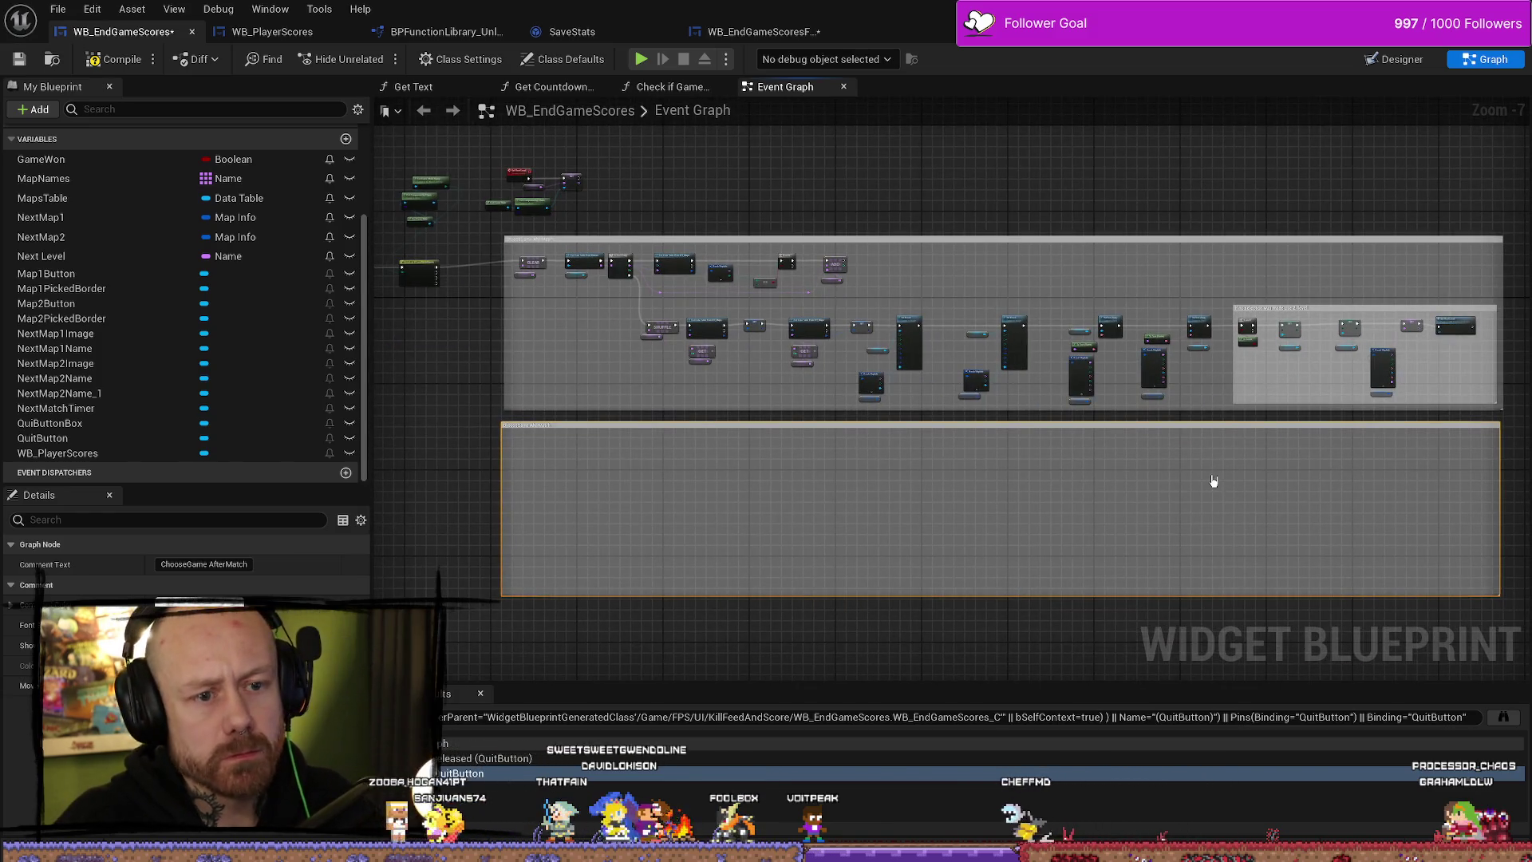
key("Delete")
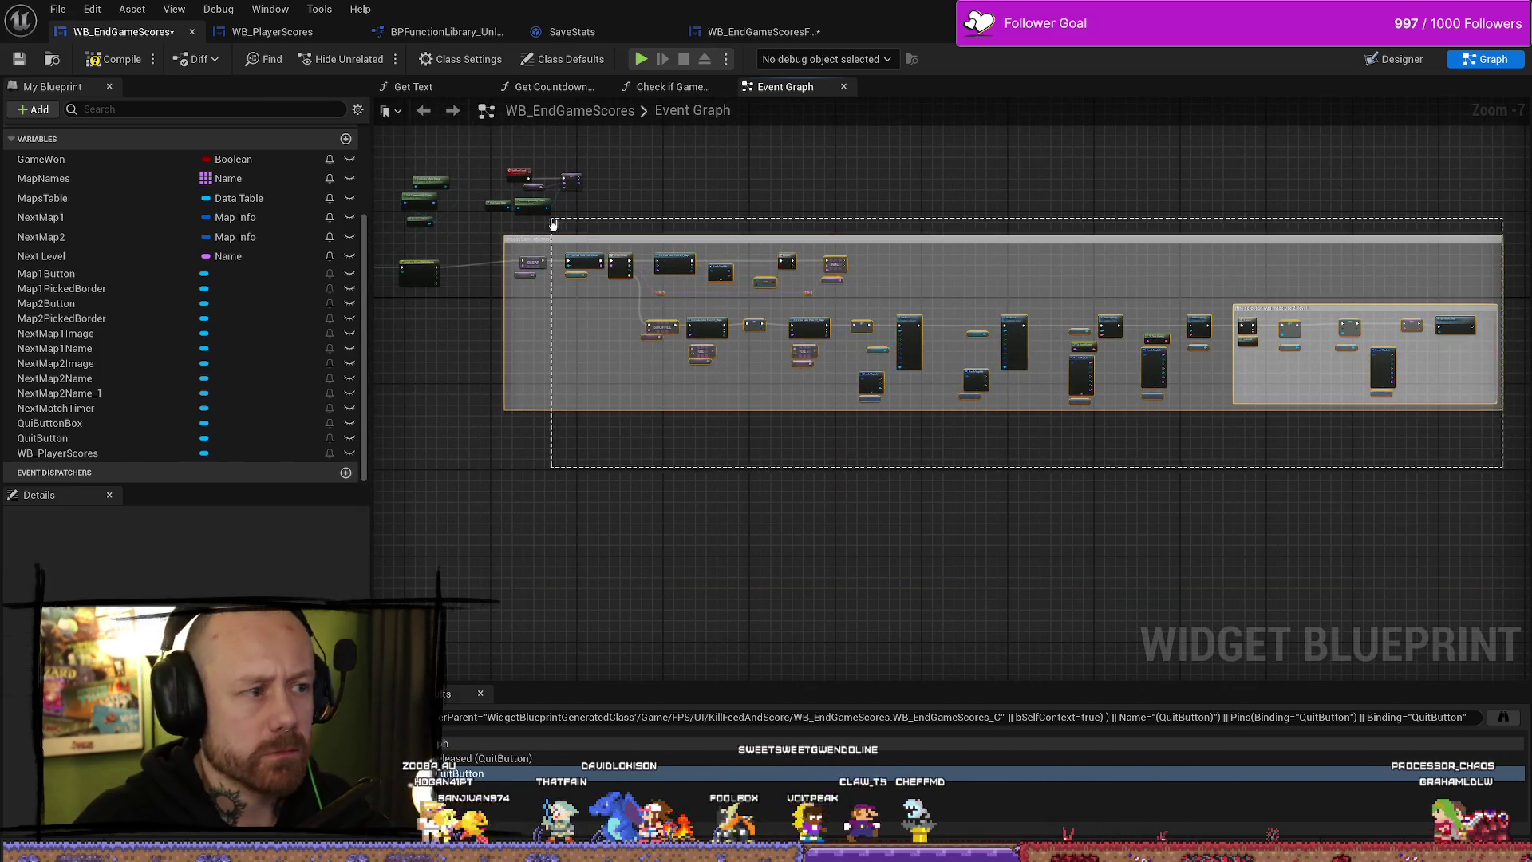
left_click(515, 239)
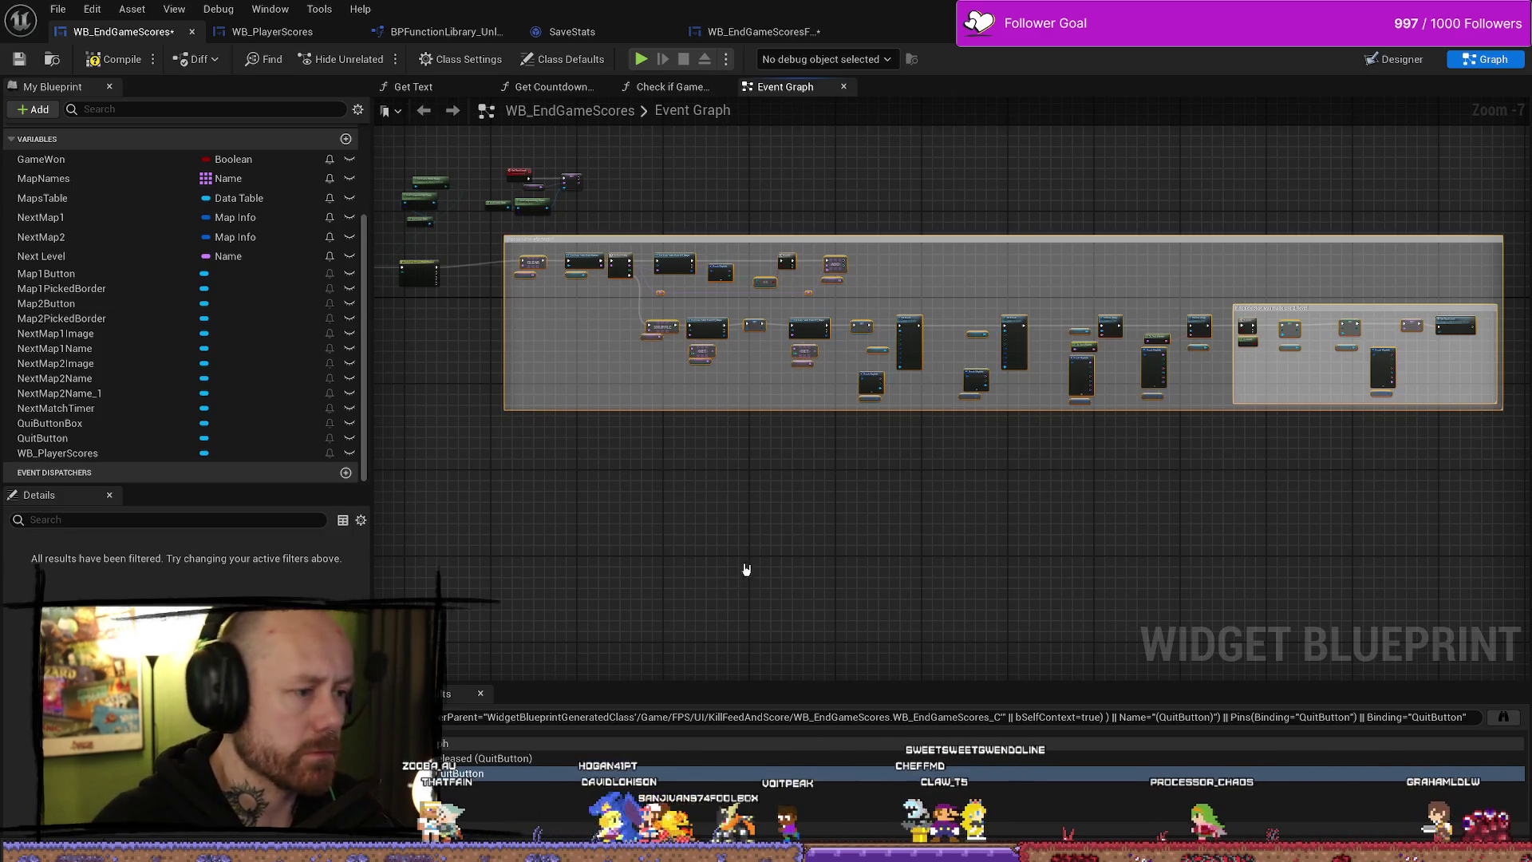
key("ctrl+d")
mouse_move(589, 477)
left_mouse_down()
mouse_move(792, 472)
mouse_move(783, 427)
left_mouse_up()
scroll(688, 346, "up", 3)
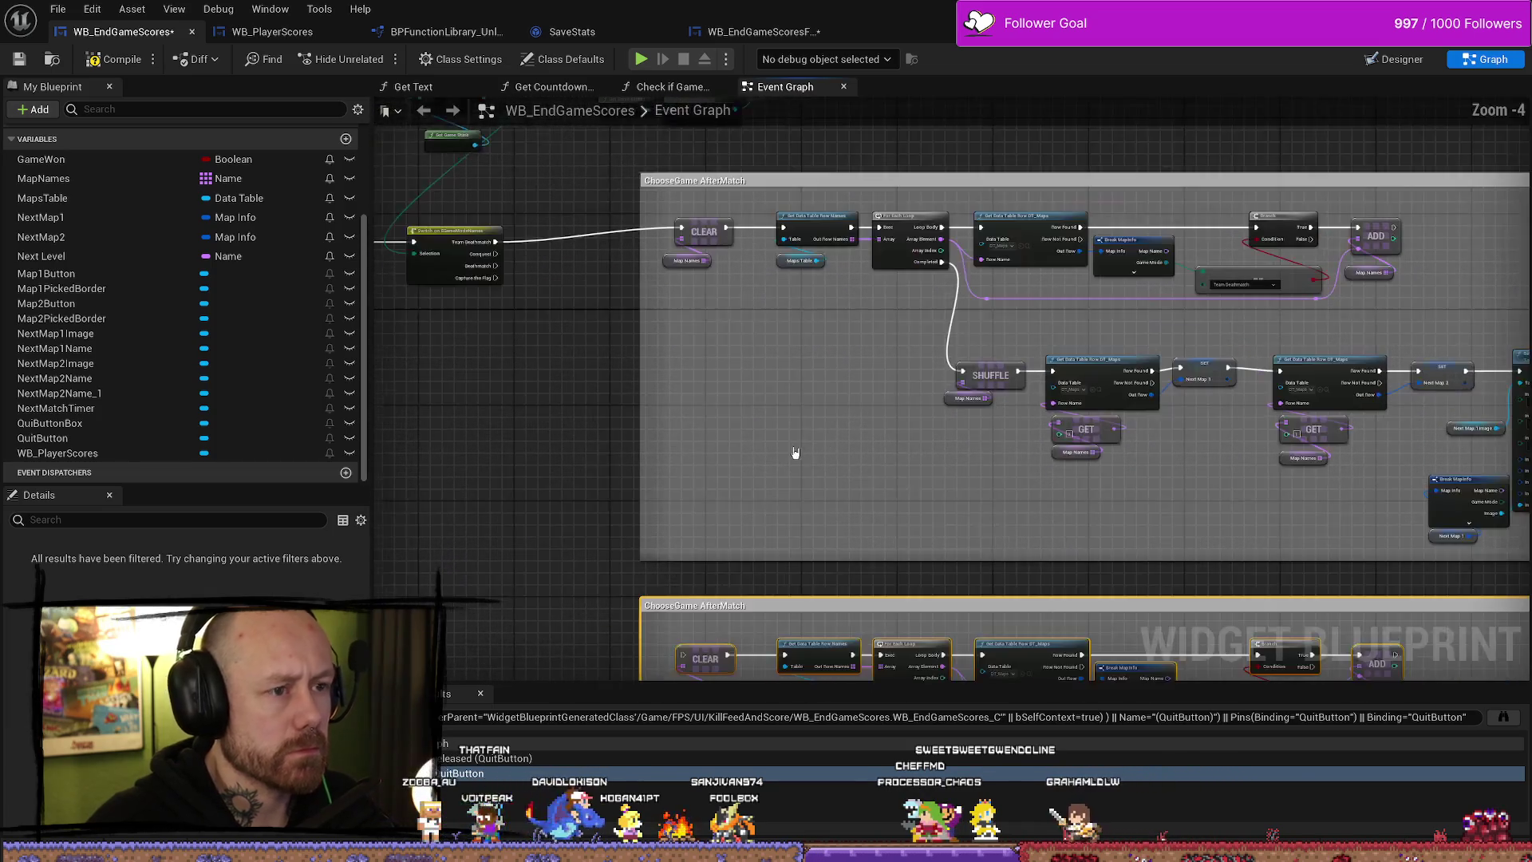
mouse_move(773, 562)
left_mouse_down()
mouse_move(770, 470)
mouse_move(802, 473)
left_mouse_up()
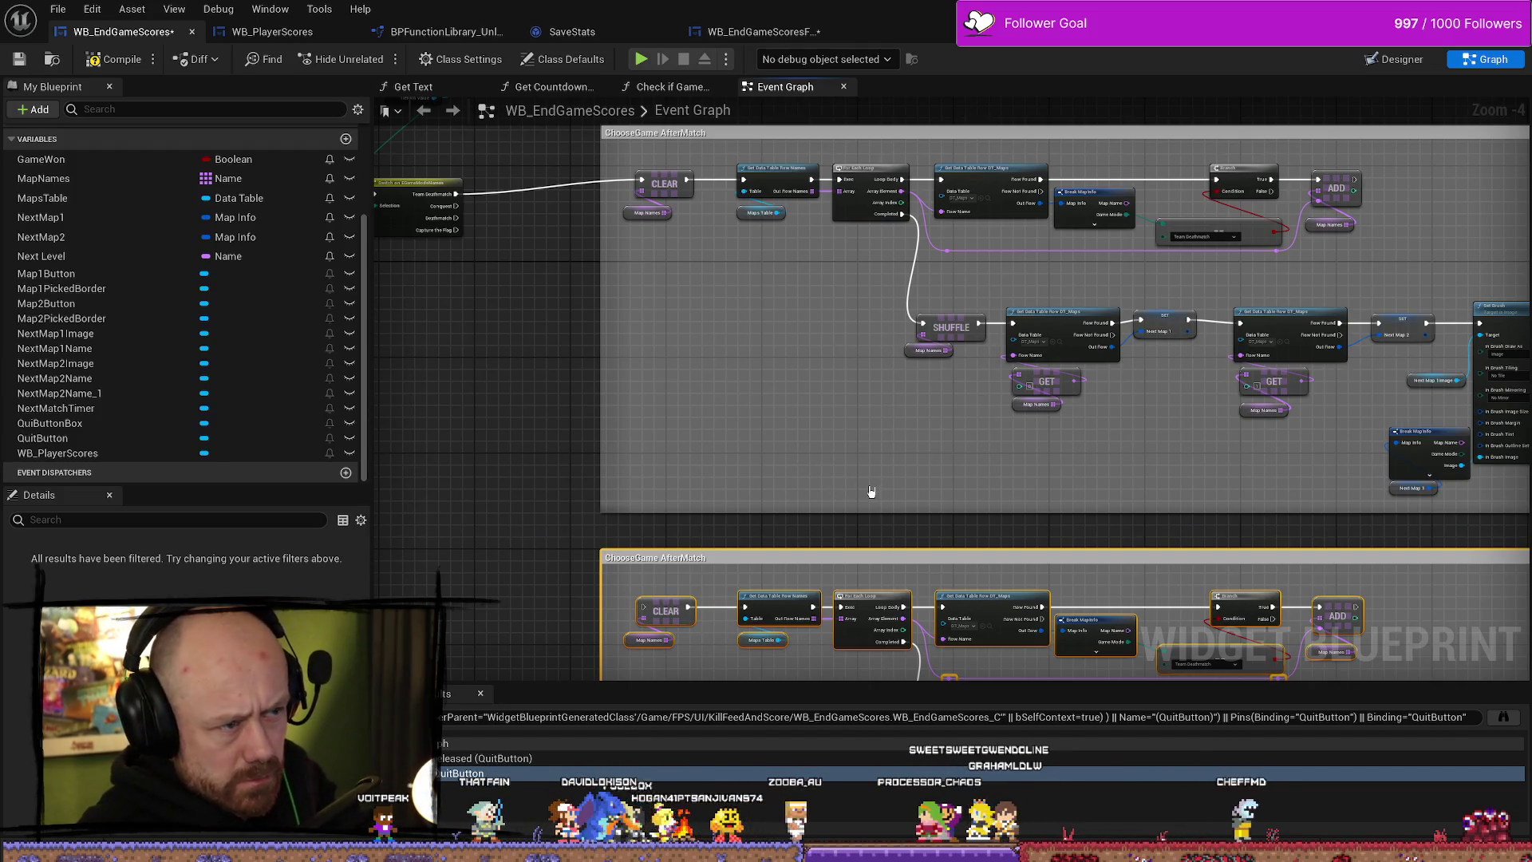
mouse_move(745, 377)
left_mouse_down()
mouse_move(773, 352)
mouse_move(813, 469)
left_mouse_up()
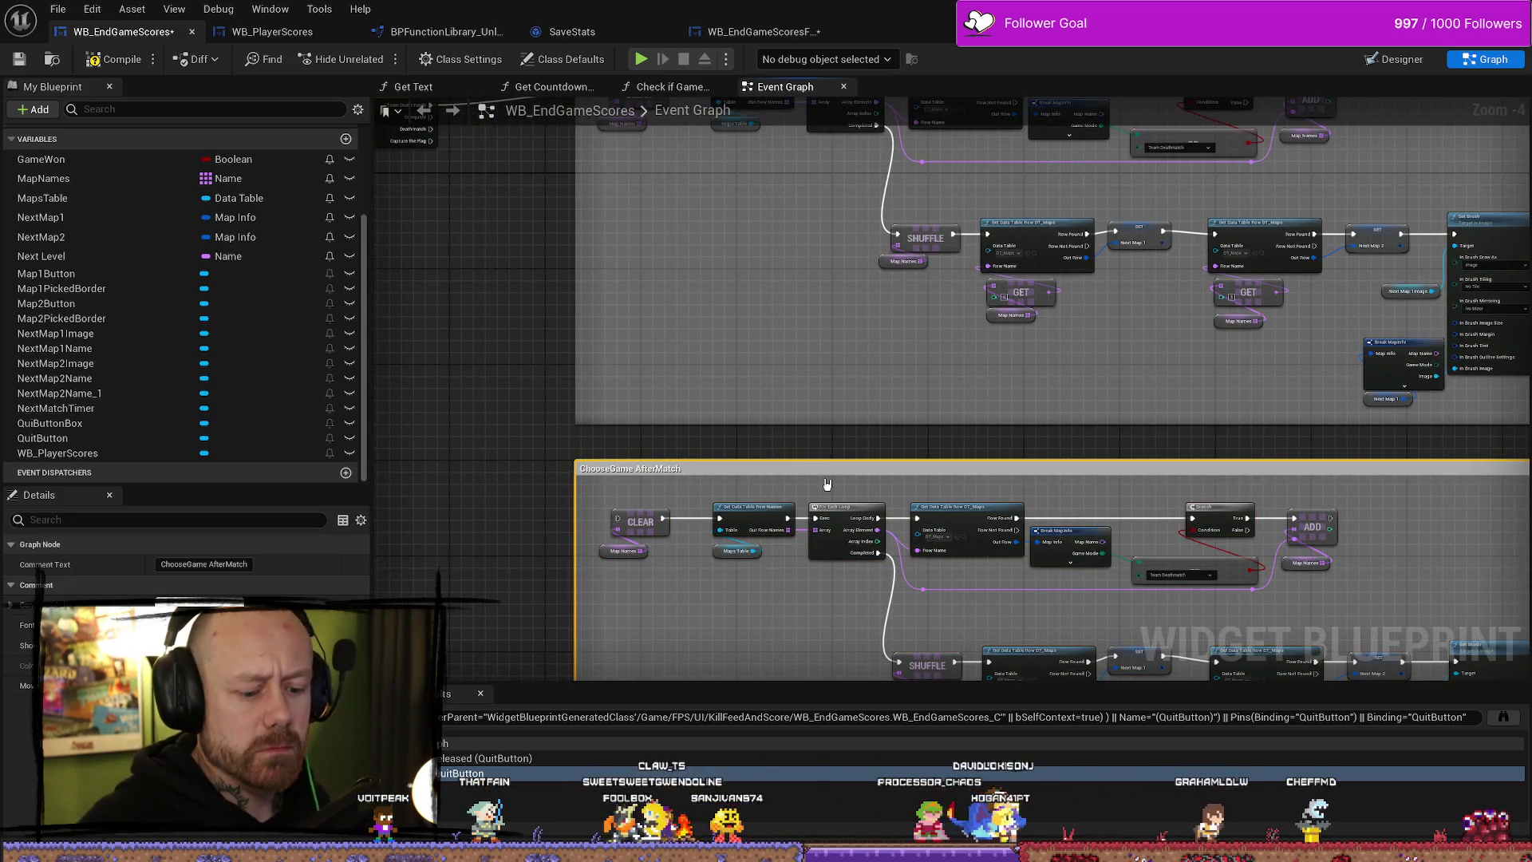
key("Delete")
scroll(1066, 470, "down", 3)
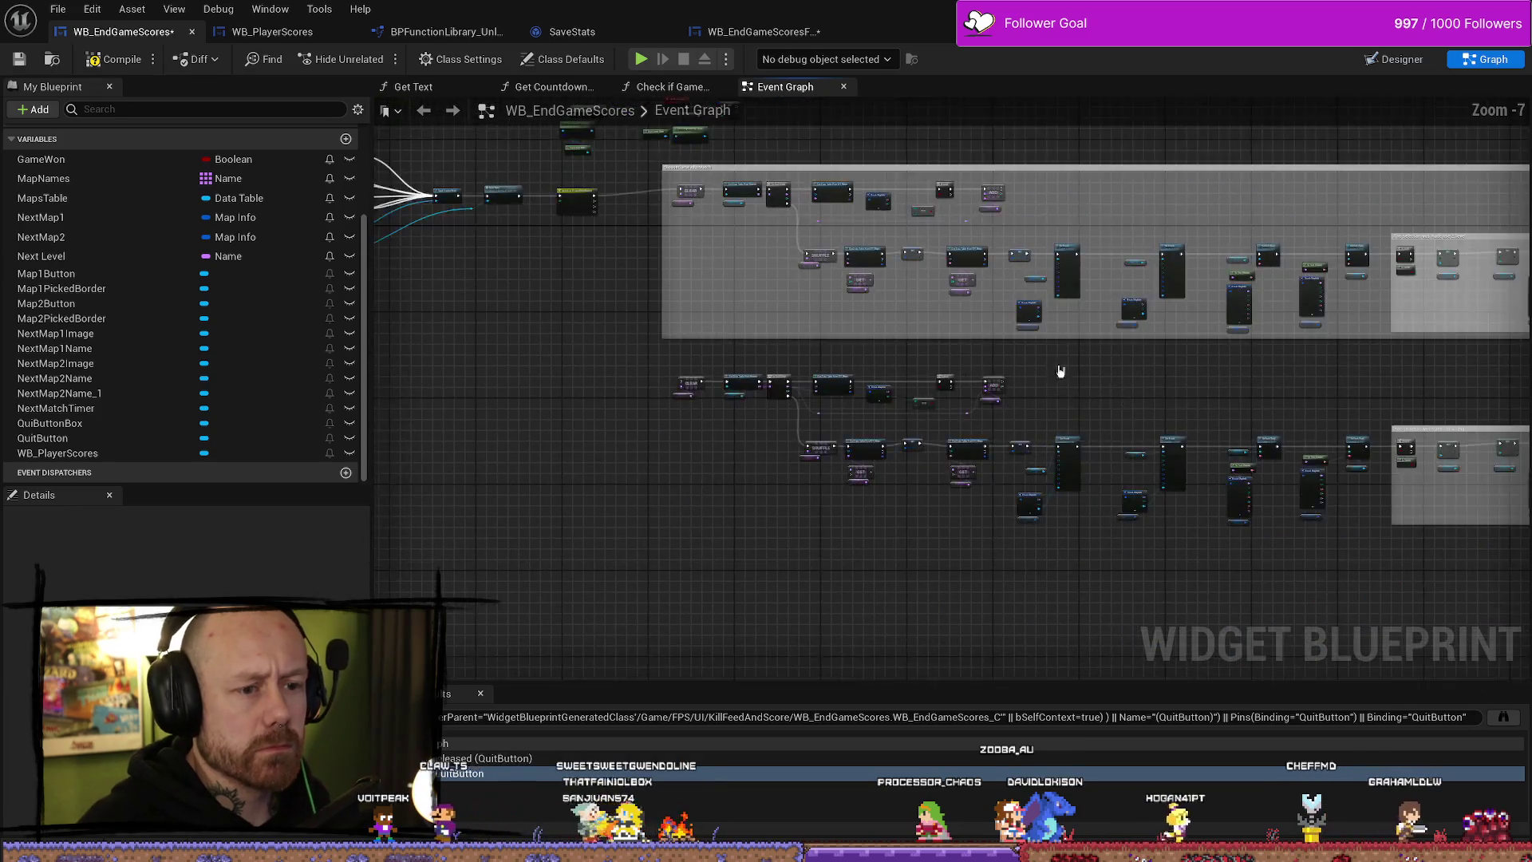
left_click_drag(538, 329, 1264, 488)
left_click_drag(1396, 513, 1529, 533)
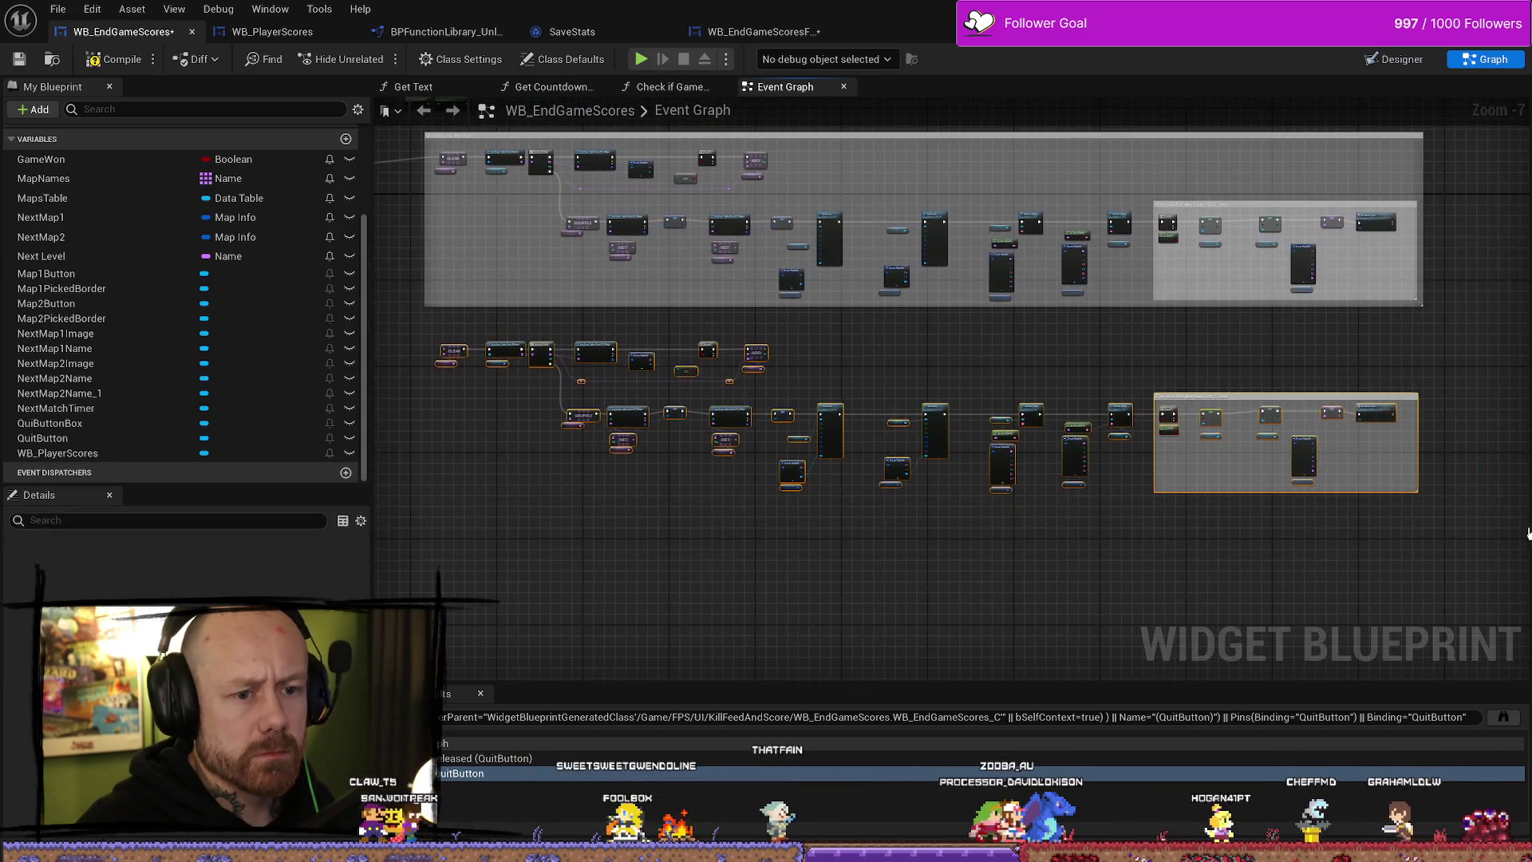
key("Delete")
scroll(888, 386, "up", 5)
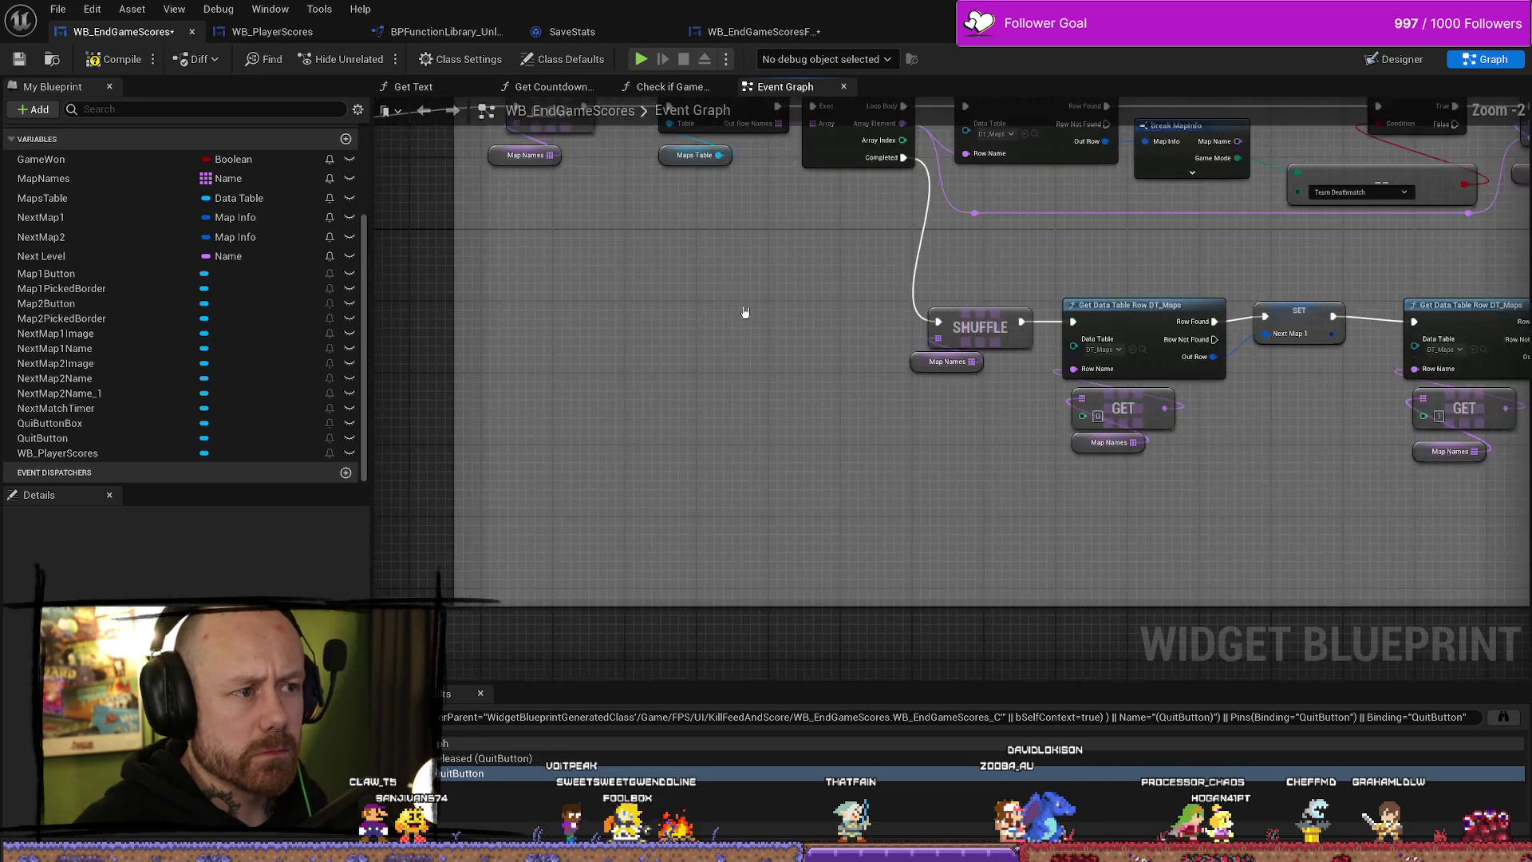
left_click_drag(1366, 451, 1174, 407)
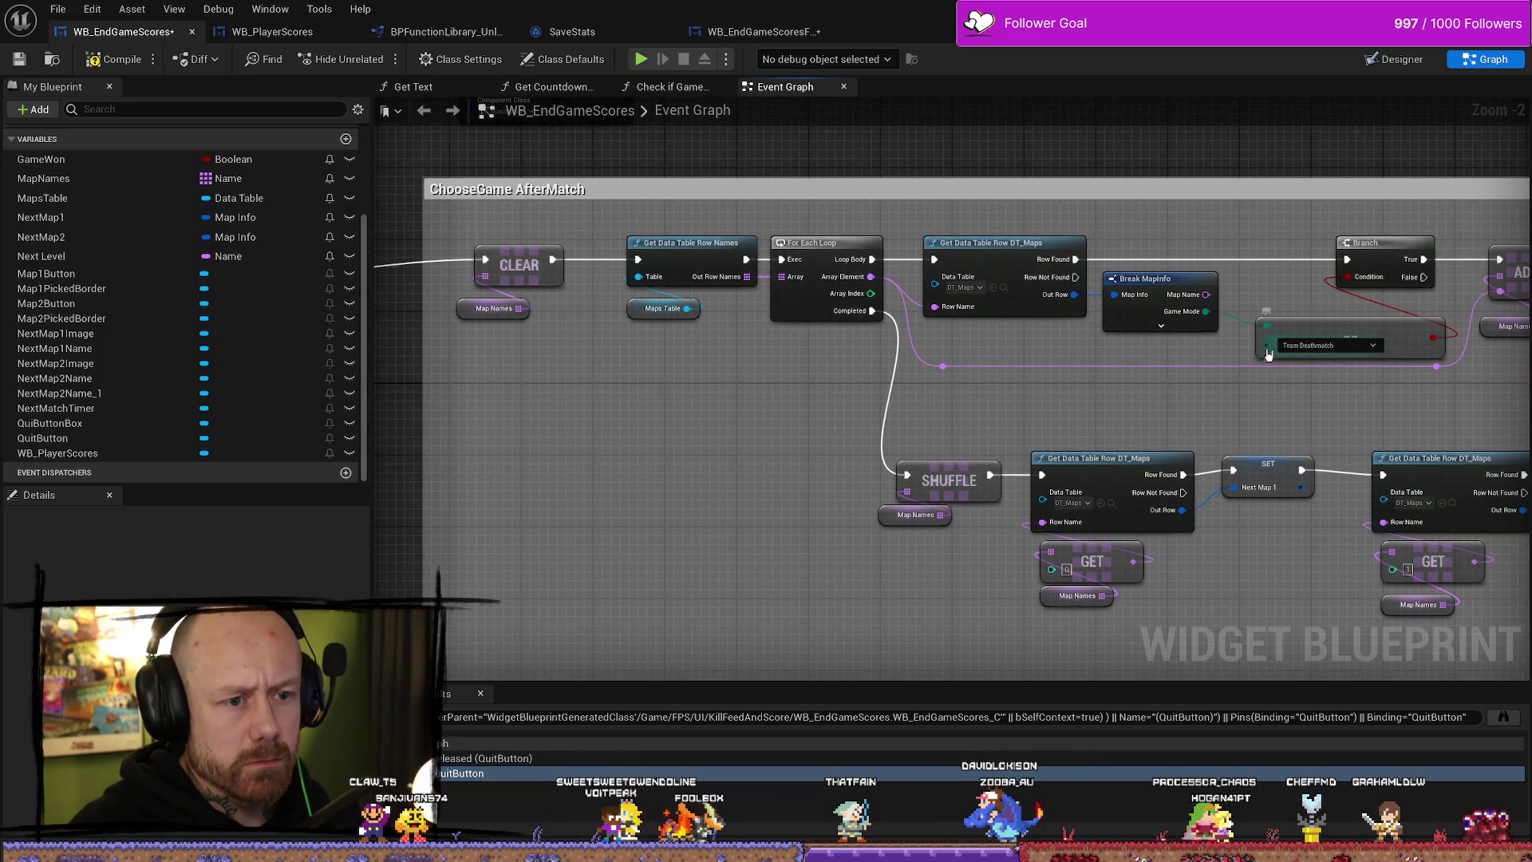
scroll(778, 411, "down", 3)
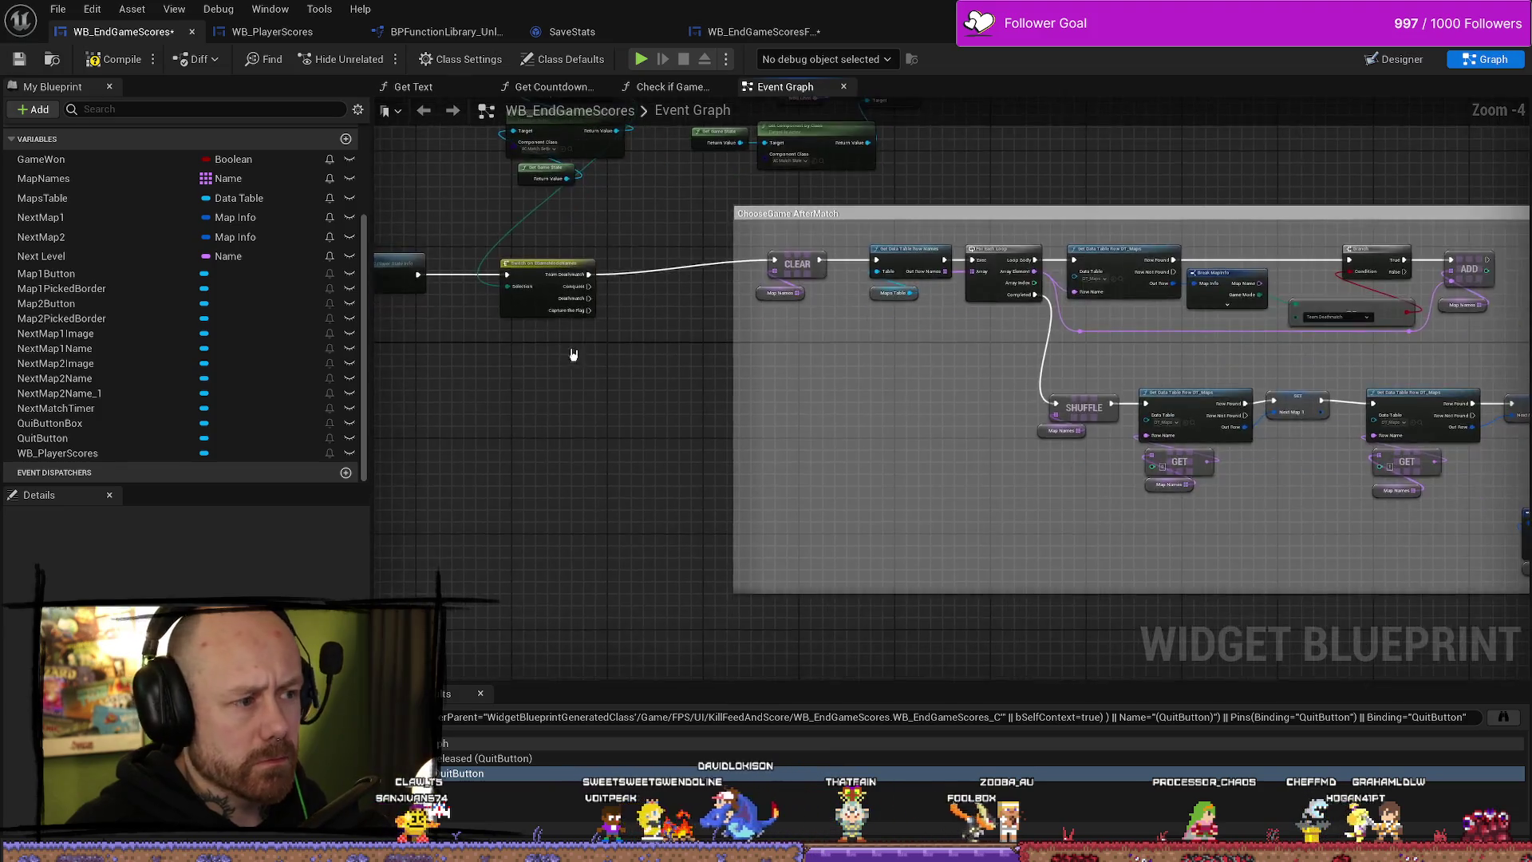
scroll(571, 263, "up", 3)
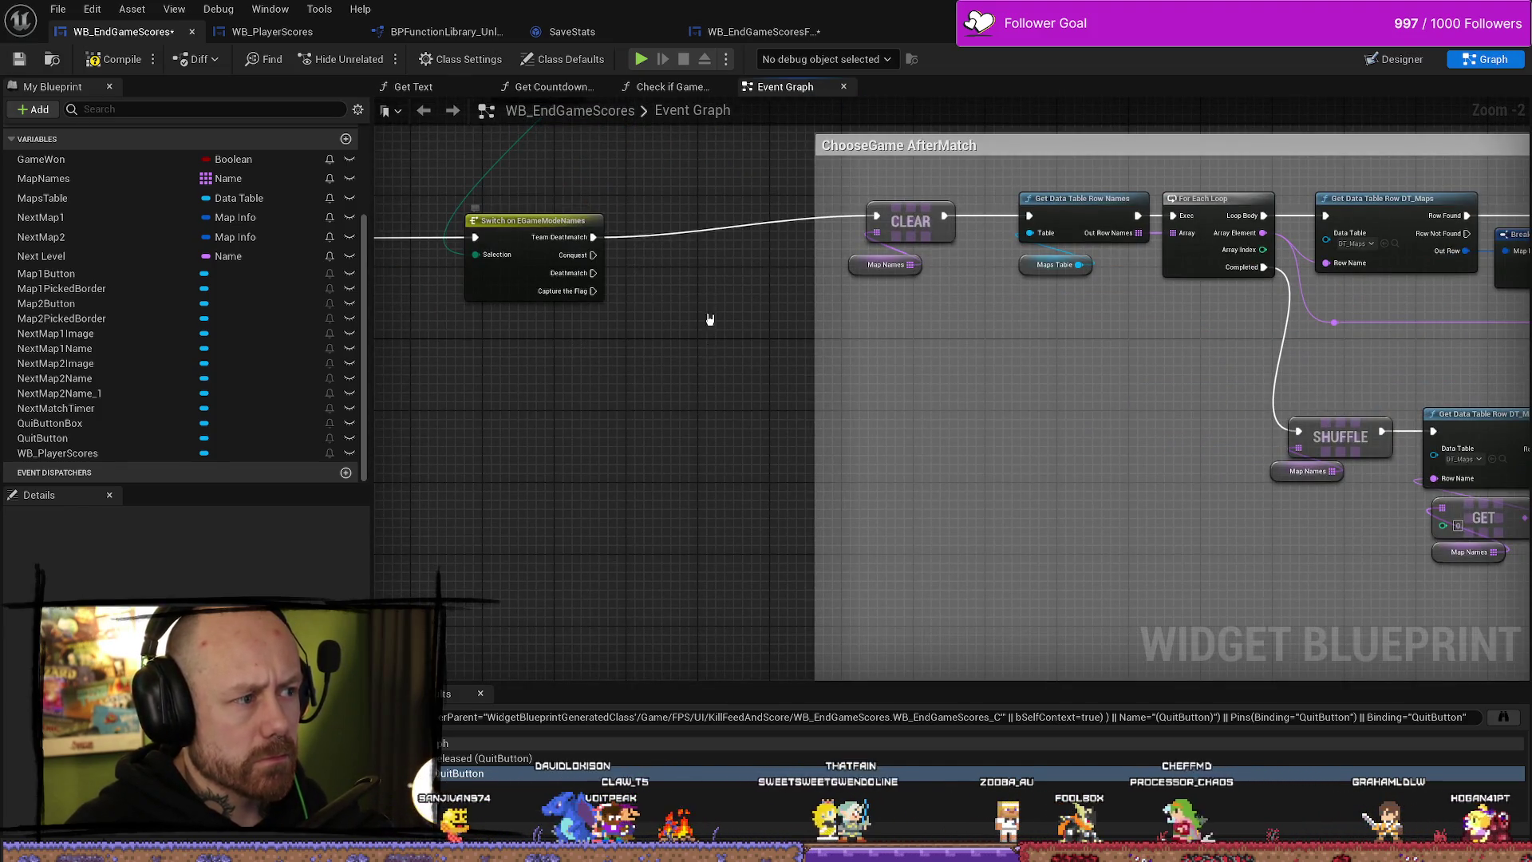
- Pan around the switch, Branch, ADD and Save Stats nodes, briefly nudging Get Game State
left_click_drag(708, 308, 708, 519)
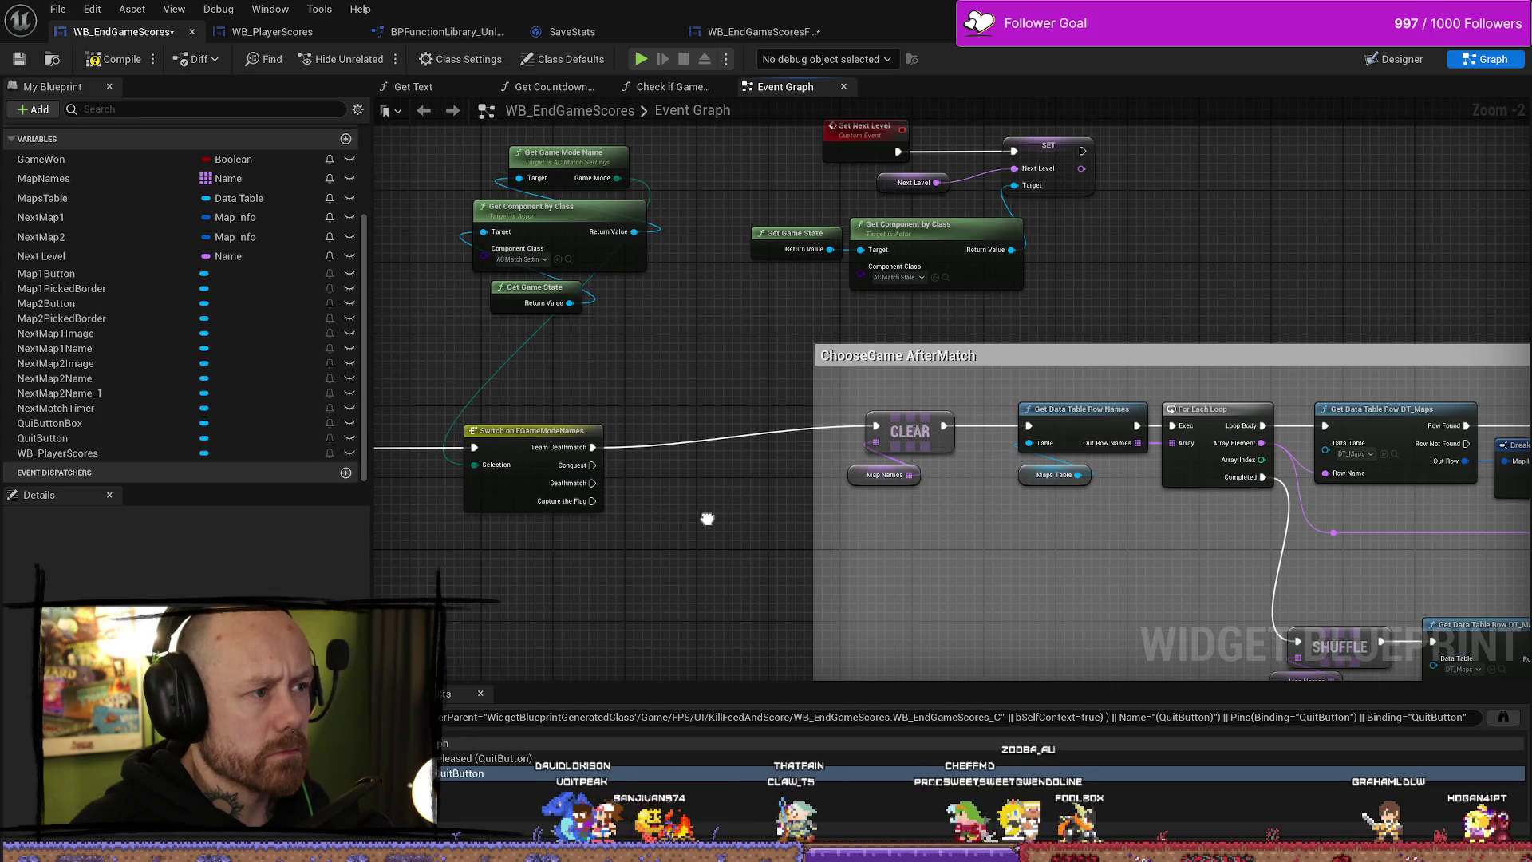
mouse_move(708, 519)
left_mouse_down()
mouse_move(400, 438)
mouse_move(793, 503)
left_mouse_up()
left_click_drag(622, 271, 495, 262)
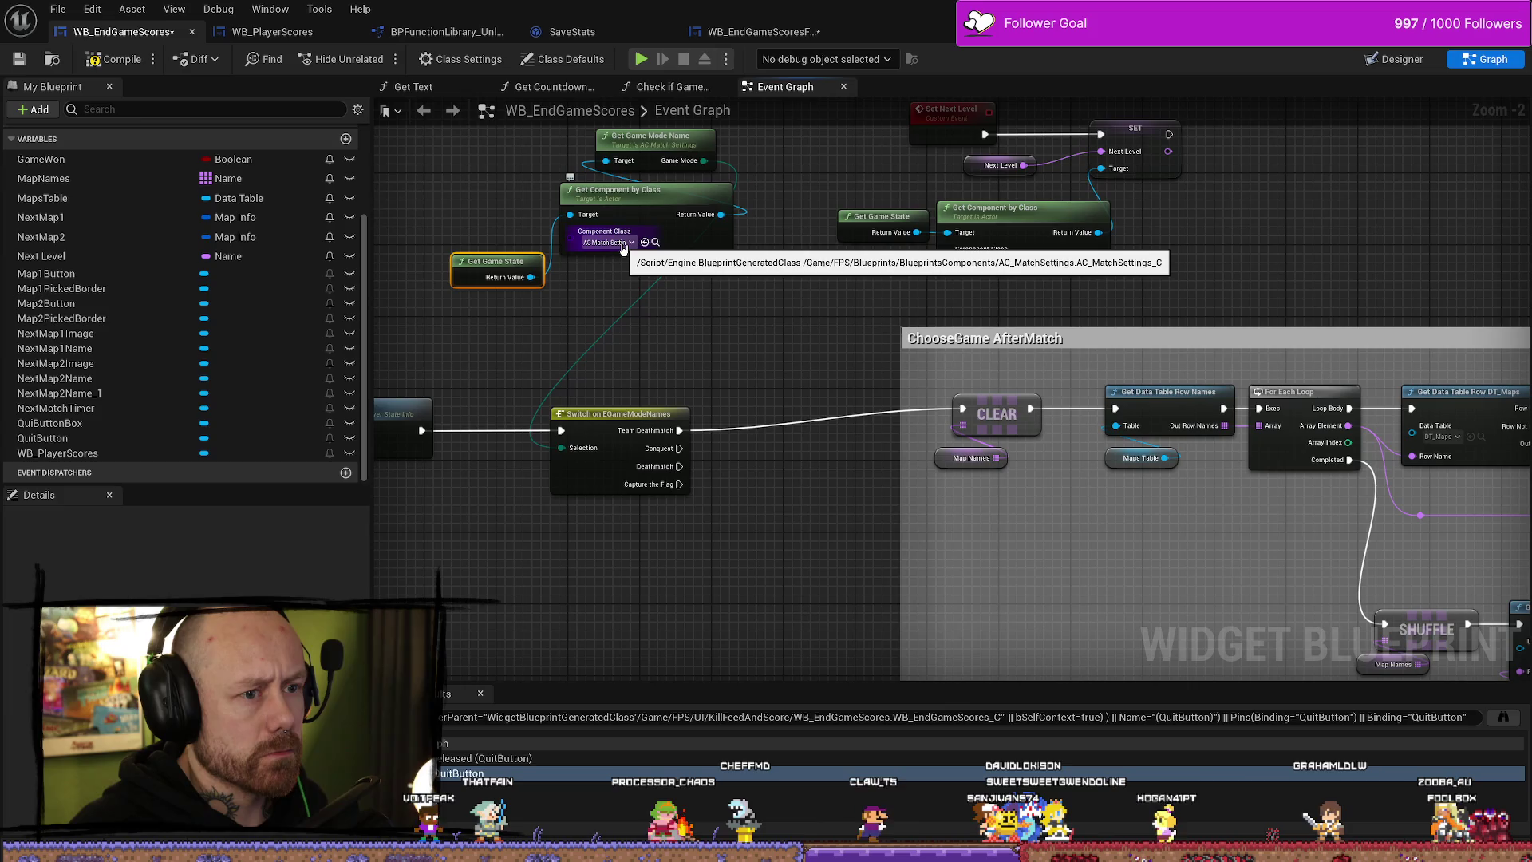
left_click_drag(496, 262, 595, 271)
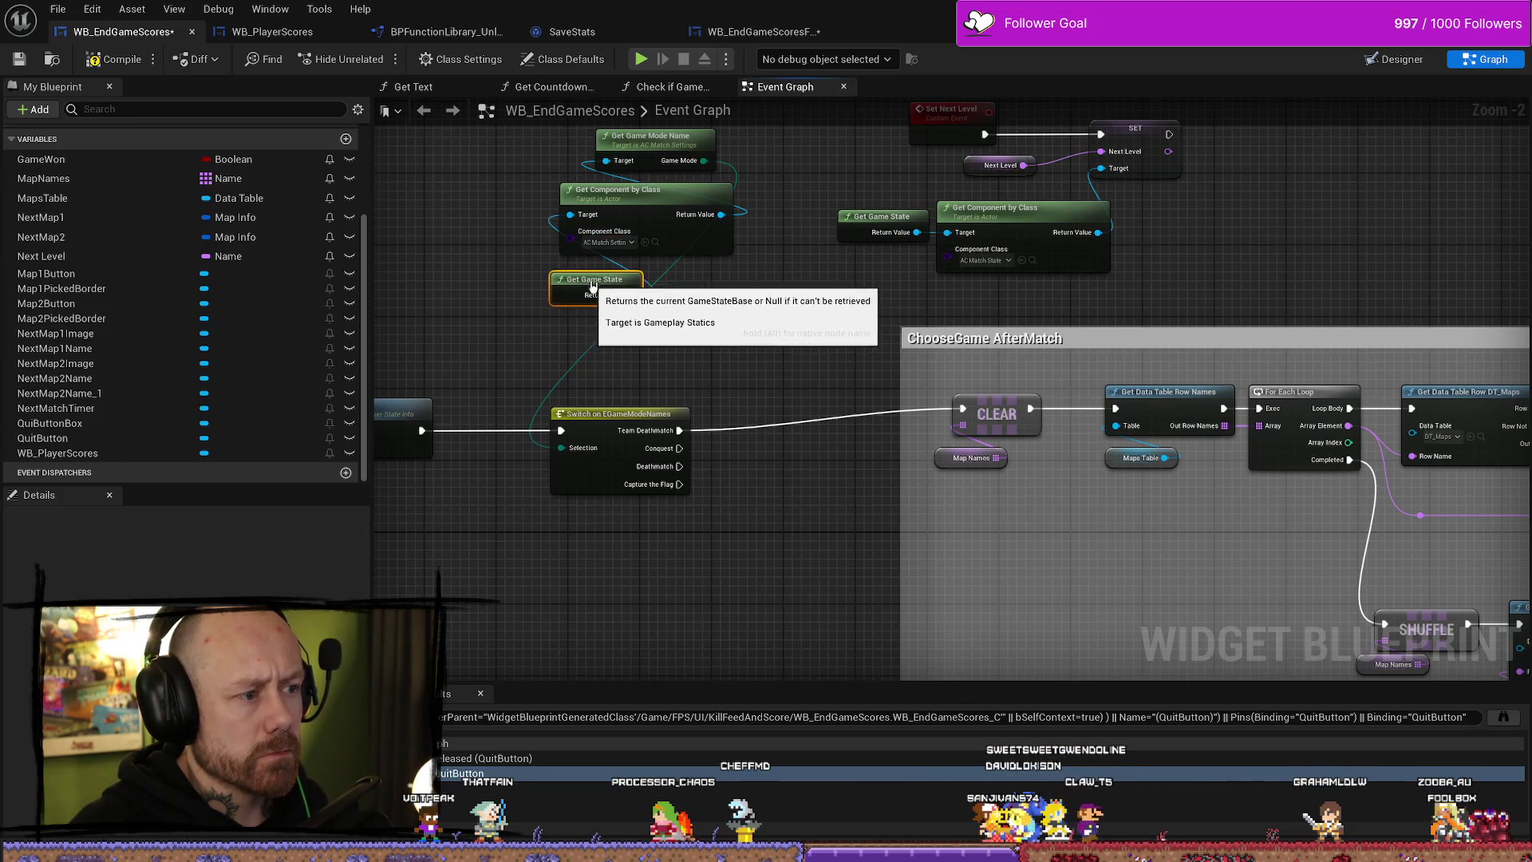
mouse_move(781, 338)
left_mouse_down()
mouse_move(784, 366)
mouse_move(662, 288)
left_mouse_up()
mouse_move(778, 478)
left_mouse_down()
mouse_move(643, 403)
mouse_move(646, 421)
mouse_move(858, 438)
mouse_move(899, 492)
mouse_move(728, 420)
mouse_move(759, 434)
mouse_move(629, 448)
left_mouse_up()
left_click_drag(1293, 498, 712, 508)
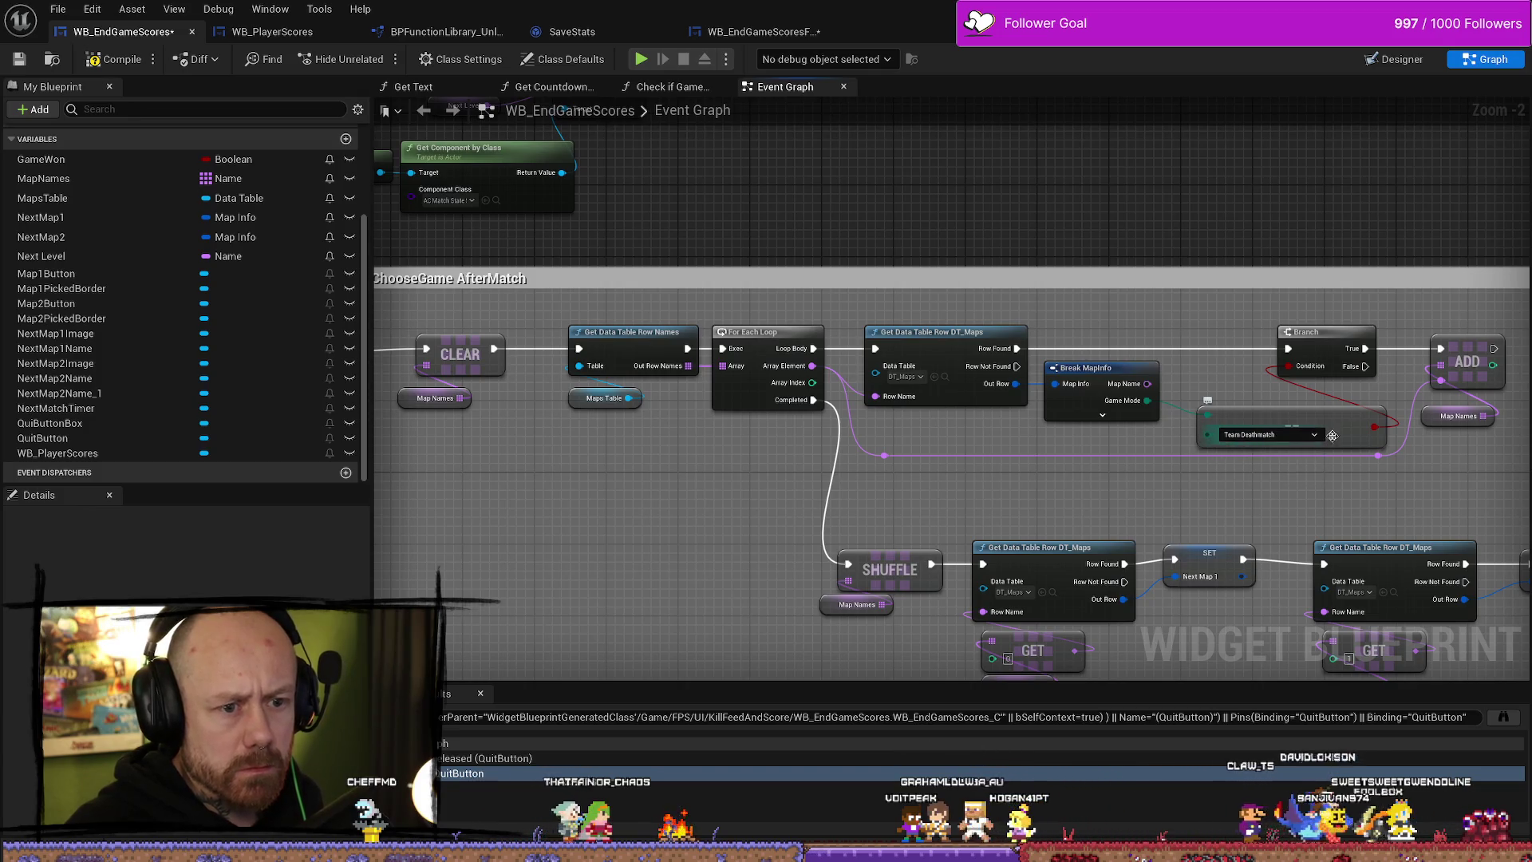
left_click_drag(994, 499, 1237, 500)
left_click_drag(708, 479, 1009, 540)
left_click_drag(720, 349, 795, 406)
- Move Get Game State and Get Component by Class together below the game-mode switch
right_click(796, 405)
left_click(779, 359)
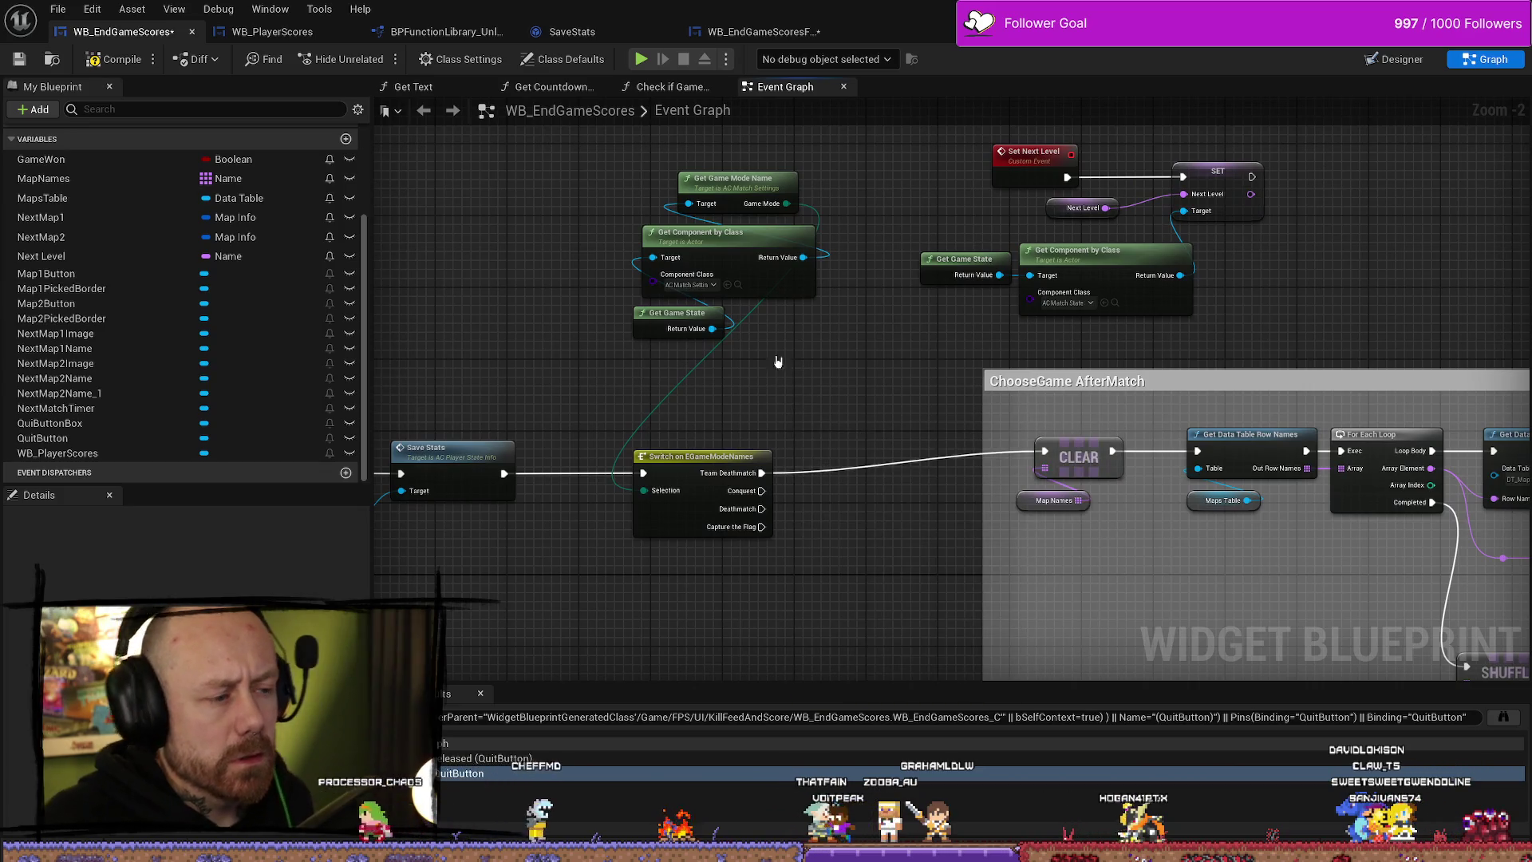
left_click(678, 318)
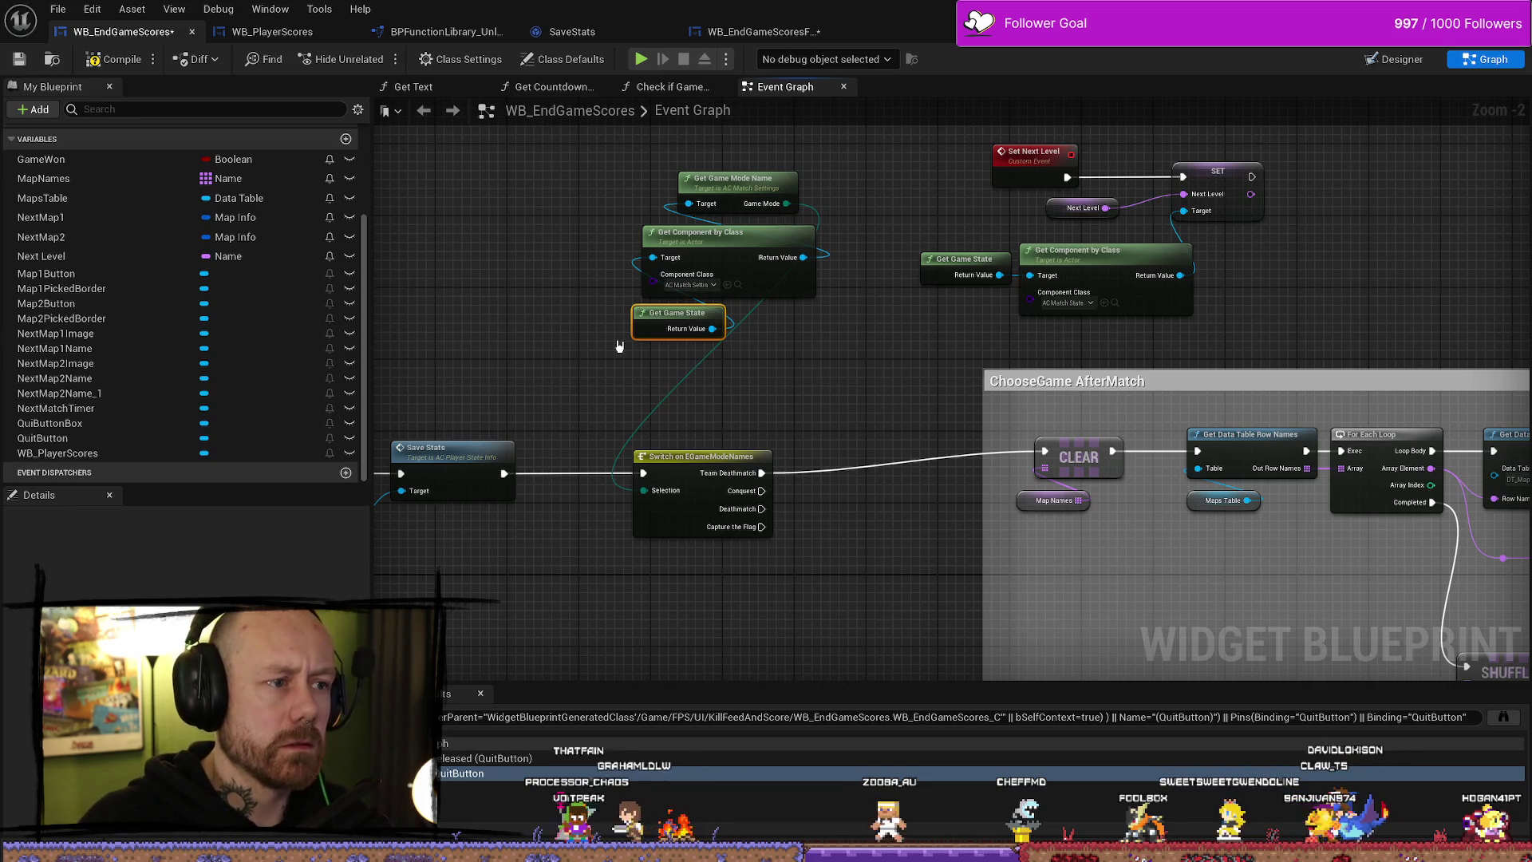
left_click(670, 274, "shift")
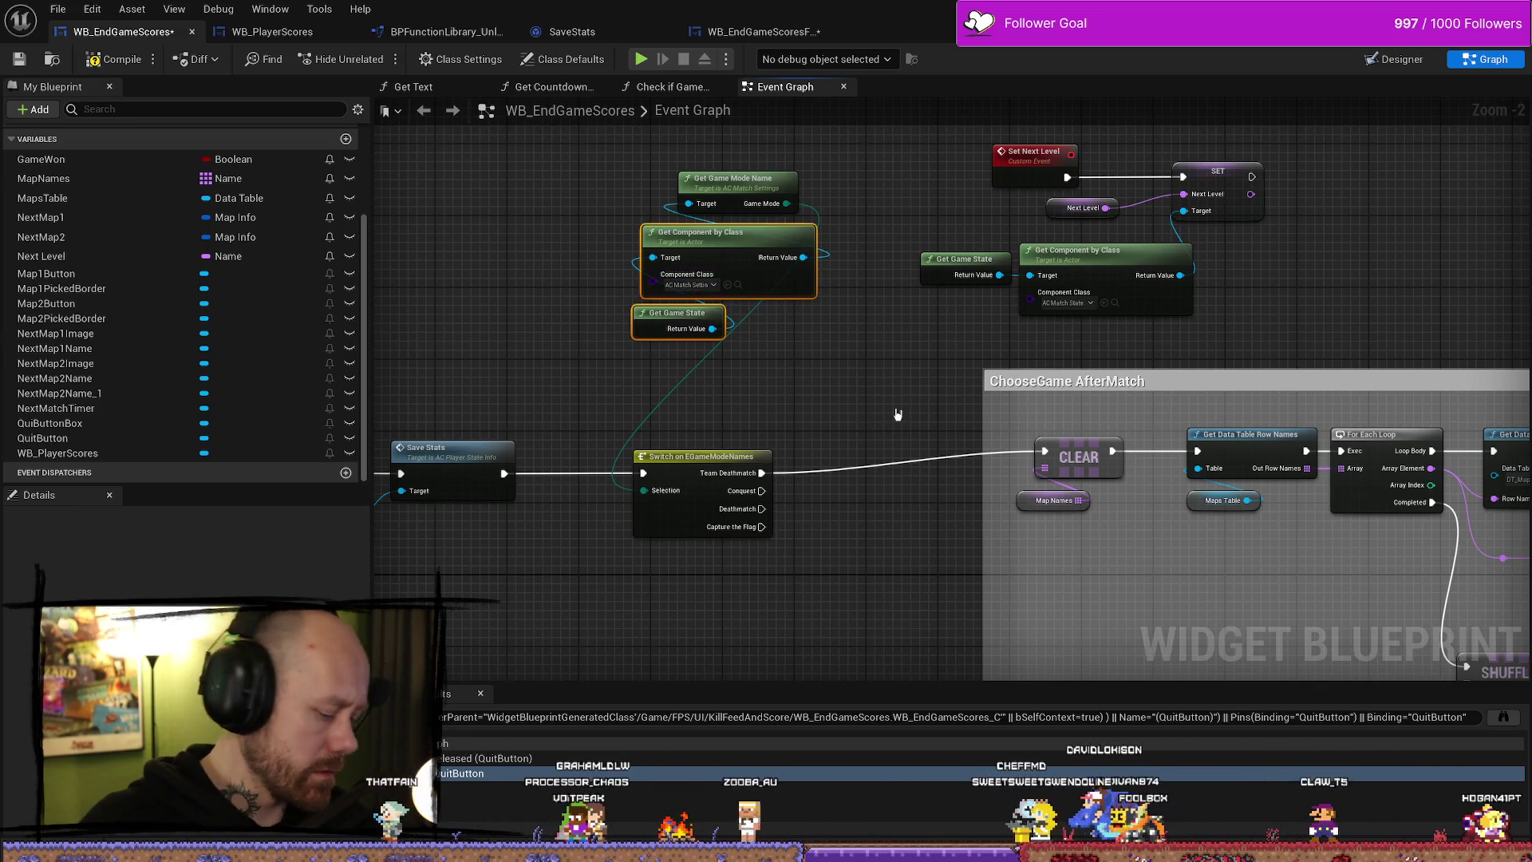
scroll(930, 544, "down", 5)
mouse_move(835, 496)
left_mouse_down()
mouse_move(957, 439)
mouse_move(499, 438)
mouse_move(851, 445)
left_mouse_up()
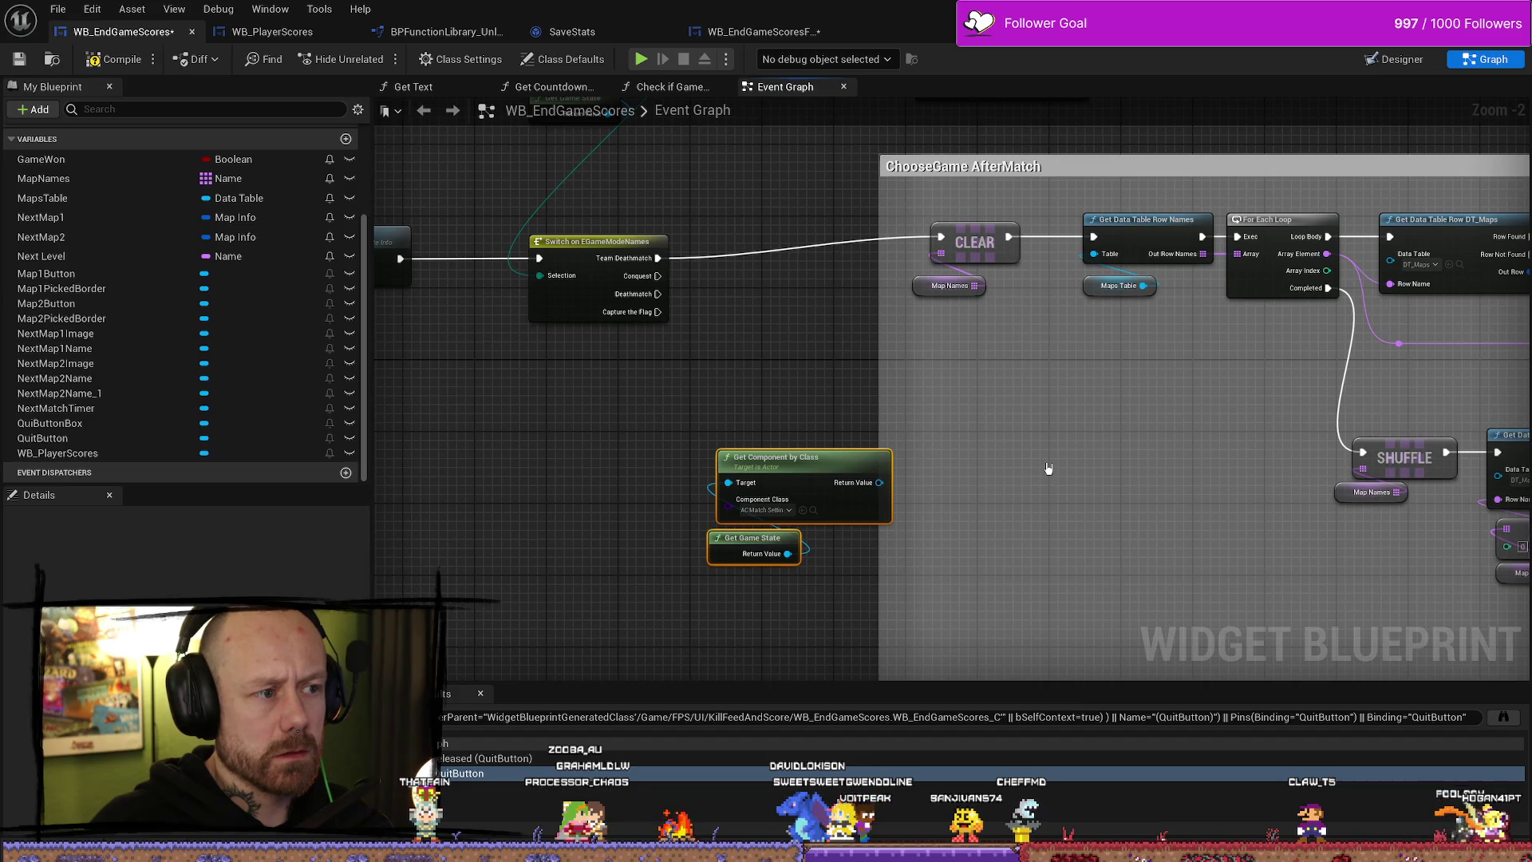
left_click_drag(838, 466, 886, 408)
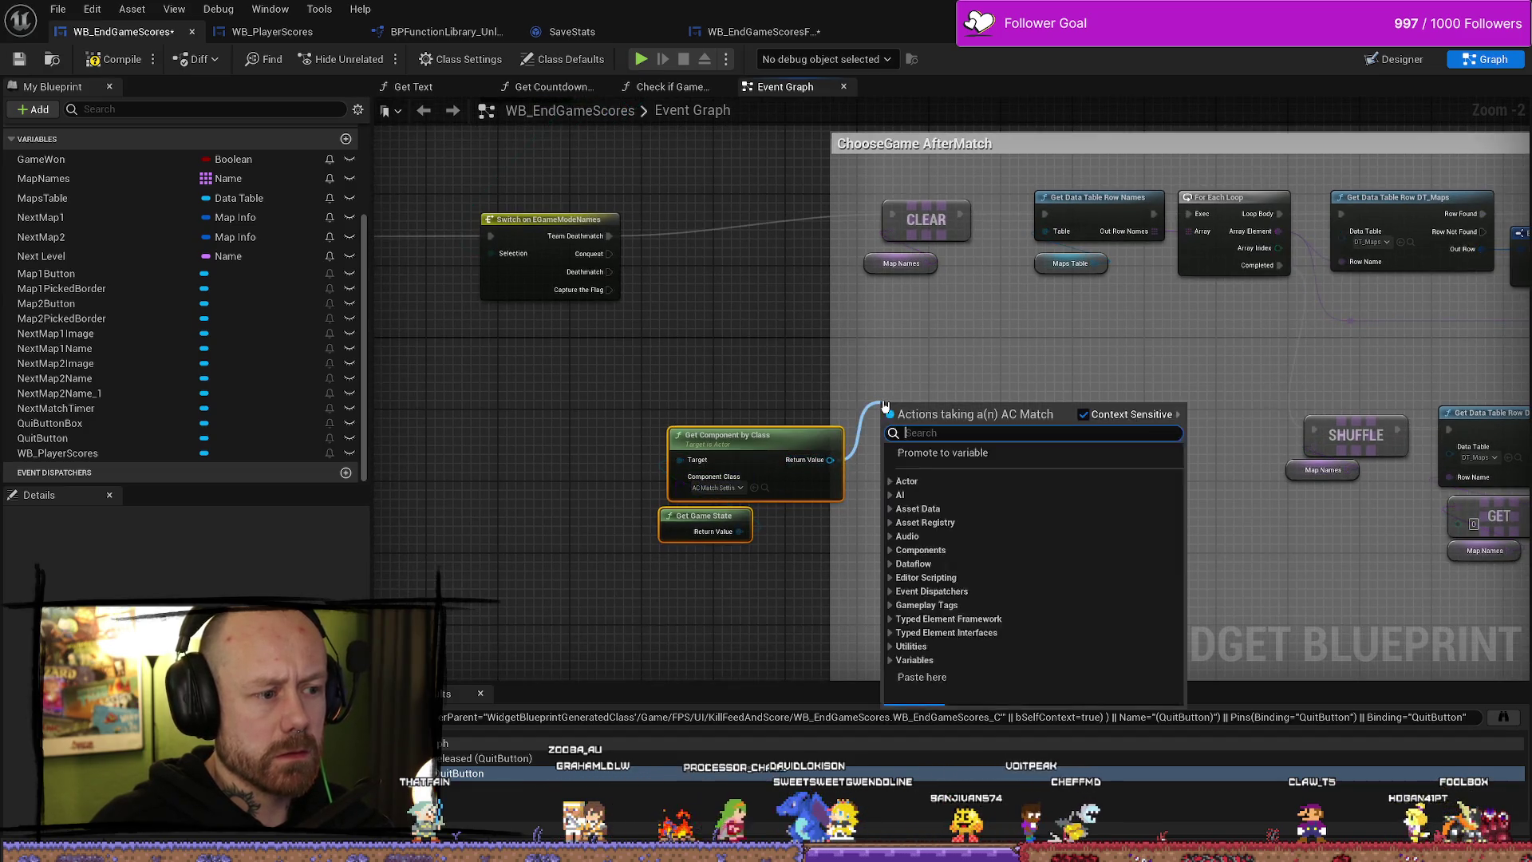
type("get")
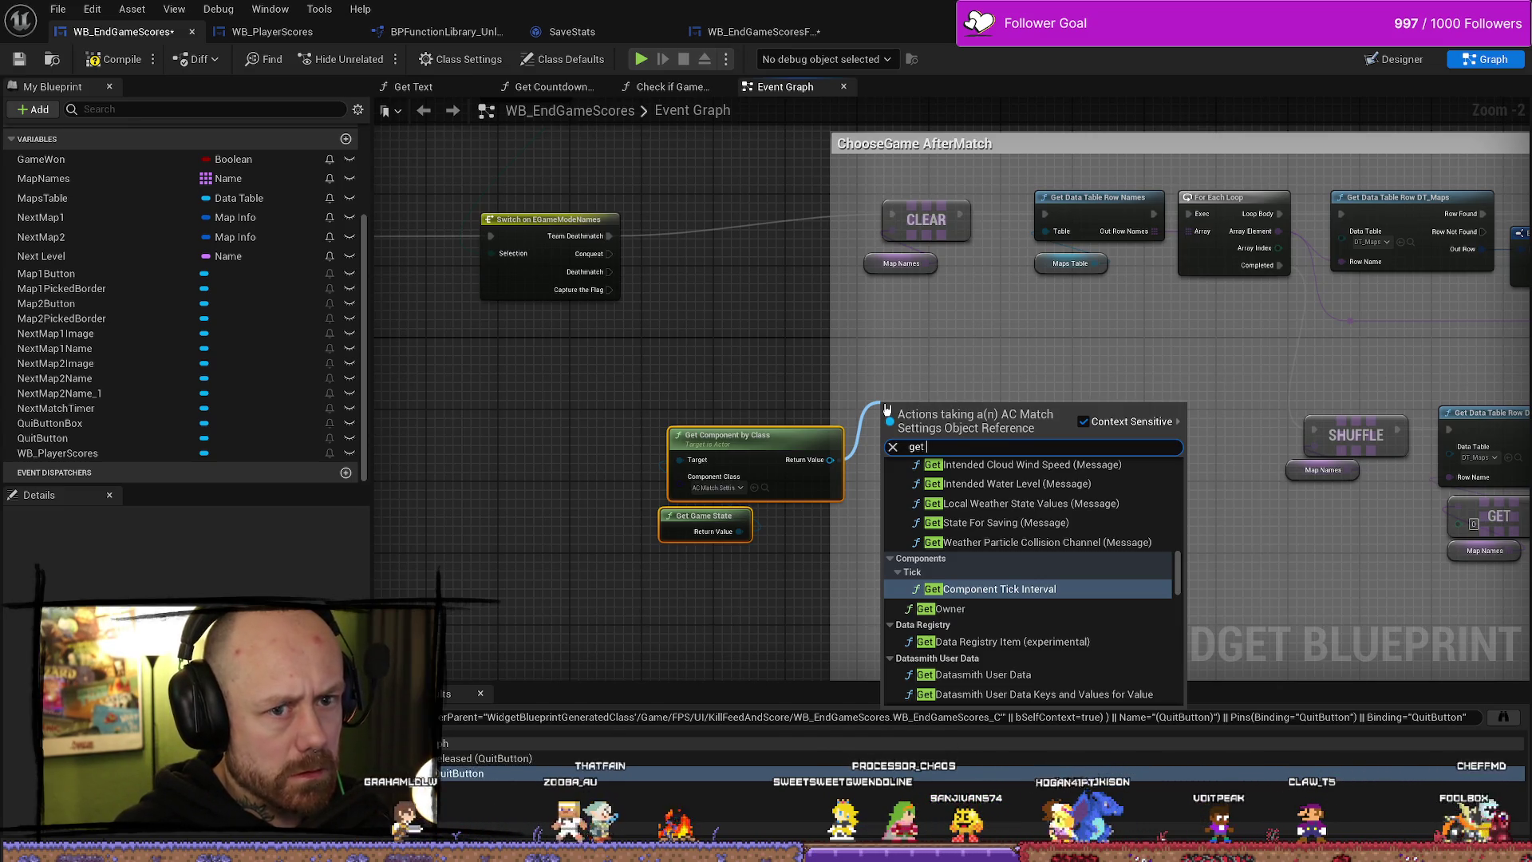
type(" maps")
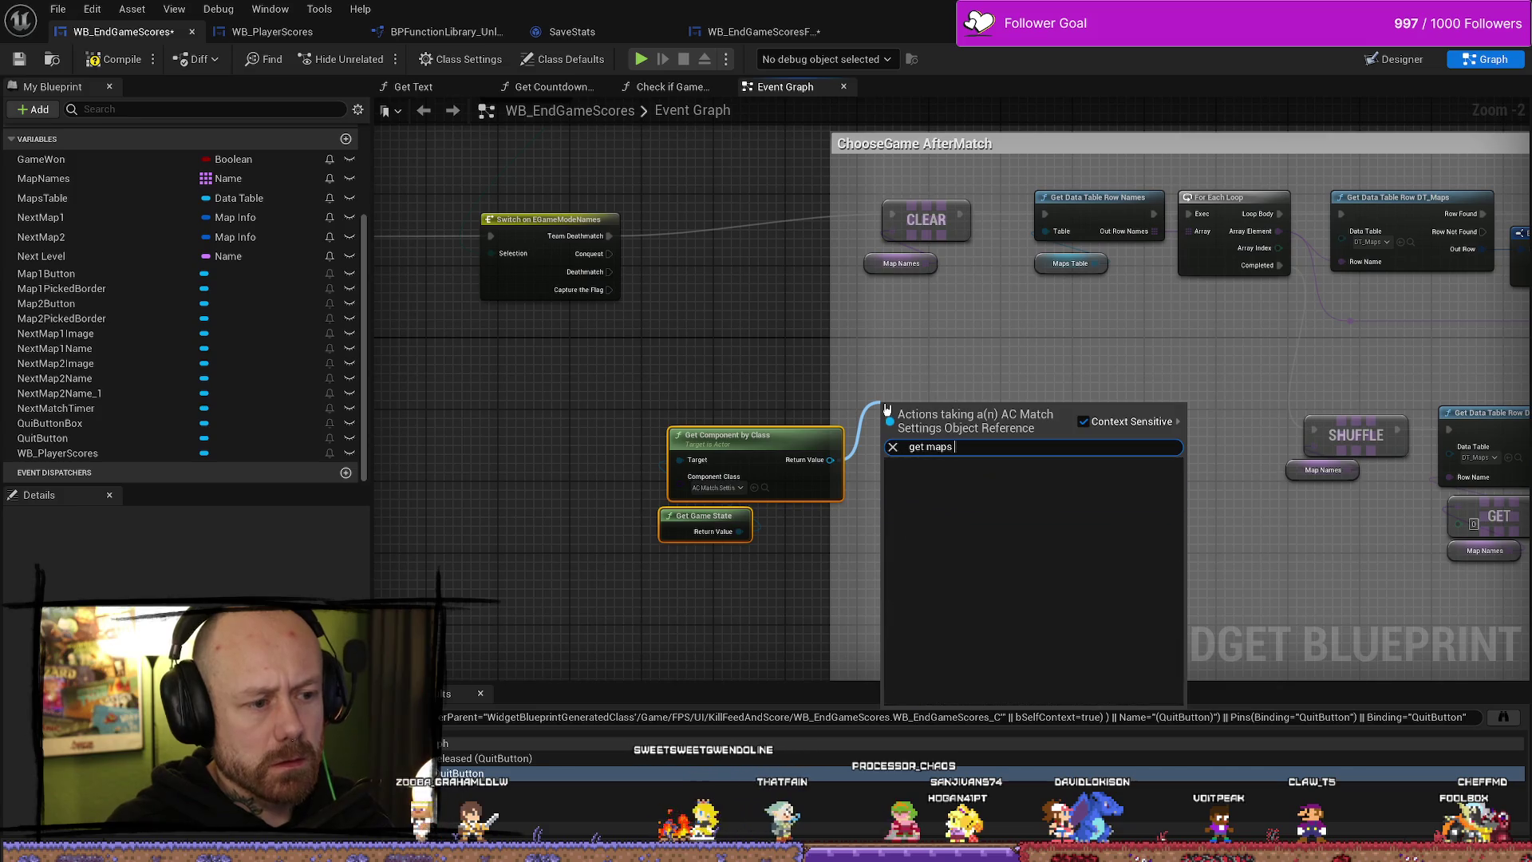
key("Escape")
left_click_drag(1049, 341, 824, 288)
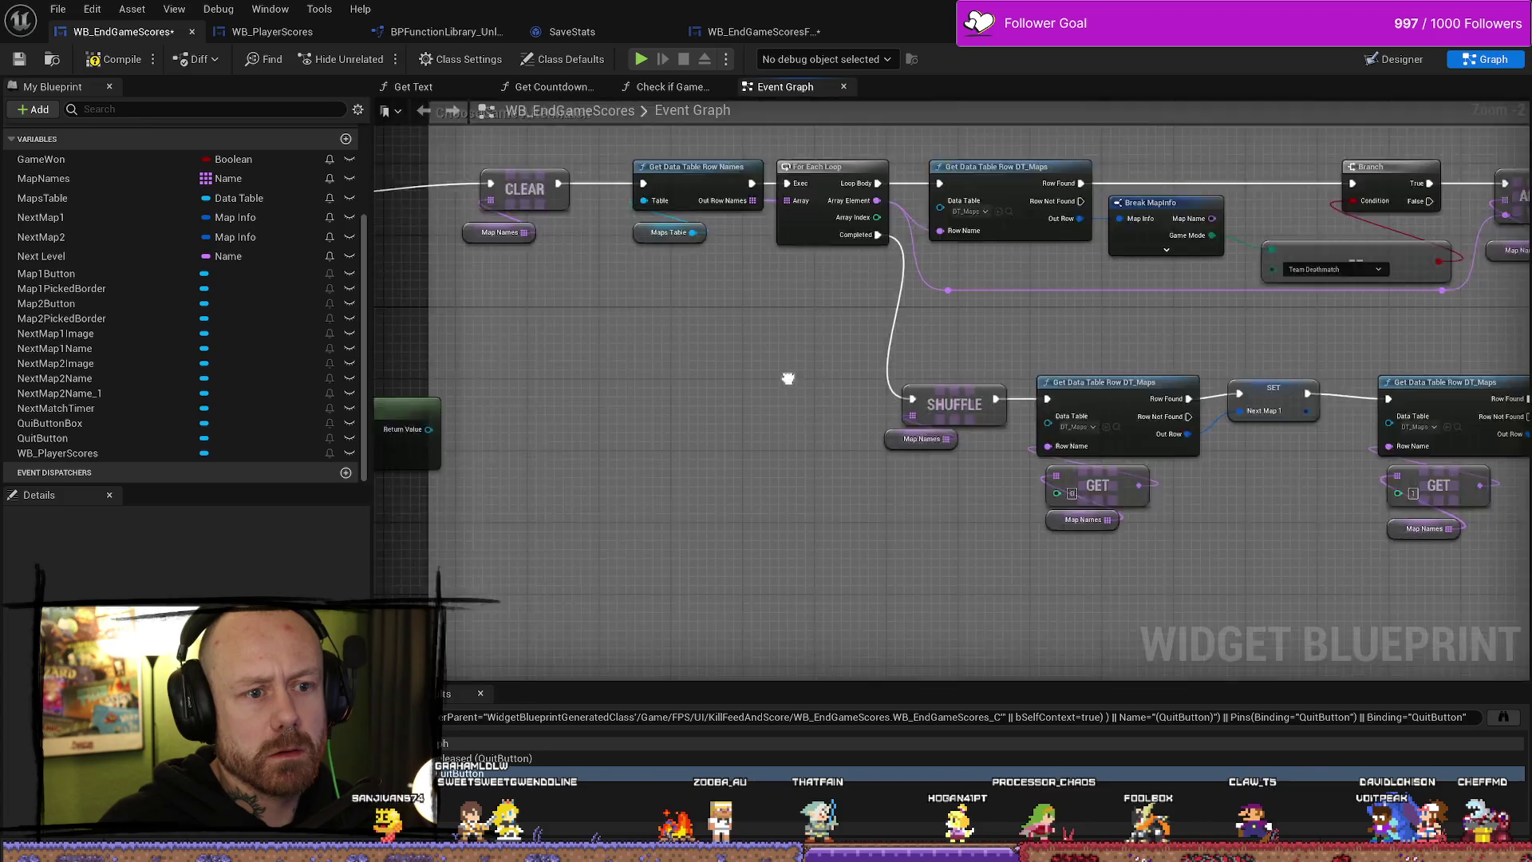
left_click_drag(715, 400, 787, 369)
type("gamemode")
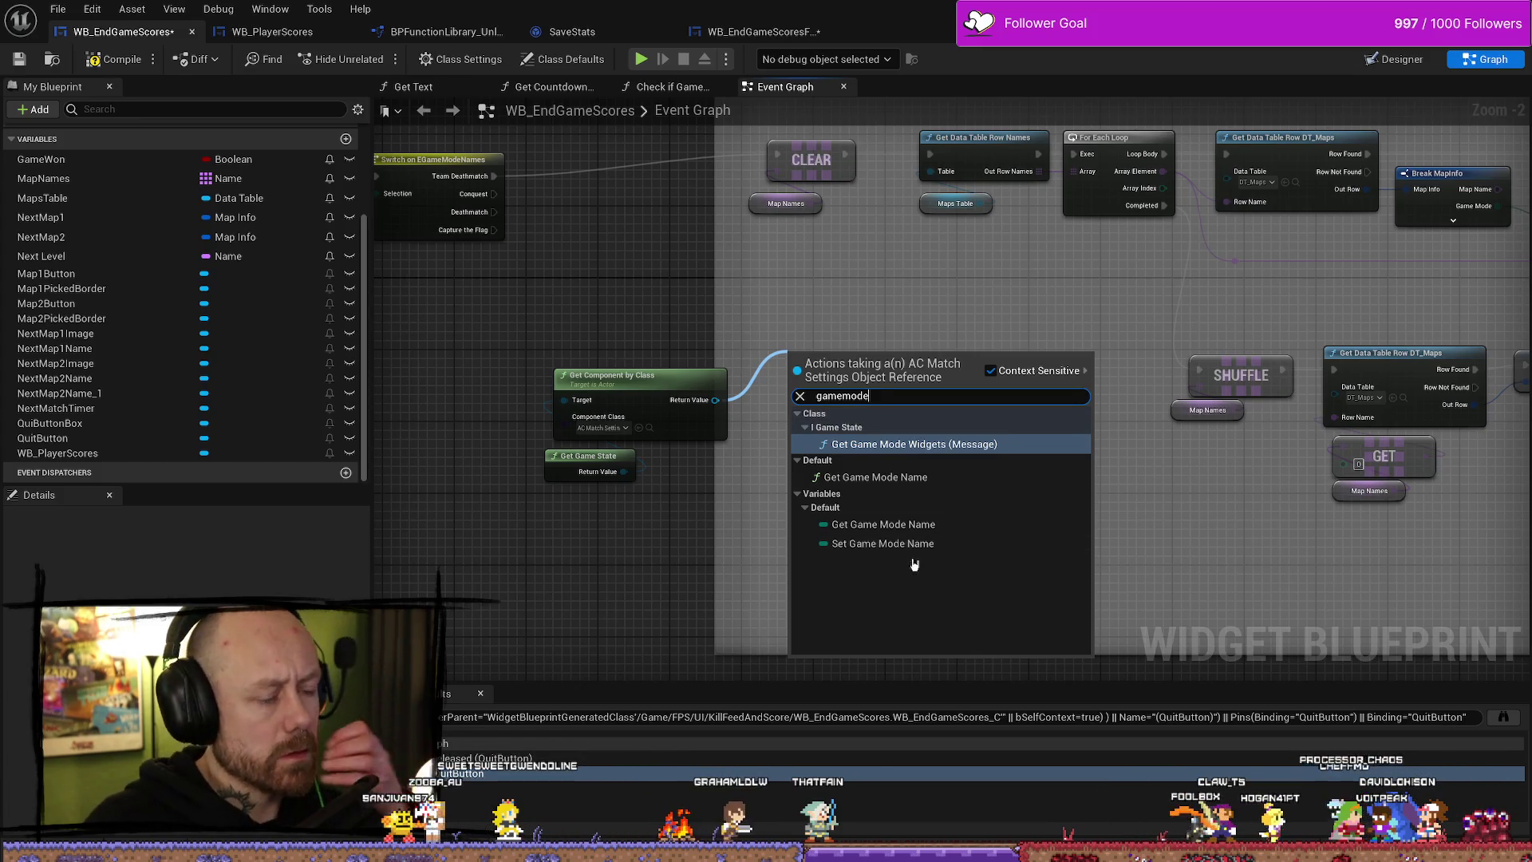
left_click(705, 294)
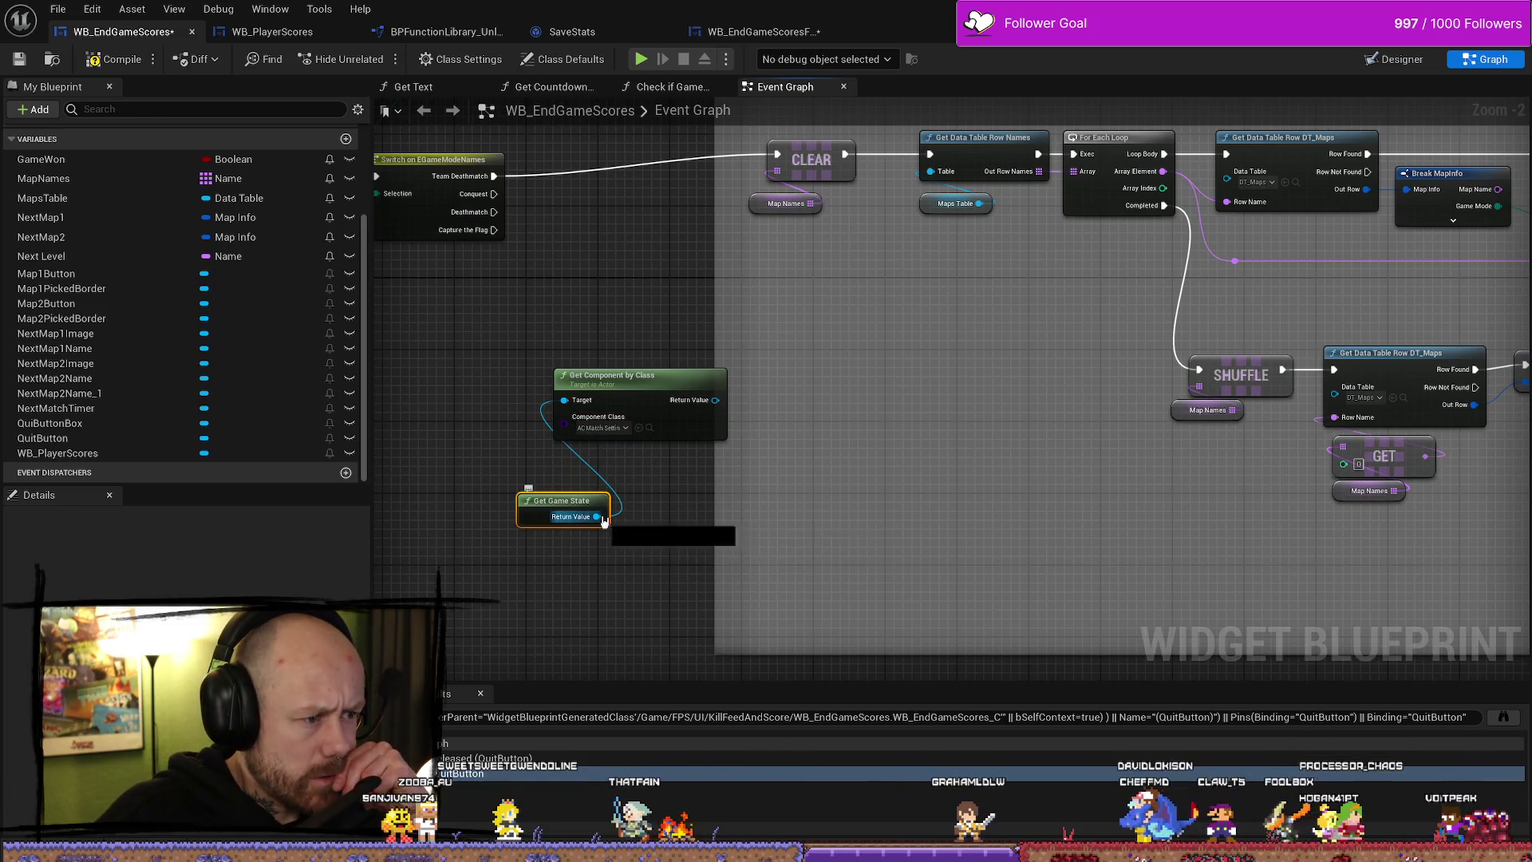
left_click_drag(604, 521, 755, 532)
type("get game mode e")
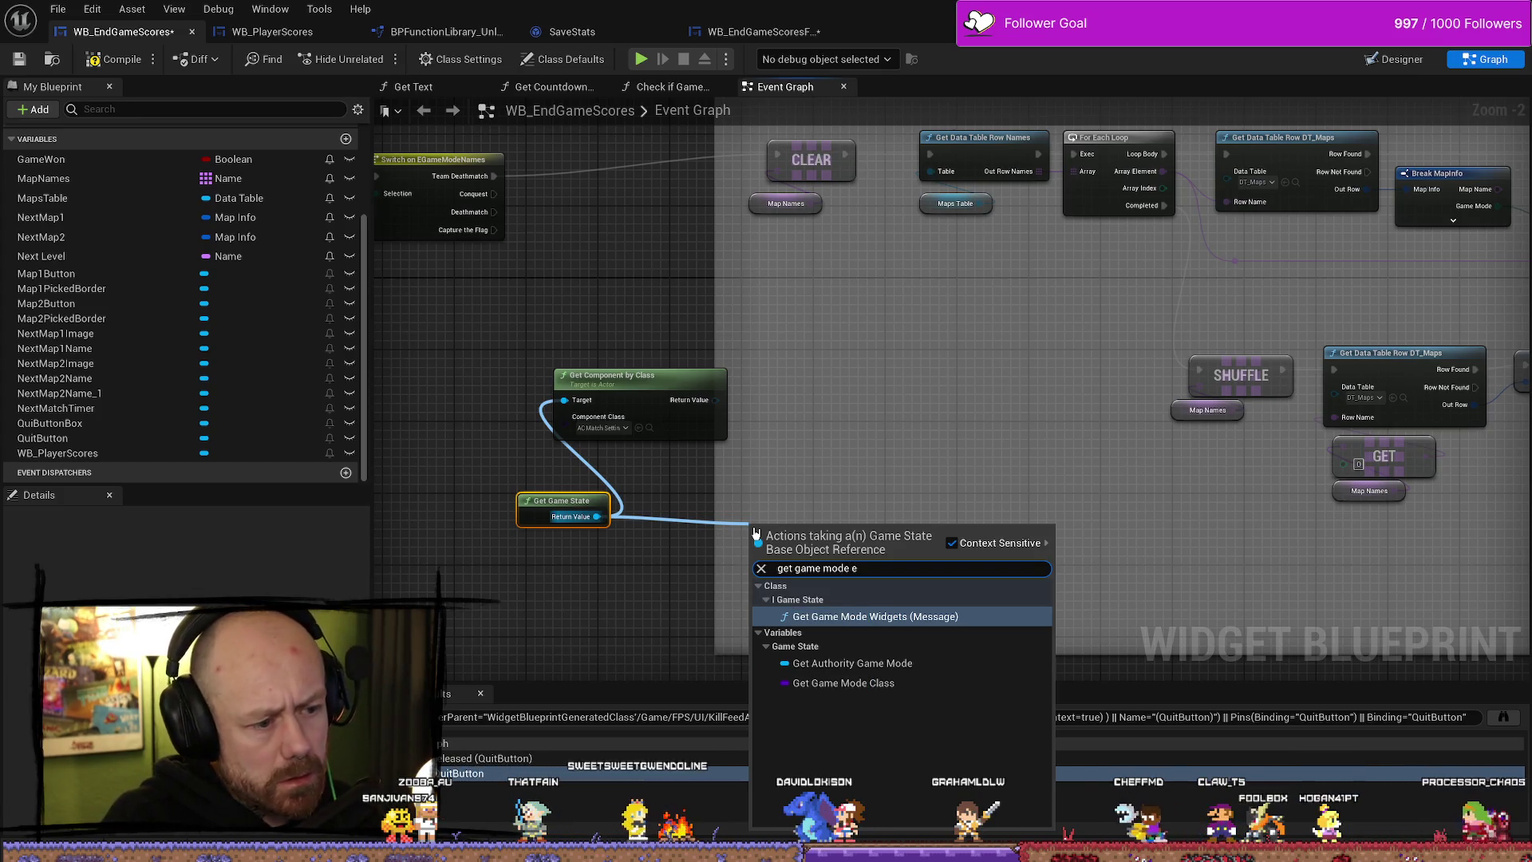
key("ctrl+a")
key("BackSpace")
left_click_drag(597, 516, 564, 399)
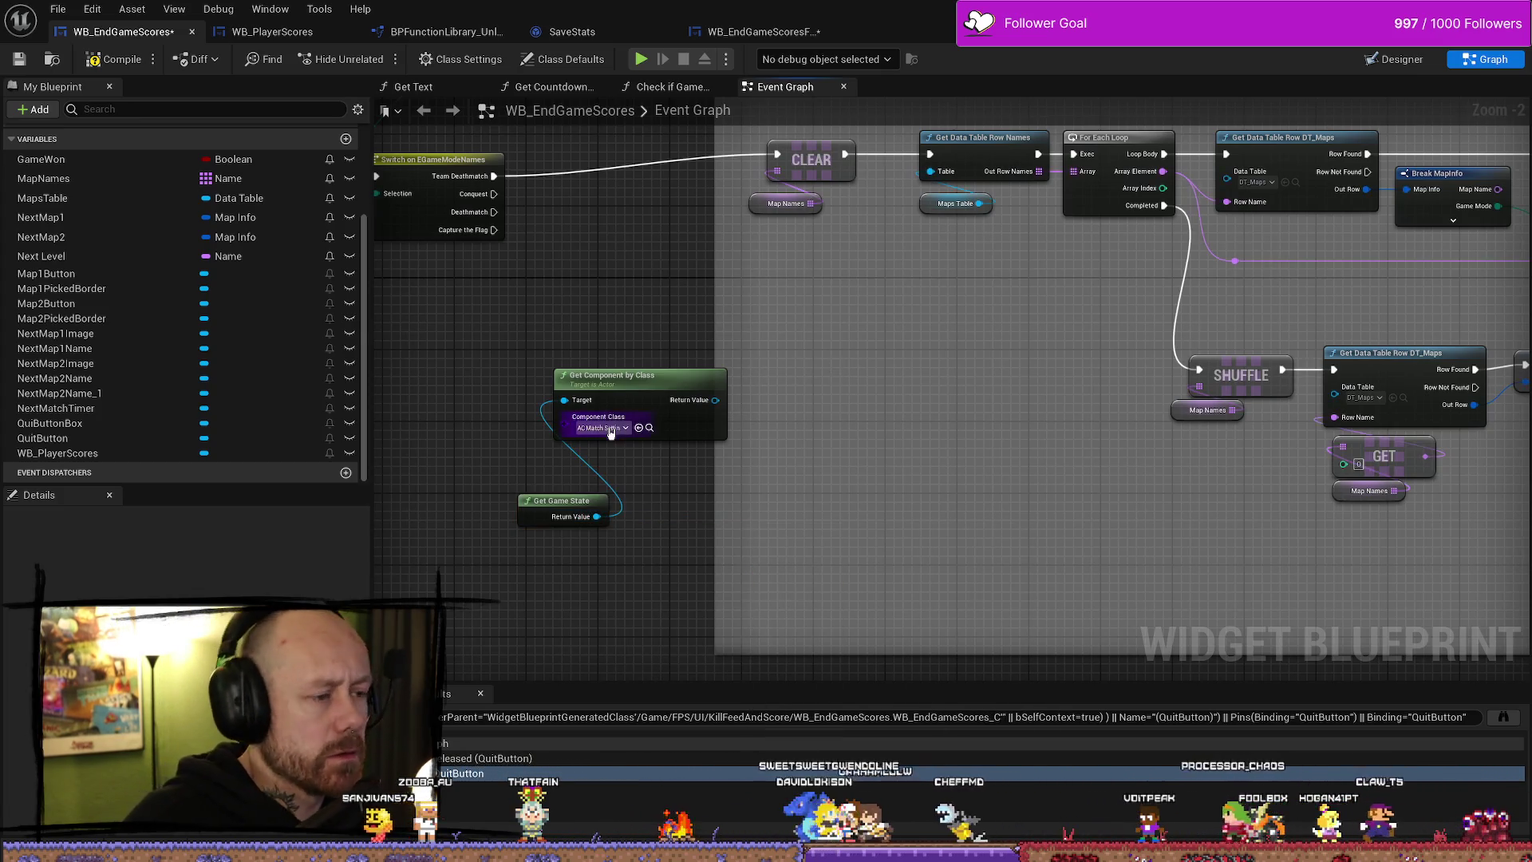
left_click(604, 427)
key("Escape")
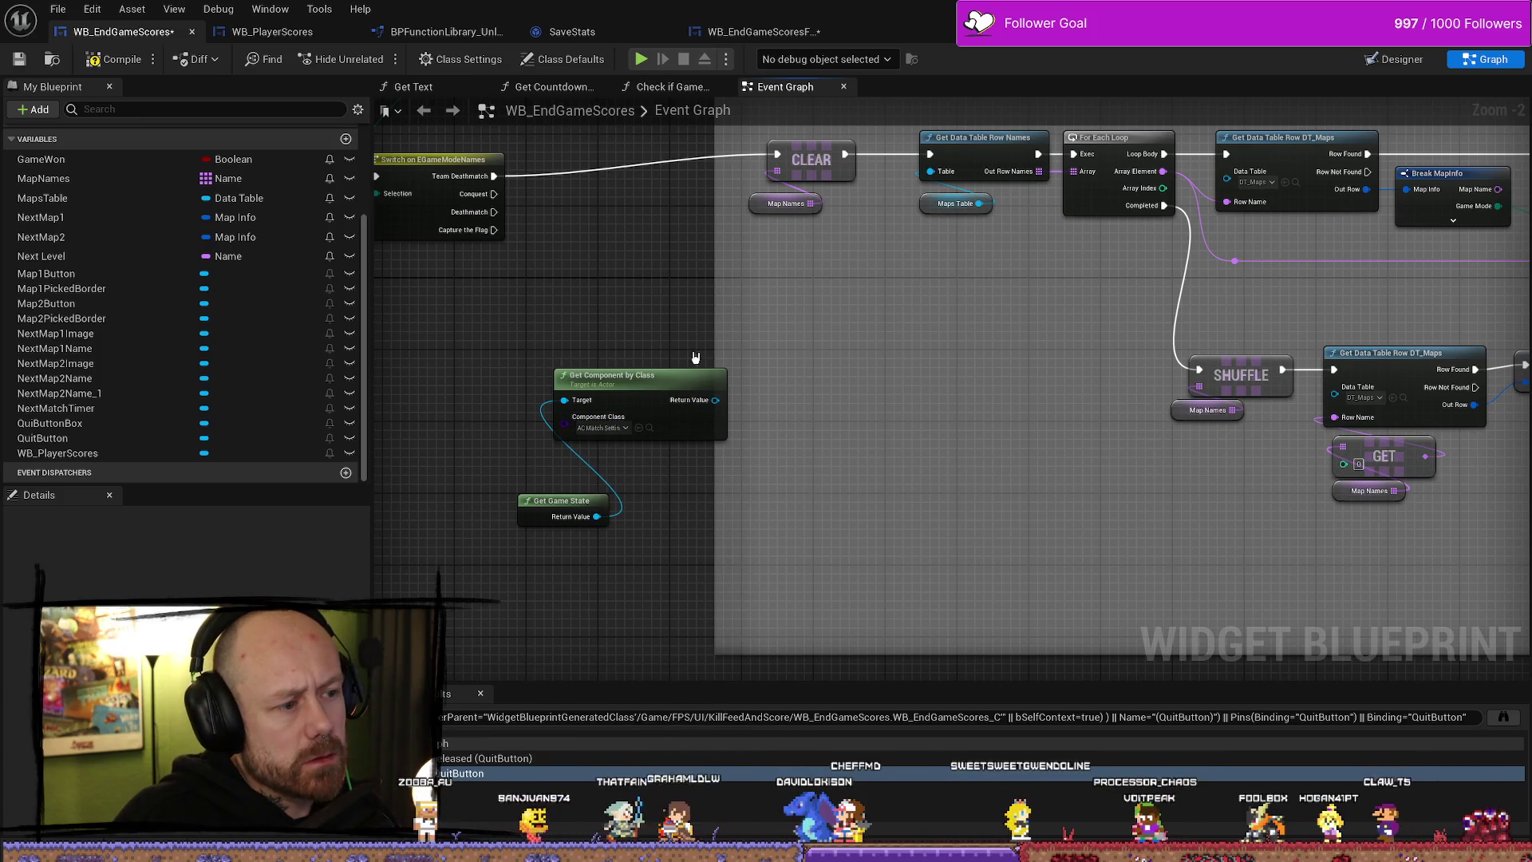
left_click_drag(561, 489, 735, 500)
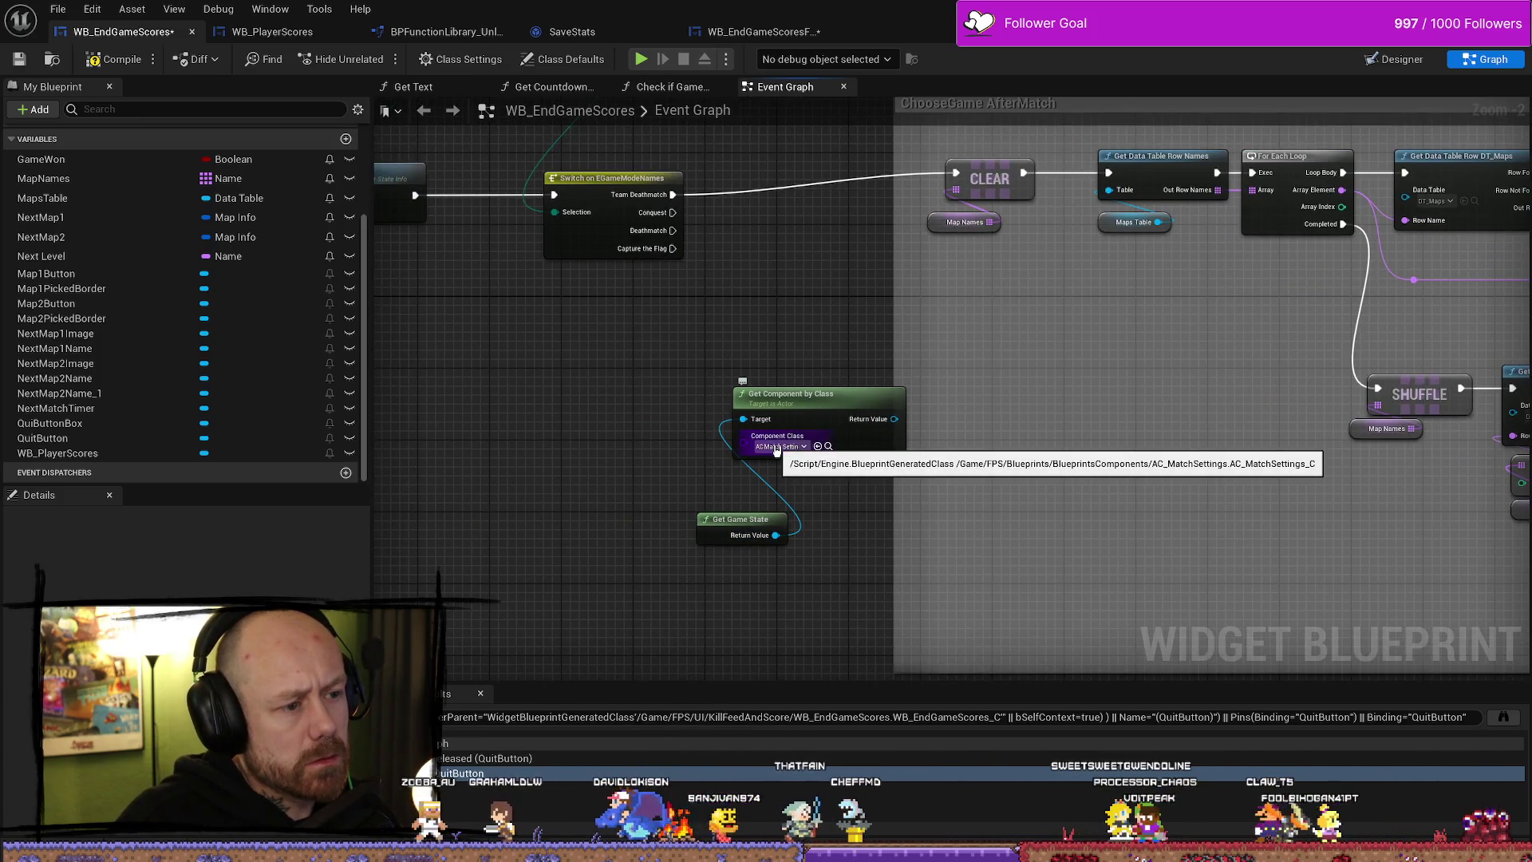
mouse_move(776, 451)
left_mouse_down()
mouse_move(797, 370)
mouse_move(728, 438)
mouse_move(795, 609)
mouse_move(683, 434)
left_mouse_up()
mouse_move(714, 522)
left_mouse_down()
mouse_move(780, 640)
mouse_move(696, 408)
left_mouse_up()
key("ctrl+v")
type("mode")
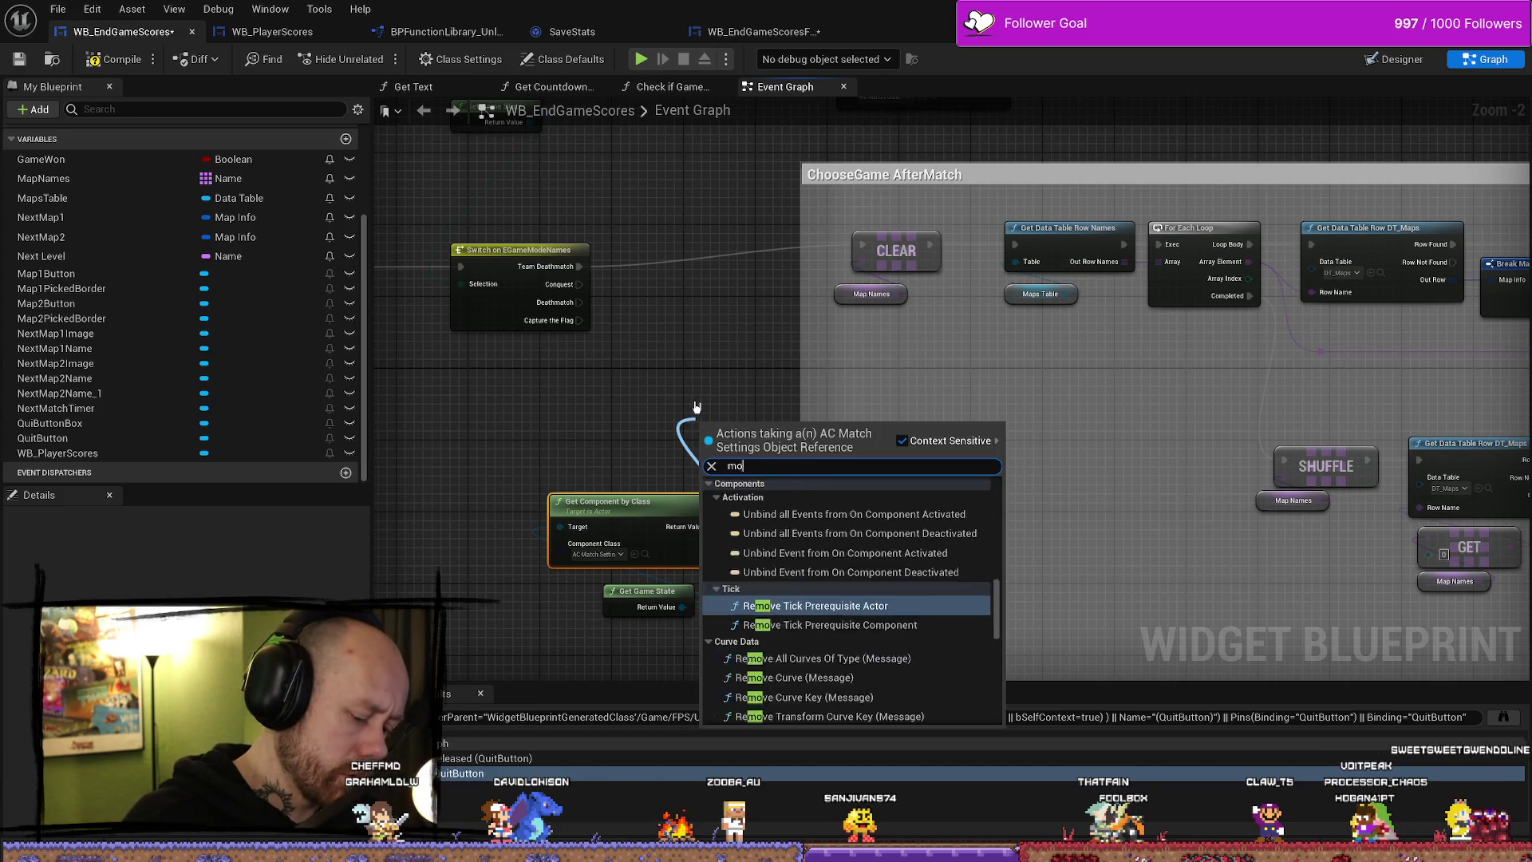
key("Up")
key("Up")
key("Up")
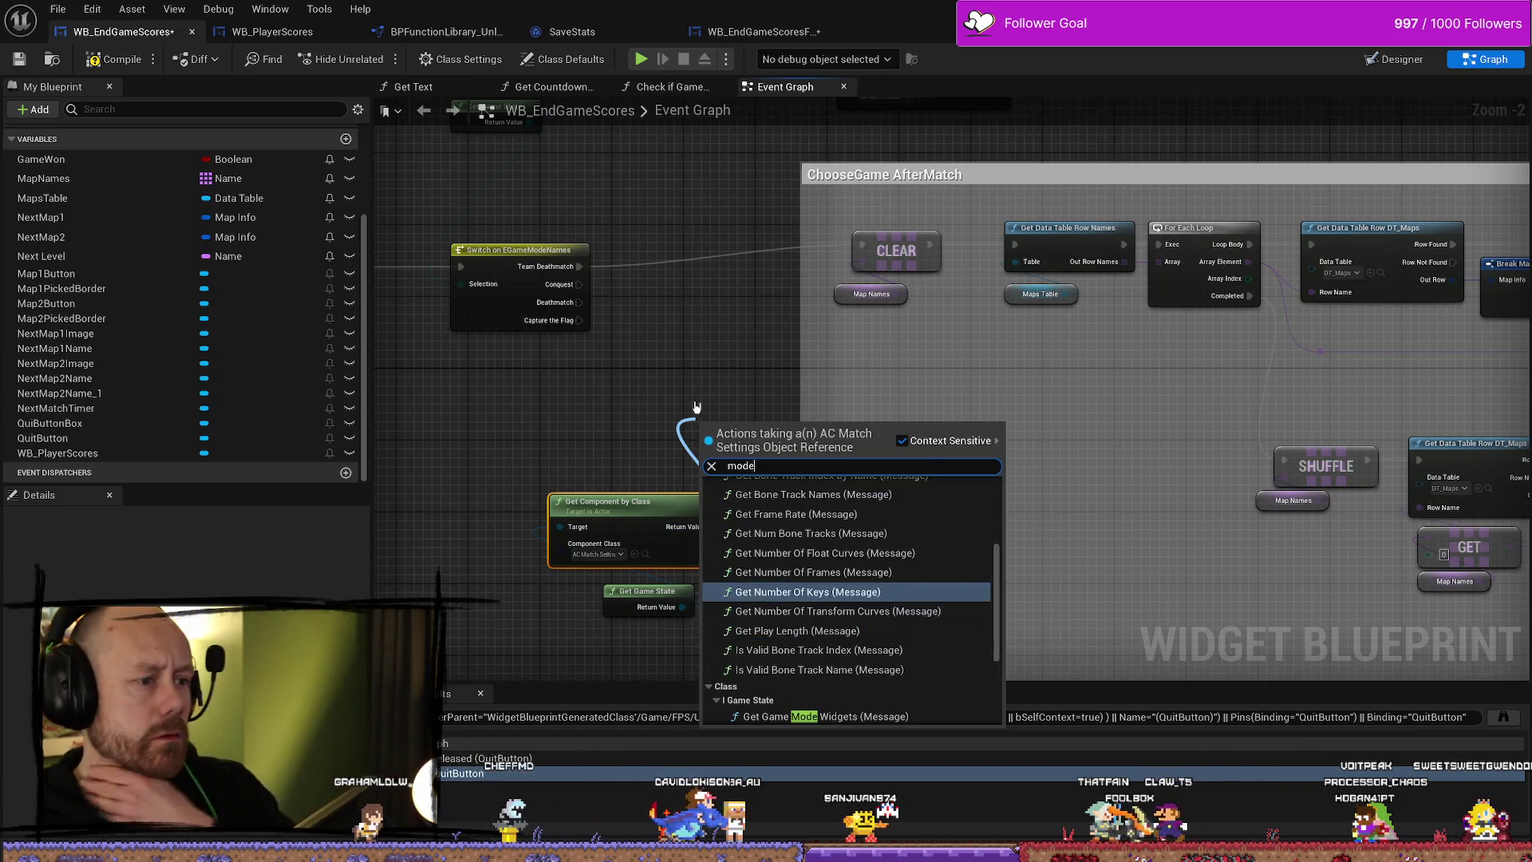
scroll(893, 553, "up", 5)
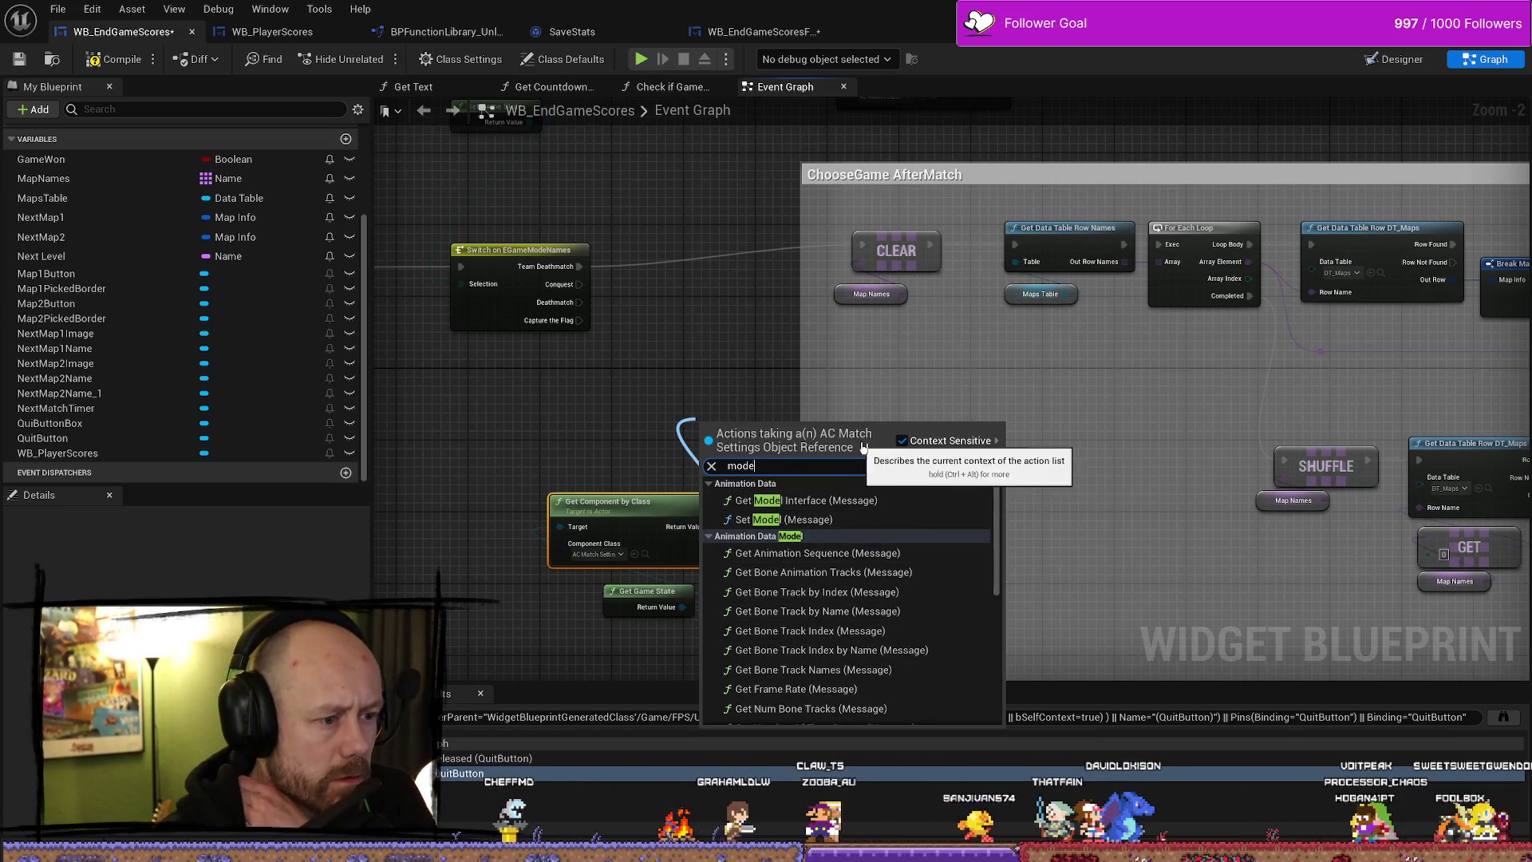
scroll(842, 673, "down", 5)
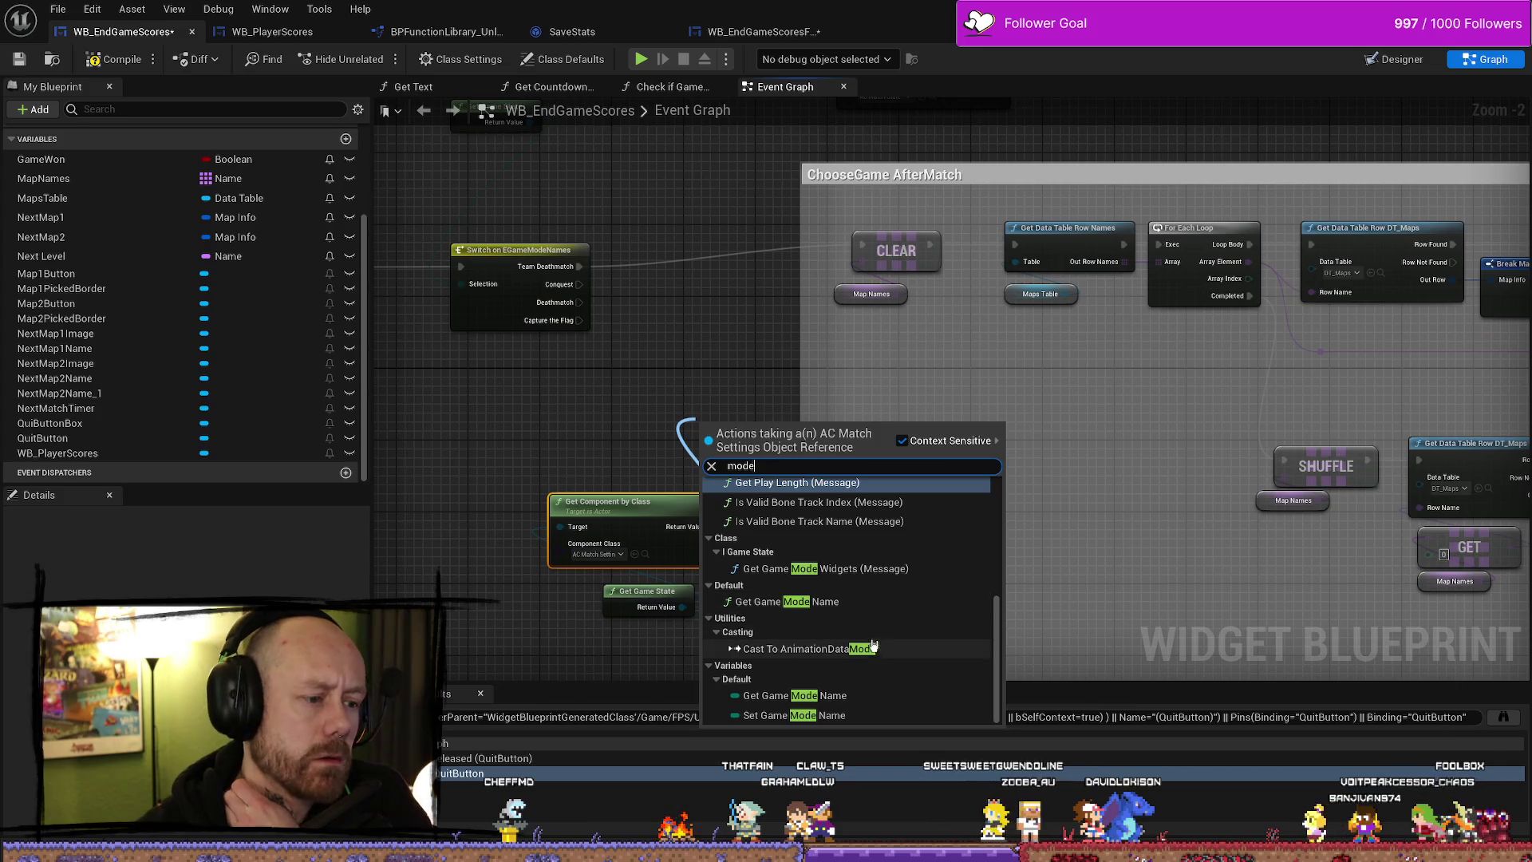
scroll(850, 614, "up", 2)
scroll(852, 616, "up", 10)
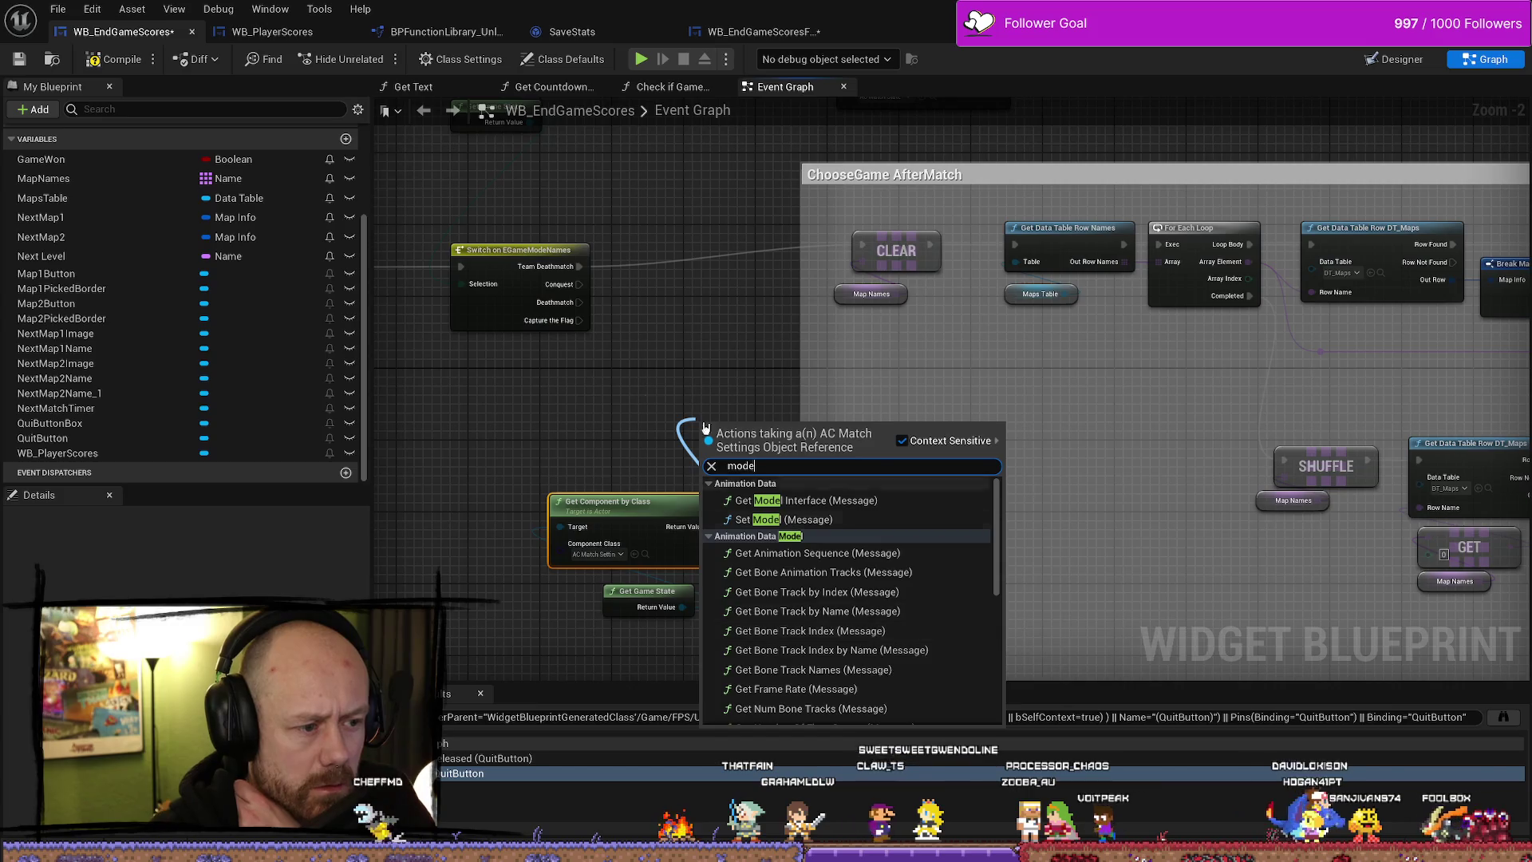
left_click(738, 376)
mouse_move(738, 376)
left_mouse_down()
mouse_move(752, 639)
mouse_move(791, 411)
mouse_move(630, 464)
left_mouse_up()
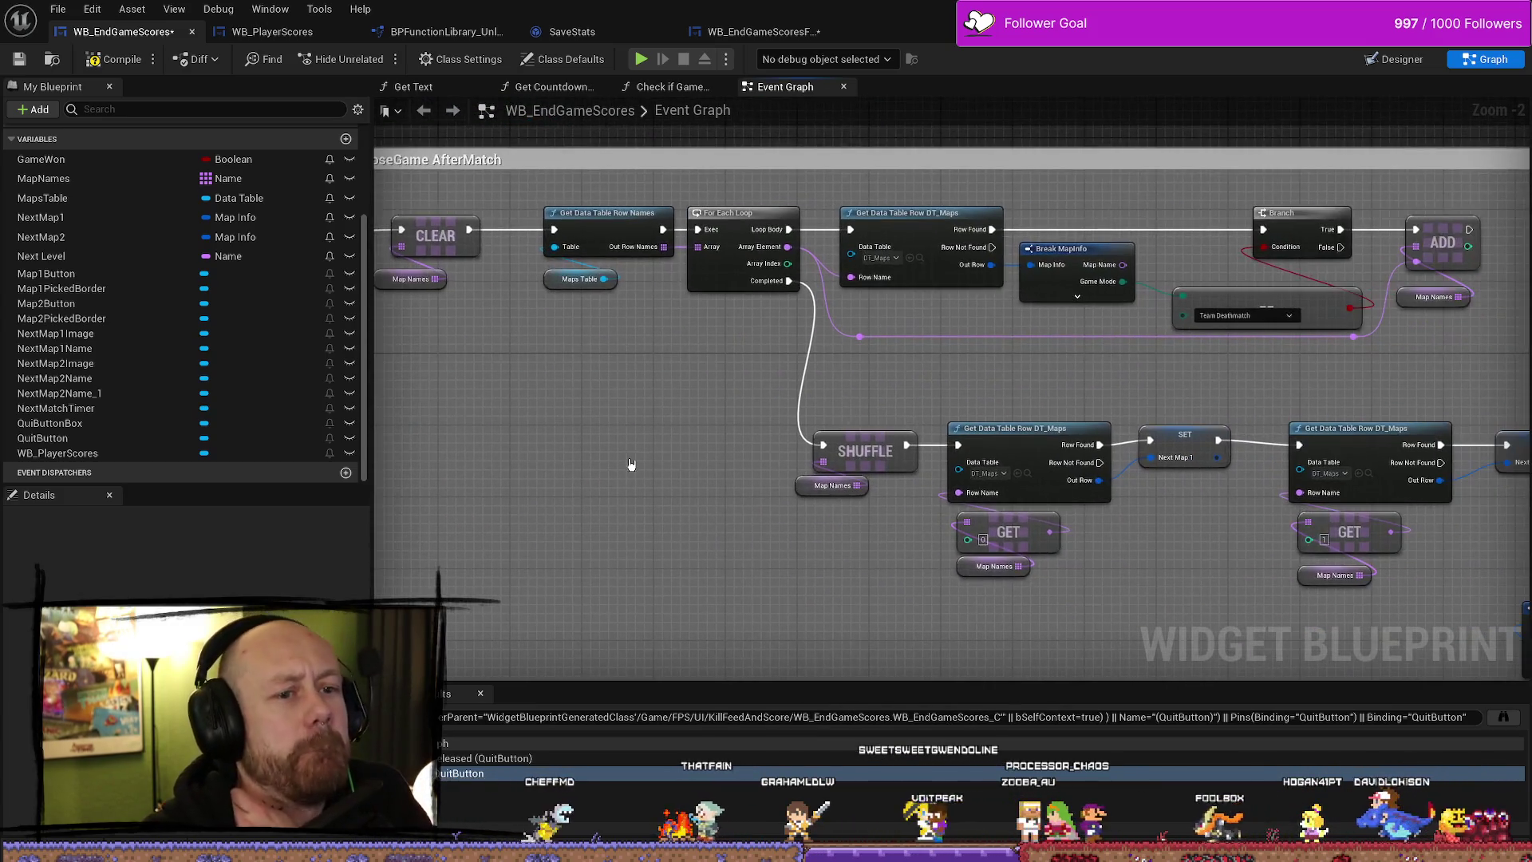
- Move the three game-mode nodes left beside the SHUFFLE node, discarding a stray wire
left_click_drag(1107, 370, 852, 374)
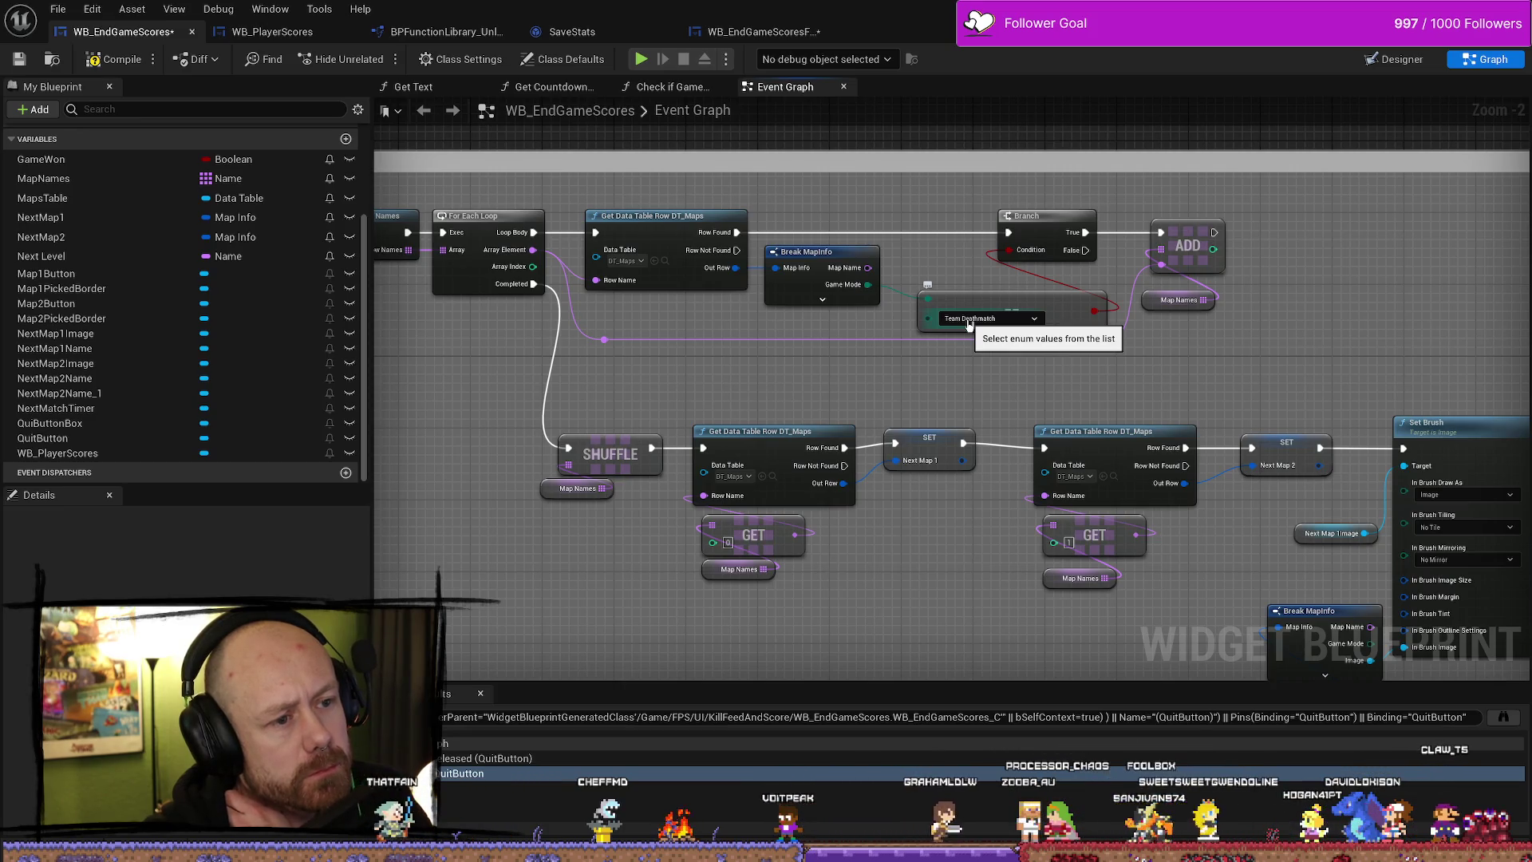
mouse_move(803, 370)
left_mouse_down()
mouse_move(1270, 161)
mouse_move(1493, 162)
mouse_move(1508, 249)
left_mouse_up()
left_click(806, 431)
scroll(718, 438, "down", 3)
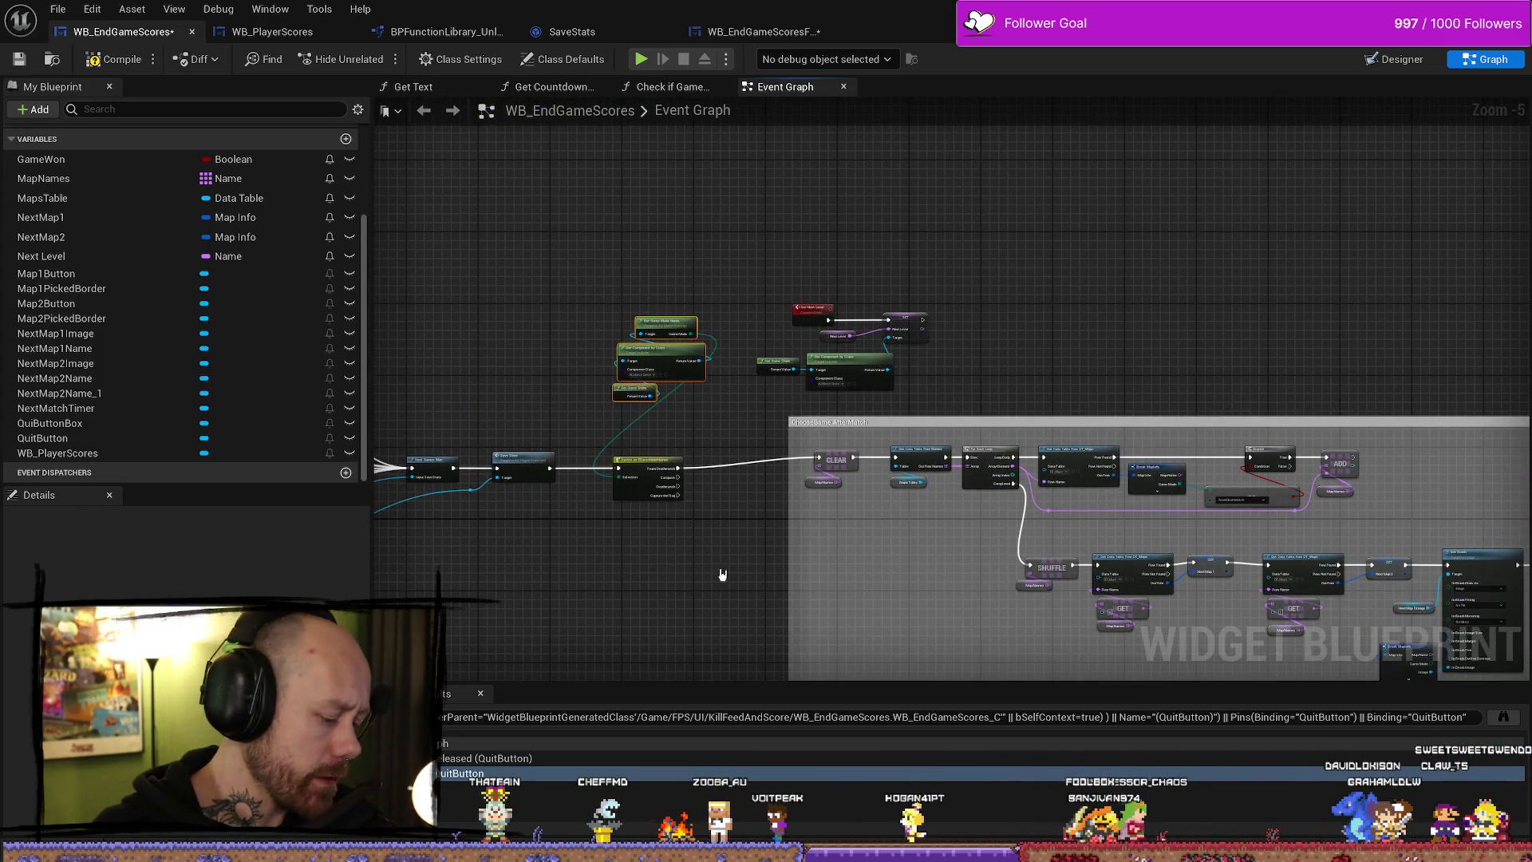
scroll(713, 570, "up", 2)
left_click_drag(455, 248, 804, 443)
scroll(804, 443, "up", 2)
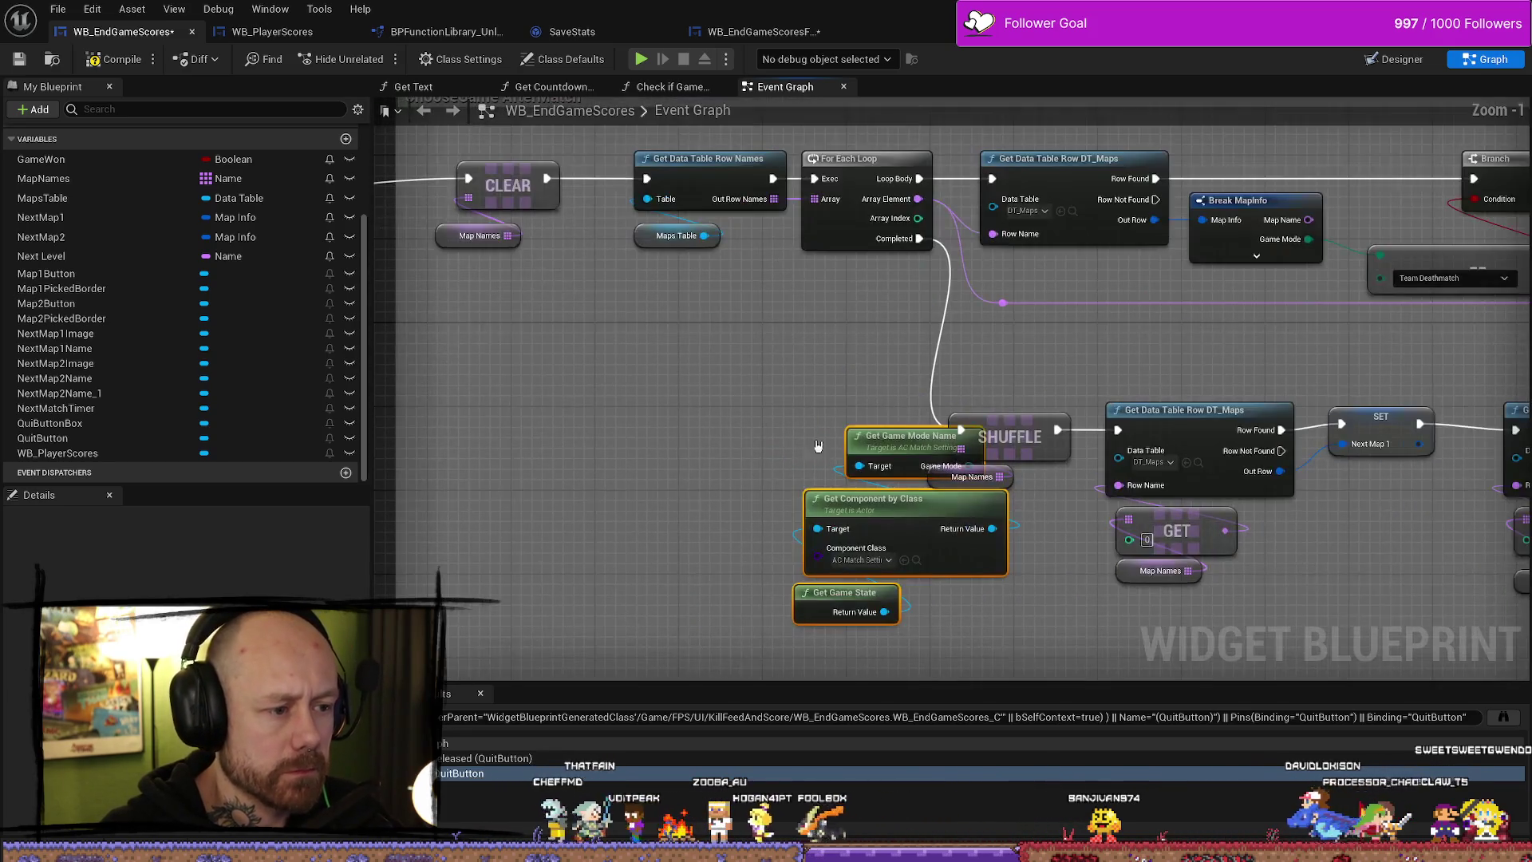
mouse_move(991, 466)
left_mouse_down()
mouse_move(792, 433)
mouse_move(1384, 270)
mouse_move(1386, 283)
mouse_move(1343, 286)
mouse_move(1372, 267)
mouse_move(860, 431)
mouse_move(794, 388)
mouse_move(643, 582)
mouse_move(848, 345)
mouse_move(606, 612)
left_mouse_up()
left_click(808, 366)
left_click(606, 612)
- Select the three game-mode nodes and settle them directly above Switch on EGameModeNames
scroll(750, 423, "down", 5)
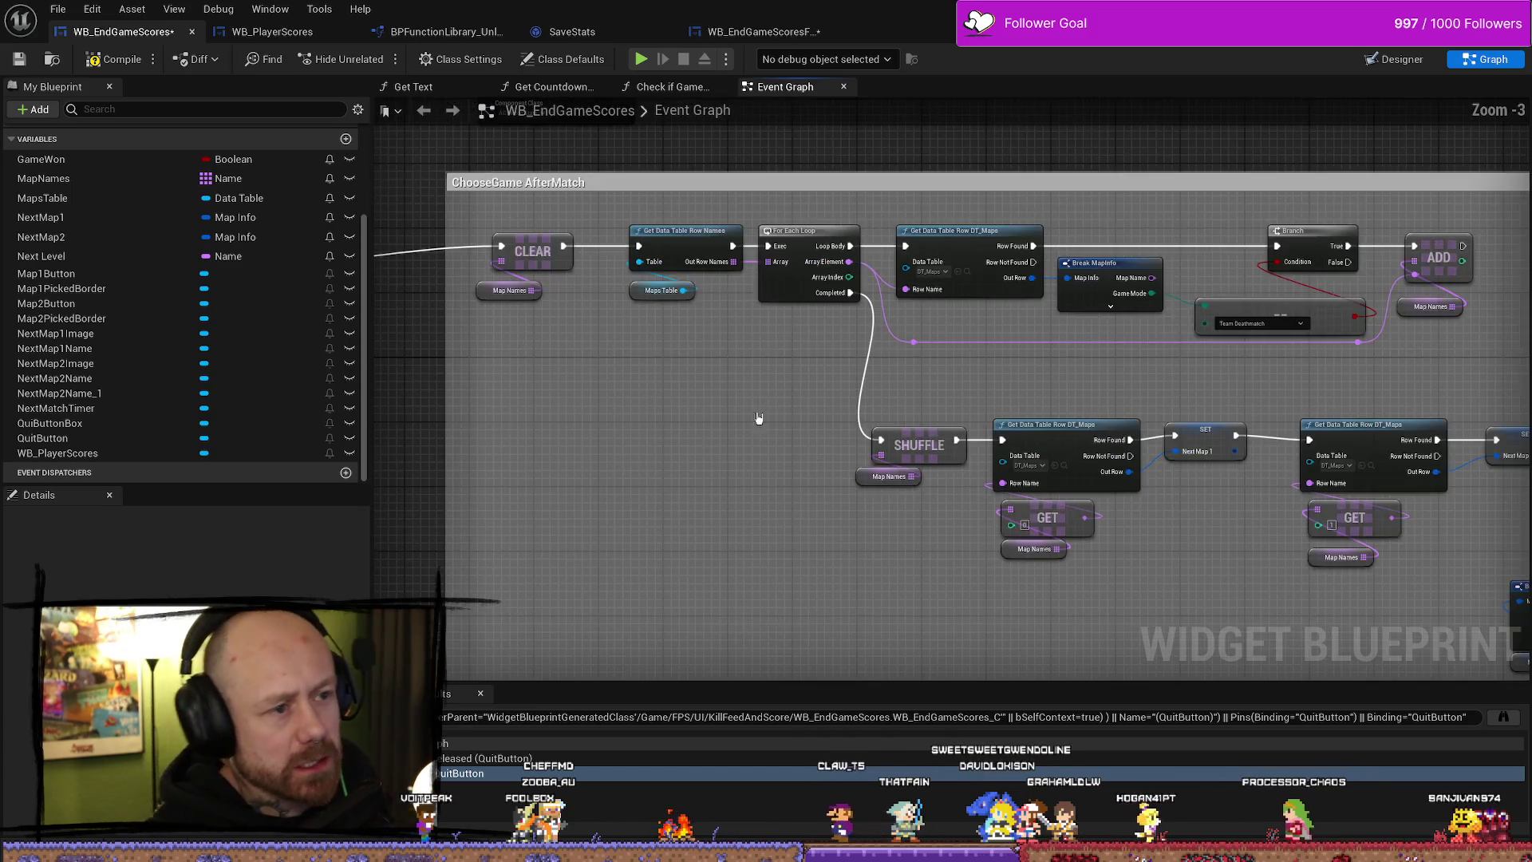
scroll(731, 428, "up", 3)
scroll(838, 370, "up", 2)
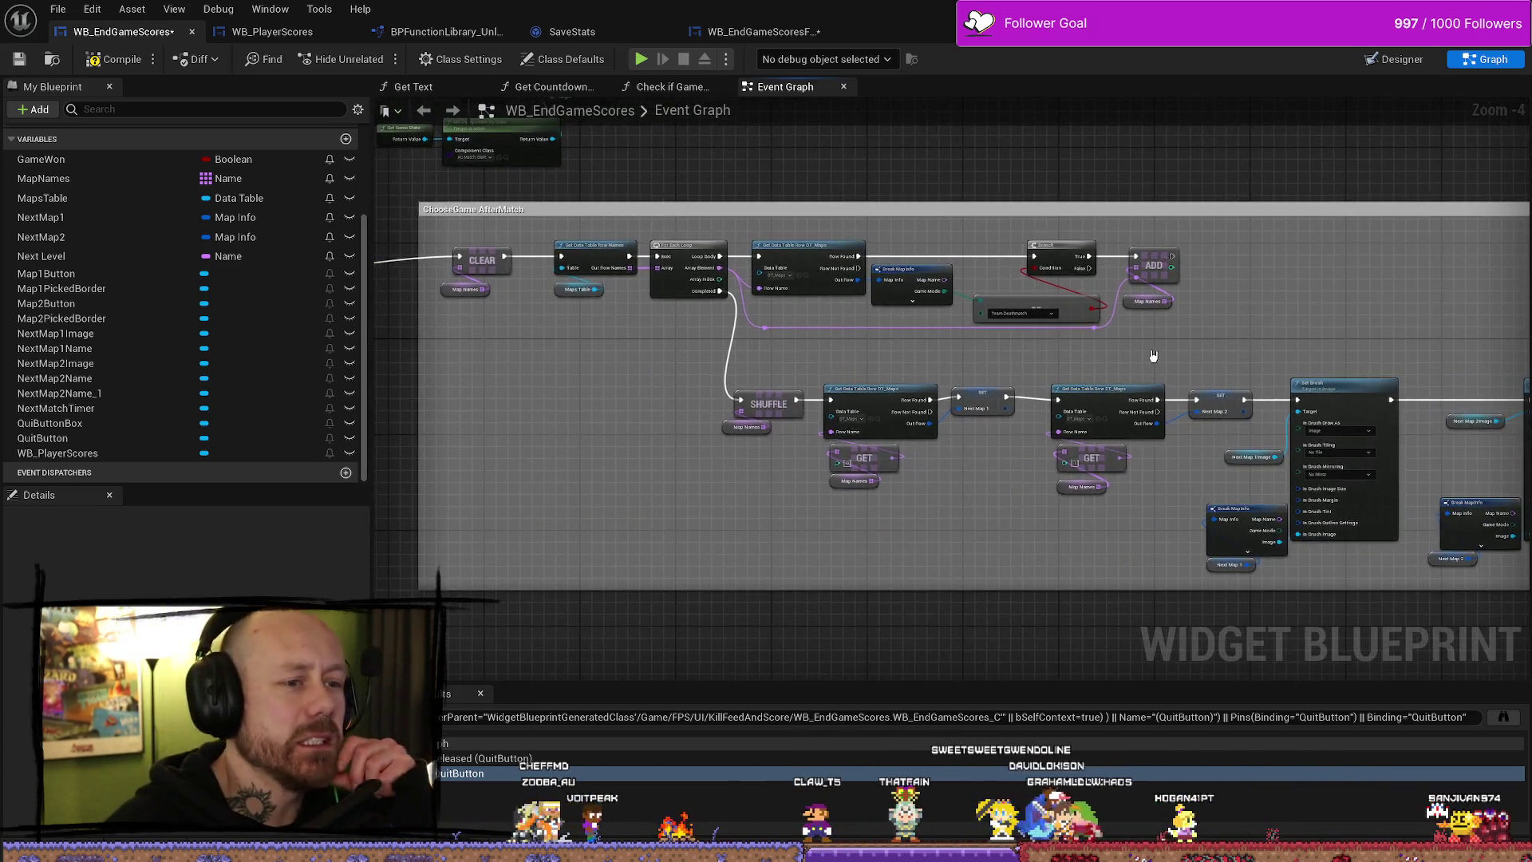
scroll(1008, 290, "up", 1)
scroll(906, 314, "down", 7)
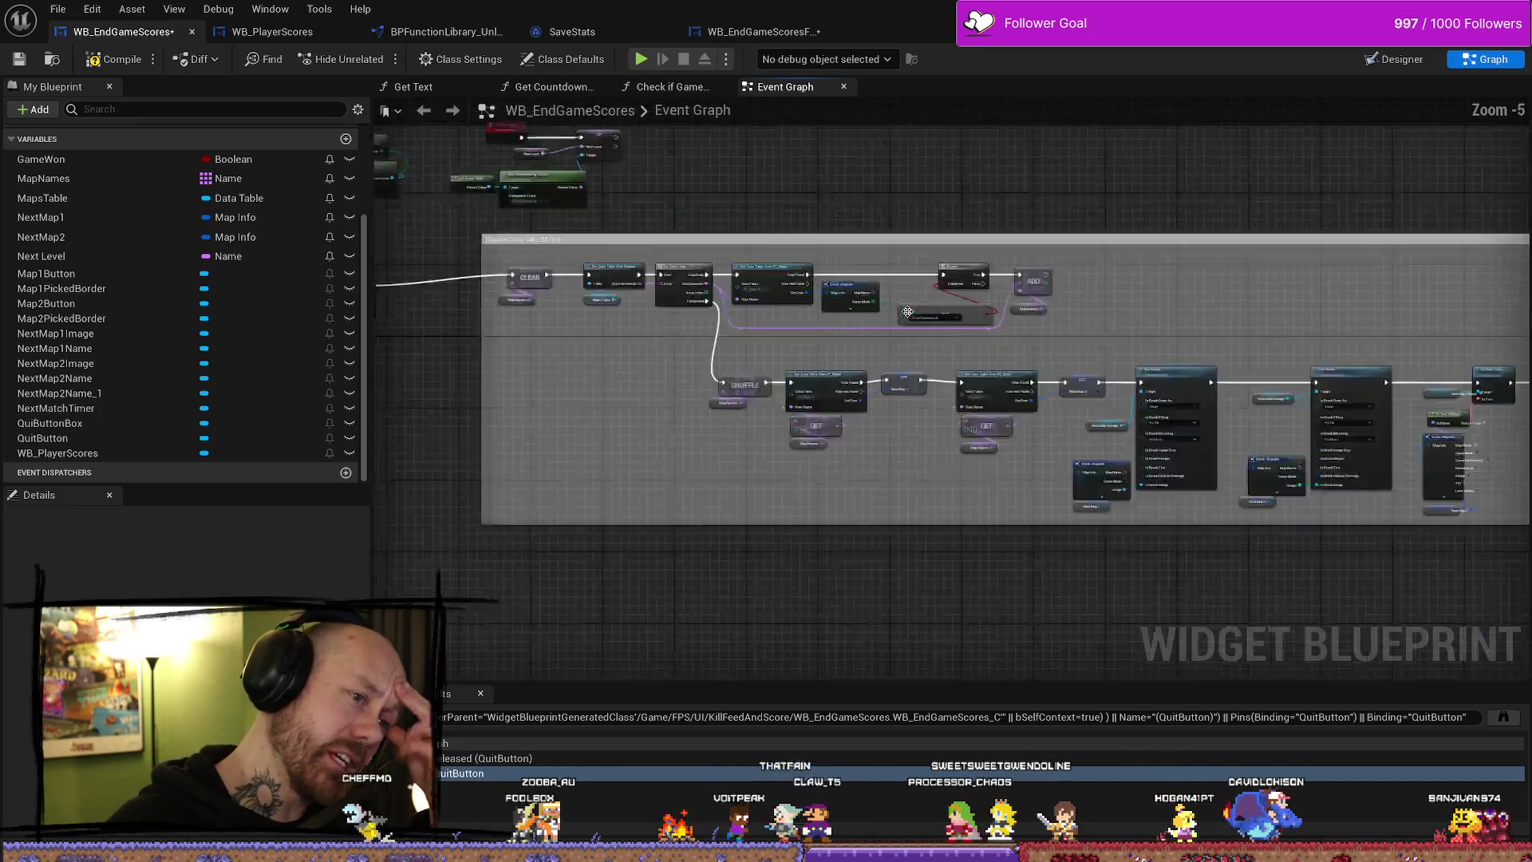
scroll(899, 232, "up", 4)
left_click_drag(878, 208, 659, 417)
left_click_drag(718, 310, 607, 364)
left_click_drag(855, 319, 735, 332)
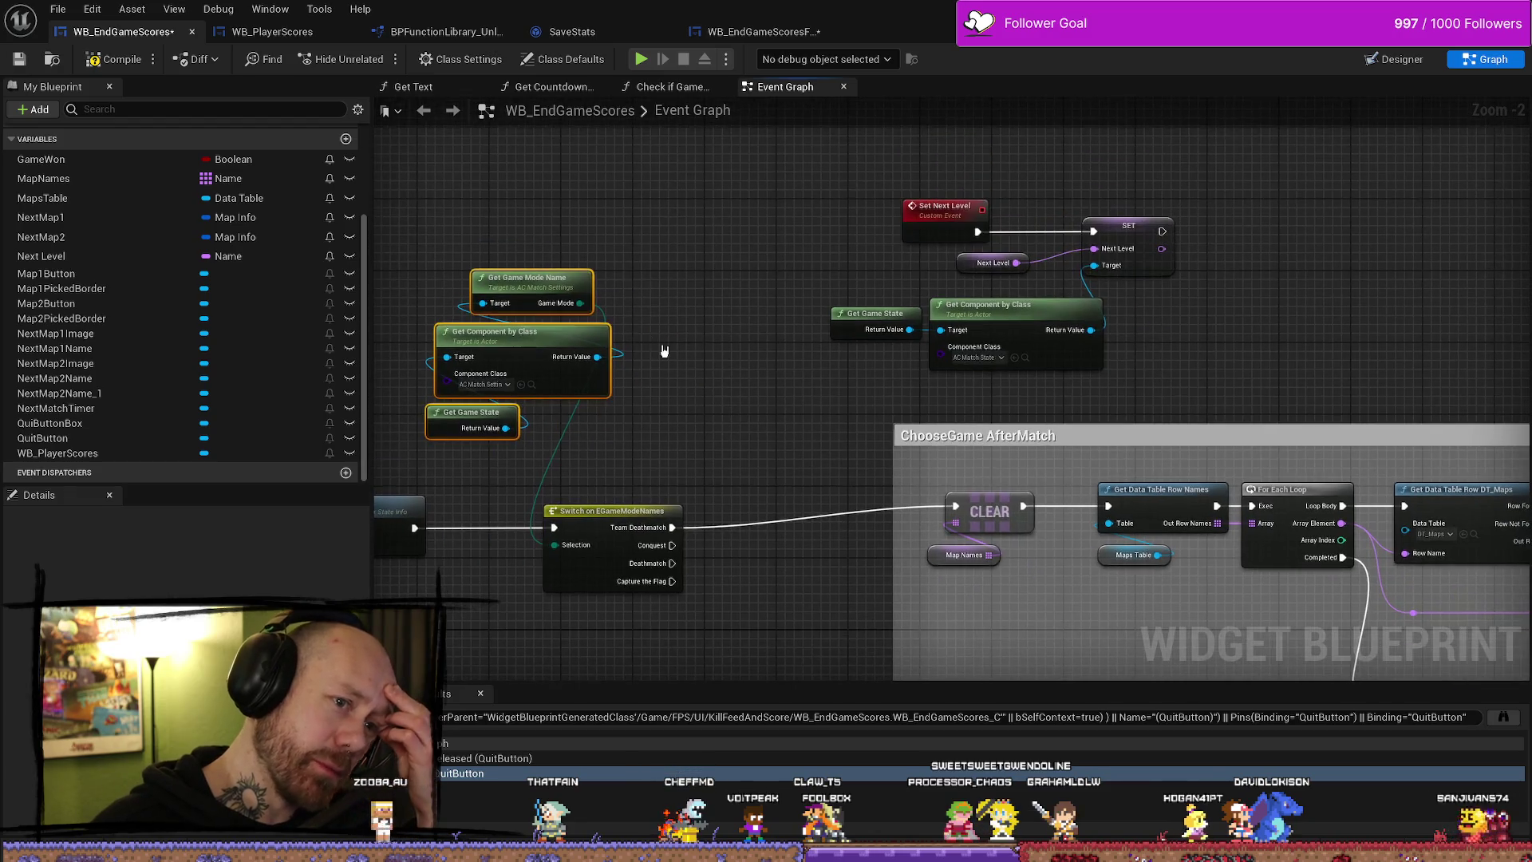
- Zoom out and recenter on the whole event graph
left_click_drag(1113, 395, 832, 230)
scroll(903, 365, "down", 4)
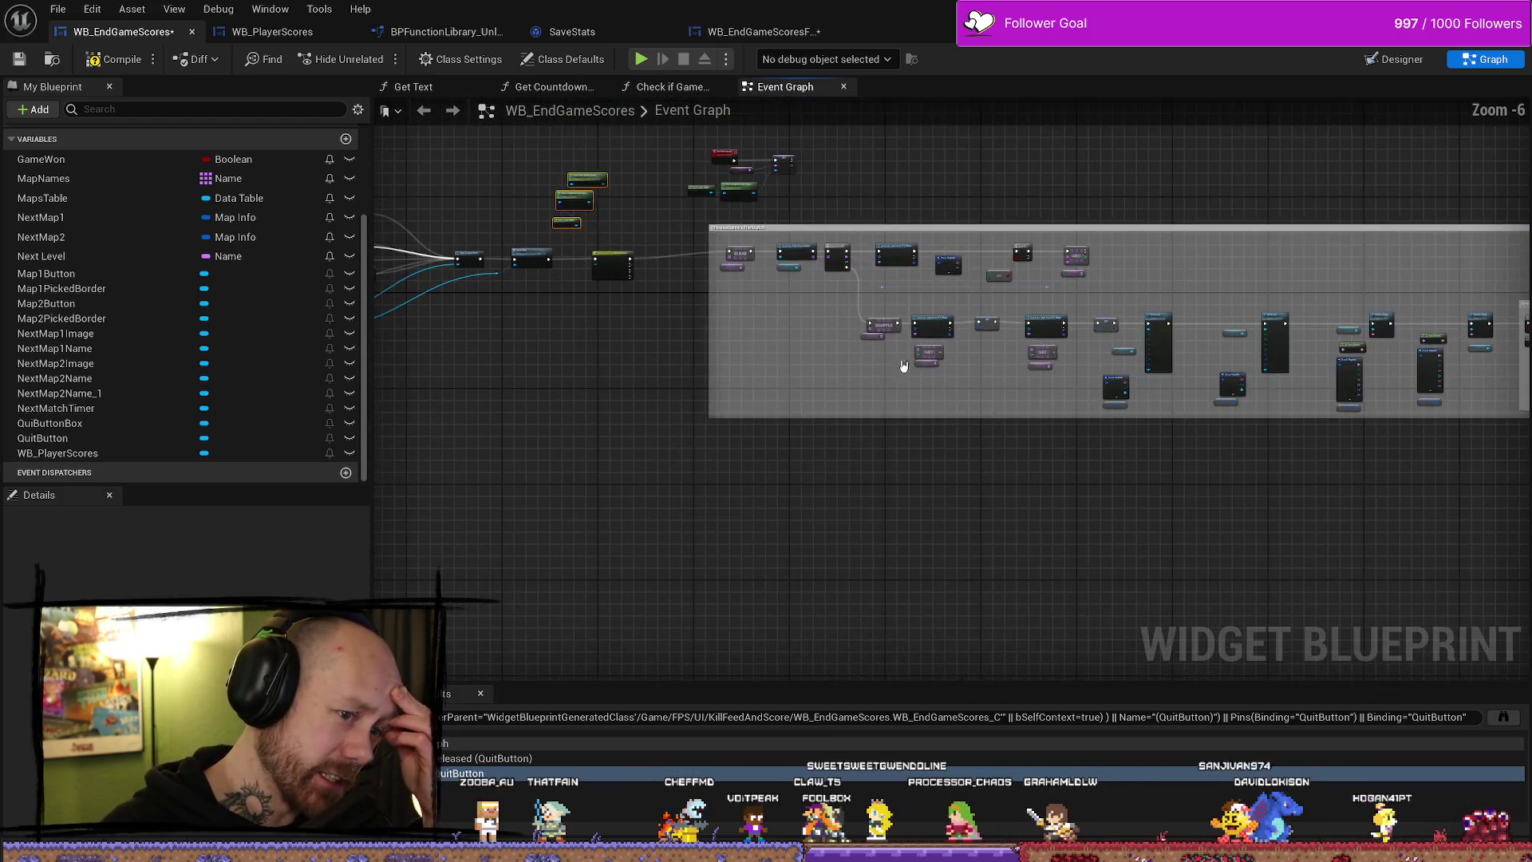
mouse_move(903, 365)
left_mouse_down()
mouse_move(865, 438)
mouse_move(1081, 457)
left_mouse_up()
left_click_drag(829, 509, 1073, 493)
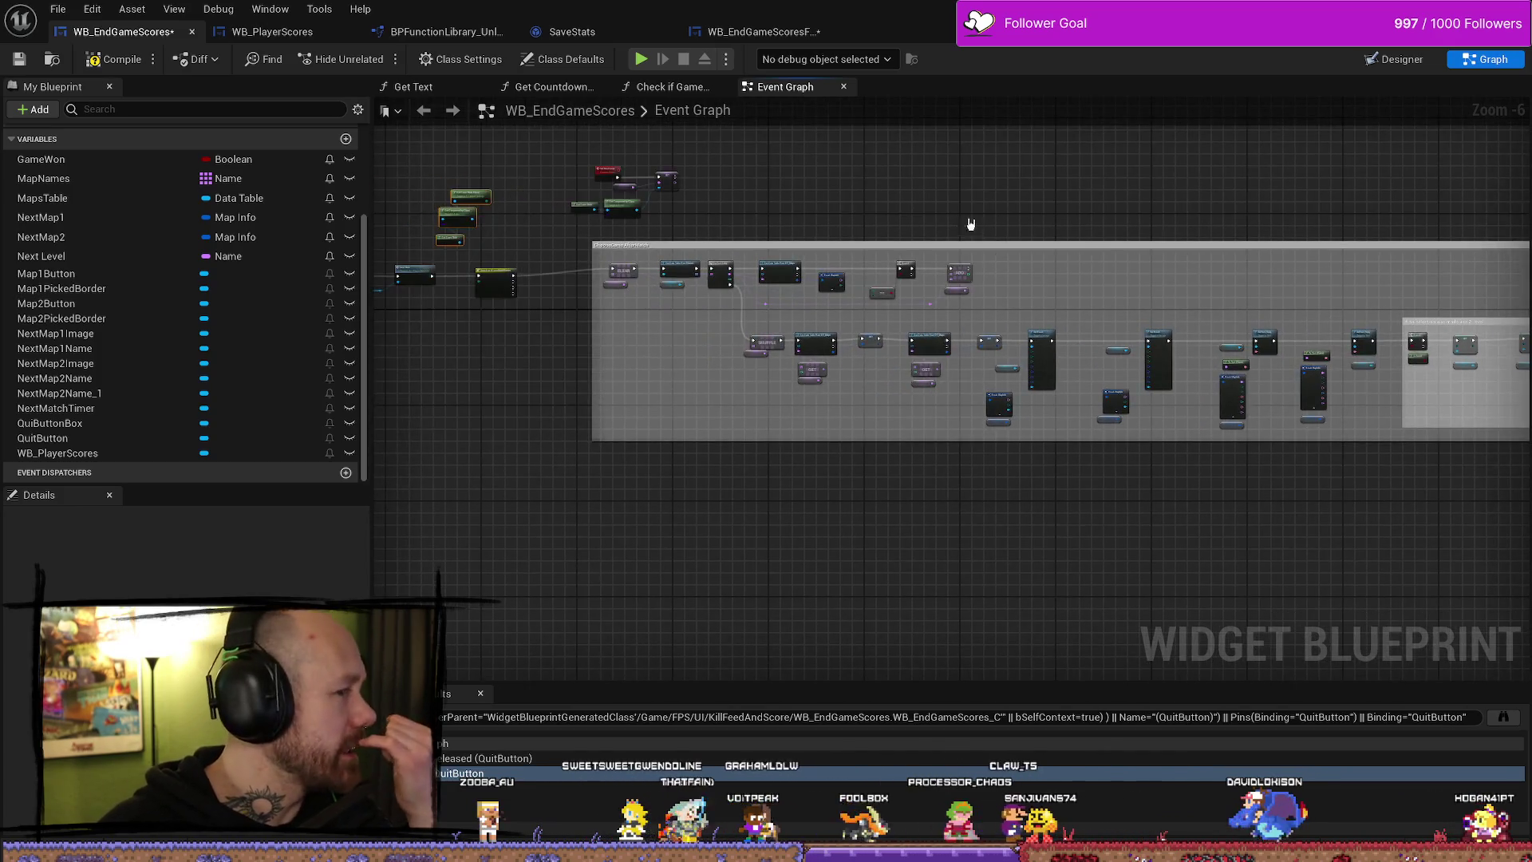
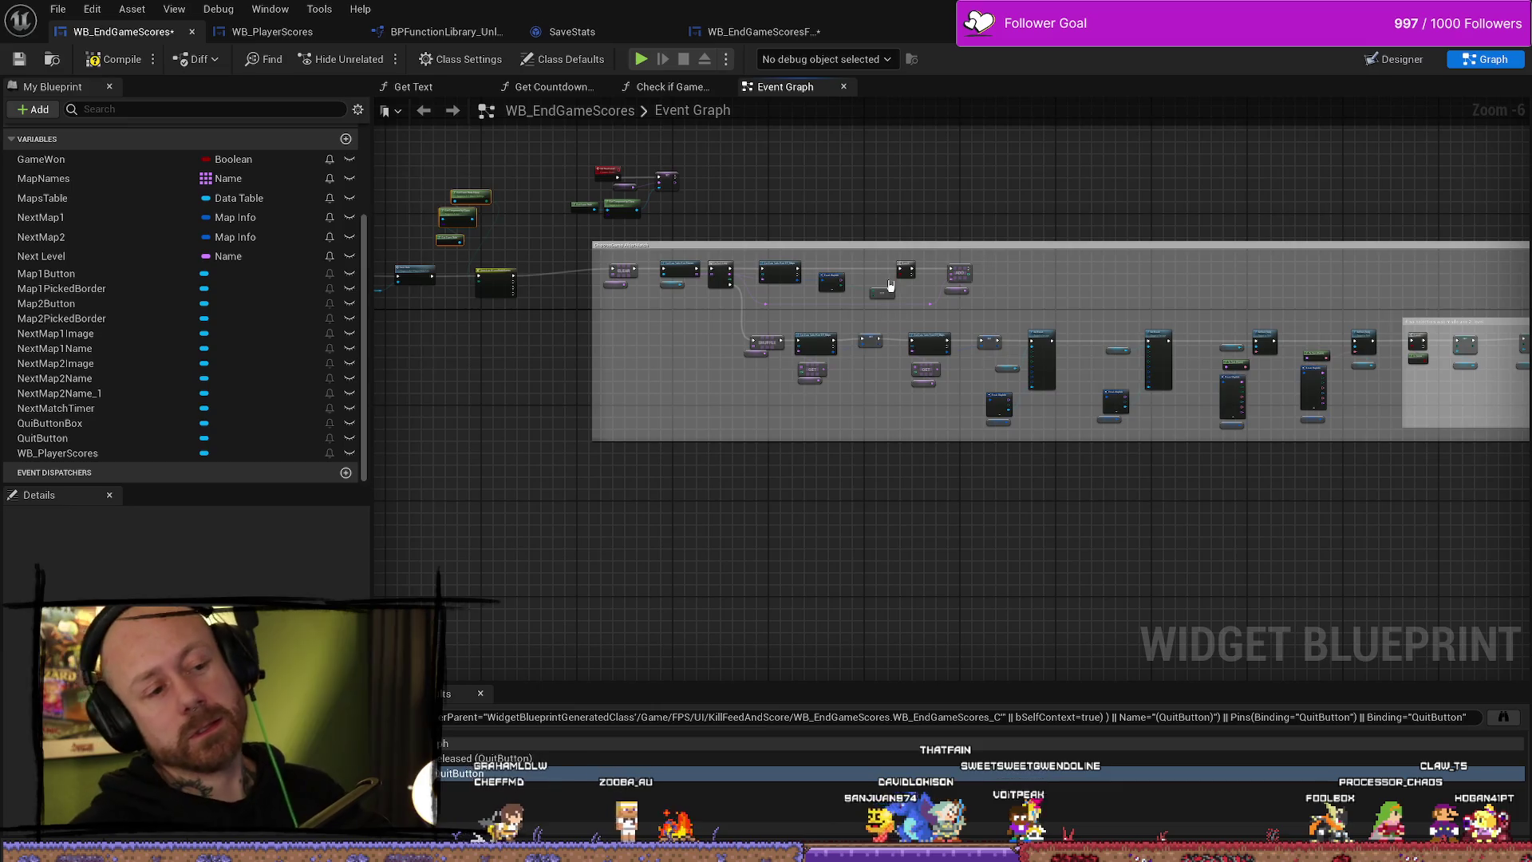
- Review the map-choosing nodes: Get Data Table Row, Clear, For Each Loop, MapNames shuffle and Set Brush
left_click_drag(1077, 513, 993, 484)
scroll(993, 484, "up", 1)
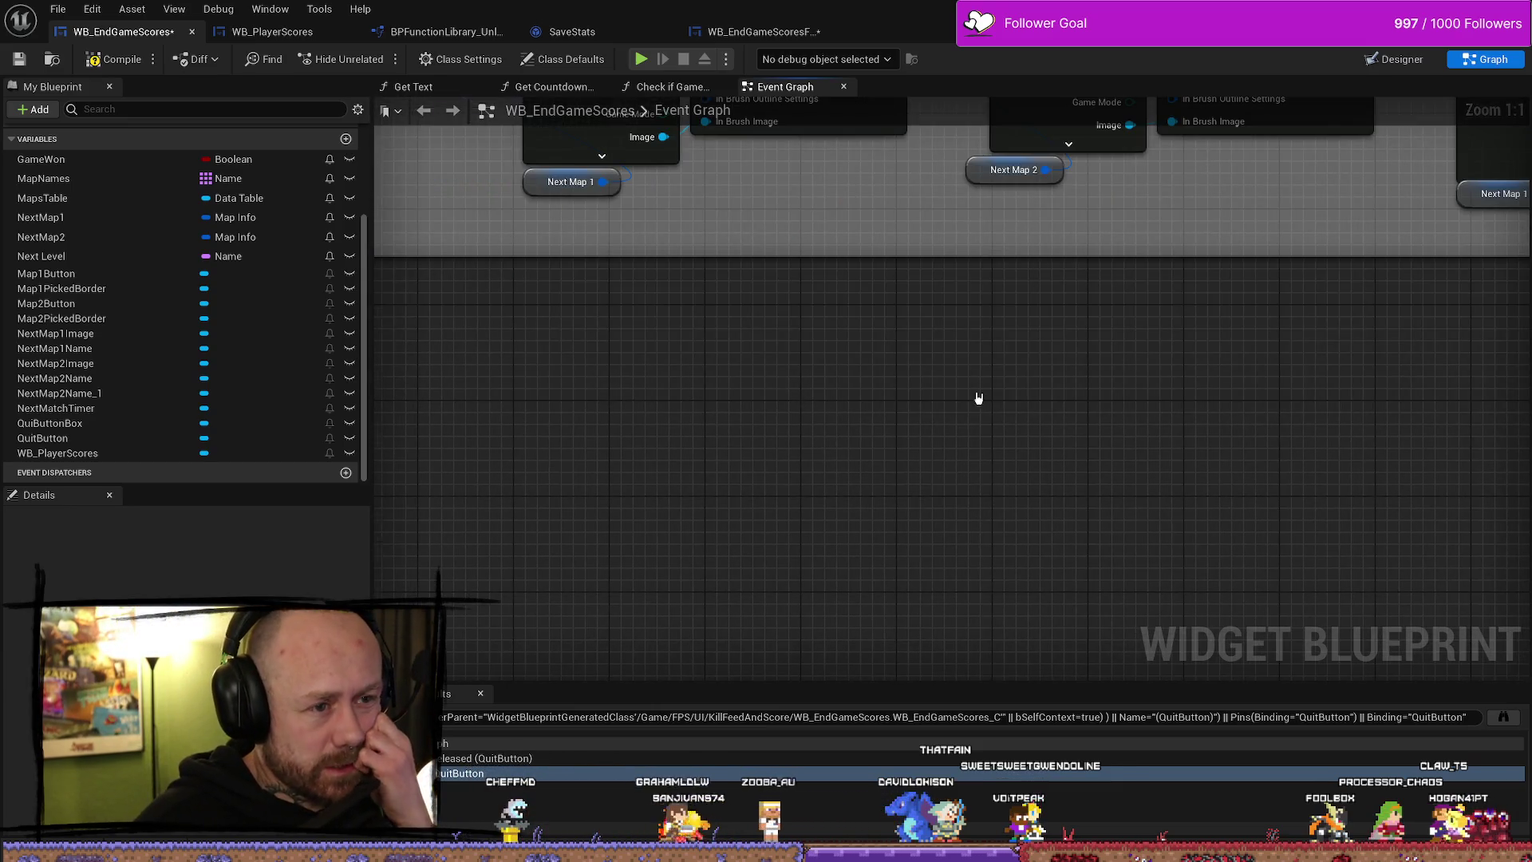
scroll(923, 339, "up", 2)
scroll(1008, 430, "down", 2)
scroll(1180, 526, "up", 5)
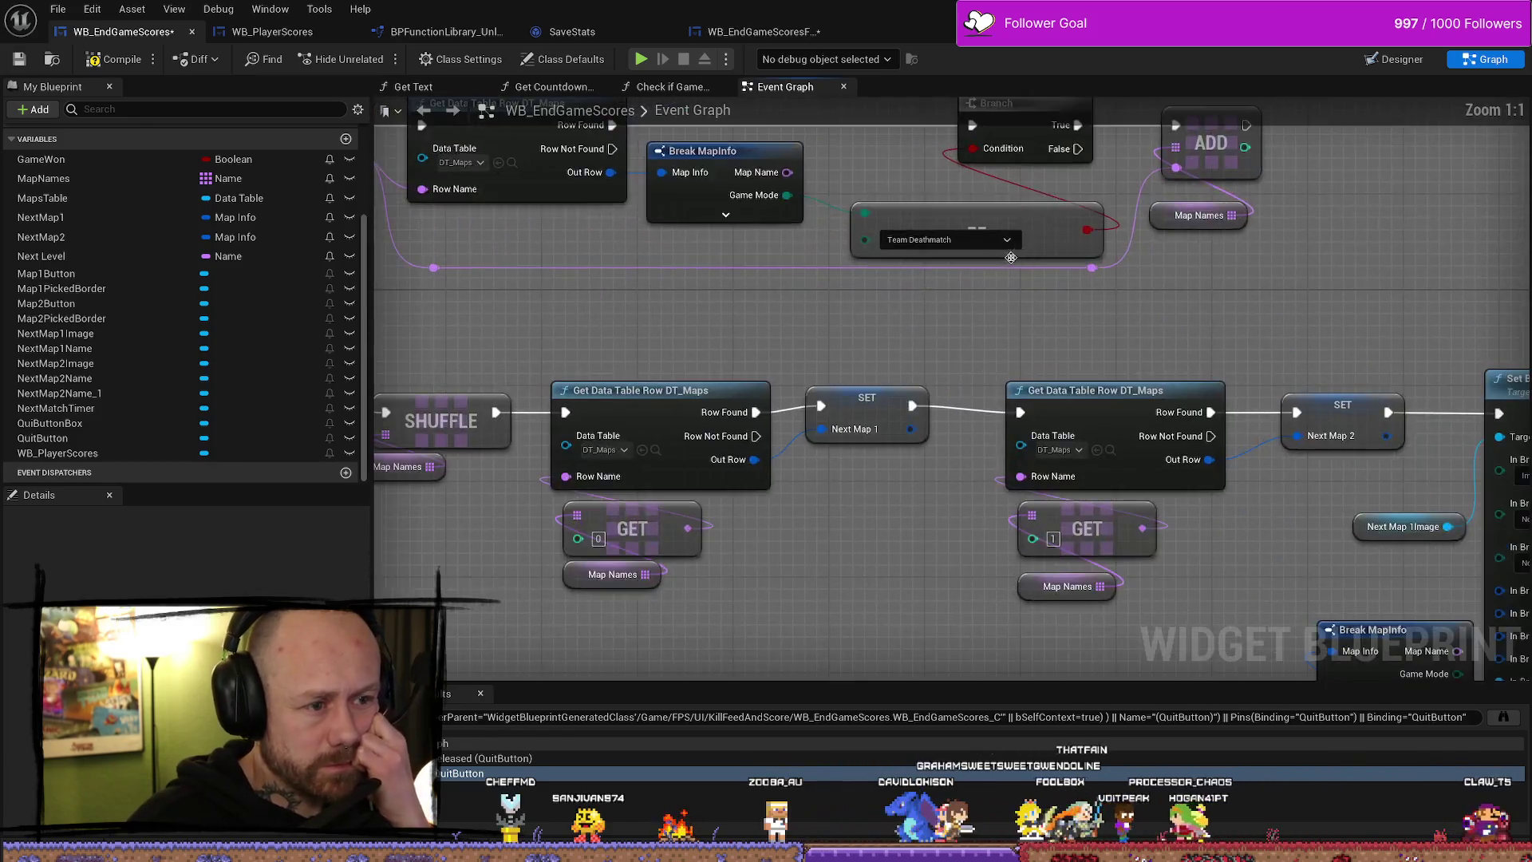
left_click_drag(1010, 257, 1103, 370)
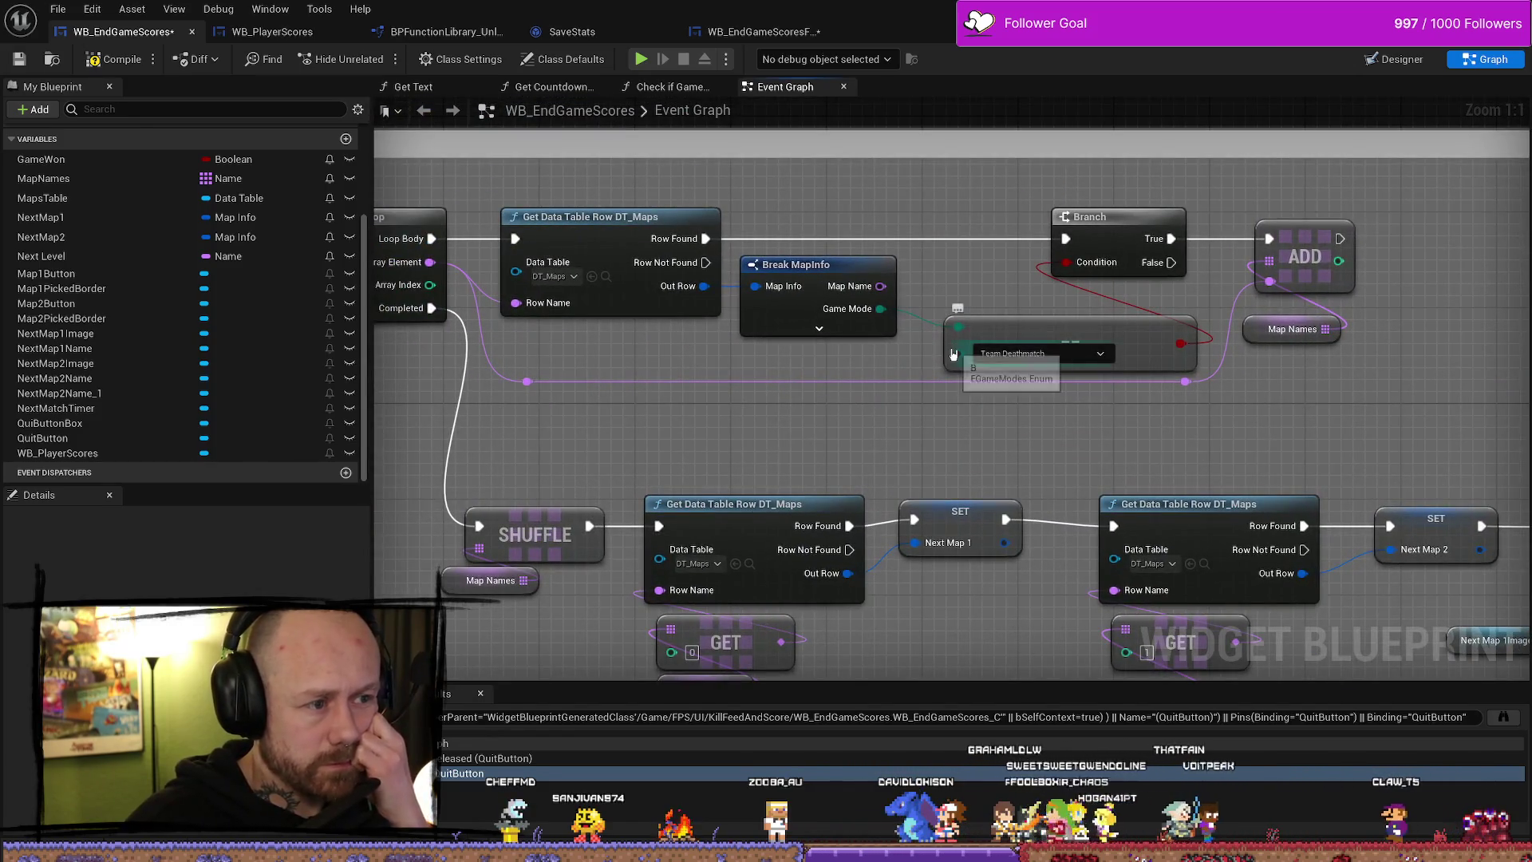
mouse_move(639, 244)
left_mouse_down()
mouse_move(899, 438)
mouse_move(647, 475)
mouse_move(955, 468)
mouse_move(636, 434)
mouse_move(902, 288)
left_mouse_up()
left_click(768, 457)
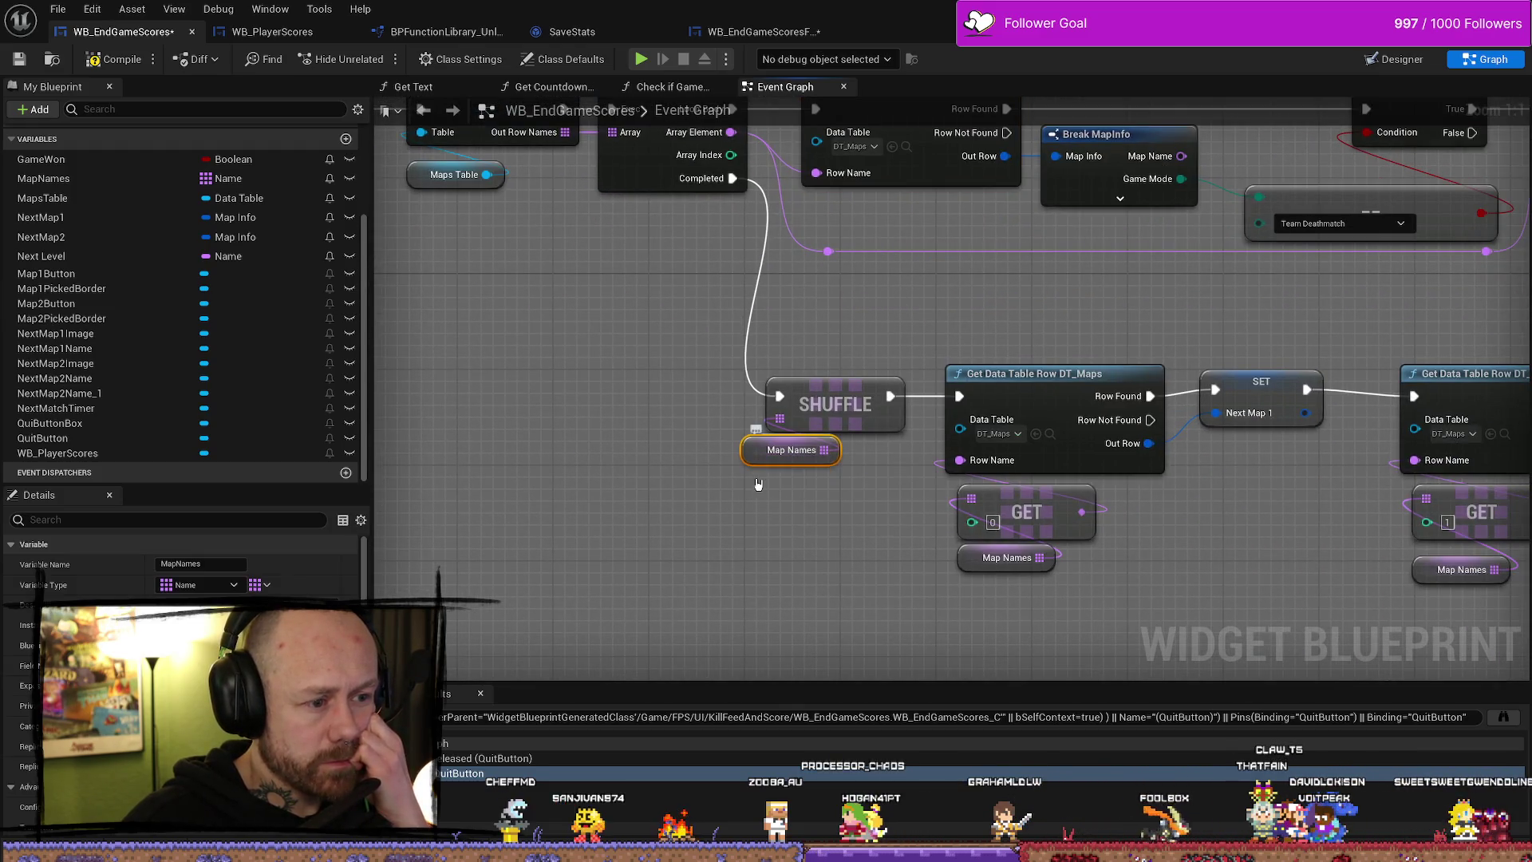
mouse_move(875, 555)
left_mouse_down()
mouse_move(1132, 604)
mouse_move(896, 588)
mouse_move(1030, 590)
left_mouse_up()
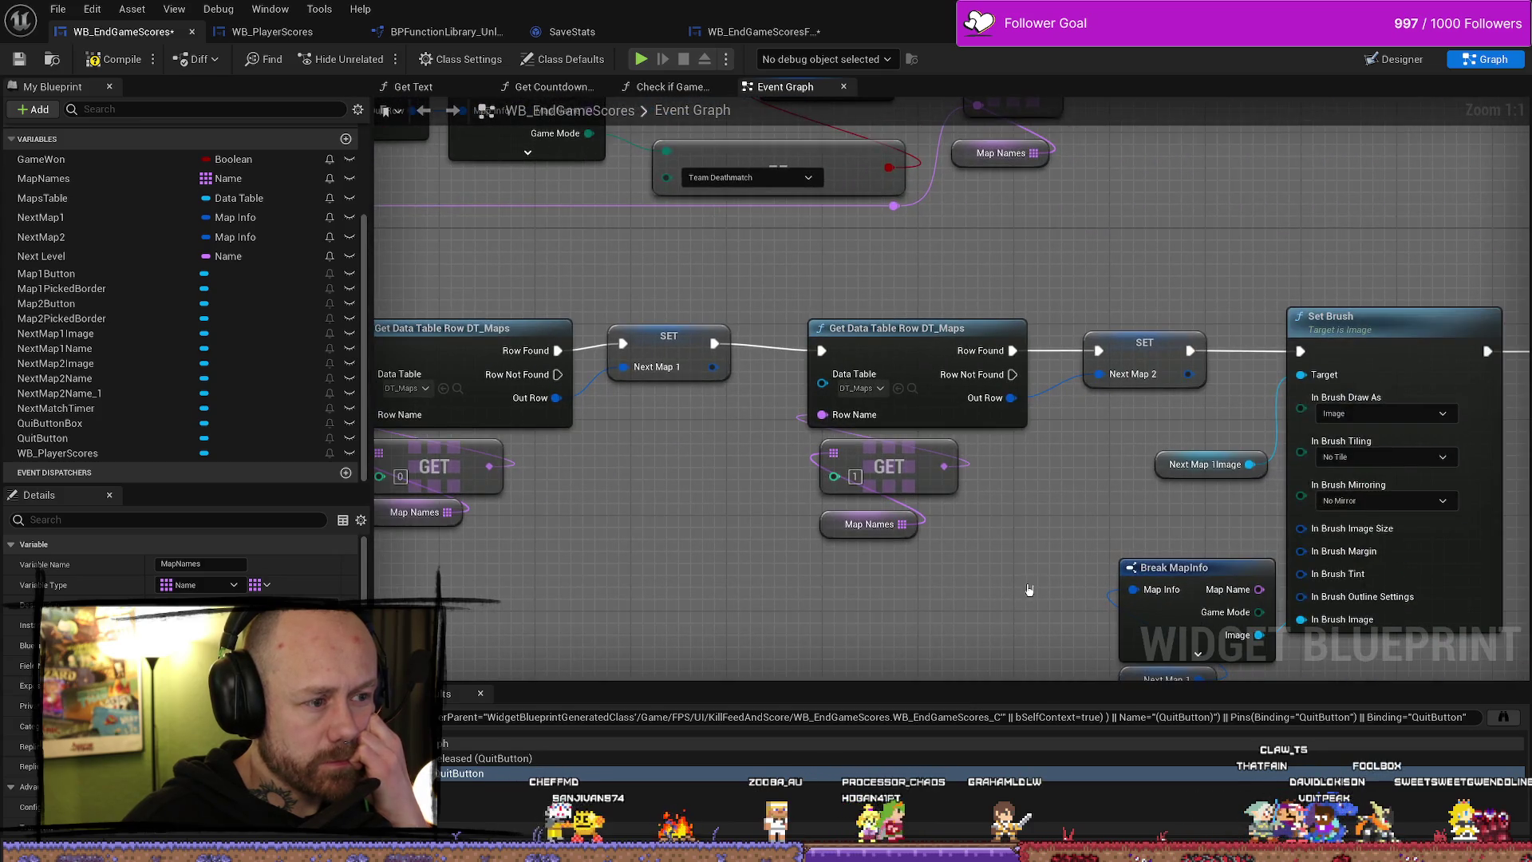
scroll(776, 455, "down", 2)
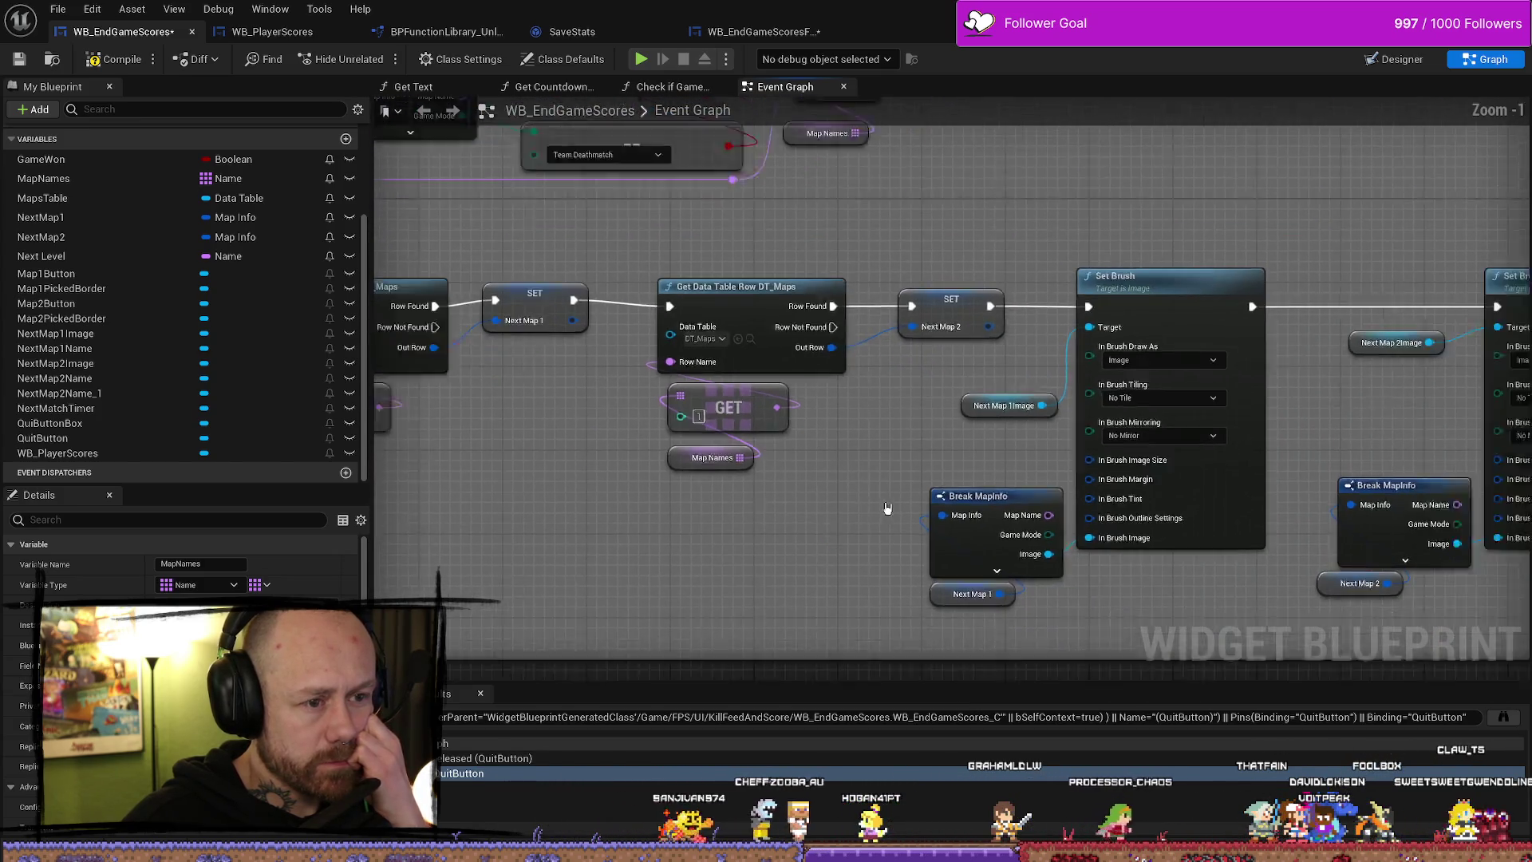
- Inspect the second DT_Maps row lookup and confirm the game mode comparison stays Team Deathmatch
left_click(857, 301)
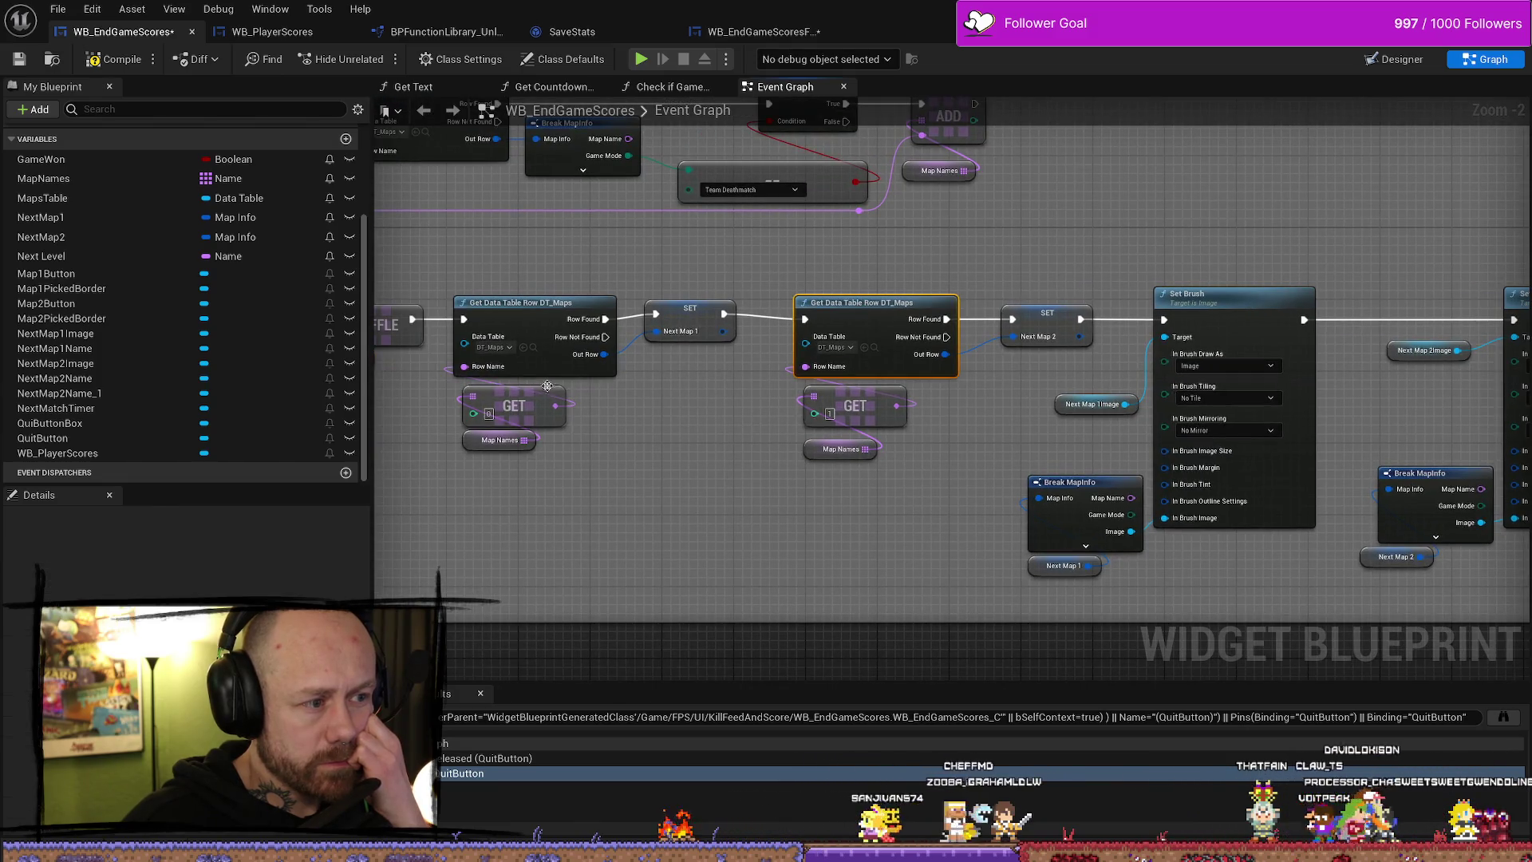
left_click_drag(772, 445, 896, 484)
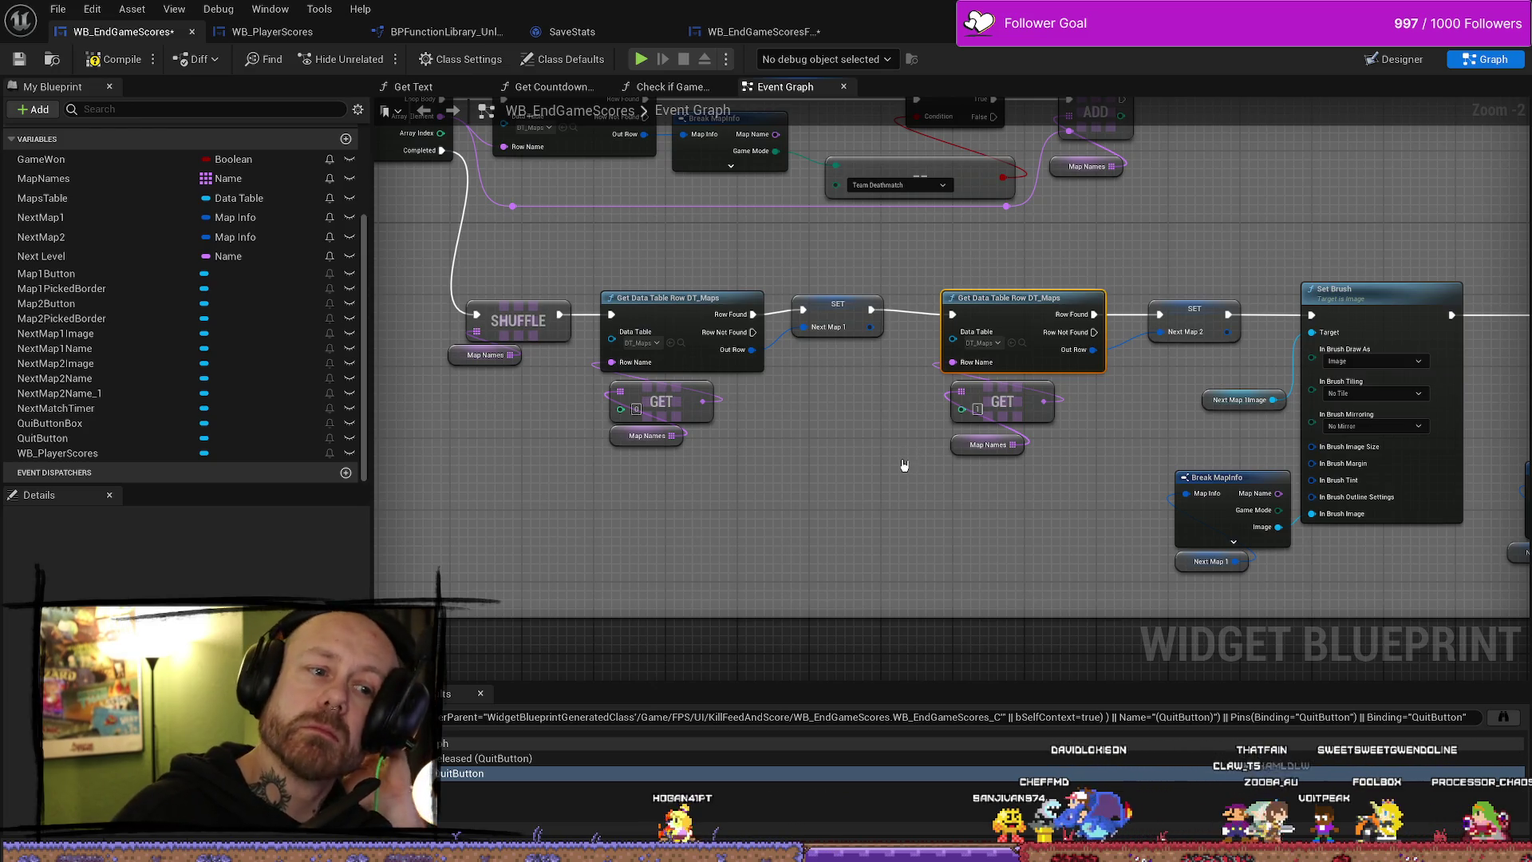
left_click_drag(1076, 323, 1085, 463)
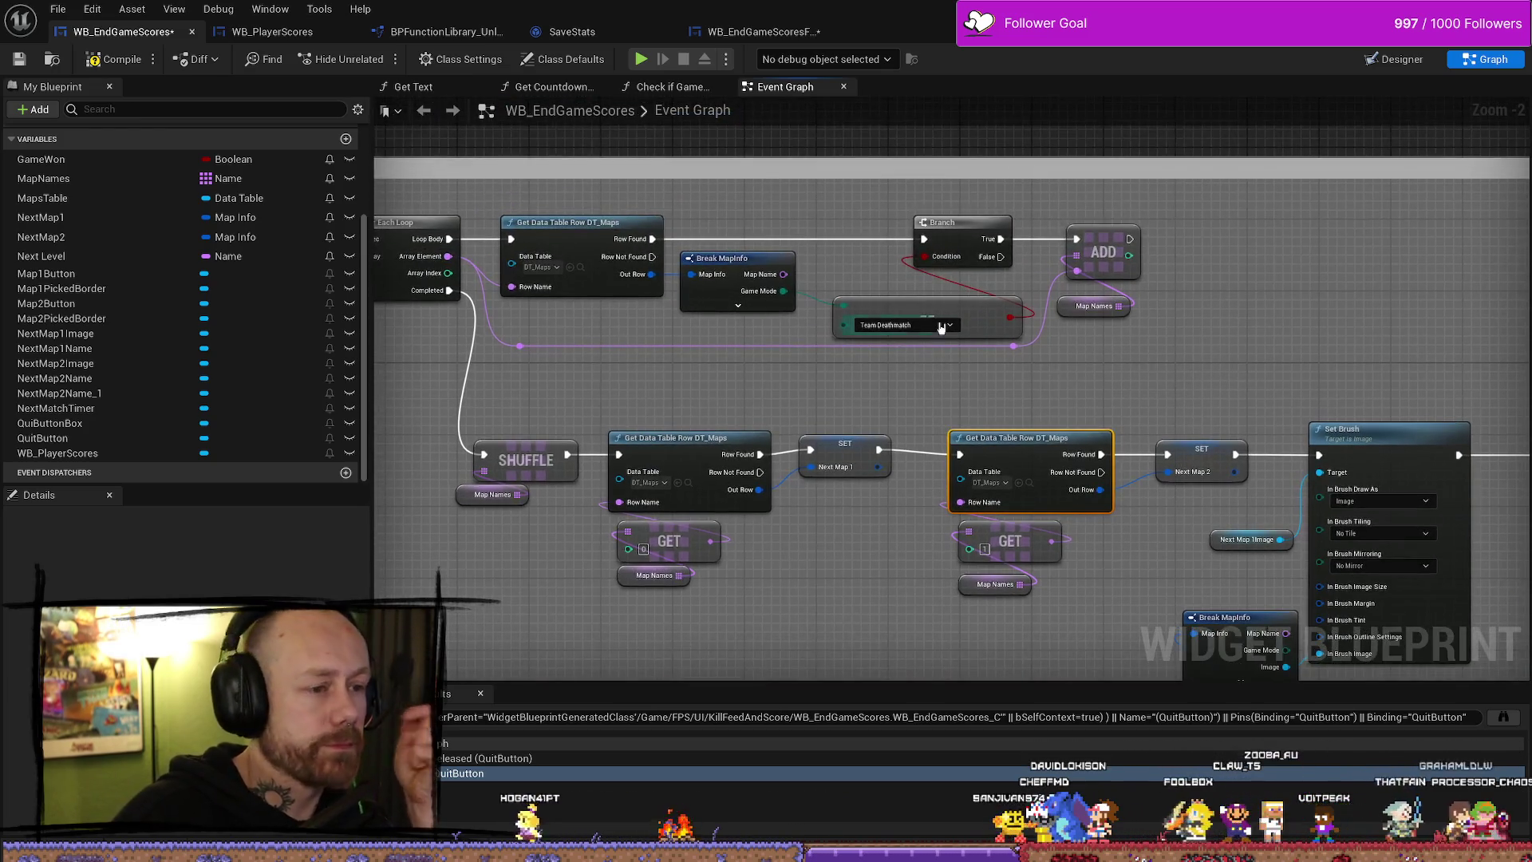
left_click(941, 325)
left_click(941, 324)
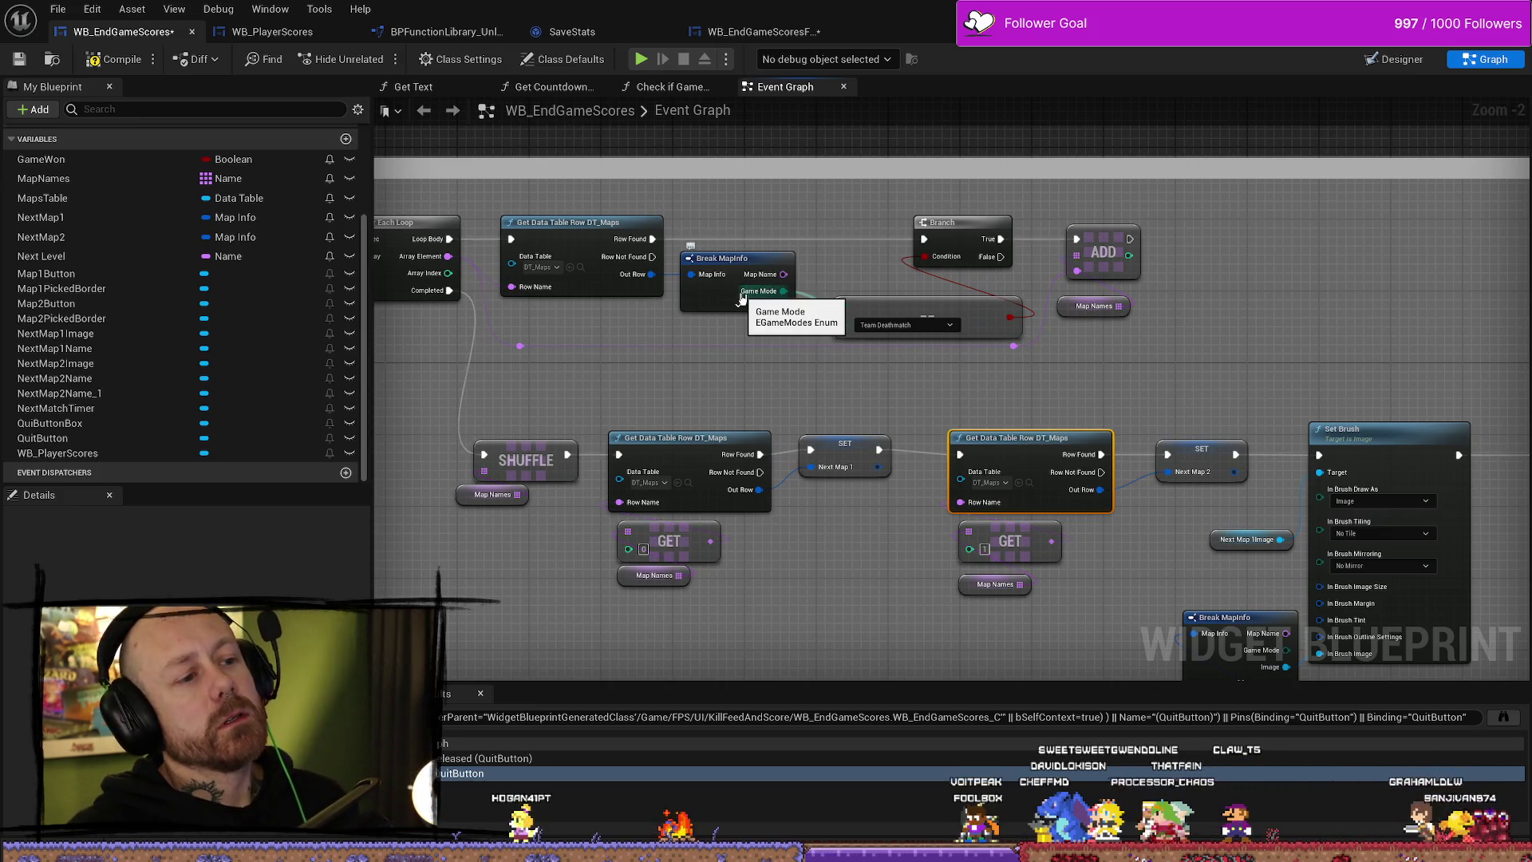
- Search 'enum' among actions for the game mode value, adding nothing
mouse_move(741, 296)
left_mouse_down()
mouse_move(1162, 367)
mouse_move(1056, 479)
mouse_move(824, 319)
mouse_move(981, 579)
mouse_move(869, 263)
left_mouse_up()
mouse_move(760, 298)
left_mouse_down()
mouse_move(820, 194)
mouse_move(796, 197)
left_mouse_up()
type("enum")
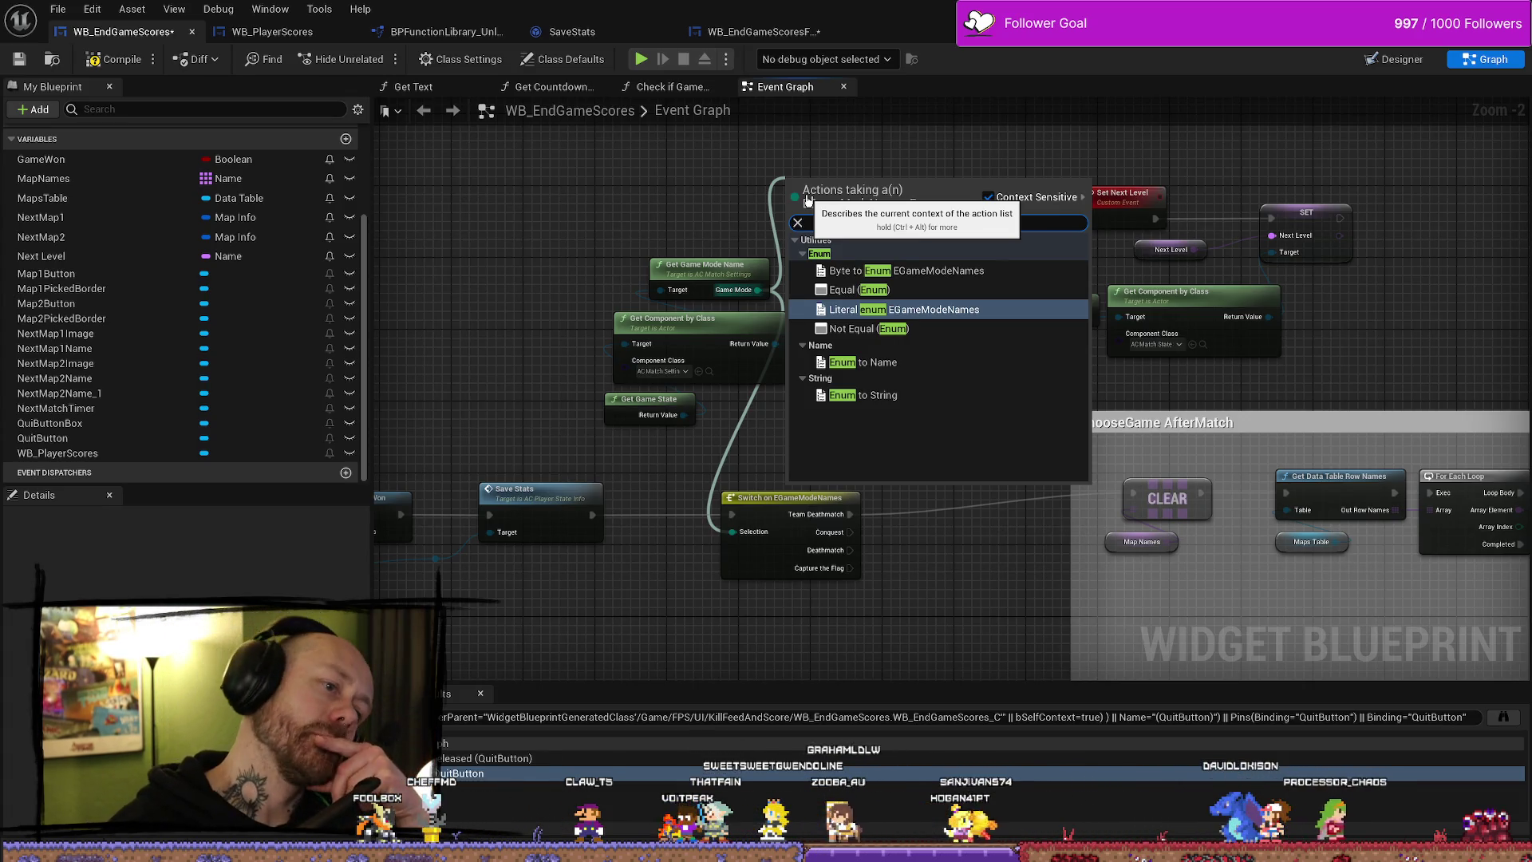
left_click(714, 162)
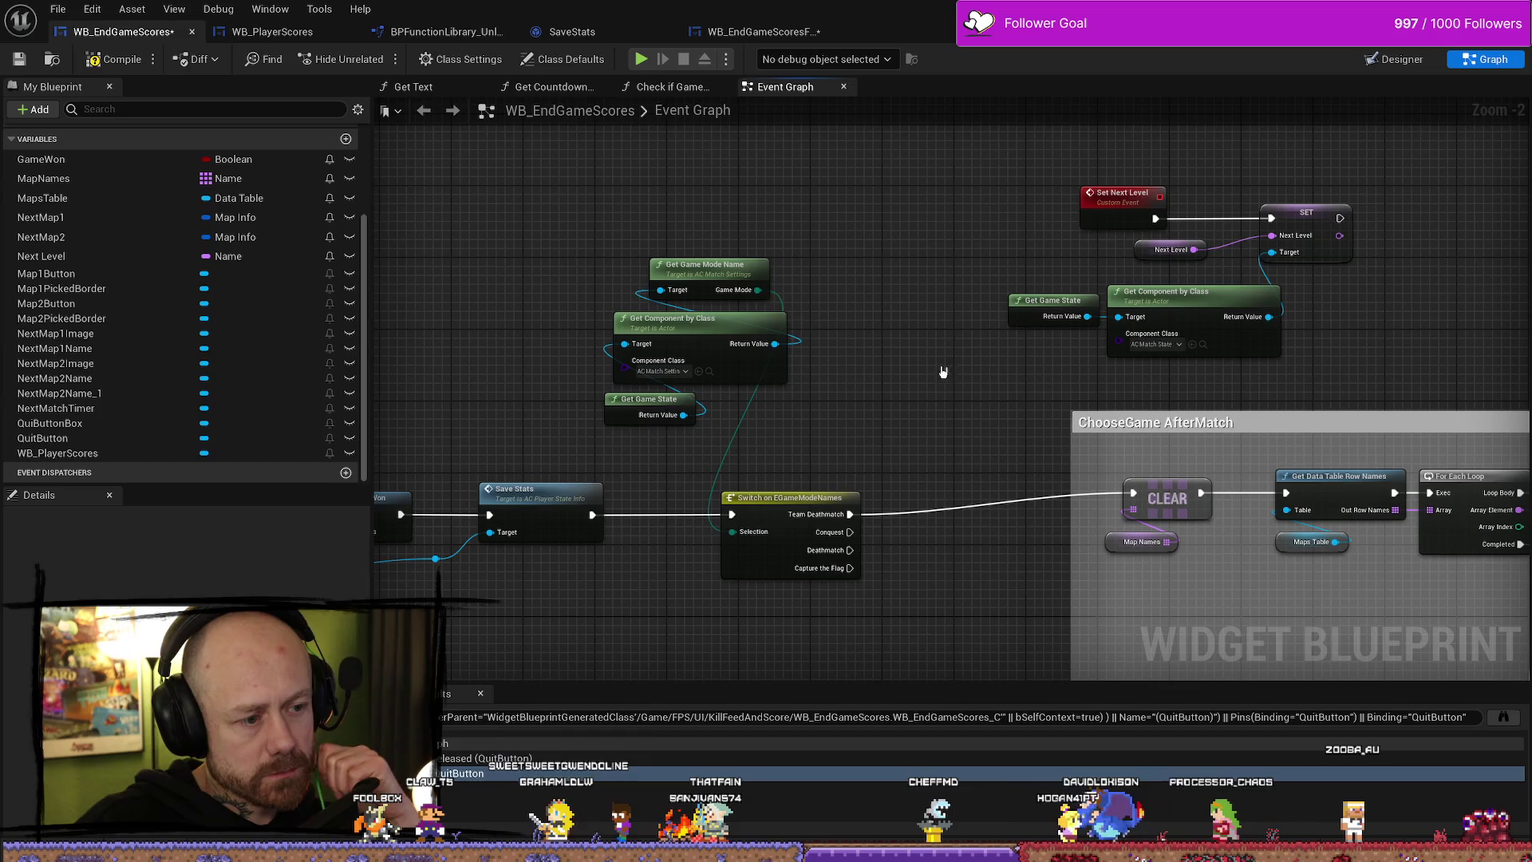
- Browse the 'mode' actions for EGameModeNames up to Byte to Enum, then cancel without adding a node
left_click_drag(769, 293, 844, 238)
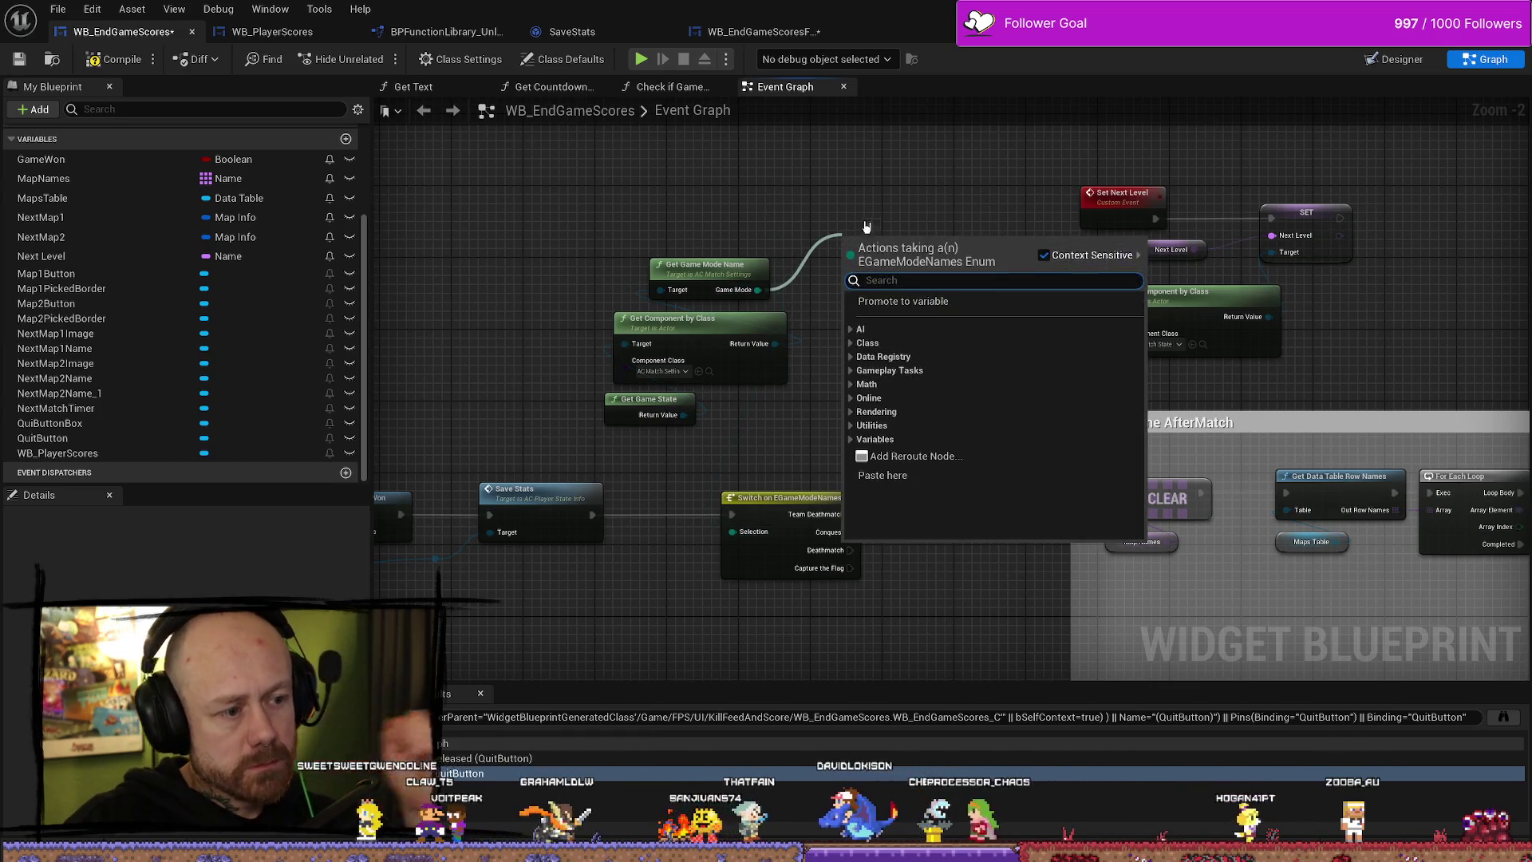
type("mode")
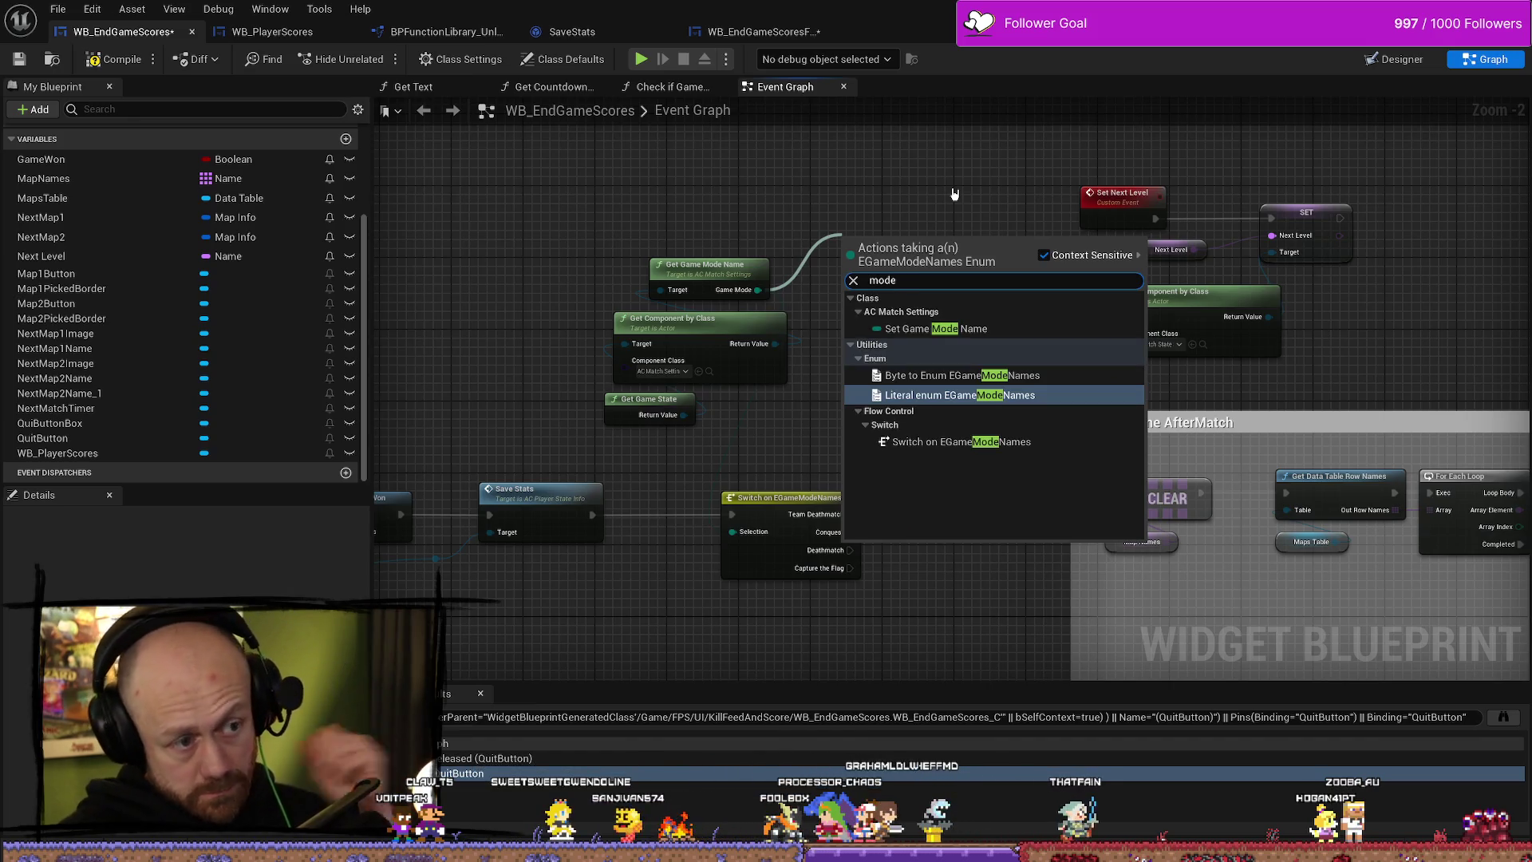
key("Down")
key("Up")
key("Up")
key("Down")
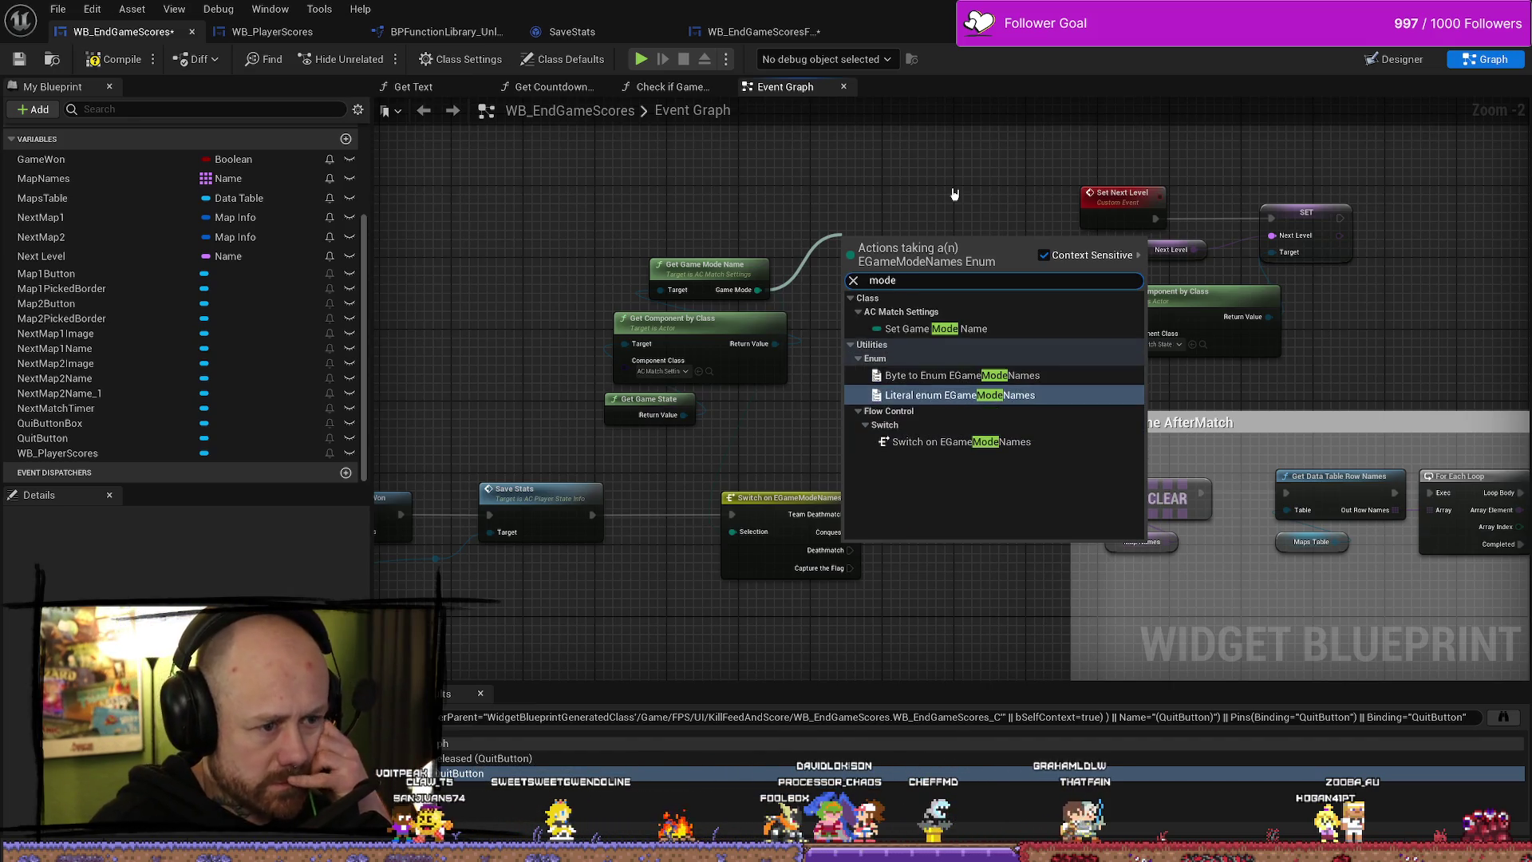
key("Down")
key("Up")
key("Up")
key("Down")
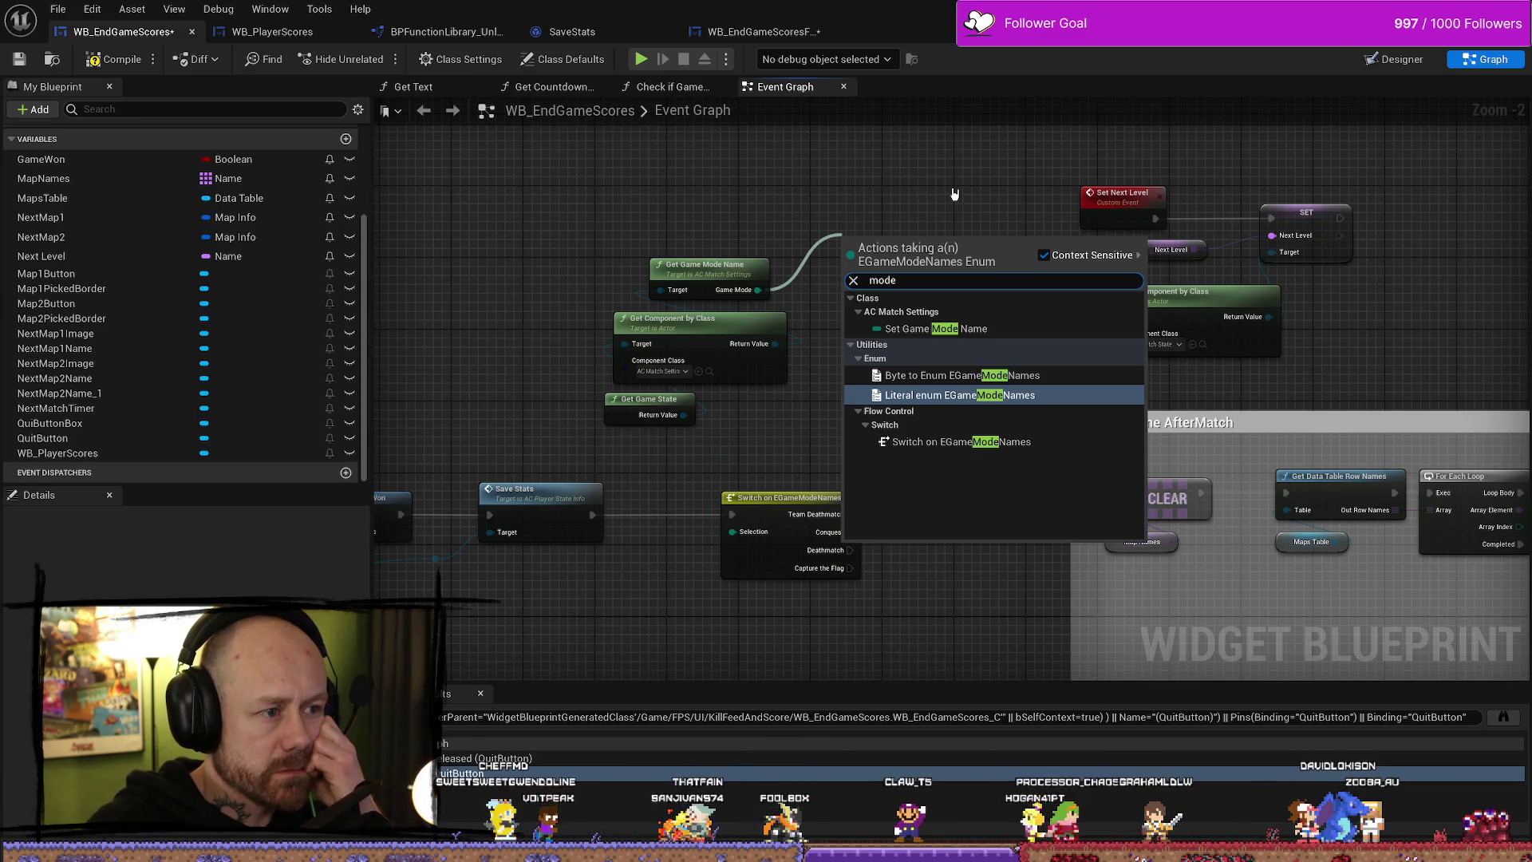
key("Up")
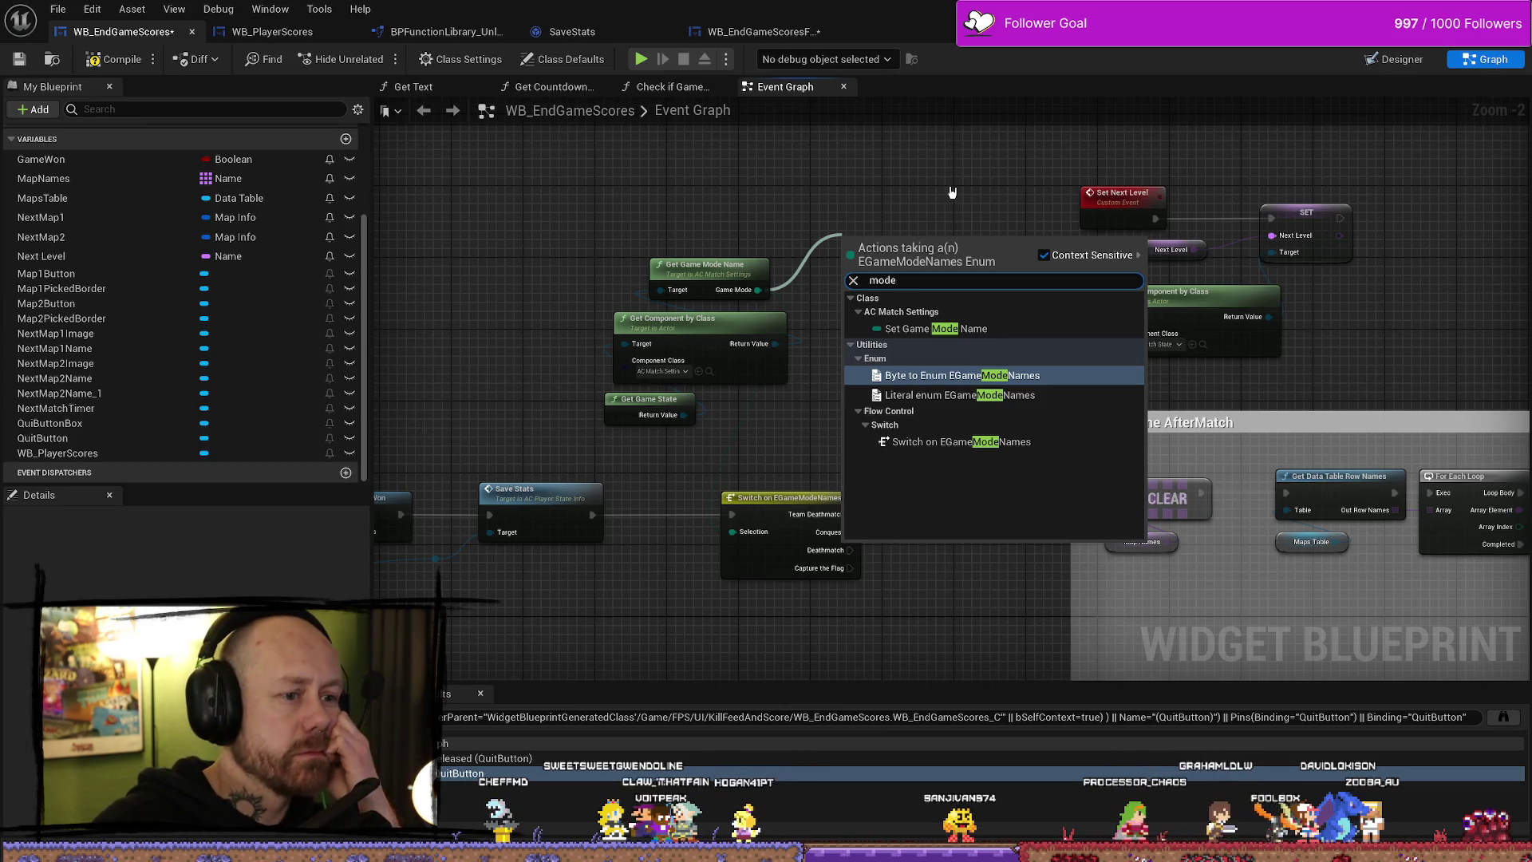
key("Return")
- Check the ChooseGame AfterMatch Branch, ADD and Set Brush nodes, then compile and save WB_EndGameScores
mouse_move(951, 232)
left_mouse_down()
mouse_move(986, 274)
mouse_move(1056, 296)
left_mouse_up()
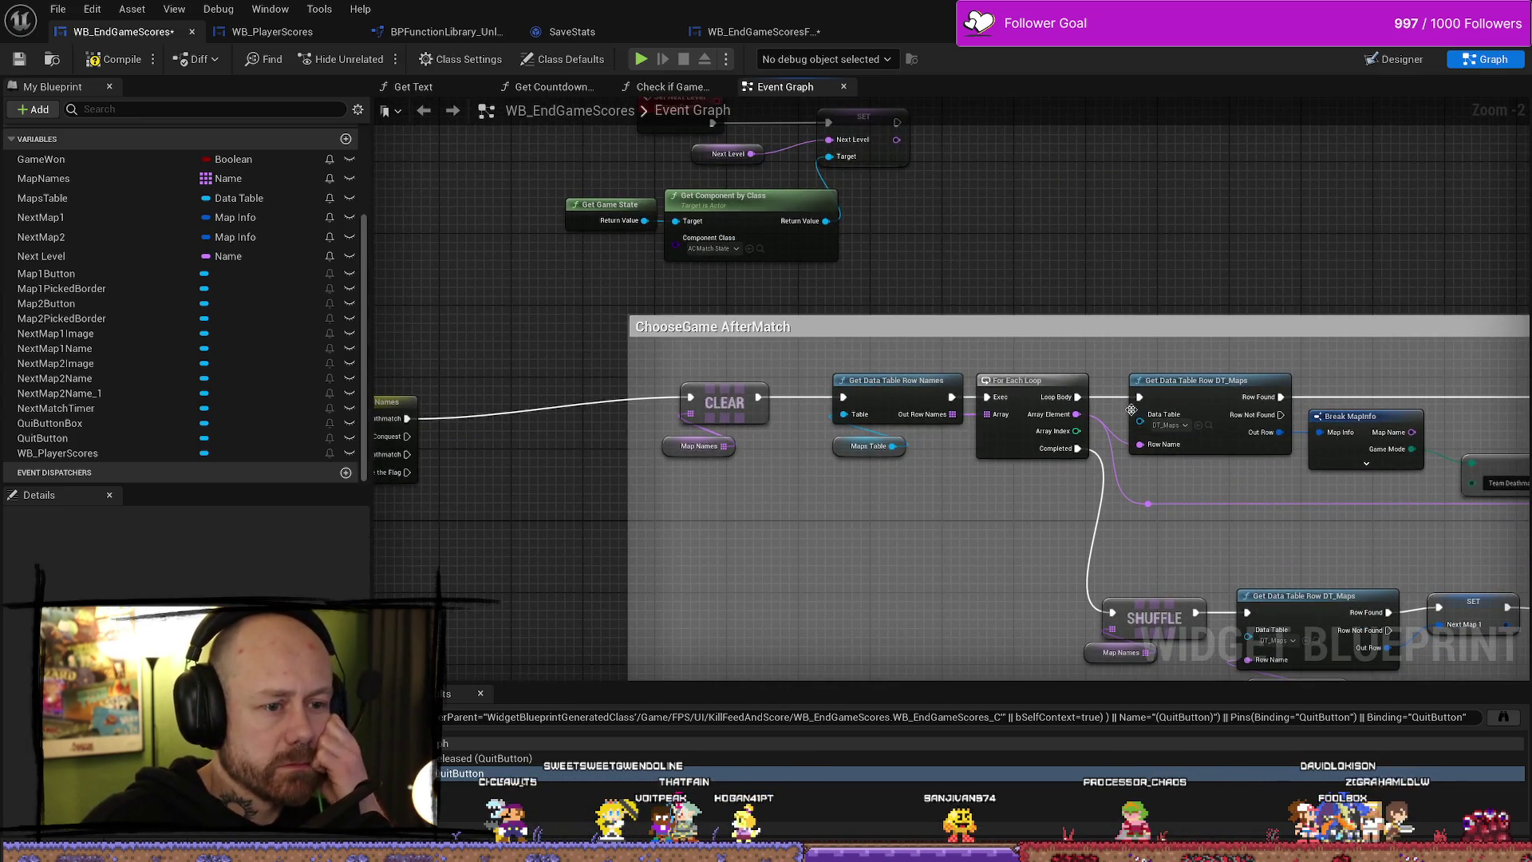
left_click_drag(1131, 409, 1064, 373)
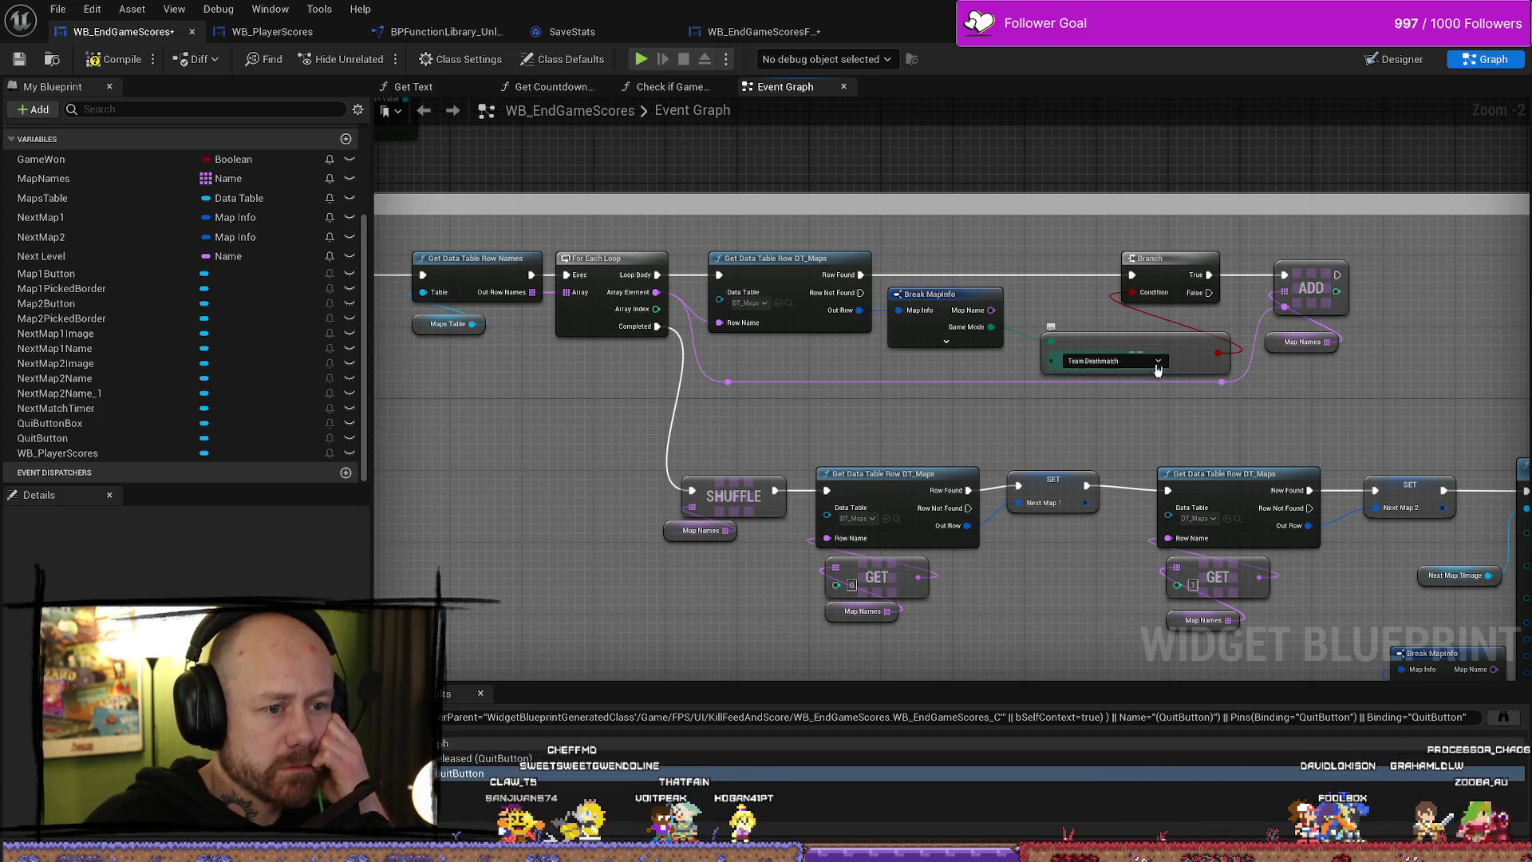
left_click_drag(1247, 449, 1156, 400)
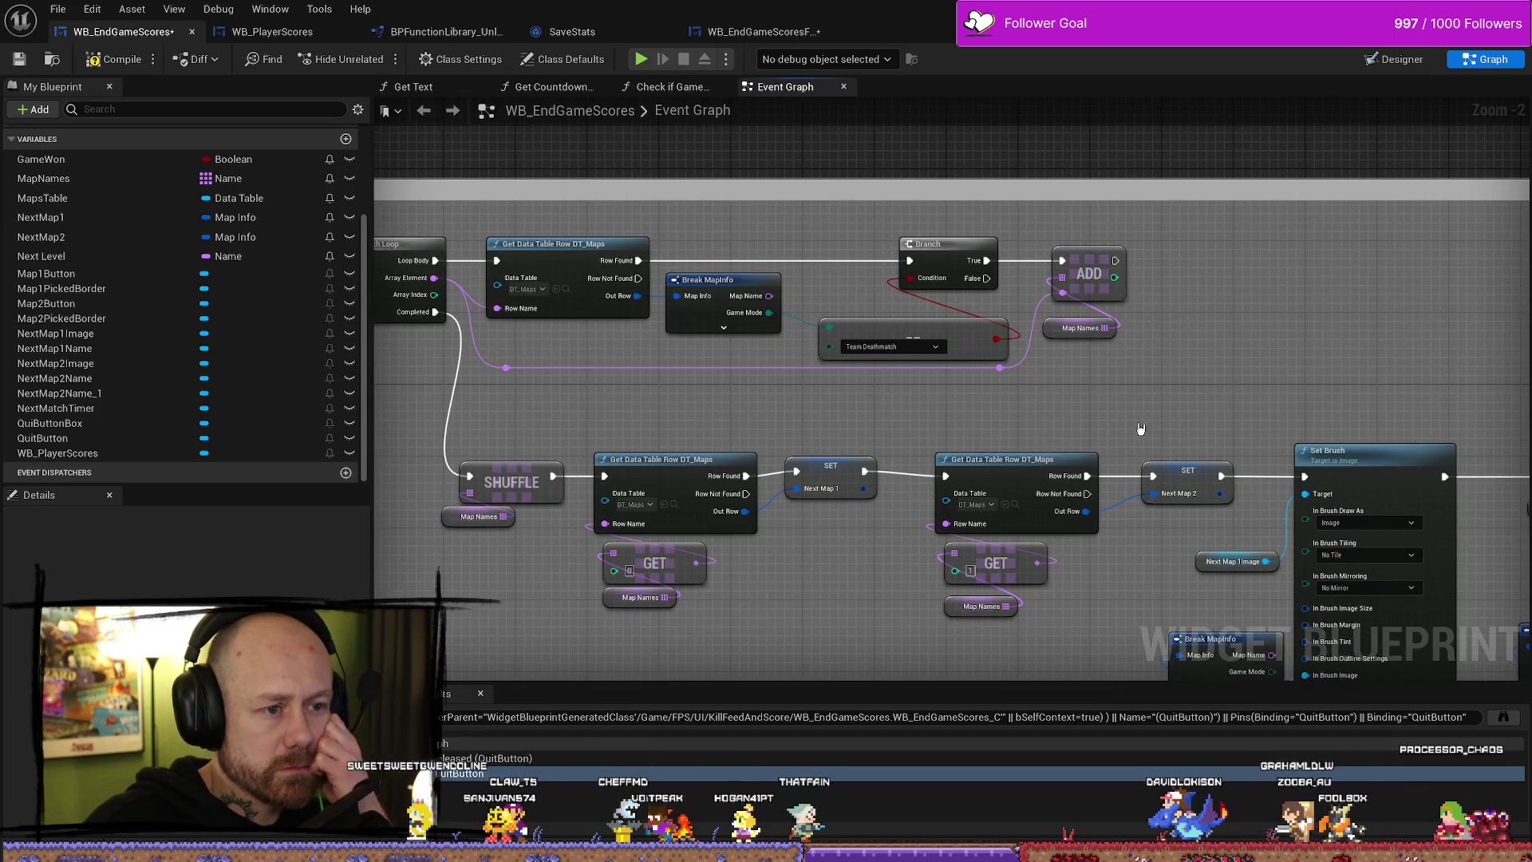
scroll(1241, 388, "down", 3)
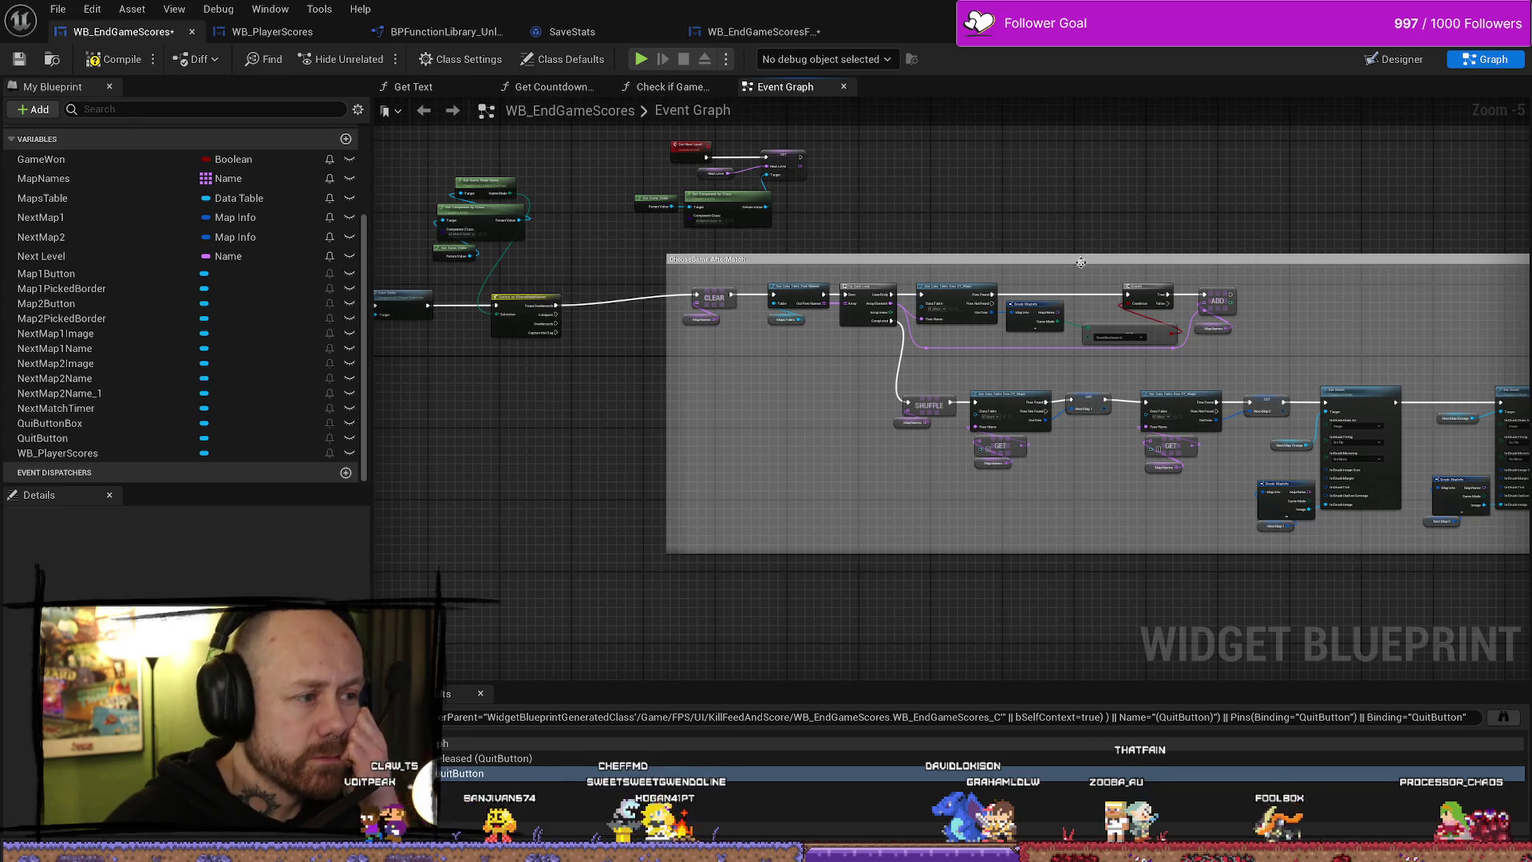
scroll(1101, 316, "up", 1)
scroll(1102, 317, "up", 2)
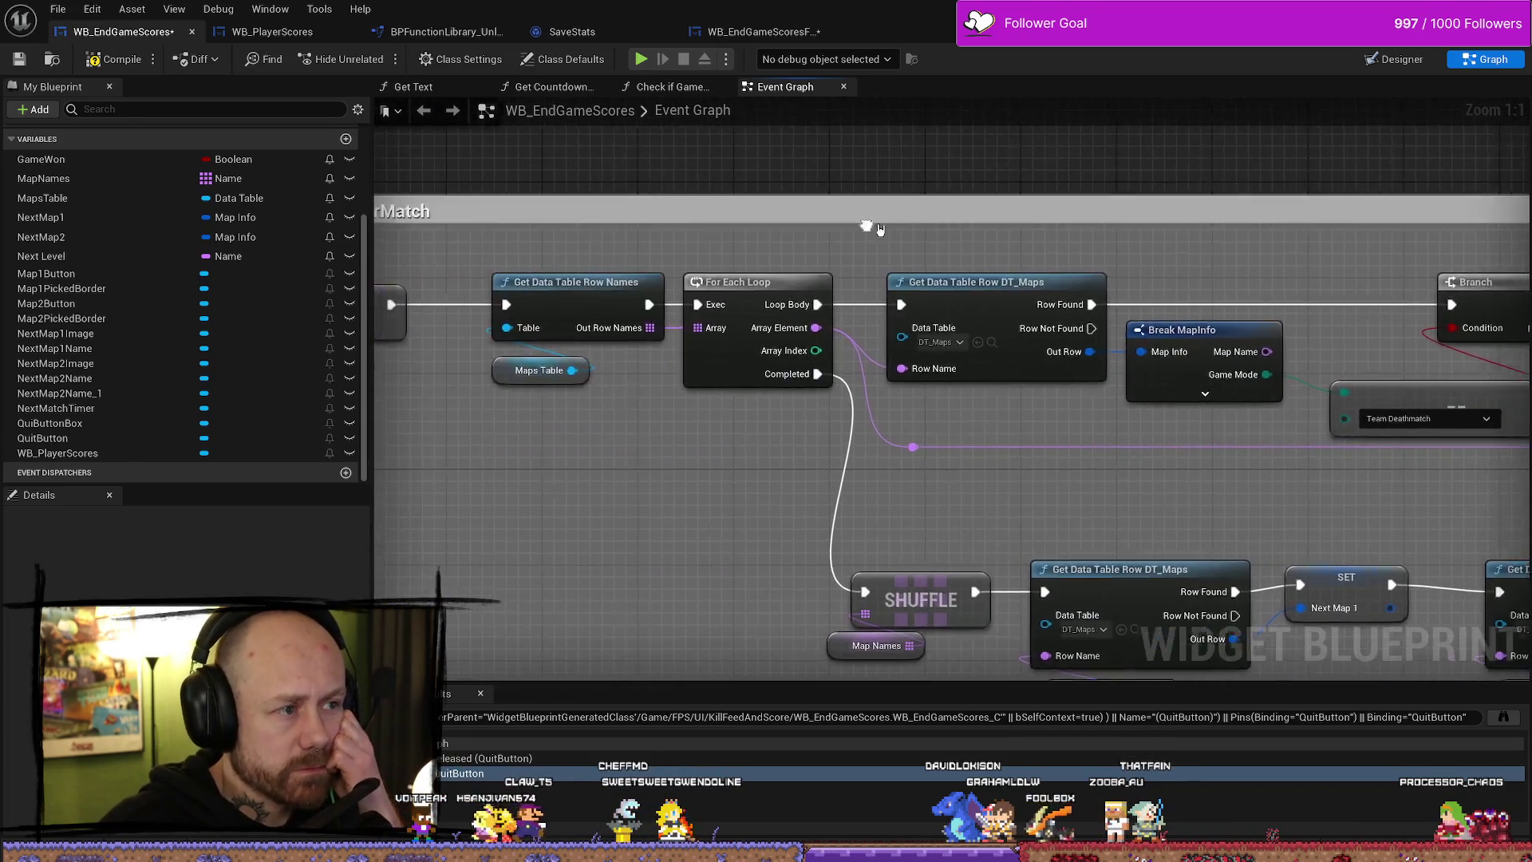
scroll(887, 252, "down", 3)
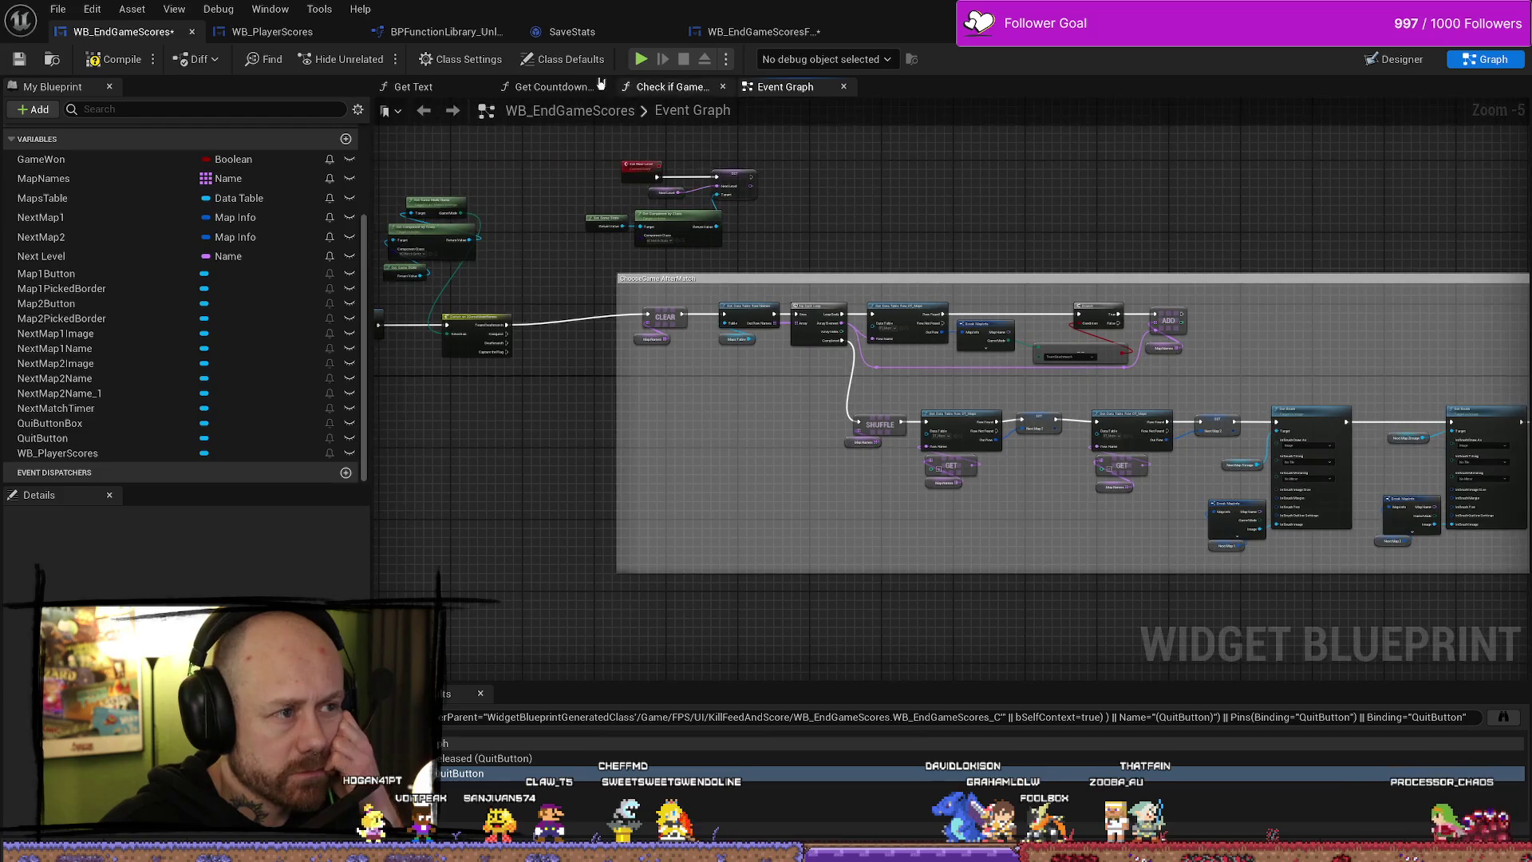
left_click(18, 61)
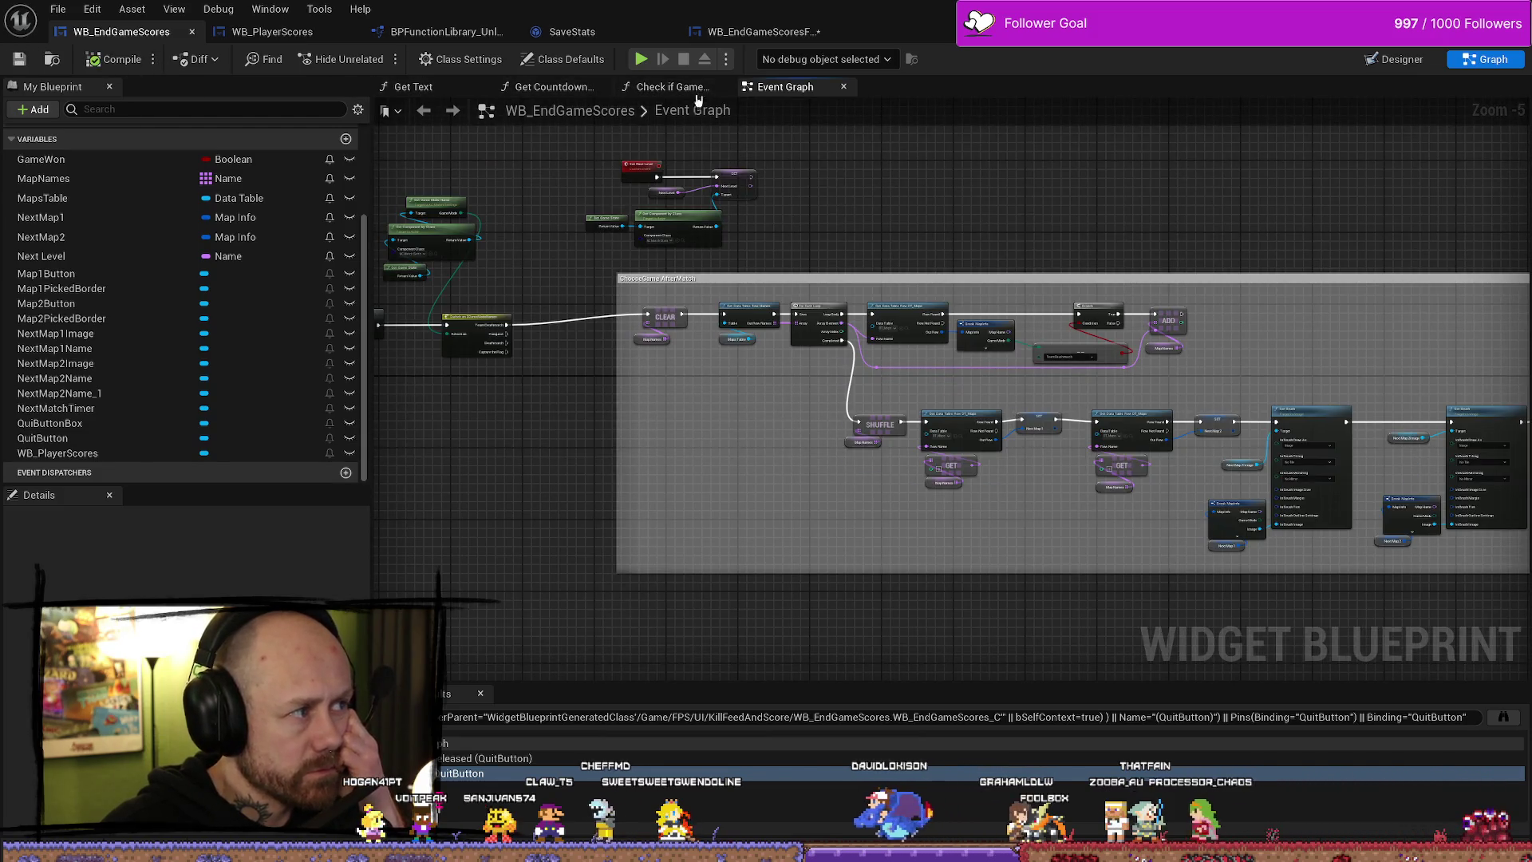
mouse_move(1218, 157)
left_mouse_down()
mouse_move(974, 189)
mouse_move(980, 200)
left_mouse_up()
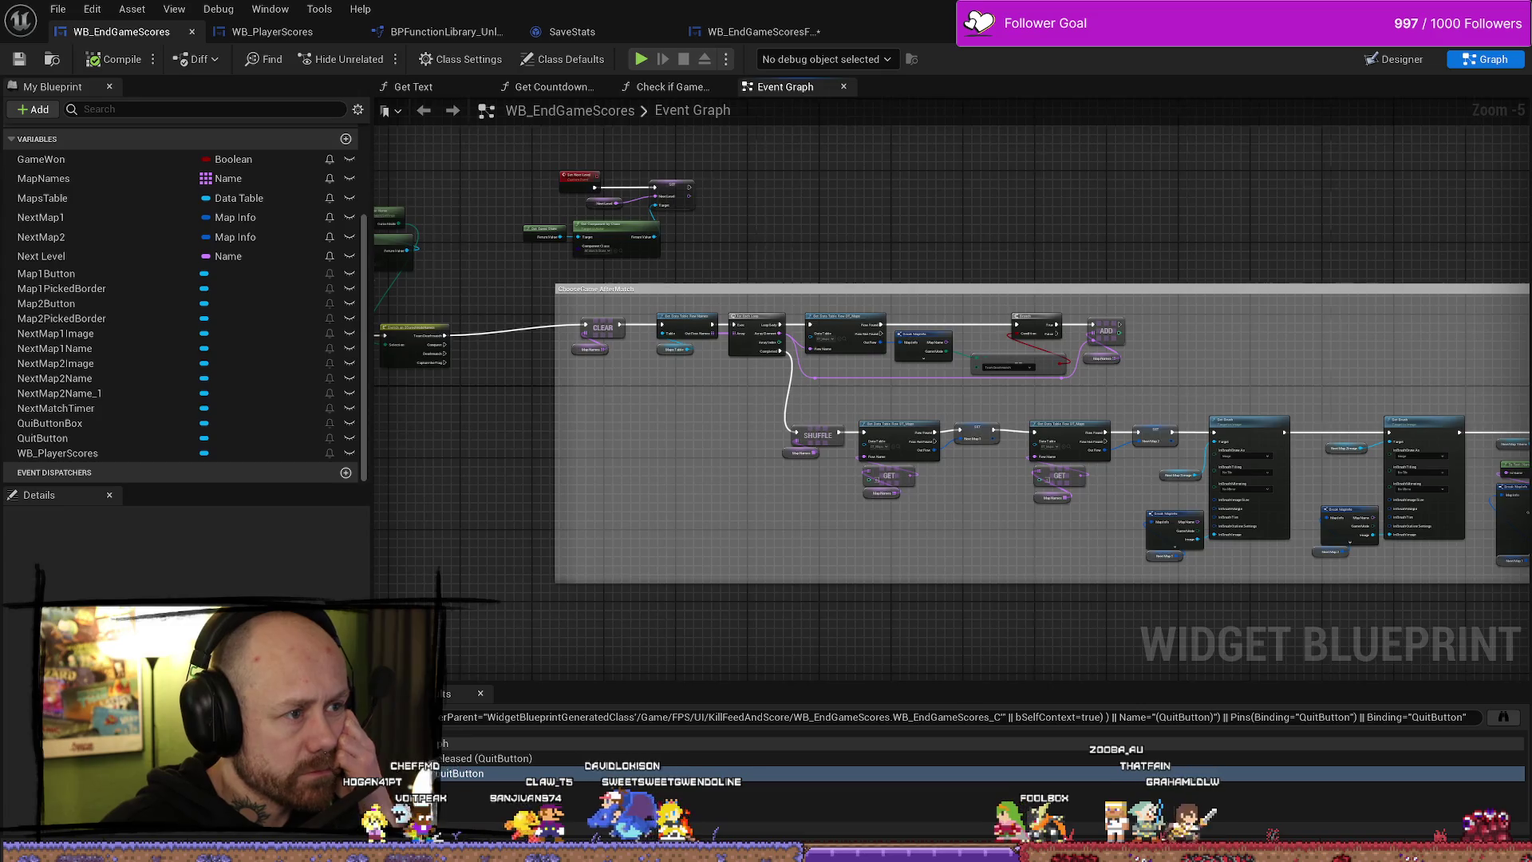
scroll(725, 266, "up", 4)
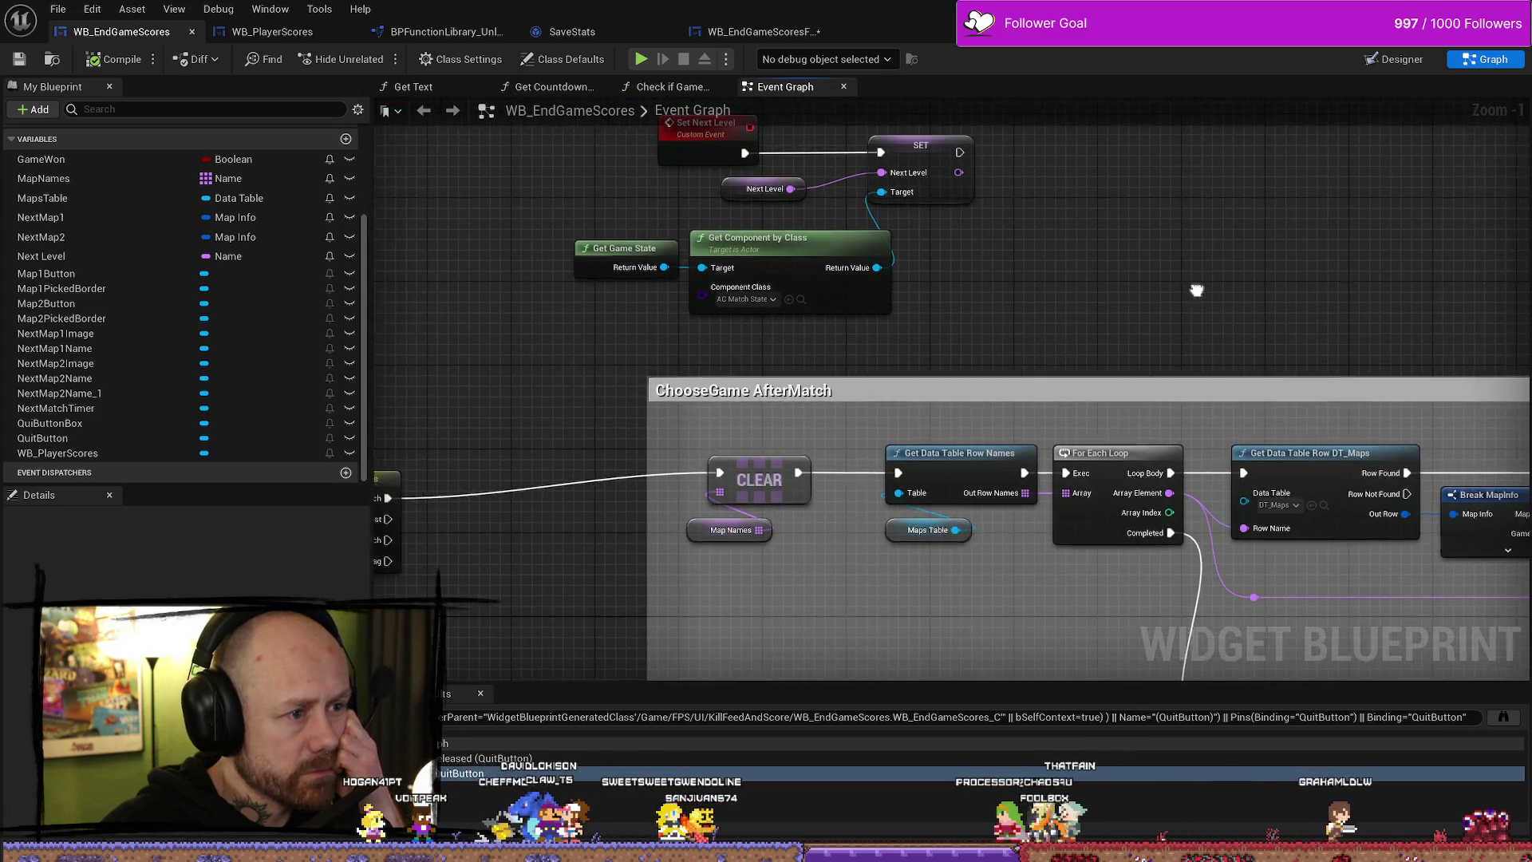
scroll(1165, 325, "down", 5)
left_click_drag(1166, 325, 954, 255)
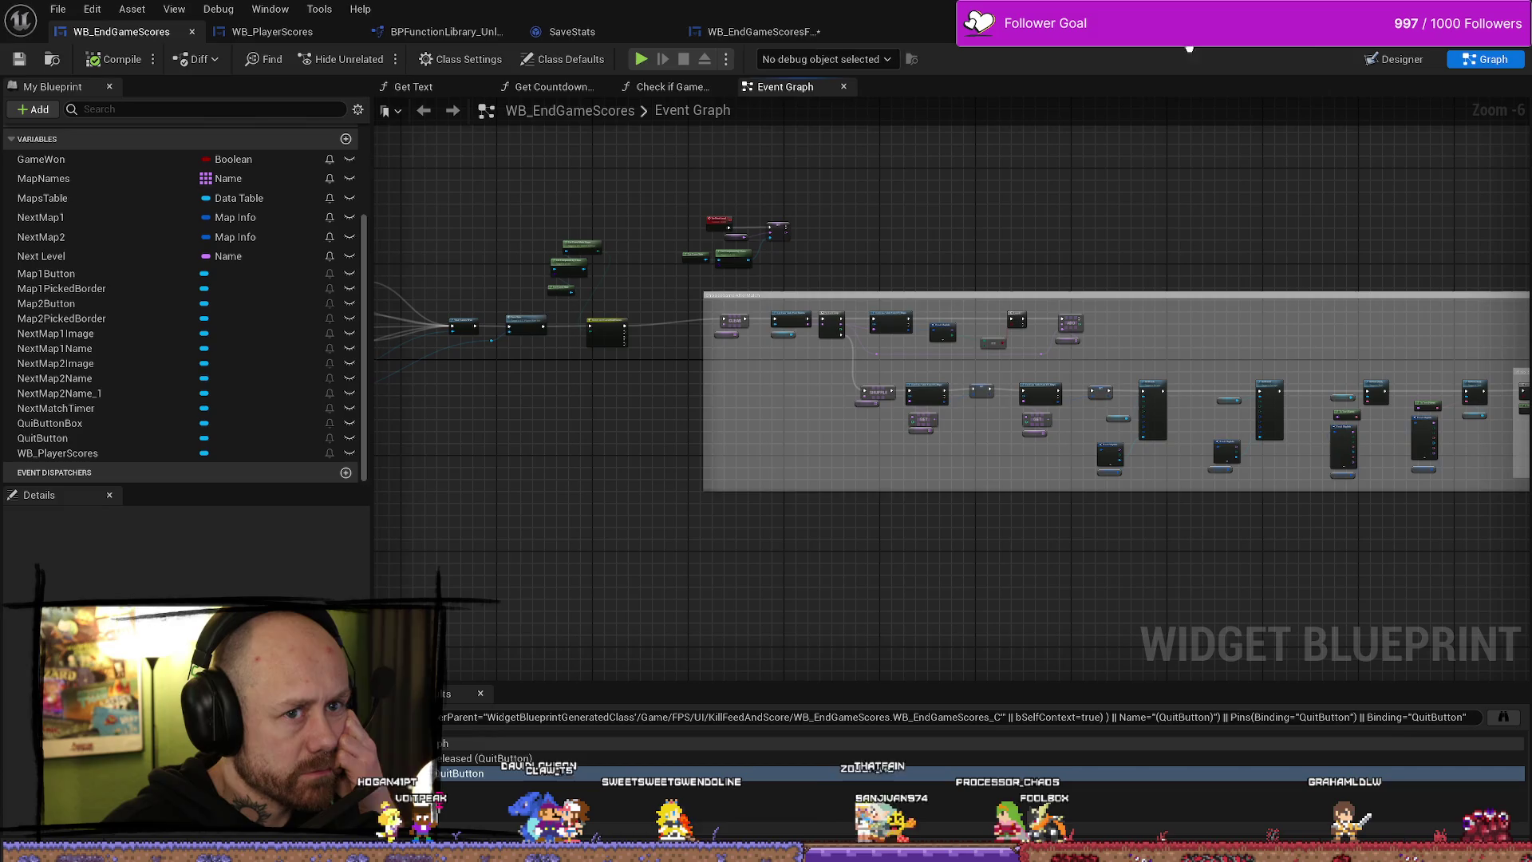
- Play the level, quit the current match and go to the game setup screen
key("alt+Tab")
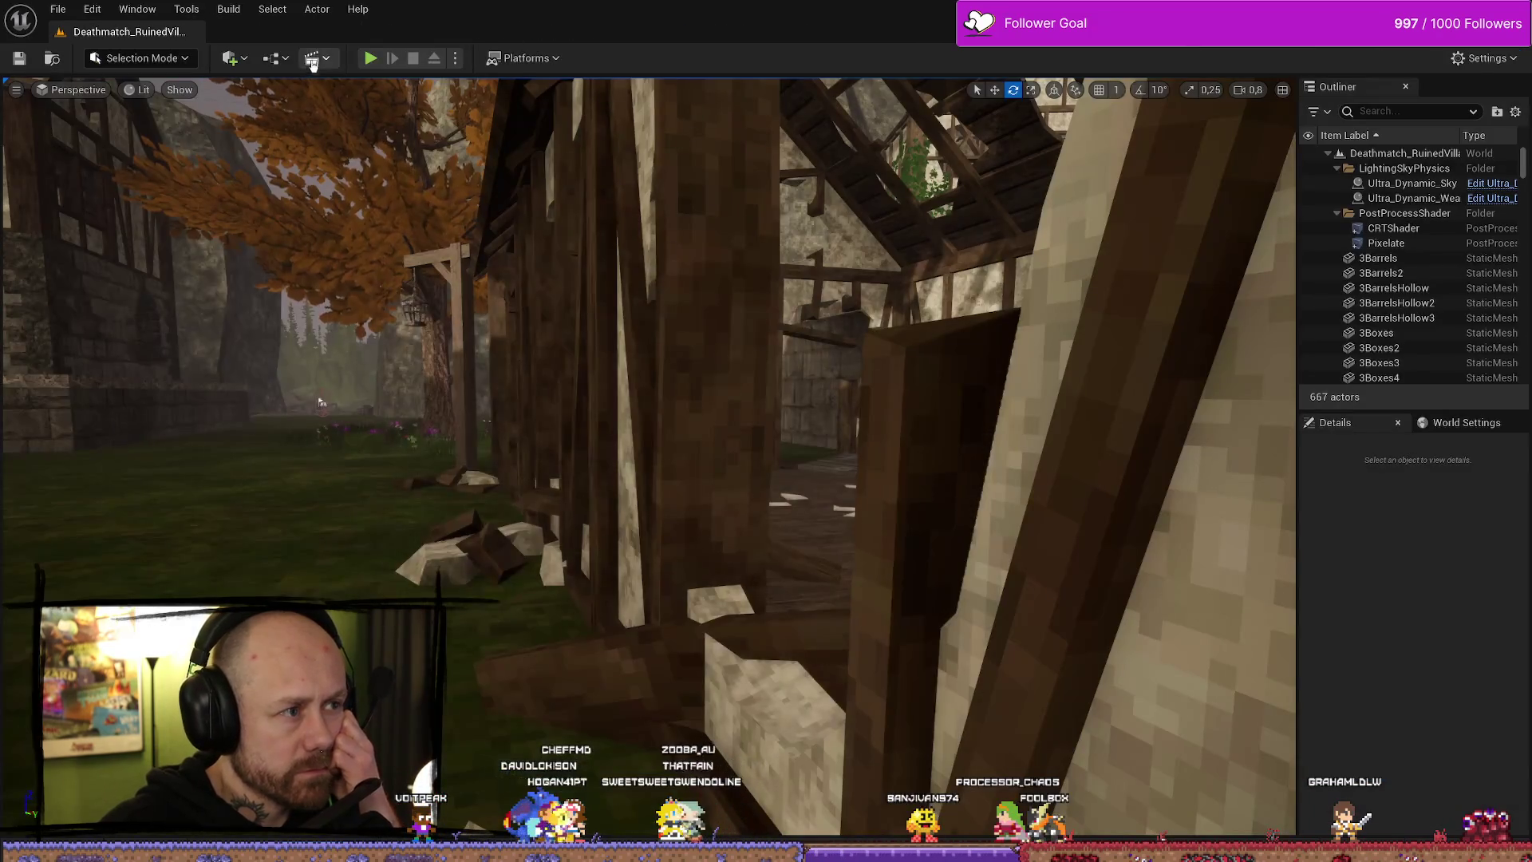
key("alt+p")
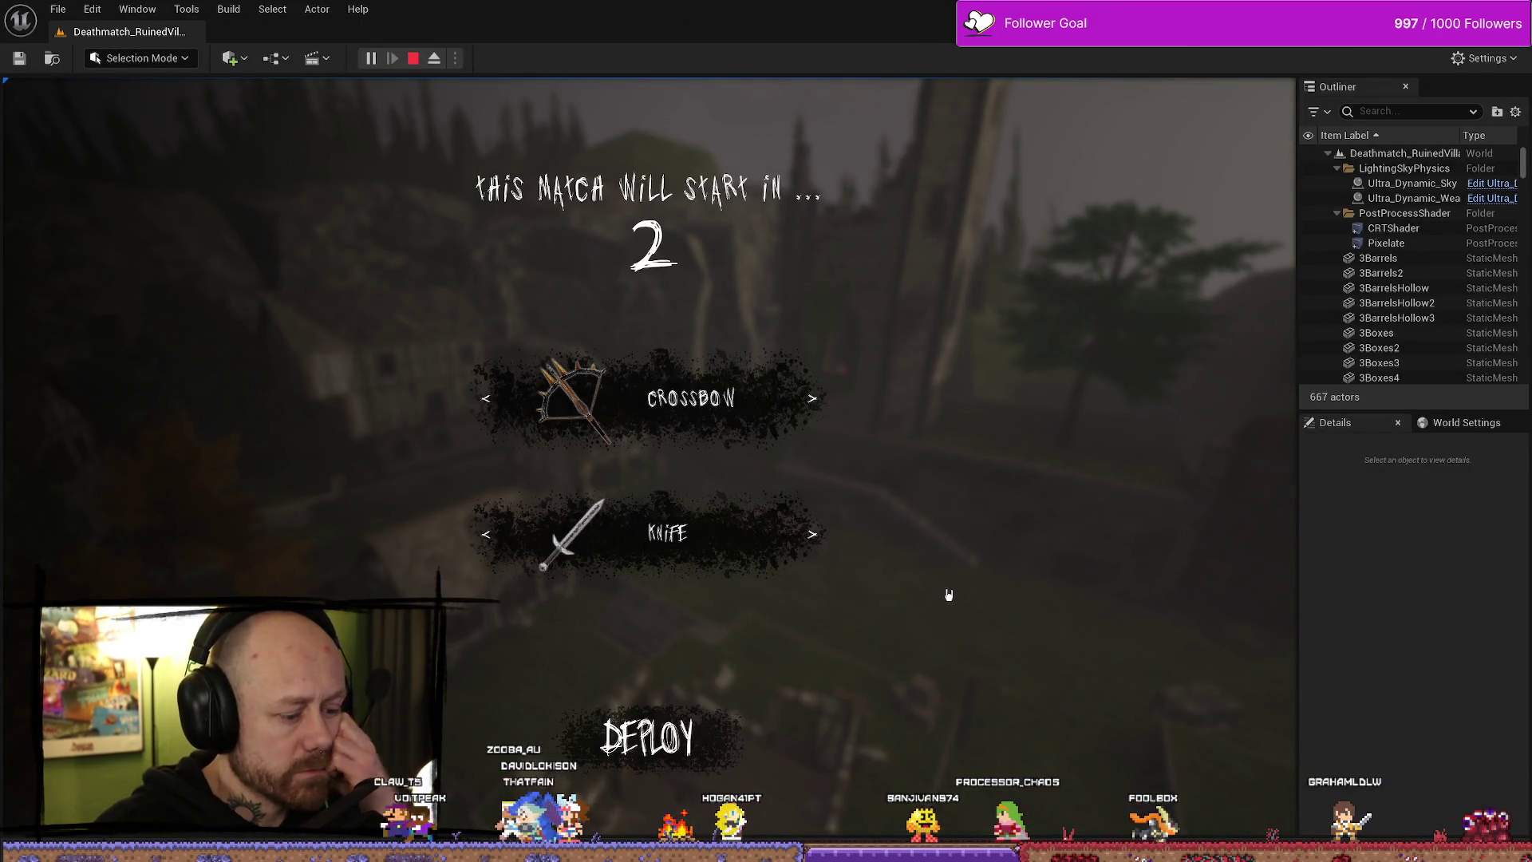
key("Escape")
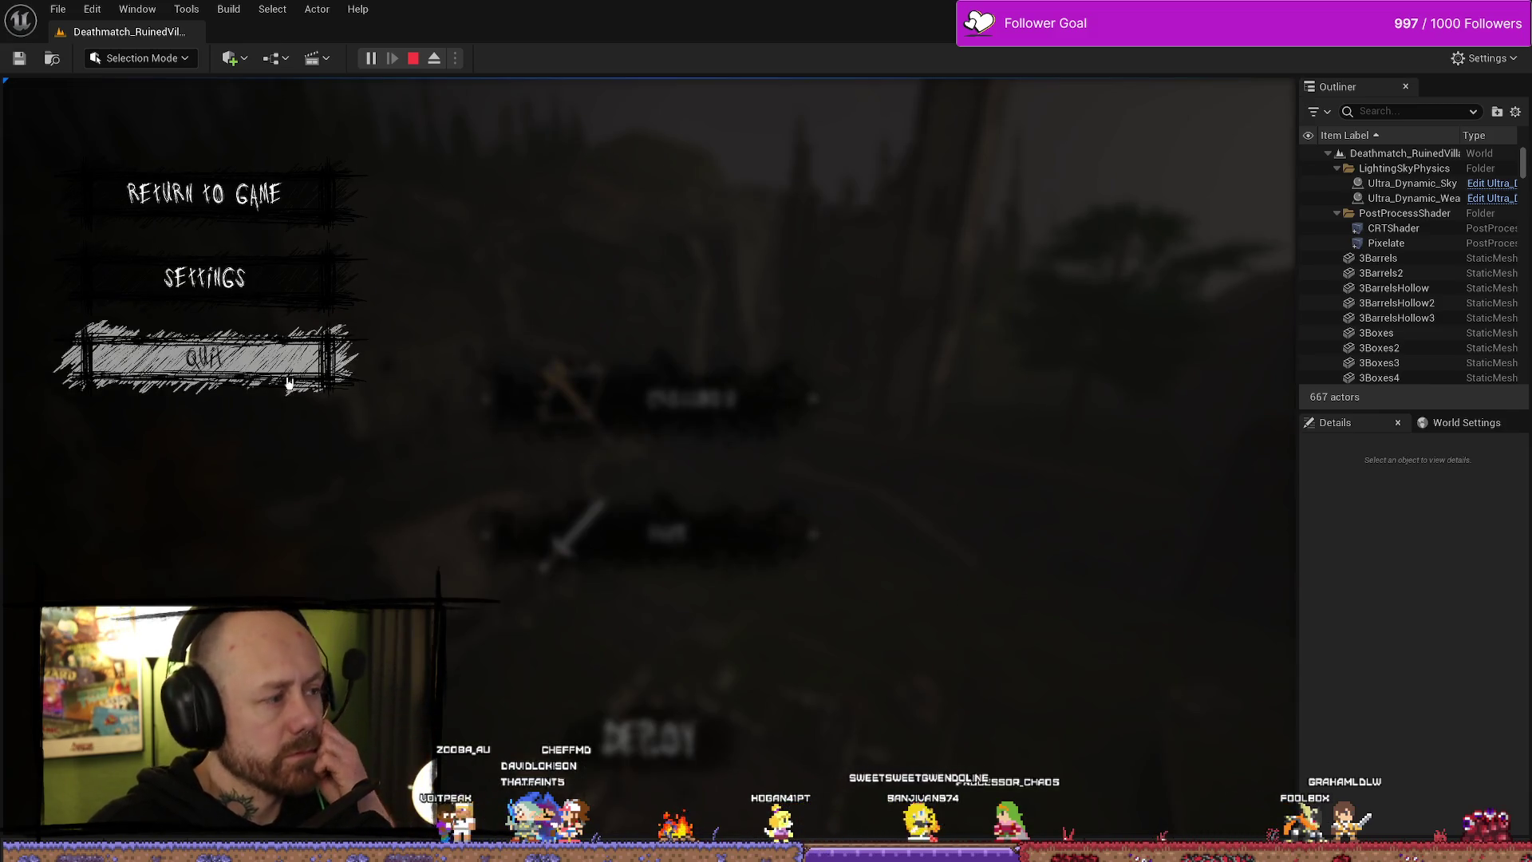
left_click(205, 356)
left_click(505, 541)
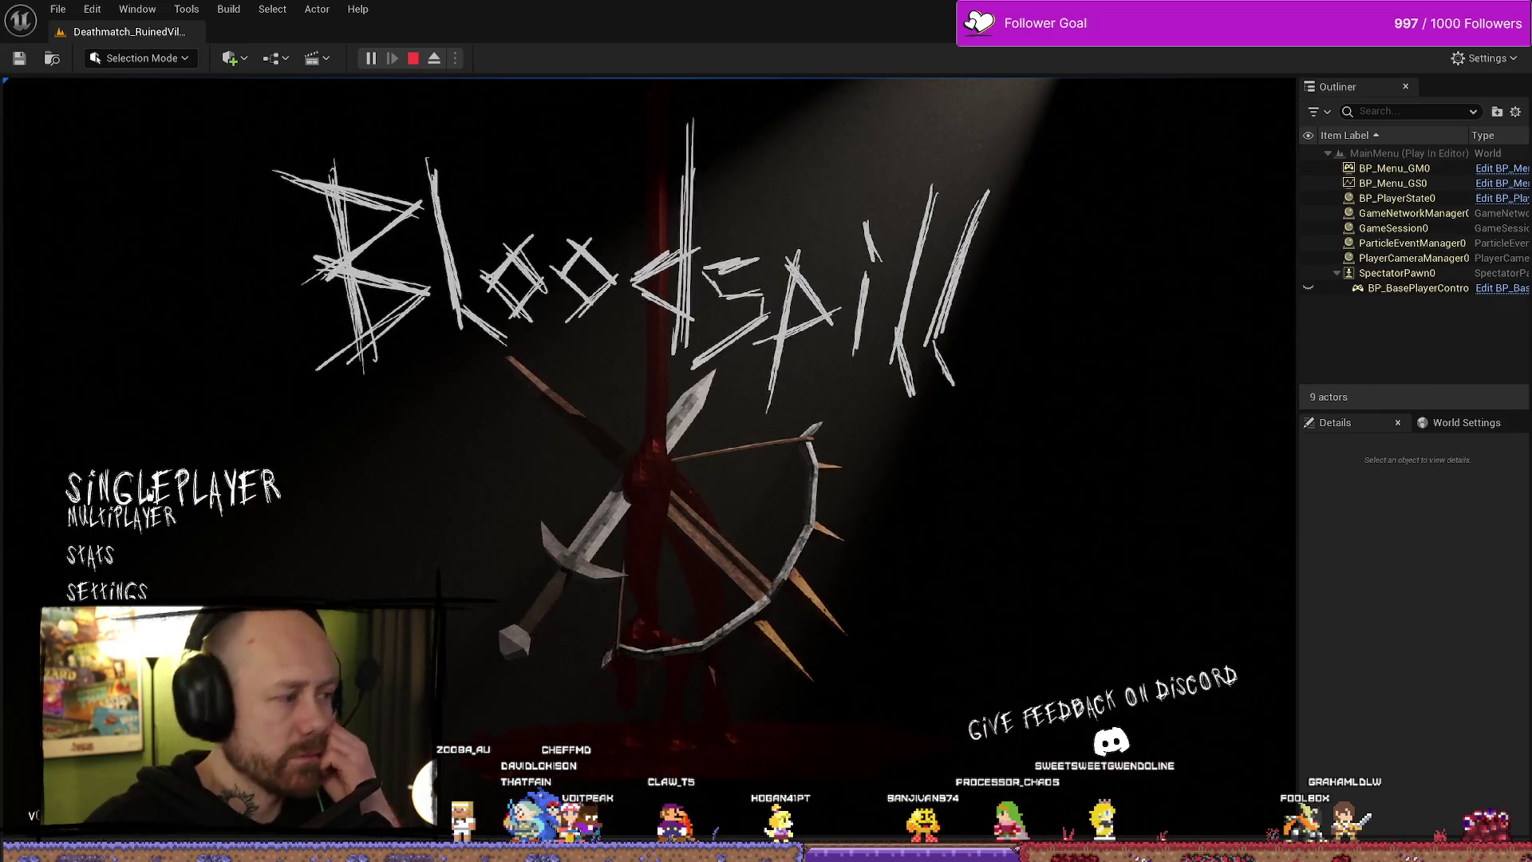
left_click(172, 500)
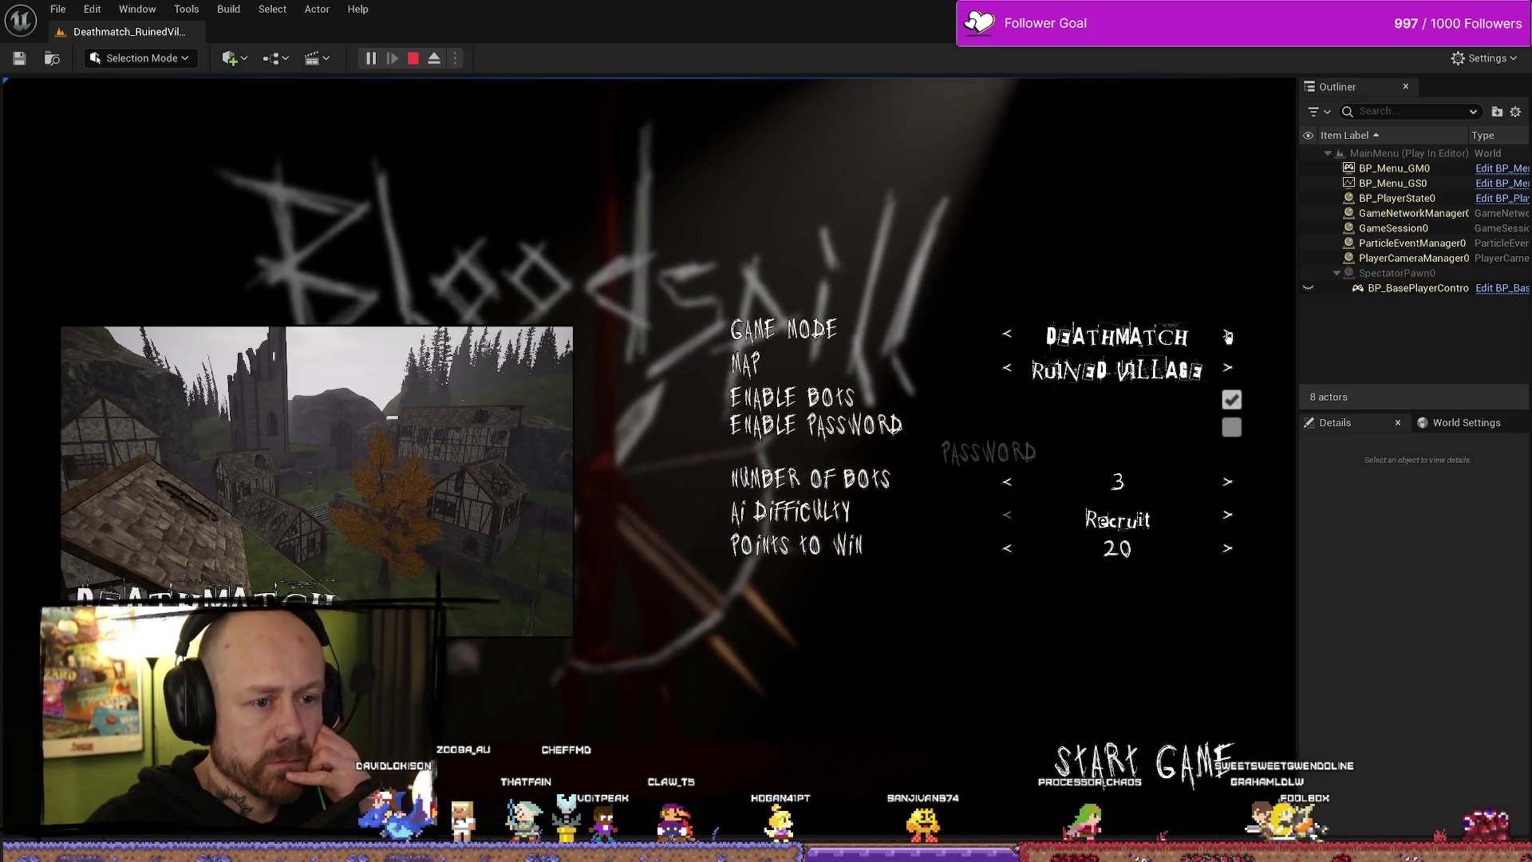
- Start a Team Deathmatch with fewer Team A and Team B bots, then stop play and return to WB_EndGameScores
left_click(1226, 336)
left_click(1226, 336)
left_click(1226, 336)
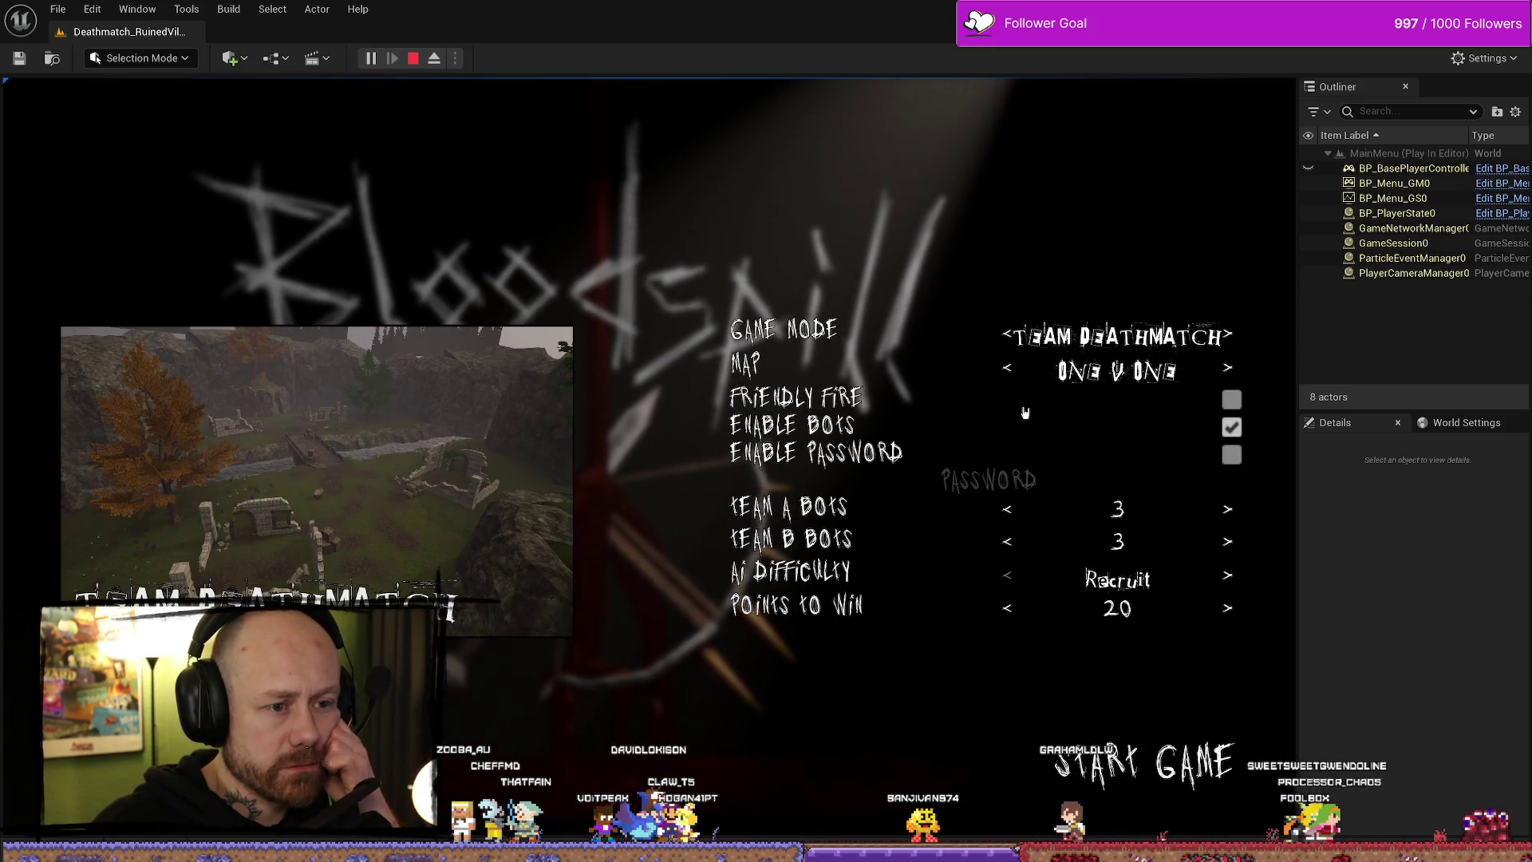
left_click(1006, 542)
left_click(1007, 543)
left_click(1005, 509)
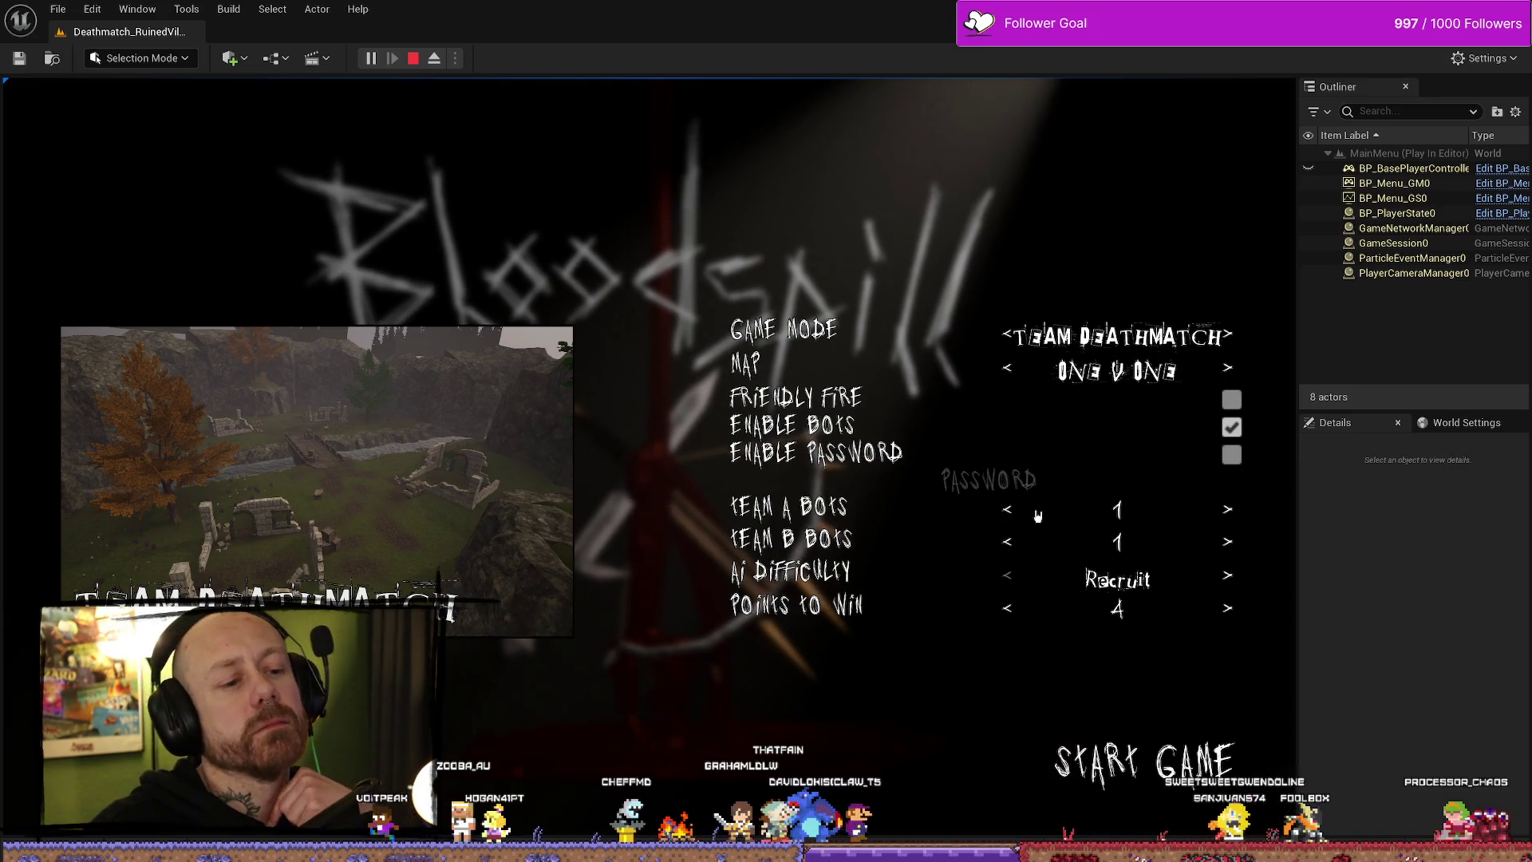
left_click(1167, 768)
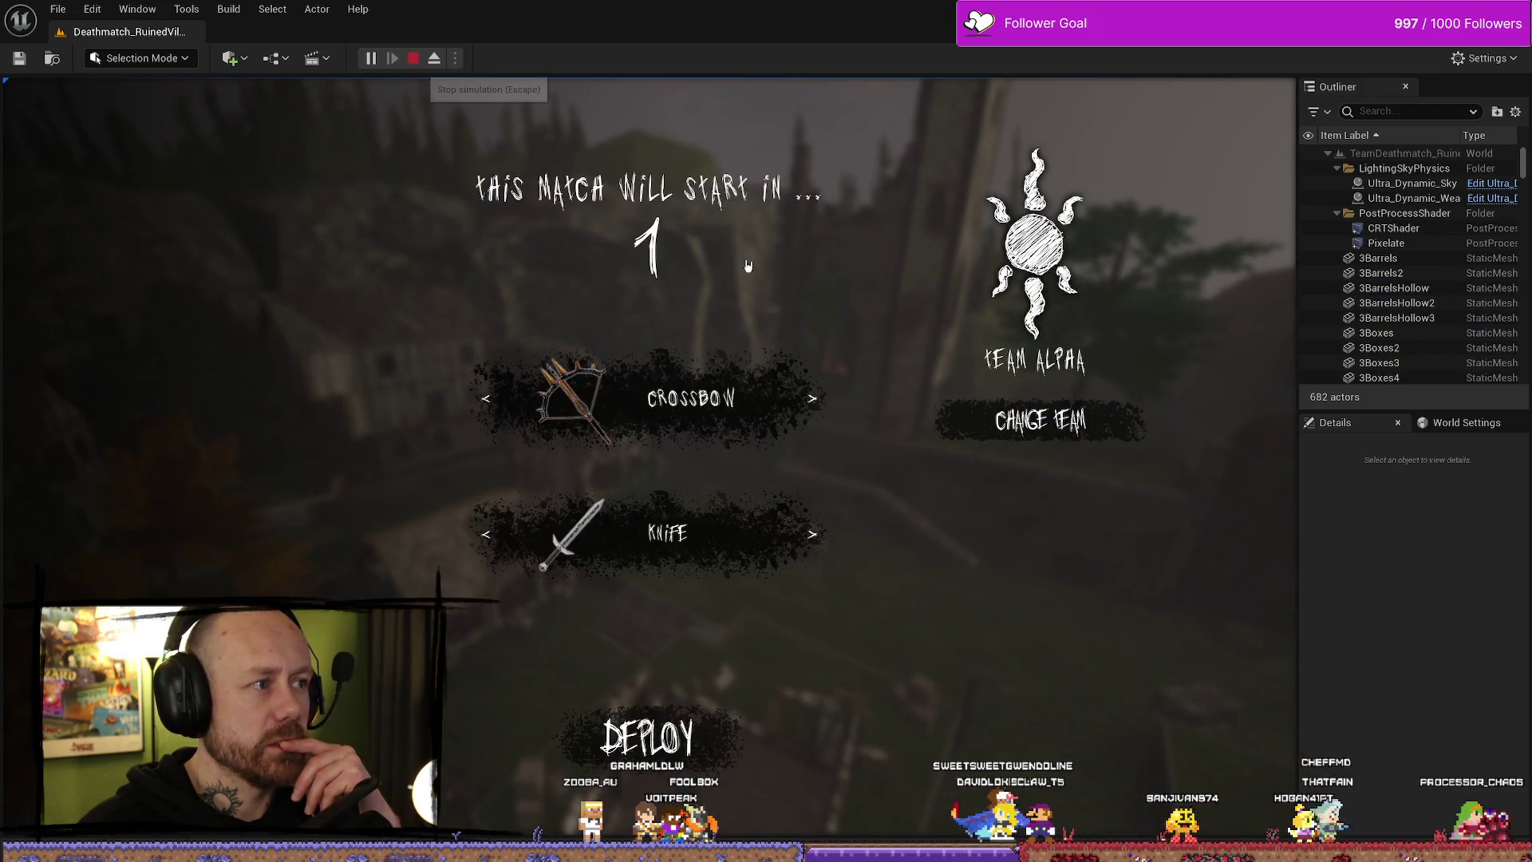
left_click(412, 59)
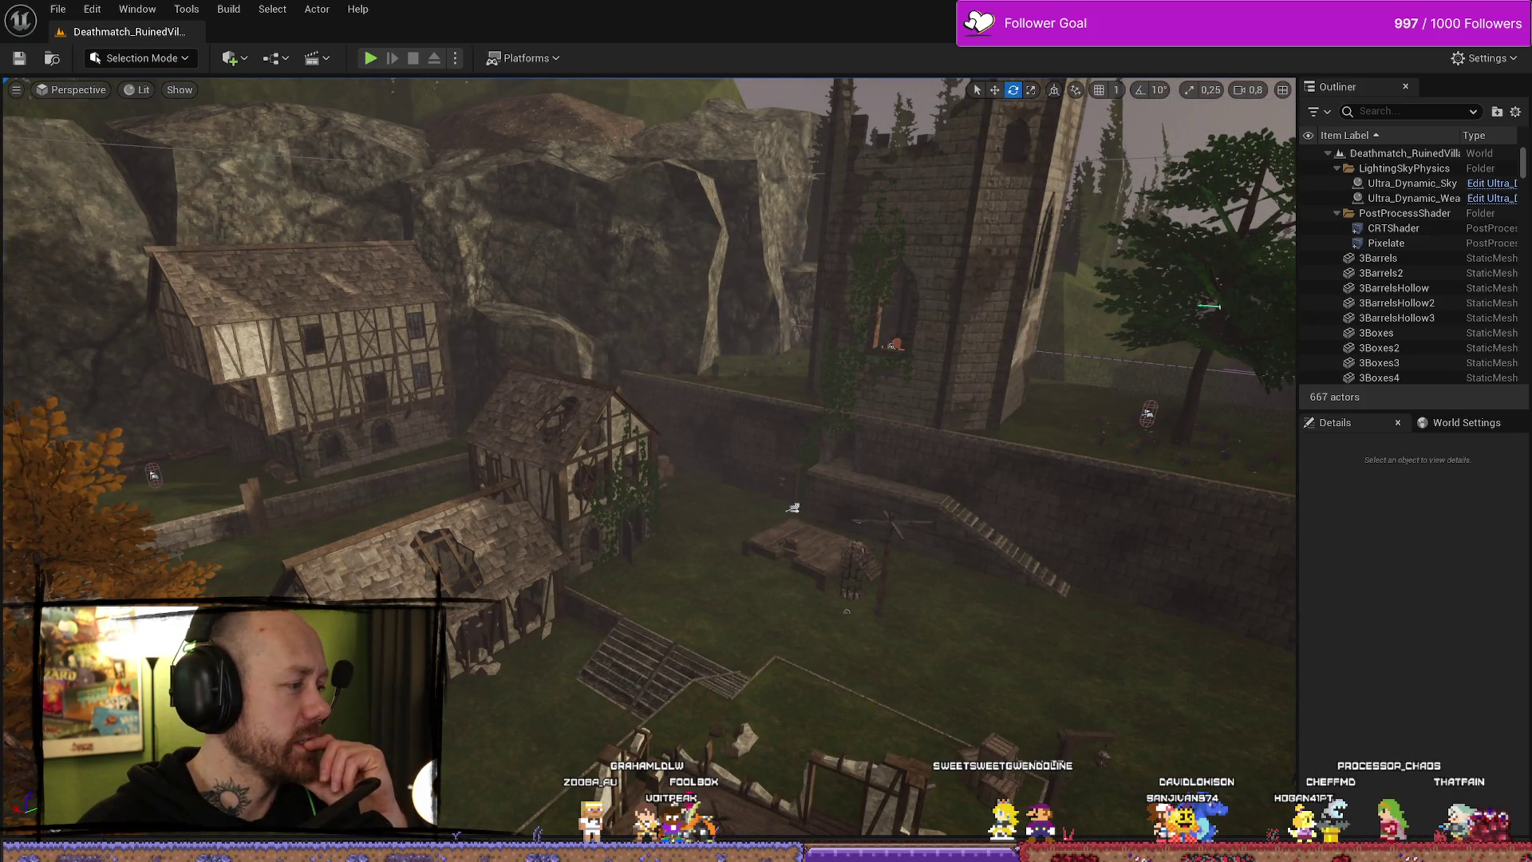
key("alt+Tab")
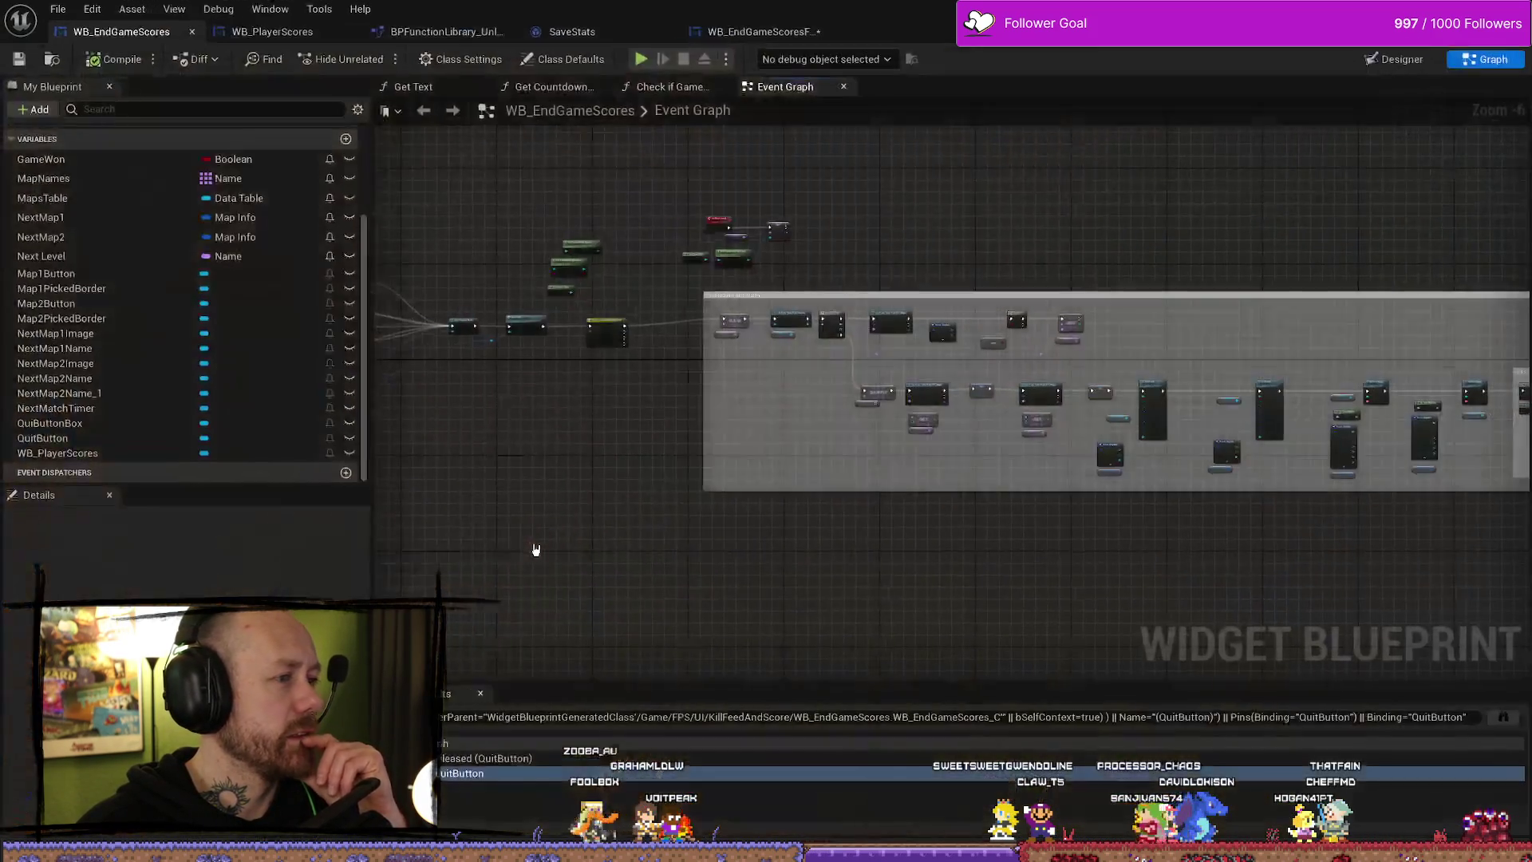
- In the Designer, pull WB_PlayerScores' right anchor in to about 73% width
left_click(272, 31)
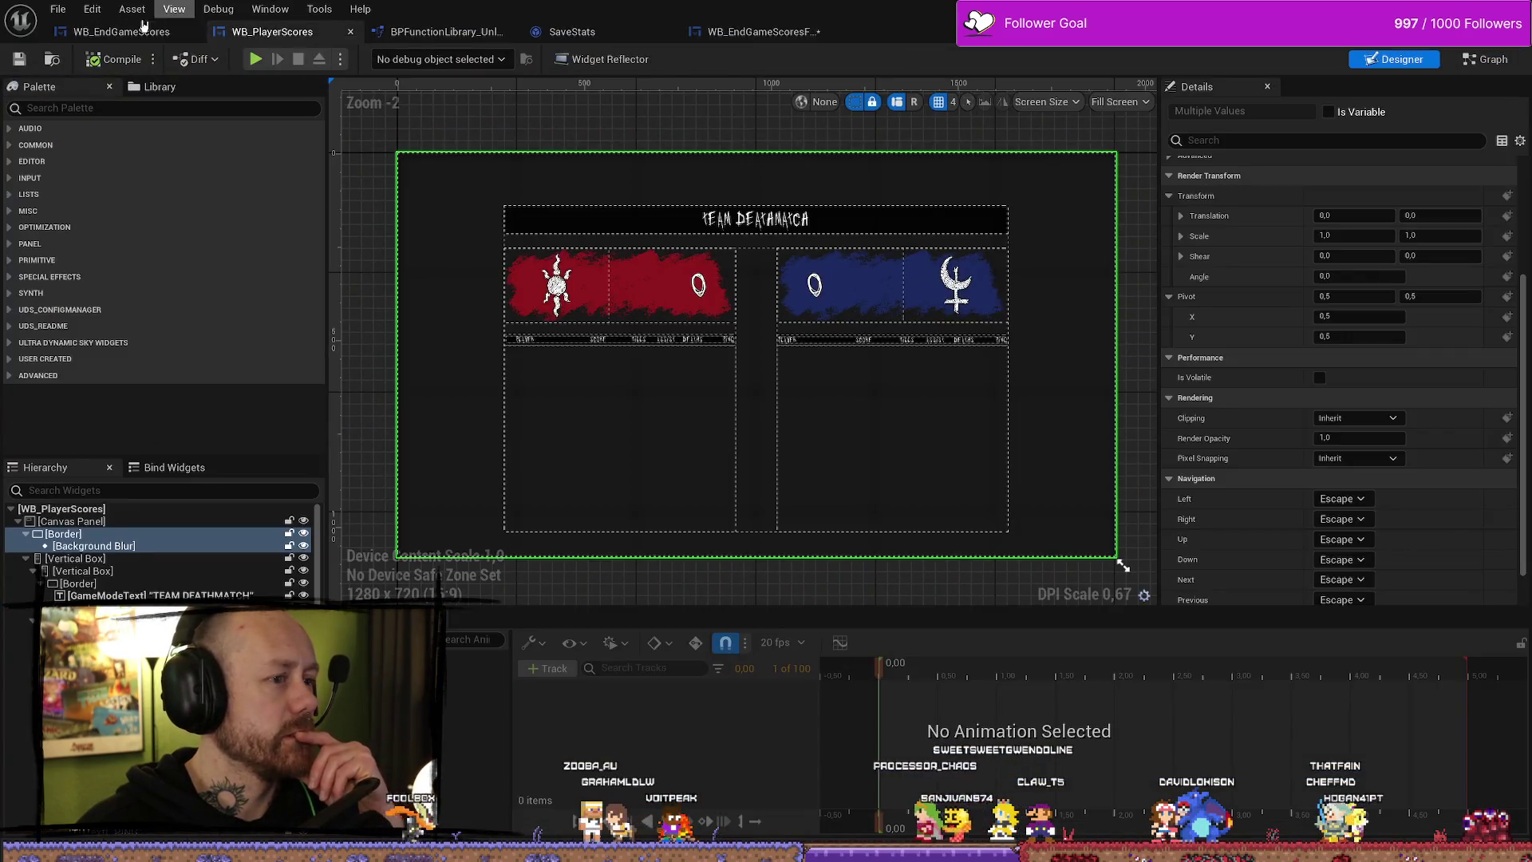
left_click(122, 31)
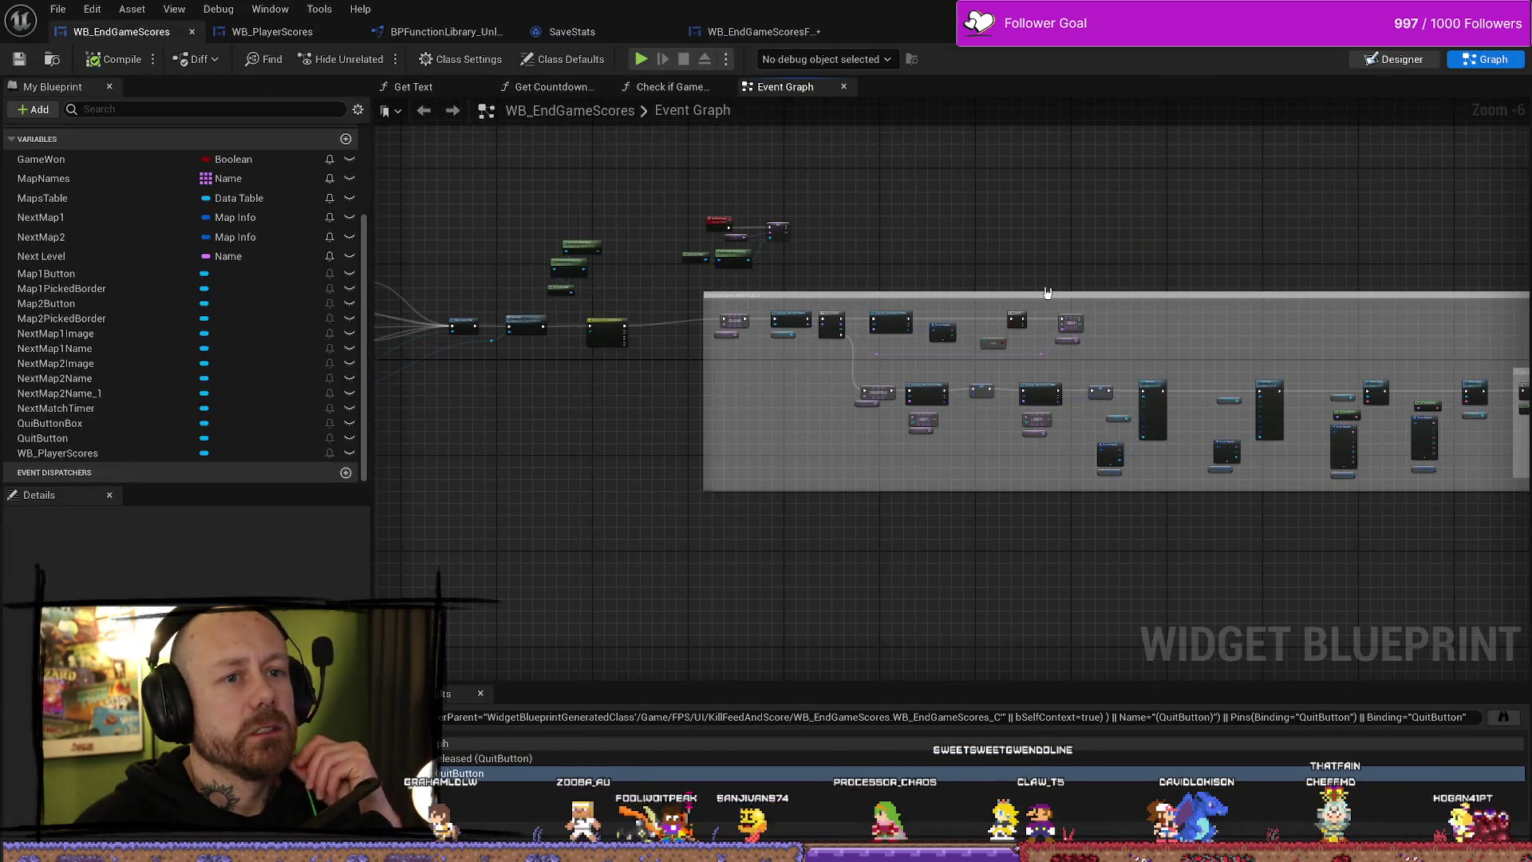
key("ctrl+shift+d")
scroll(814, 383, "down", 2)
scroll(801, 271, "up", 4)
scroll(802, 271, "down", 3)
left_click(920, 186)
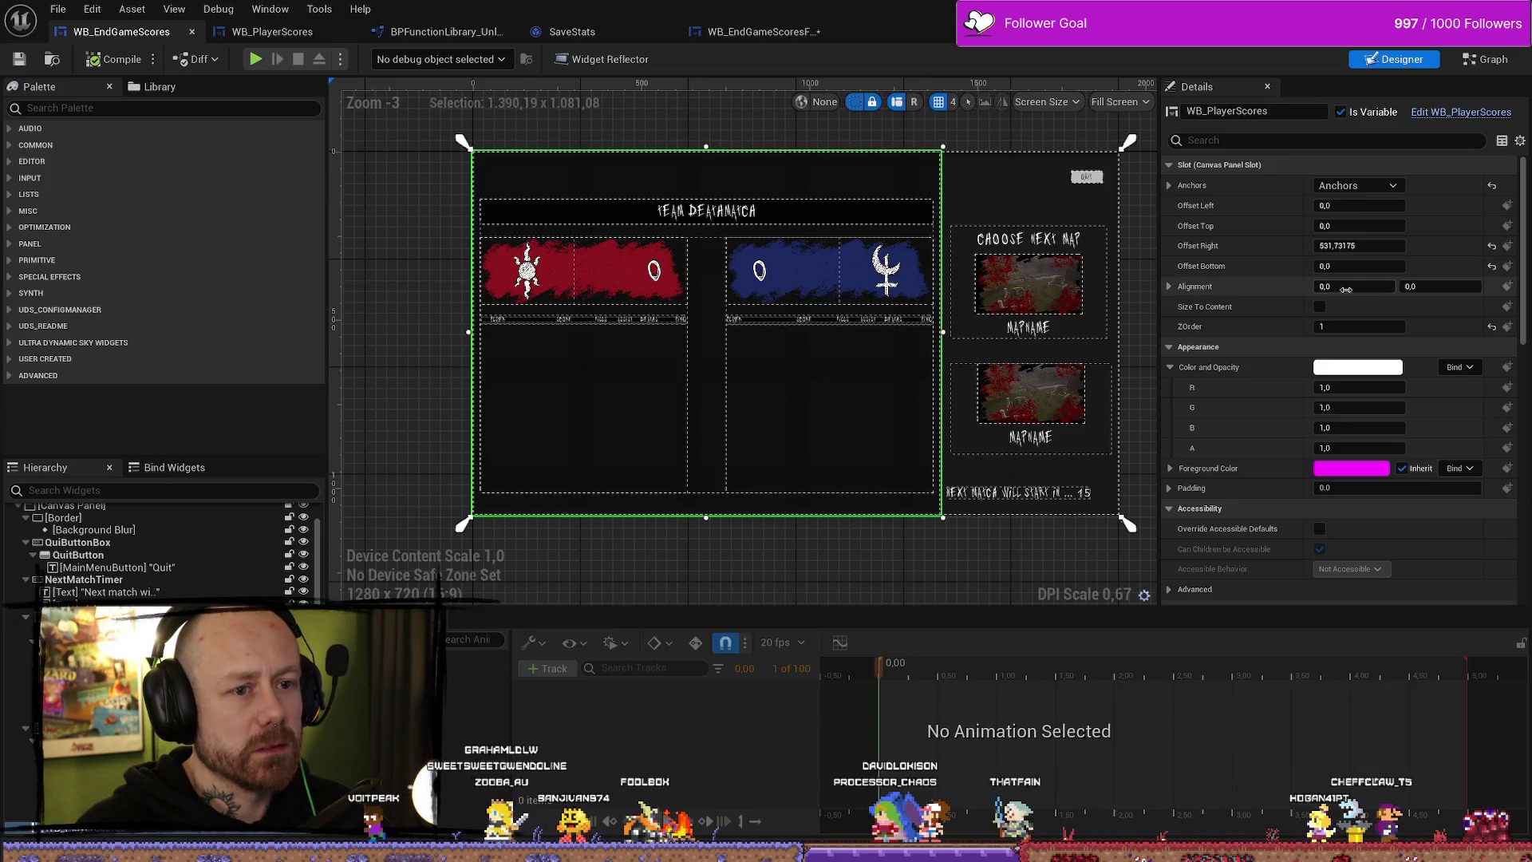
left_click_drag(1125, 522, 947, 523)
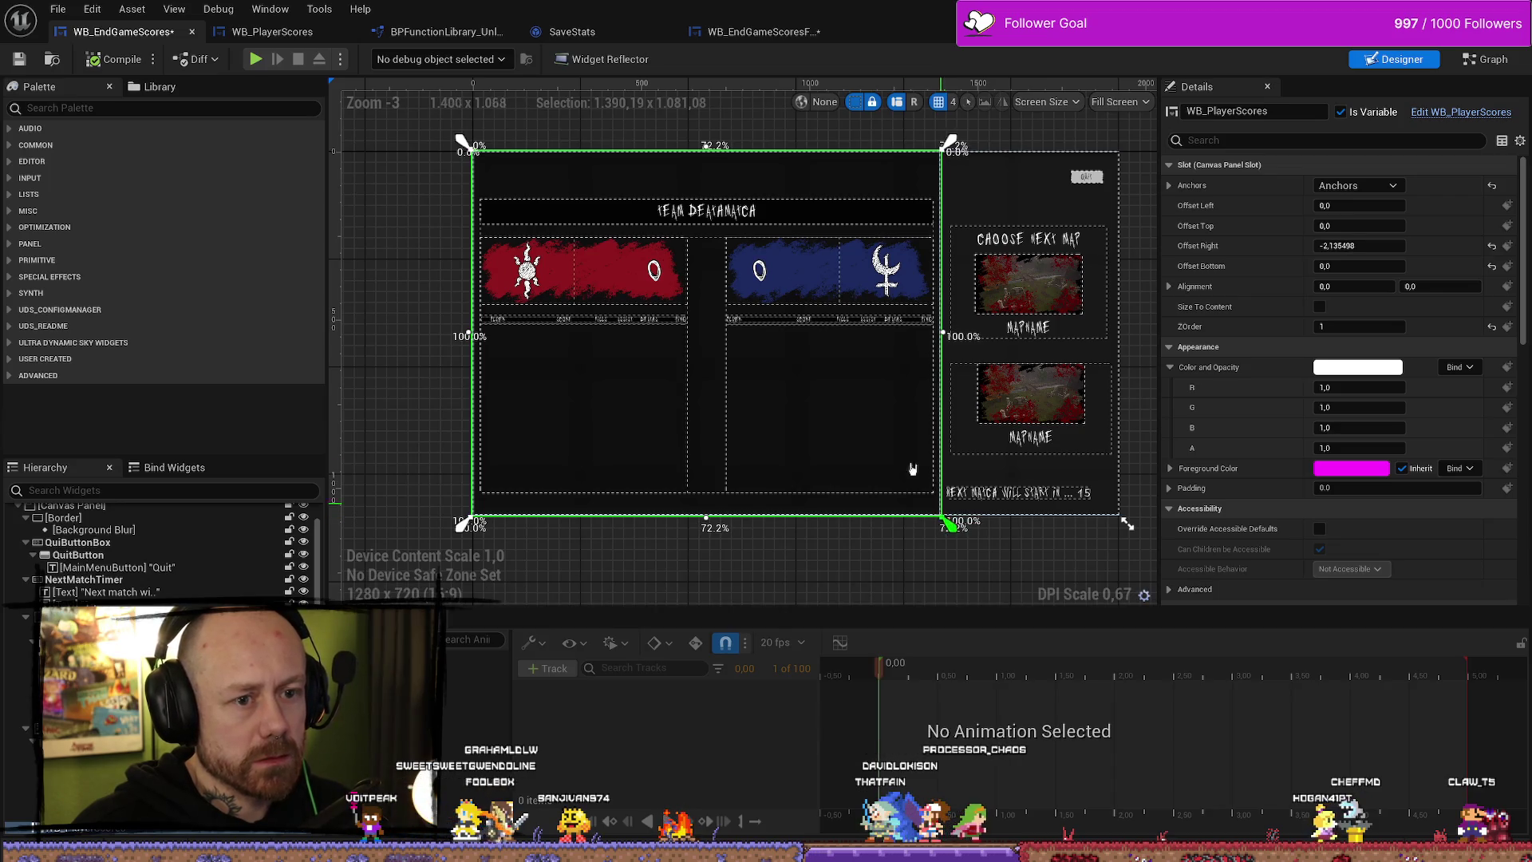
- Inspect Map2PickedBorder and Map1Button in the Choose Next Map panel
left_click(1054, 299)
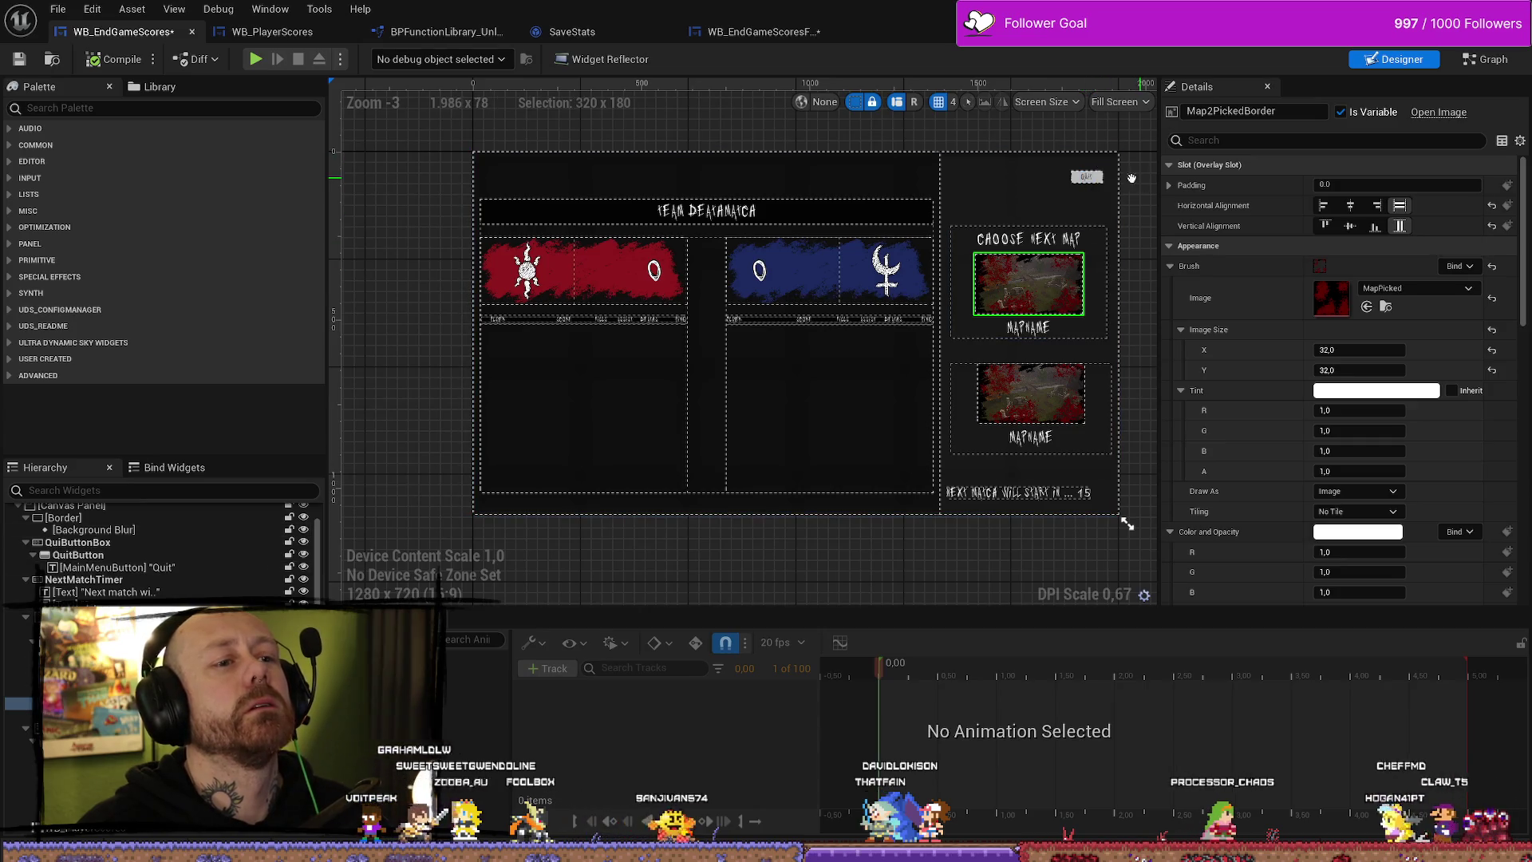
scroll(974, 282, "up", 3)
scroll(1252, 367, "down", 10)
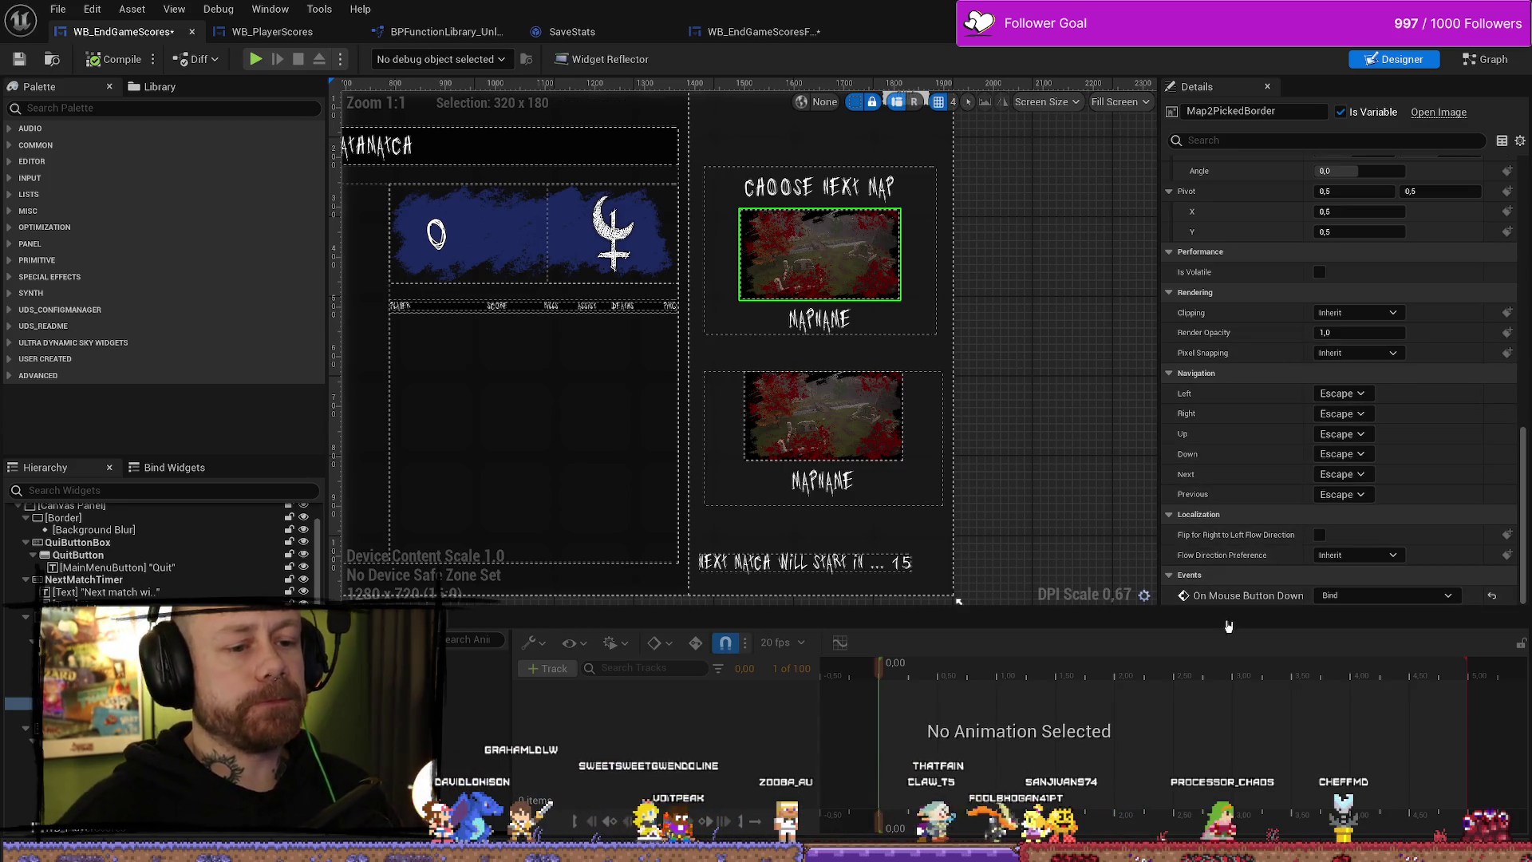
scroll(1131, 400, "down", 7)
scroll(1203, 445, "up", 2)
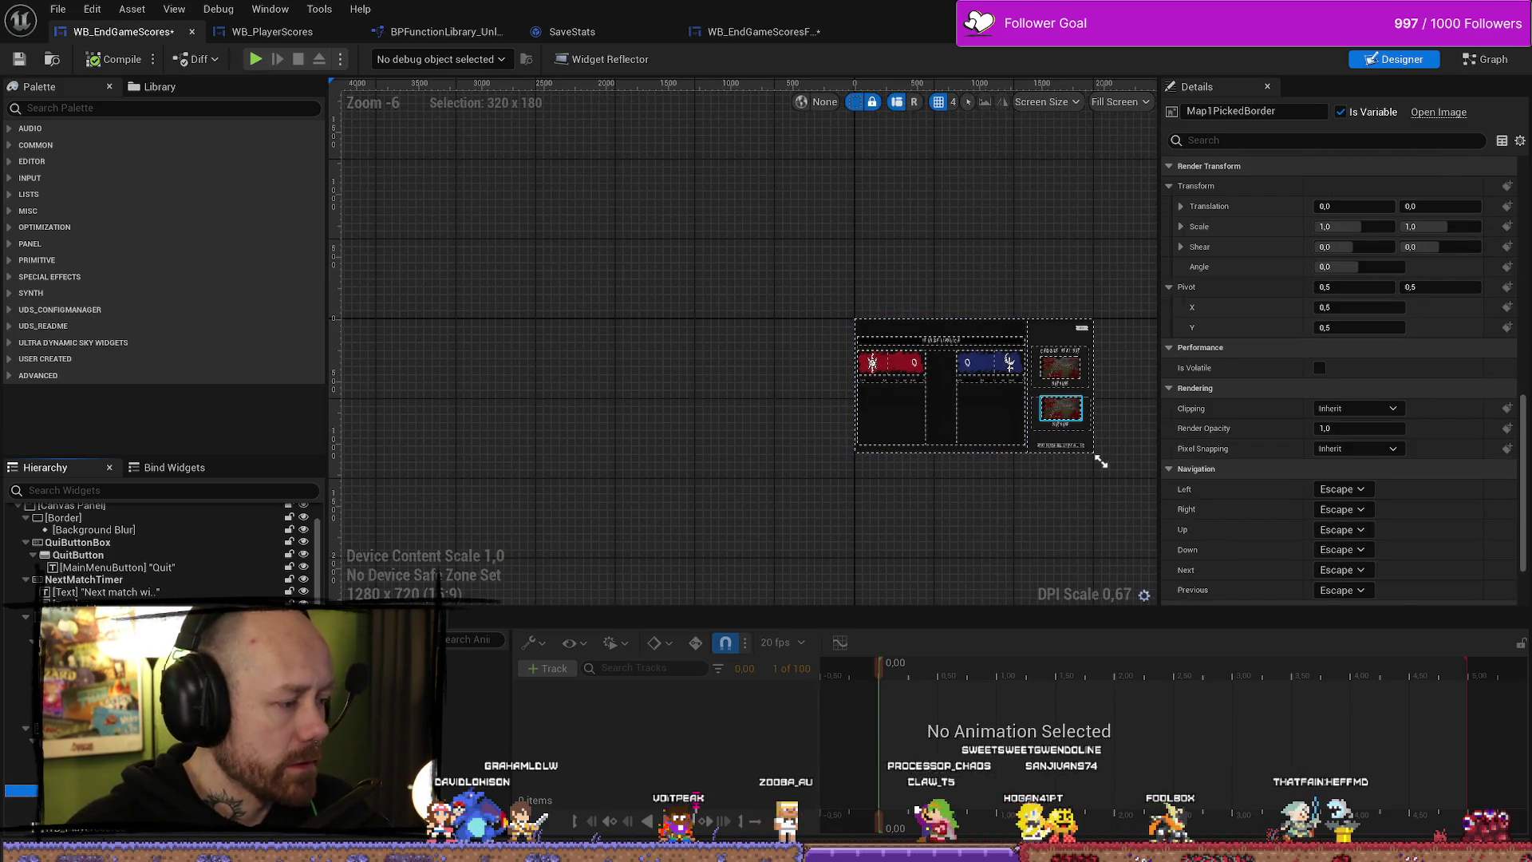
left_click(1061, 408)
scroll(1284, 435, "down", 10)
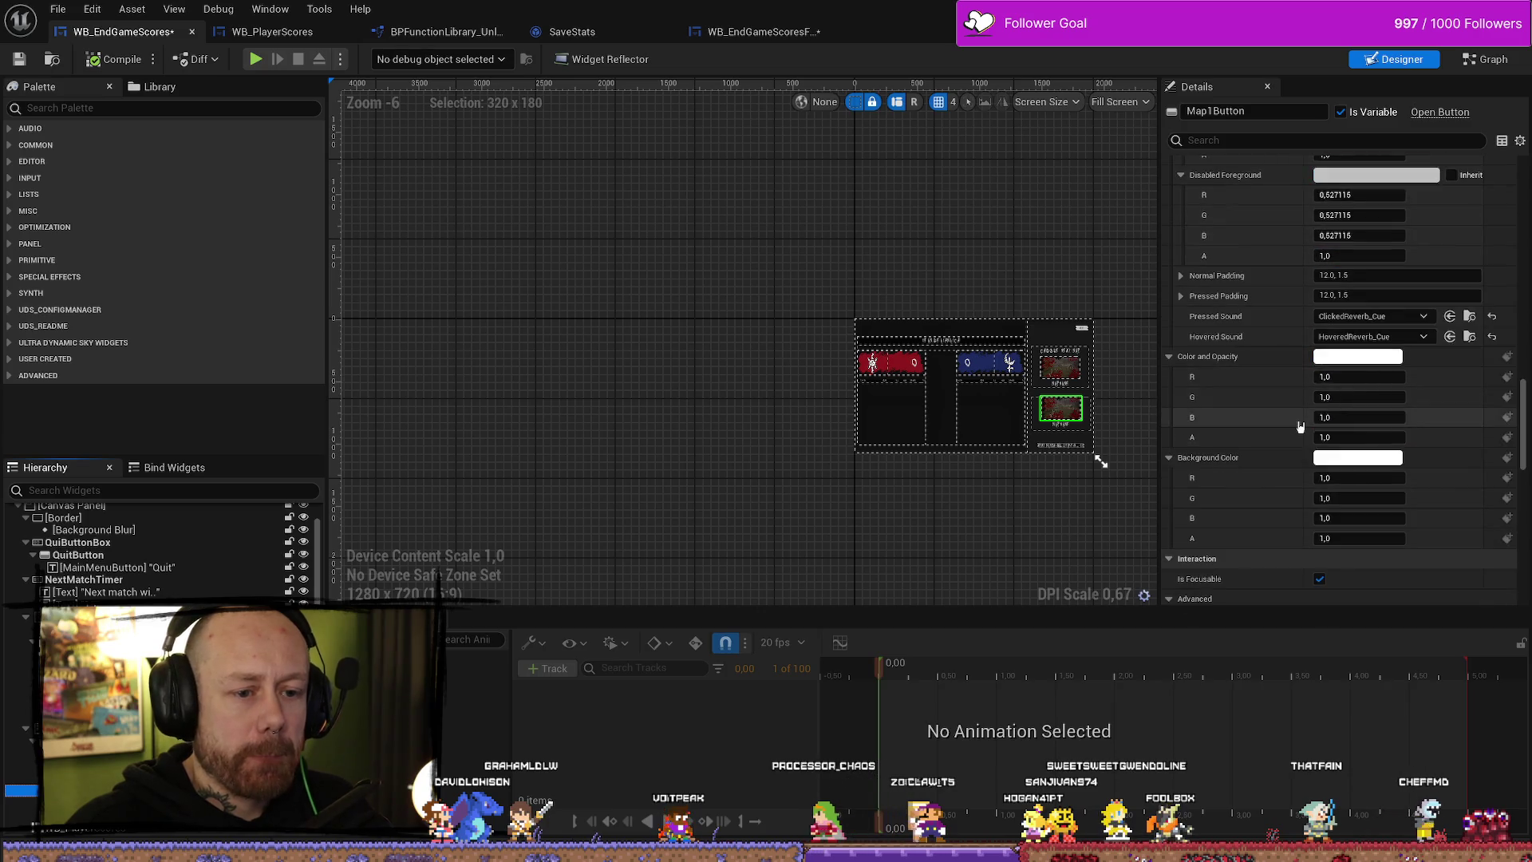
scroll(1037, 458, "up", 6)
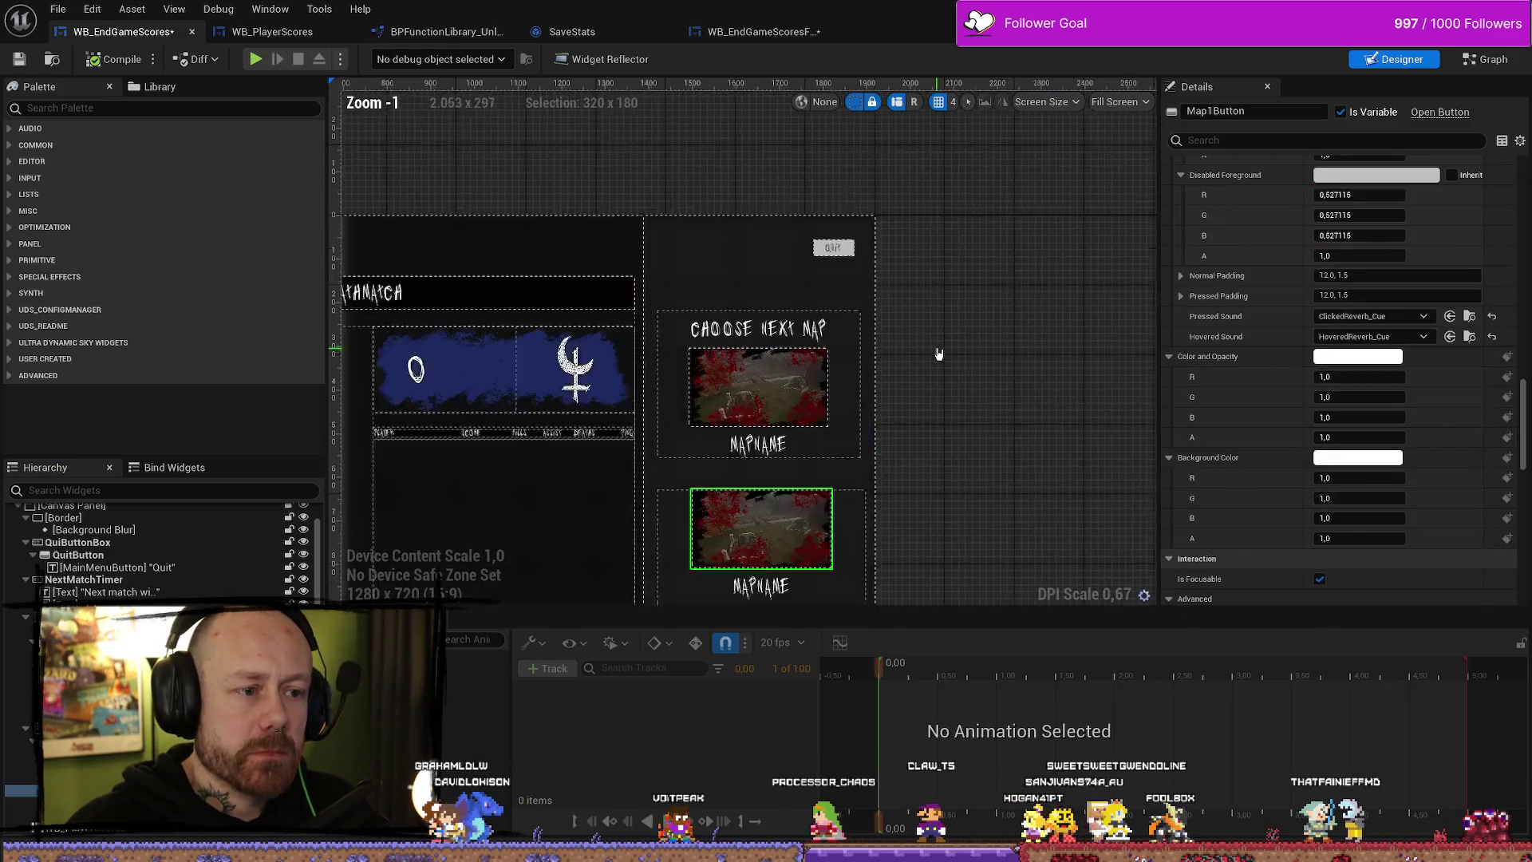
scroll(885, 350, "down", 4)
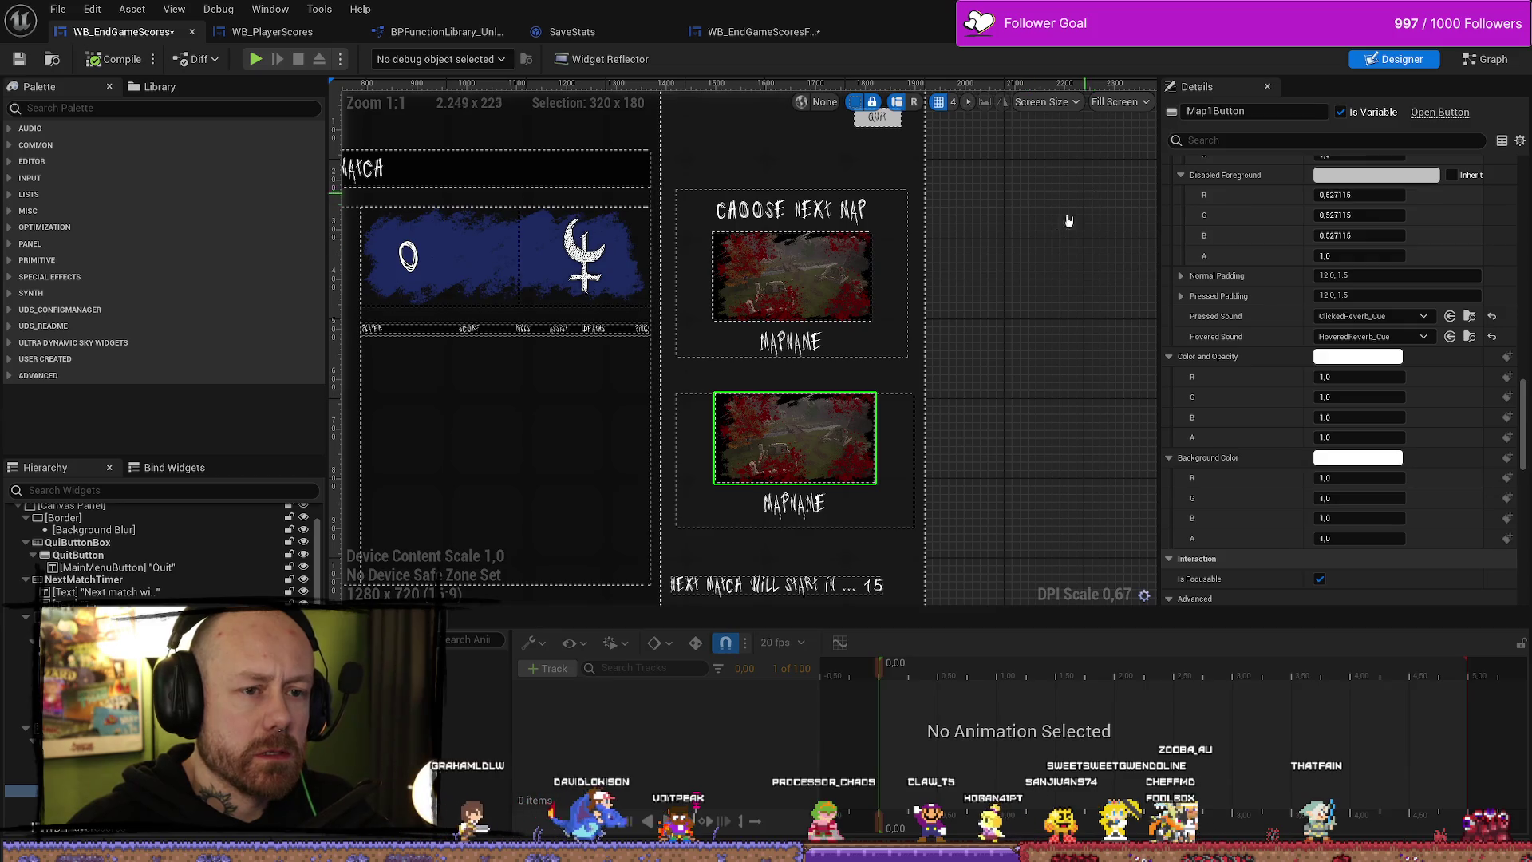
scroll(1020, 287, "up", 1)
mouse_move(1027, 280)
left_mouse_down()
mouse_move(984, 356)
mouse_move(1008, 298)
left_mouse_up()
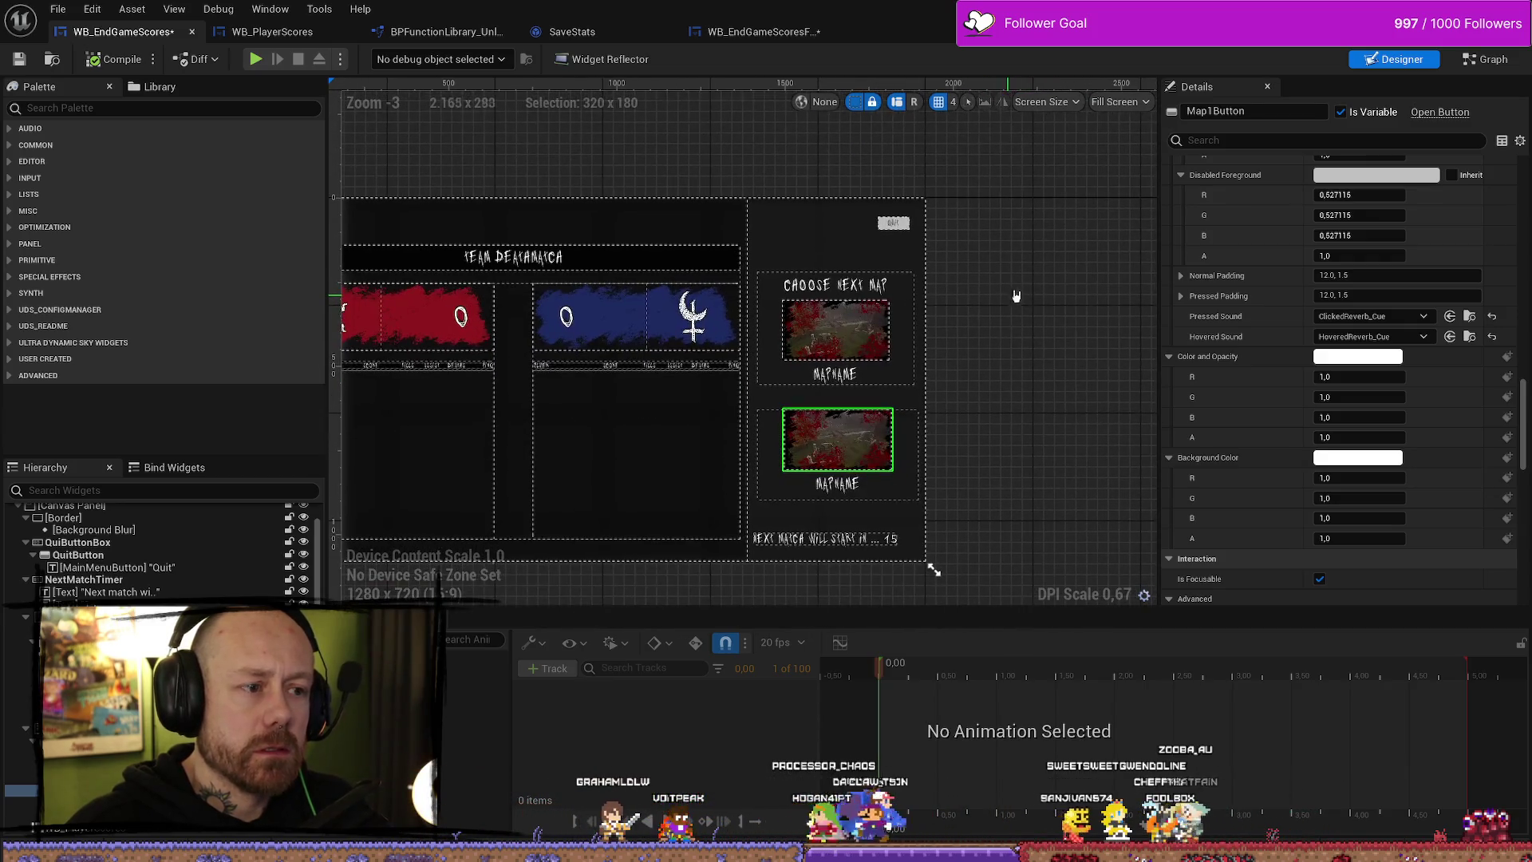
scroll(1331, 243, "up", 2)
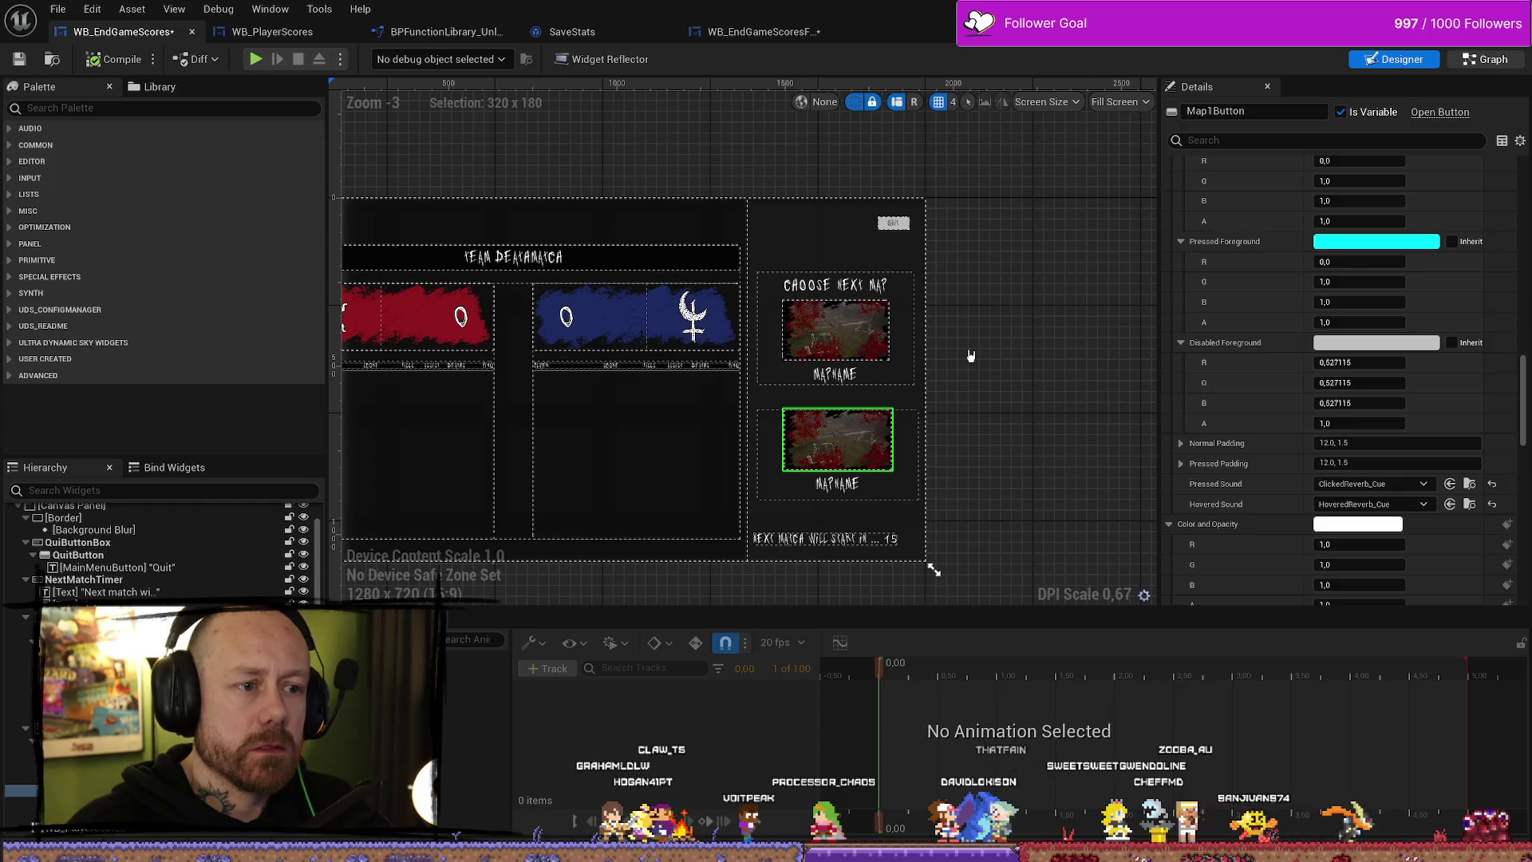
key("shift+F4")
- Scan the shuffle, row lookup, Set Brush and SetText nodes, then place the Next Map 1 getter under Break MapInfo
scroll(761, 373, "up", 4)
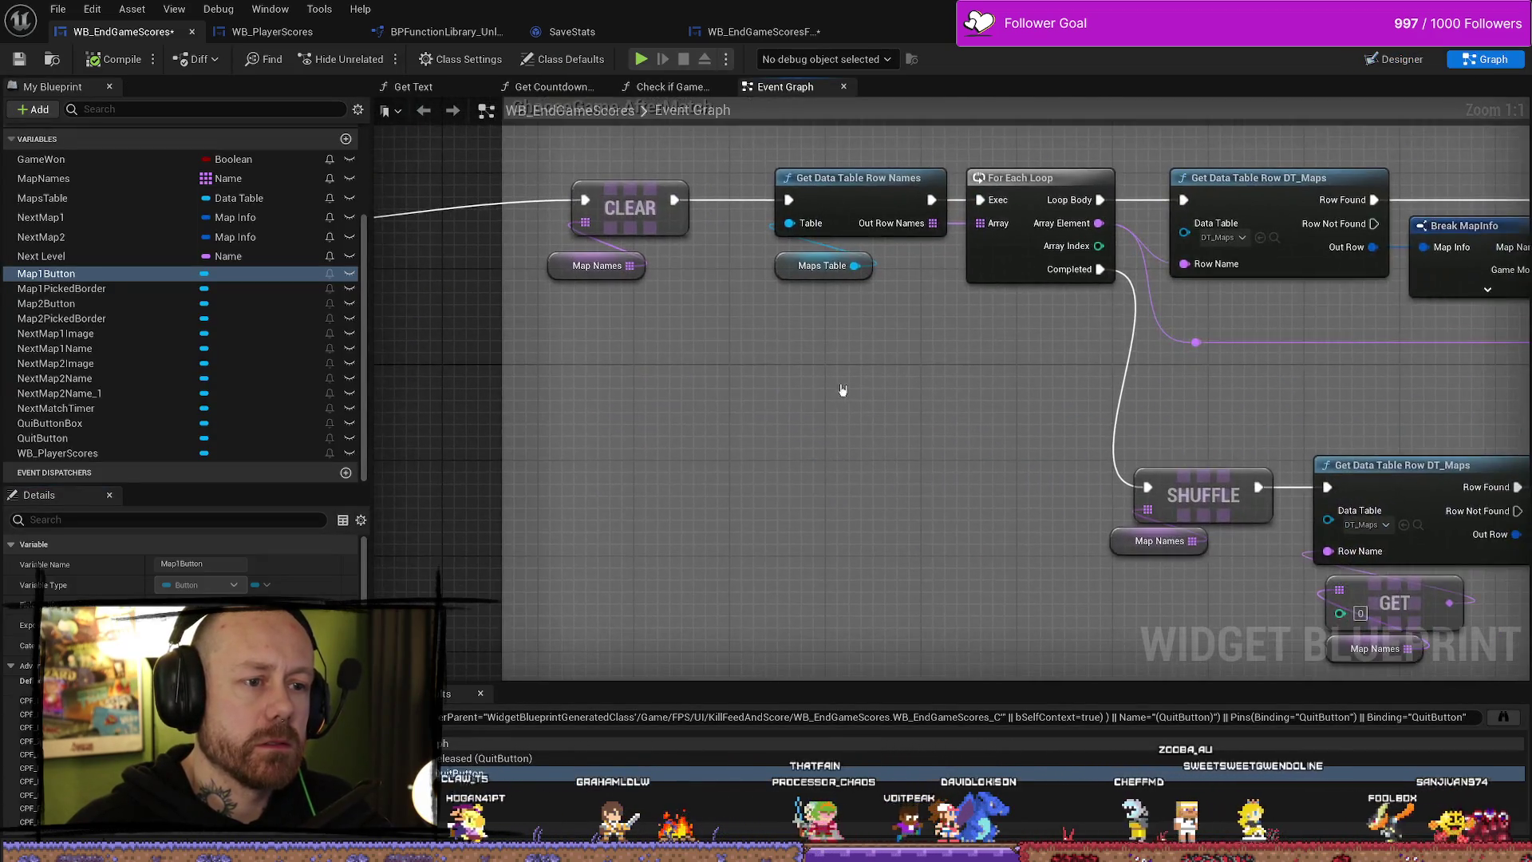
scroll(762, 374, "down", 5)
scroll(1053, 365, "up", 5)
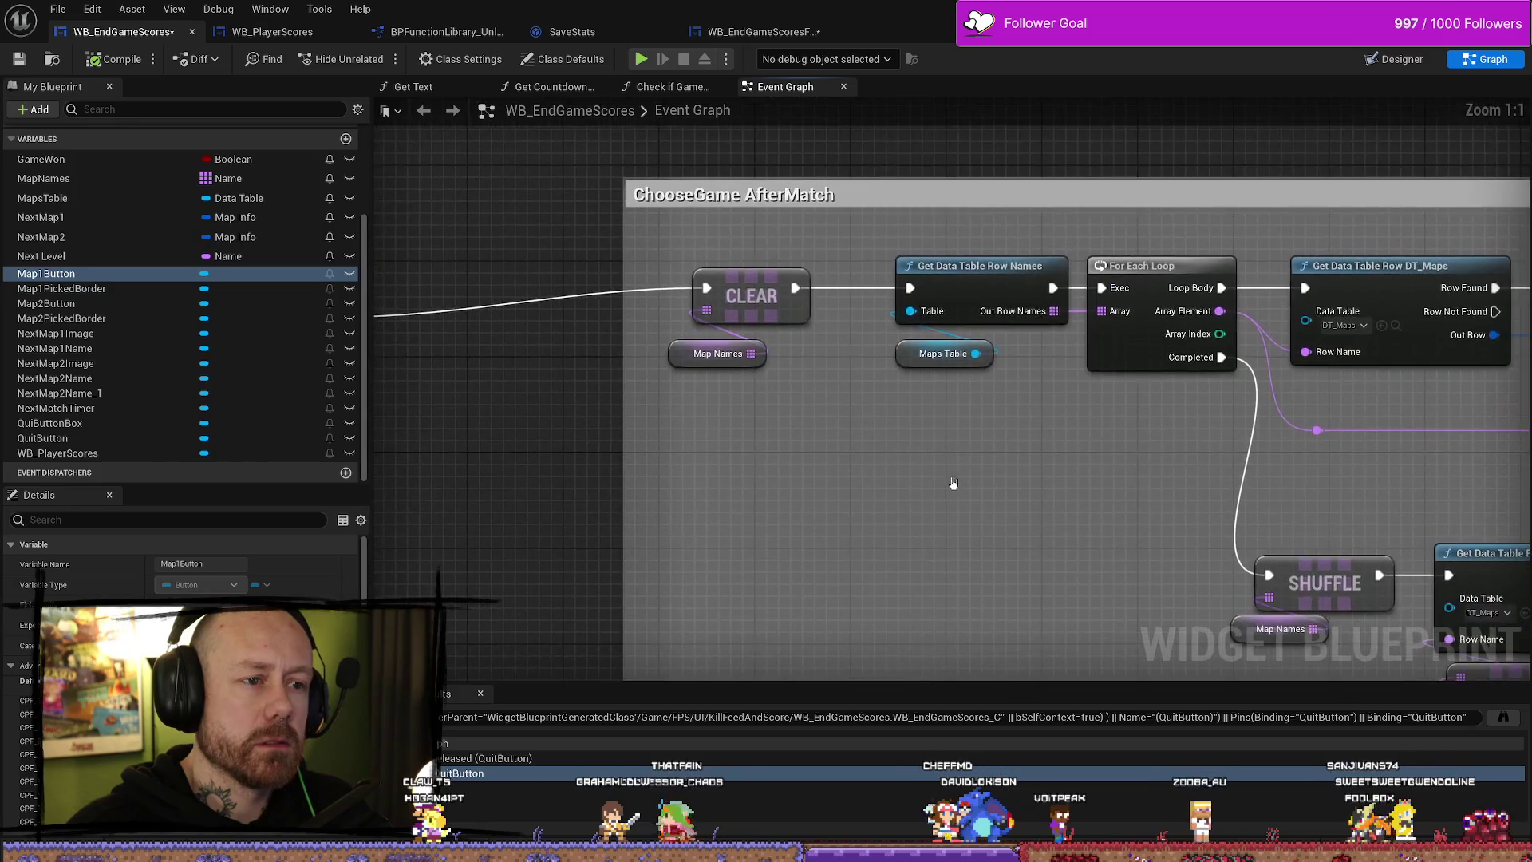
mouse_move(1078, 381)
left_mouse_down()
mouse_move(916, 362)
mouse_move(1180, 356)
mouse_move(1112, 324)
mouse_move(1139, 255)
left_mouse_up()
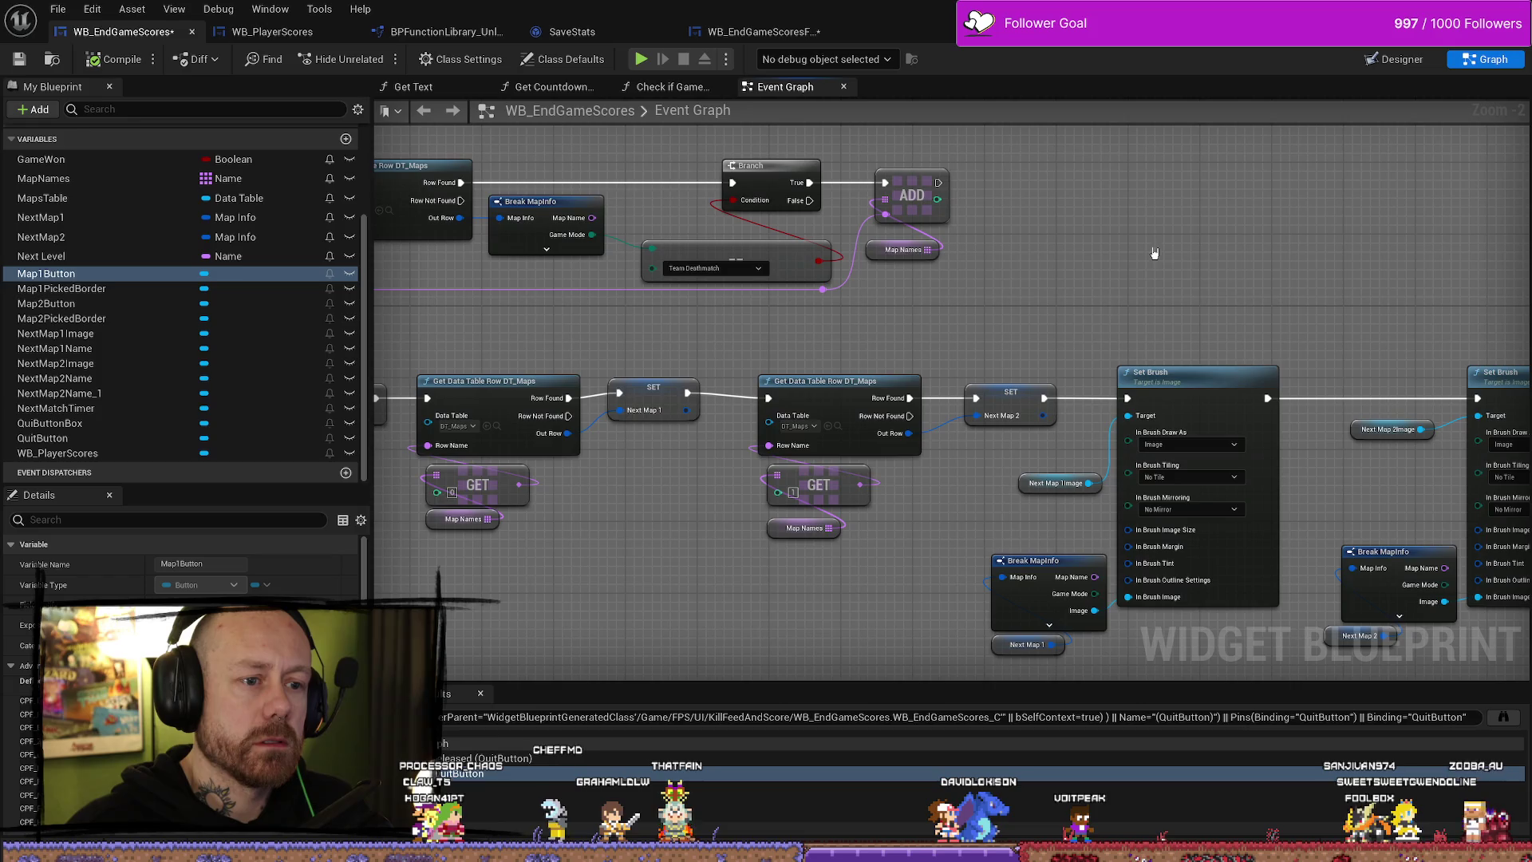
left_click_drag(884, 588, 946, 522)
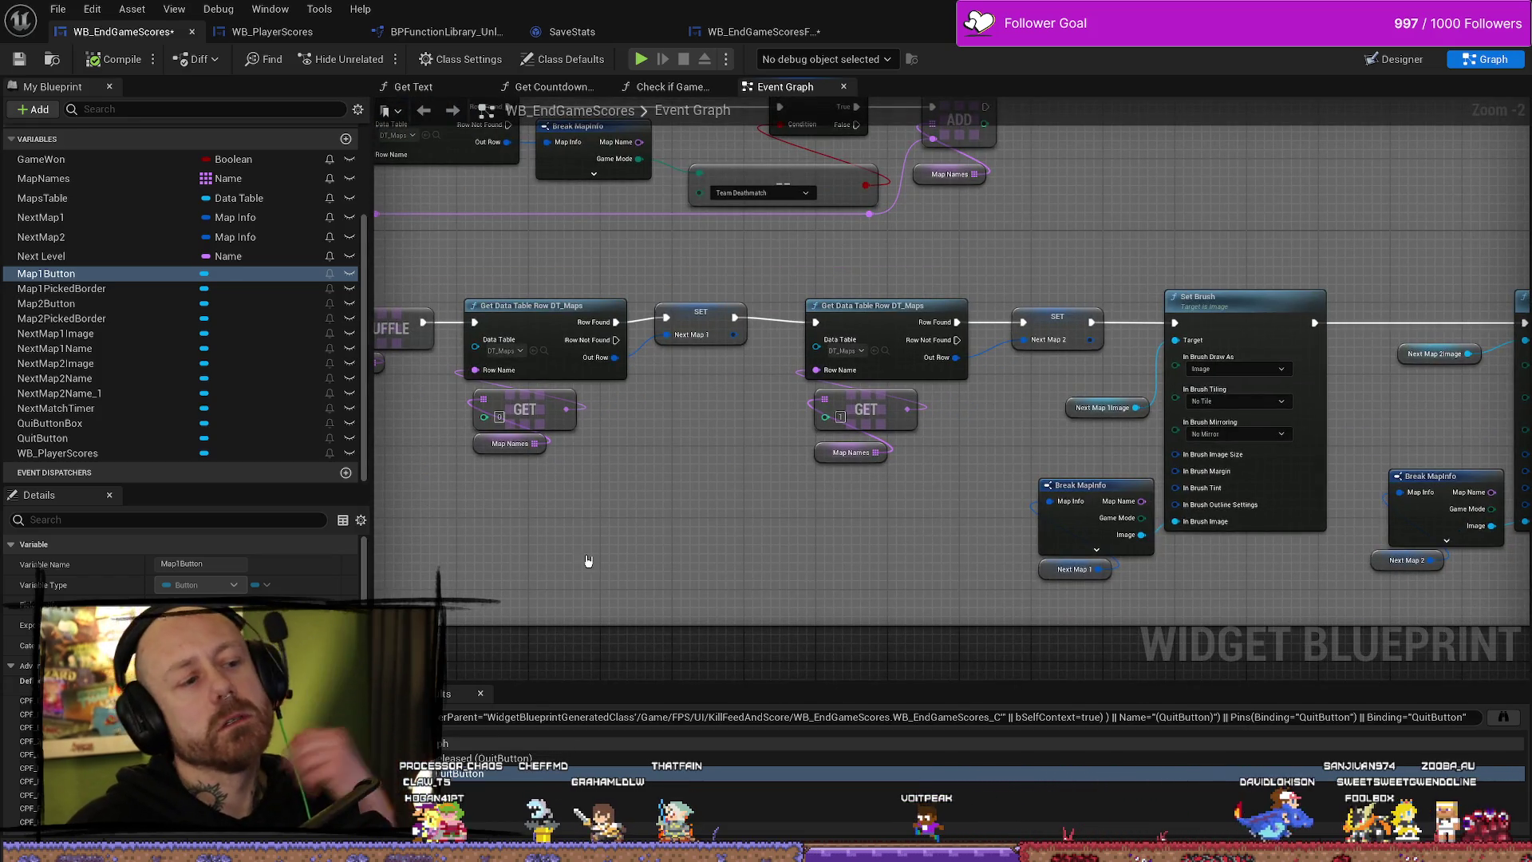
left_click_drag(588, 564, 930, 568)
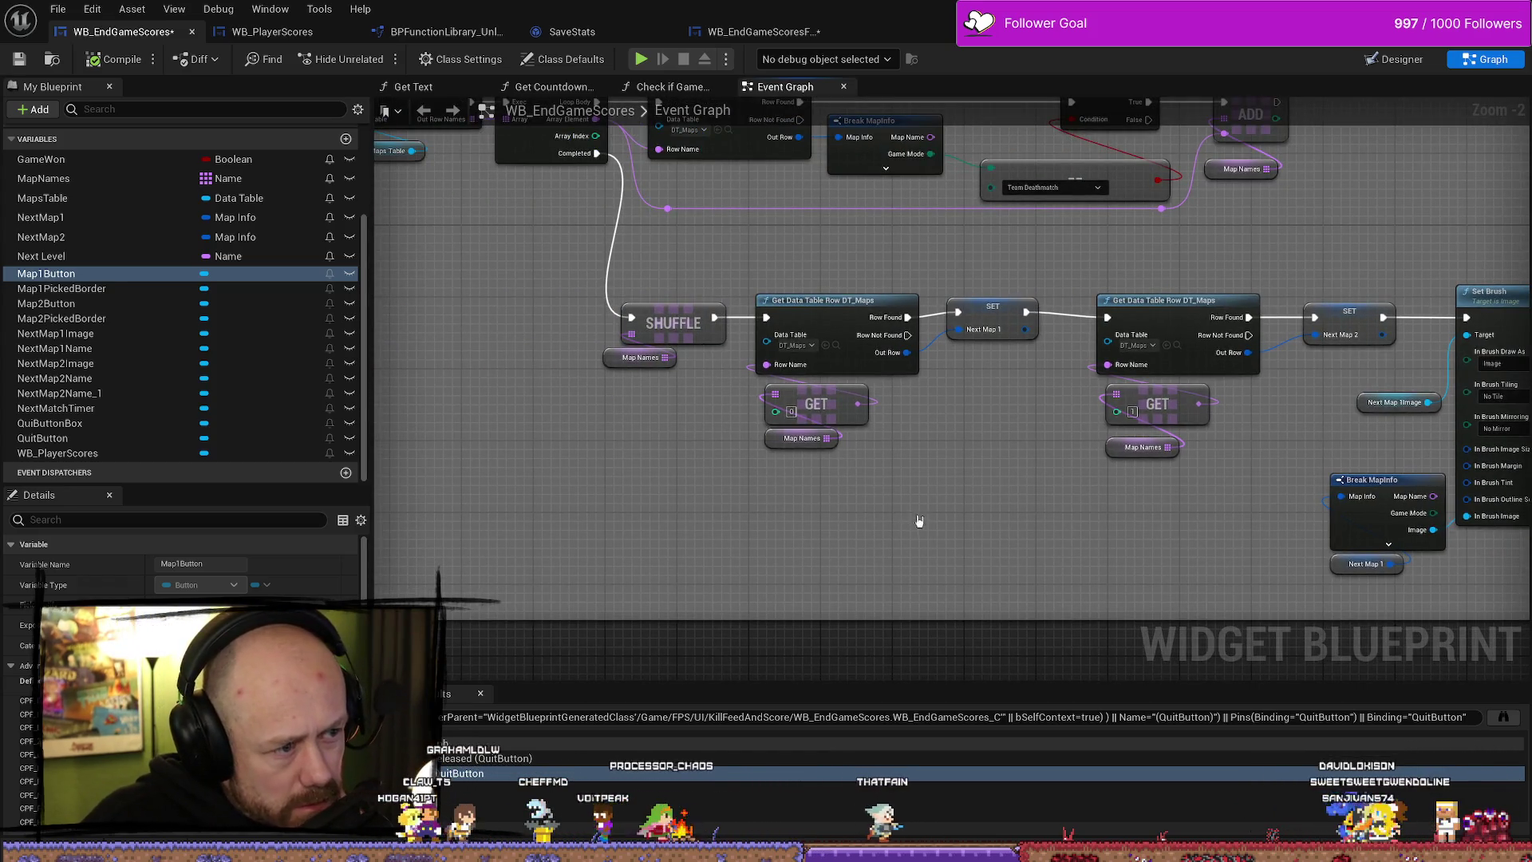
mouse_move(937, 513)
left_mouse_down()
mouse_move(688, 523)
mouse_move(744, 582)
left_mouse_up()
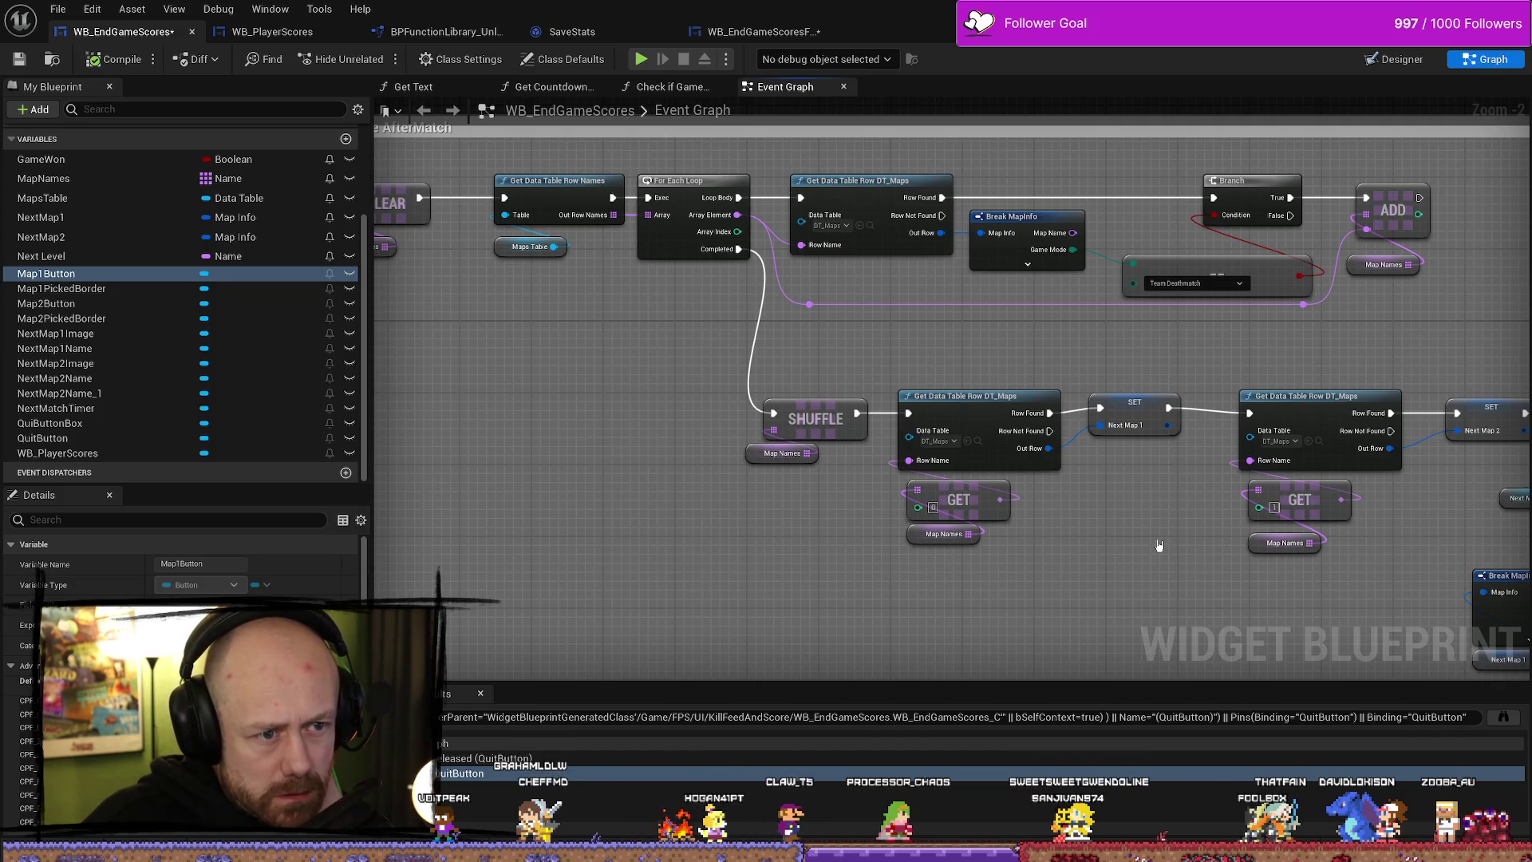
left_click_drag(1167, 556, 1058, 544)
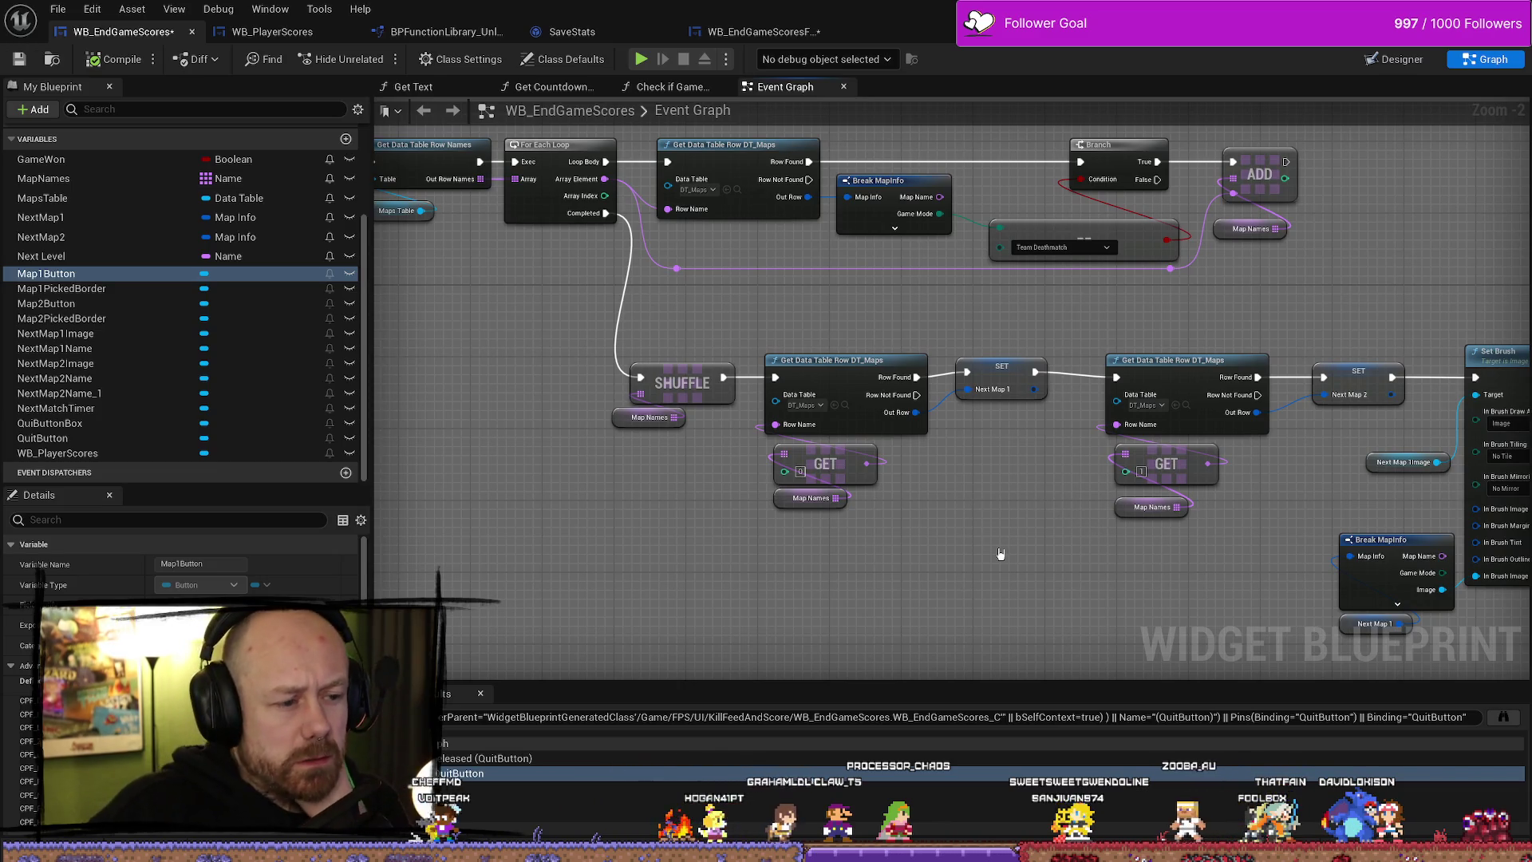
mouse_move(965, 659)
left_mouse_down()
mouse_move(862, 575)
mouse_move(981, 565)
mouse_move(1162, 489)
mouse_move(940, 512)
left_mouse_up()
left_click_drag(1122, 356, 757, 352)
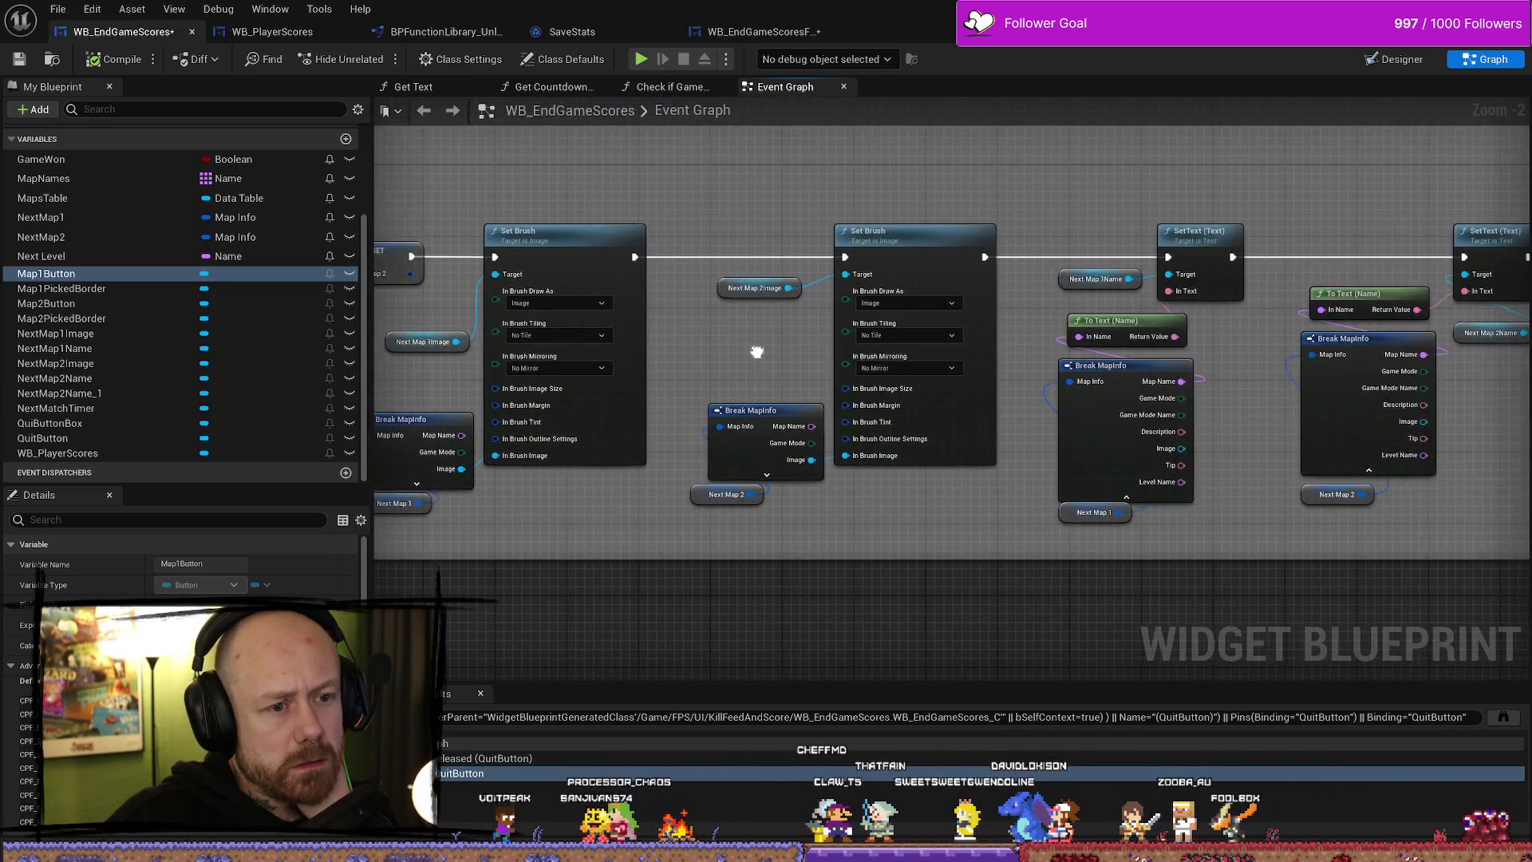
left_click_drag(1266, 345, 1035, 353)
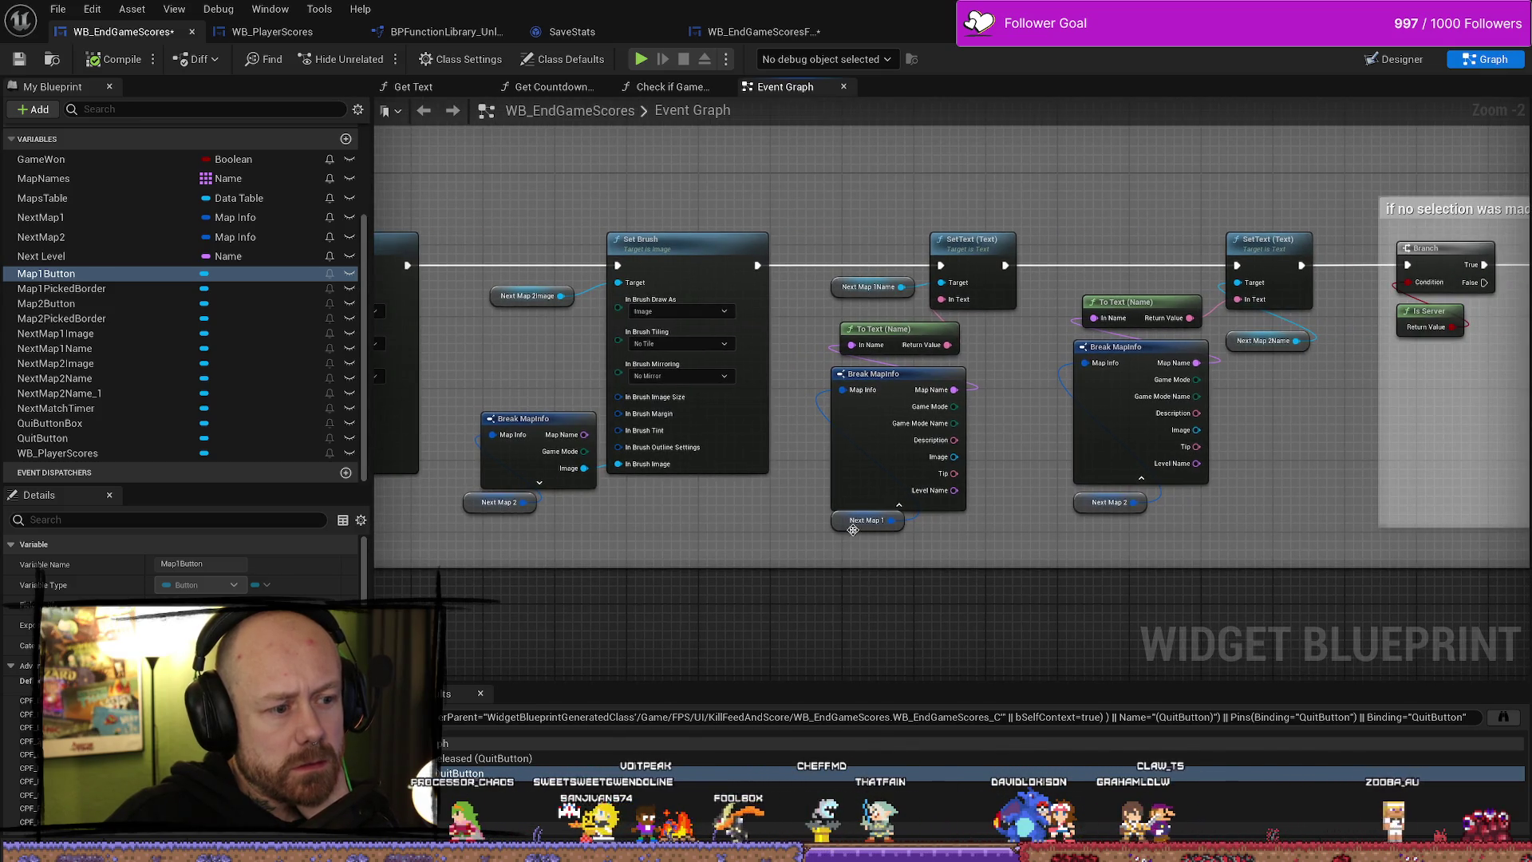
left_click_drag(866, 520, 787, 532)
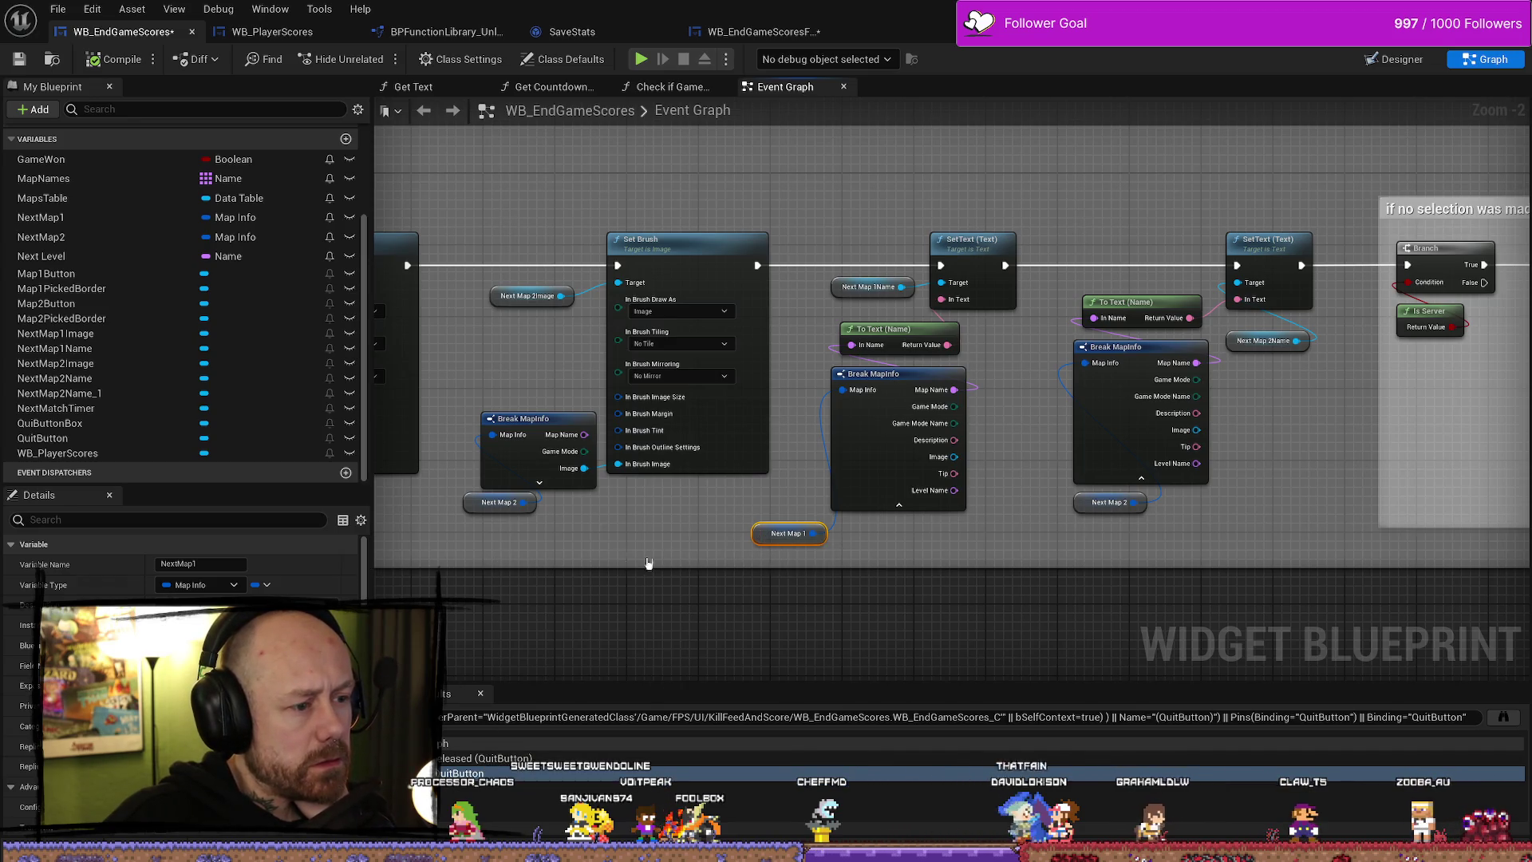
- Find References for NextMap1 and visit its setter and both other getters
left_click_drag(676, 561, 790, 559)
left_click(801, 535)
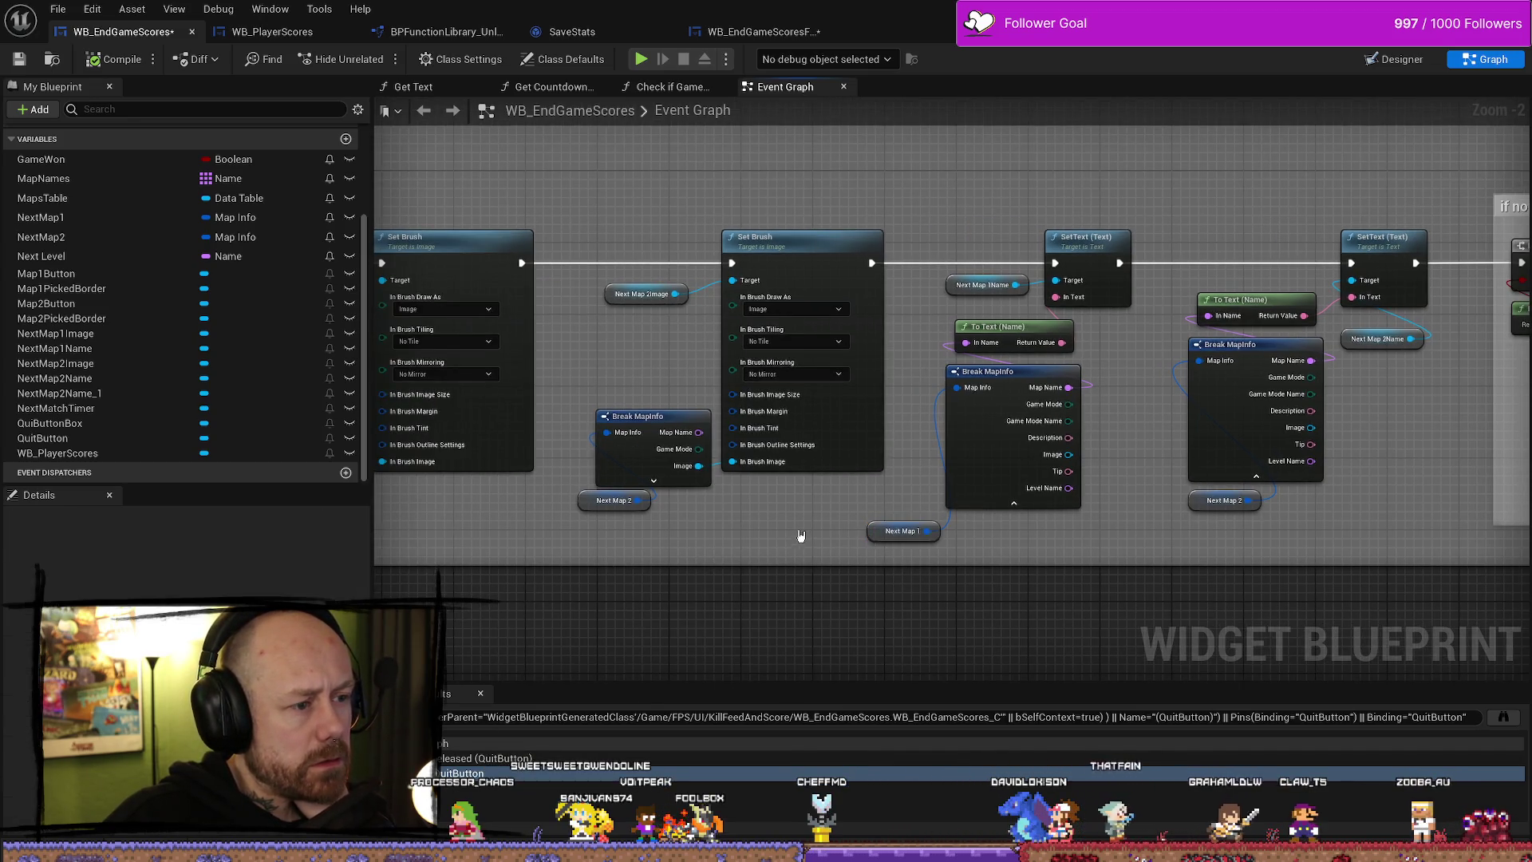
left_click(882, 534)
right_click(877, 533)
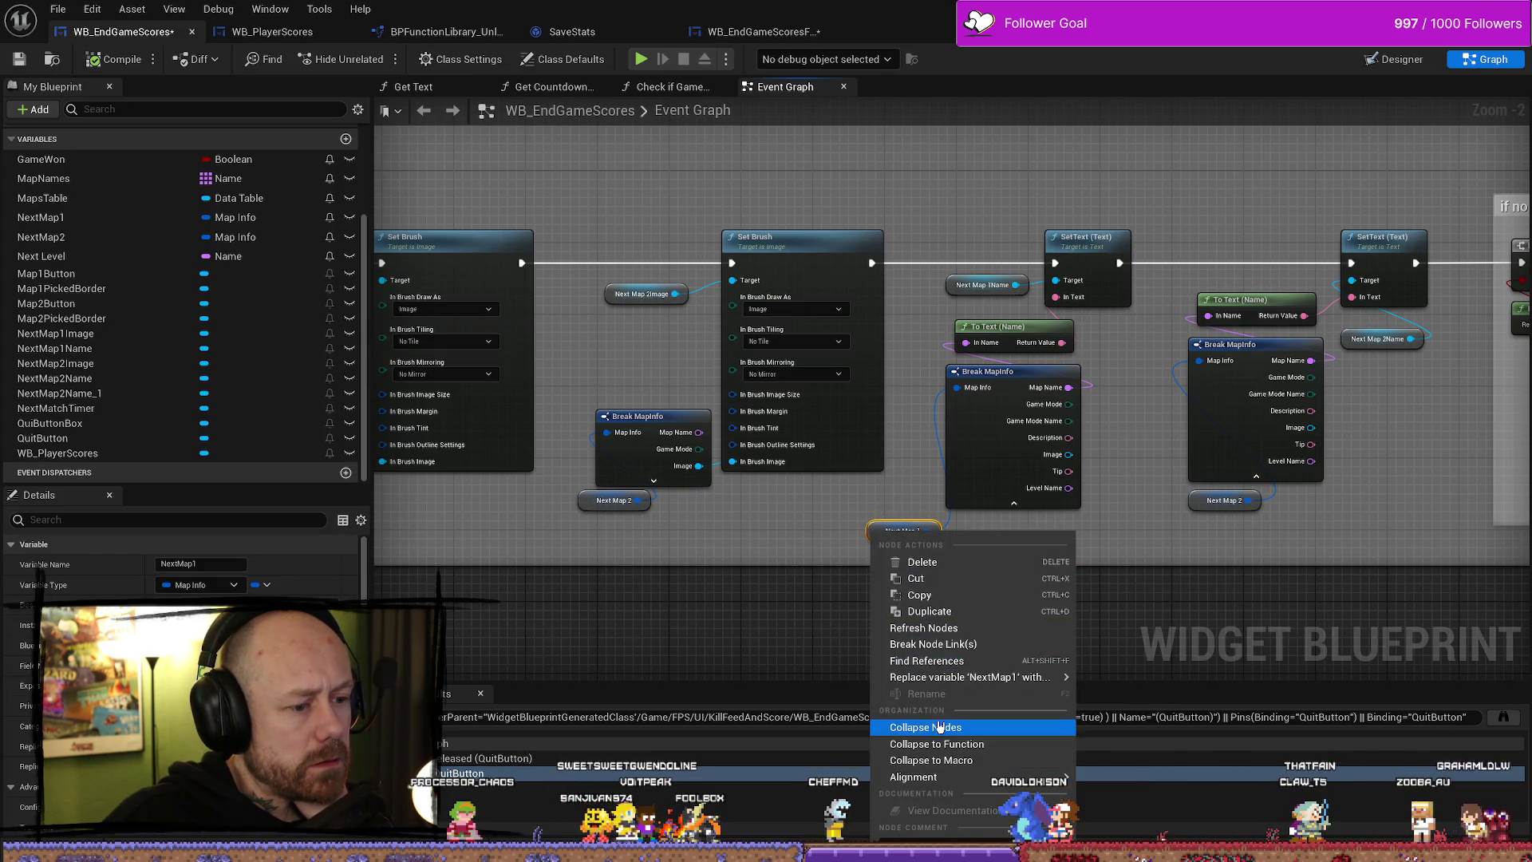
left_click(944, 660)
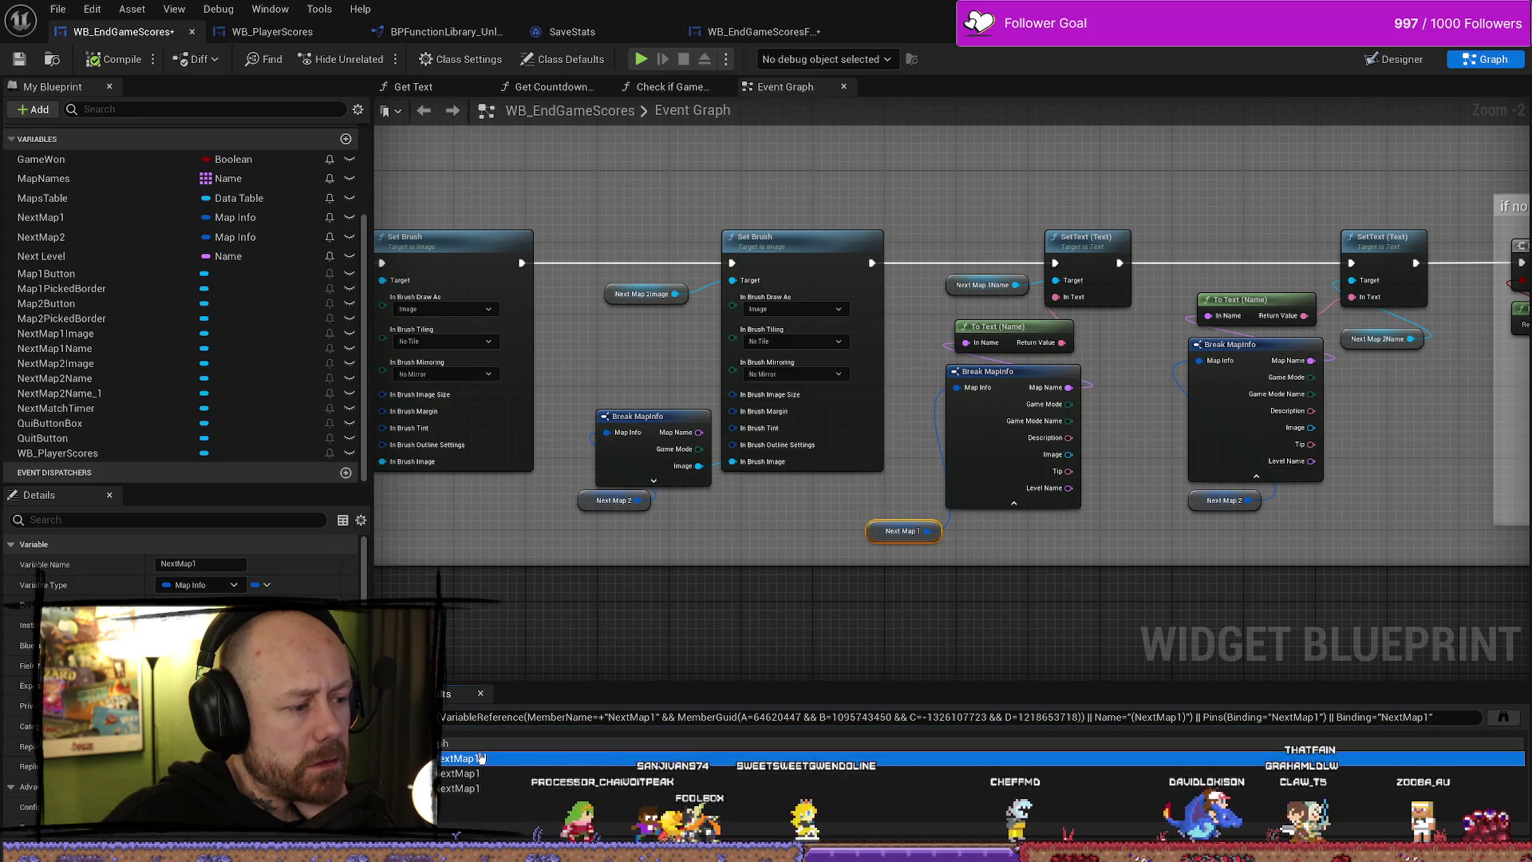
left_click(458, 758)
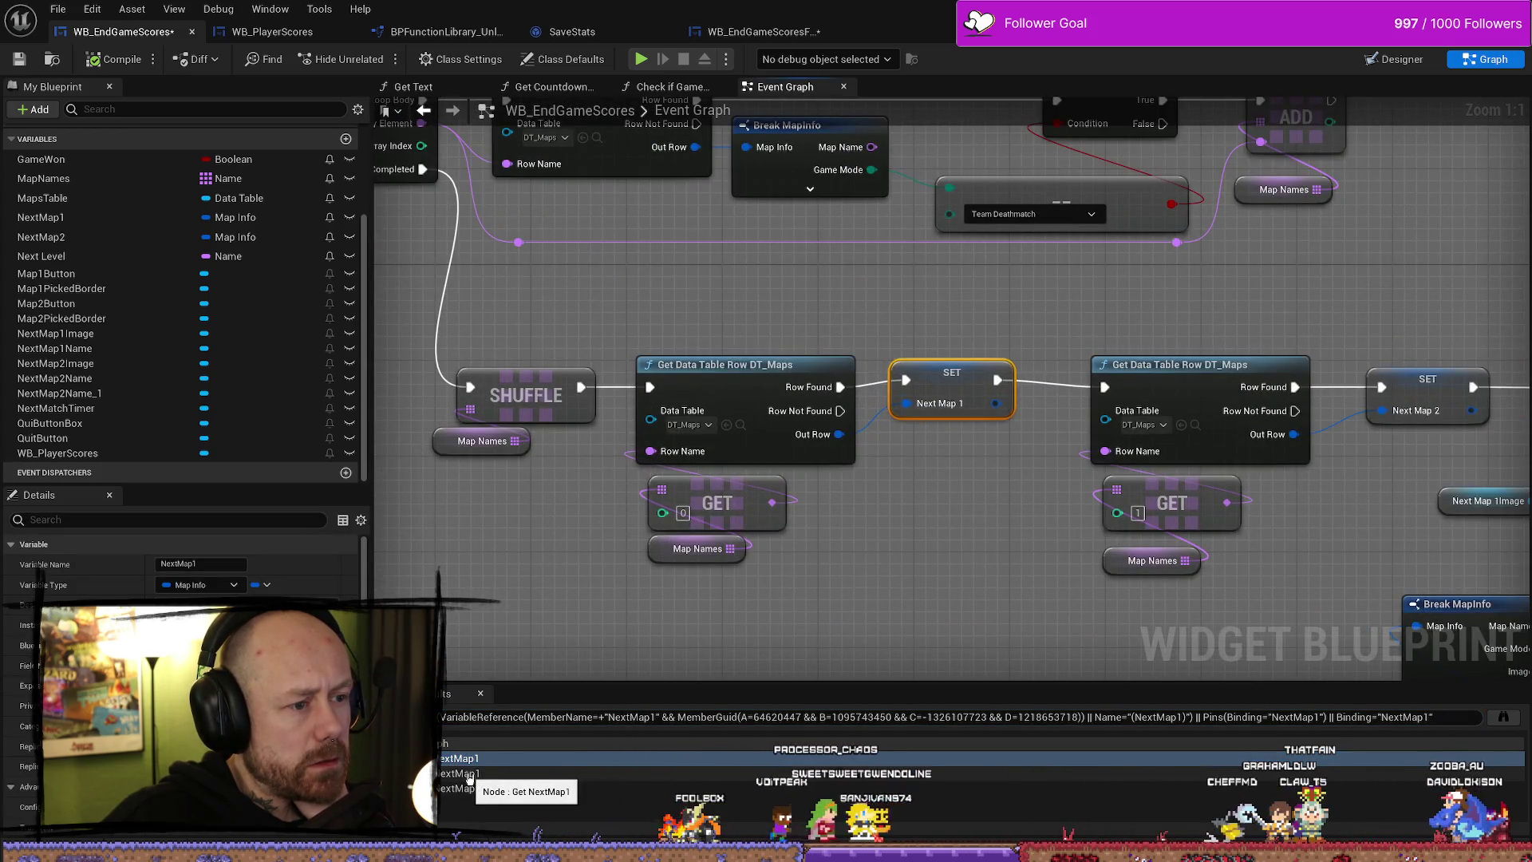
left_click(469, 774)
left_click(469, 789)
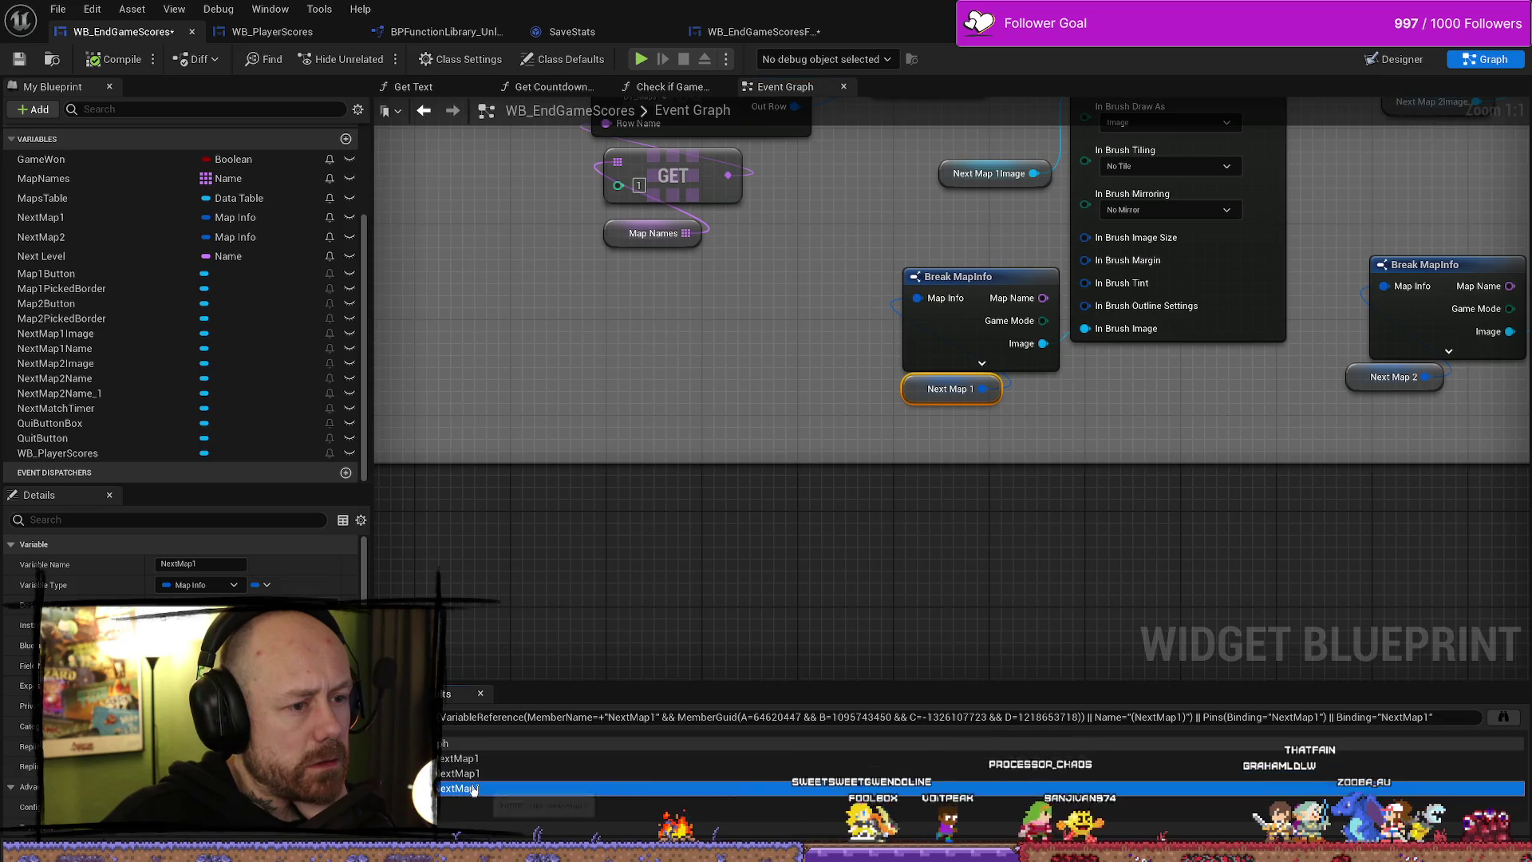
- Hide Break MapInfo's unused pins and tuck the Next Map 1 getter beneath it
mouse_move(879, 453)
left_mouse_down()
mouse_move(944, 424)
mouse_move(861, 417)
mouse_move(869, 409)
left_mouse_up()
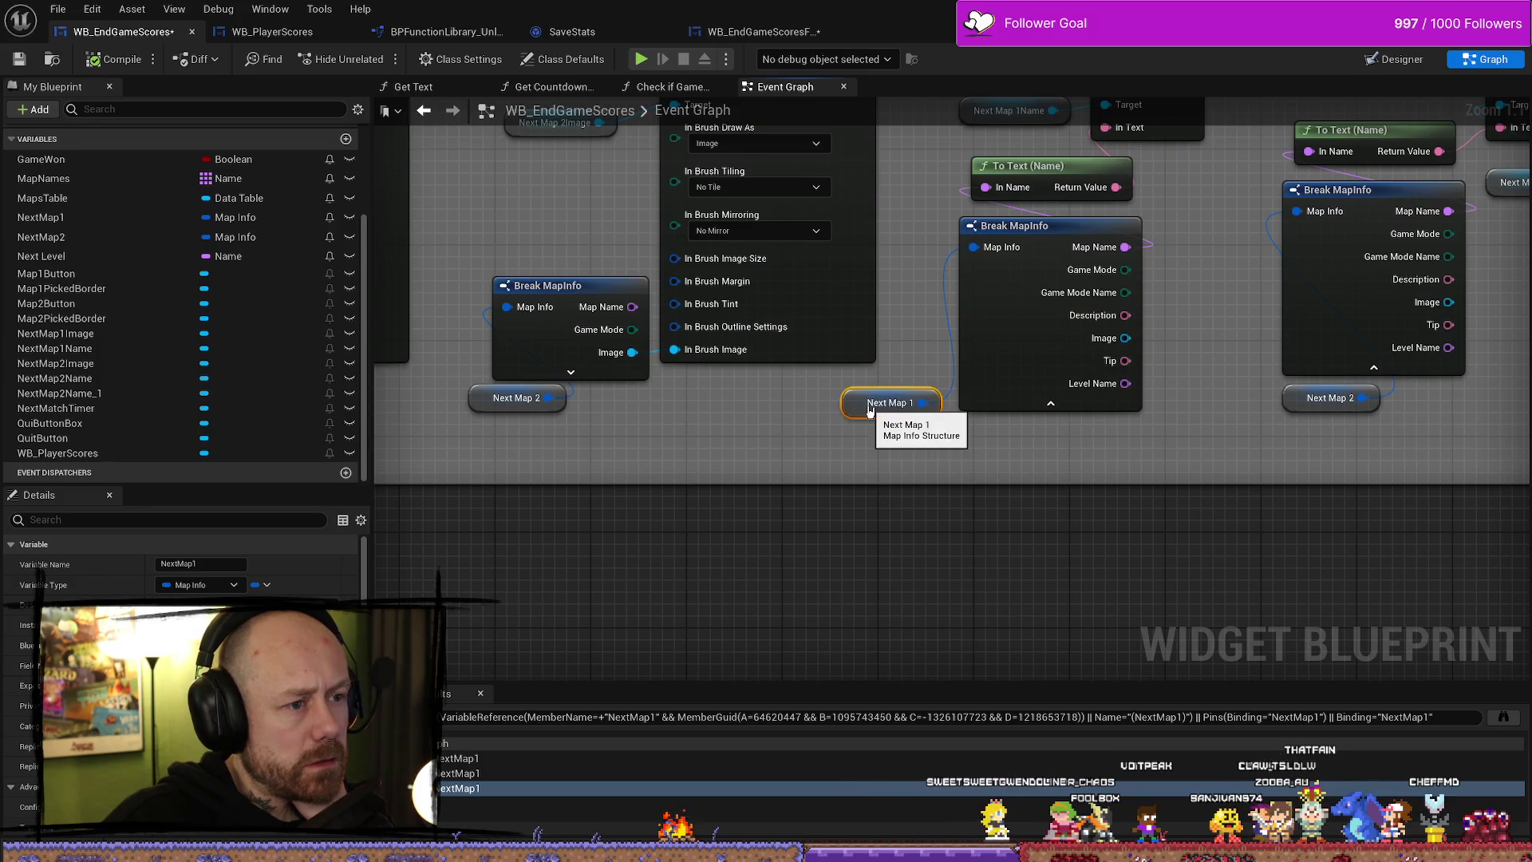
left_click(1051, 404)
left_click_drag(884, 506, 884, 416)
mouse_move(905, 483)
left_mouse_down()
mouse_move(997, 513)
mouse_move(971, 527)
left_mouse_up()
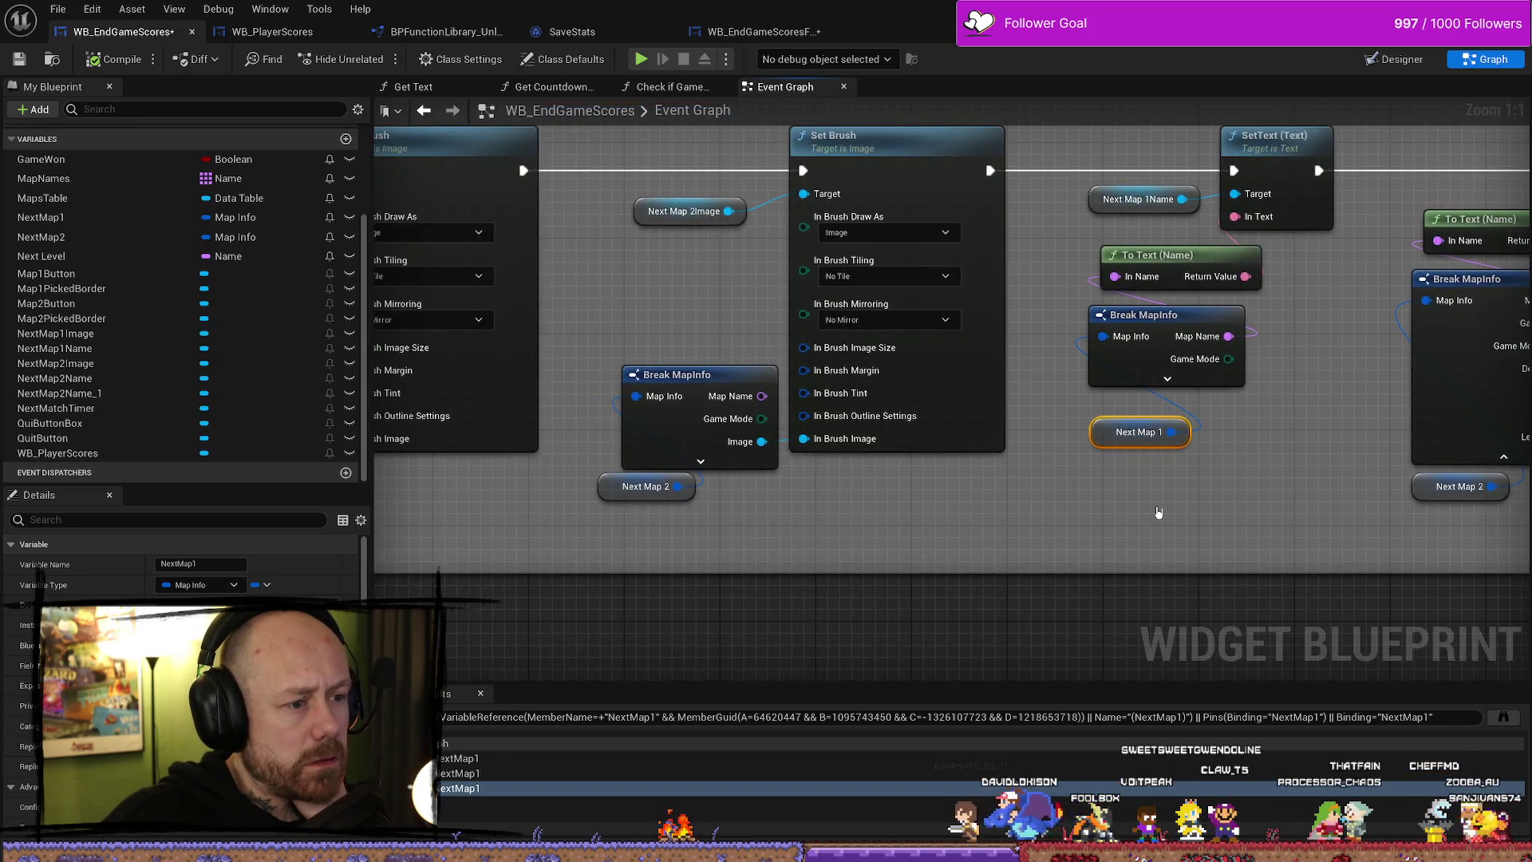
left_click_drag(1148, 512, 845, 507)
scroll(1072, 490, "down", 1)
scroll(1047, 490, "down", 2)
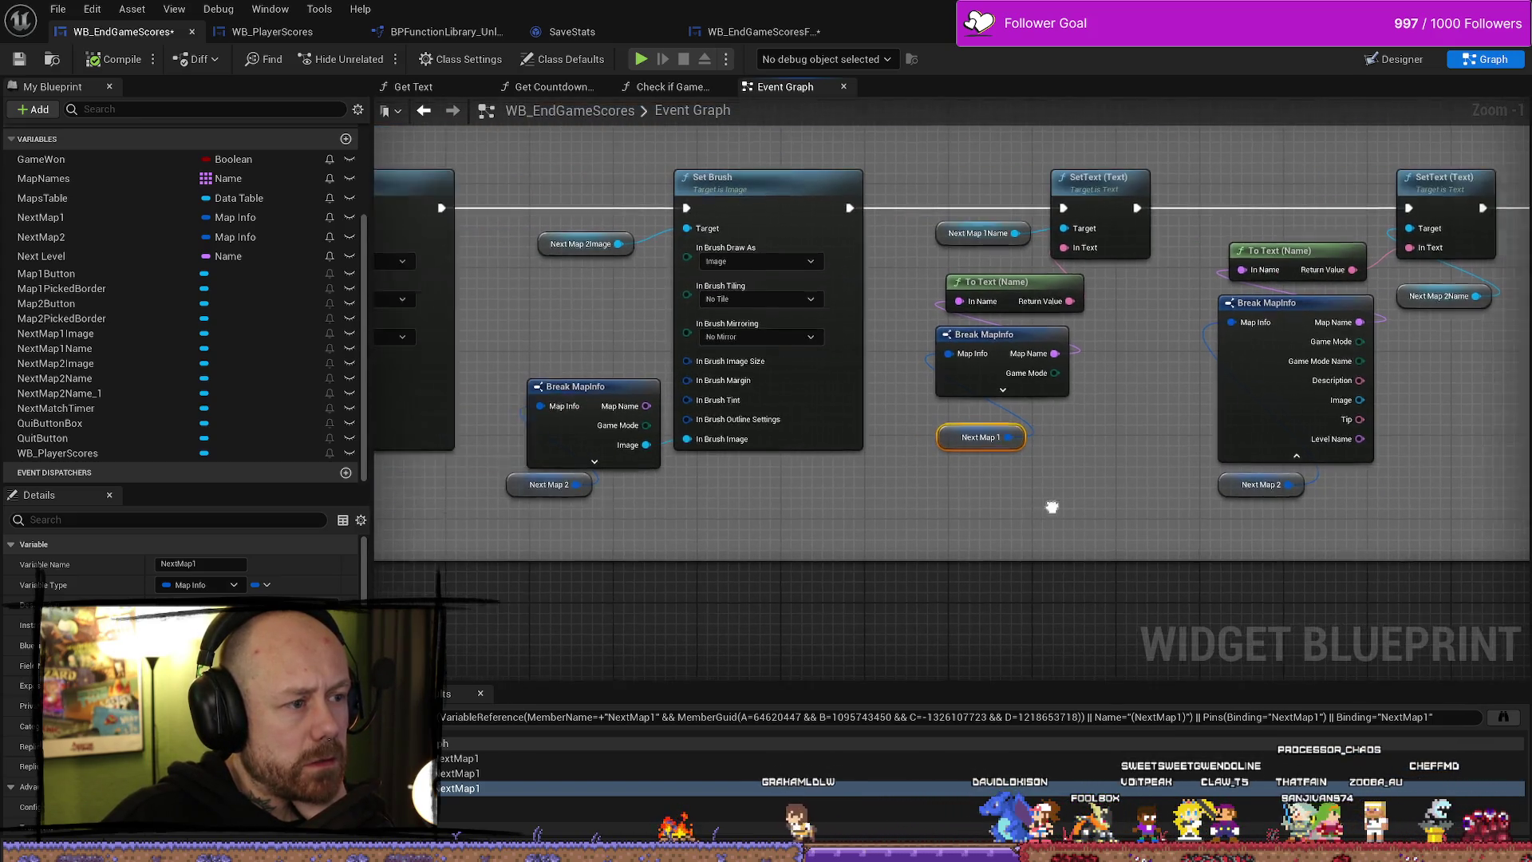
left_click_drag(1069, 513, 1102, 523)
scroll(714, 518, "up", 4)
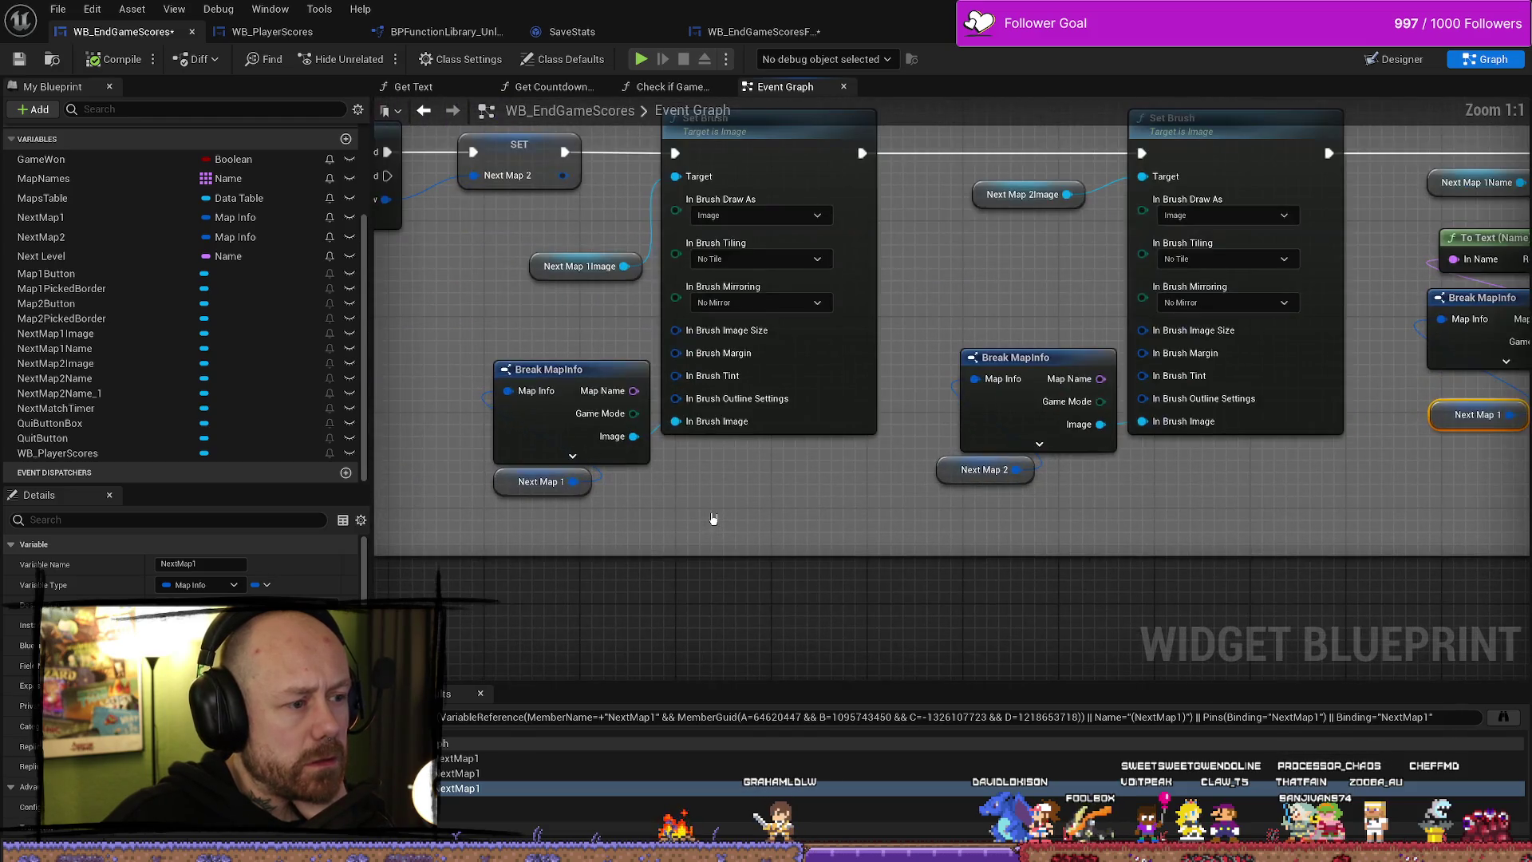
- Re-expand Break MapInfo's pins, then collapse it again to Map Name and Game Mode
left_click(1190, 368)
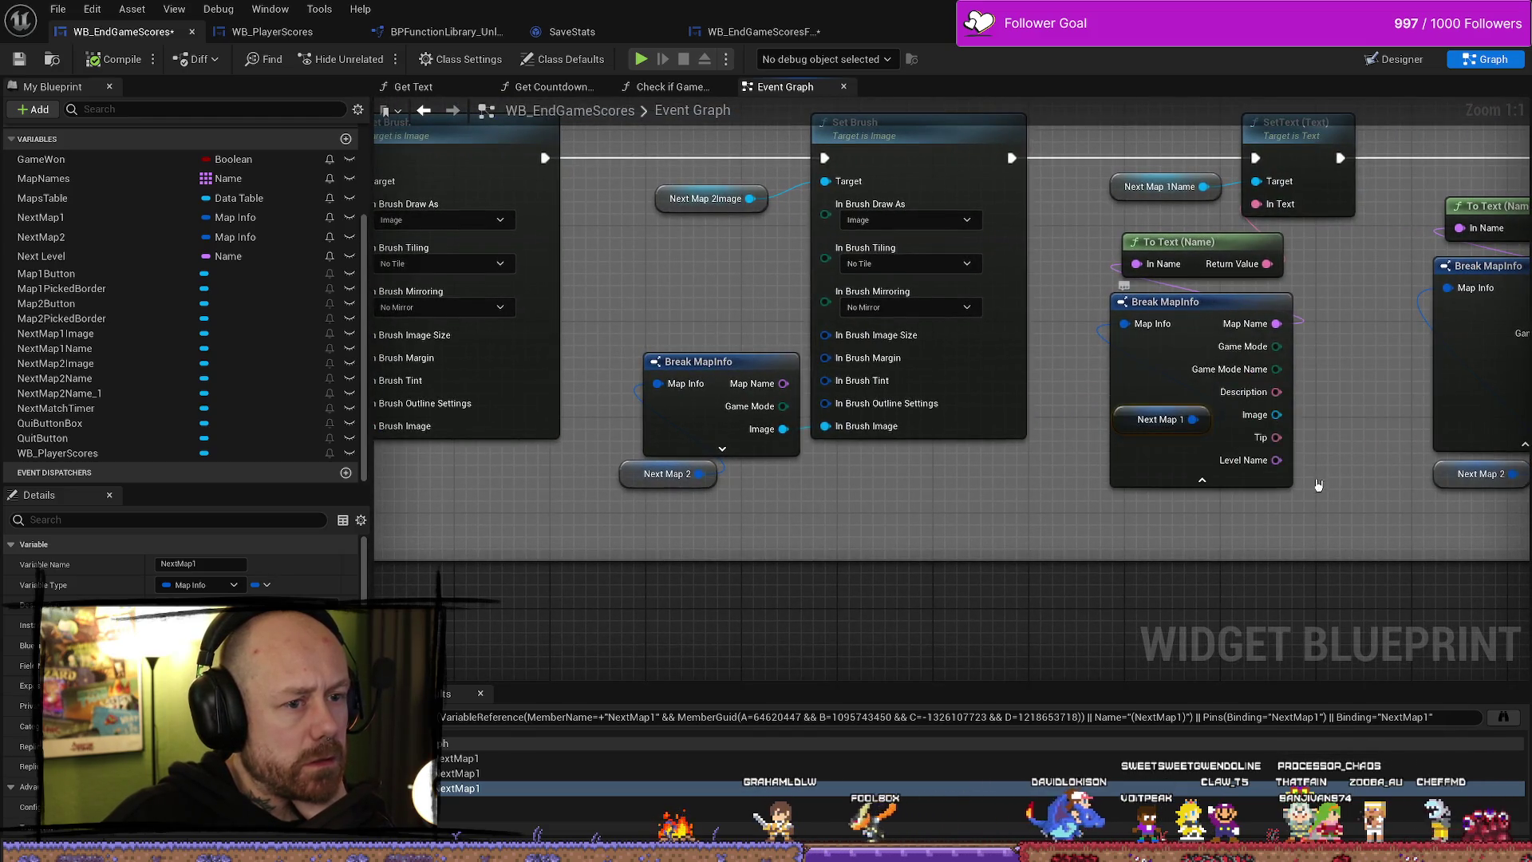
scroll(1330, 451, "down", 2)
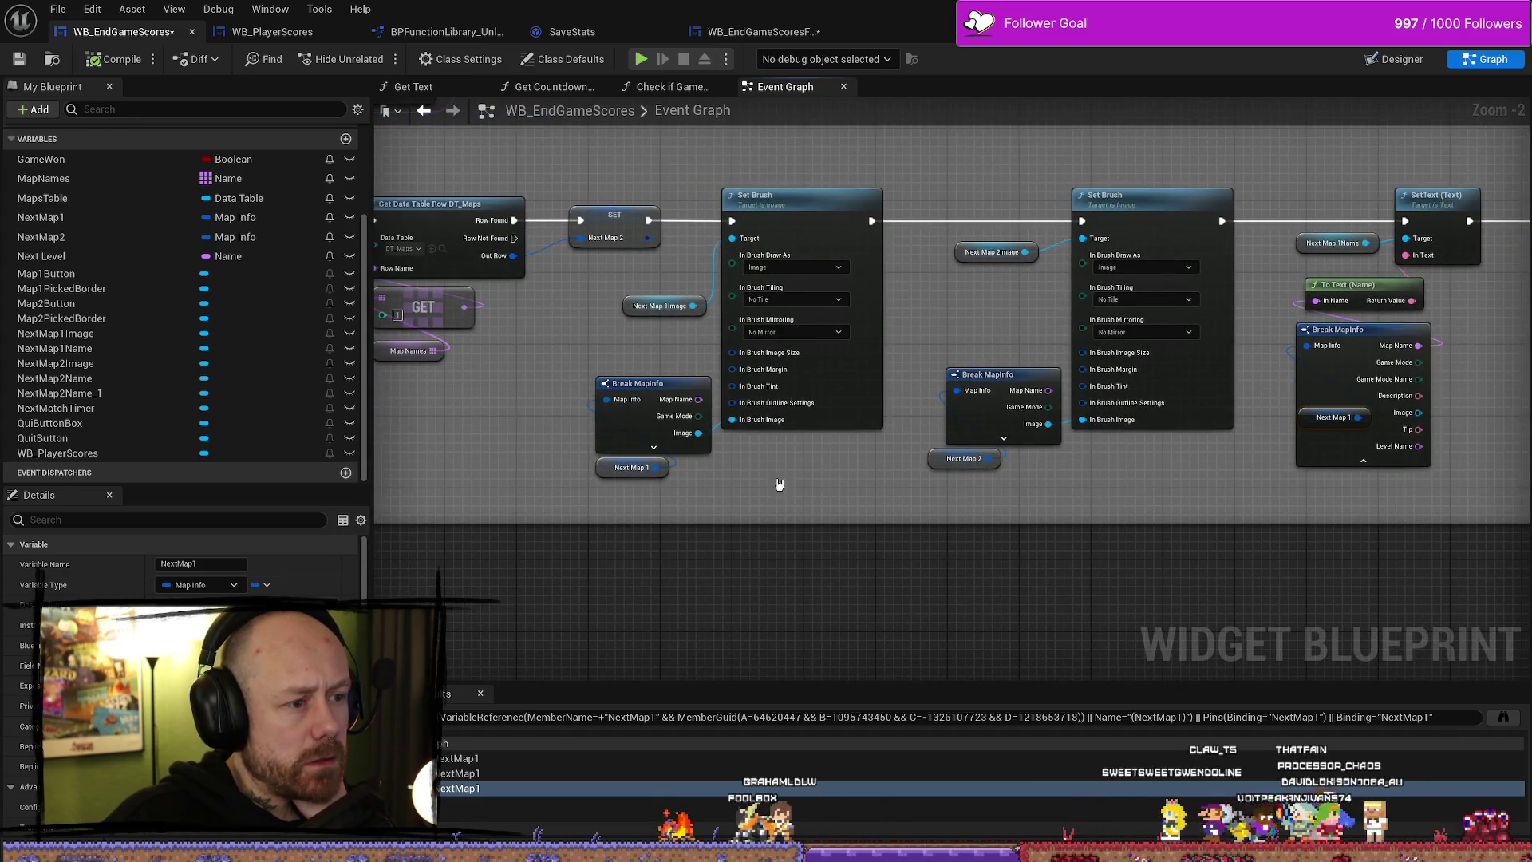
mouse_move(1052, 476)
left_mouse_down()
mouse_move(895, 475)
mouse_move(1234, 479)
mouse_move(609, 482)
mouse_move(679, 470)
left_mouse_up()
left_click_drag(1049, 464, 862, 438)
scroll(814, 420, "up", 2)
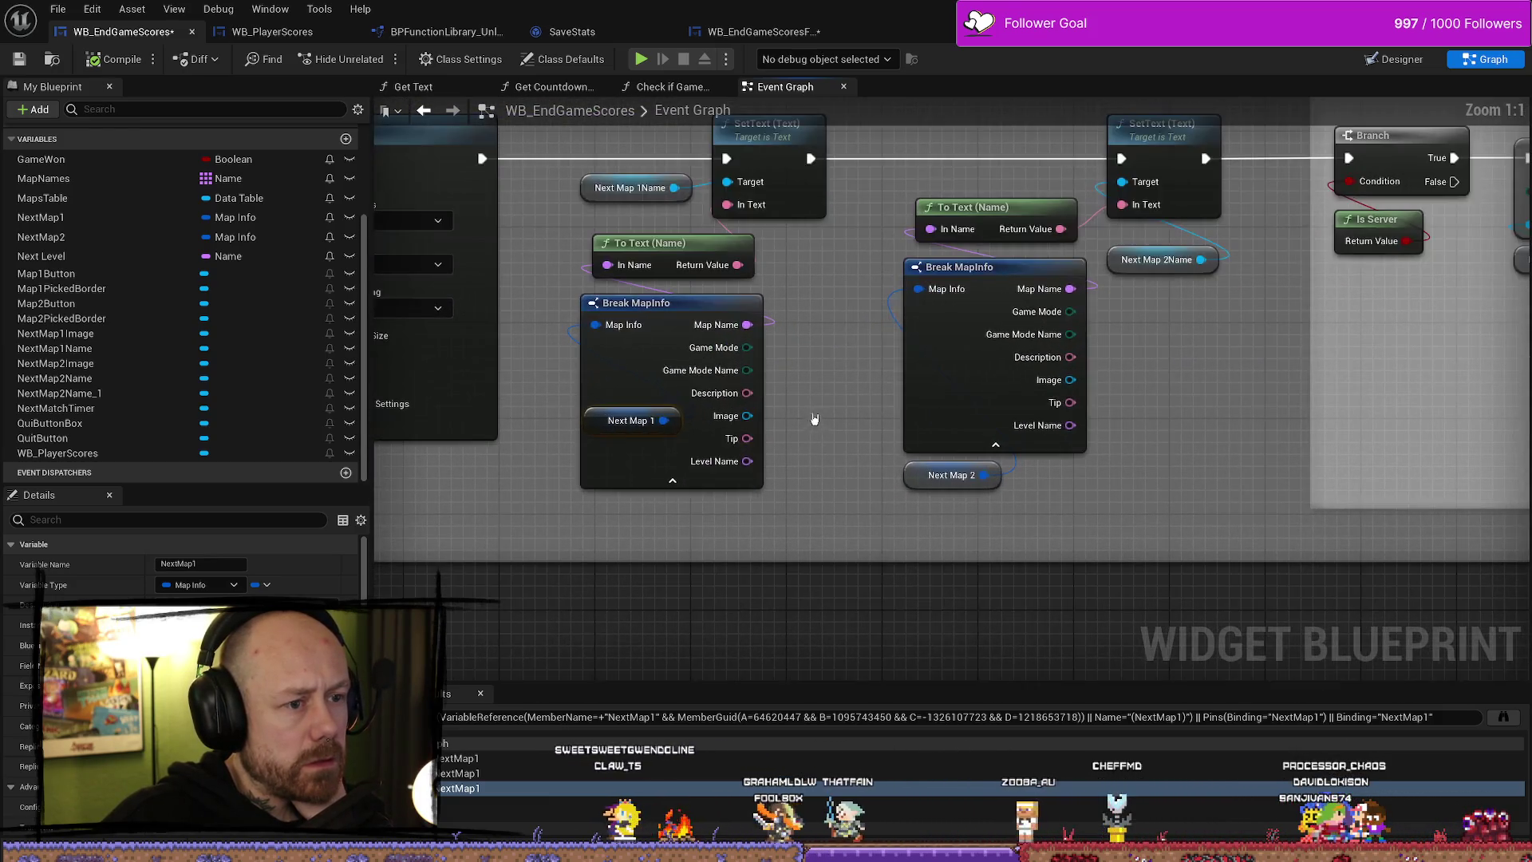
left_click(686, 481)
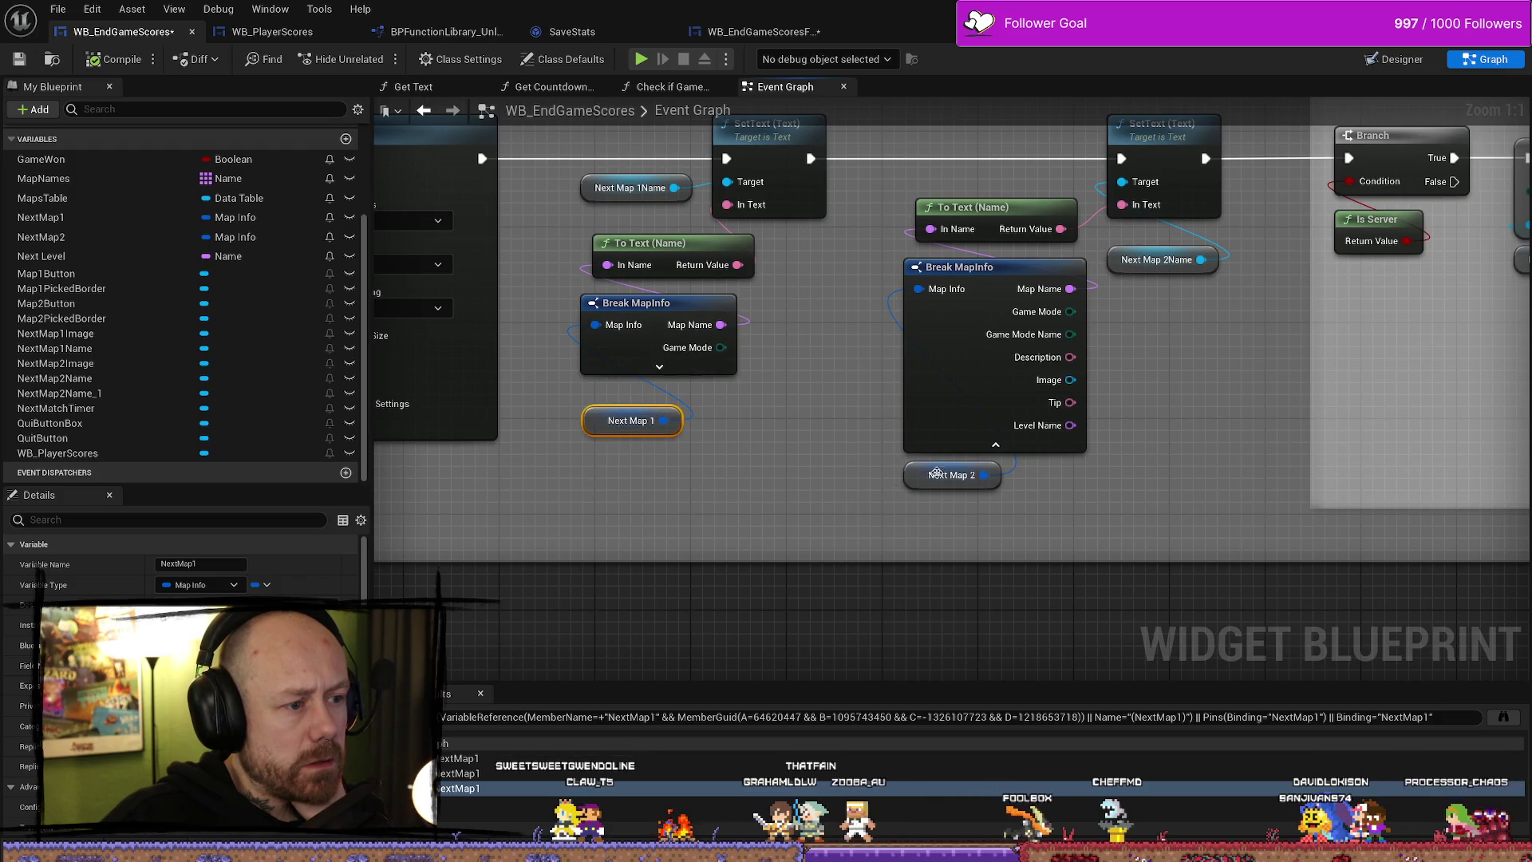
left_click_drag(816, 461, 800, 520)
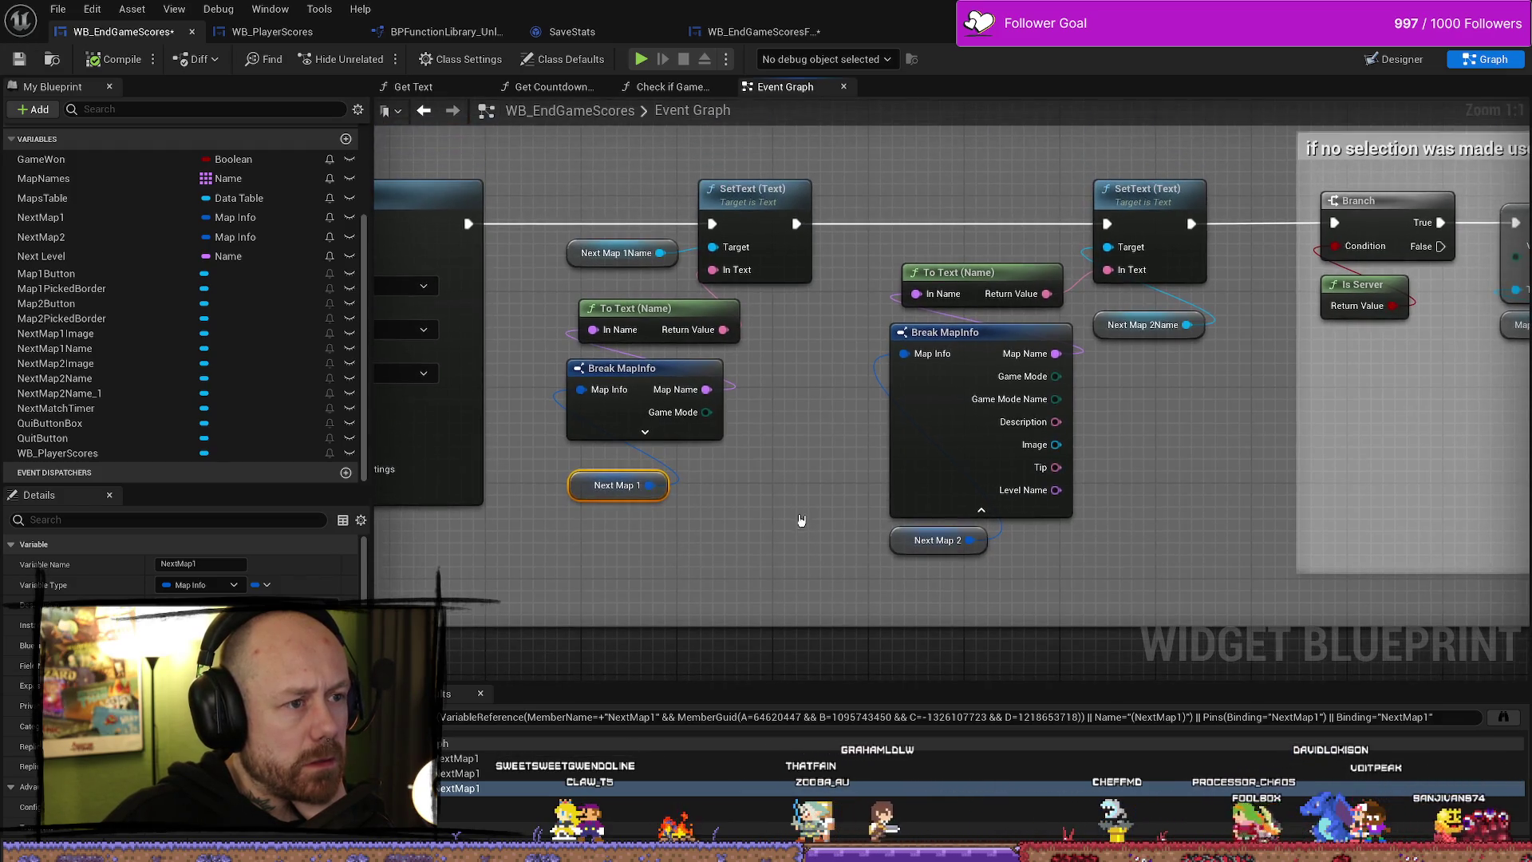
scroll(801, 506, "down", 1)
mouse_move(1155, 455)
left_mouse_down()
mouse_move(964, 500)
mouse_move(987, 471)
mouse_move(1109, 452)
mouse_move(1018, 452)
mouse_move(976, 424)
left_mouse_up()
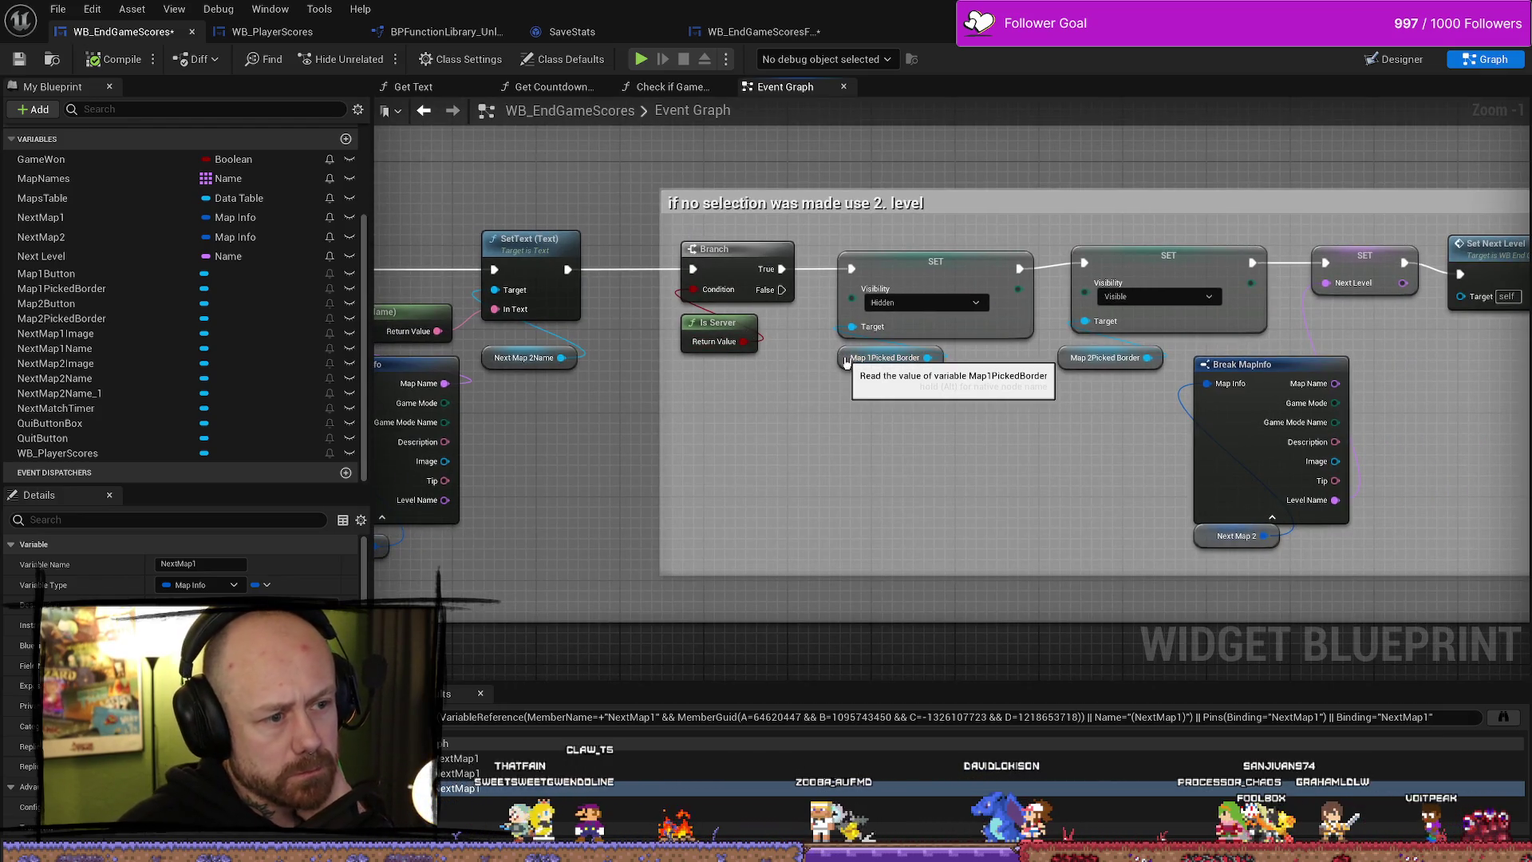
left_click(884, 357)
scroll(183, 558, "down", 2)
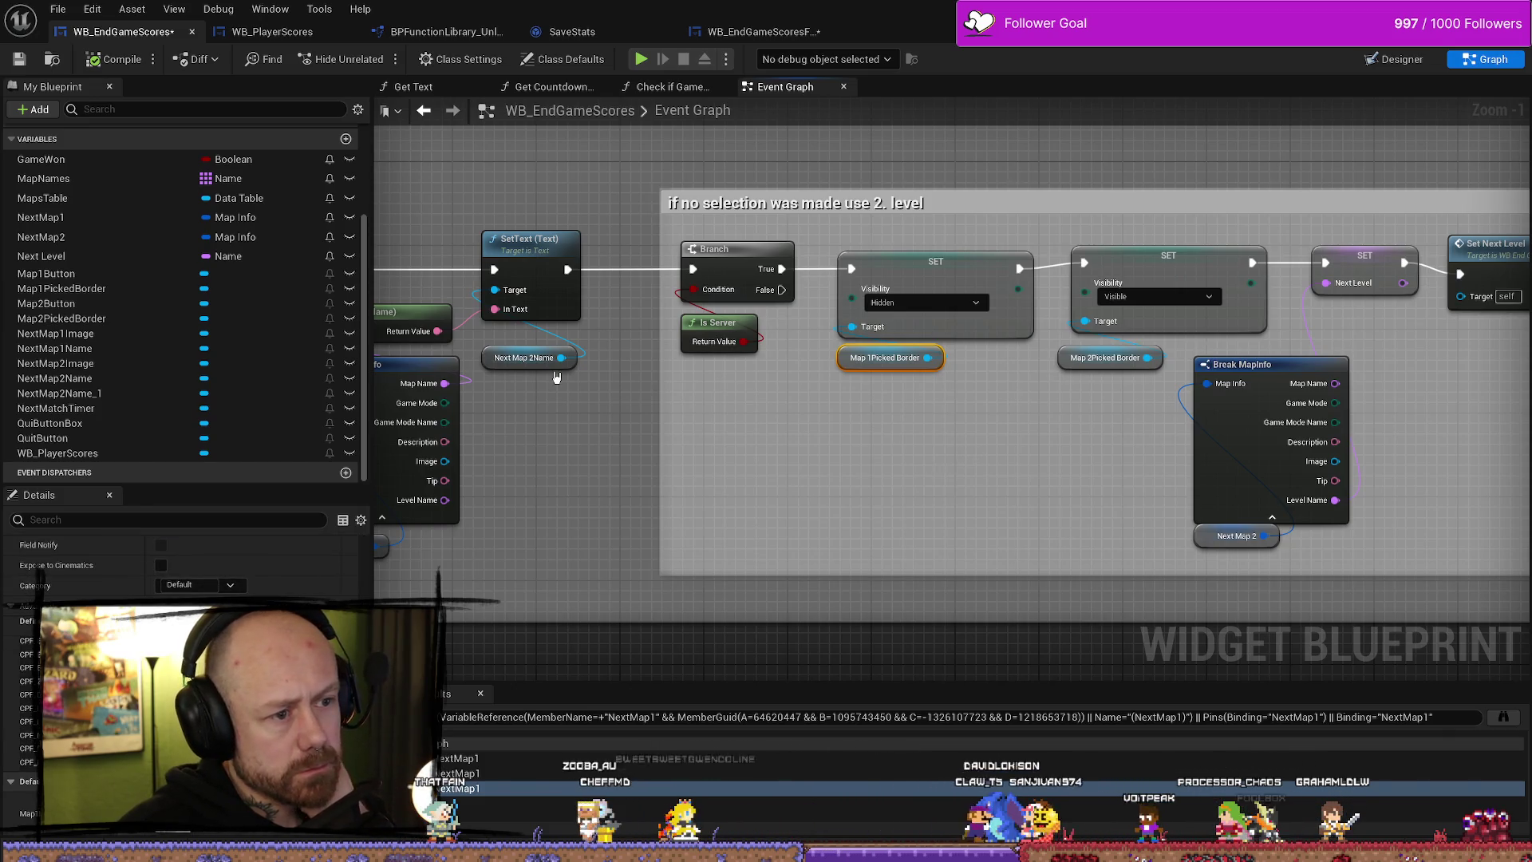
left_click(1402, 62)
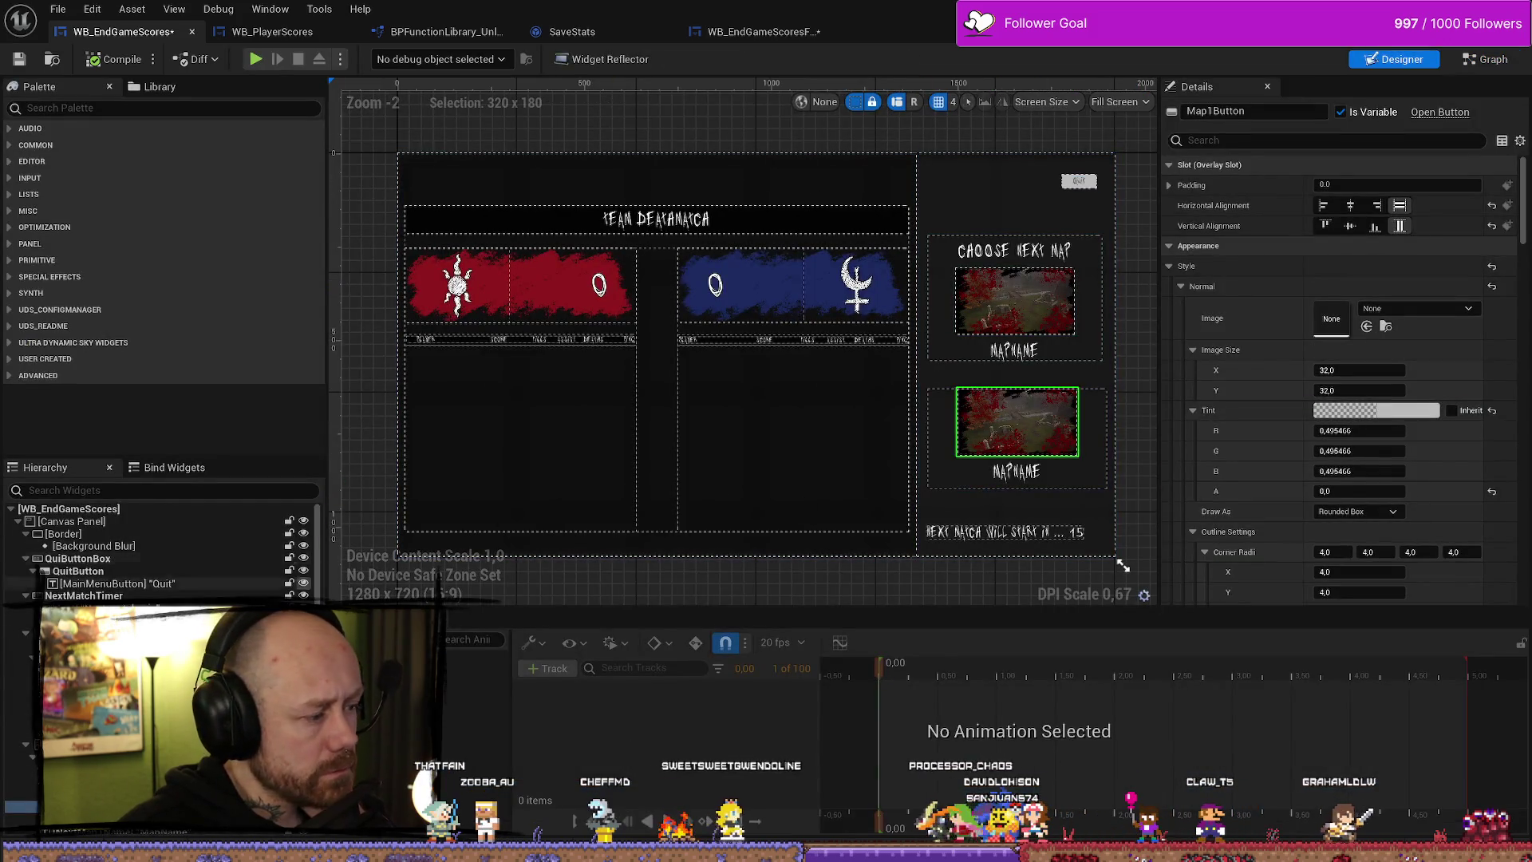
left_click(1017, 421)
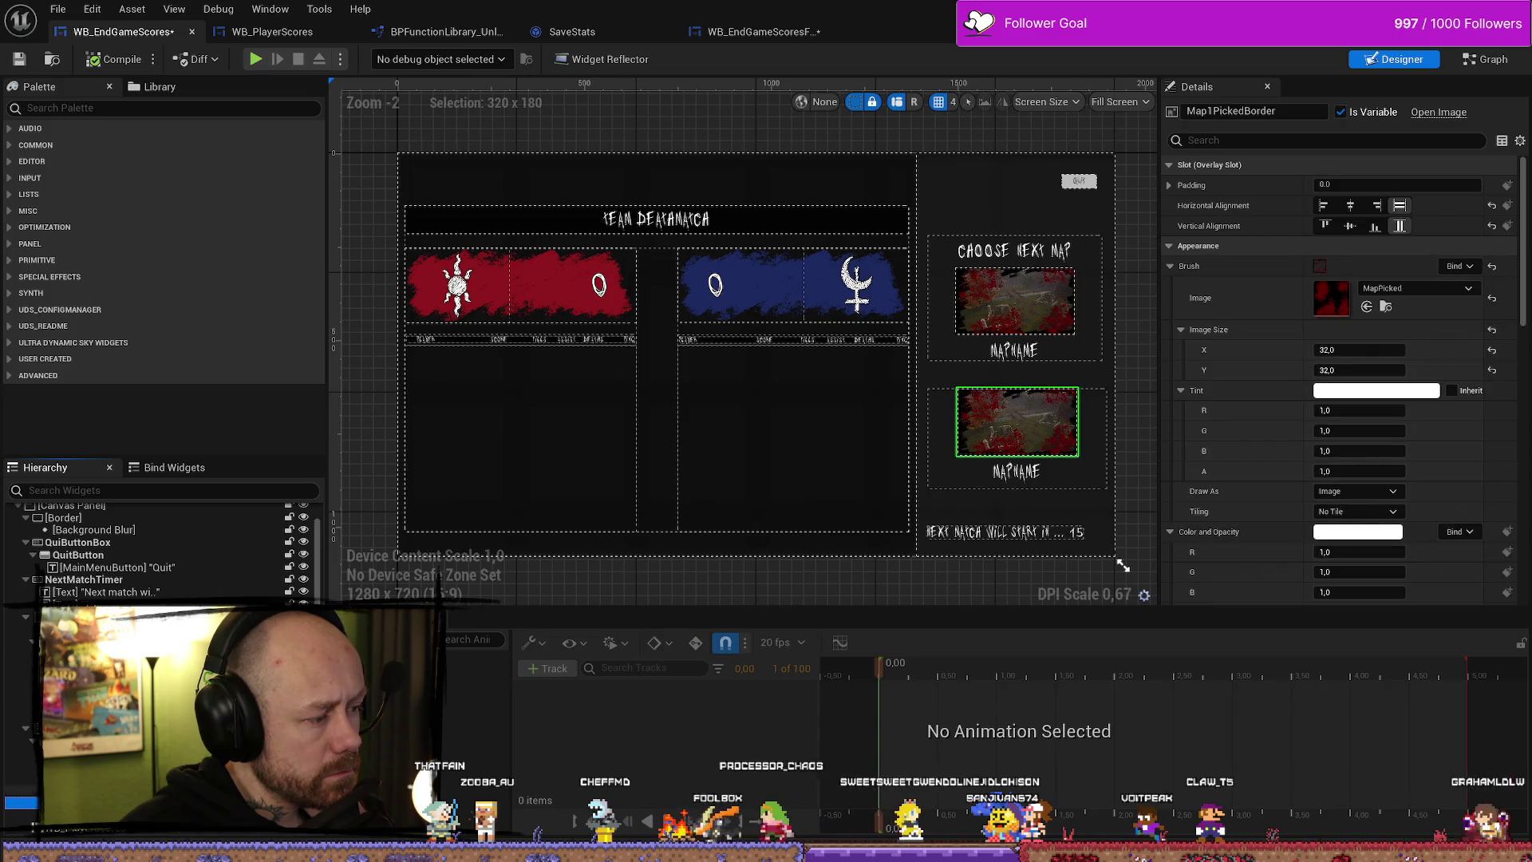
left_click(1486, 59)
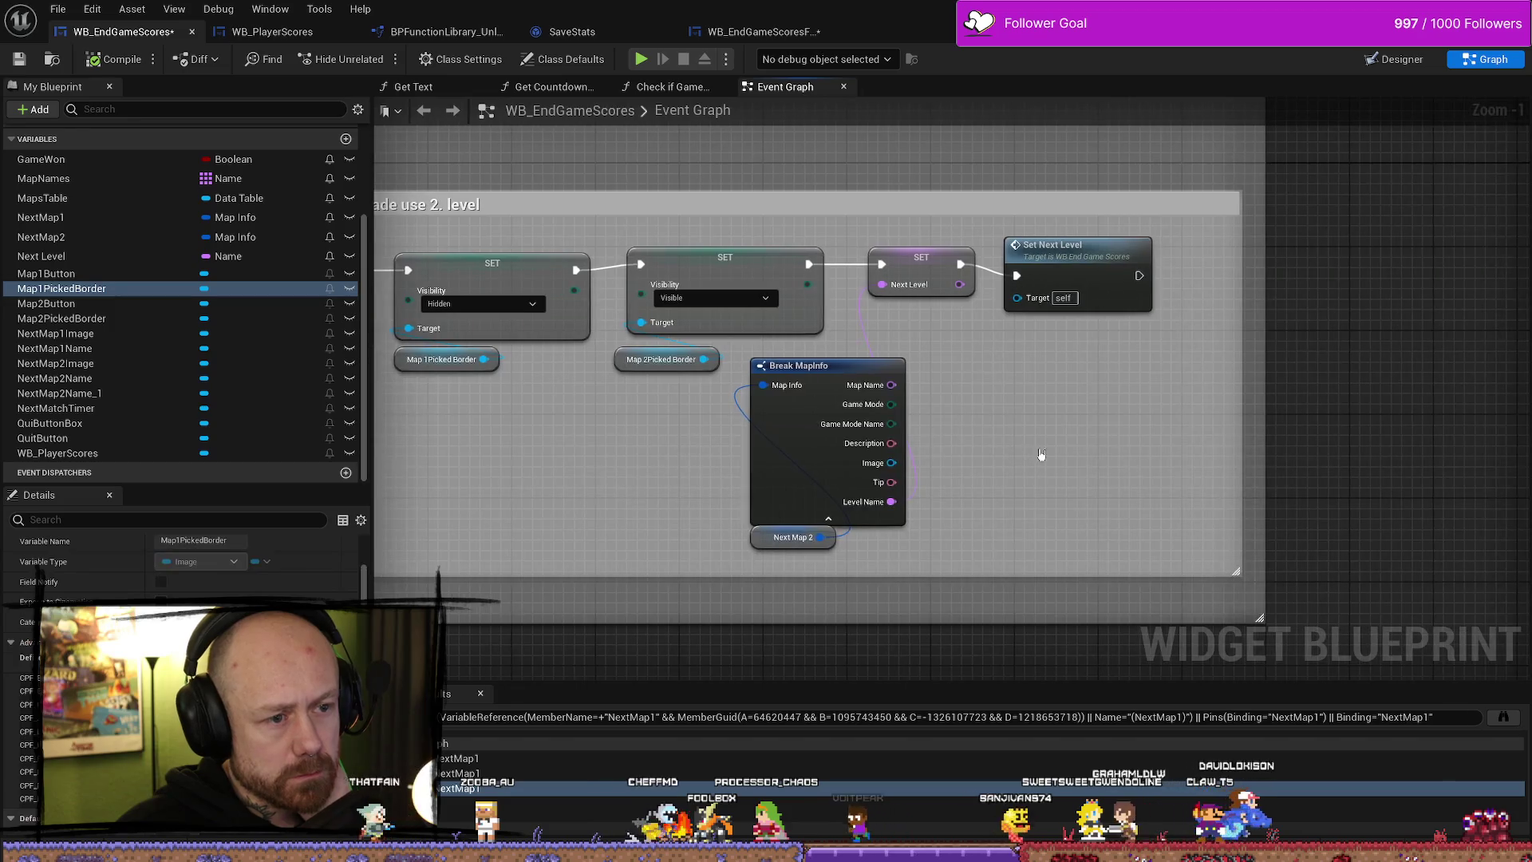
- Select Set Next Level and pan the WB_EndGameScores graph to the ChooseGame AfterMatch comment
left_click(1057, 274)
scroll(702, 290, "down", 3)
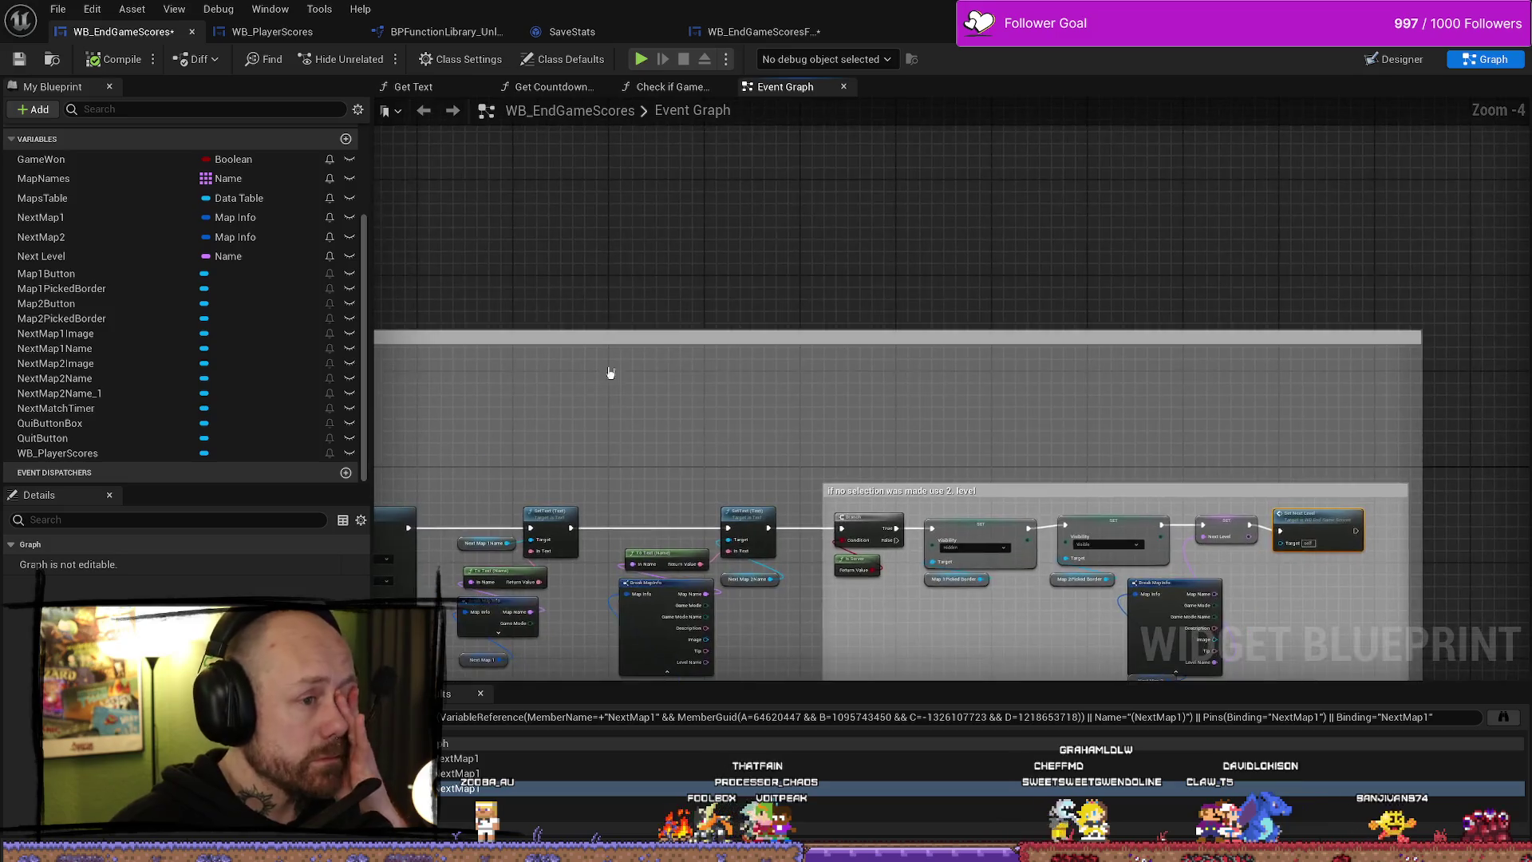
left_click_drag(667, 367, 1223, 124)
left_click_drag(884, 325, 1238, 256)
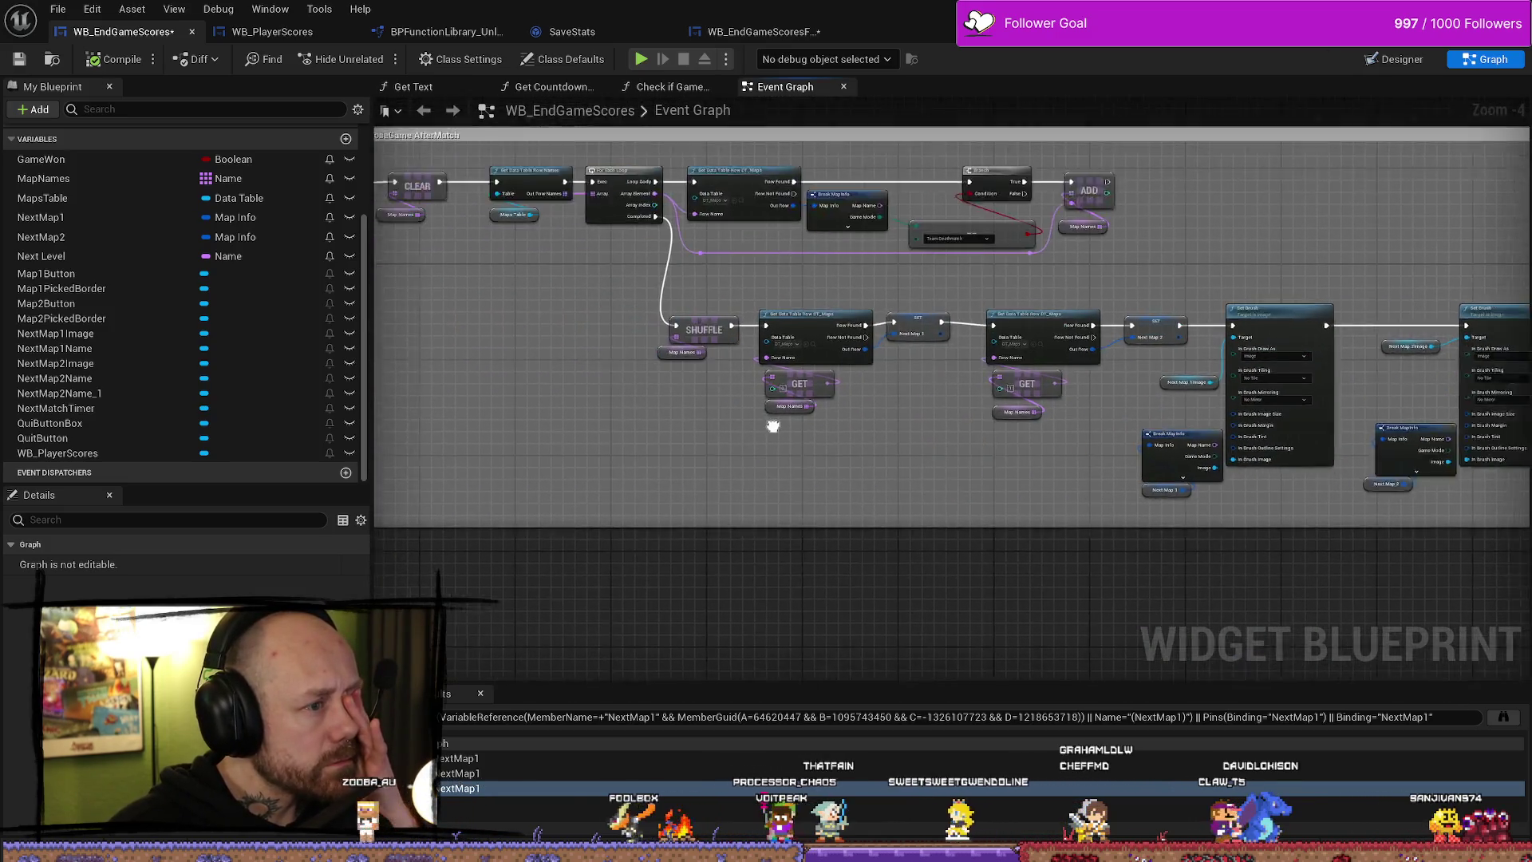
scroll(815, 272, "up", 4)
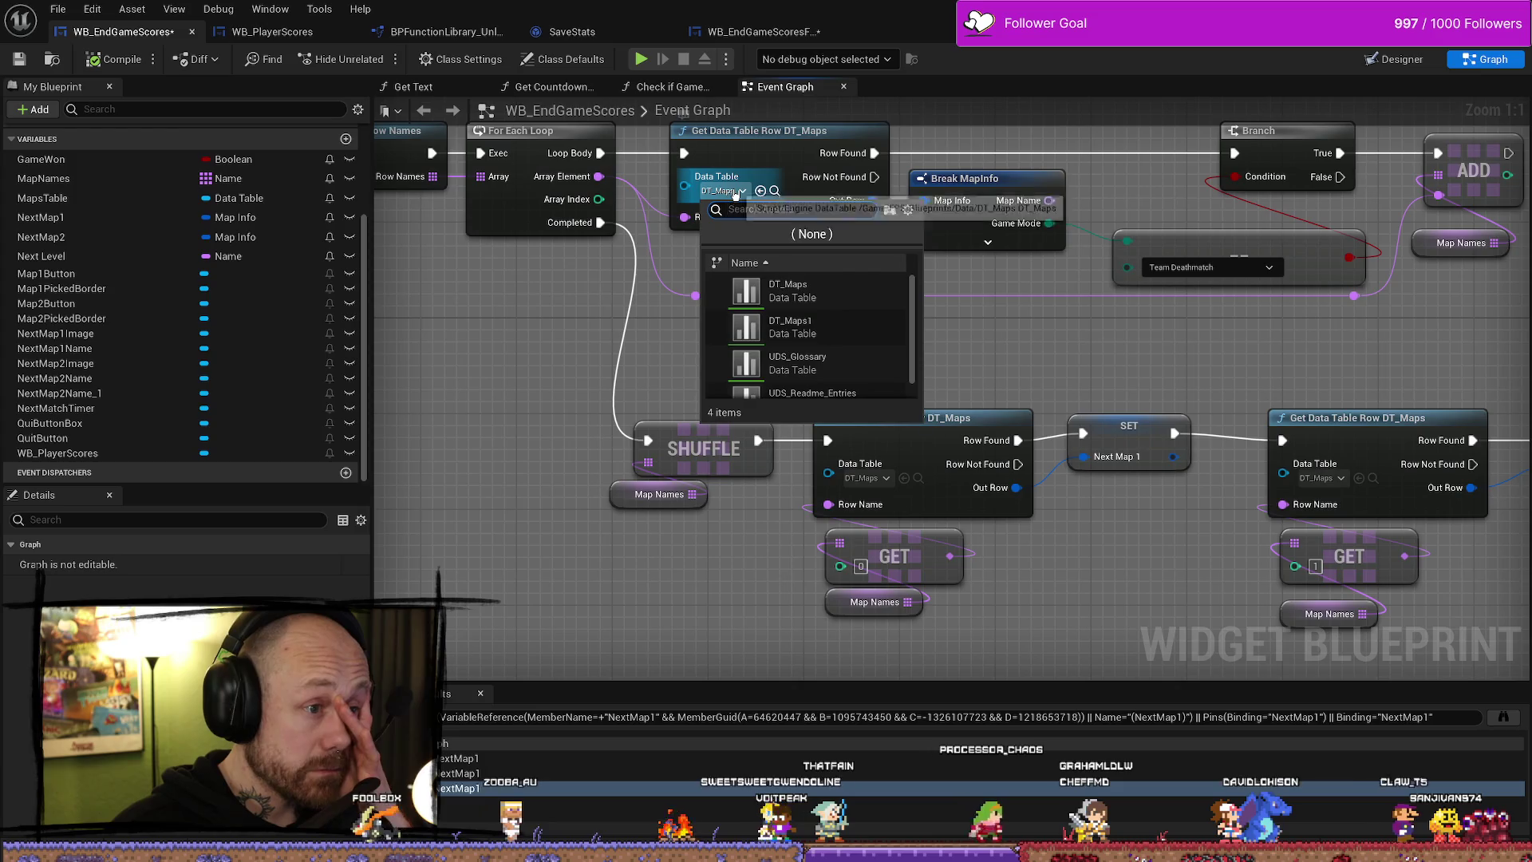
mouse_move(809, 314)
left_mouse_down()
mouse_move(814, 335)
mouse_move(865, 302)
left_mouse_up()
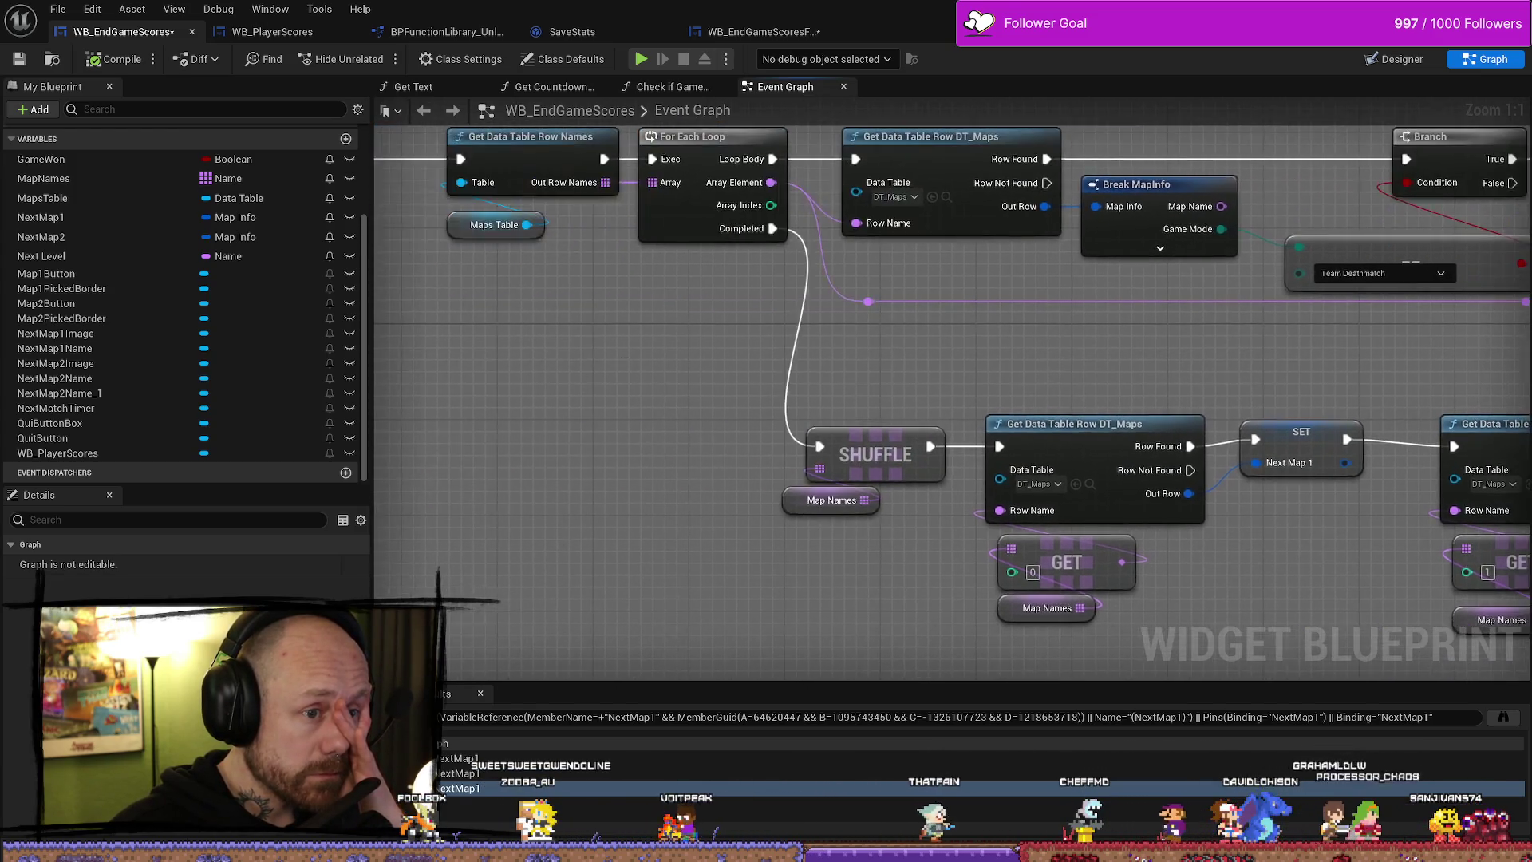
scroll(1077, 376, "down", 3)
left_click_drag(1078, 376, 1058, 482)
mouse_move(678, 308)
left_mouse_down()
mouse_move(1152, 325)
mouse_move(706, 308)
left_mouse_up()
mouse_move(905, 288)
left_mouse_down()
mouse_move(739, 369)
mouse_move(756, 346)
mouse_move(940, 325)
left_mouse_up()
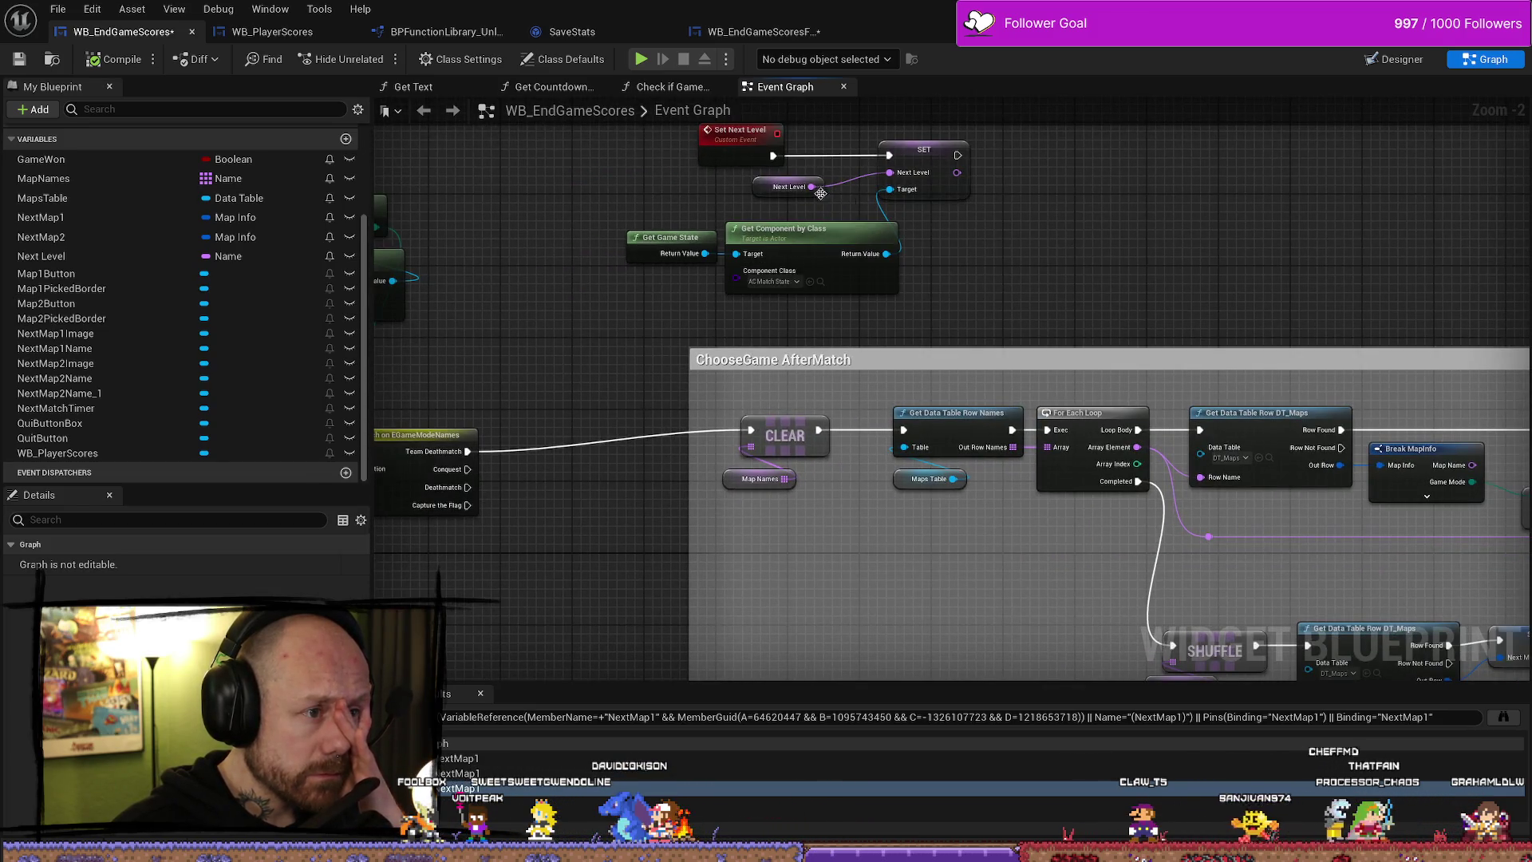
- Shift the Set Next Level event and inspect its Next Level and Get Game State nodes
left_click_drag(738, 135, 719, 136)
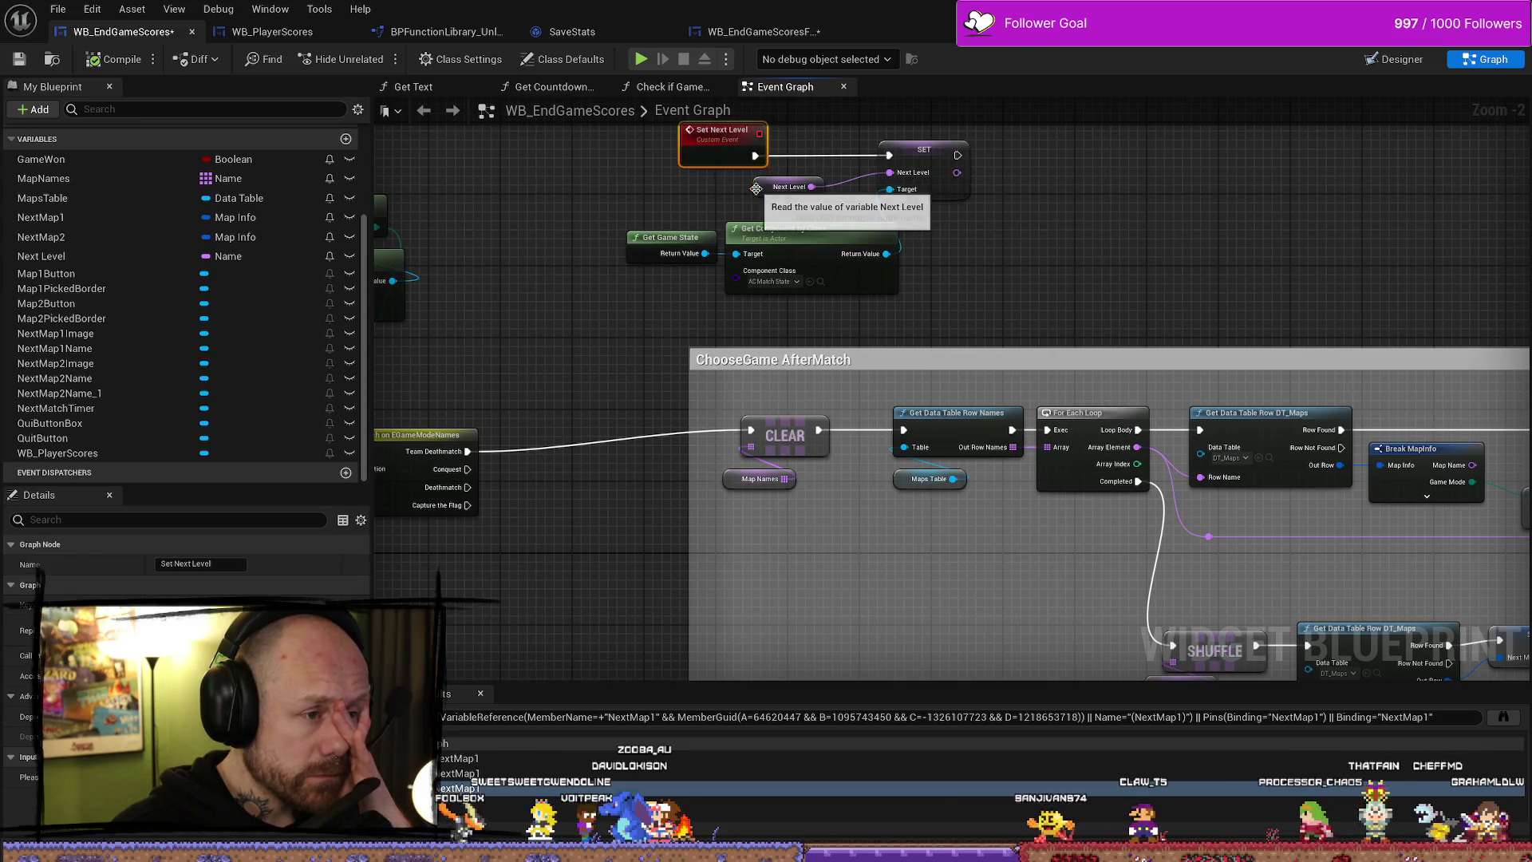
left_click(788, 187)
left_click(804, 237)
left_click(670, 237)
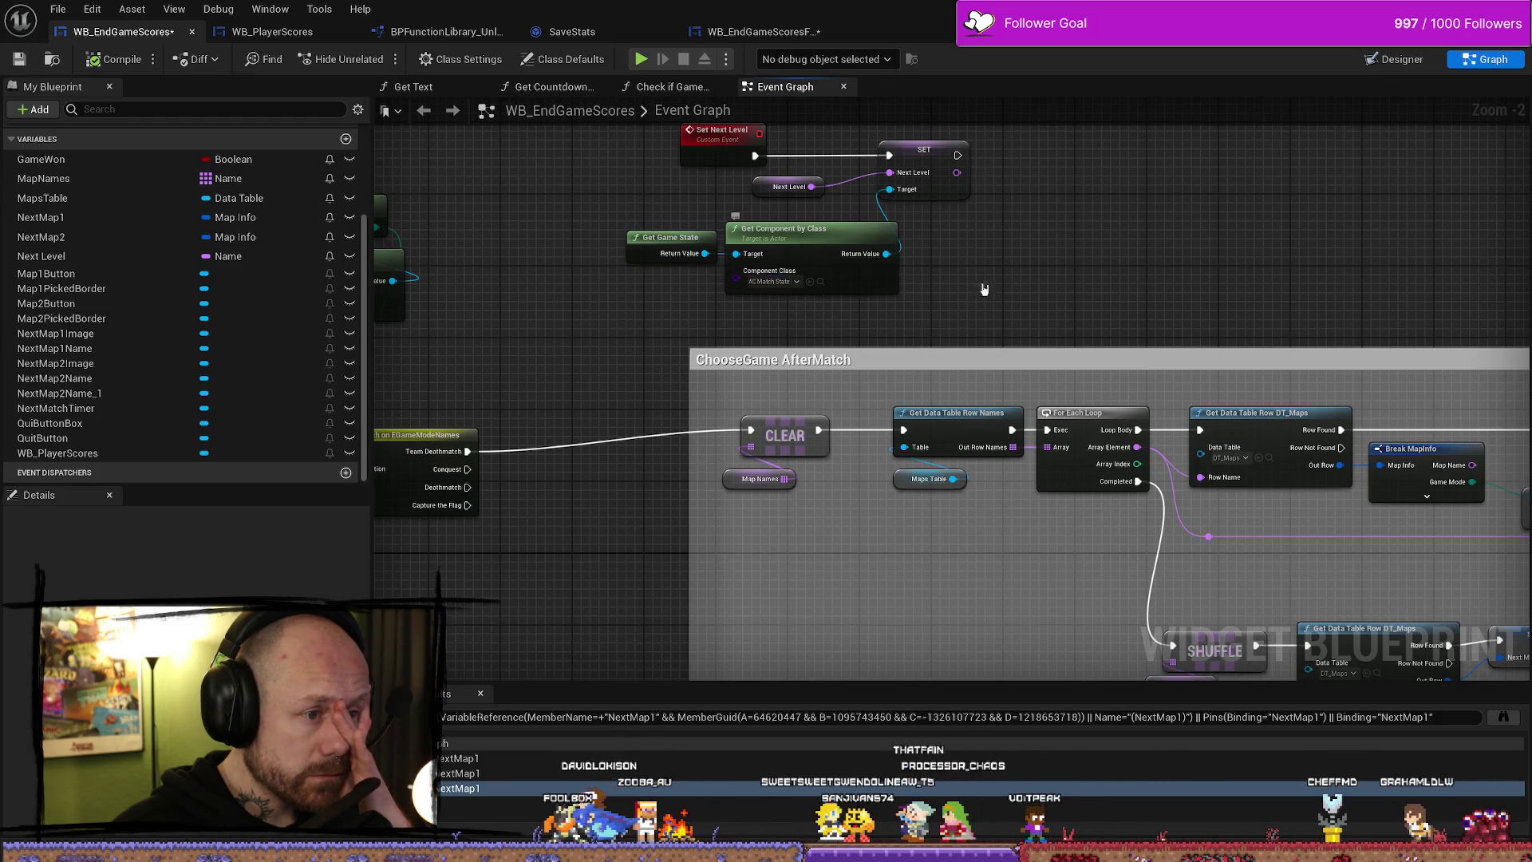
scroll(1220, 287, "down", 1)
left_click_drag(1220, 287, 1002, 292)
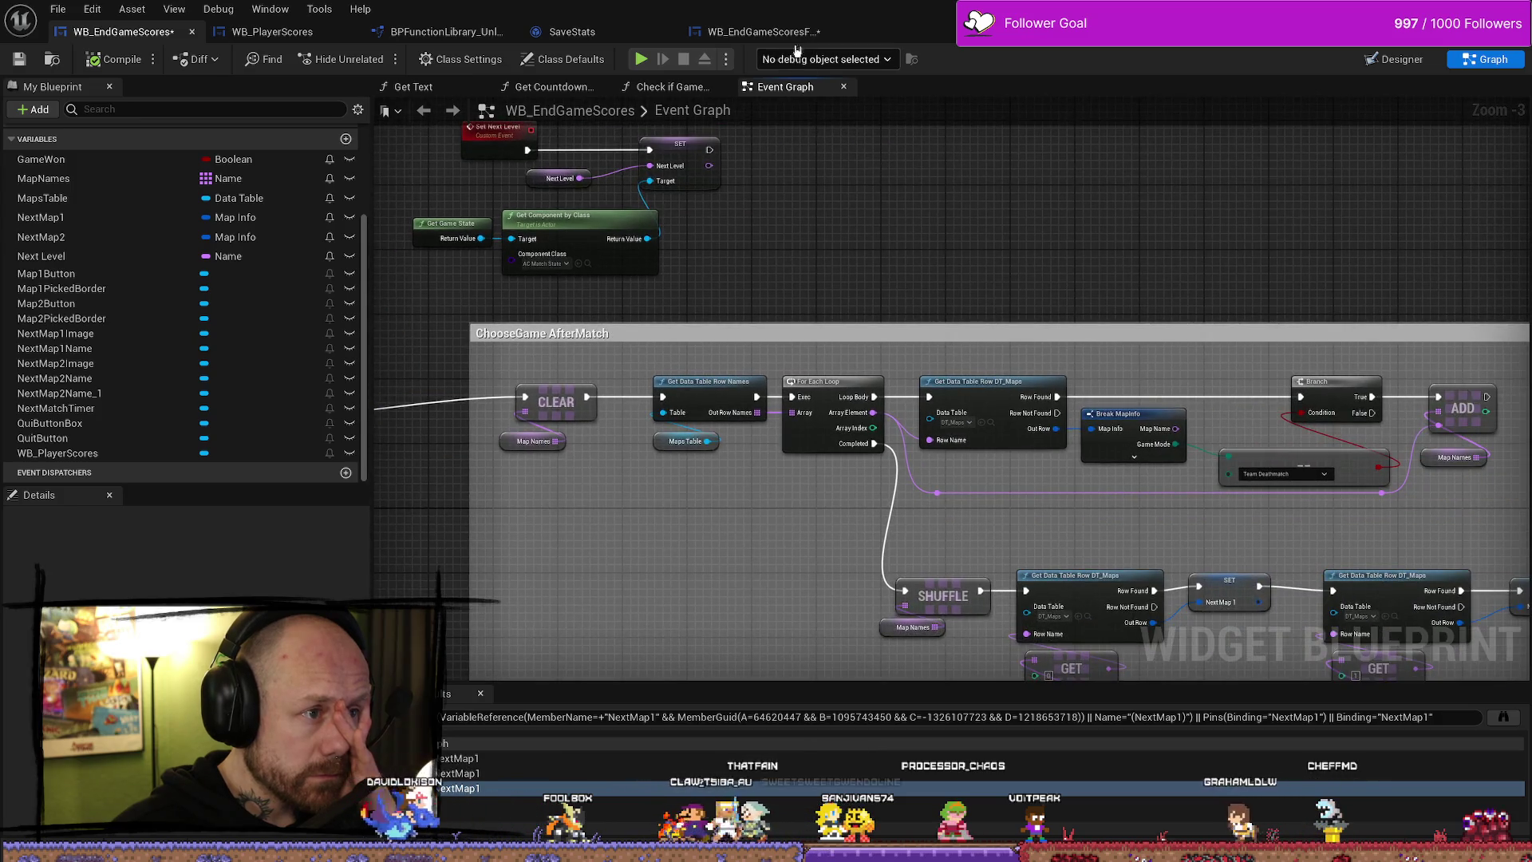
- Survey the no-selection fallback block in the free-for-all end-game scores blueprint
left_click(763, 31)
scroll(940, 529, "down", 3)
left_click_drag(941, 529, 1130, 402)
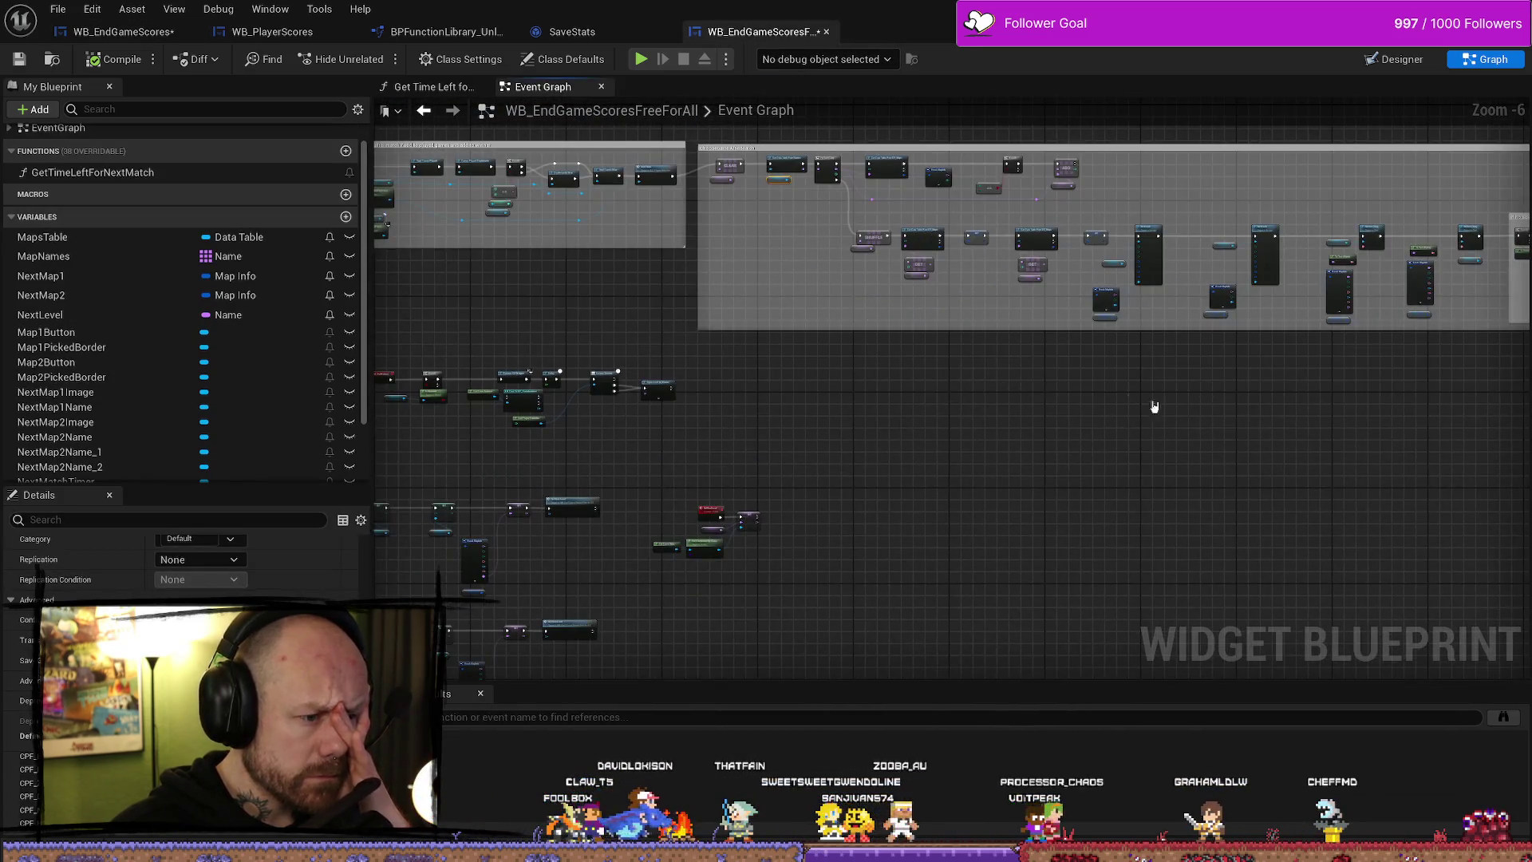
scroll(750, 519, "up", 7)
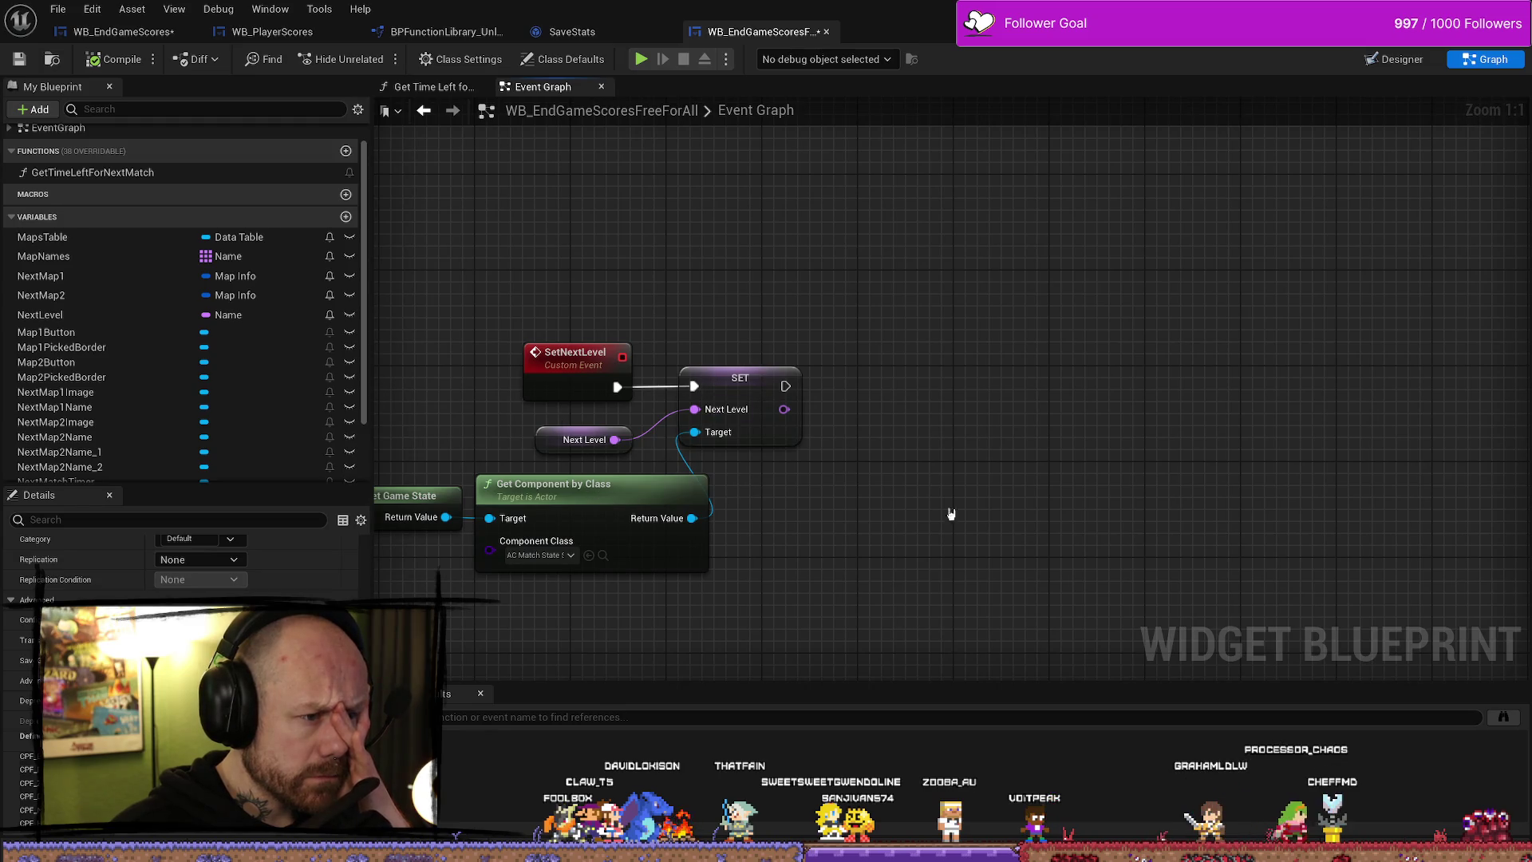
scroll(925, 508, "down", 5)
mouse_move(1242, 417)
left_mouse_down()
mouse_move(967, 447)
mouse_move(1127, 376)
left_mouse_up()
scroll(927, 322, "up", 2)
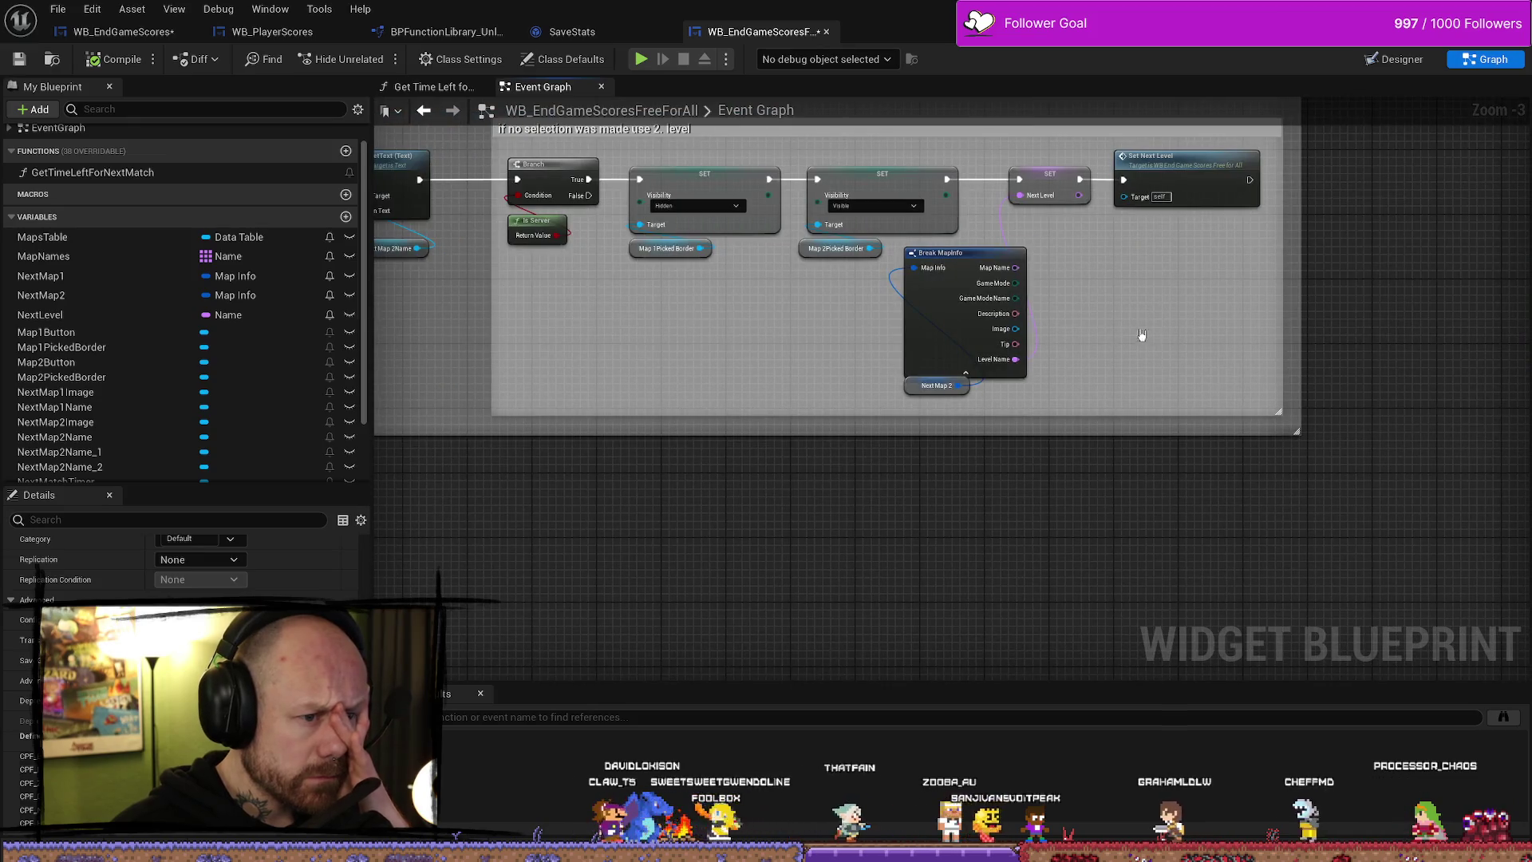
left_click_drag(1207, 322, 1135, 405)
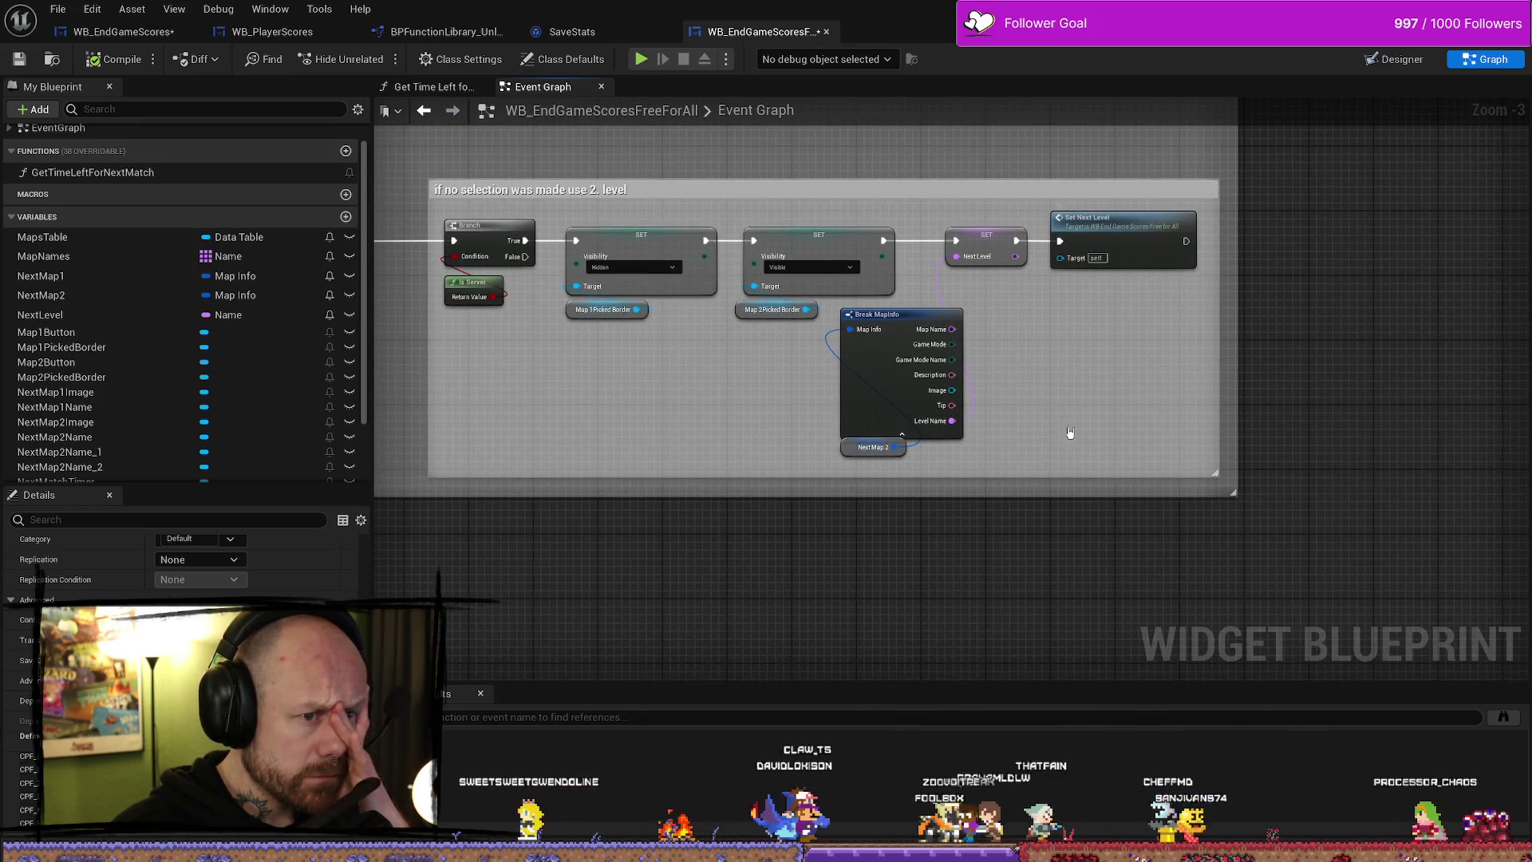
left_click_drag(993, 299, 1086, 315)
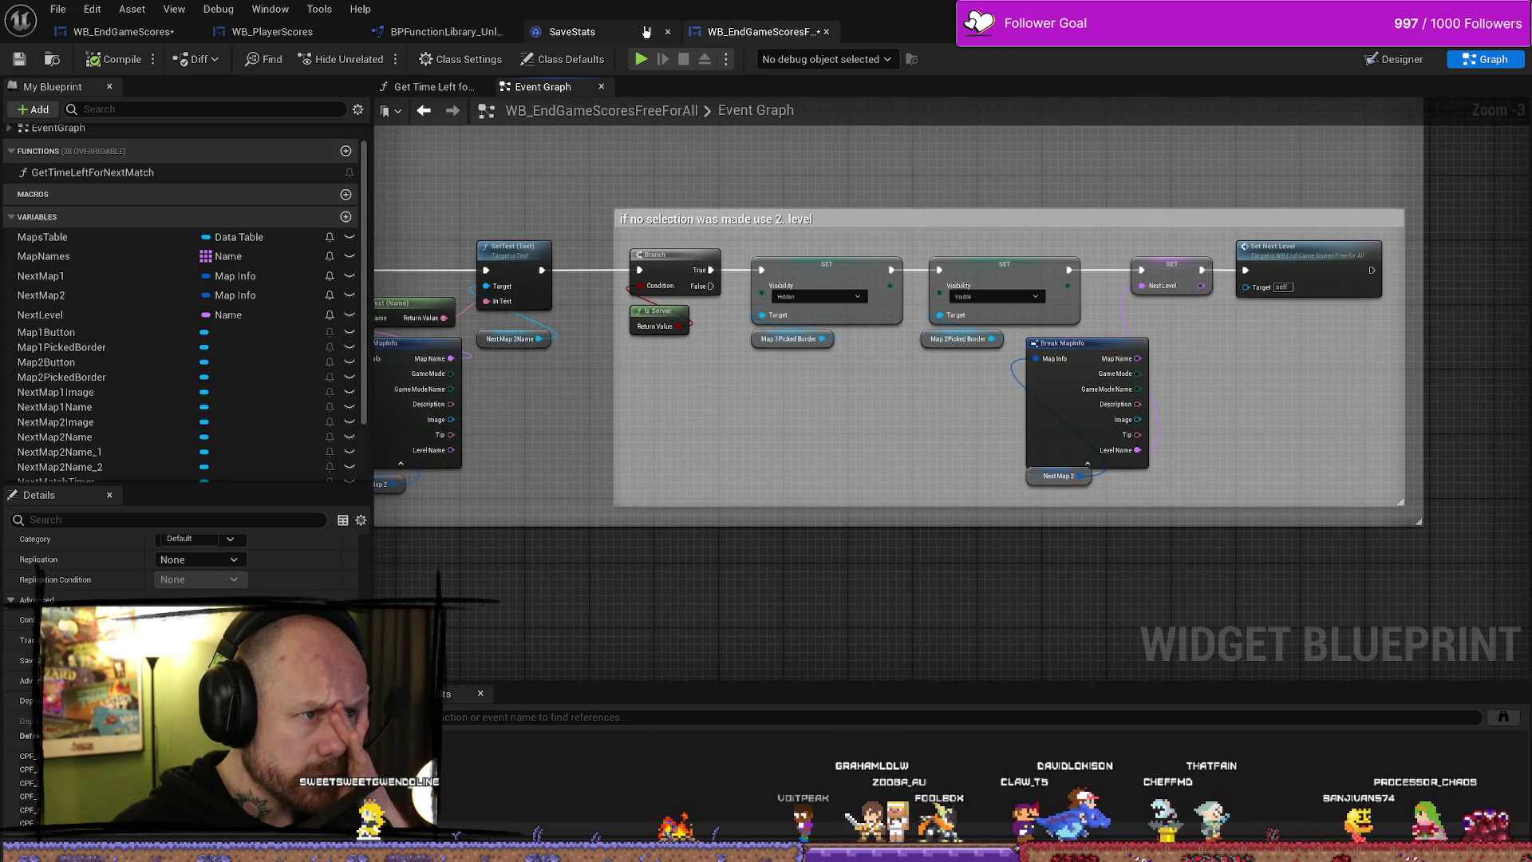
- Back in WB_EndGameScores, inspect the Set Next Level call with its To Text and Break MapInfo nodes
key("ctrl+Tab")
key("ctrl+Tab")
scroll(890, 270, "down", 4)
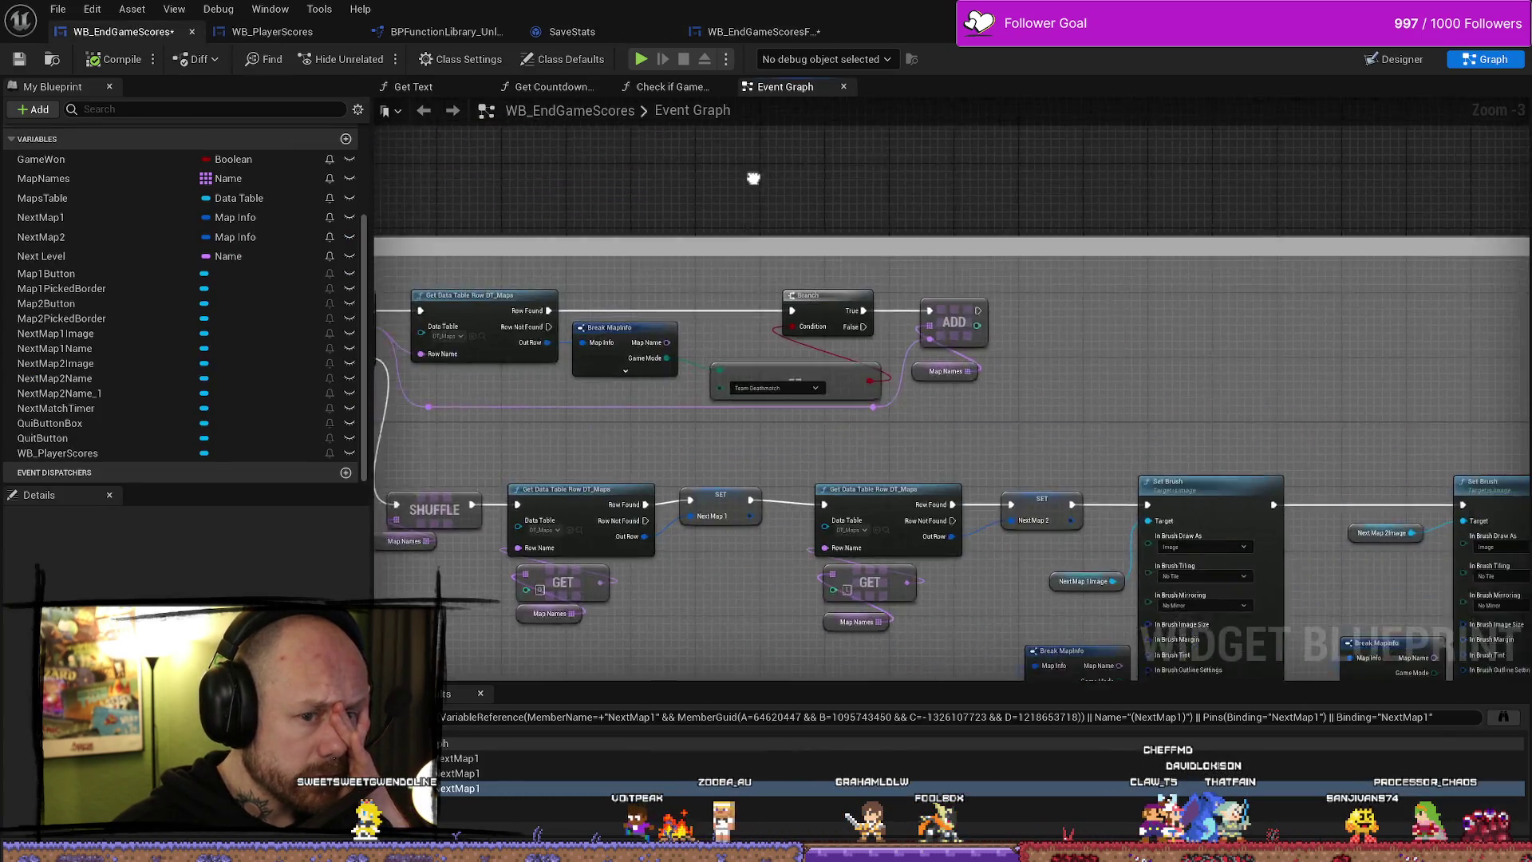
scroll(1130, 411, "up", 5)
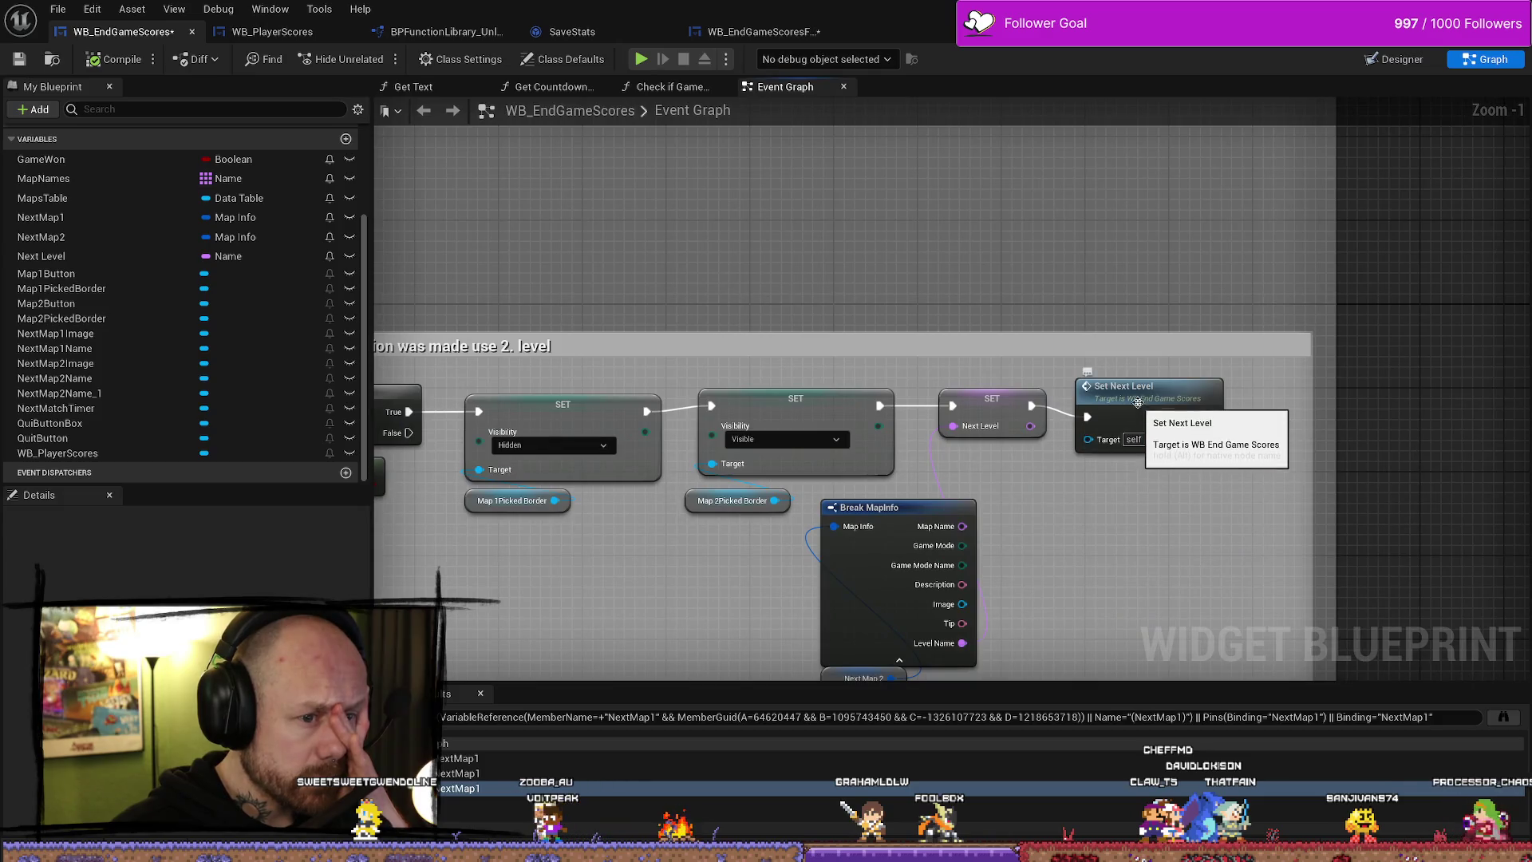
left_click(1131, 412)
mouse_move(731, 476)
left_mouse_down()
mouse_move(926, 455)
mouse_move(946, 435)
left_mouse_up()
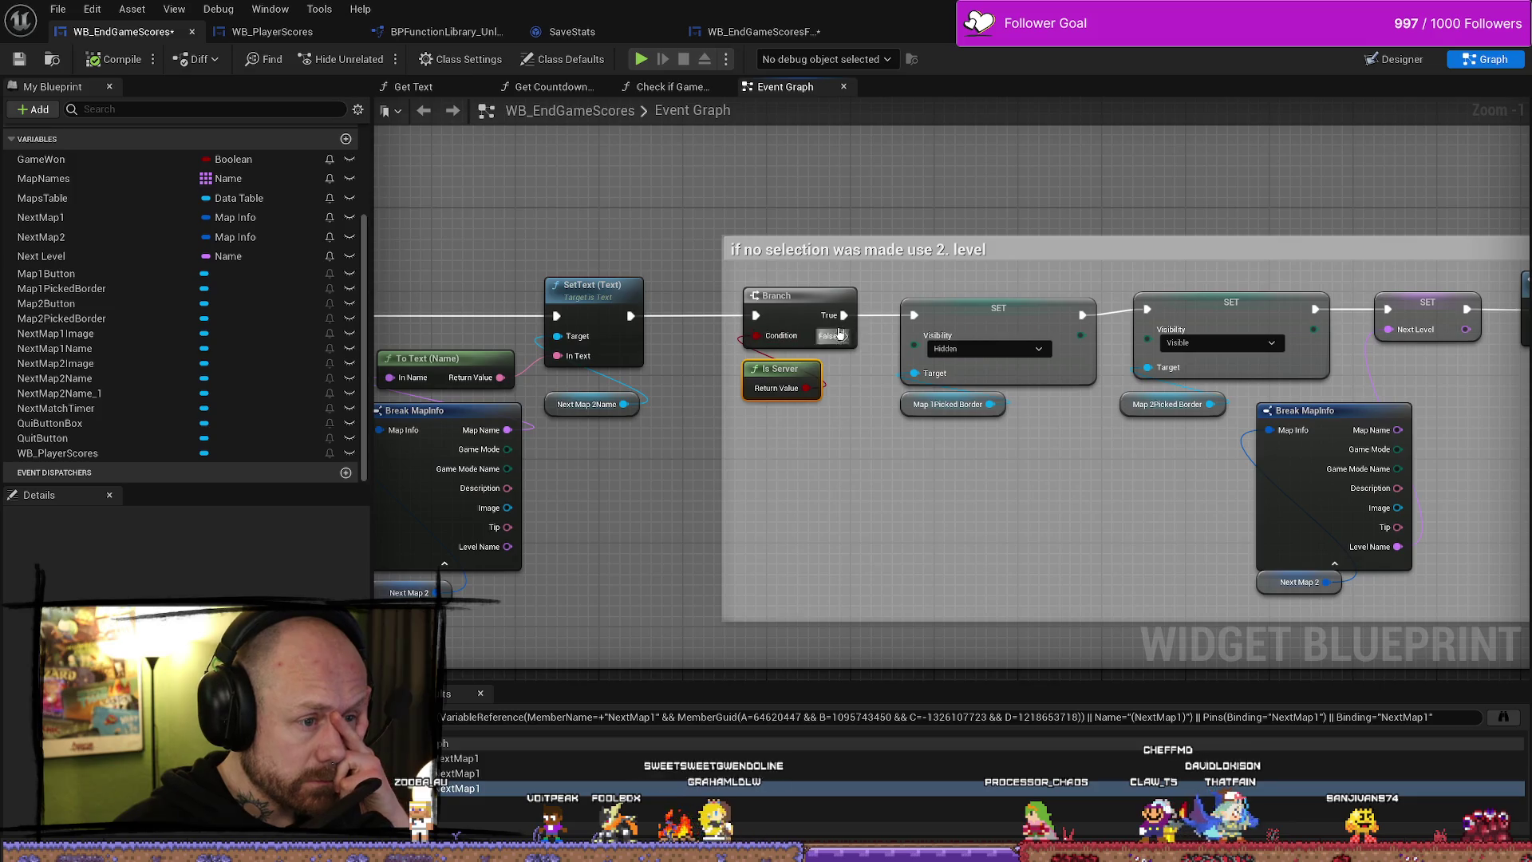
left_click_drag(893, 423, 764, 395)
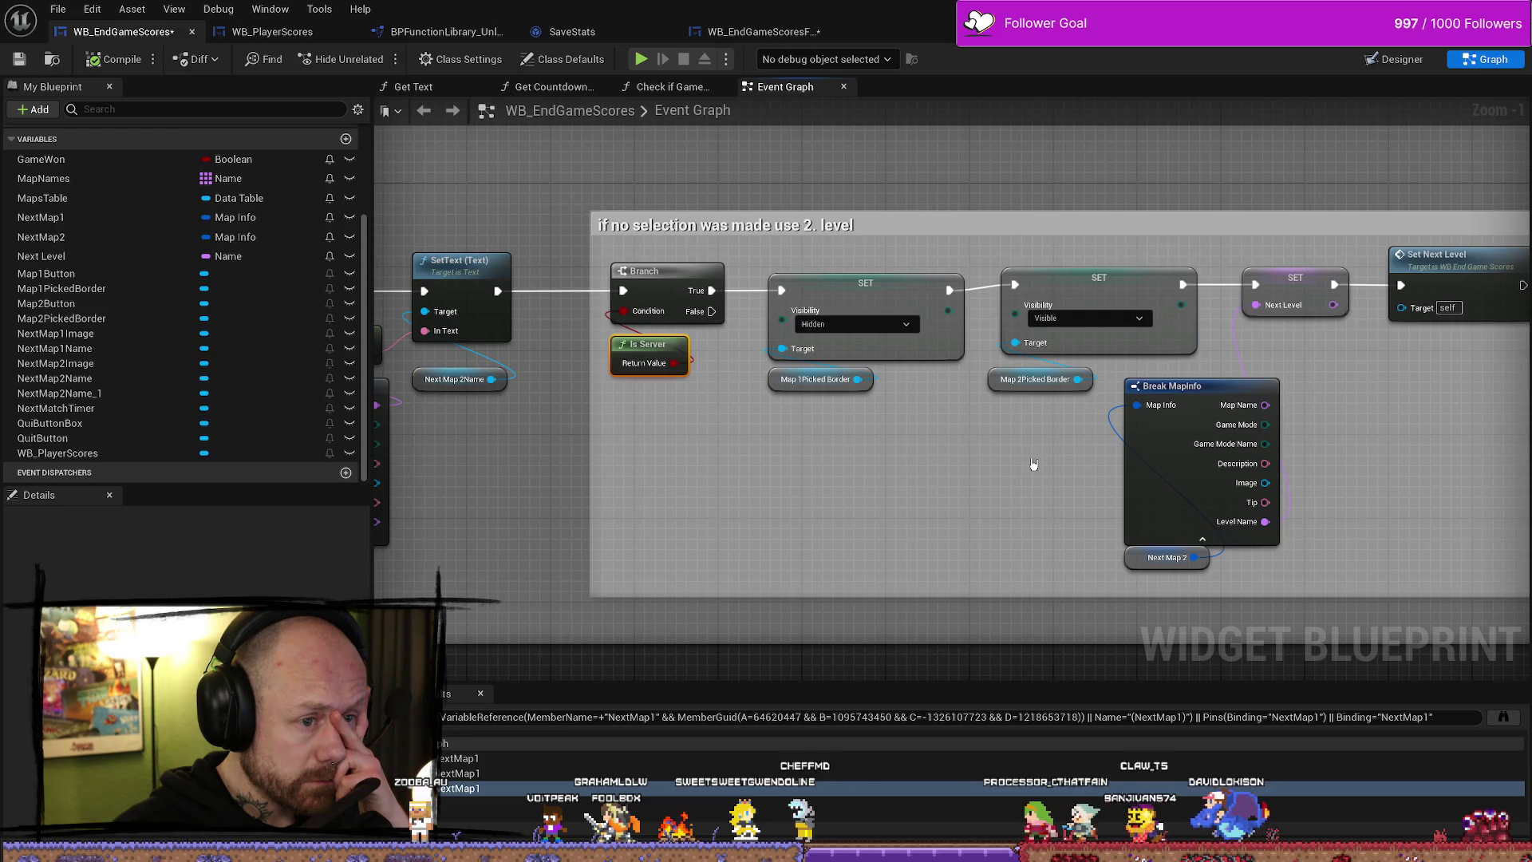
left_click_drag(957, 466, 788, 462)
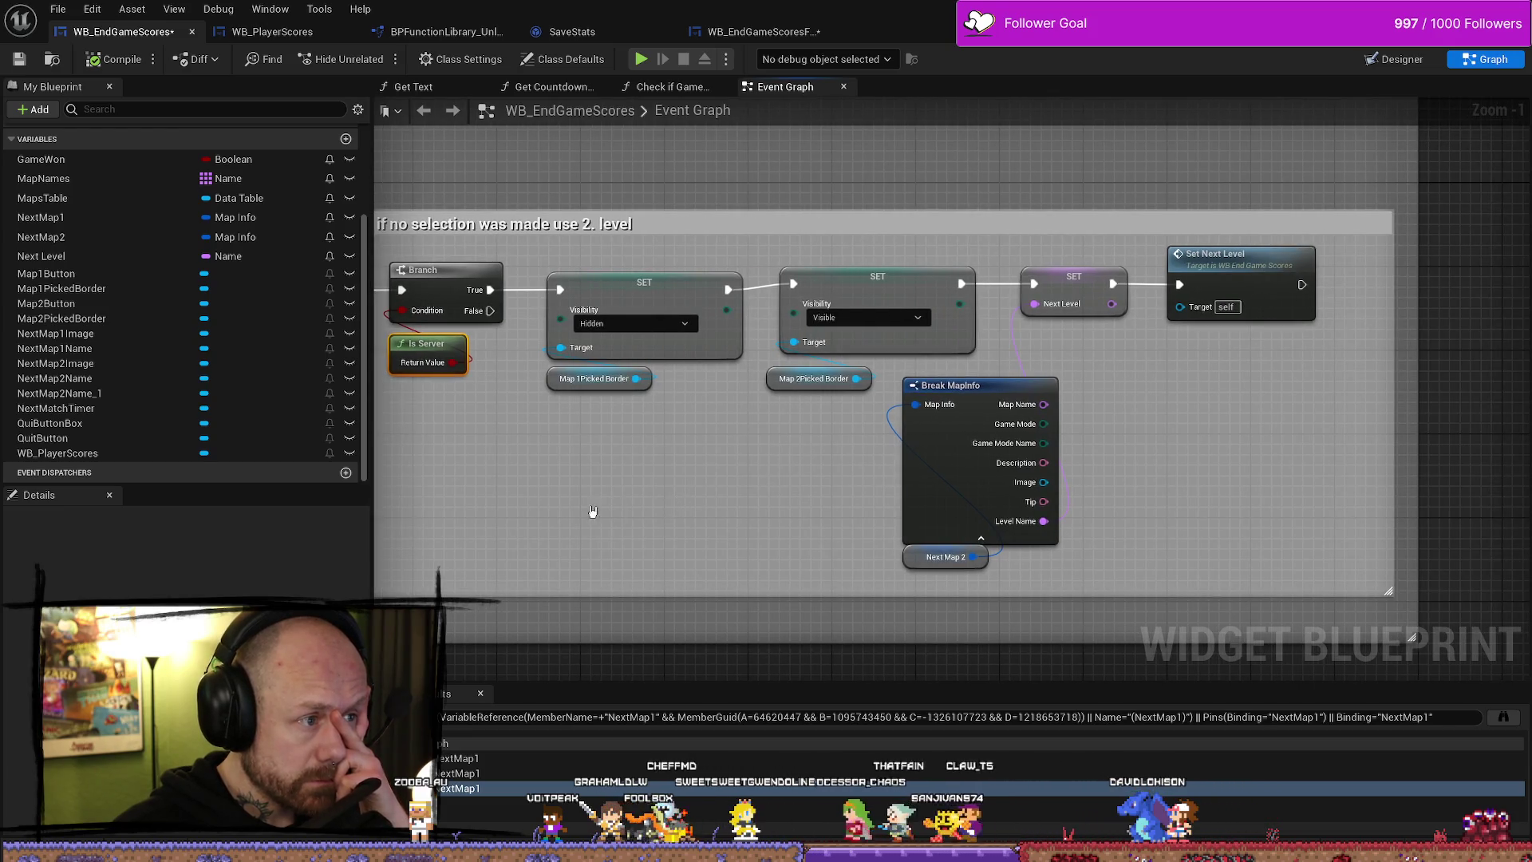
left_click_drag(588, 513, 735, 502)
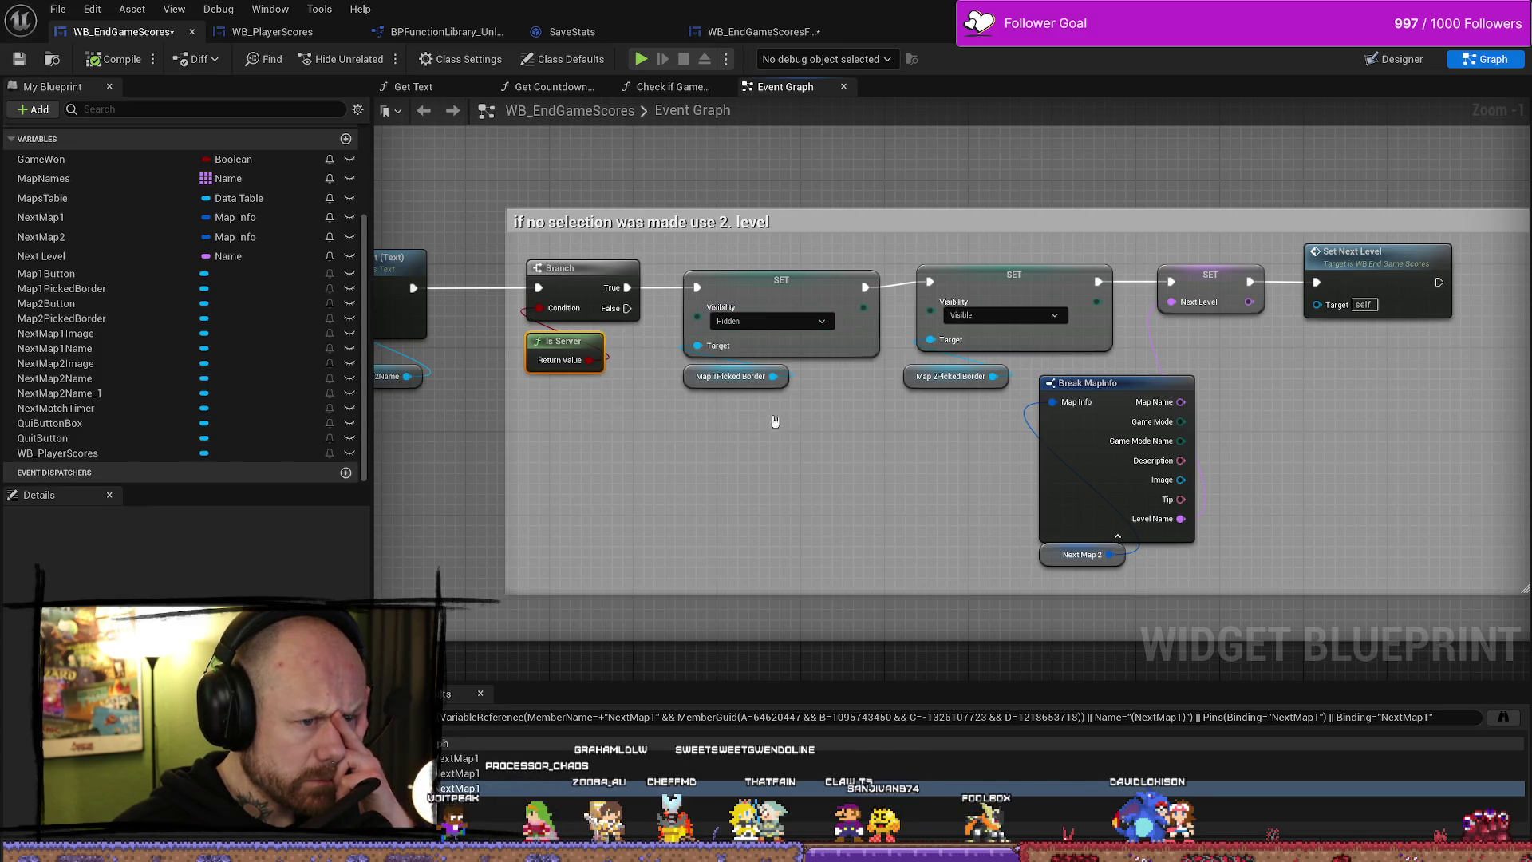
- Review the SetText and Set Brush nodes upstream of the fallback block, then start a play test
left_click_drag(426, 451, 907, 449)
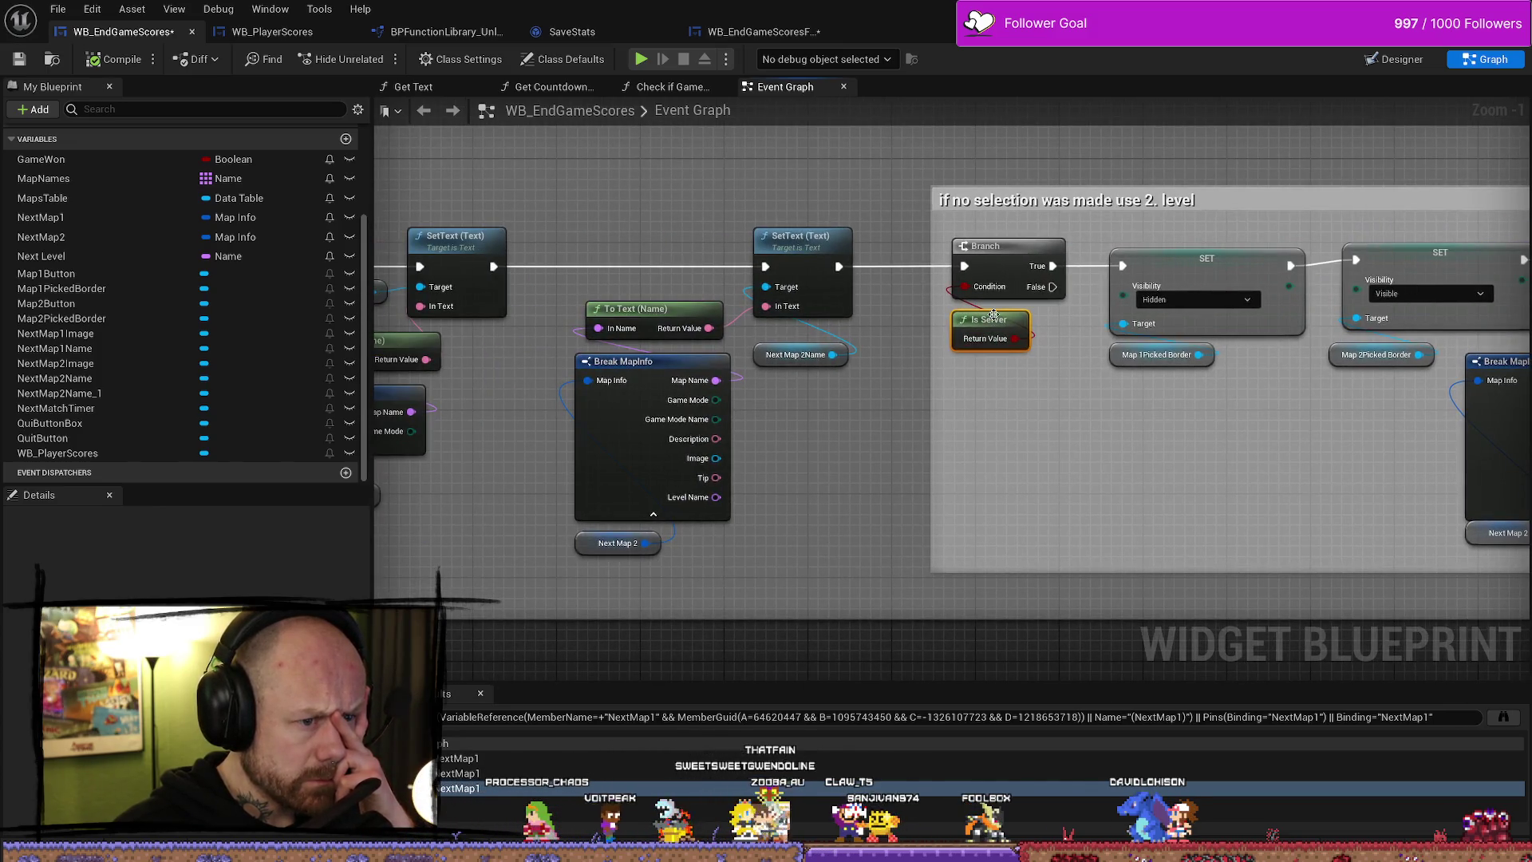
scroll(1037, 343, "down", 2)
left_click_drag(529, 487, 688, 486)
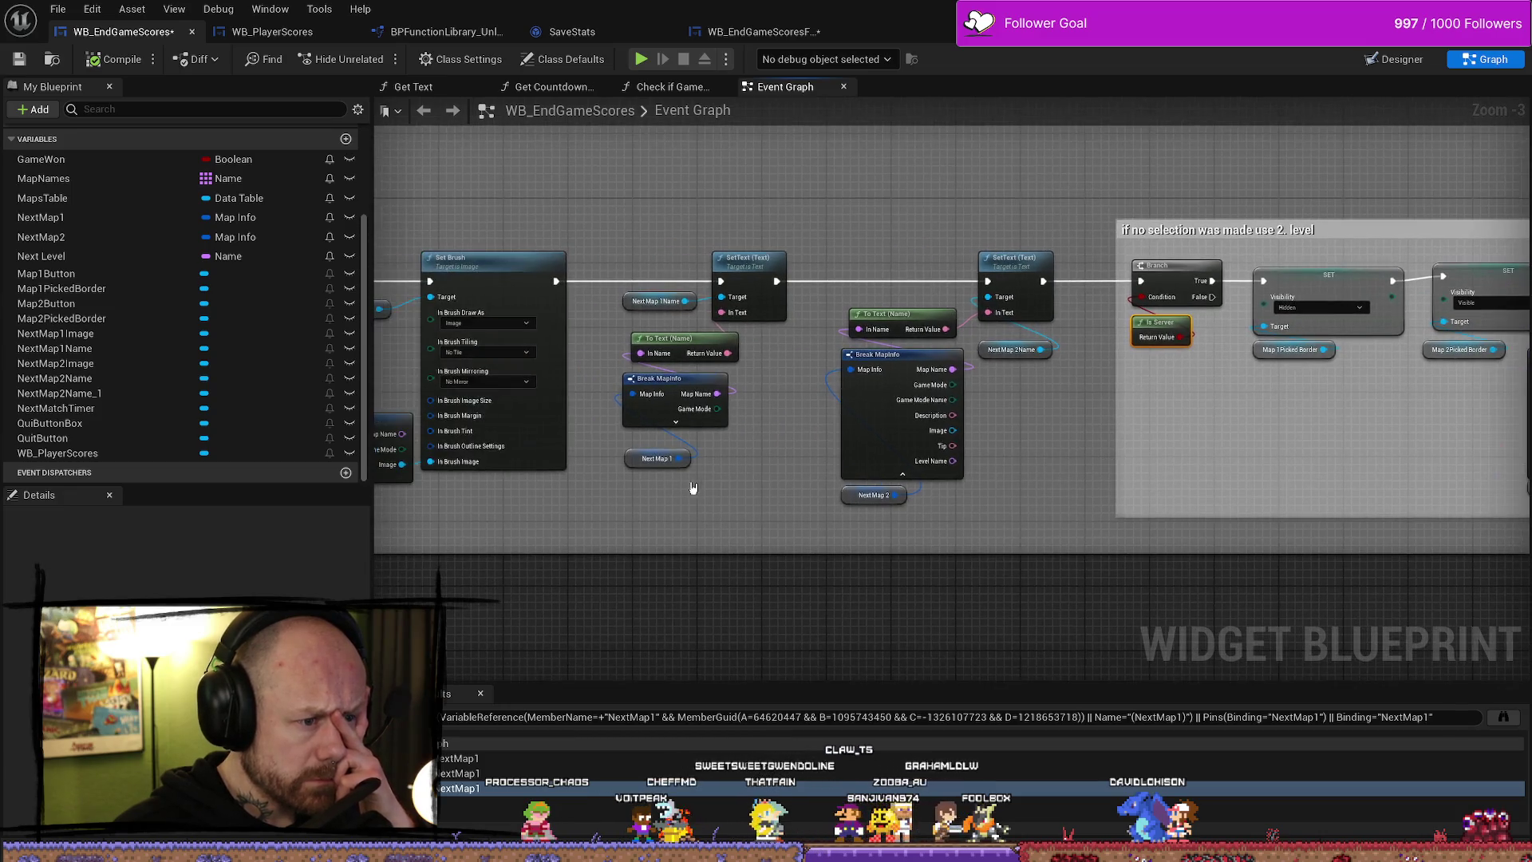
left_click_drag(1302, 477, 776, 476)
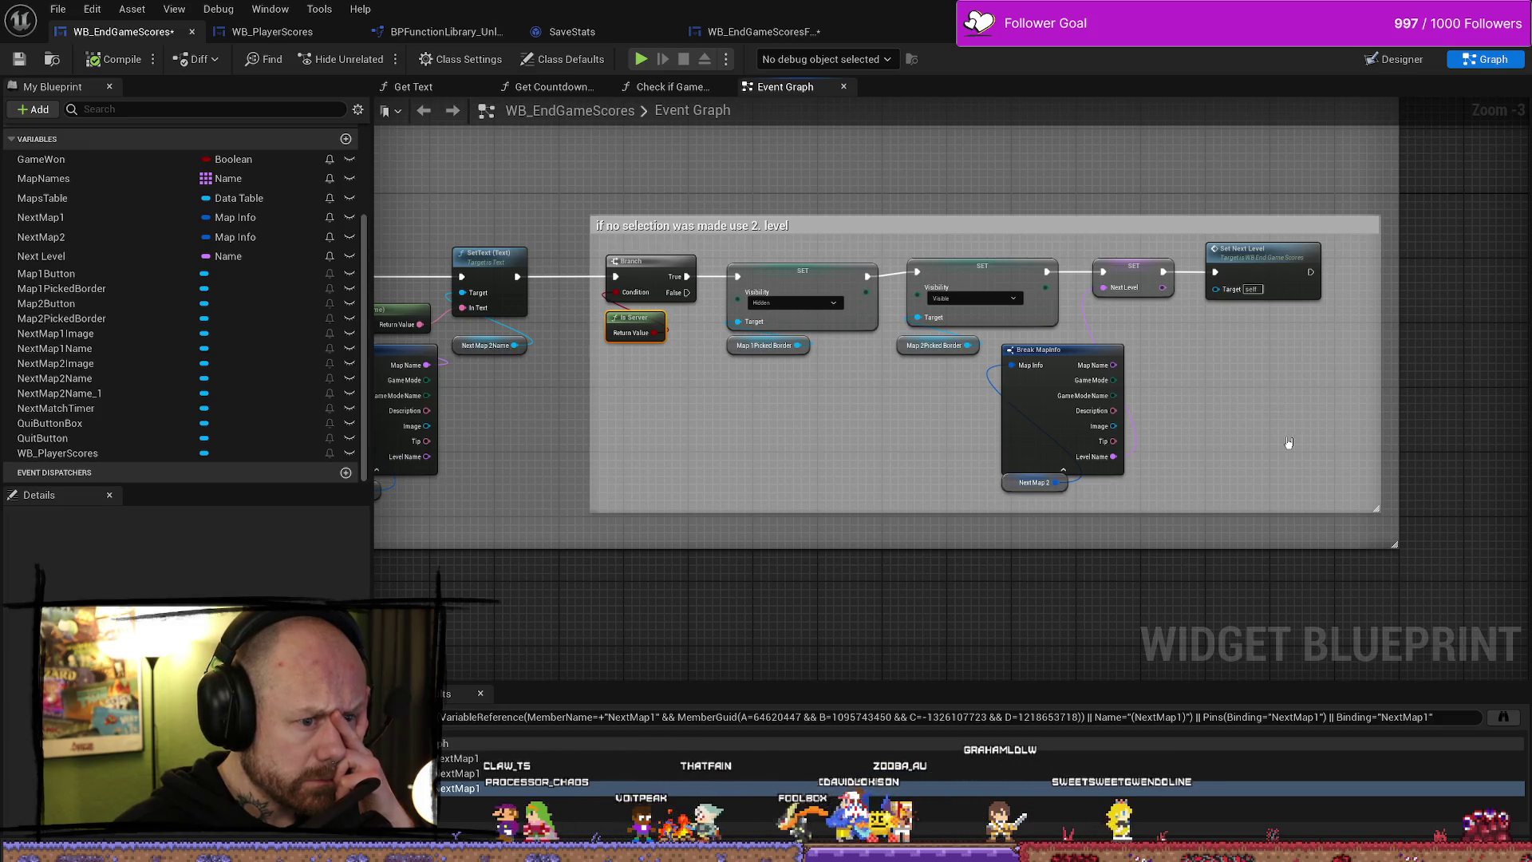
left_click_drag(1290, 433, 1132, 433)
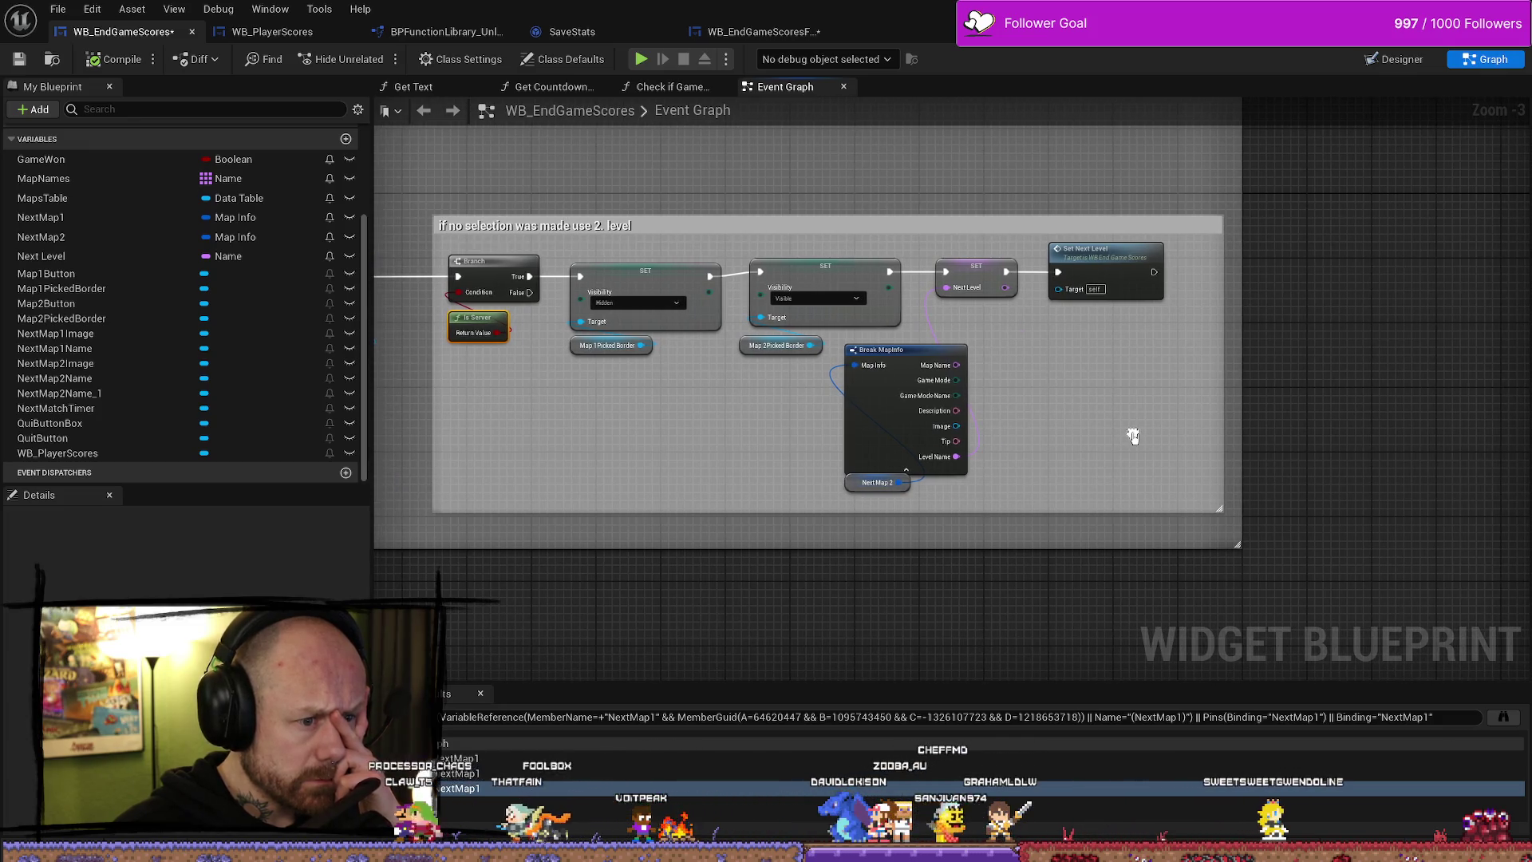
left_click_drag(556, 433, 968, 434)
mouse_move(415, 471)
left_mouse_down()
mouse_move(718, 468)
mouse_move(964, 421)
left_mouse_up()
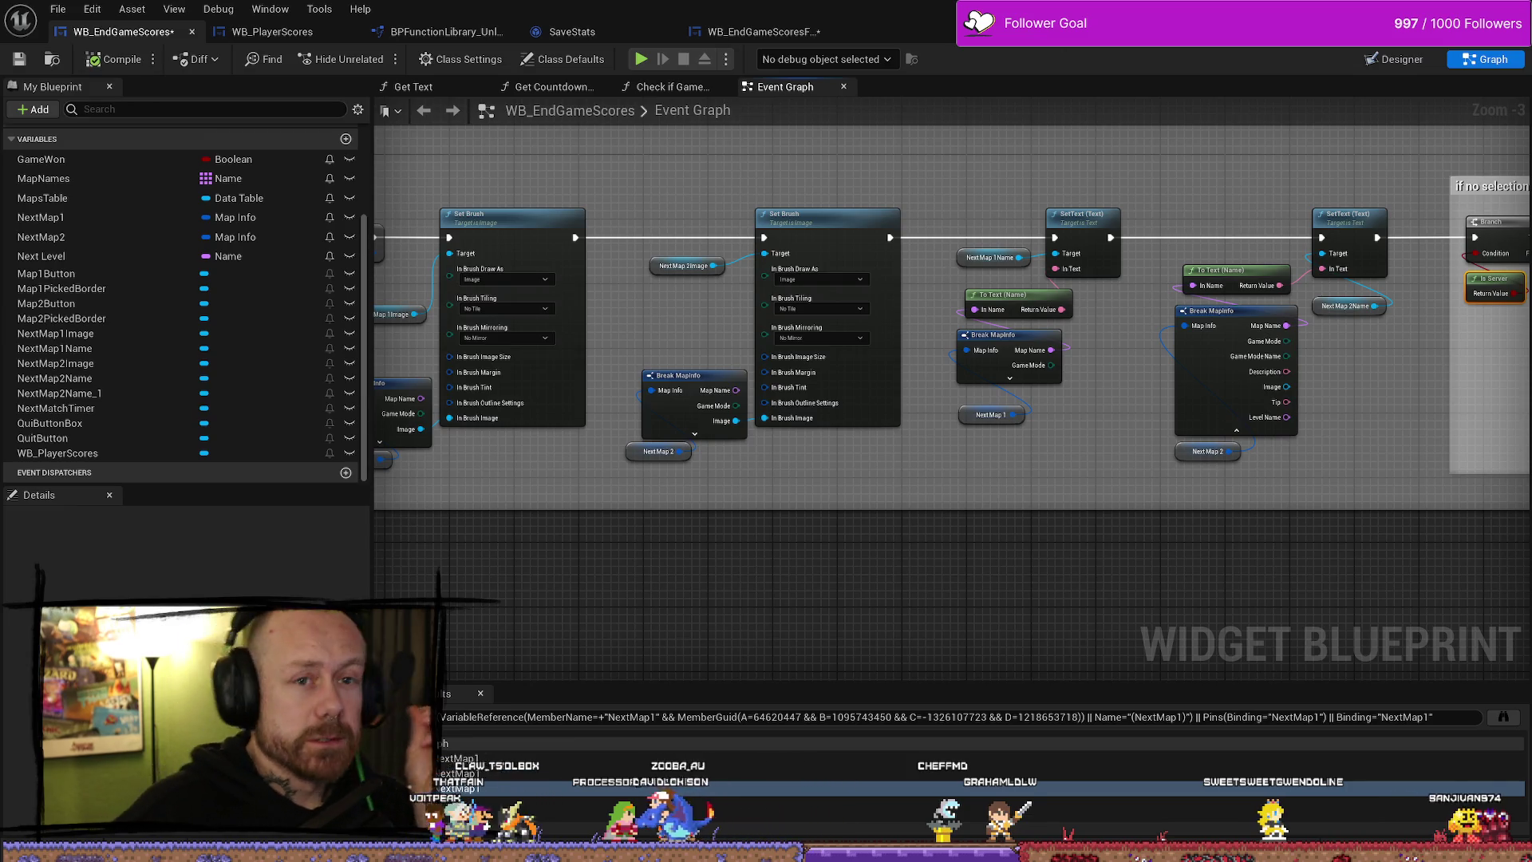
key("alt+Tab")
left_click(375, 54)
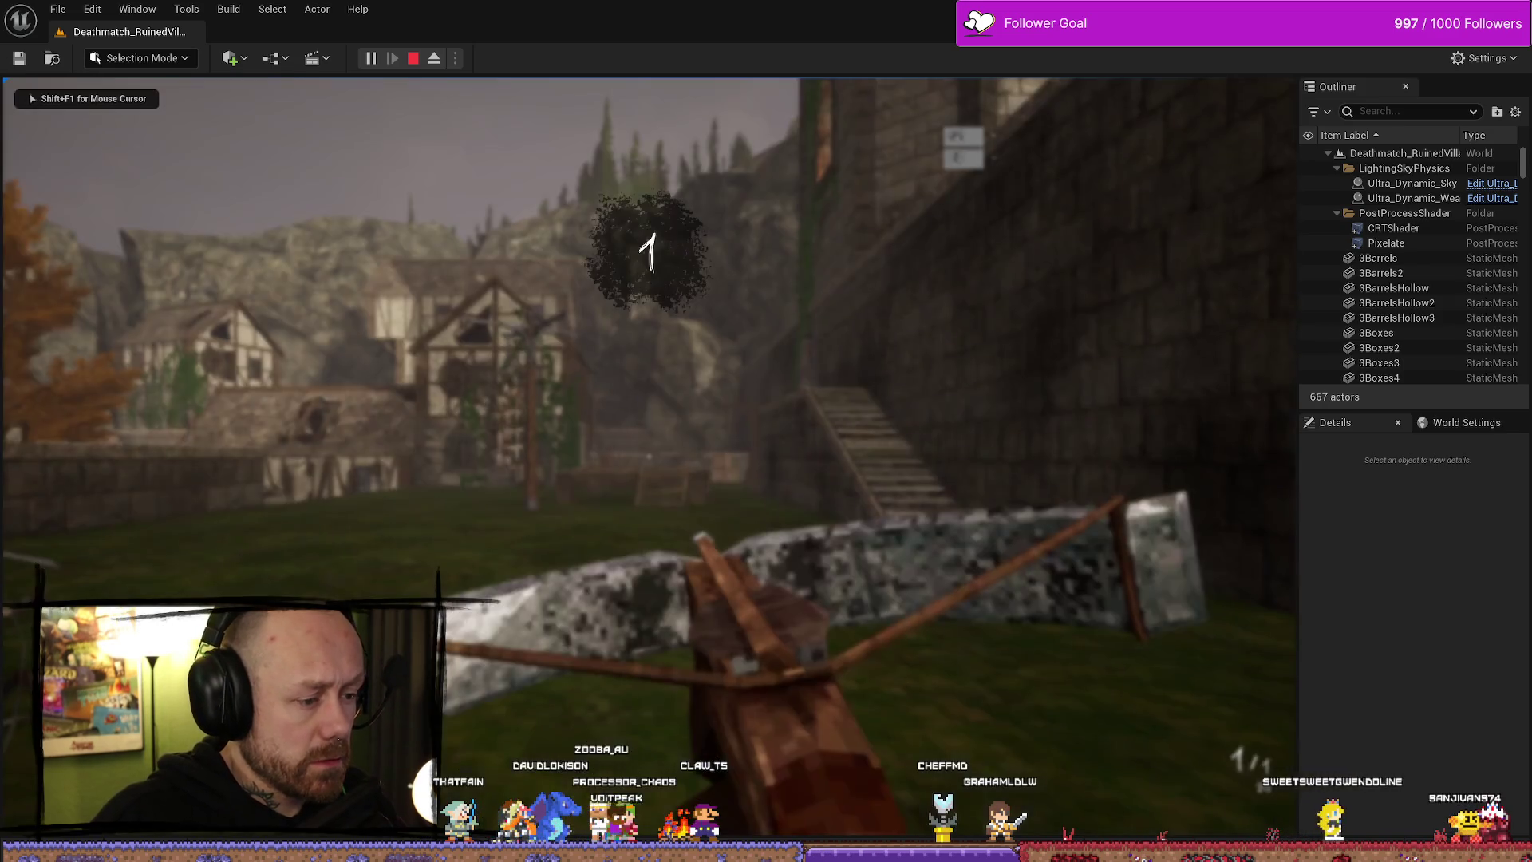
- Quit the running match from the pause menu and start a new Team Deathmatch game
key("Escape")
left_click(283, 369)
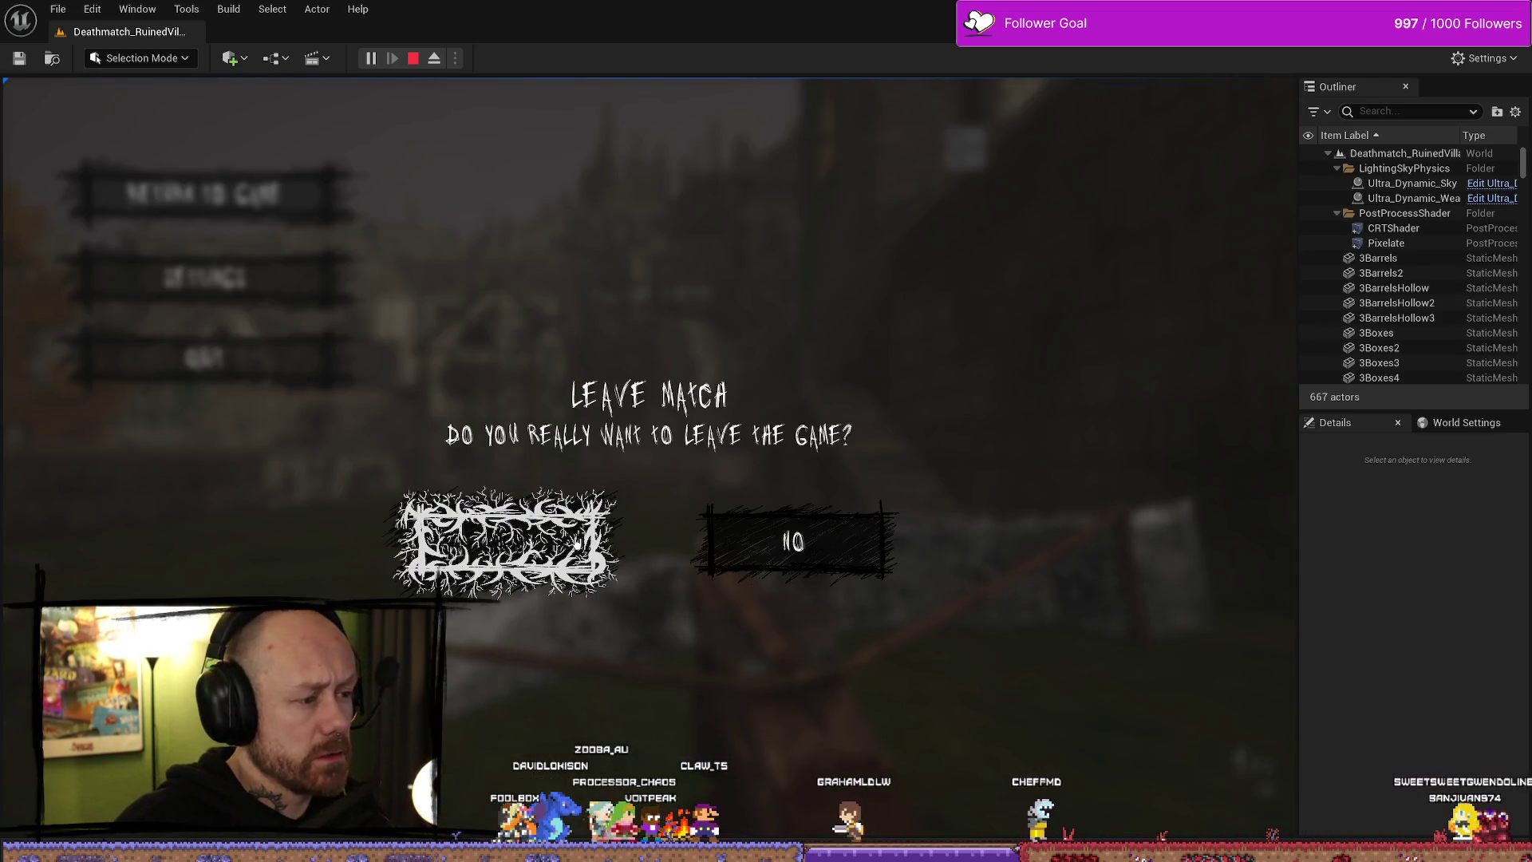
left_click(463, 540)
left_click(128, 480)
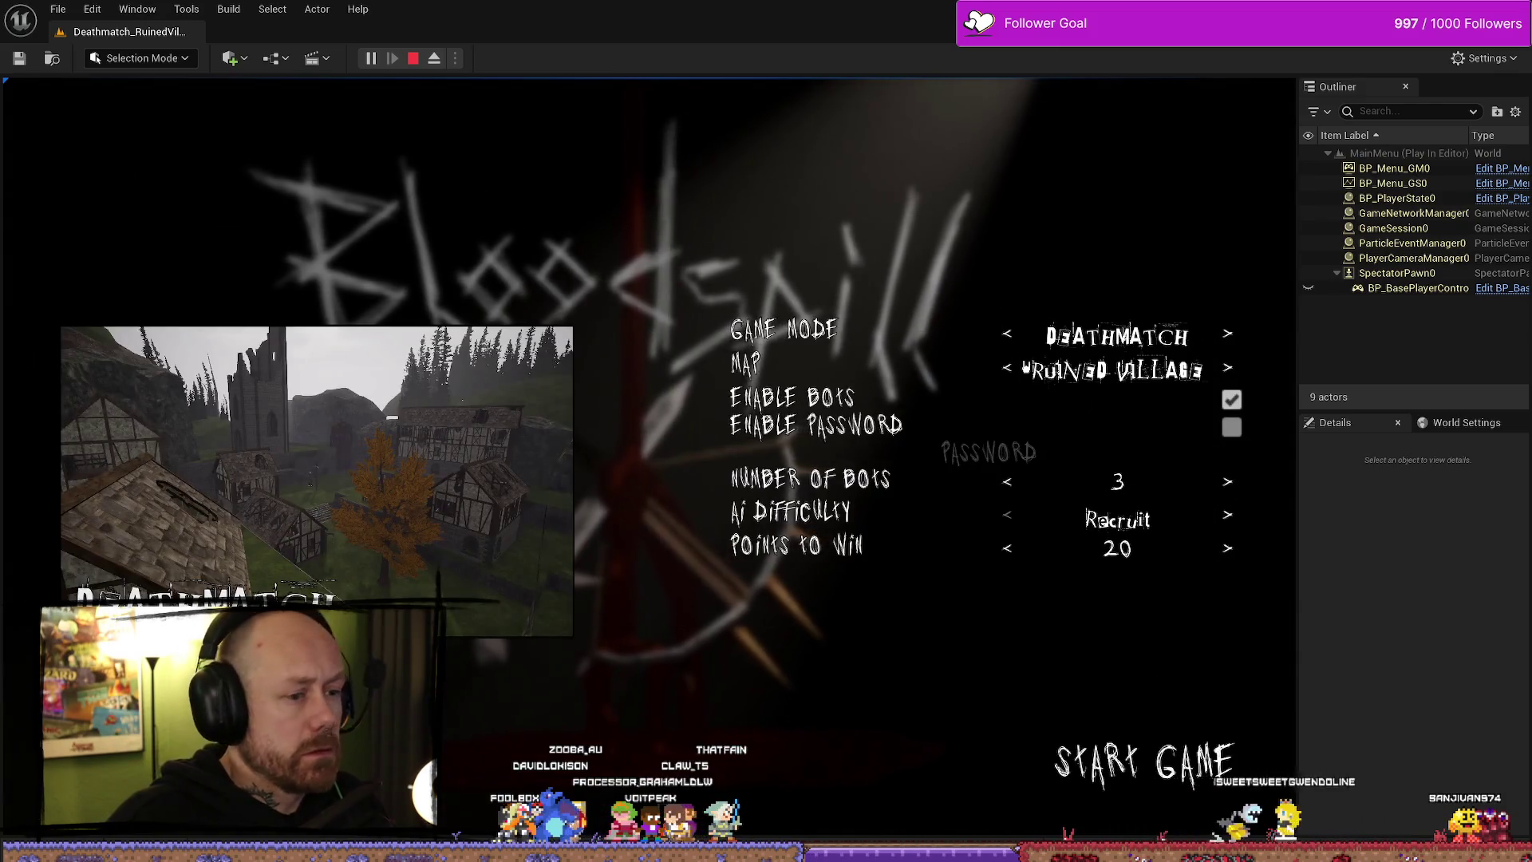
left_click(1009, 336)
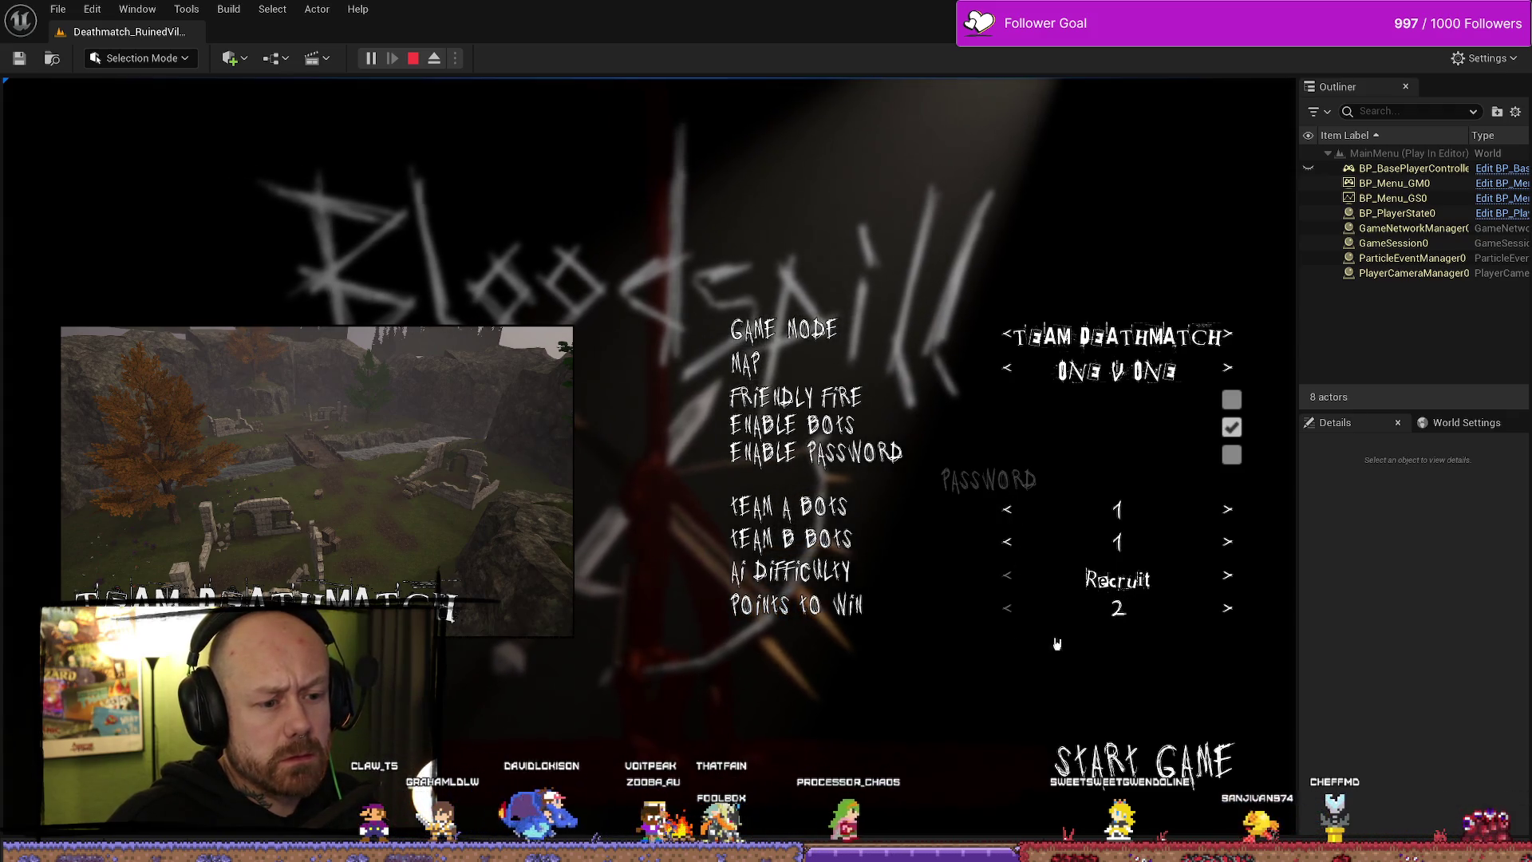
left_click(1168, 765)
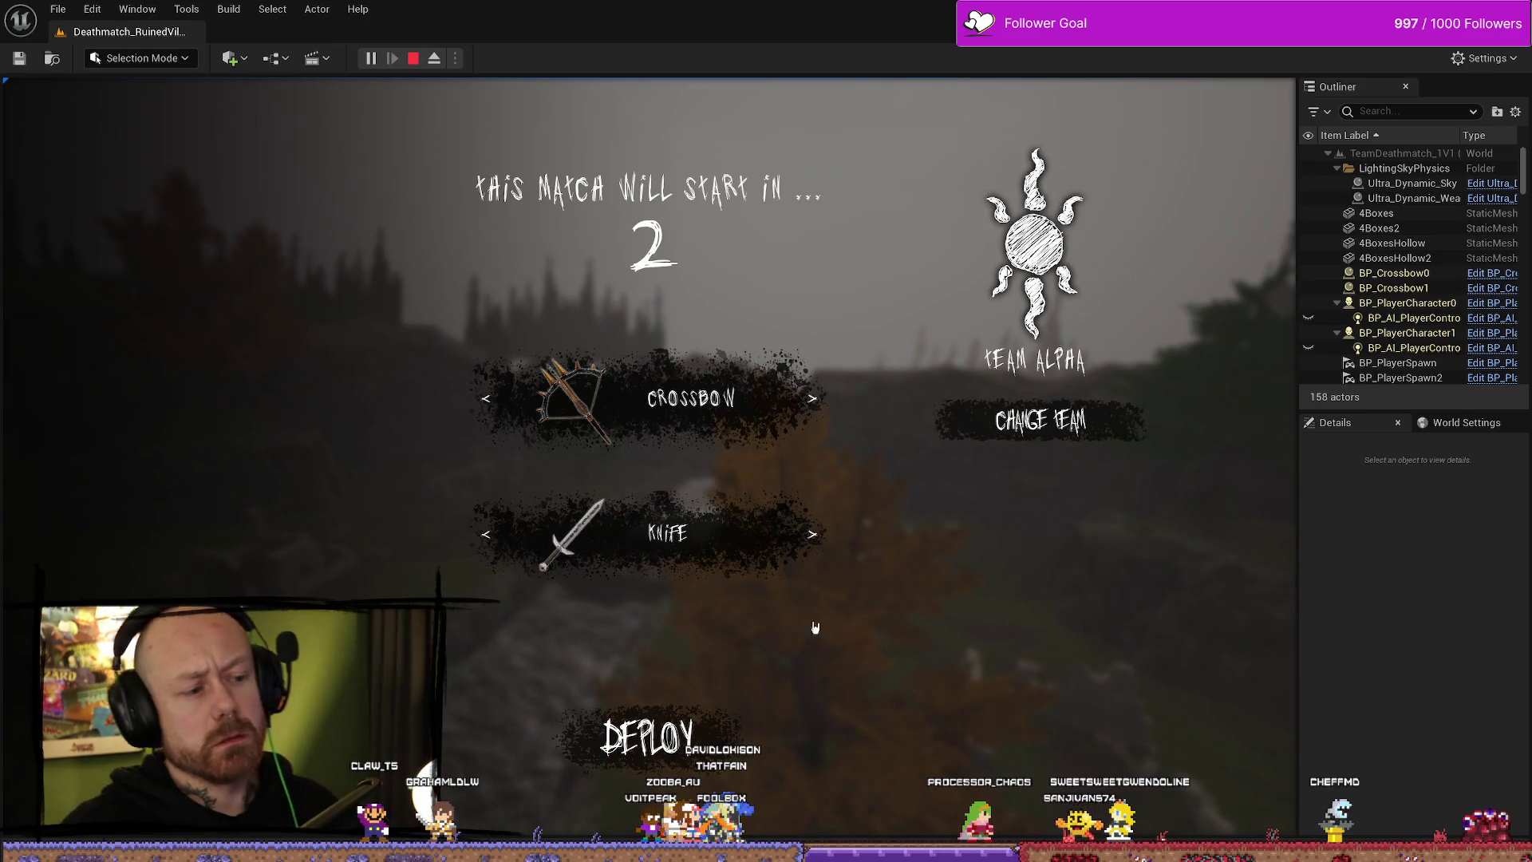
- Deploy, check the team scoreboard, and shoot enemies until the winning kill ends the match
left_click(646, 735)
key("Tab")
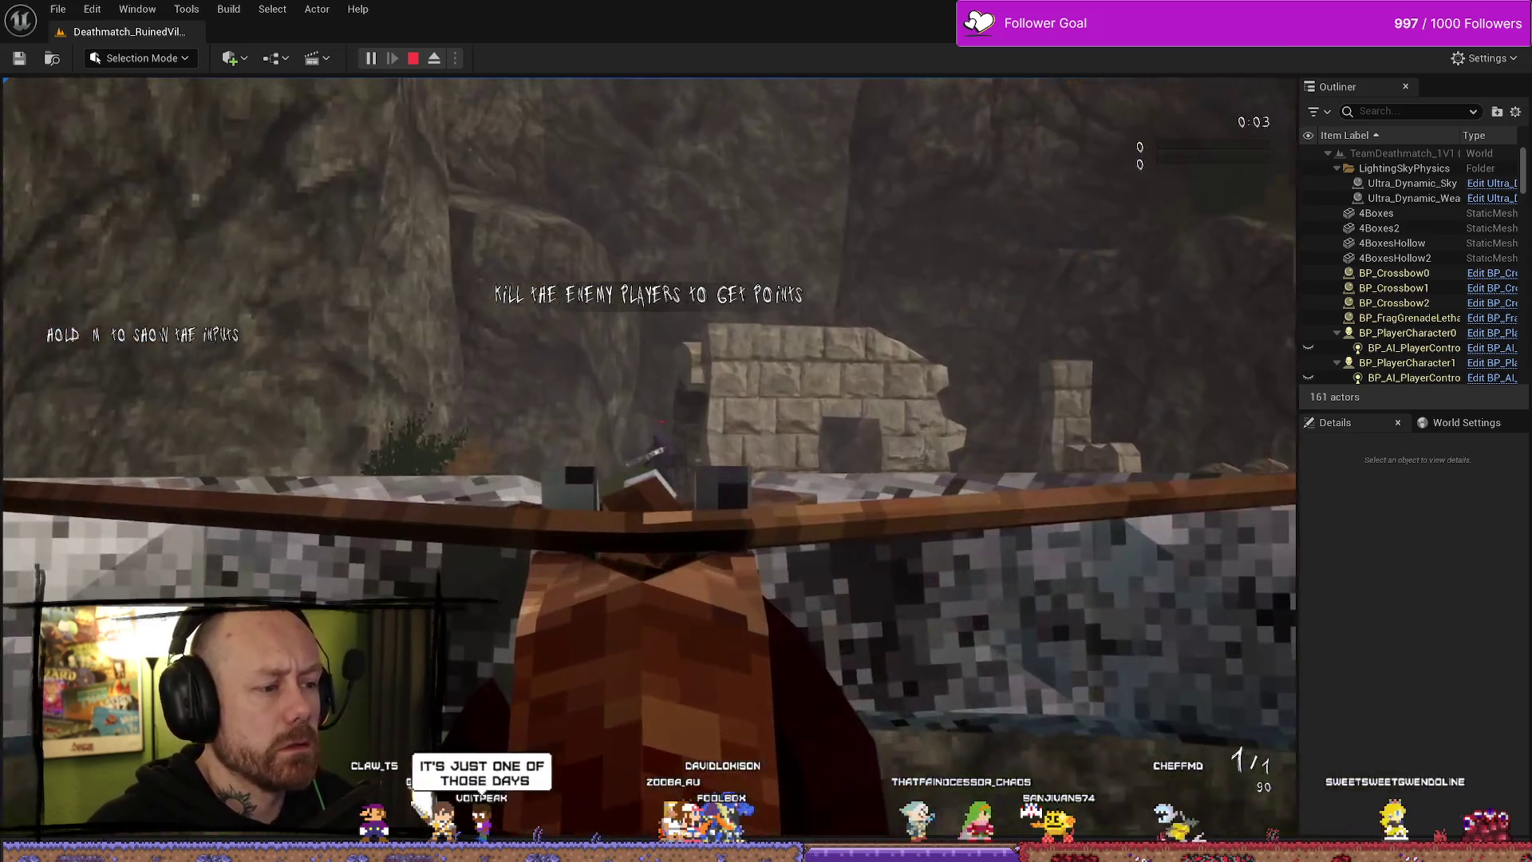
left_click(648, 455)
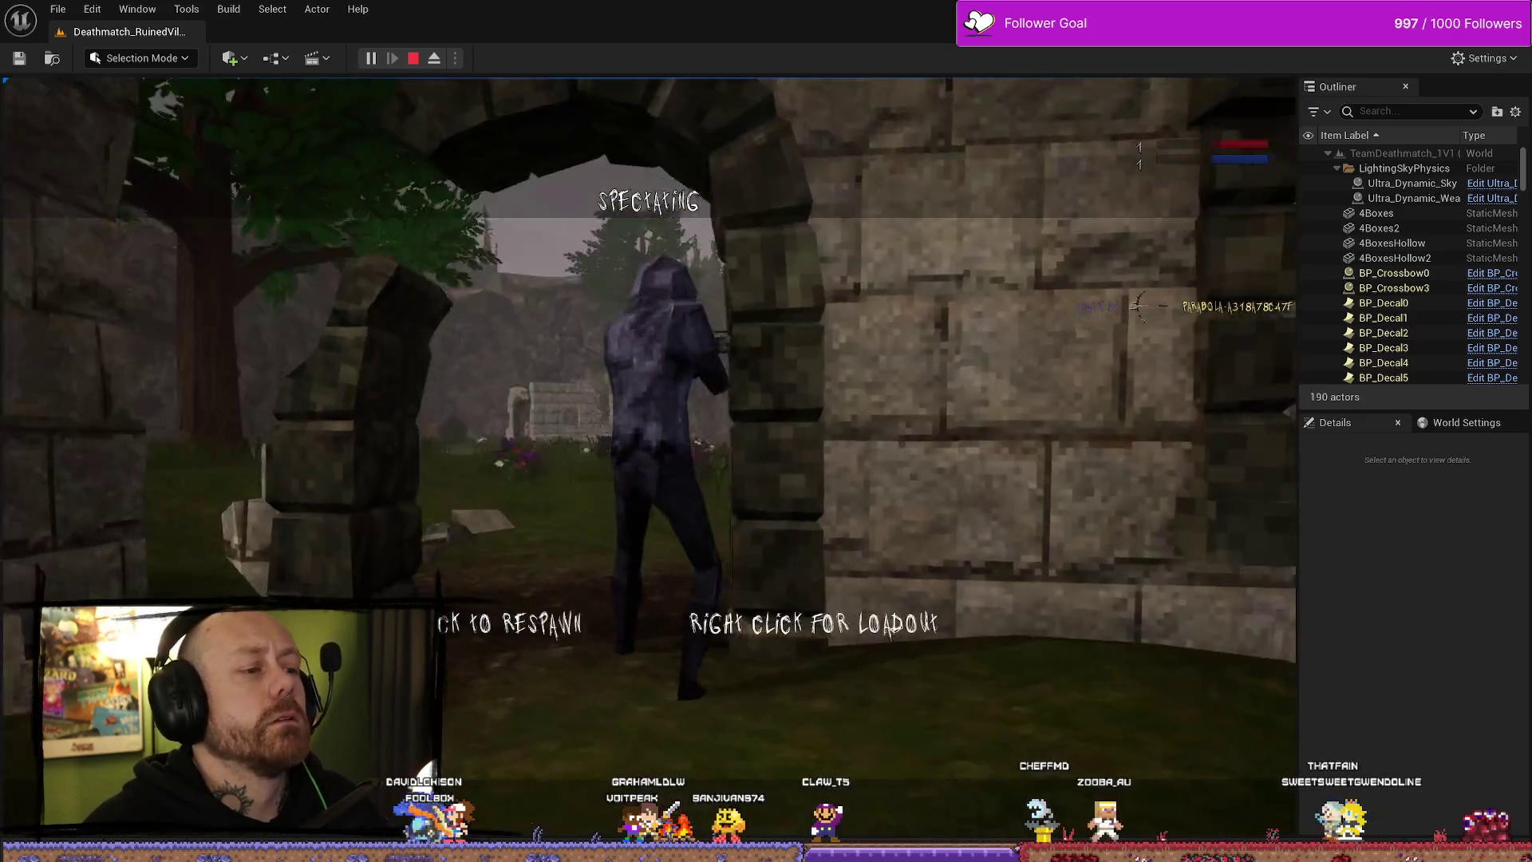
left_click(648, 455)
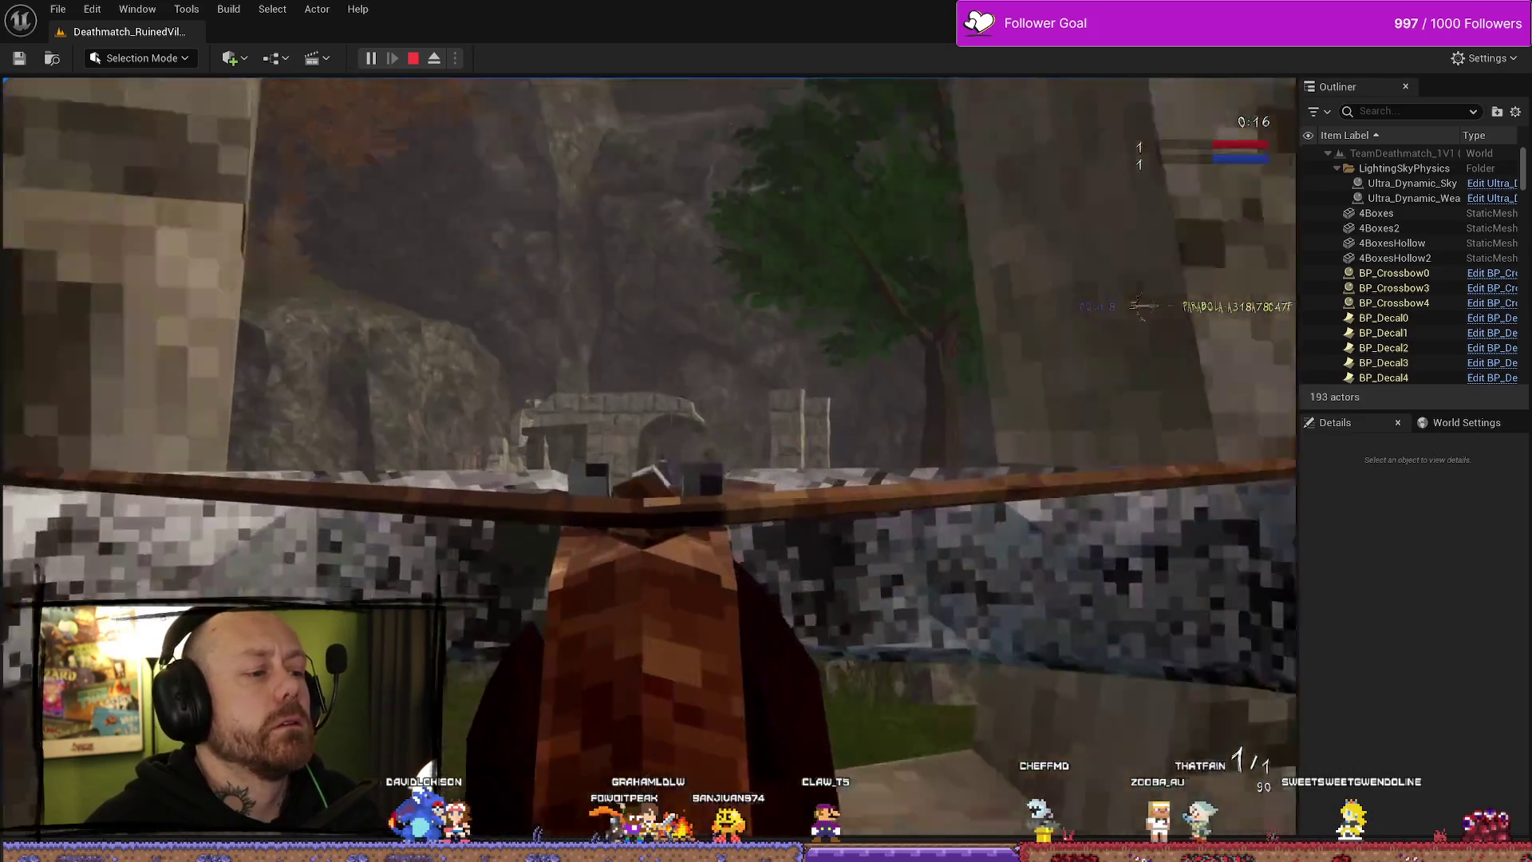
left_click(648, 456)
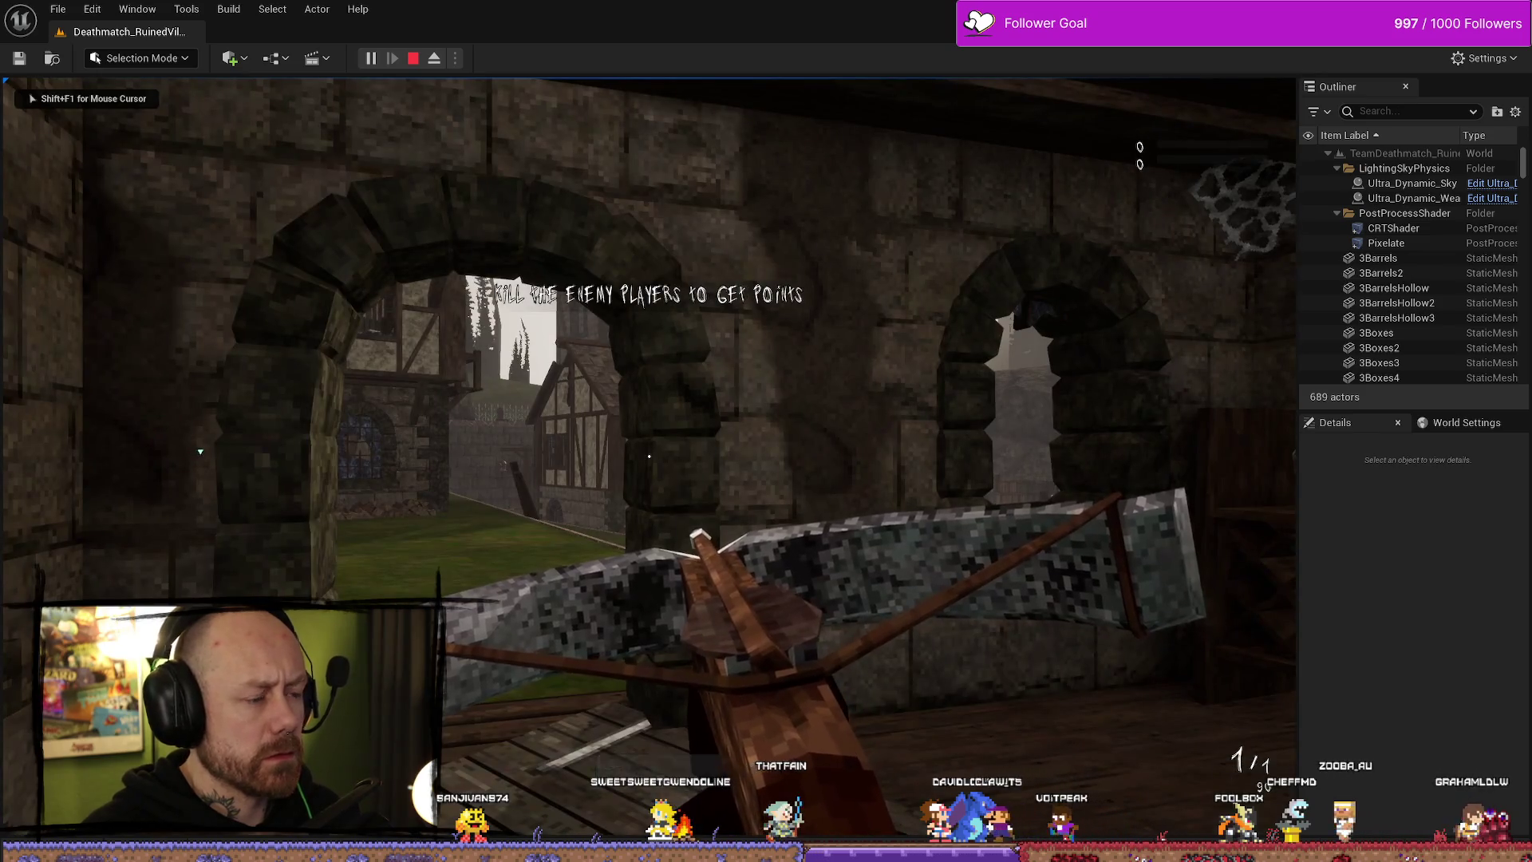
- Walk through the arches toward the courtyard and timber house in the next match
key("w")
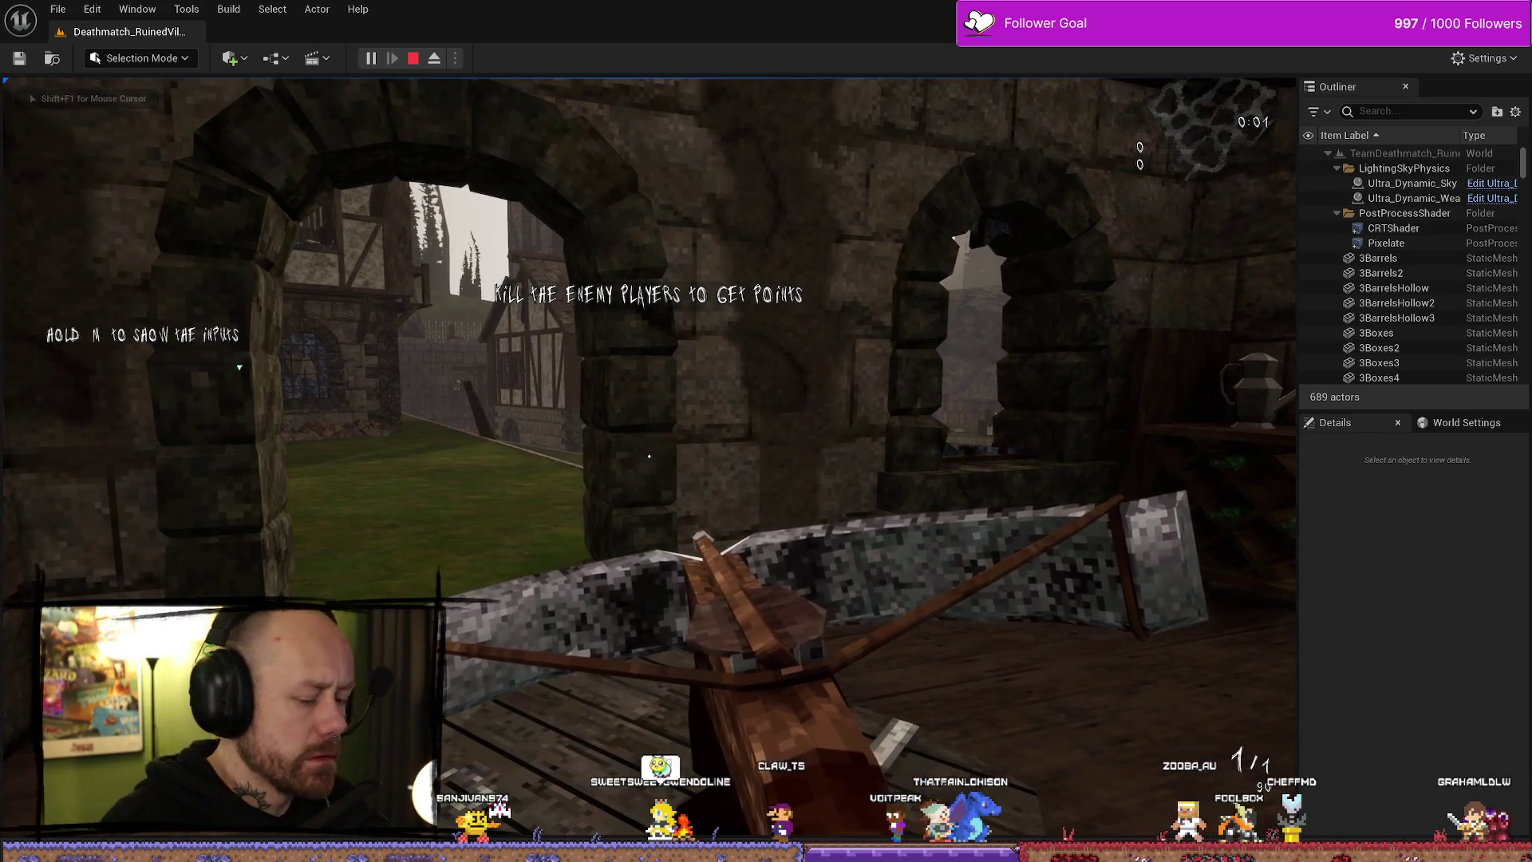
key("F11")
key("w")
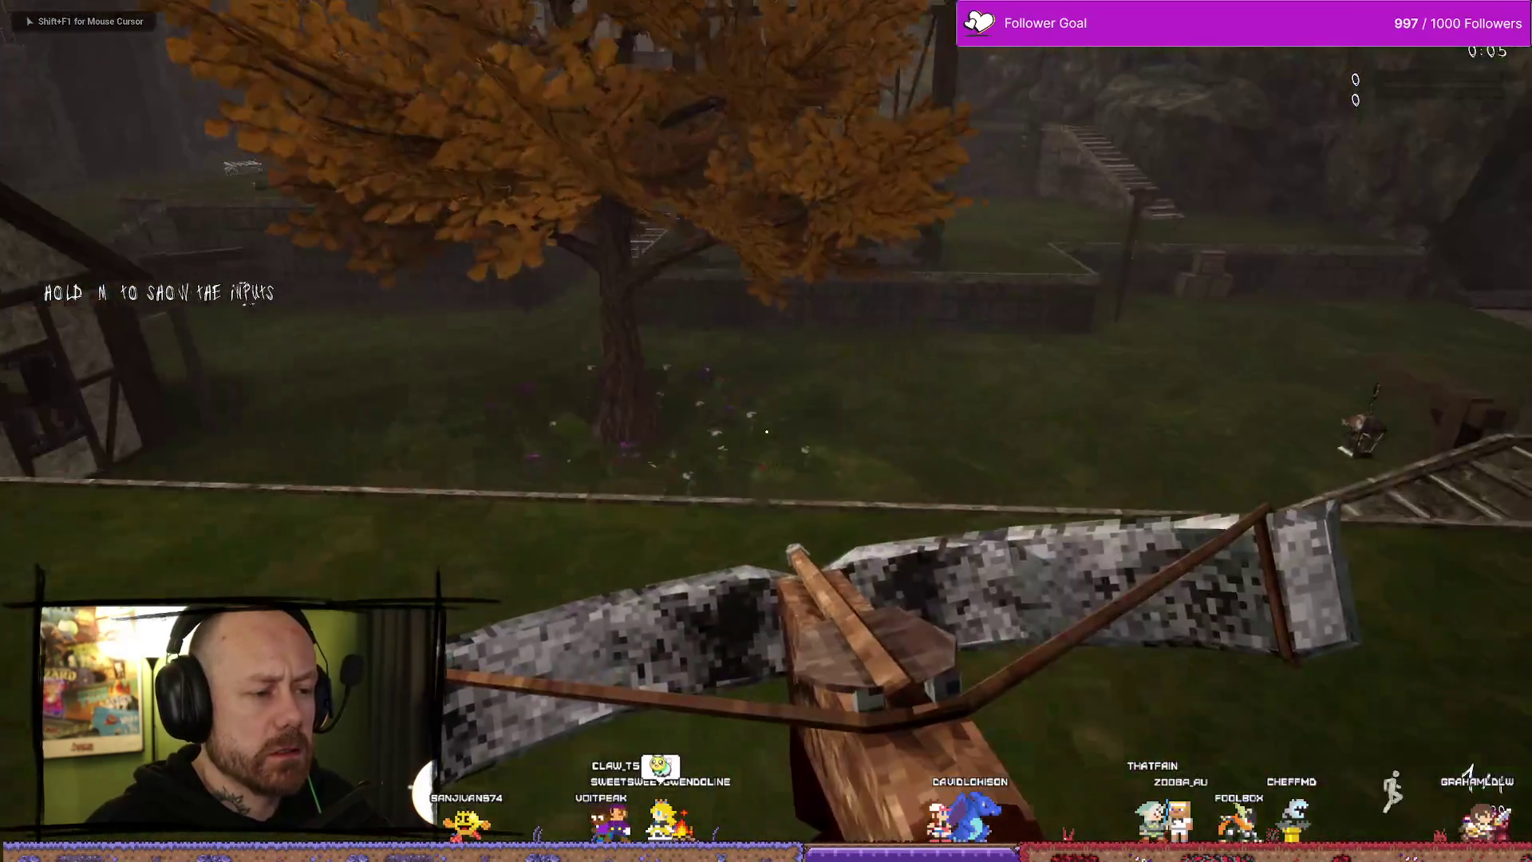
key("w")
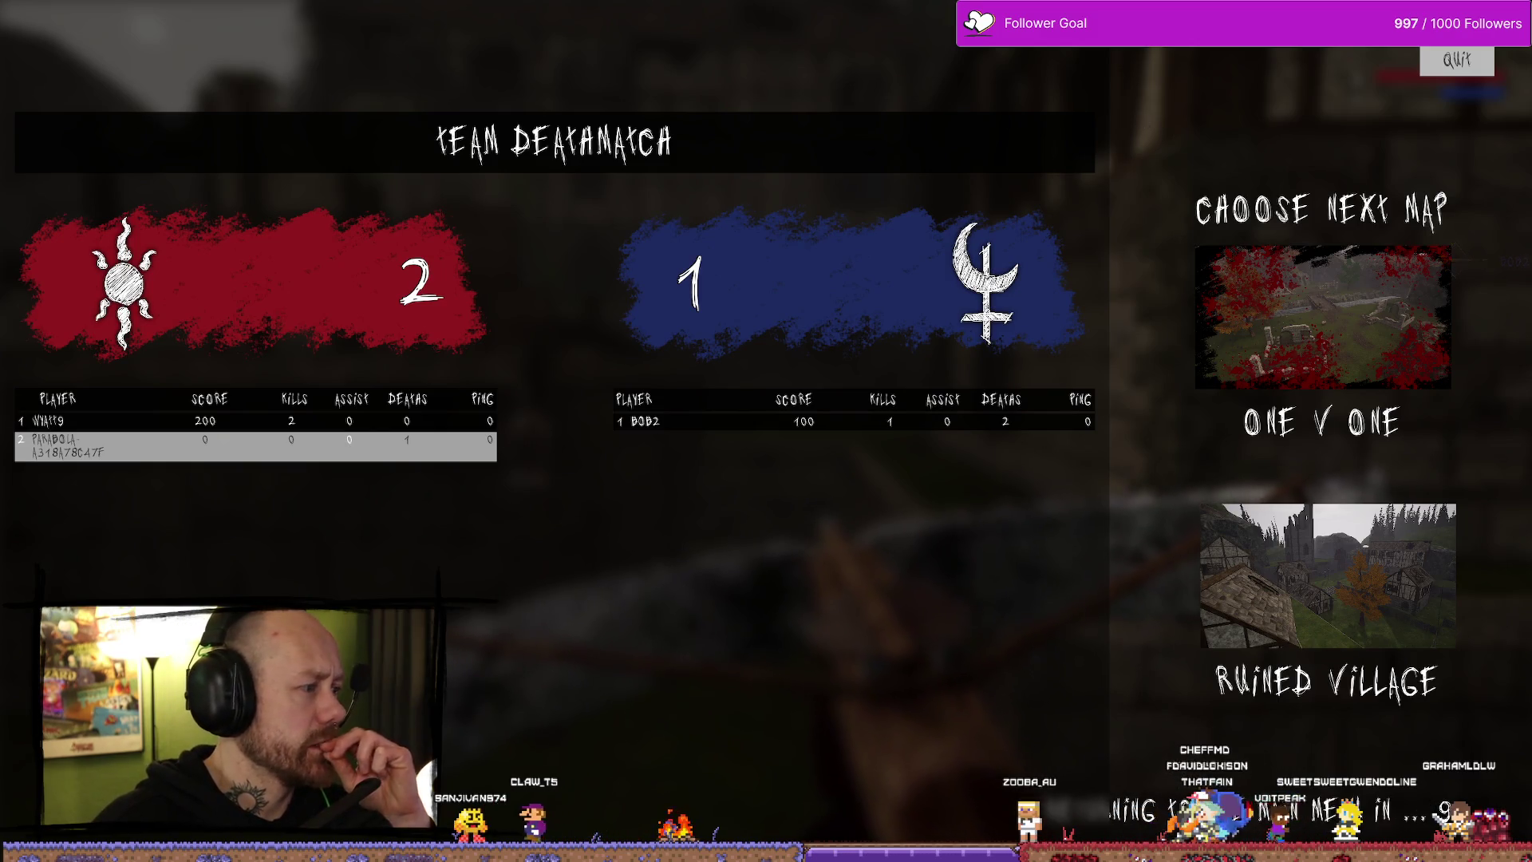
- Pick Ruined Village as the next map, shoot an enemy with the crossbow, and stop play
left_click(1322, 626)
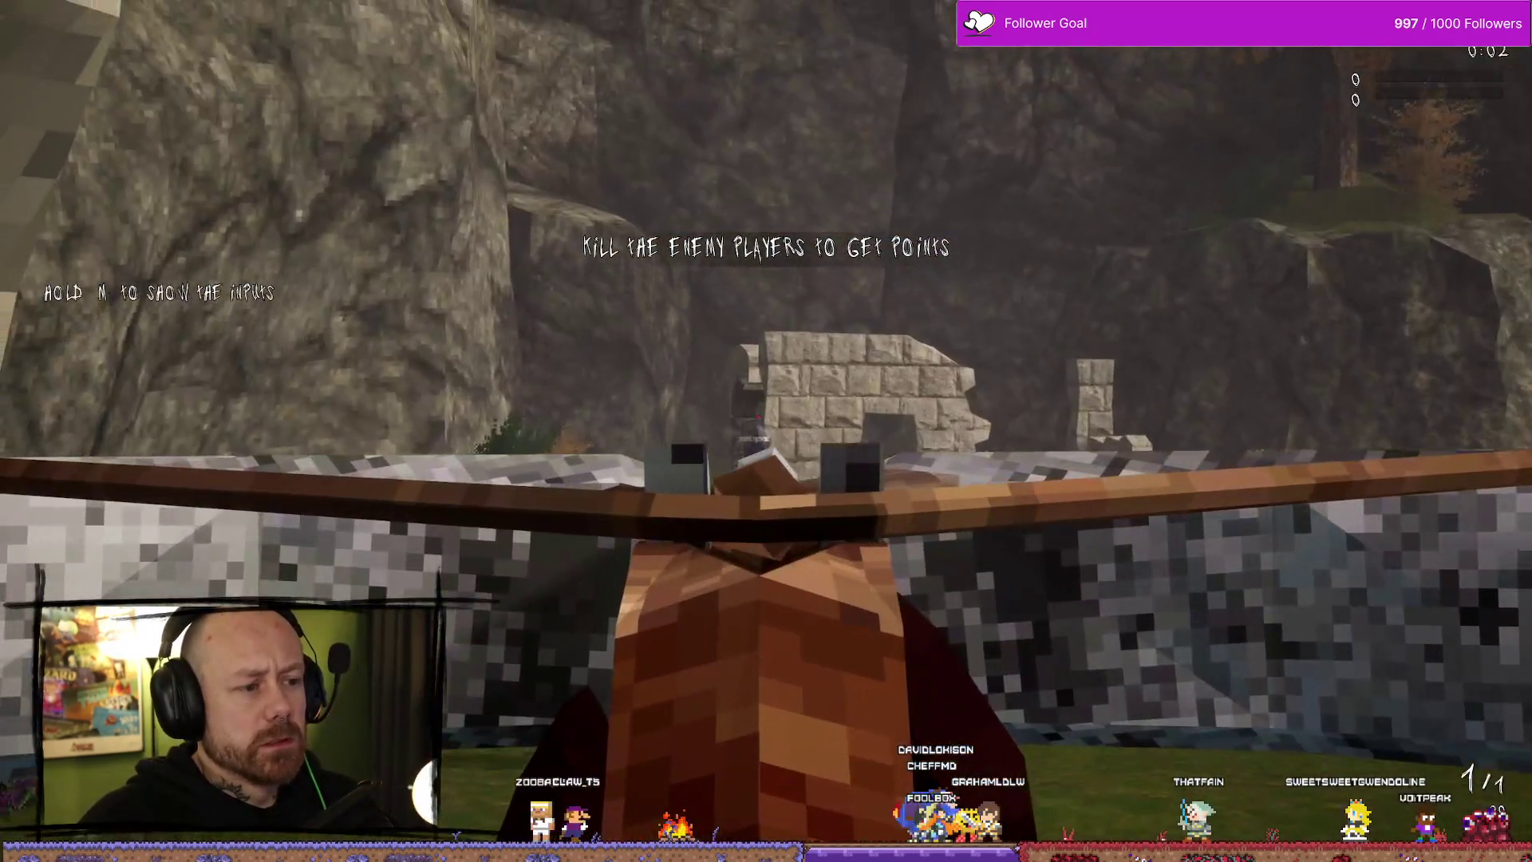
left_click(766, 430)
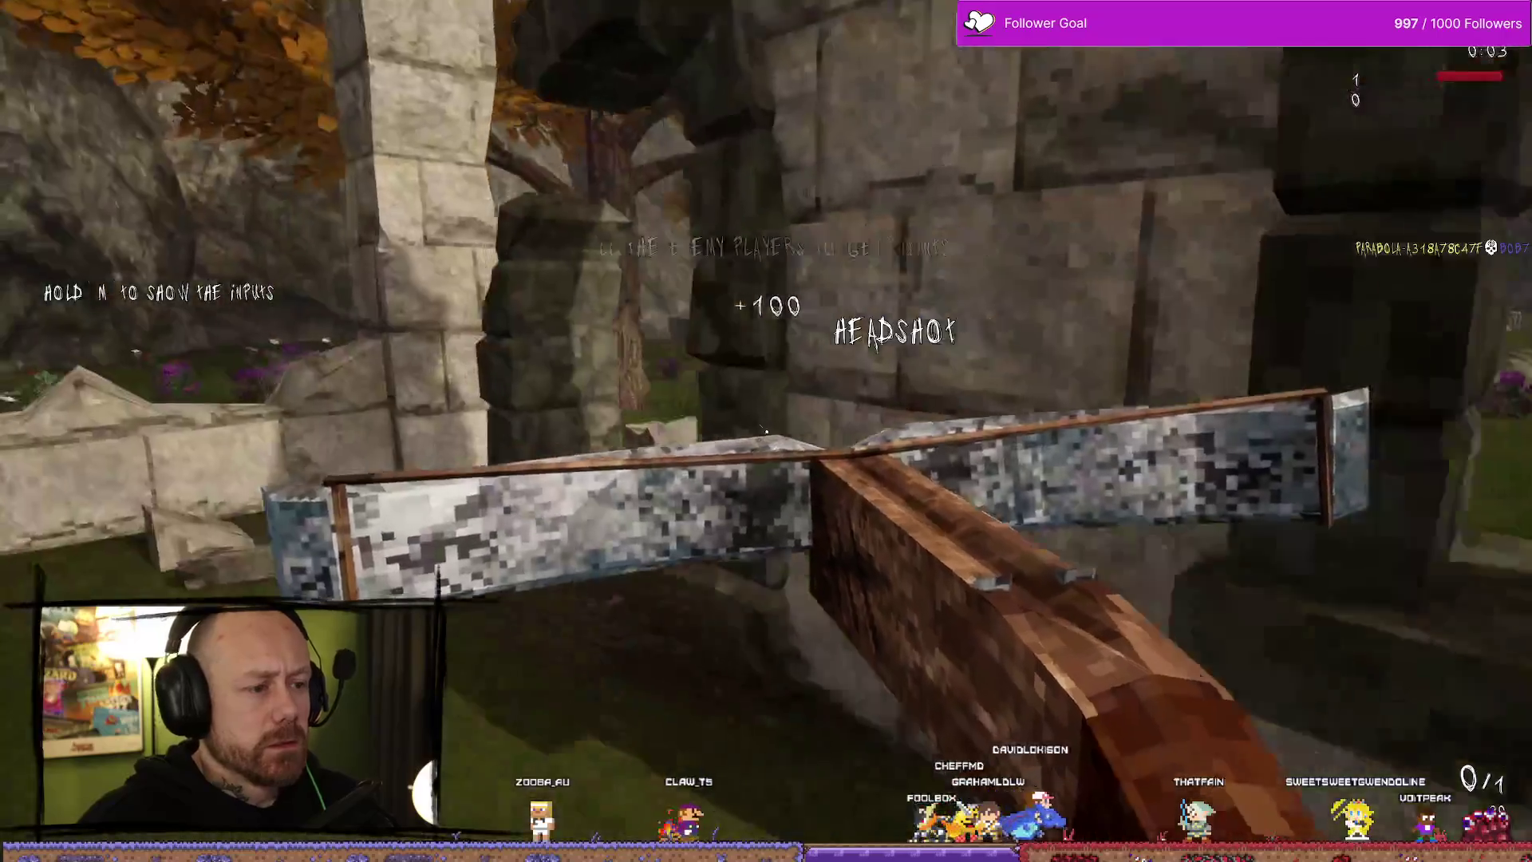
key("Escape")
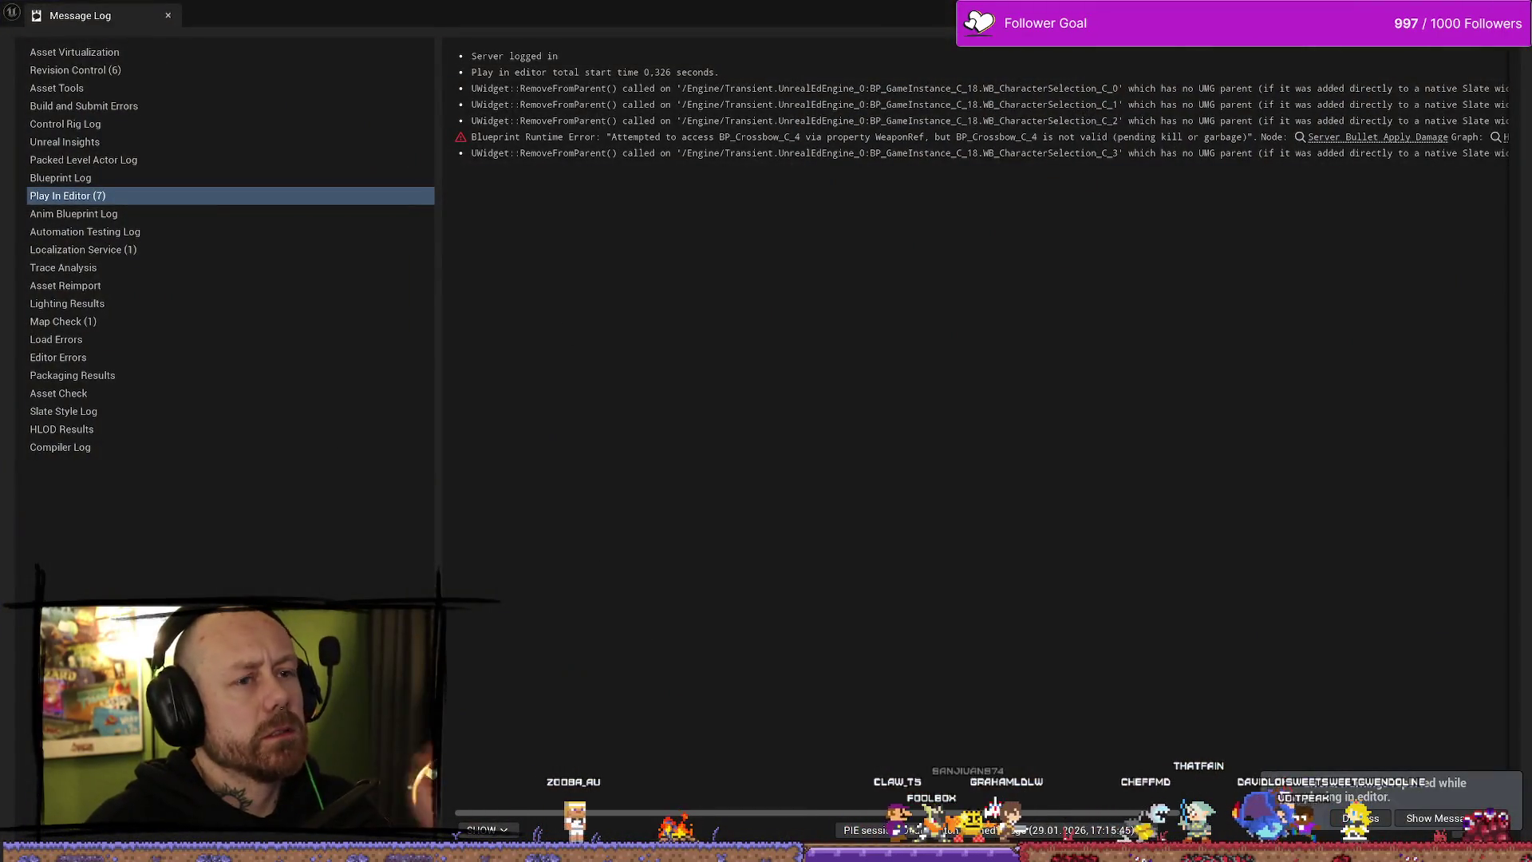
- Close the Message Log listing the play-session errors
left_click(1476, 58)
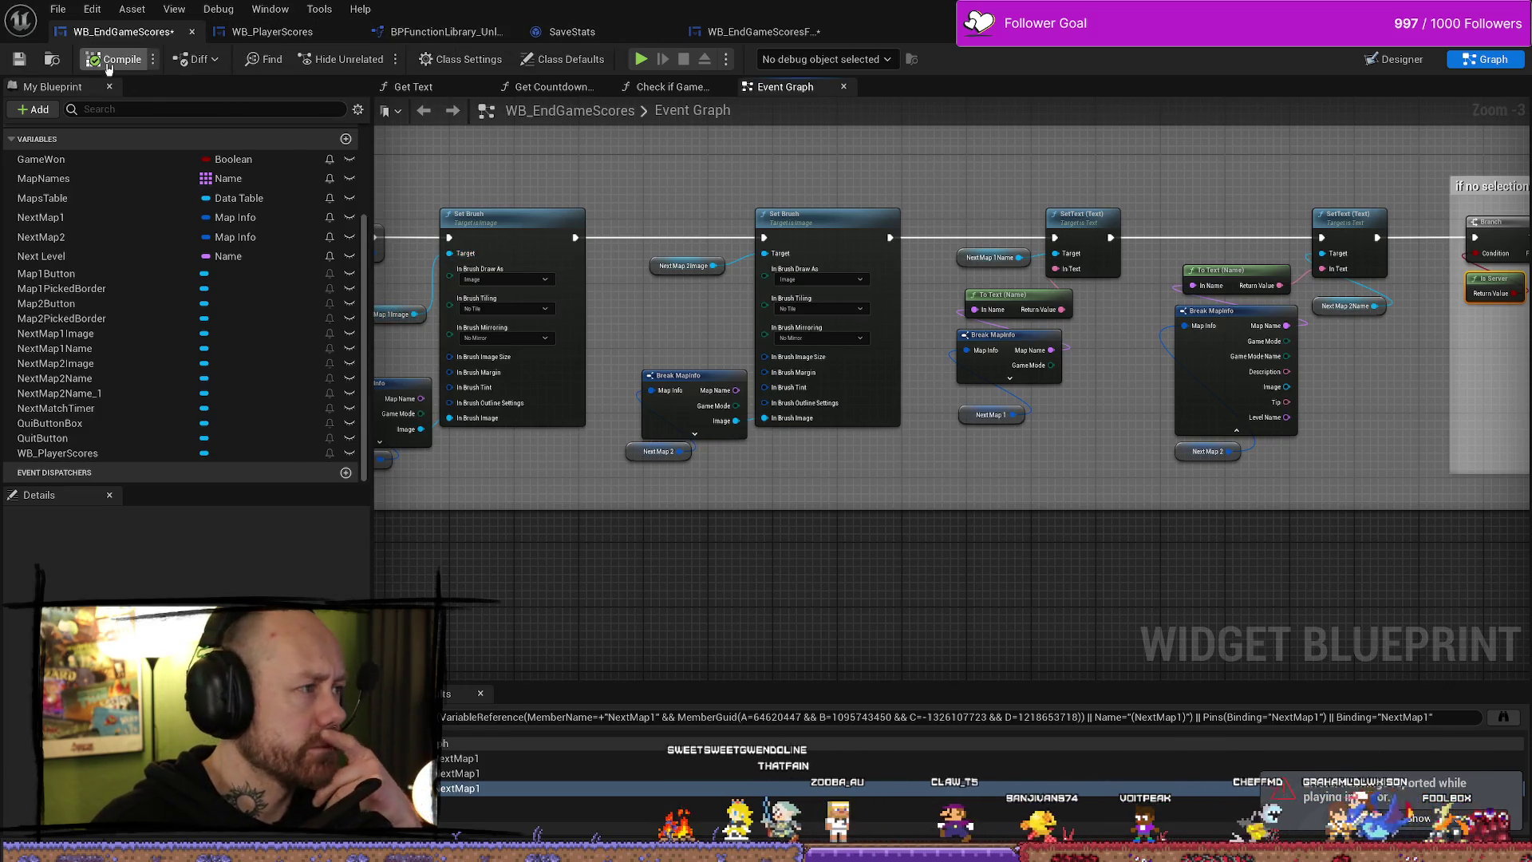
- Check the Get Text graph, then select the countdown text and player scores widget in Designer
left_click(413, 87)
double_click(744, 109)
left_click(778, 86)
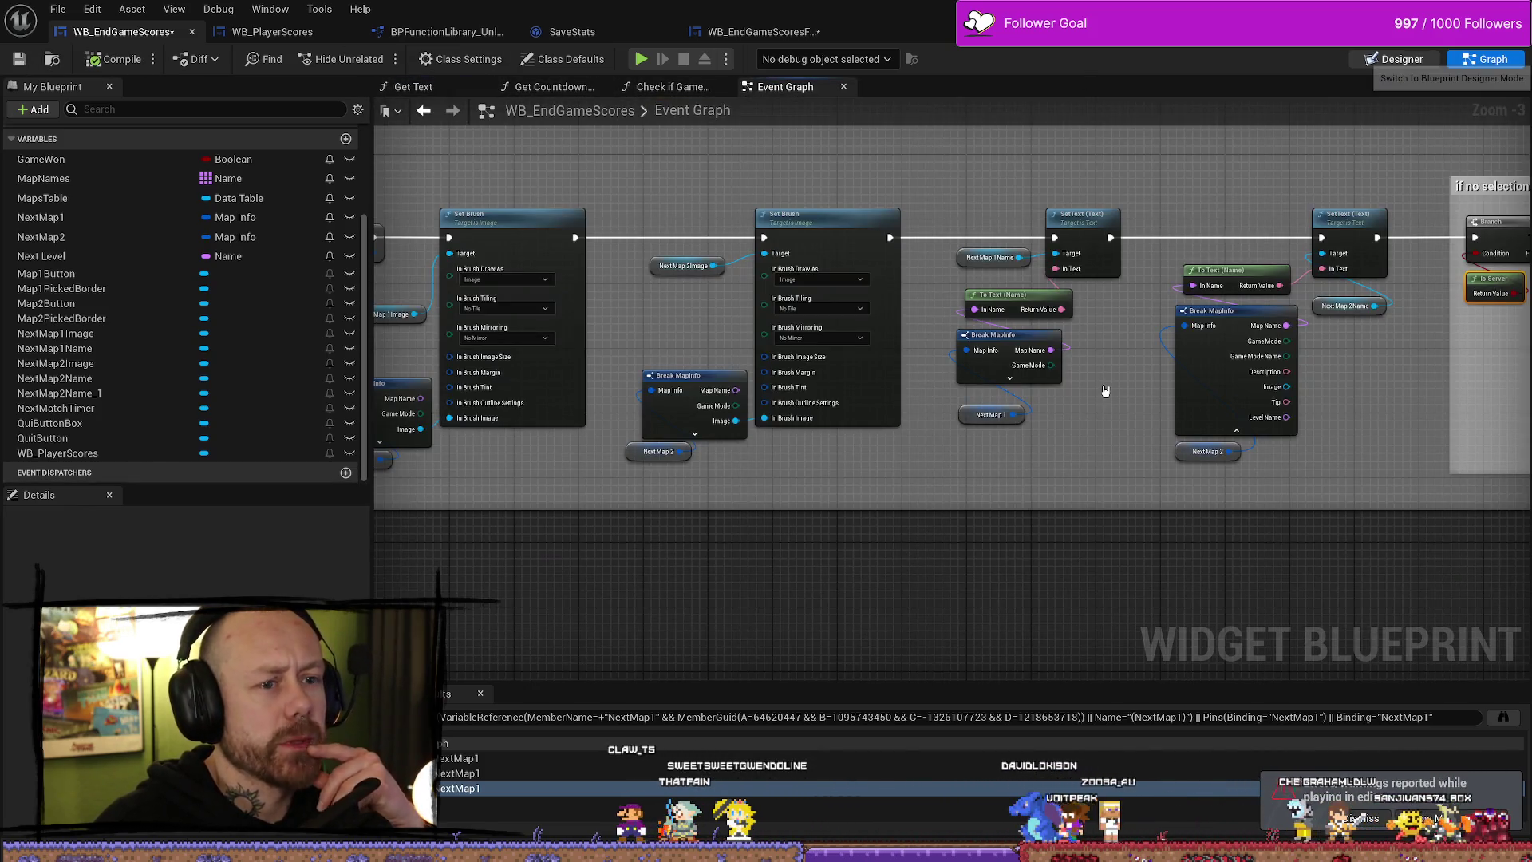
left_click(1400, 60)
left_click(960, 540)
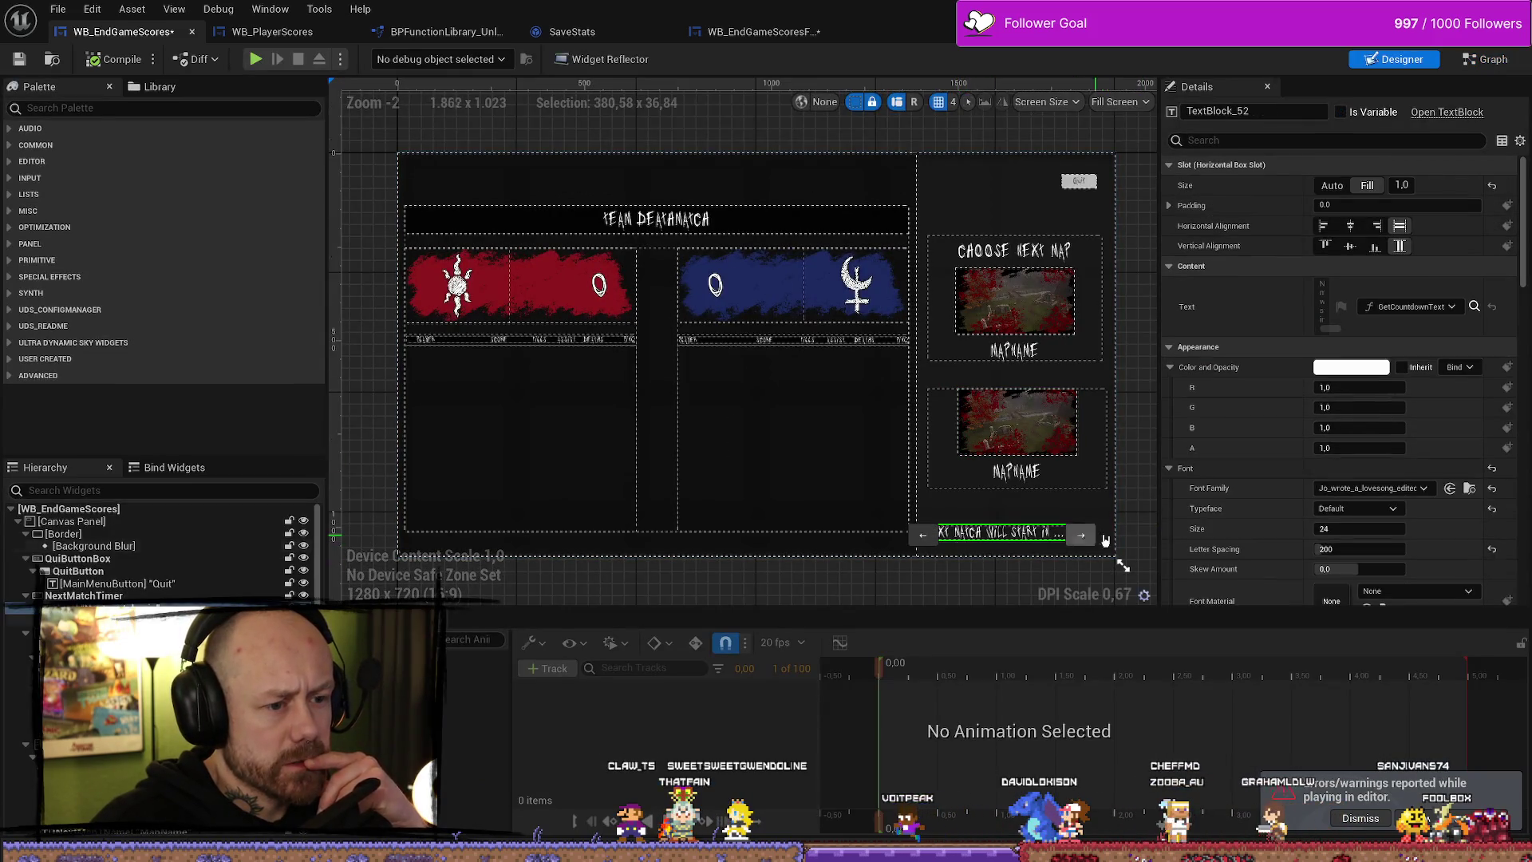
scroll(1081, 578, "down", 1)
scroll(1049, 547, "up", 3)
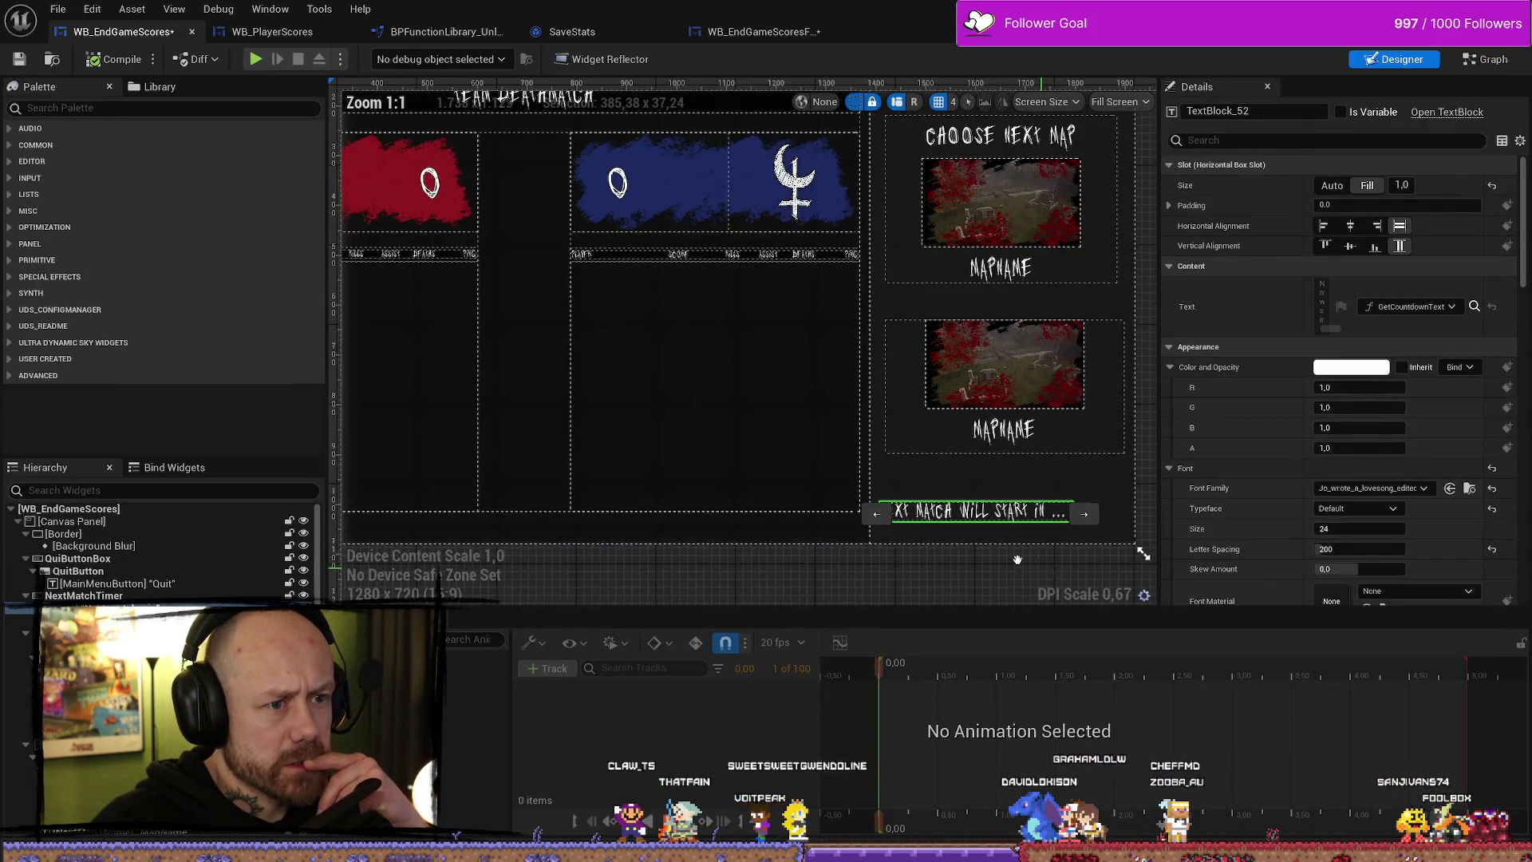
left_click(765, 495)
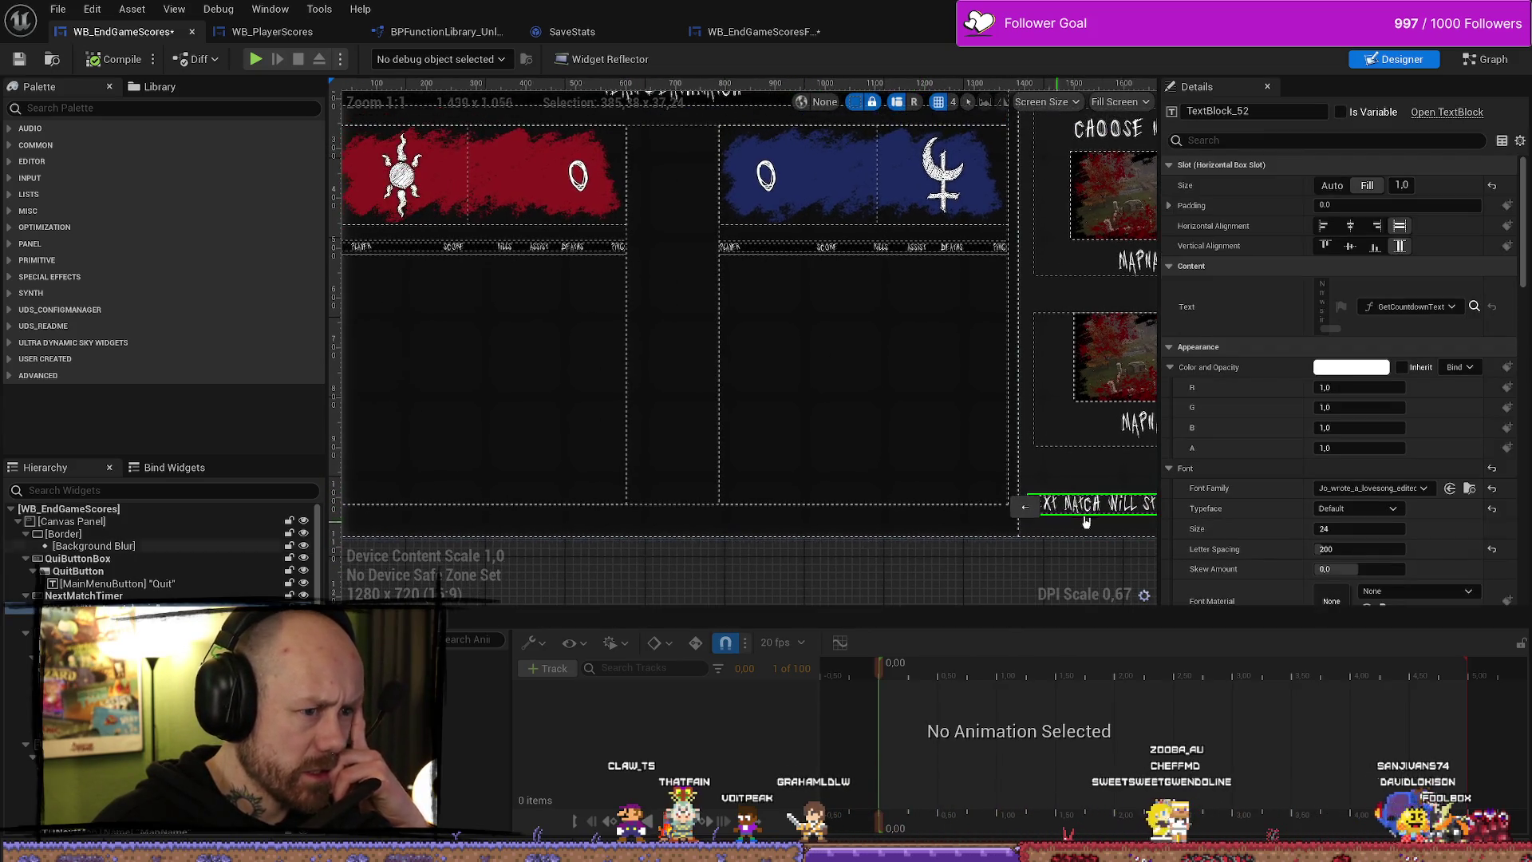
scroll(979, 411, "down", 1)
left_click(925, 442)
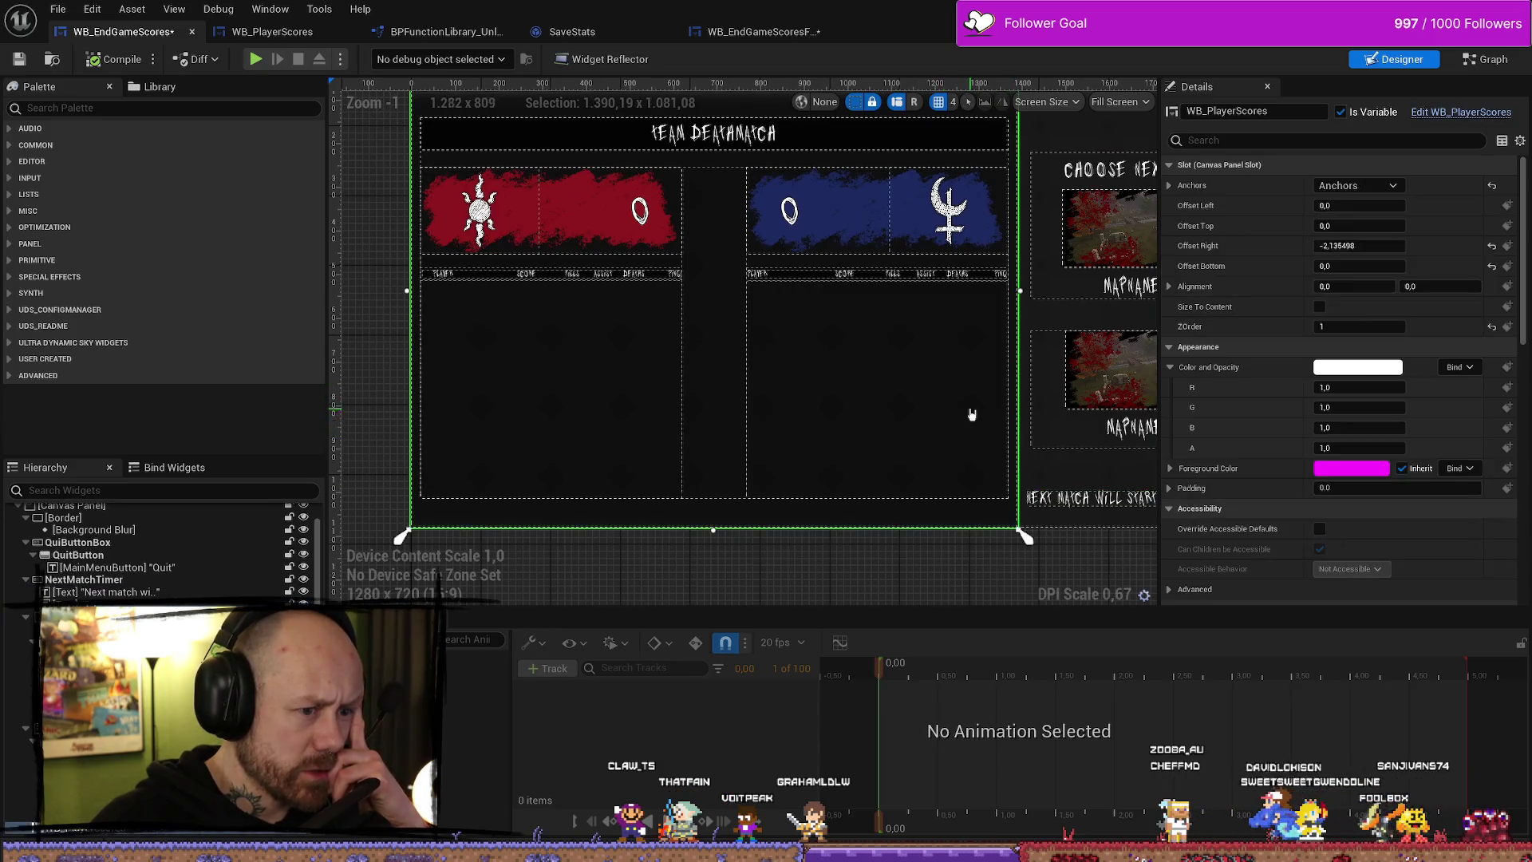
left_click_drag(887, 272, 993, 271)
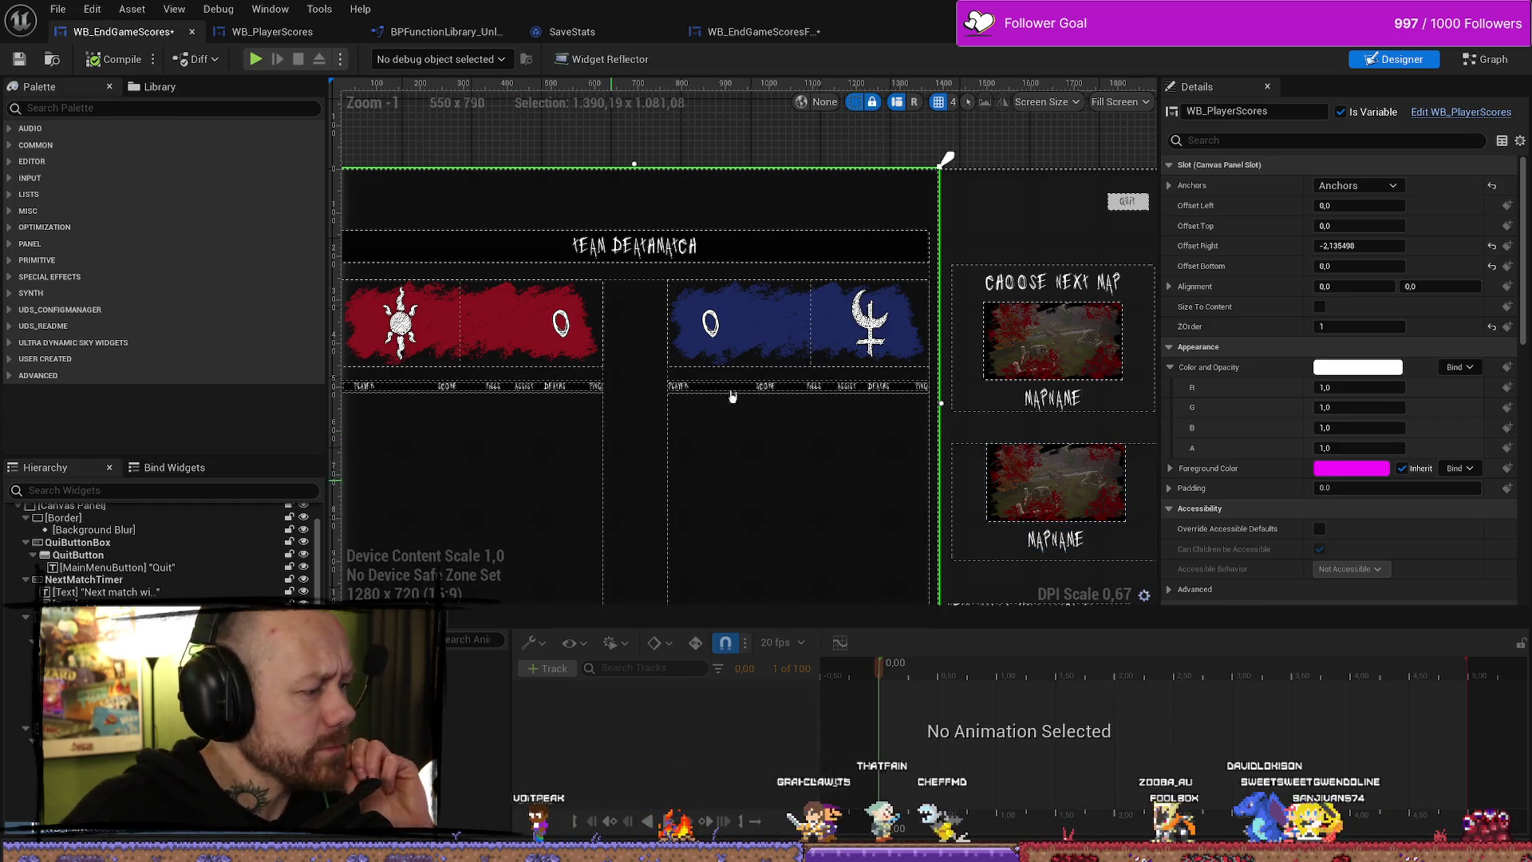
- Inspect the WB_PlayerScores widget's background blur layer and root widget
left_click(1481, 114)
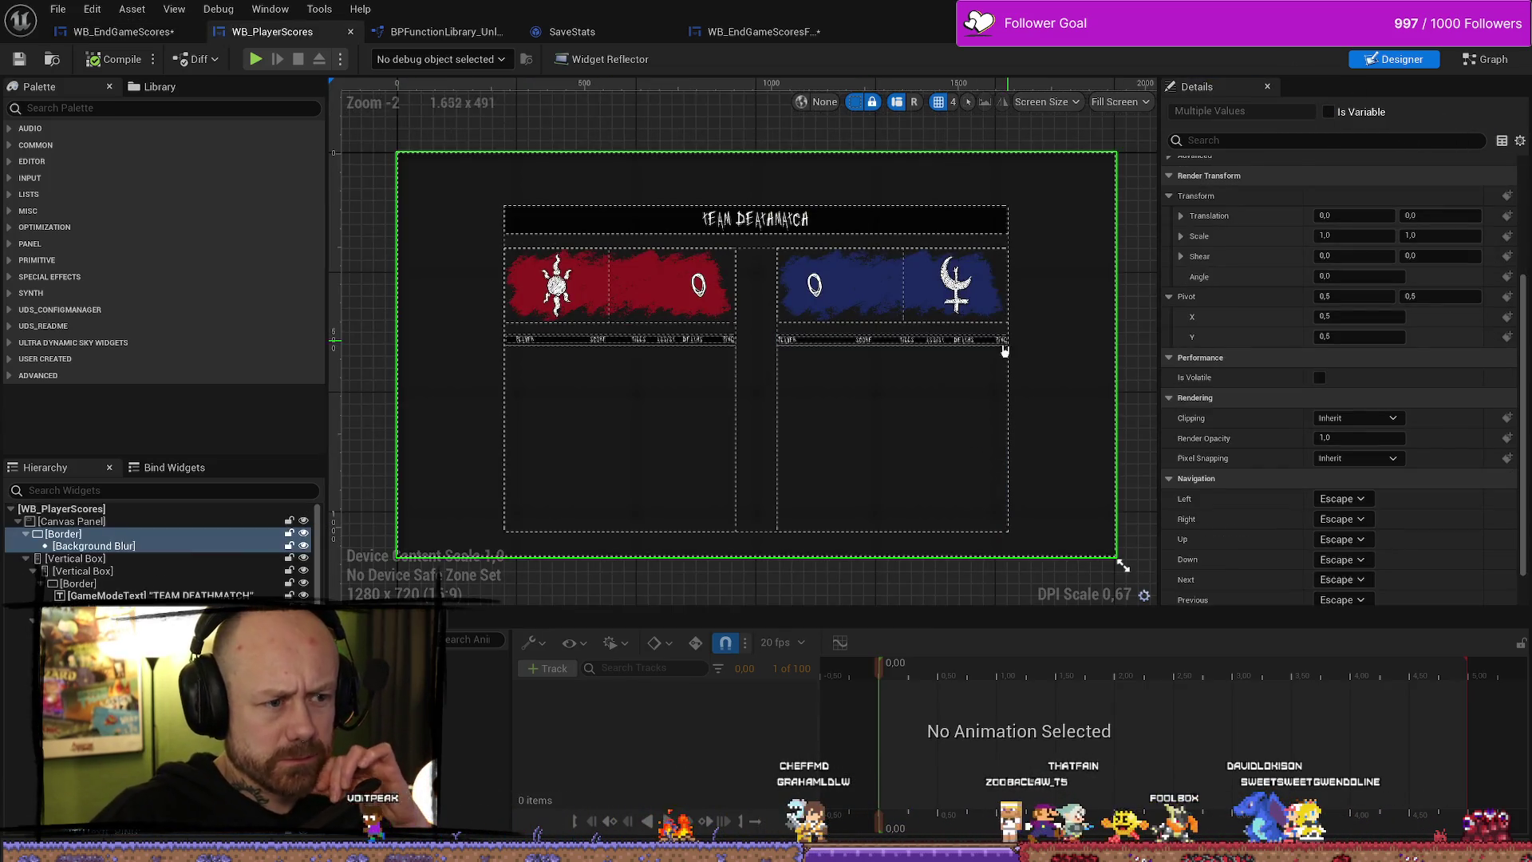
left_click(1037, 296)
left_click(1005, 287)
left_click(1138, 295)
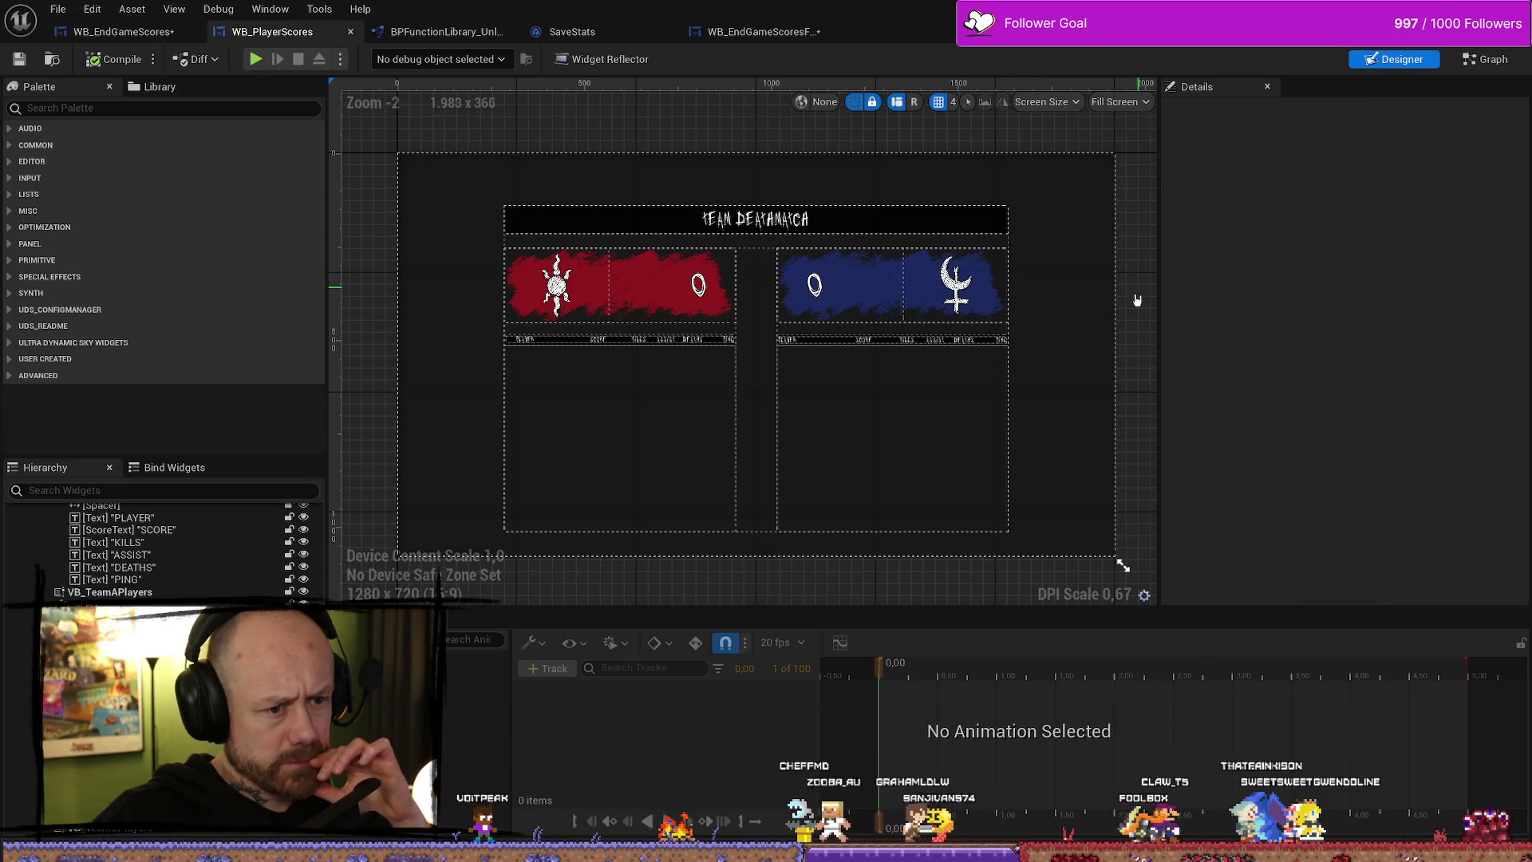
left_click(1101, 361)
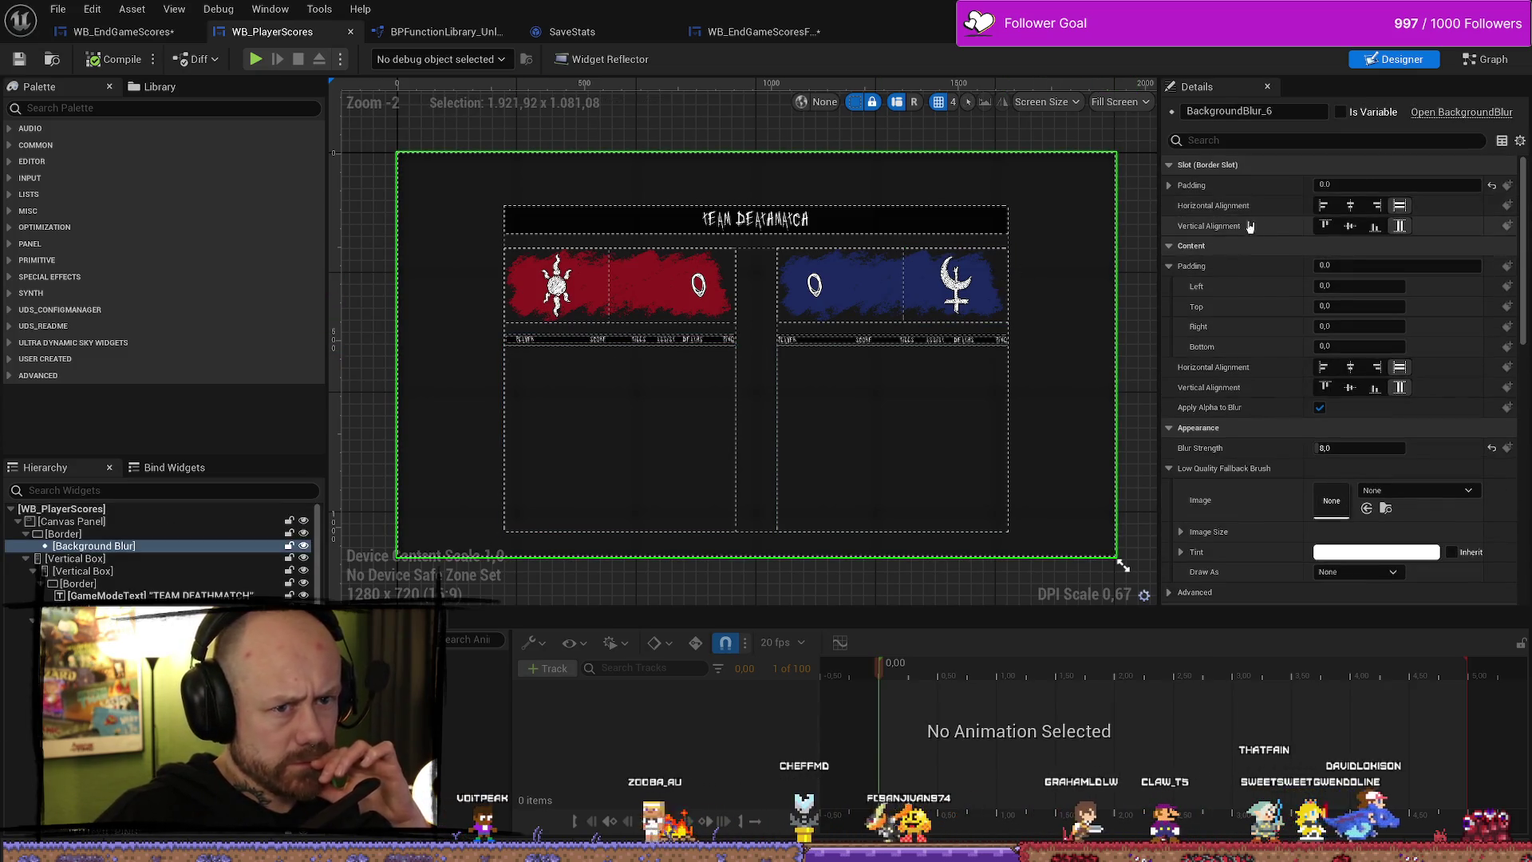
left_click(62, 508)
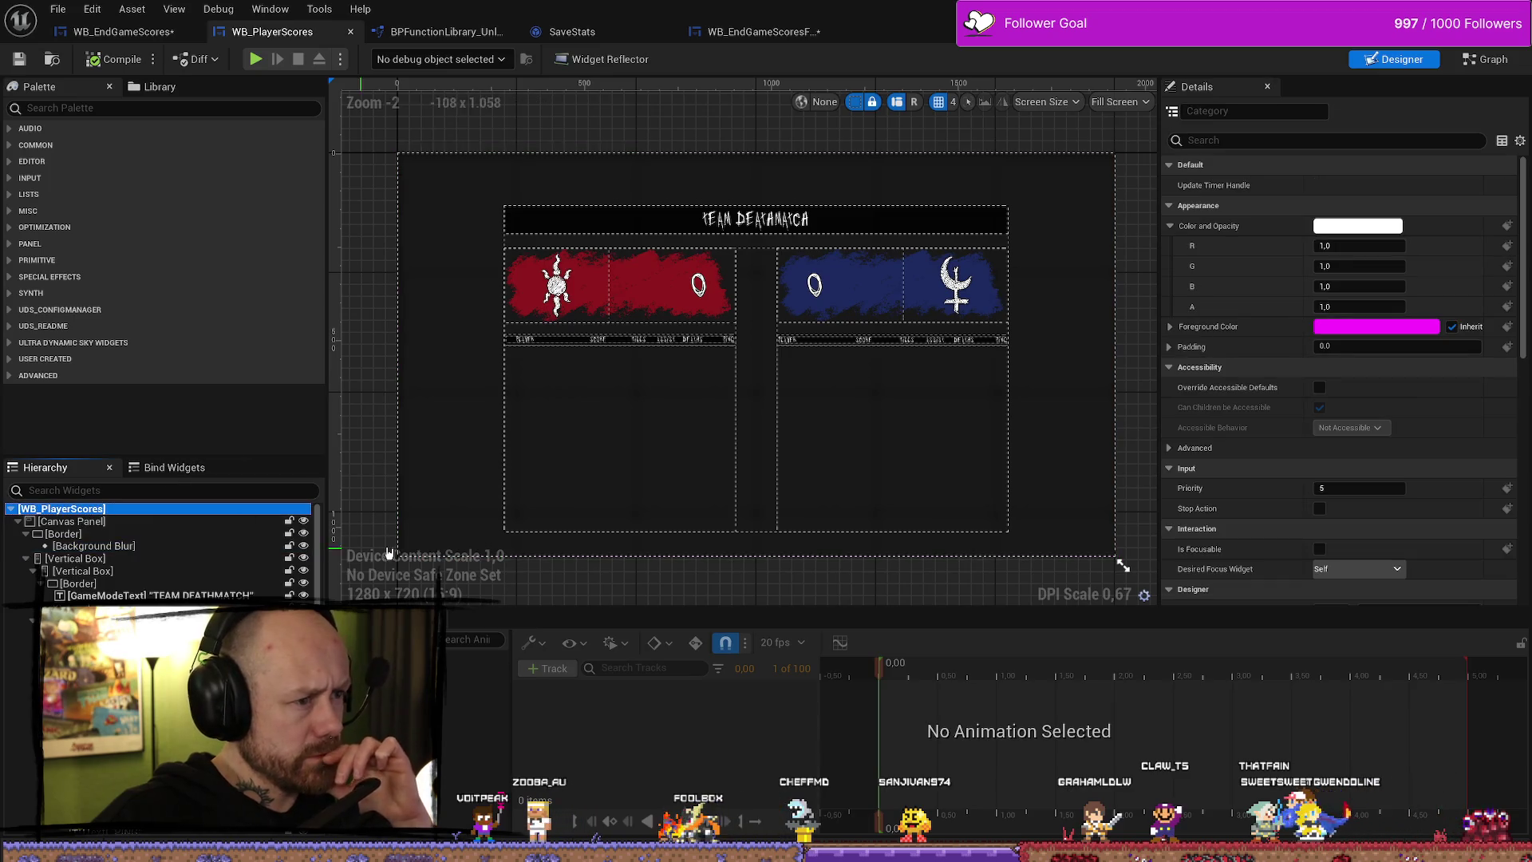
scroll(622, 348, "down", 3)
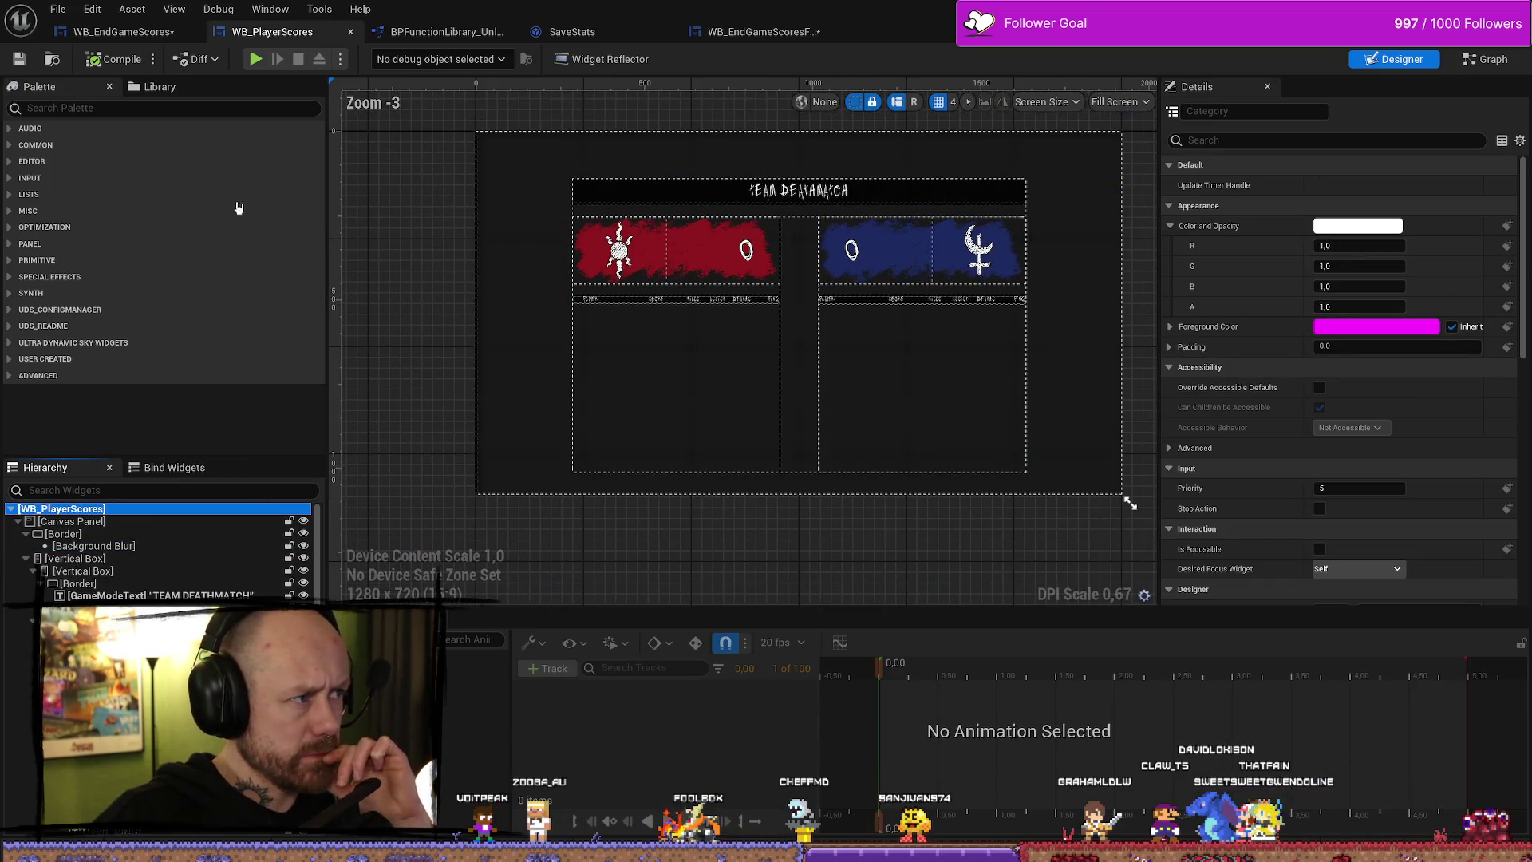
- Anchor the embedded player scores widget to the centre preset and compile WB_EndGameScores
left_click(124, 31)
scroll(668, 388, "down", 2)
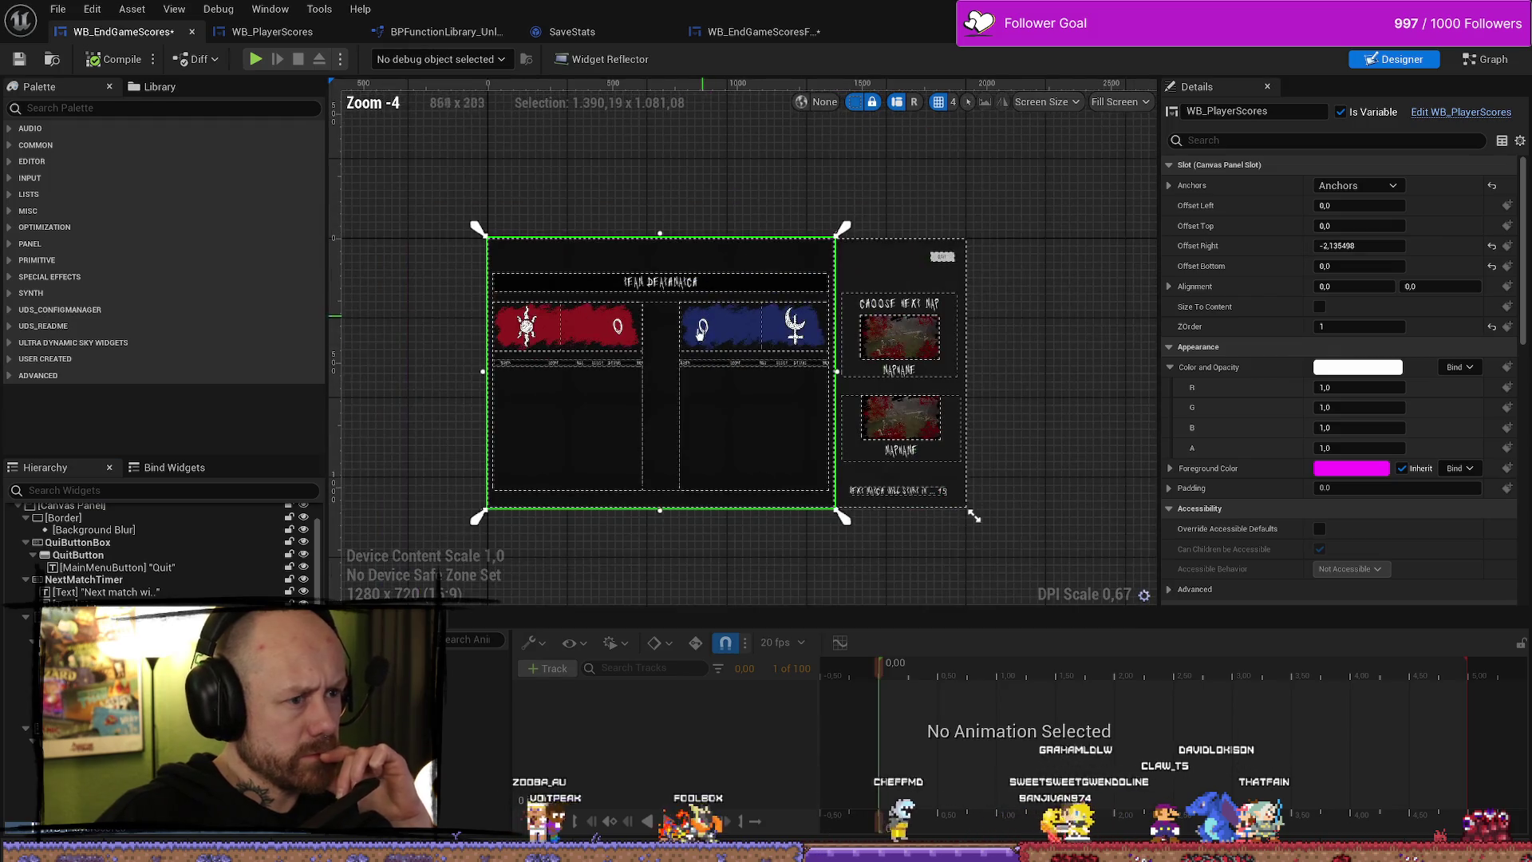
left_click(1356, 185)
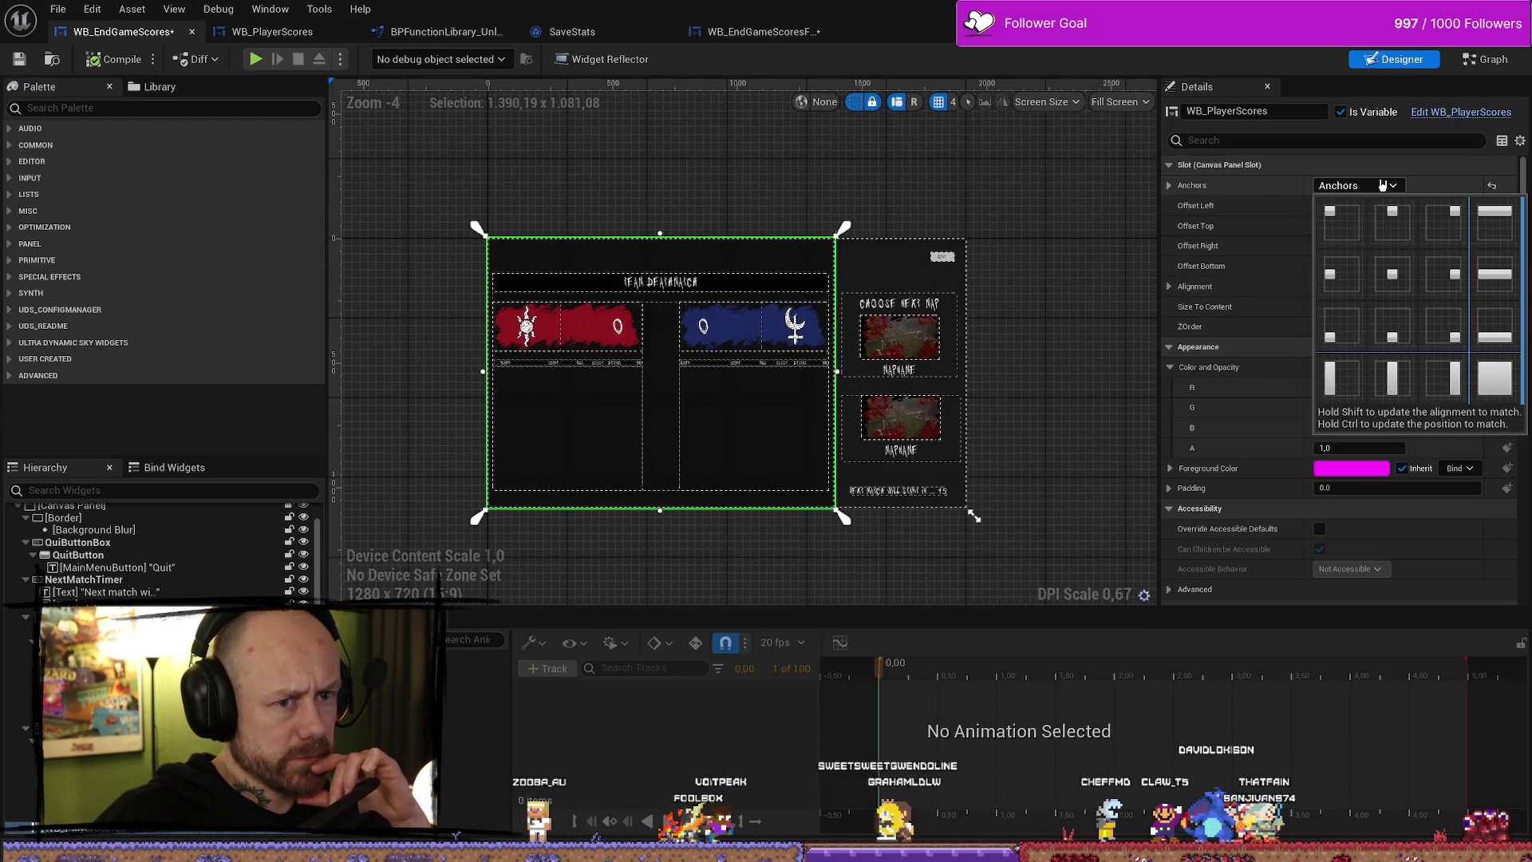
left_click(1391, 278)
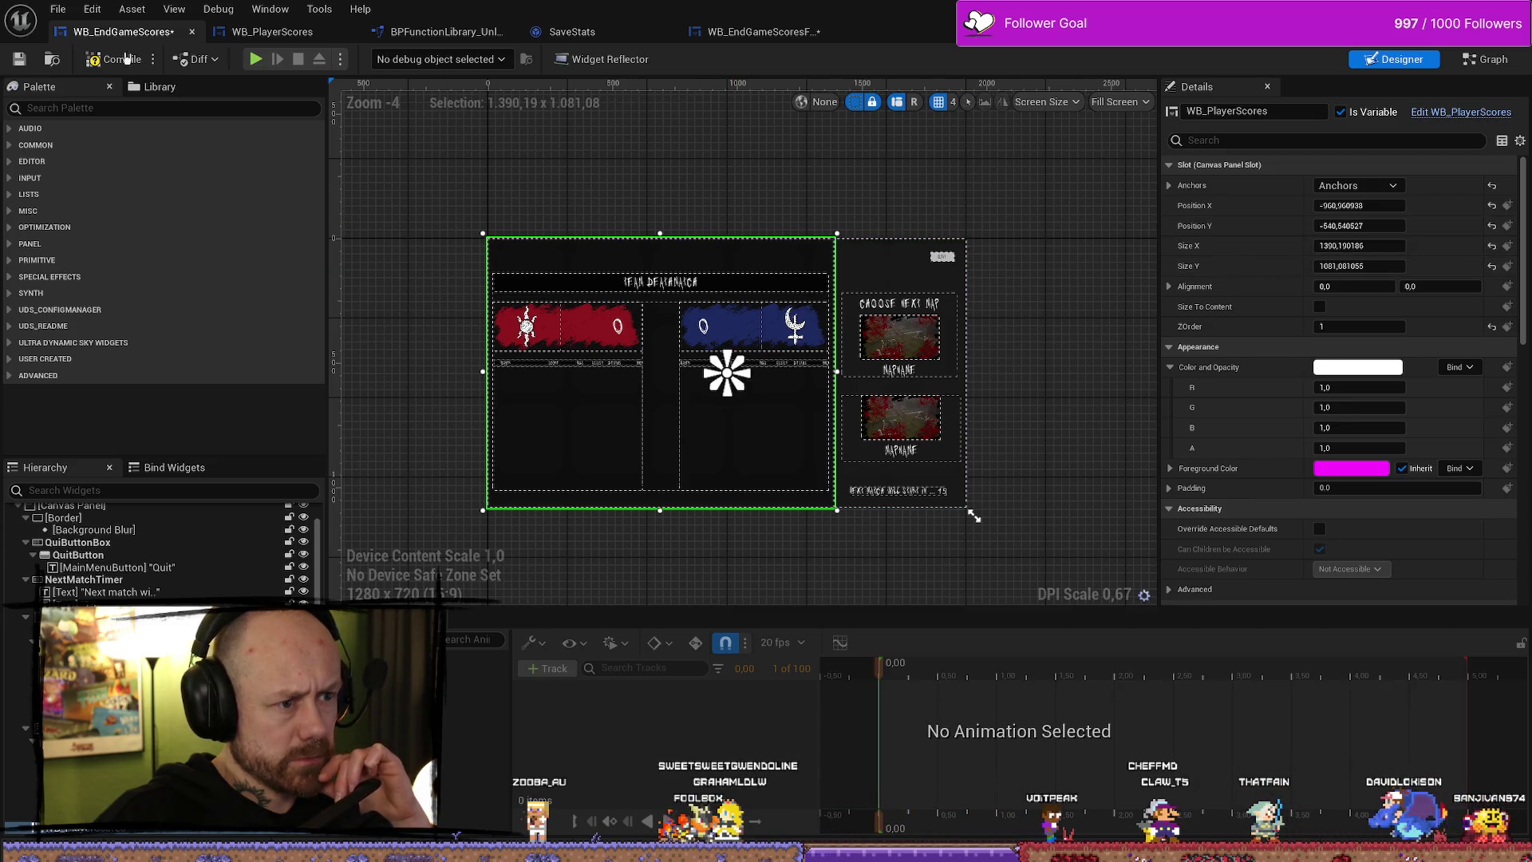
left_click(80, 66)
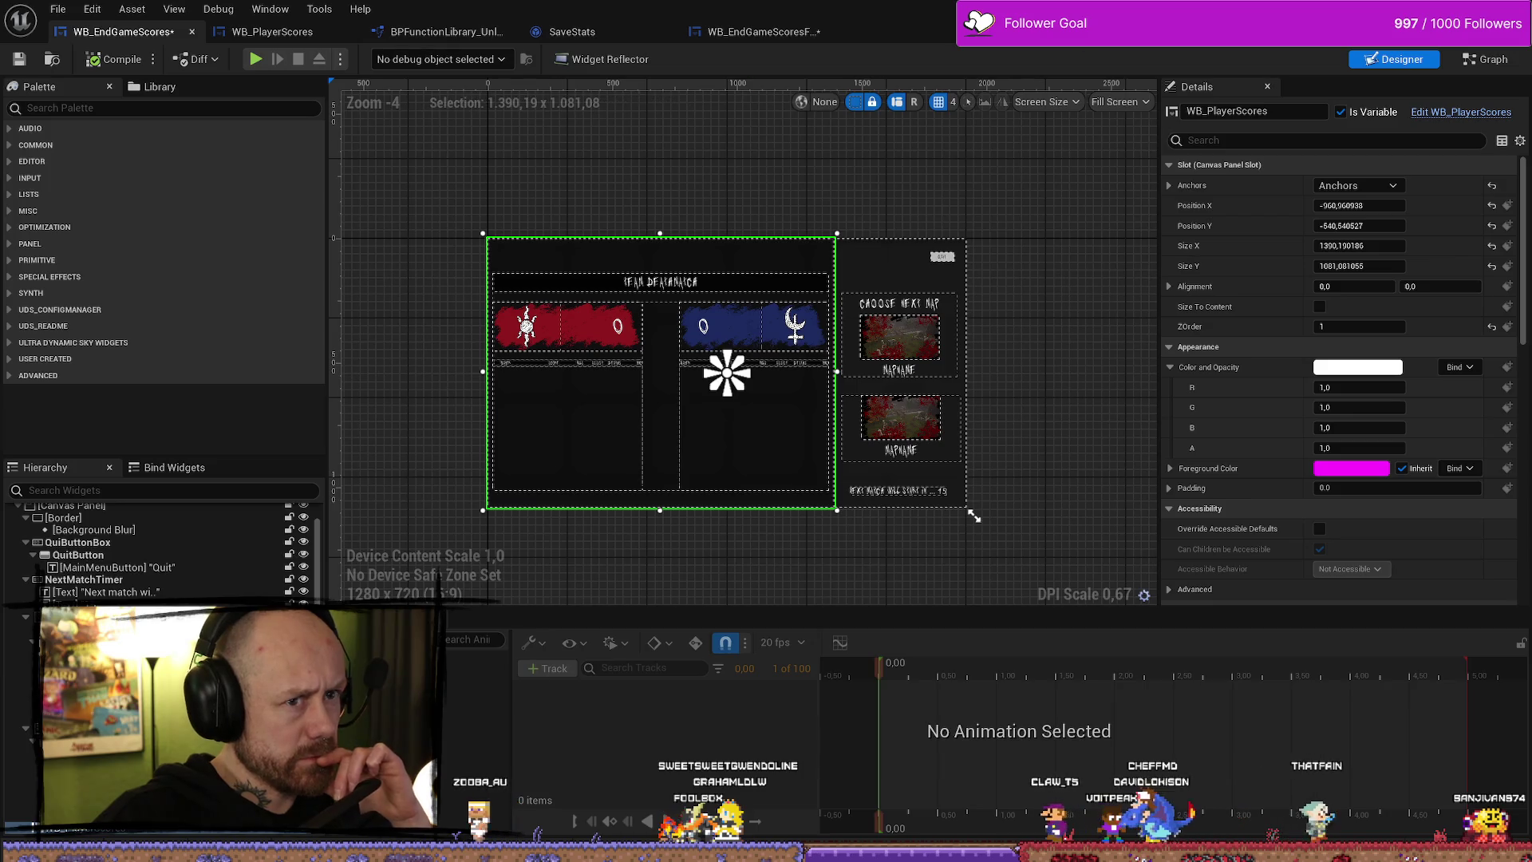
key("alt+Tab")
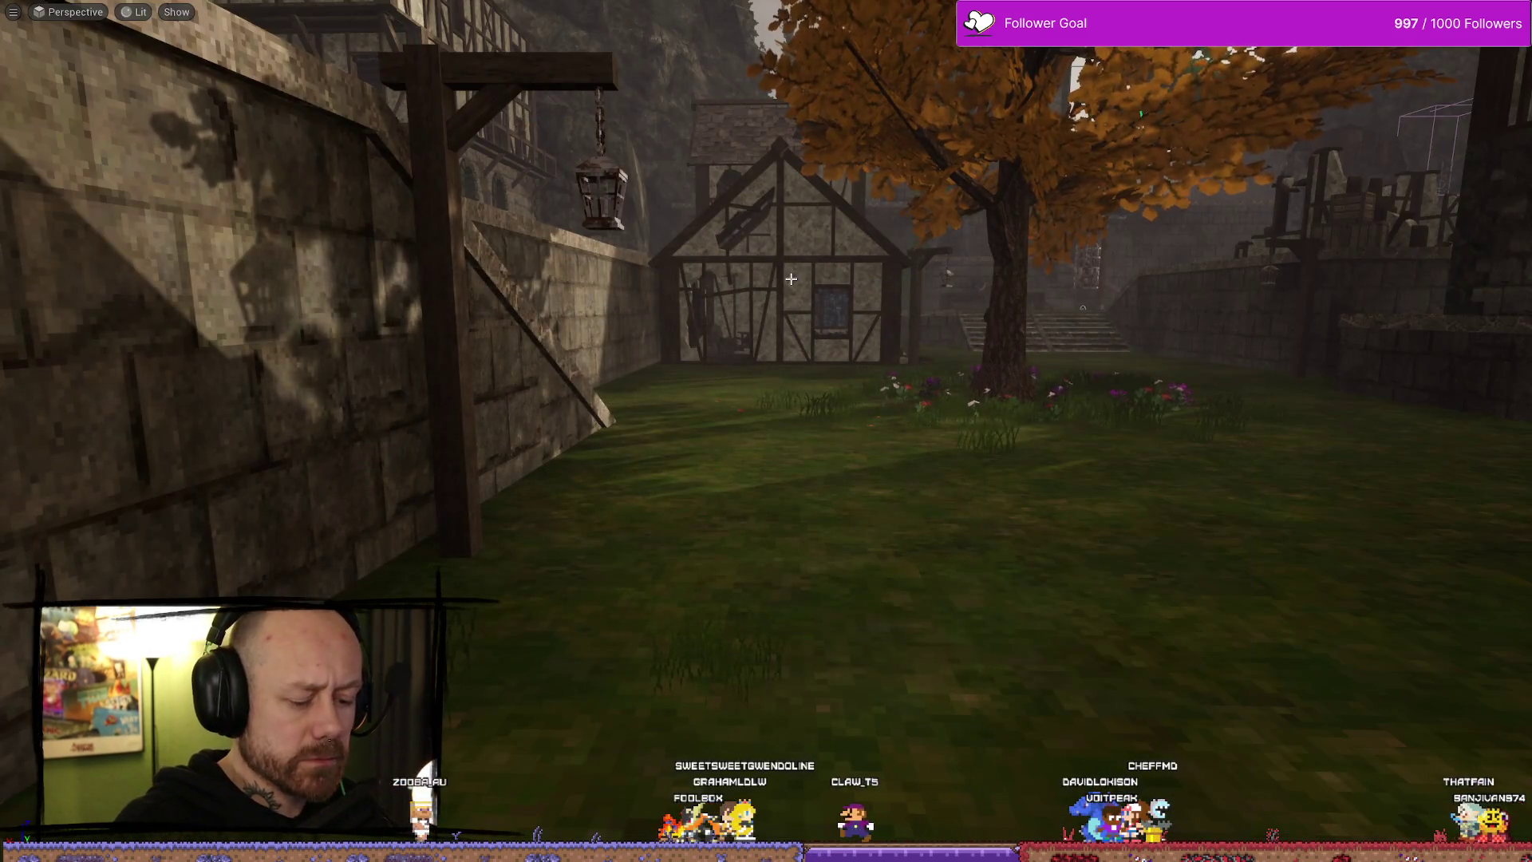
- Start a play test, quit the match, and open the singleplayer game setup
key("F11")
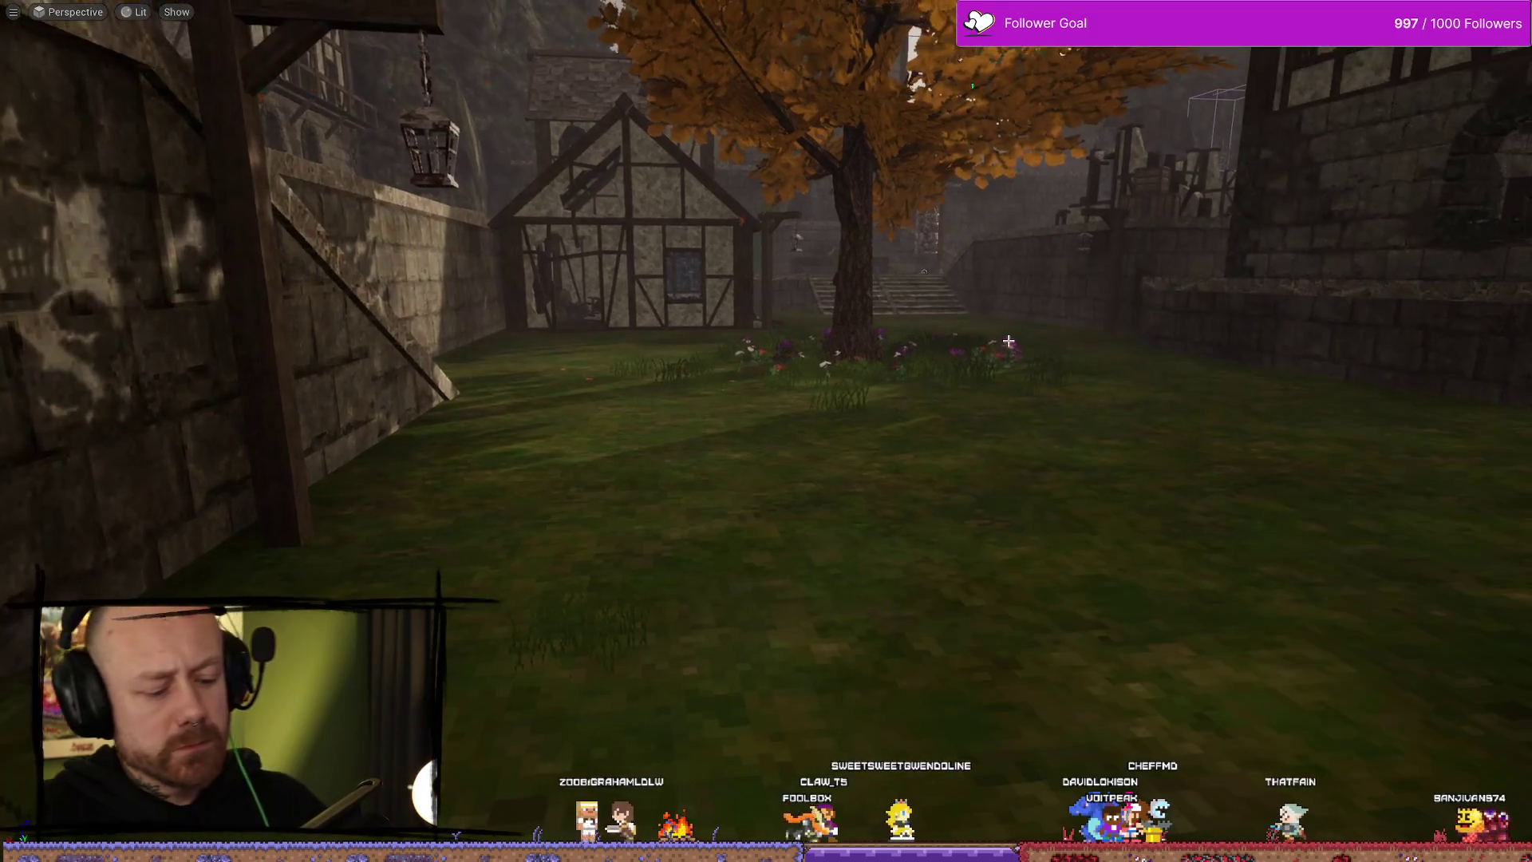
key("alt+p")
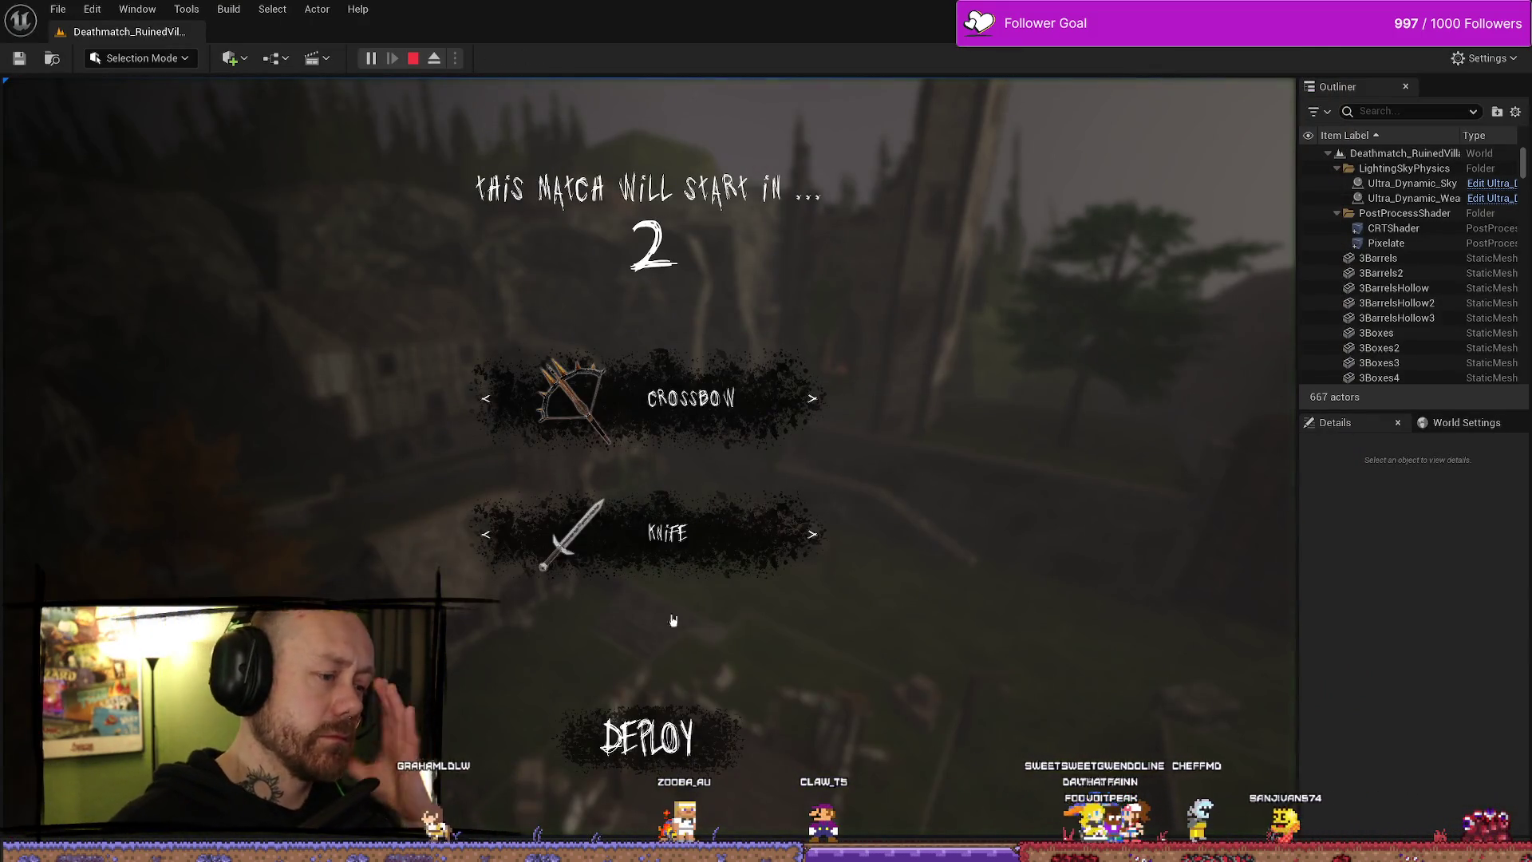
left_click(649, 735)
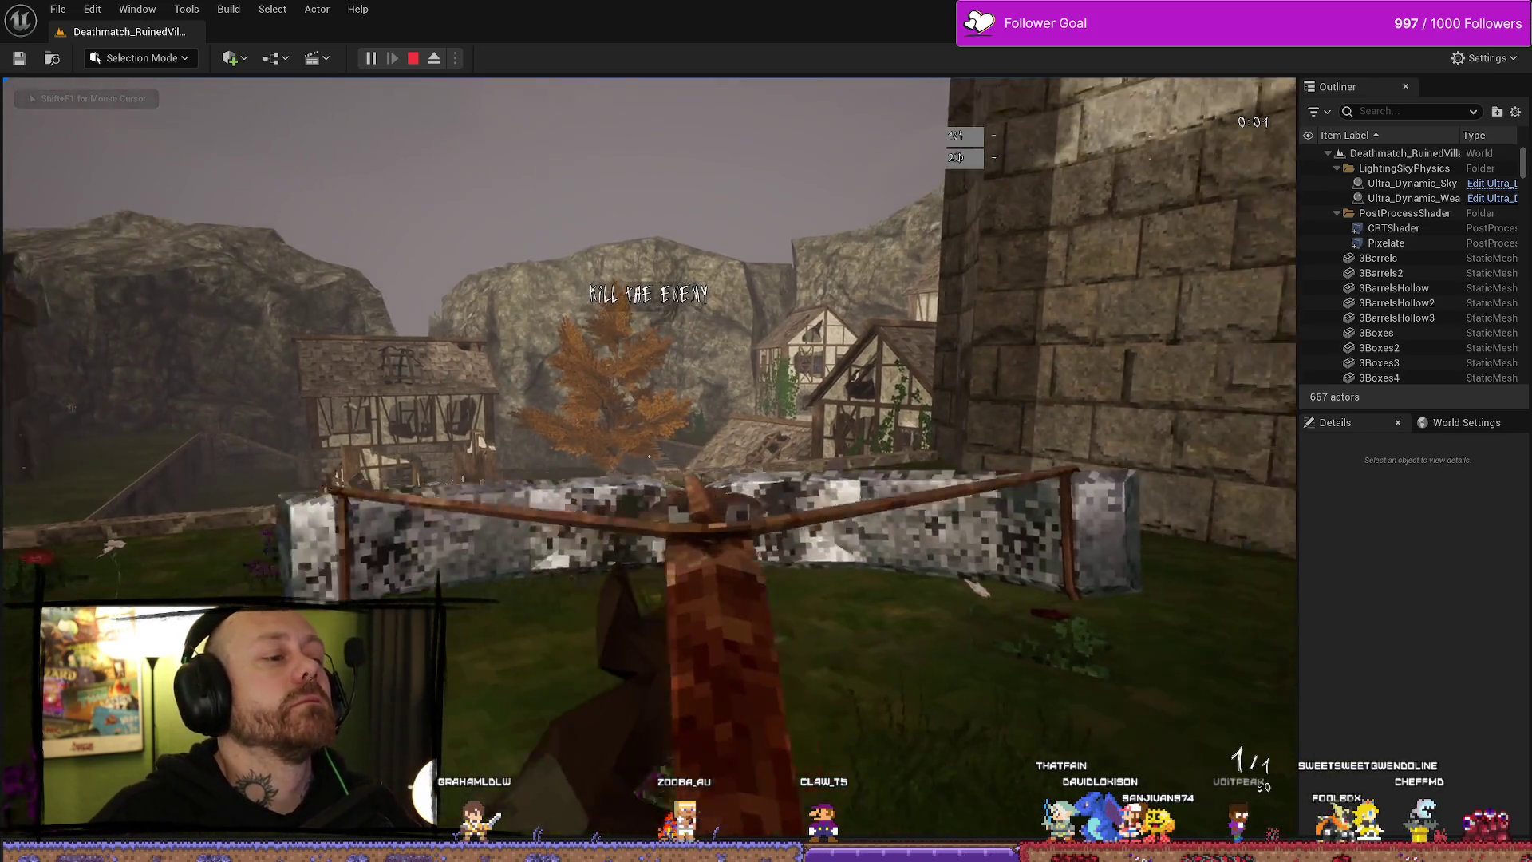
key("Escape")
left_click(205, 435)
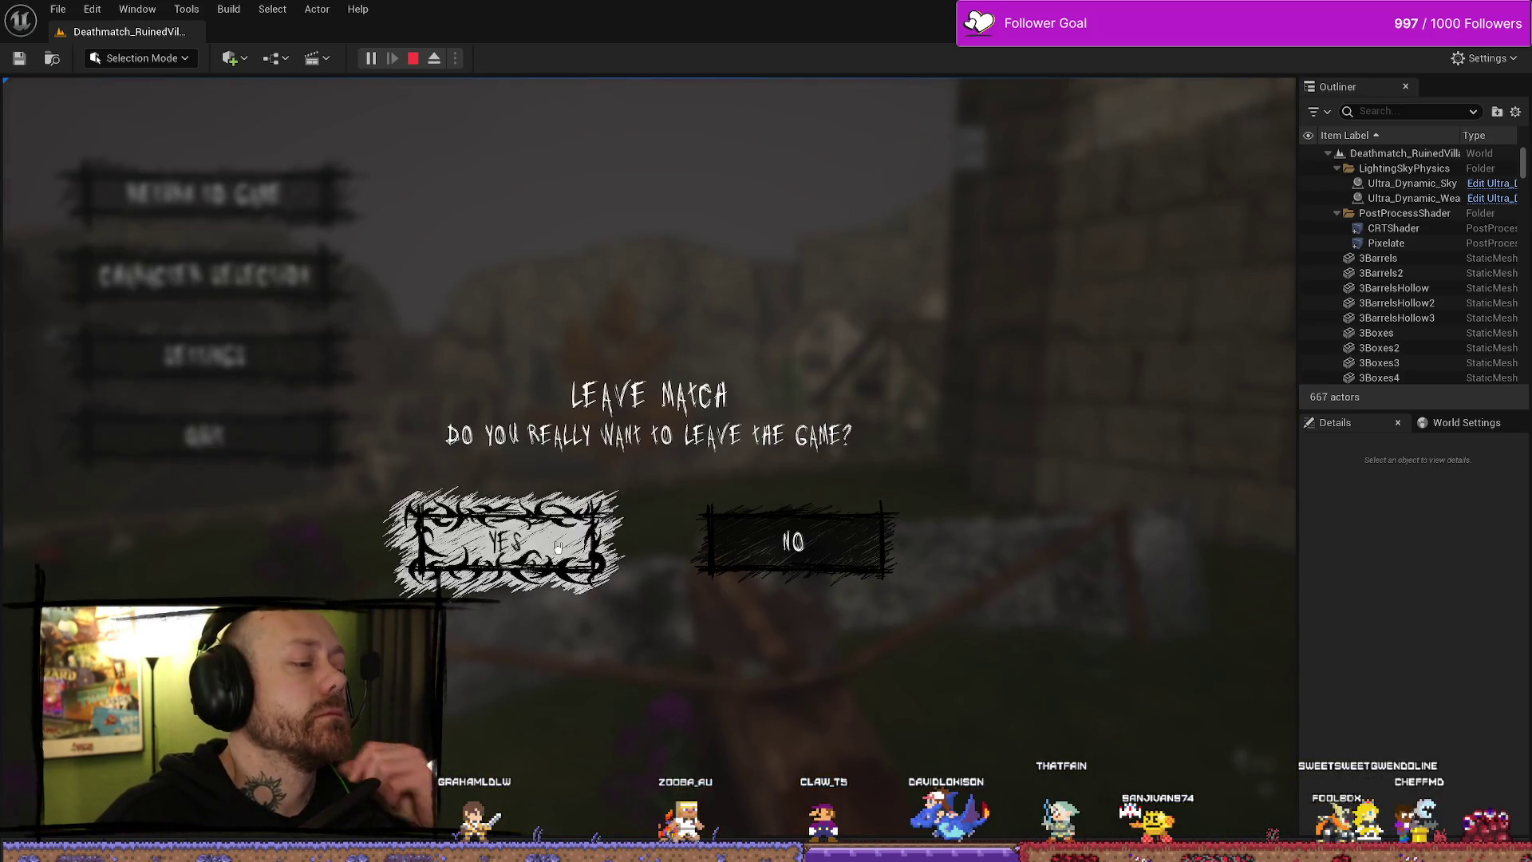
left_click(502, 536)
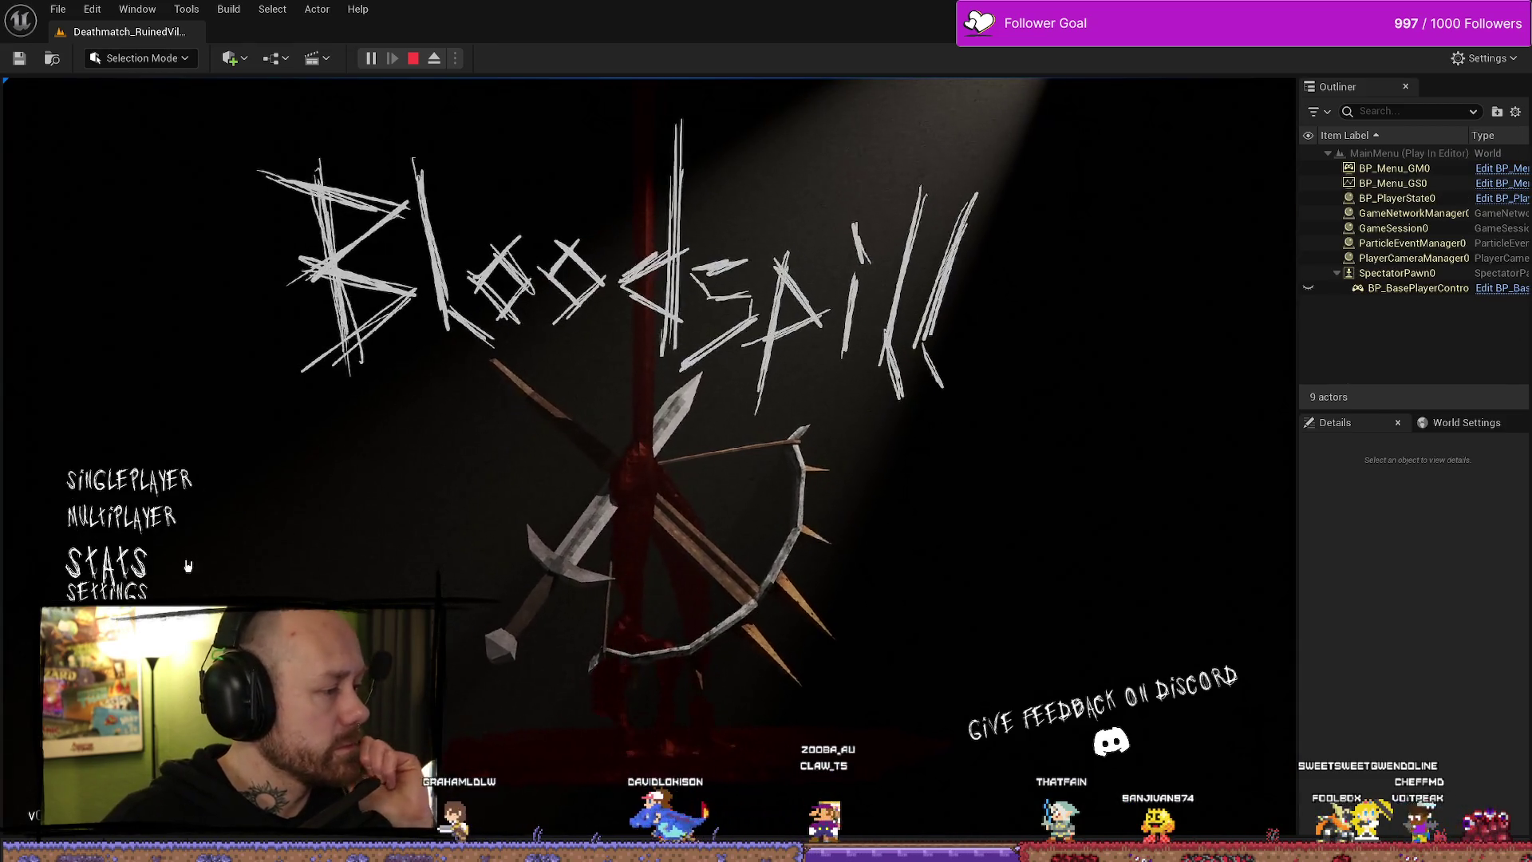
left_click(104, 556)
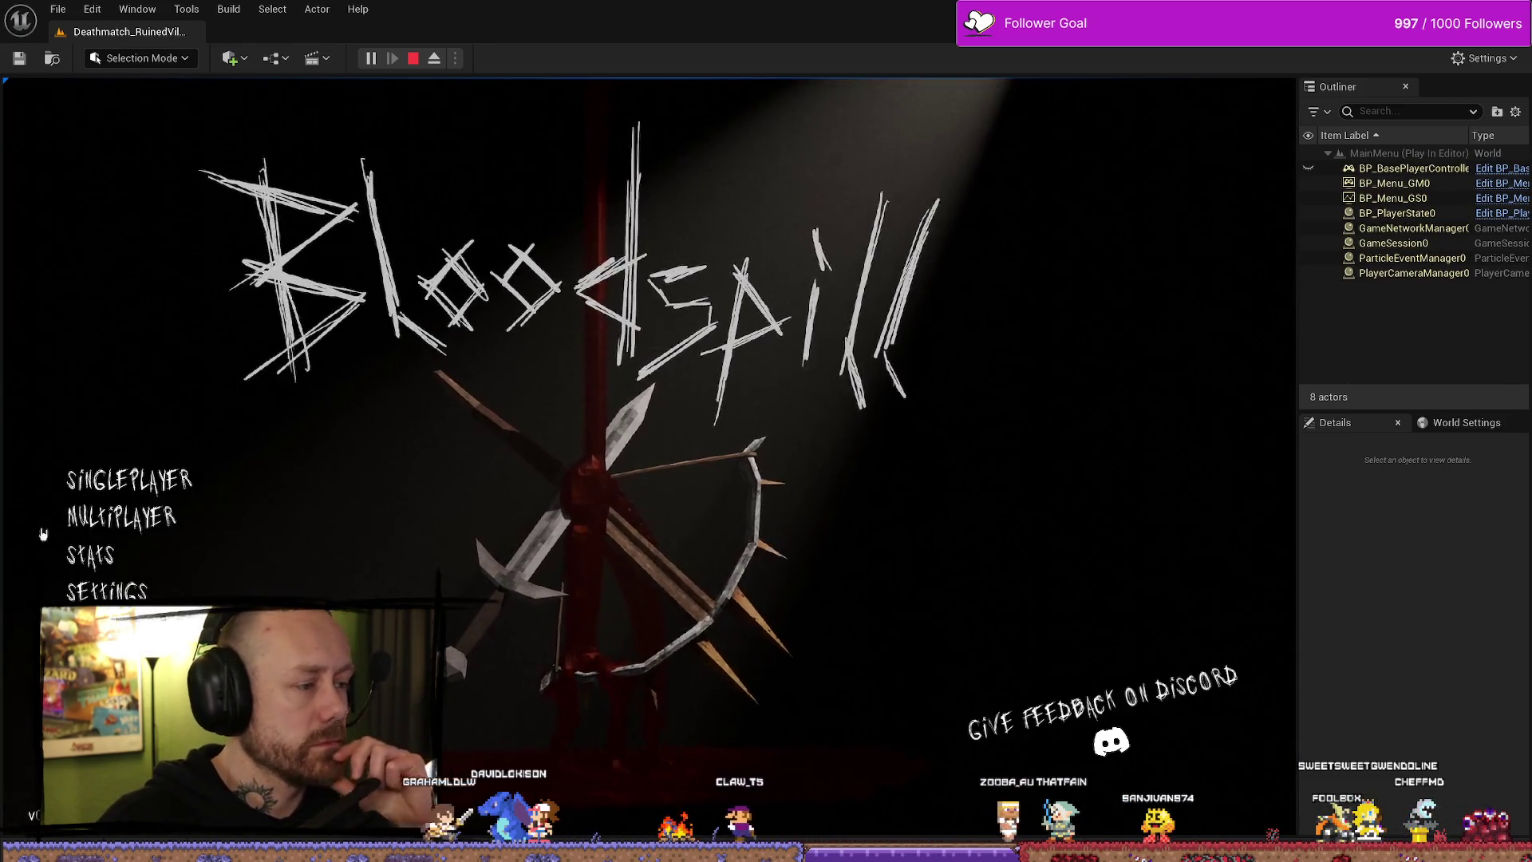
left_click(129, 479)
- Play Team Deathmatch on One V One with 2 points to win, then stop the session
left_click(1008, 335)
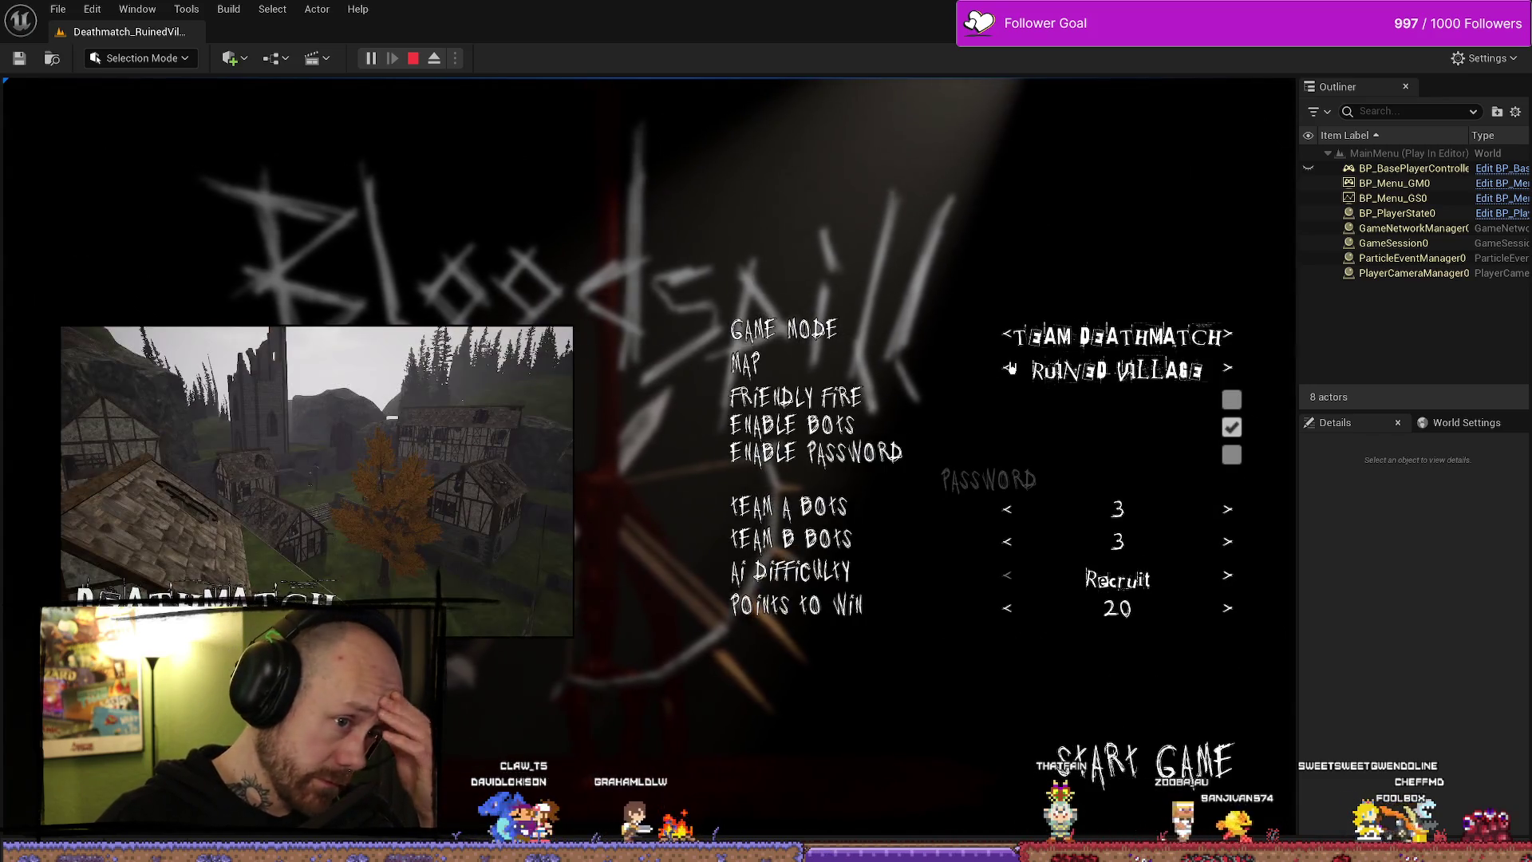
left_click(1007, 368)
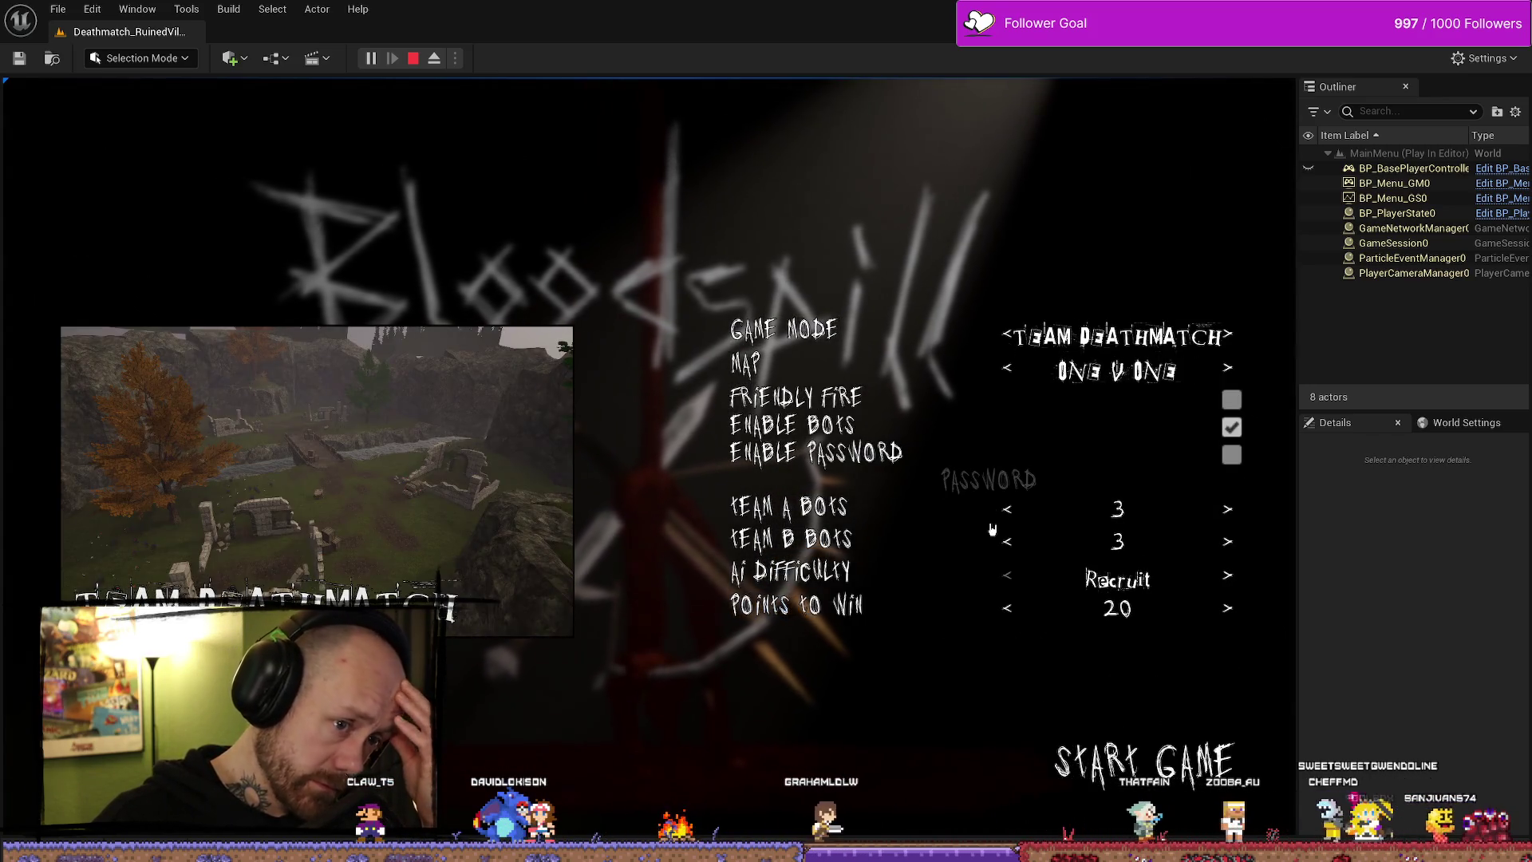
left_click(1008, 609)
left_click(1008, 609)
left_click(1008, 609)
left_click(1008, 609)
left_click(1008, 609)
left_click(1007, 608)
left_click(1008, 608)
left_click(1008, 609)
left_click(1008, 608)
left_click(1060, 754)
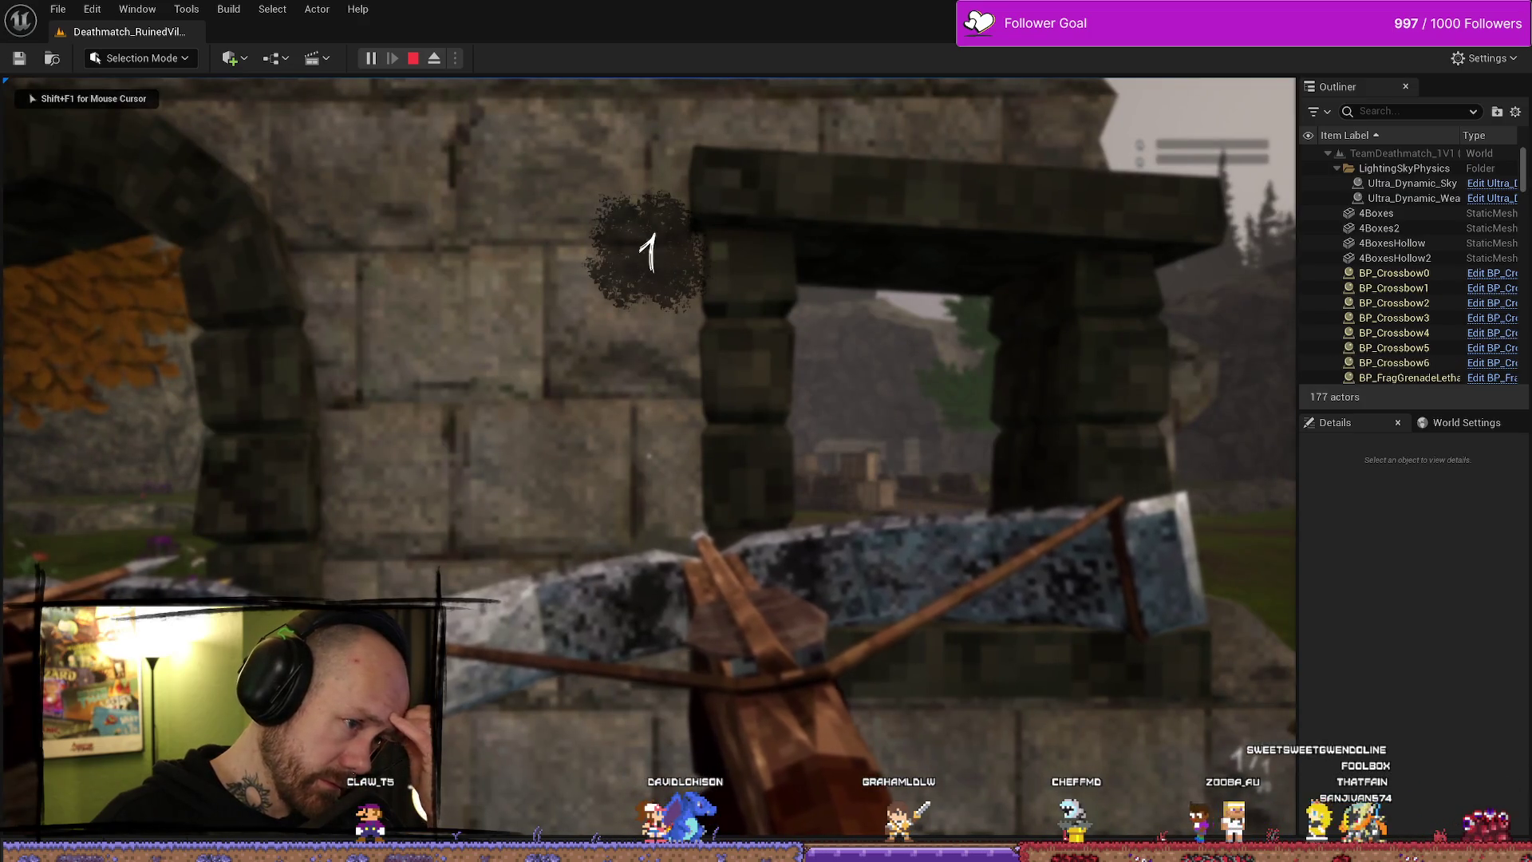
mouse_move(648, 455)
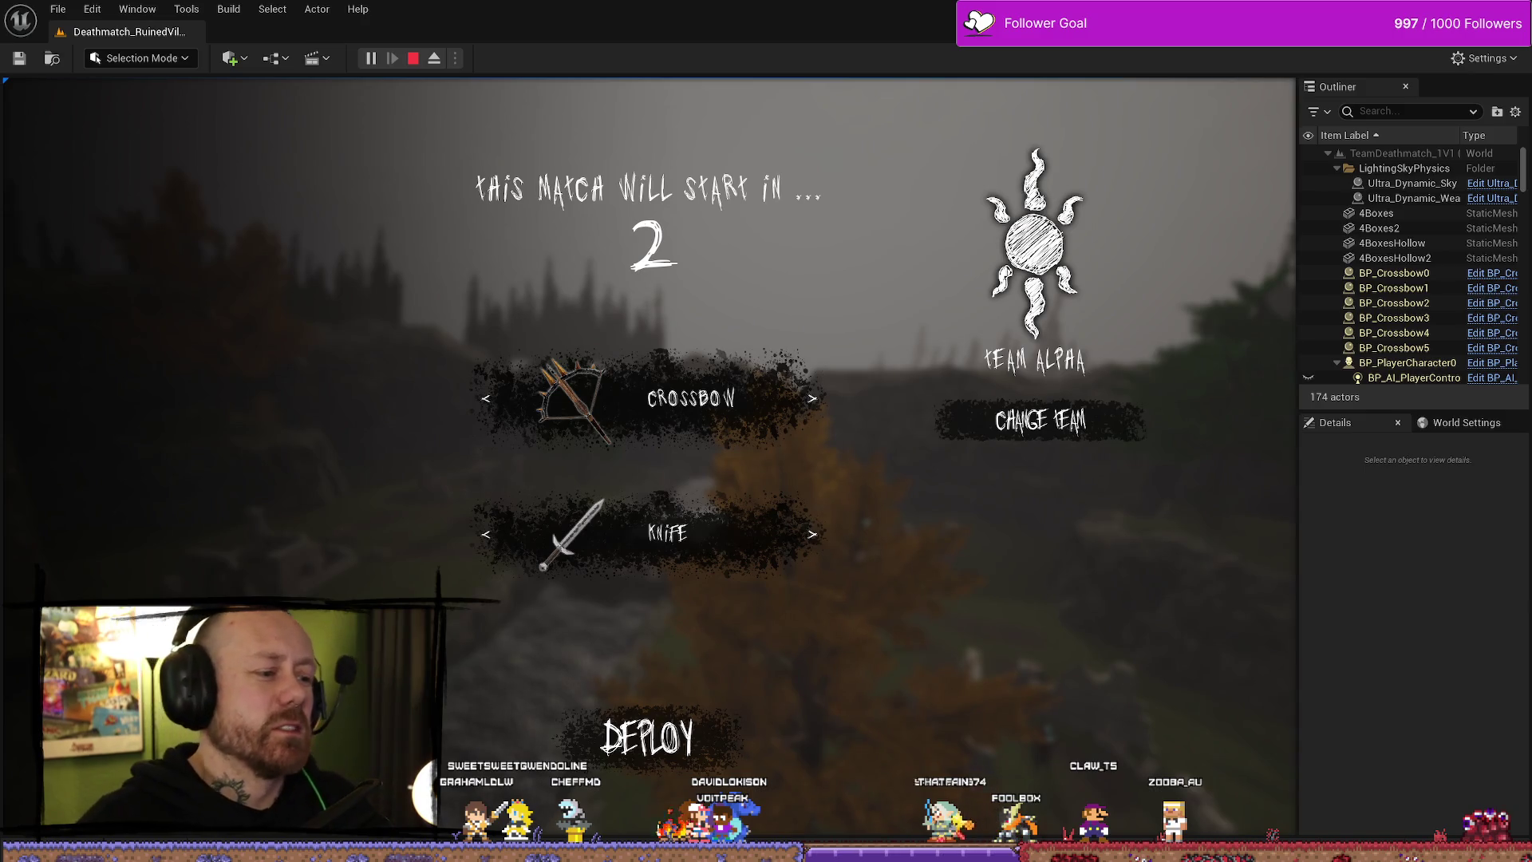
key("Escape")
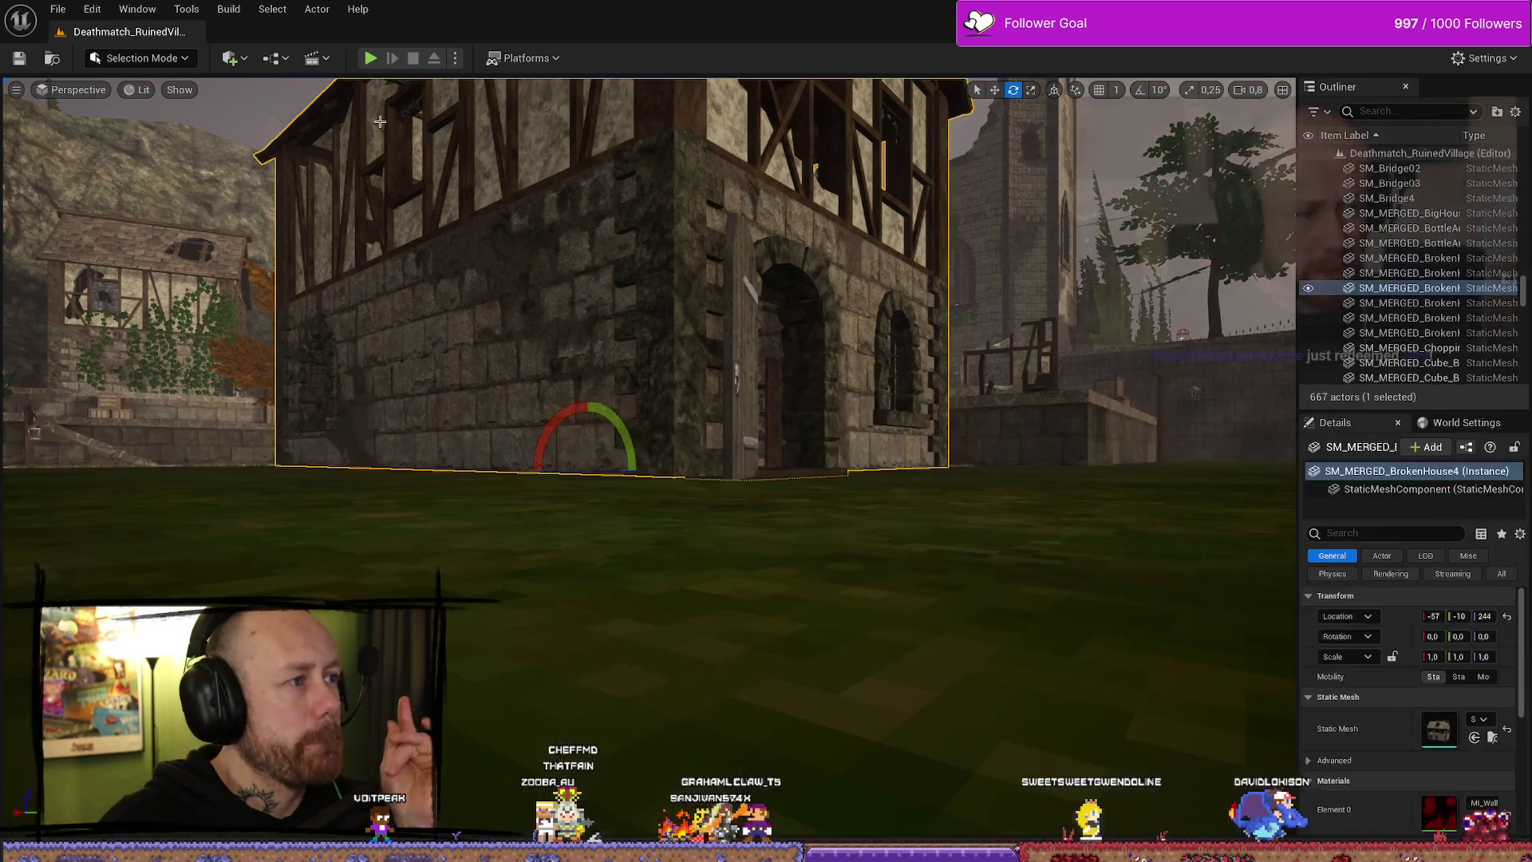
- Start a play test, quit the running match, and open the singleplayer game setup
left_click(495, 200)
left_click(372, 59)
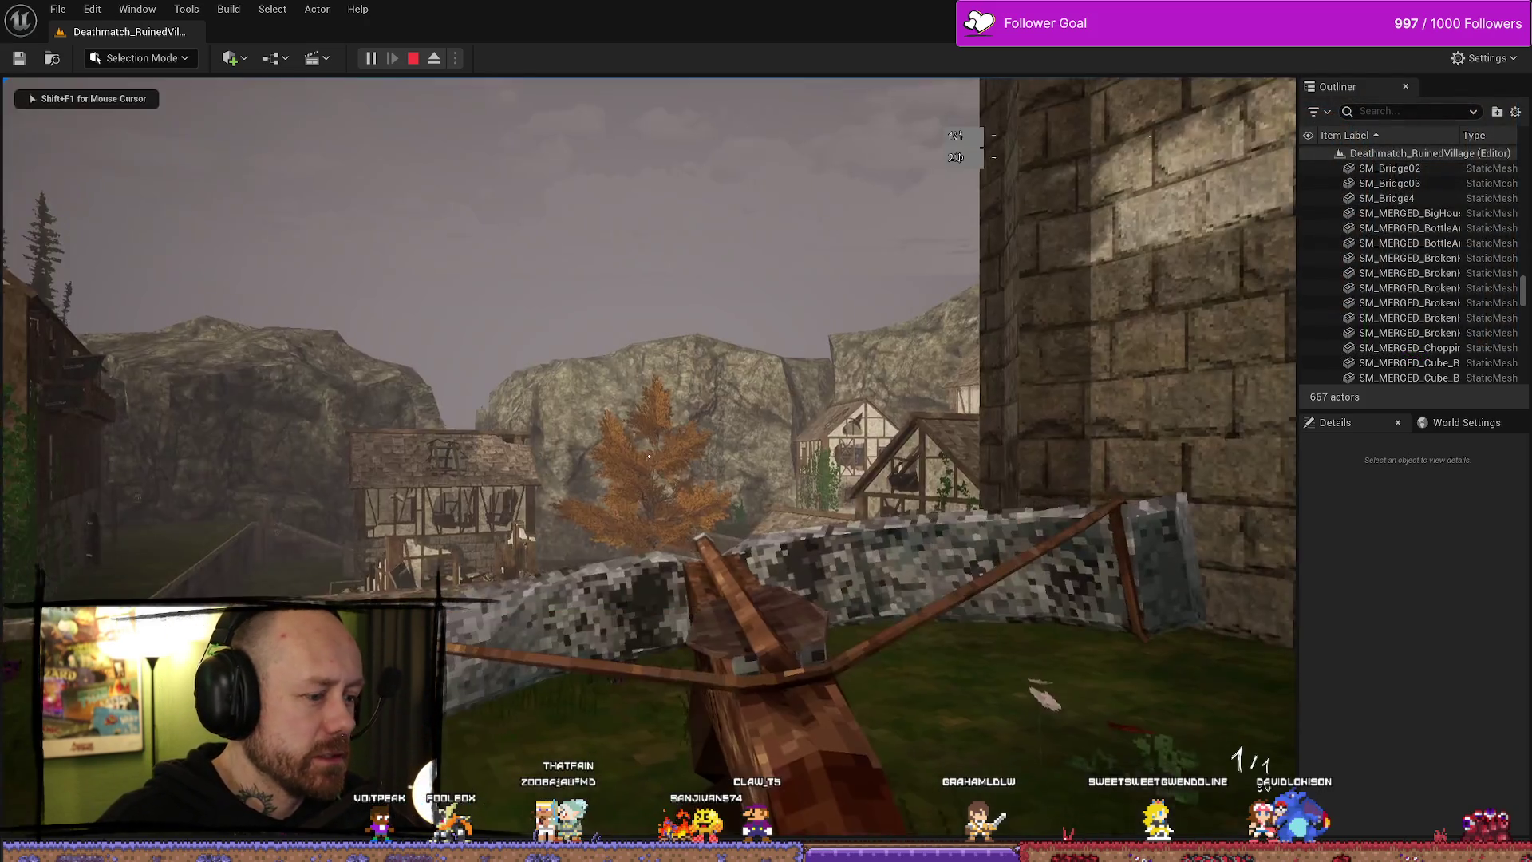
key("Escape")
left_click(280, 457)
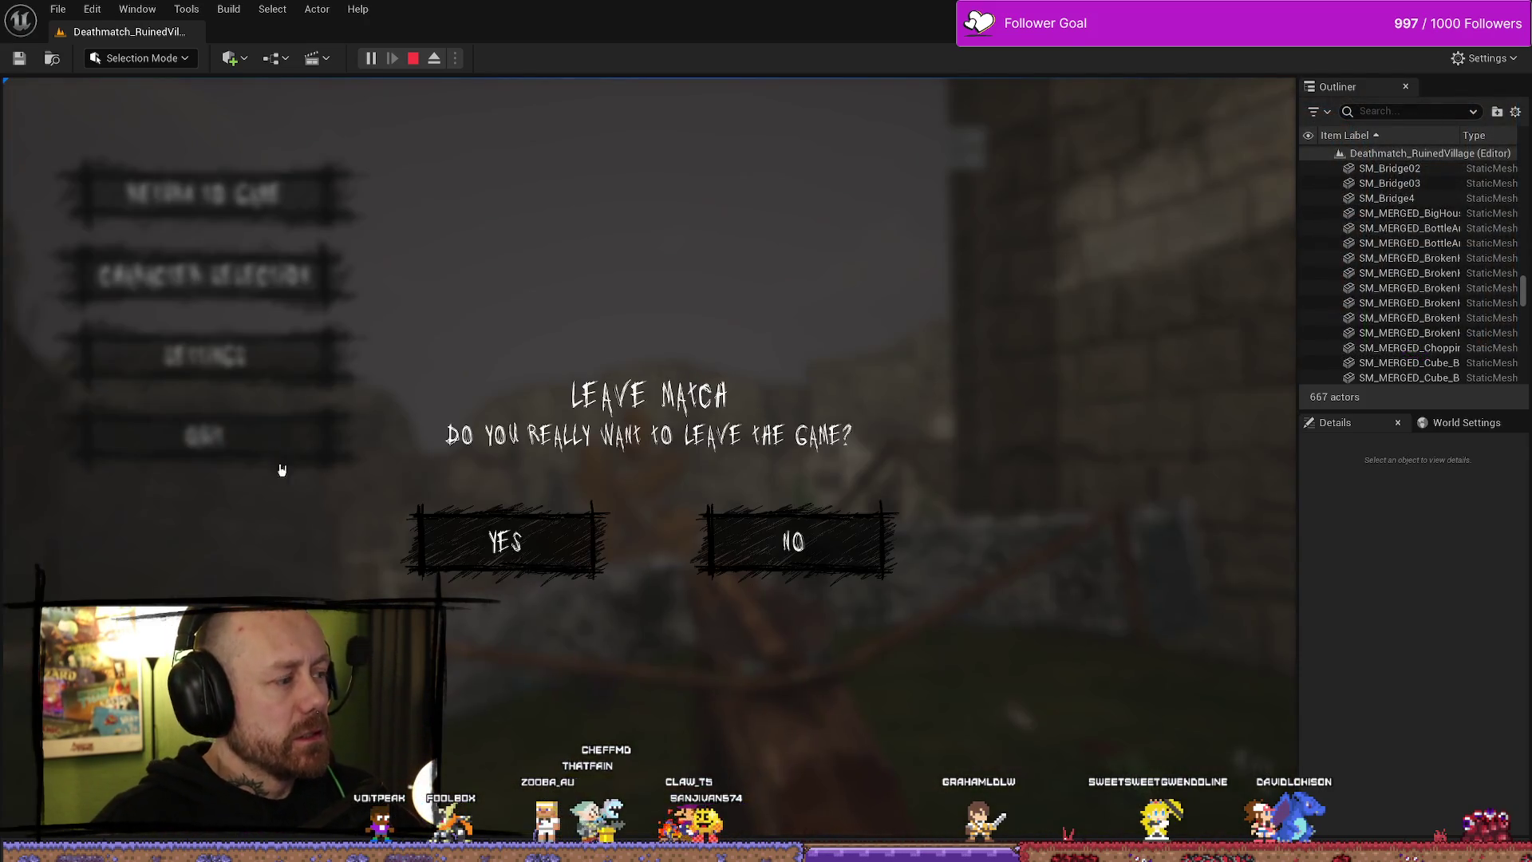
left_click(502, 542)
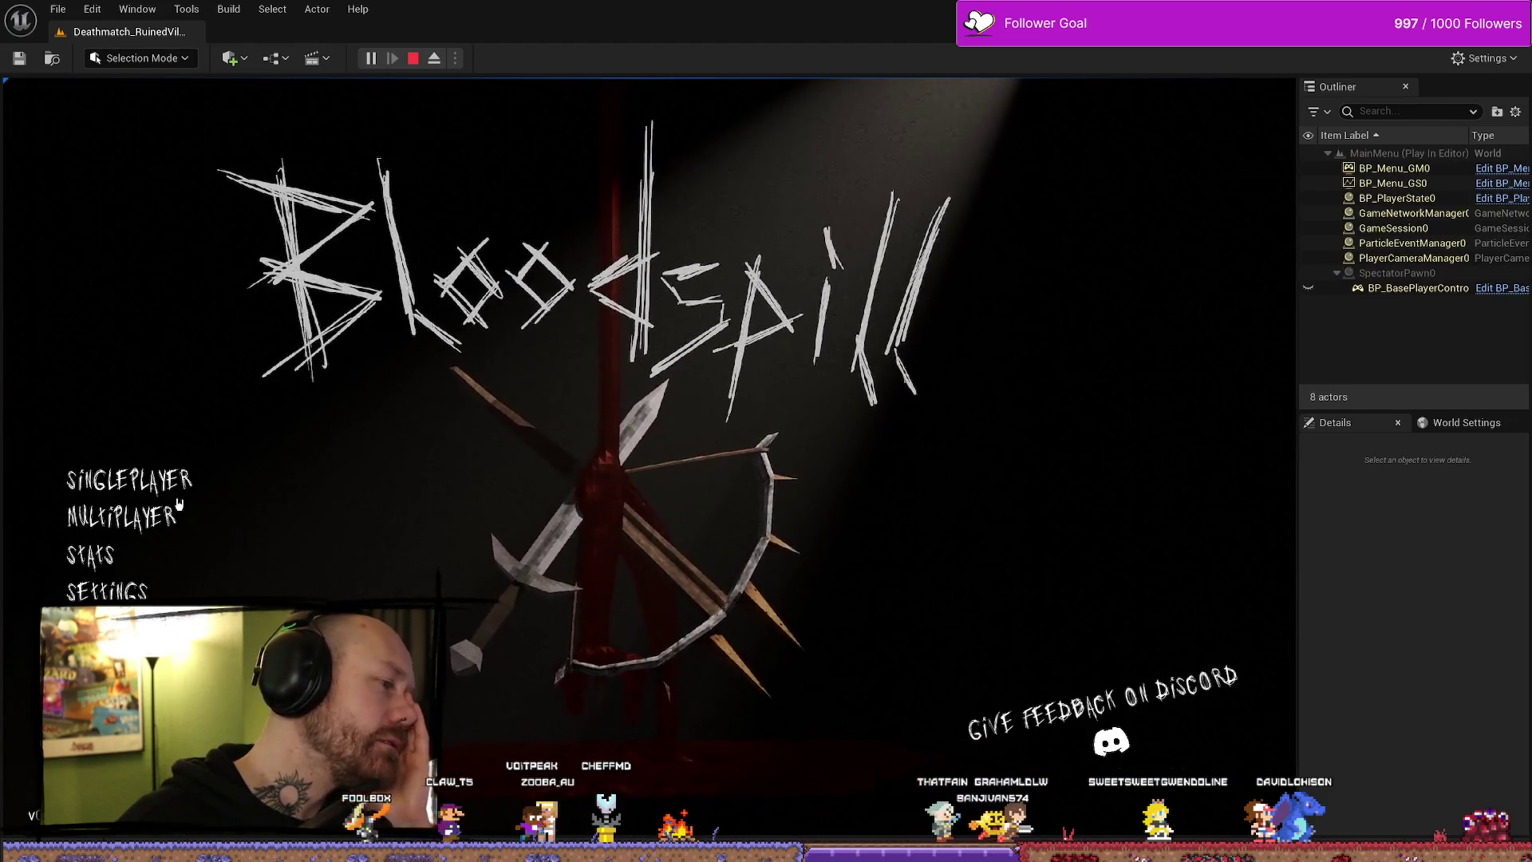
left_click(159, 525)
key("Escape")
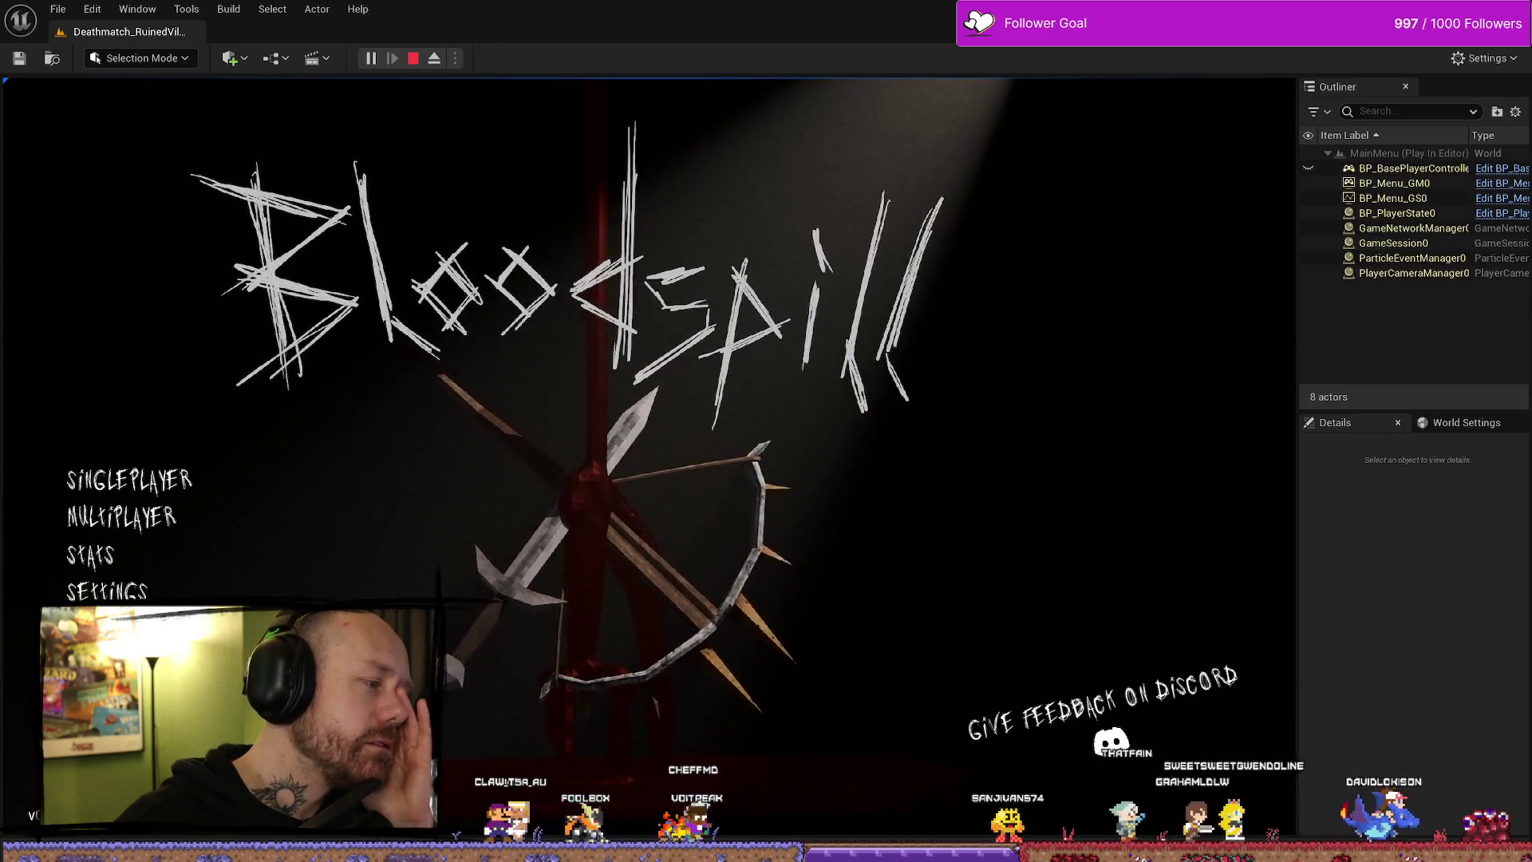
left_click(159, 494)
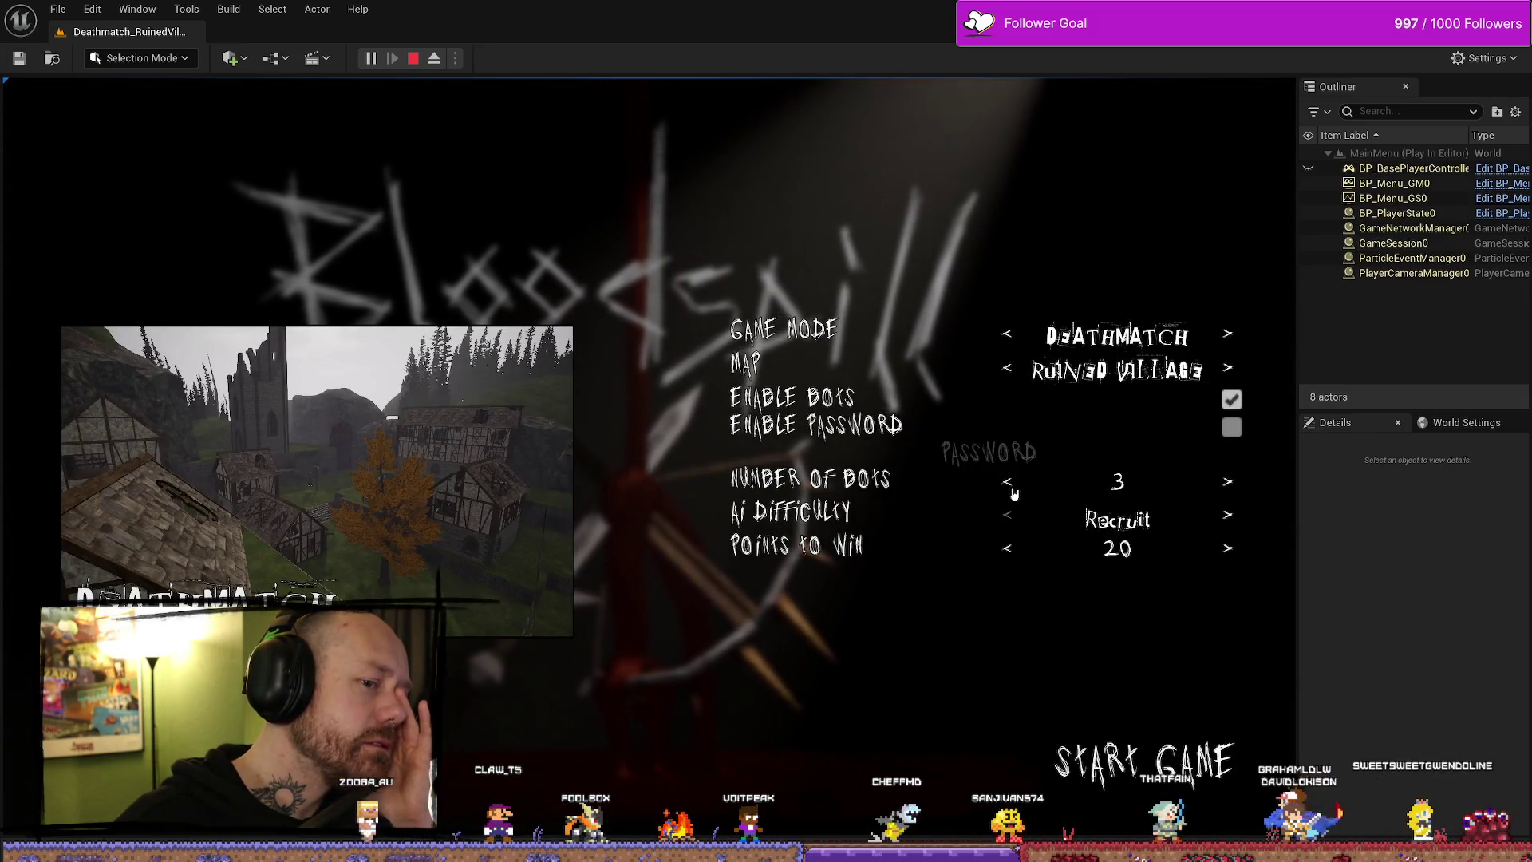
- Set the game mode to Capture the Flag, start the match, and deploy
left_click(1007, 371)
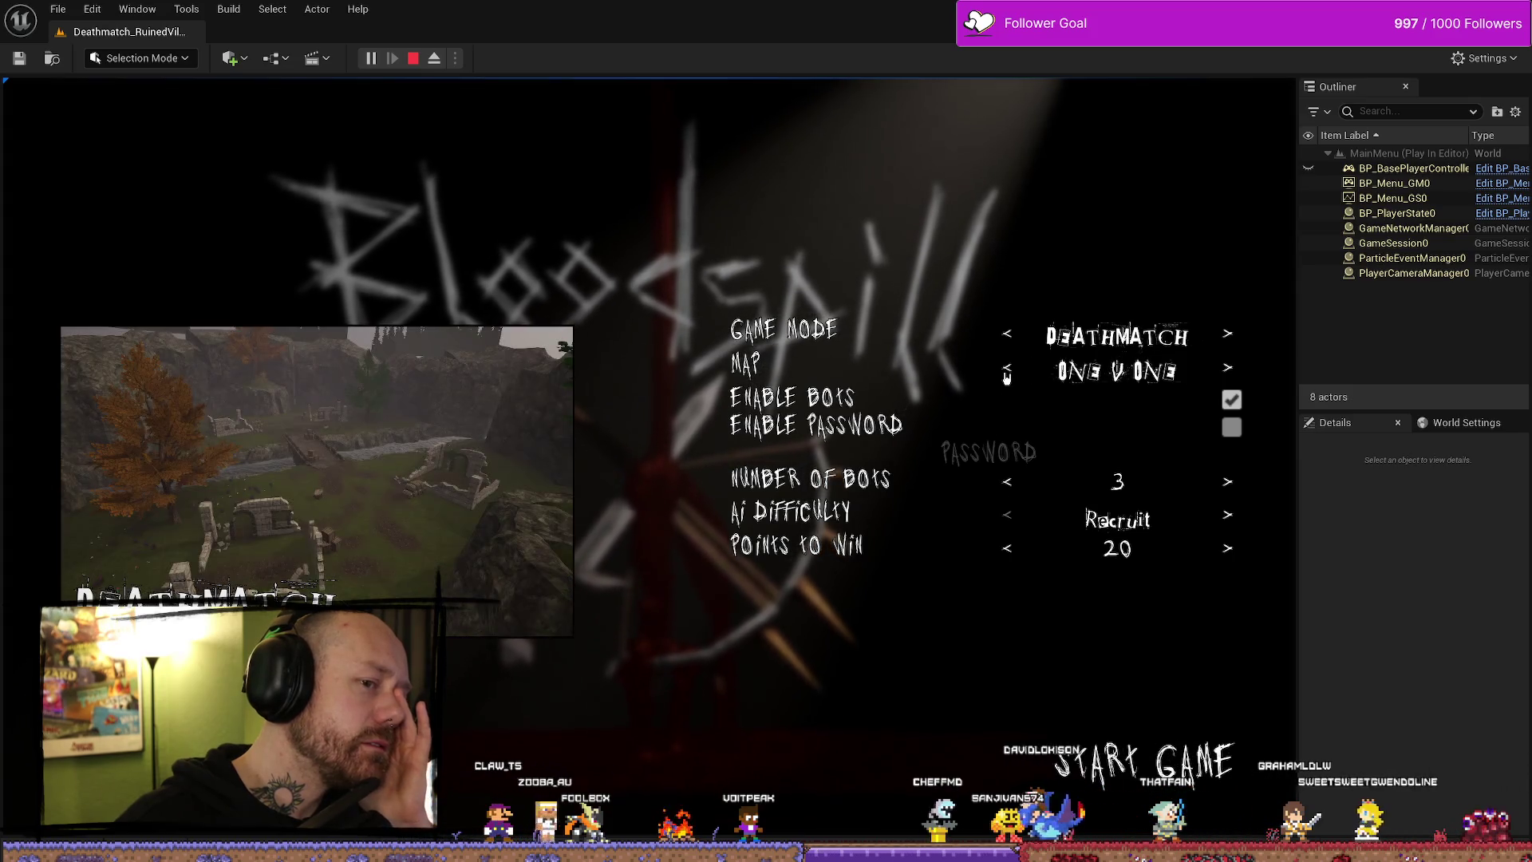
left_click(1009, 335)
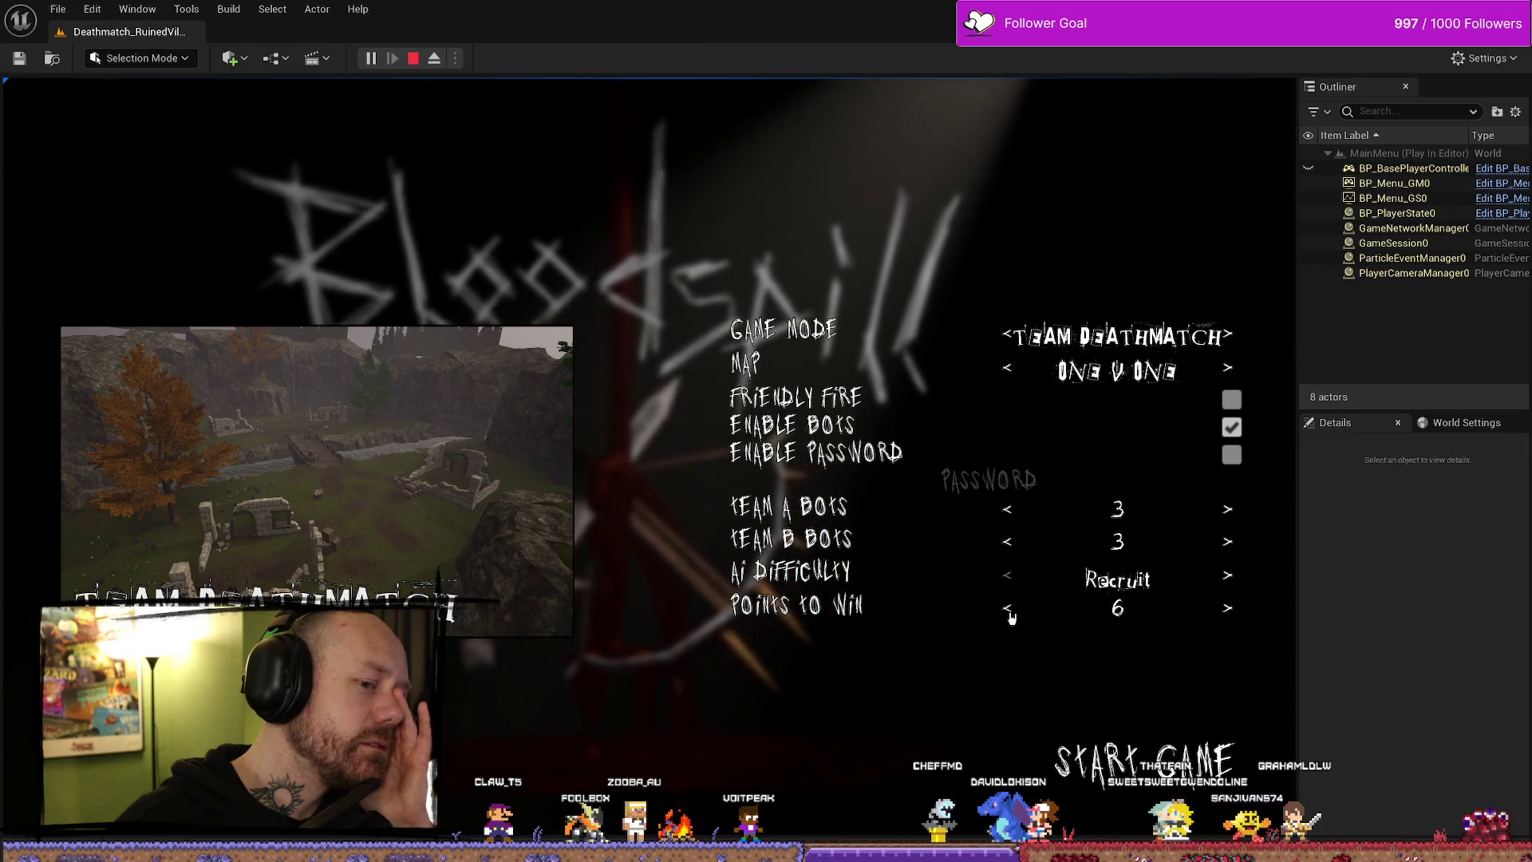
left_click(1009, 337)
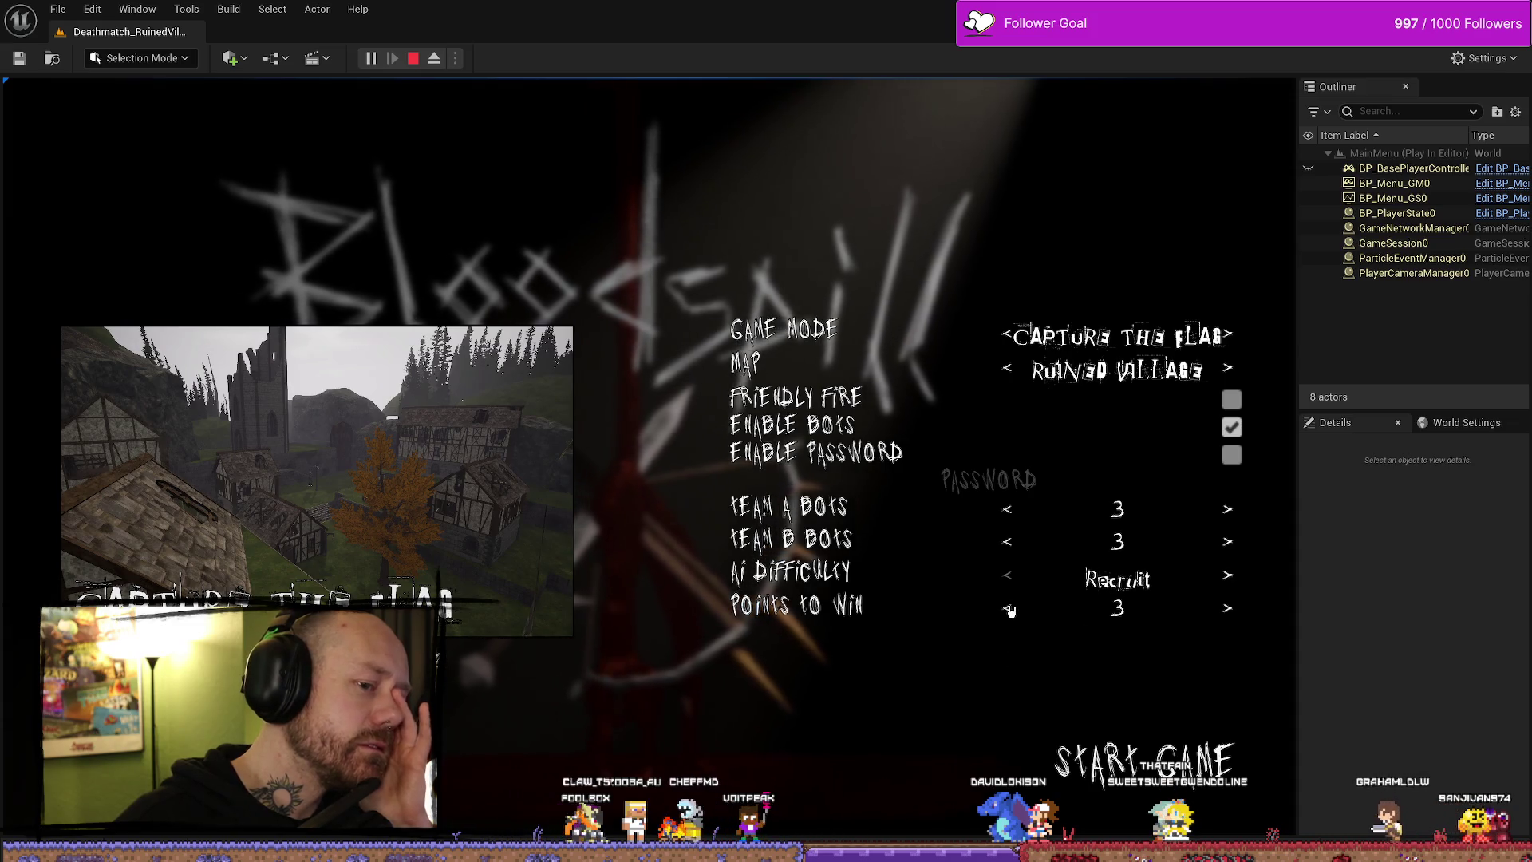
left_click(1162, 777)
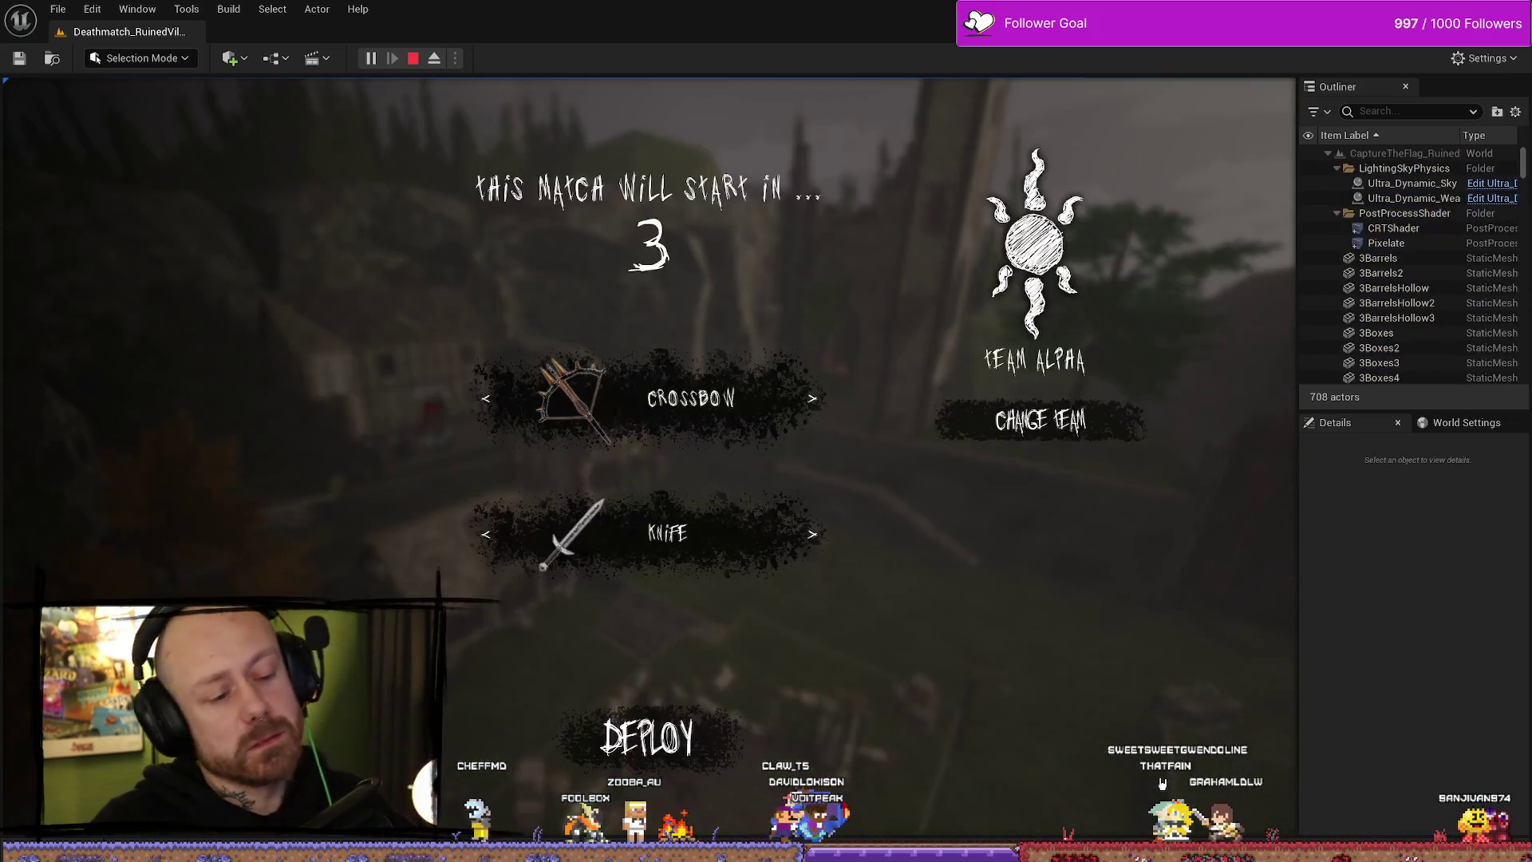
left_click(646, 742)
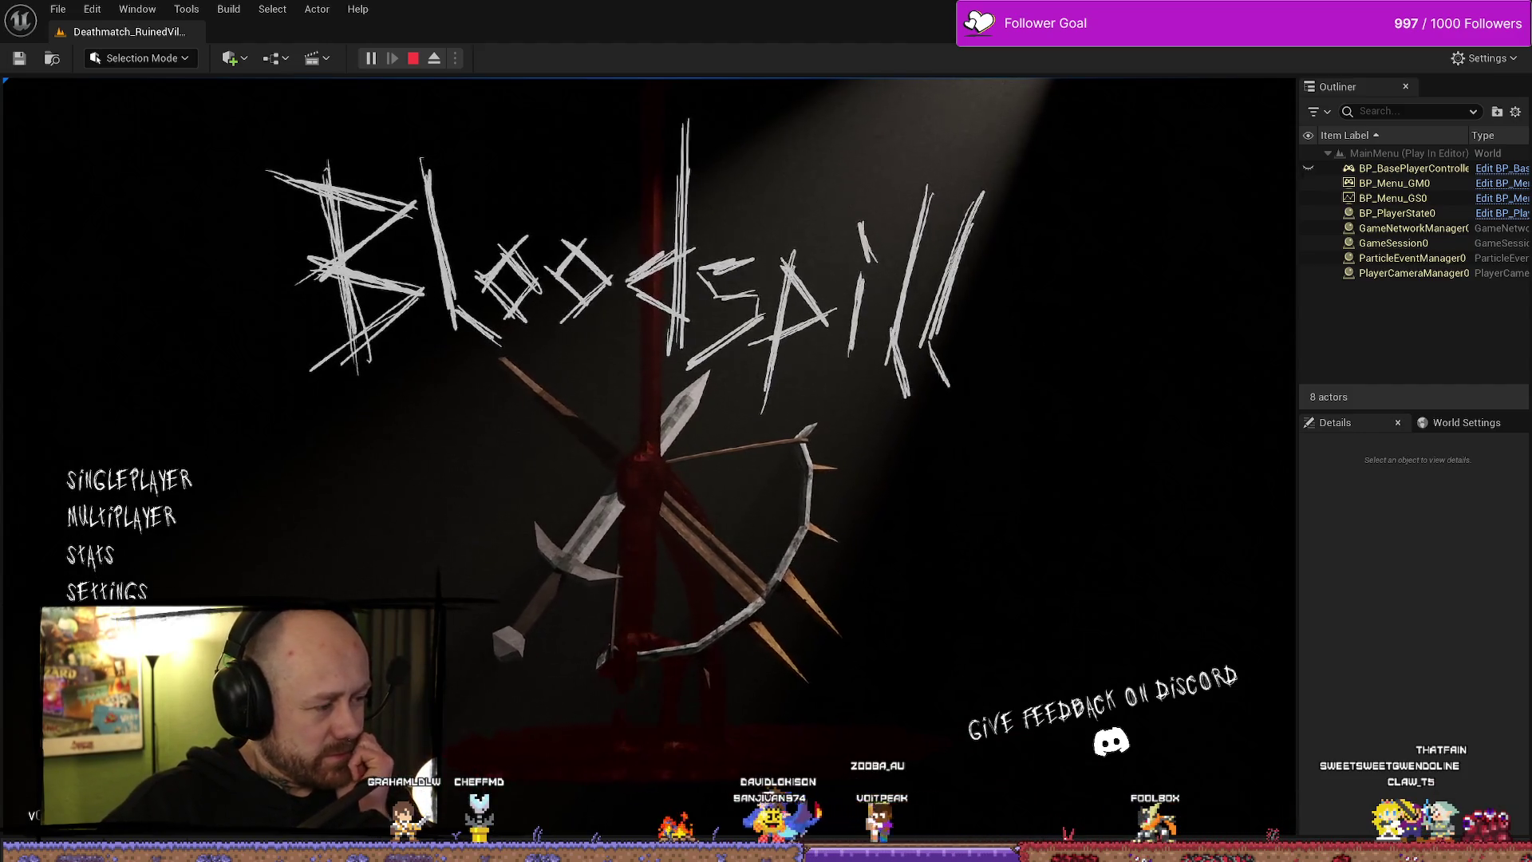
- Stop the Capture the Flag play session once the match is over
key("Escape")
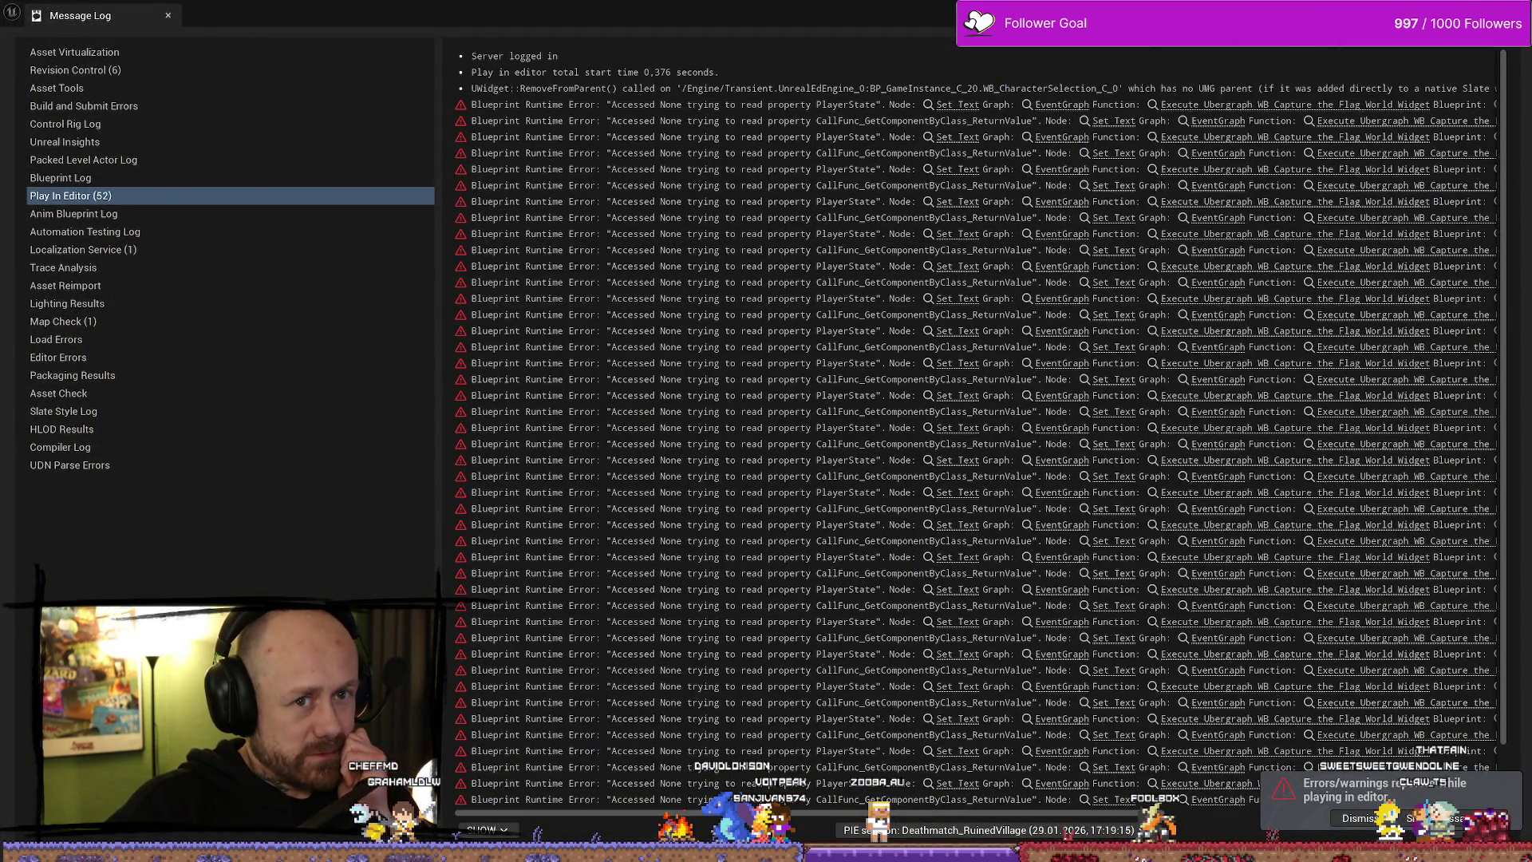
- Close the error log, open the Content Drawer, and return to the WB_EndGameScores widget editor
key("alt+Tab")
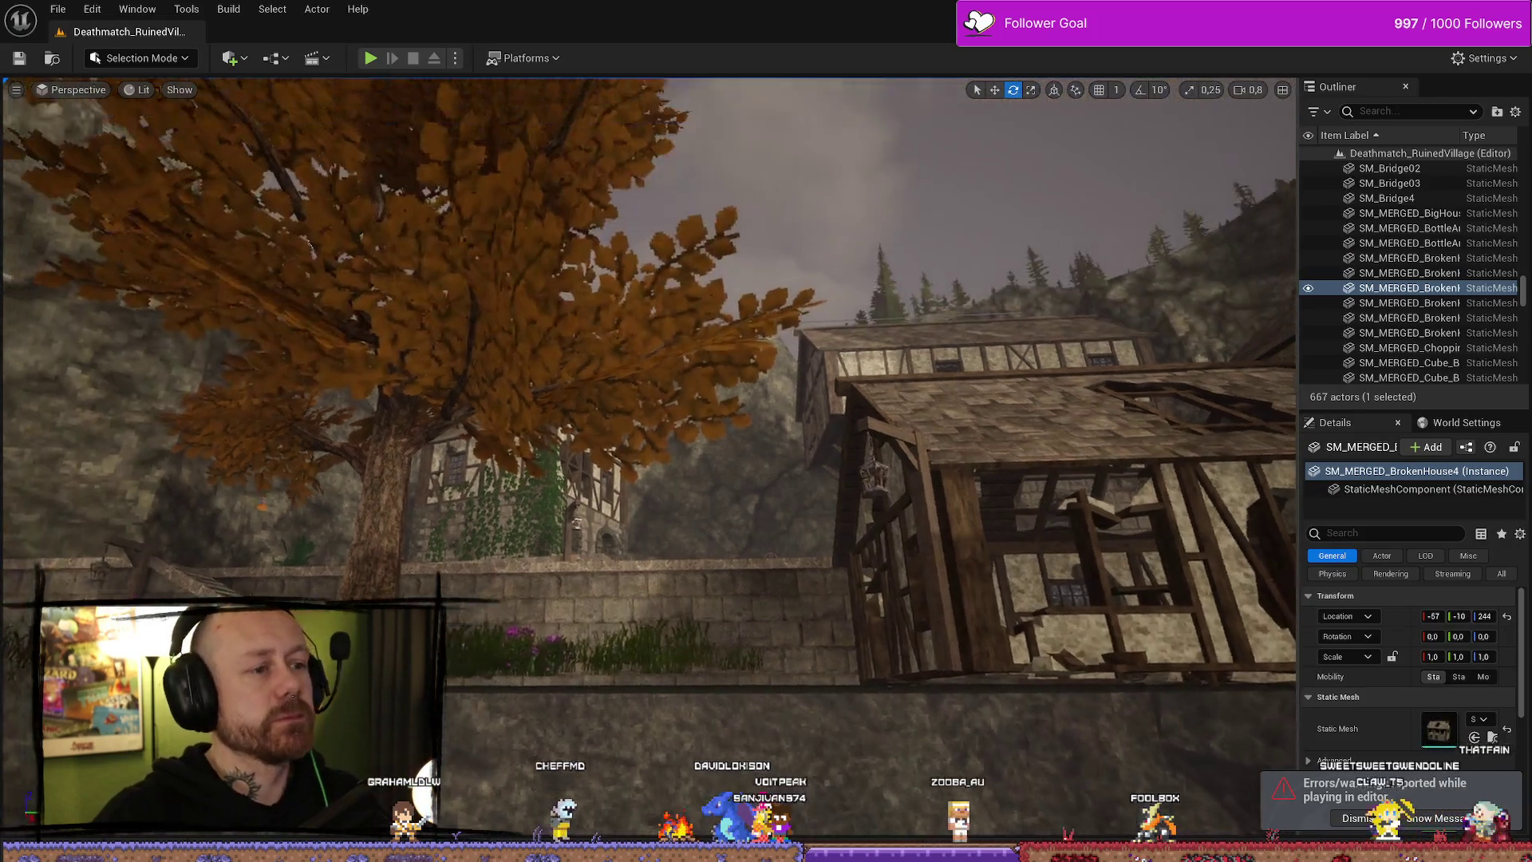
mouse_move(650, 399)
left_mouse_down()
mouse_move(590, 399)
mouse_move(722, 395)
left_mouse_up()
key("ctrl+space")
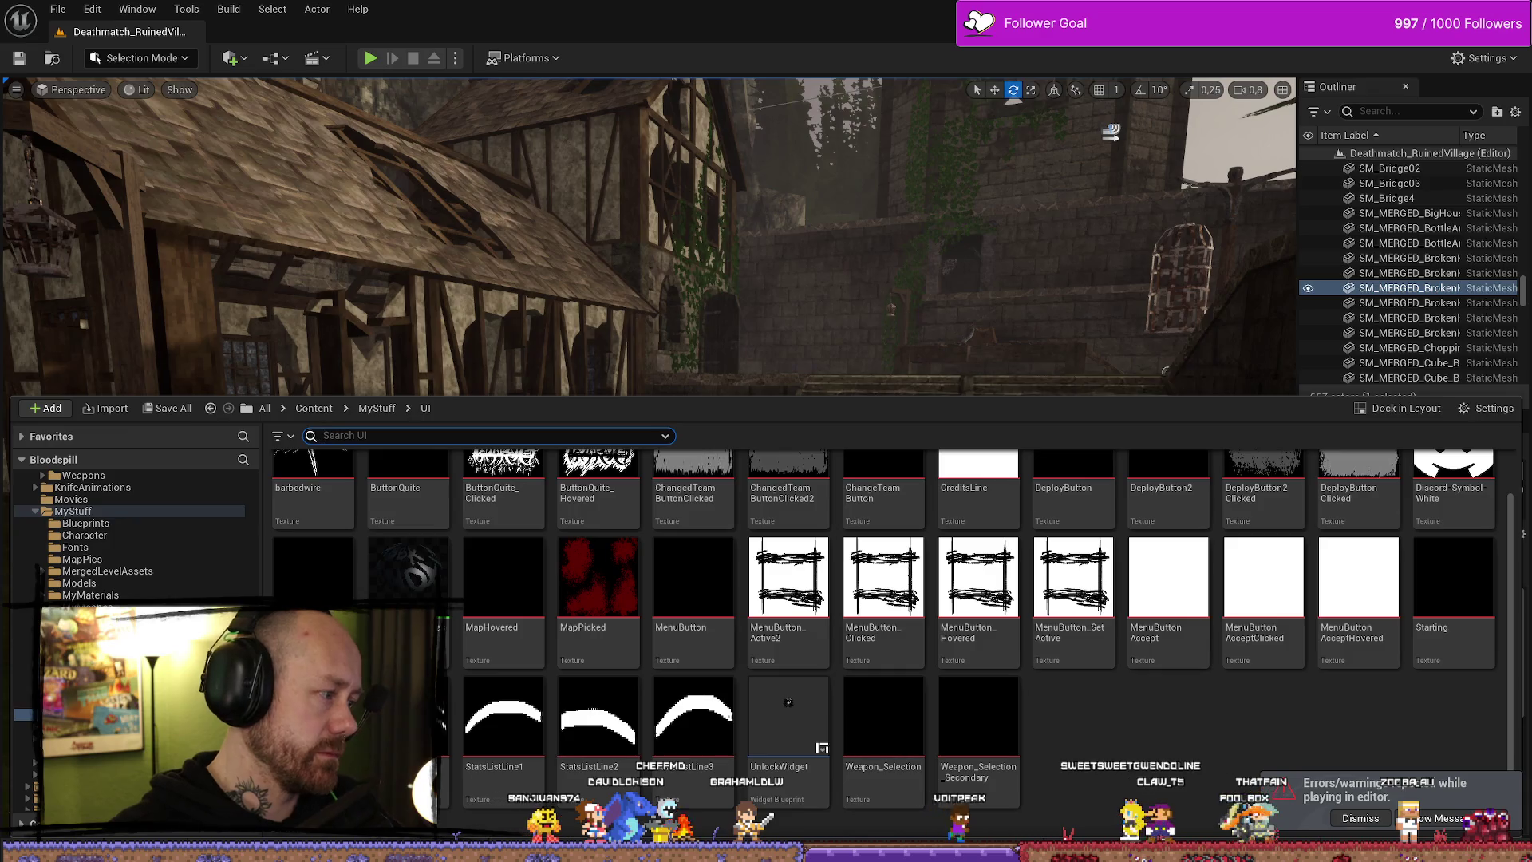
key("alt+Tab")
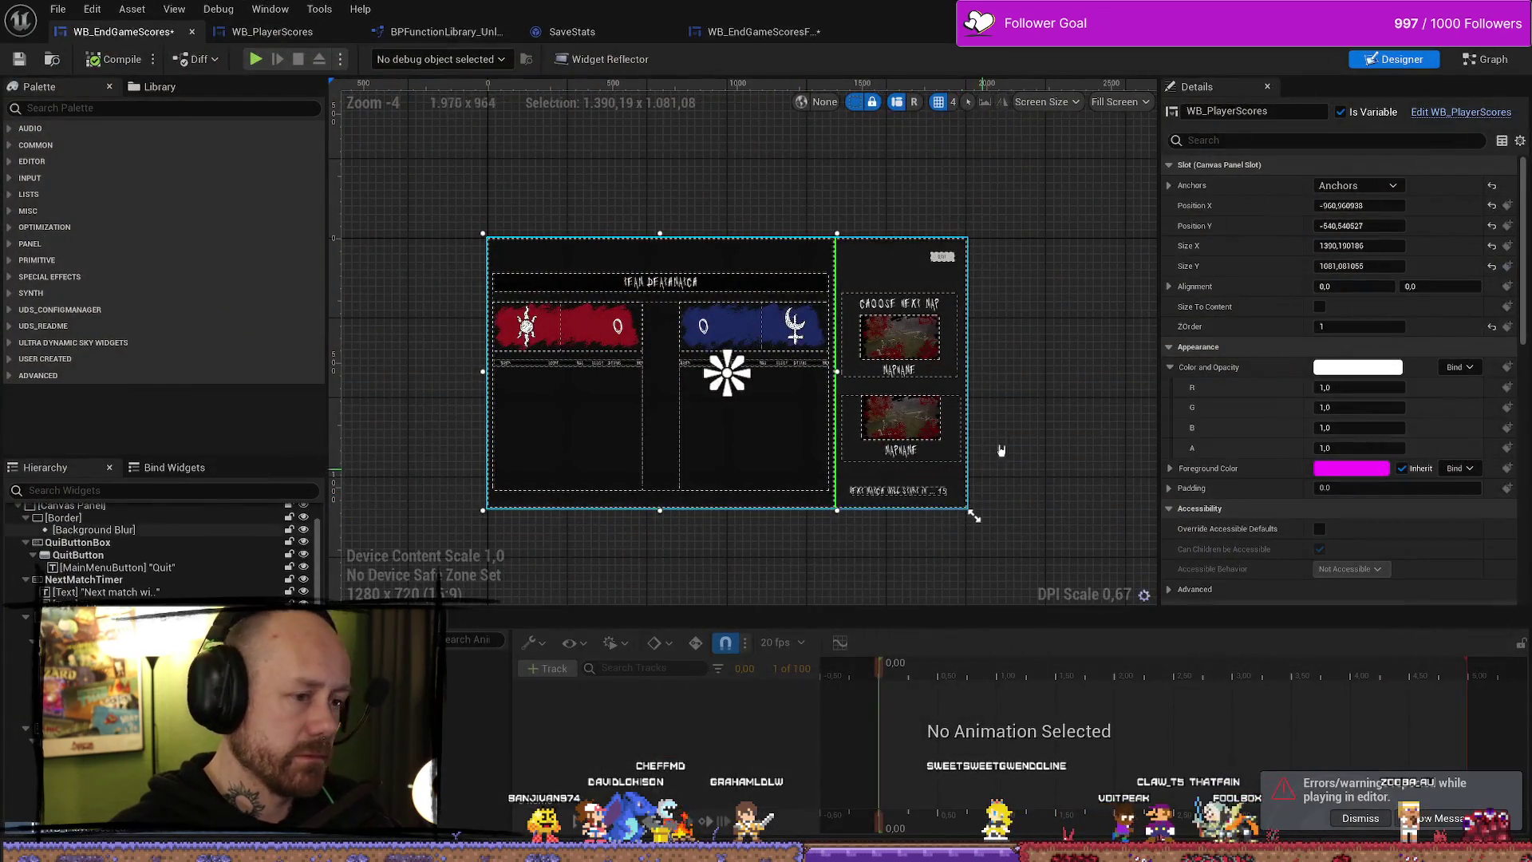
scroll(770, 417, "up", 5)
left_click(768, 274)
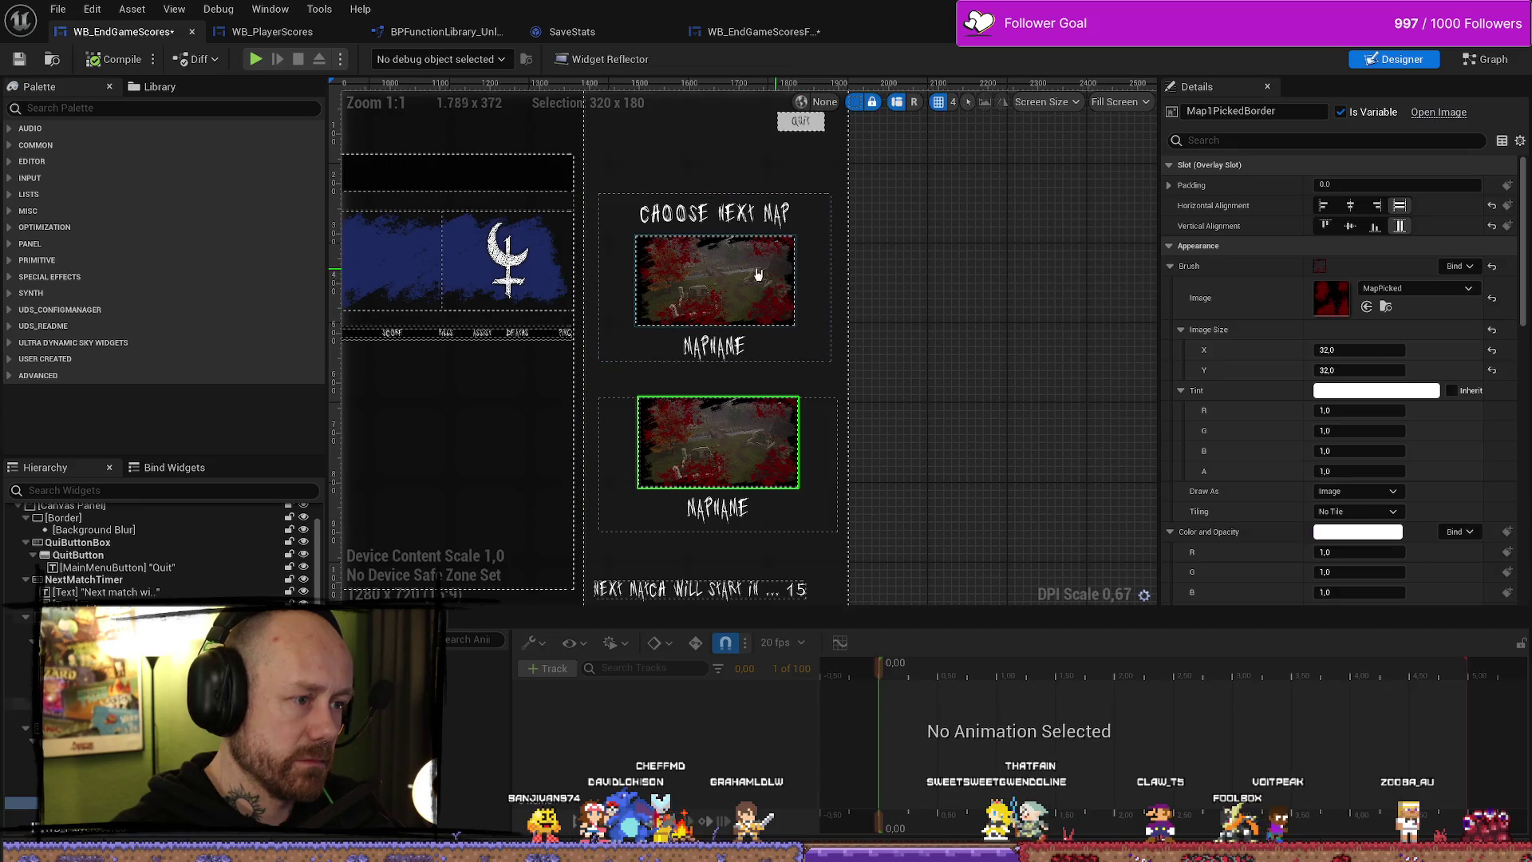
left_click(818, 262)
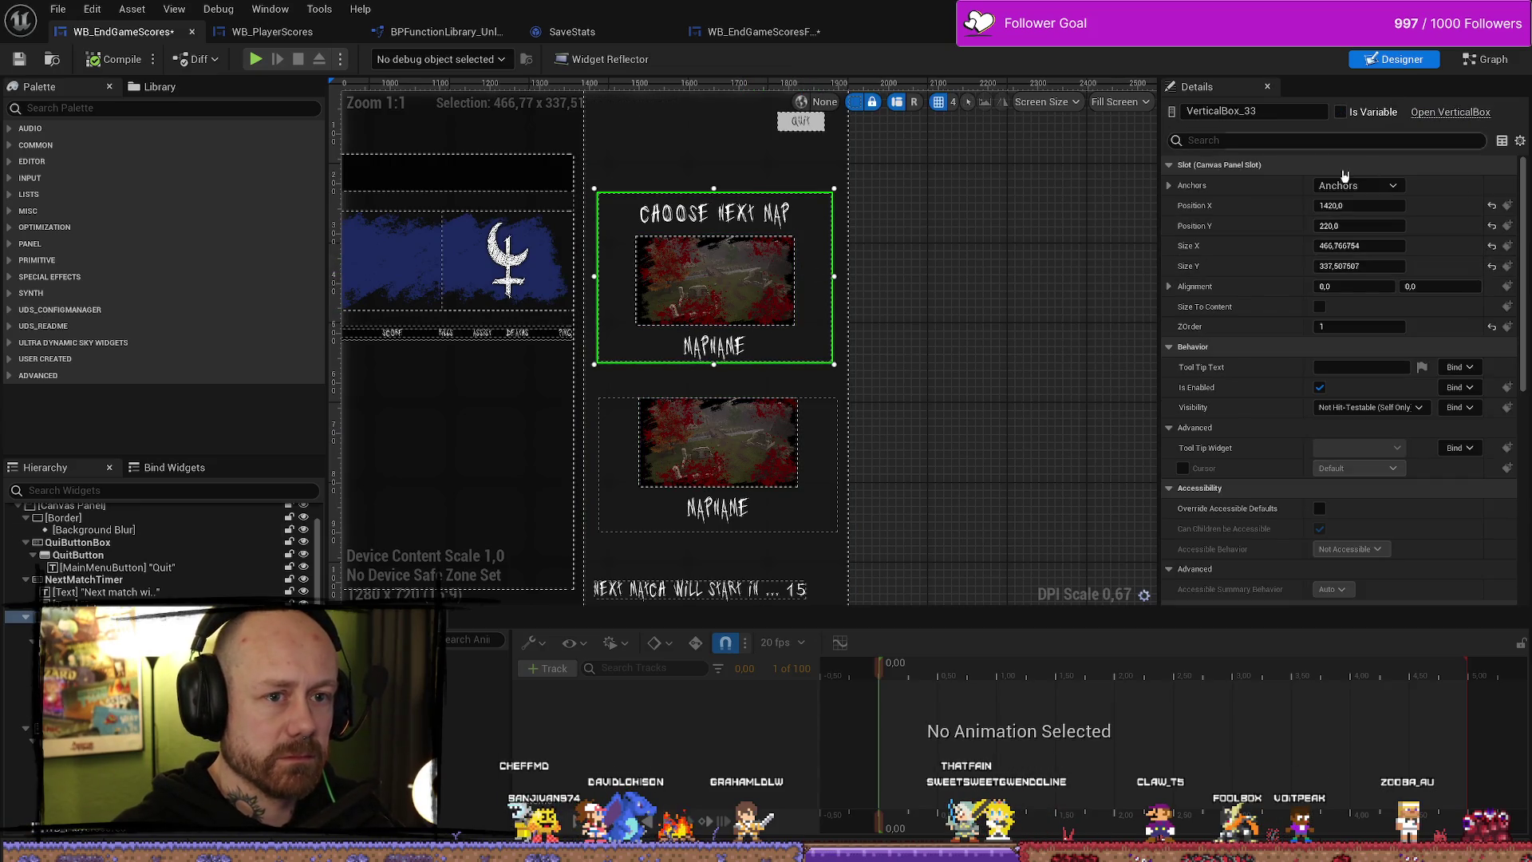
scroll(916, 295, "down", 7)
scroll(668, 303, "up", 3)
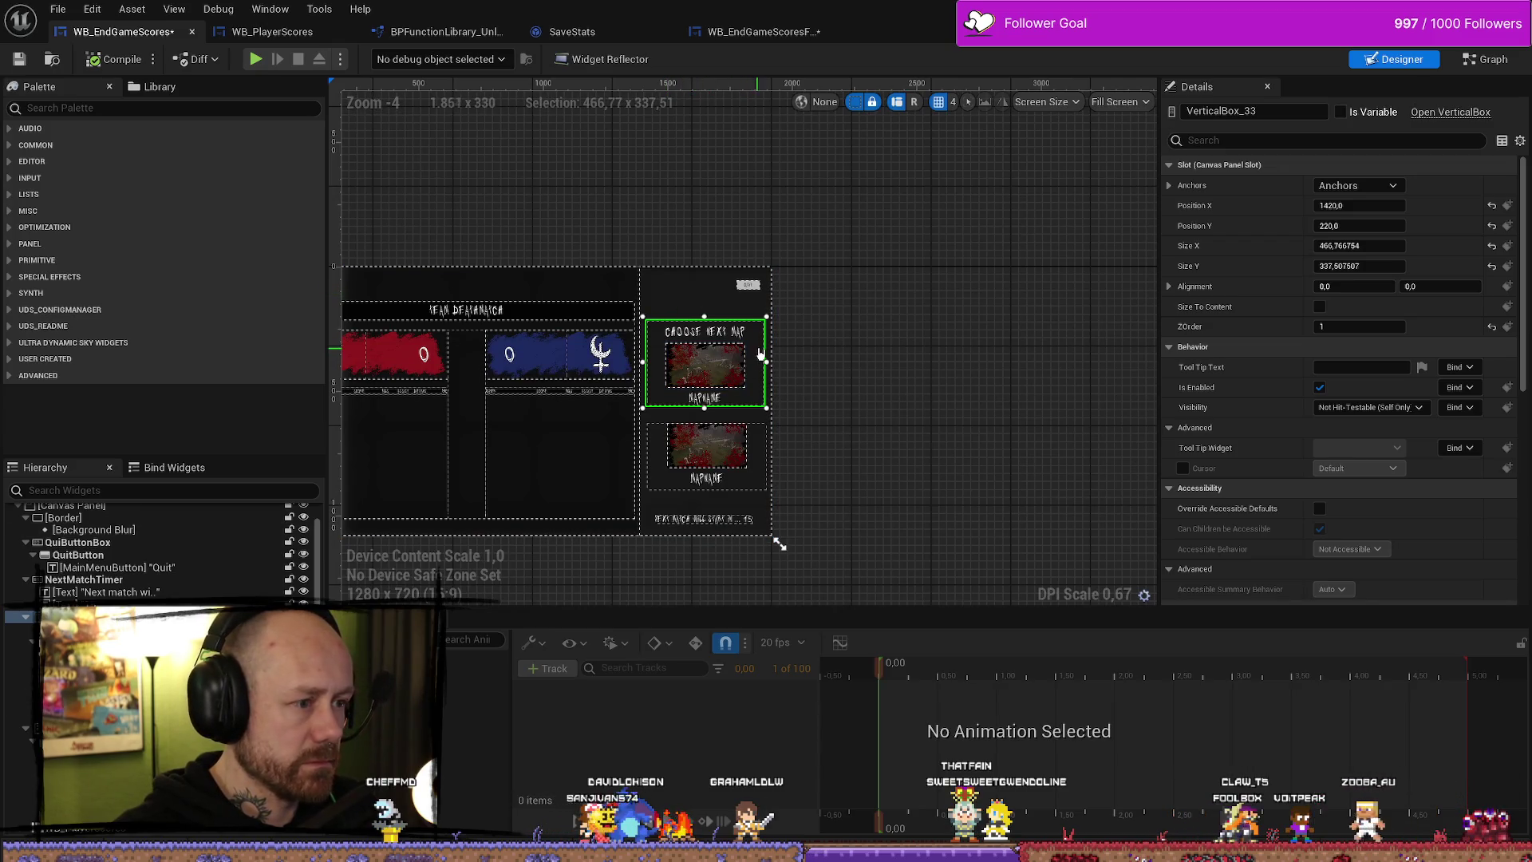
left_click(889, 368)
left_click(756, 447)
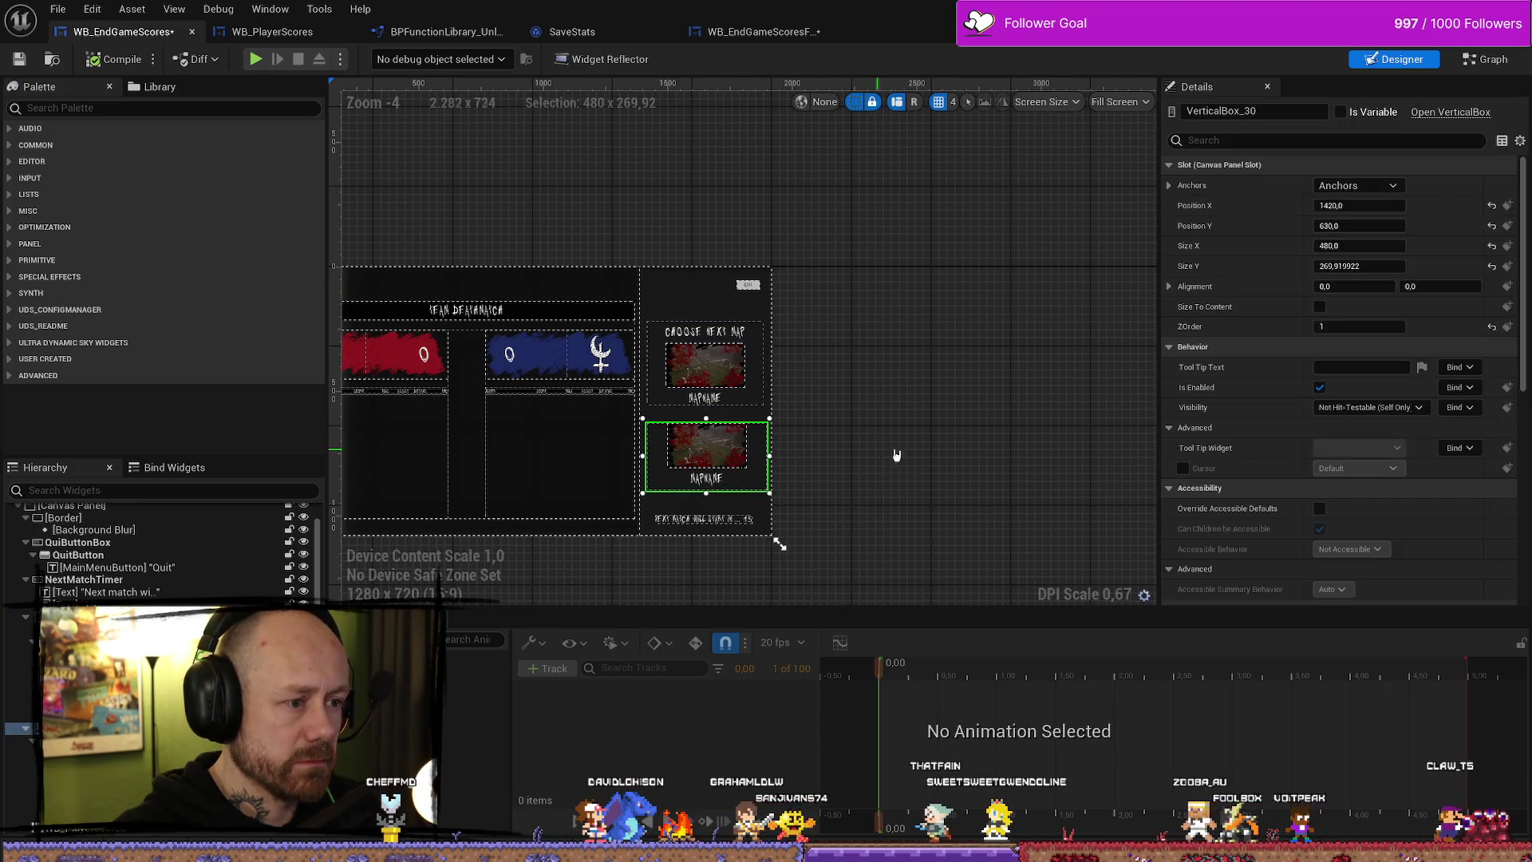
scroll(789, 372, "up", 4)
scroll(789, 371, "down", 5)
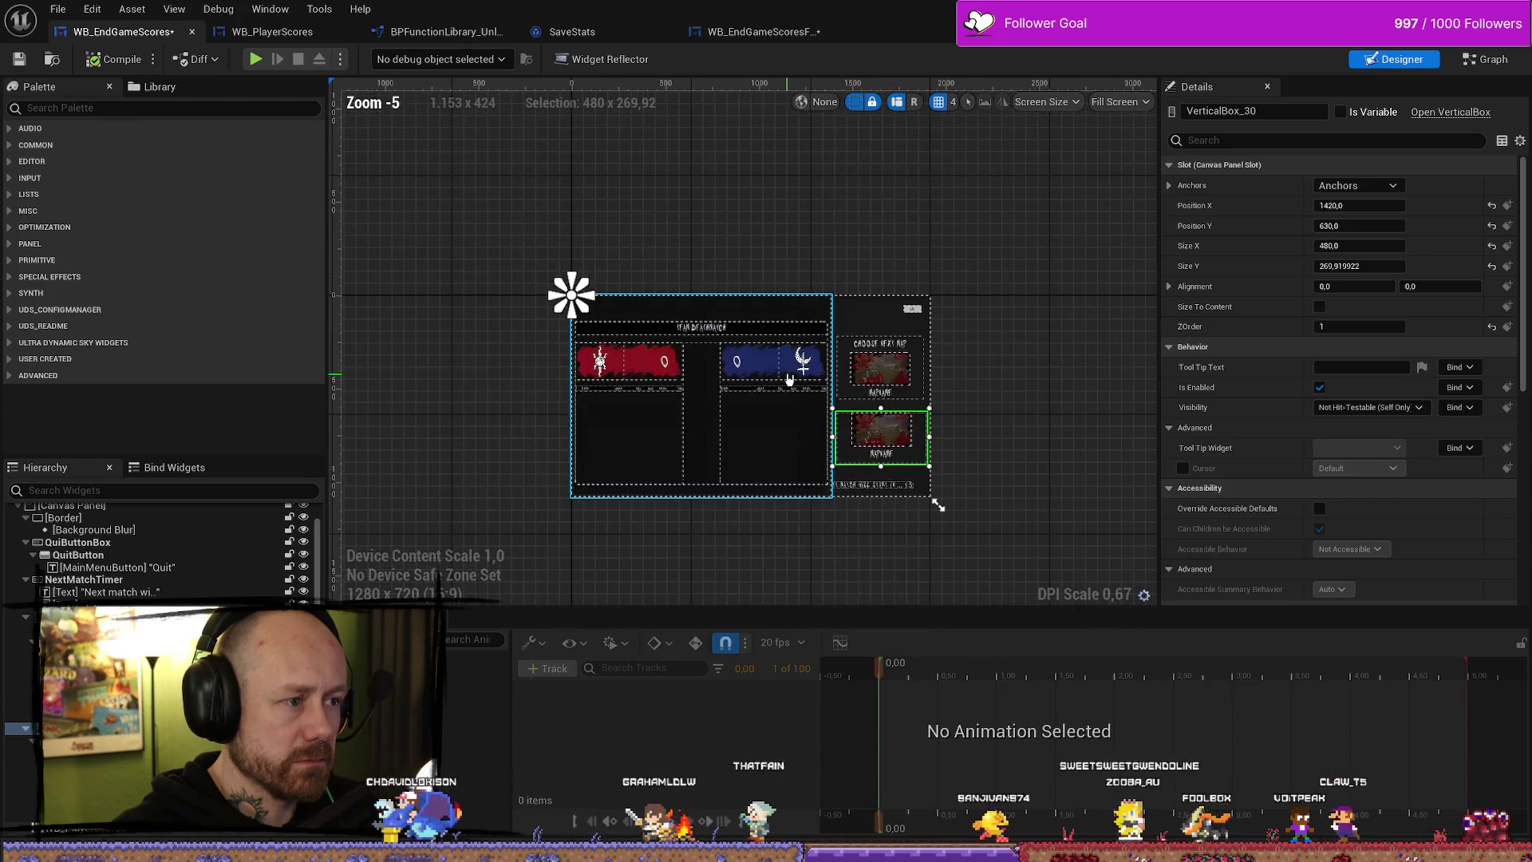
scroll(836, 380, "up", 2)
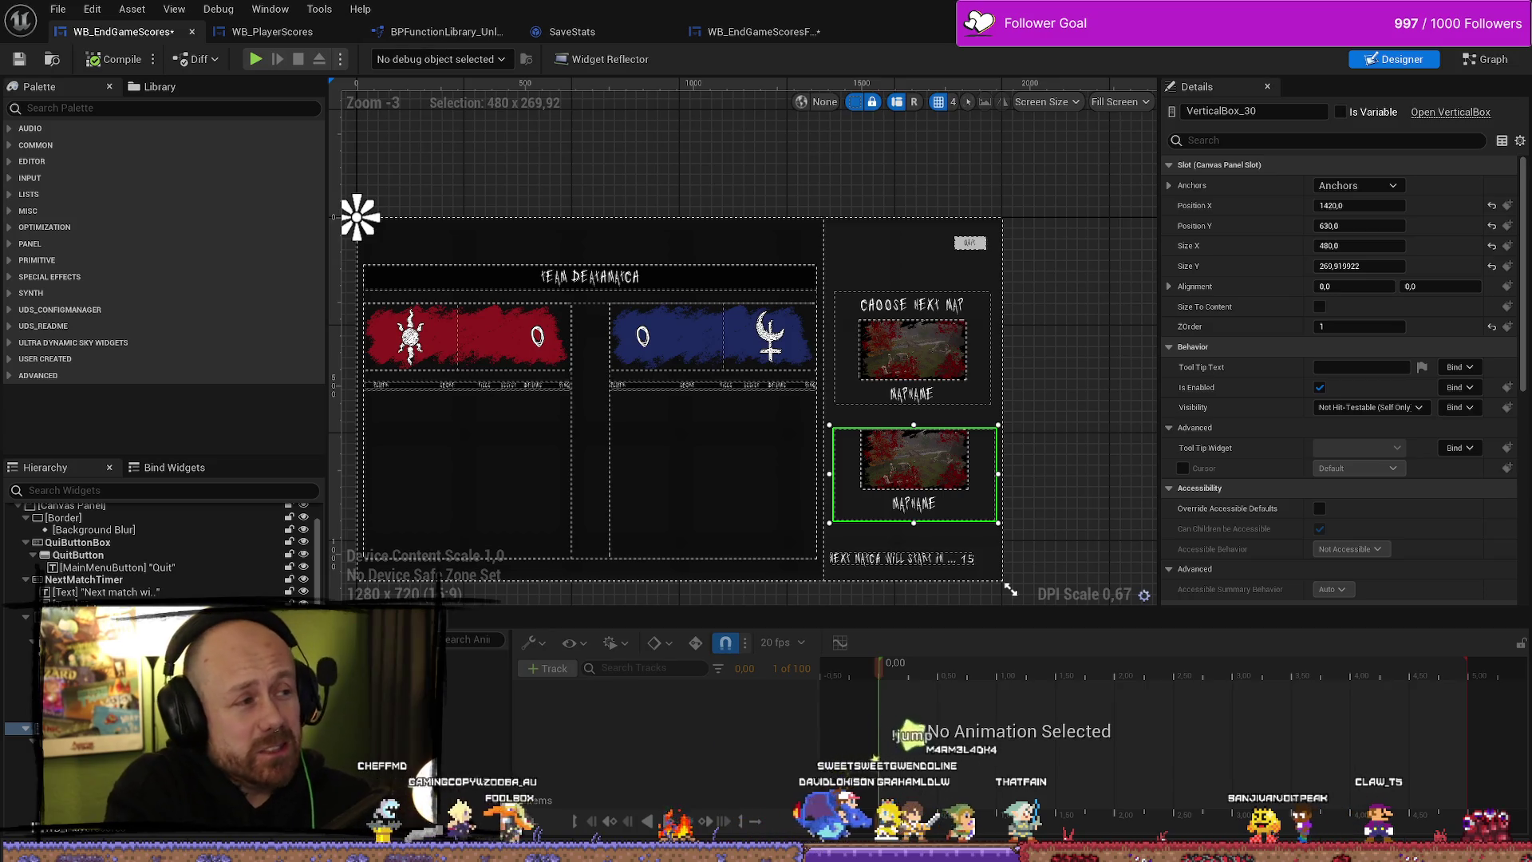
left_click(1480, 60)
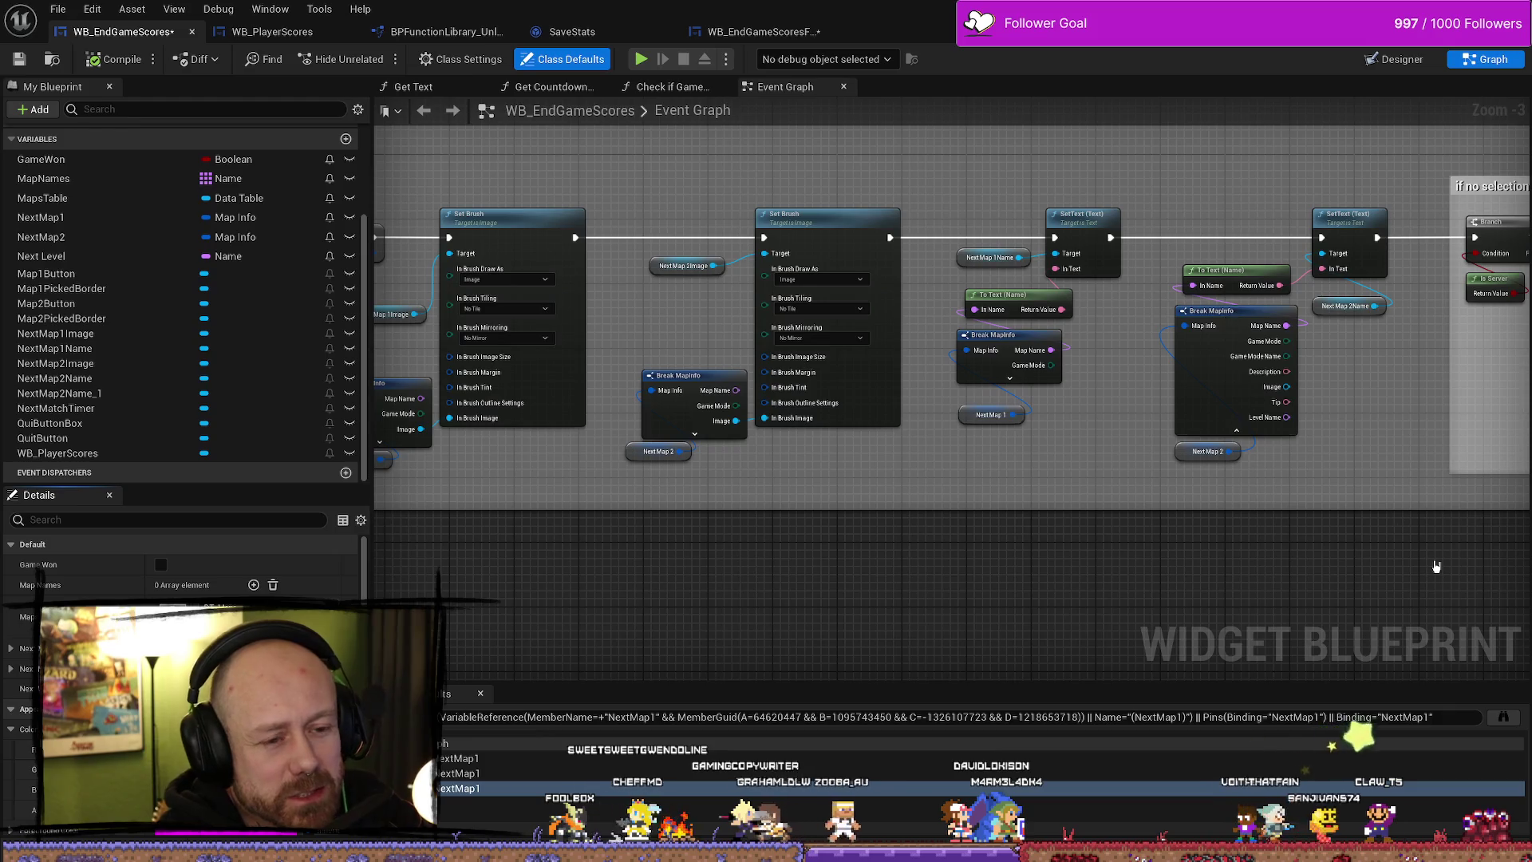
mouse_move(1468, 511)
left_mouse_down()
mouse_move(1162, 537)
mouse_move(864, 461)
left_mouse_up()
left_click_drag(957, 520, 863, 339)
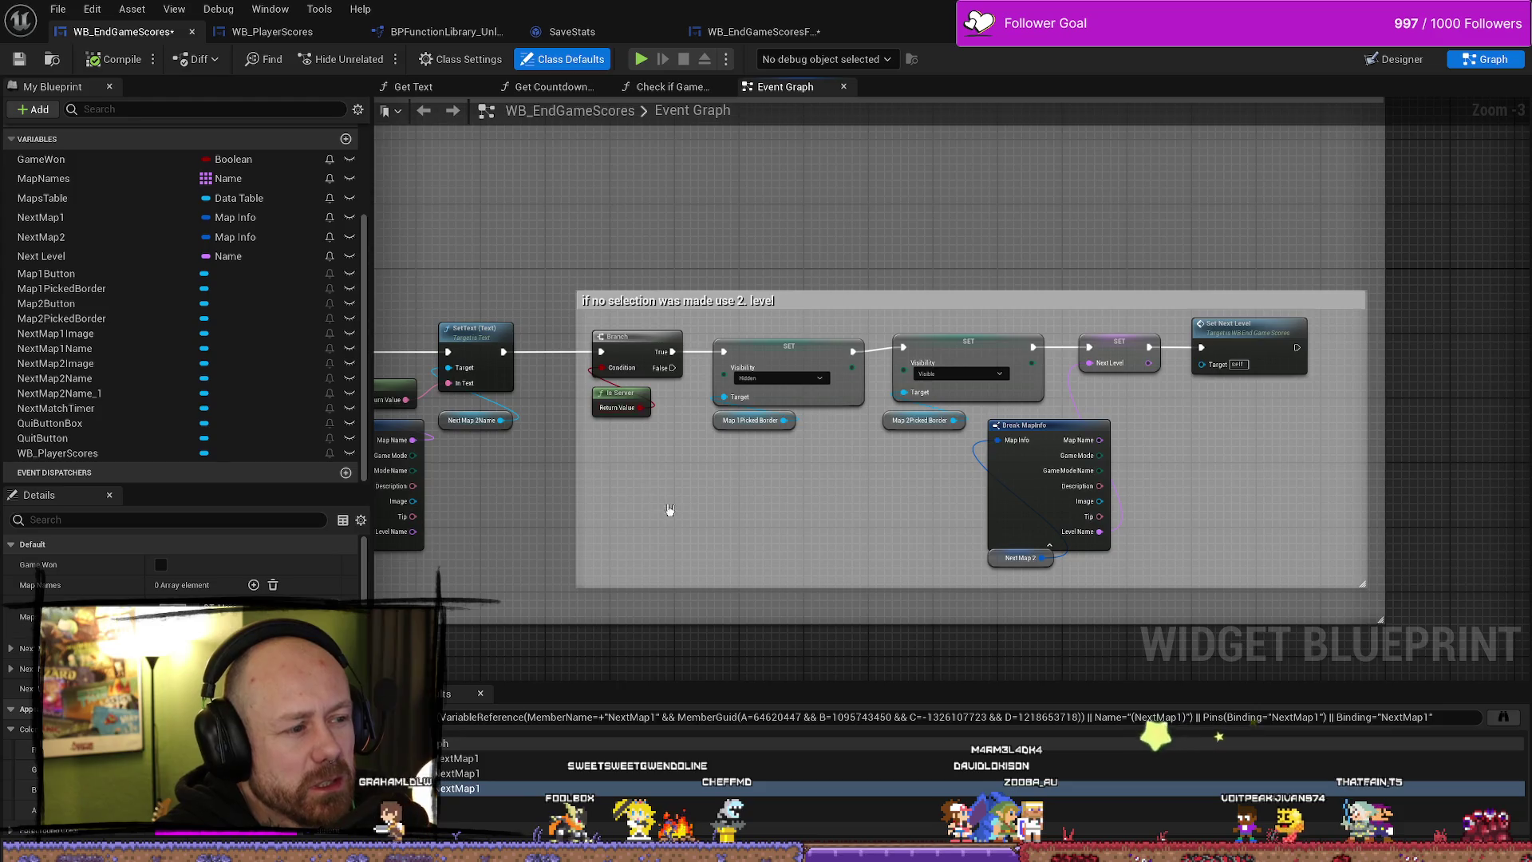
scroll(923, 454, "down", 3)
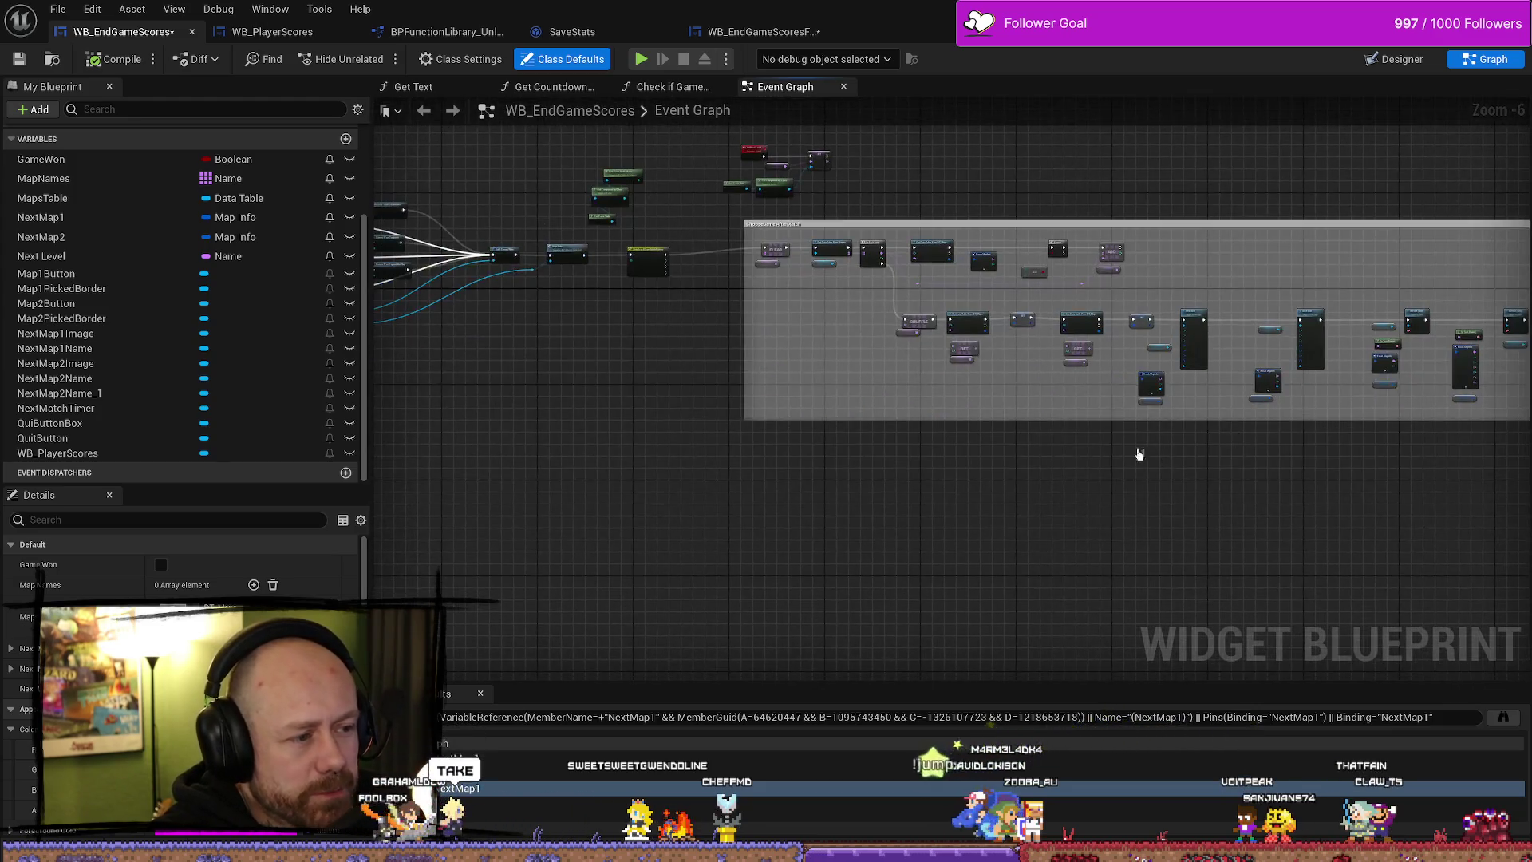
scroll(1164, 453, "up", 3)
mouse_move(967, 359)
left_mouse_down()
mouse_move(882, 564)
mouse_move(576, 561)
mouse_move(438, 541)
left_mouse_up()
left_click_drag(721, 505, 669, 494)
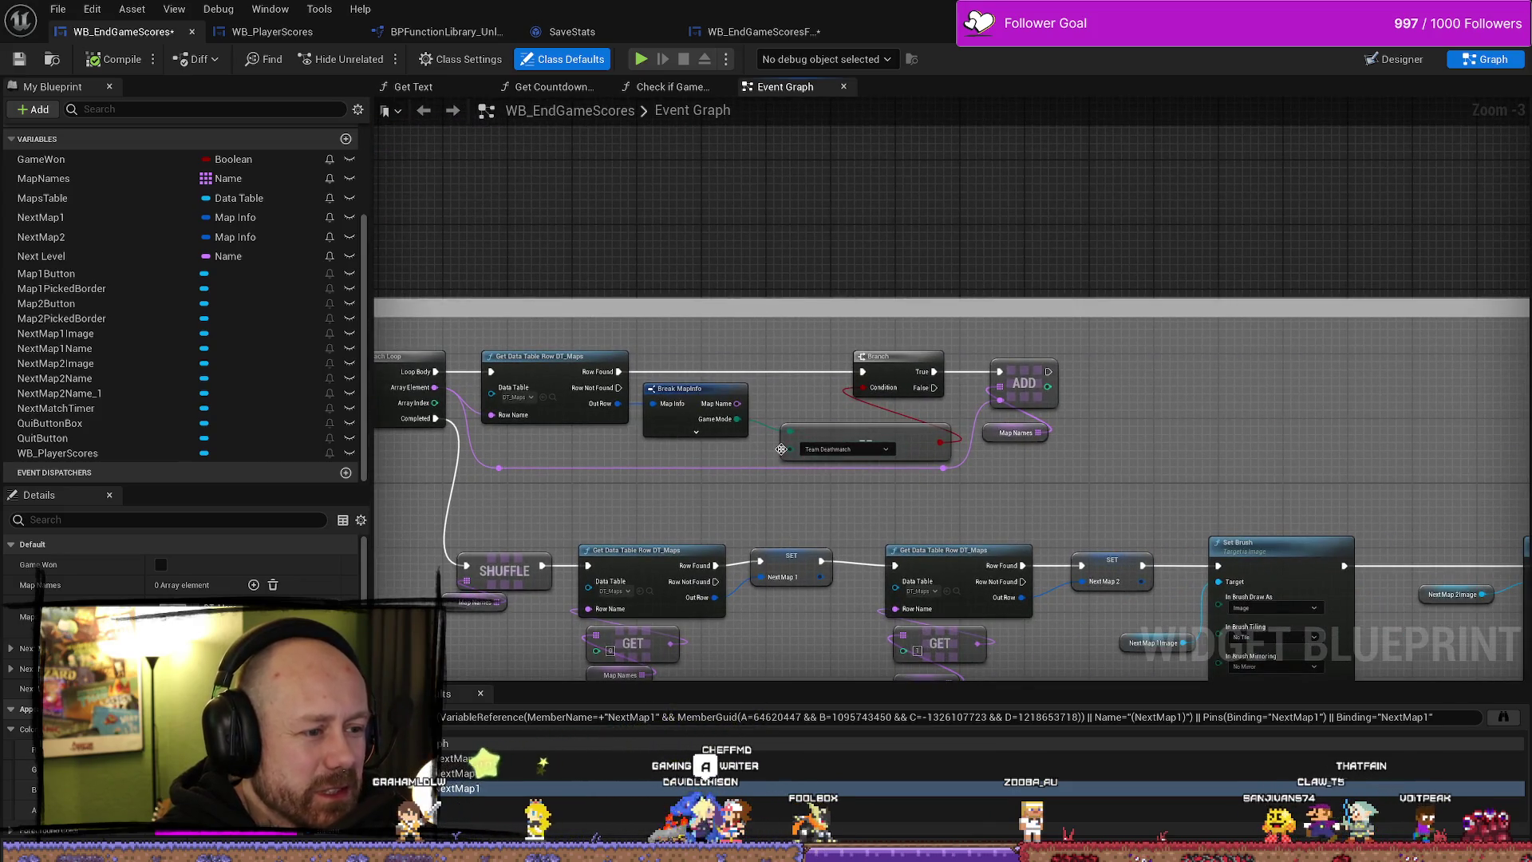
scroll(639, 492, "down", 3)
scroll(527, 461, "up", 4)
mouse_move(447, 78)
left_mouse_down()
mouse_move(601, 225)
mouse_move(708, 364)
left_mouse_up()
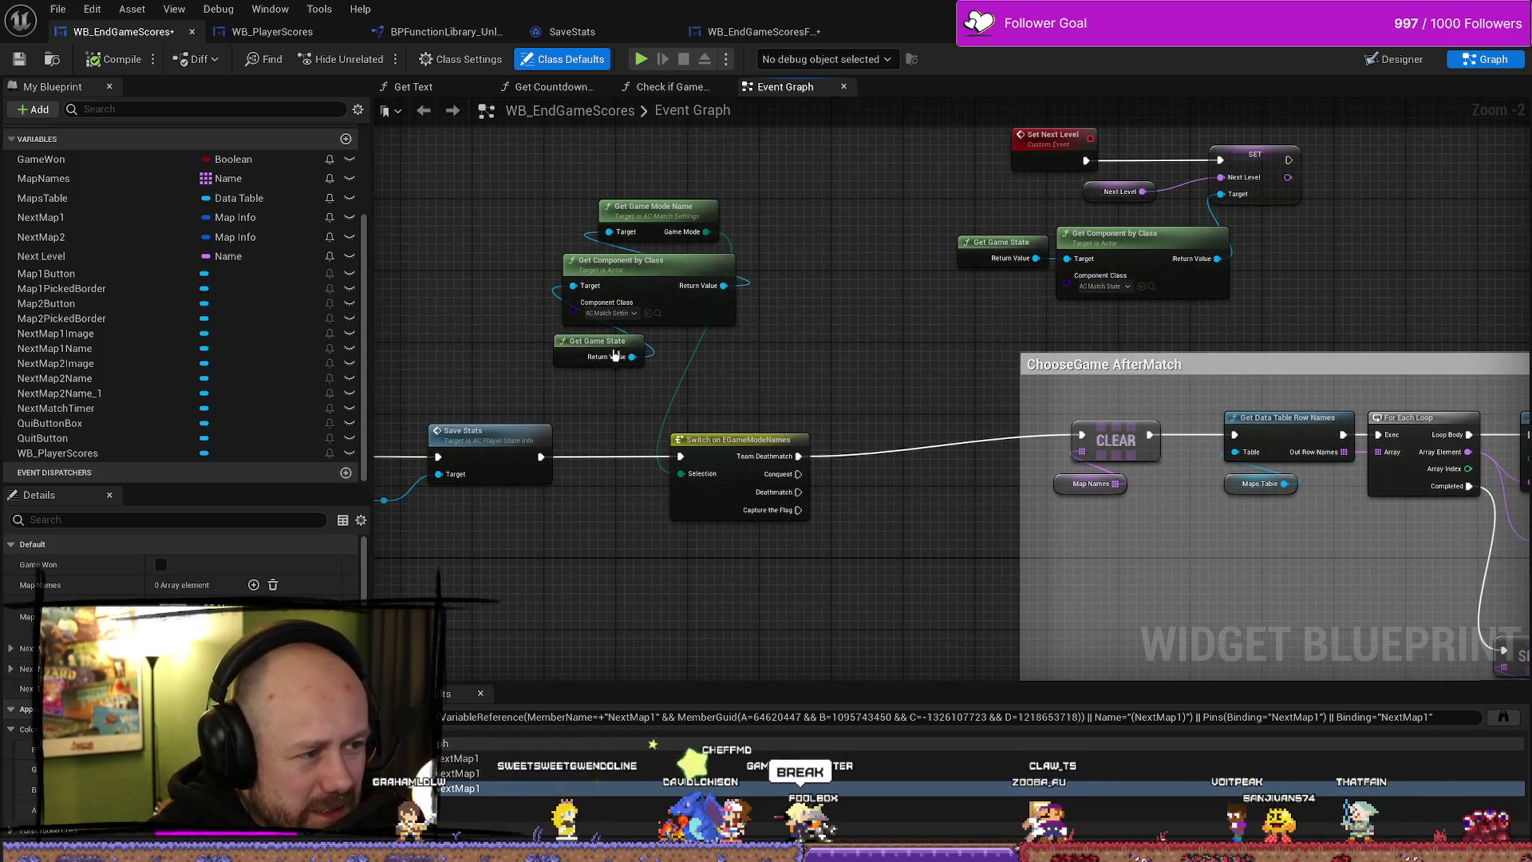
left_click(881, 324)
left_click_drag(930, 328, 416, 290)
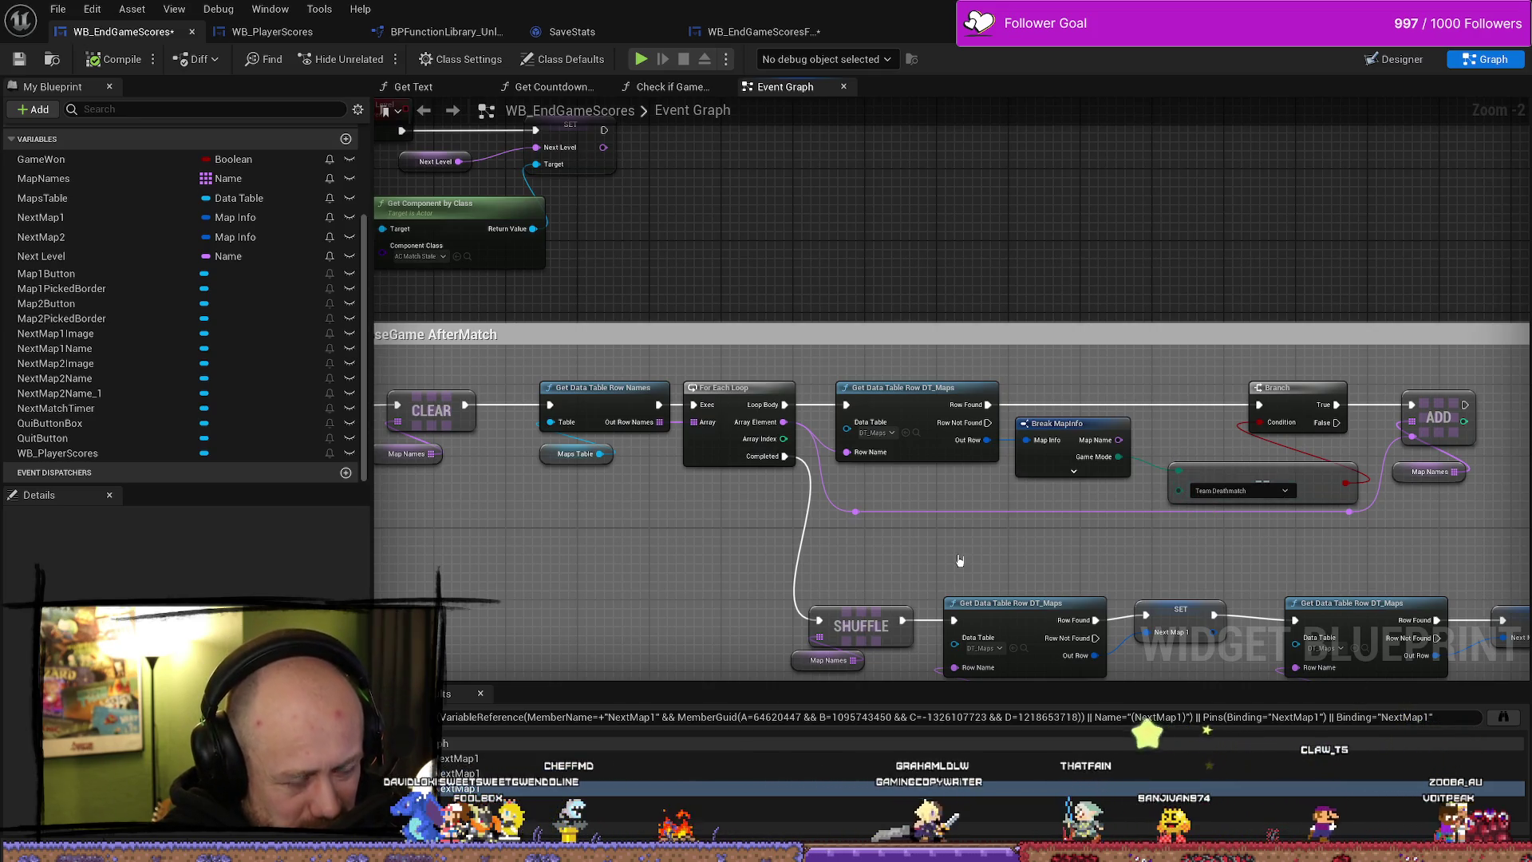
left_click_drag(715, 571, 1332, 573)
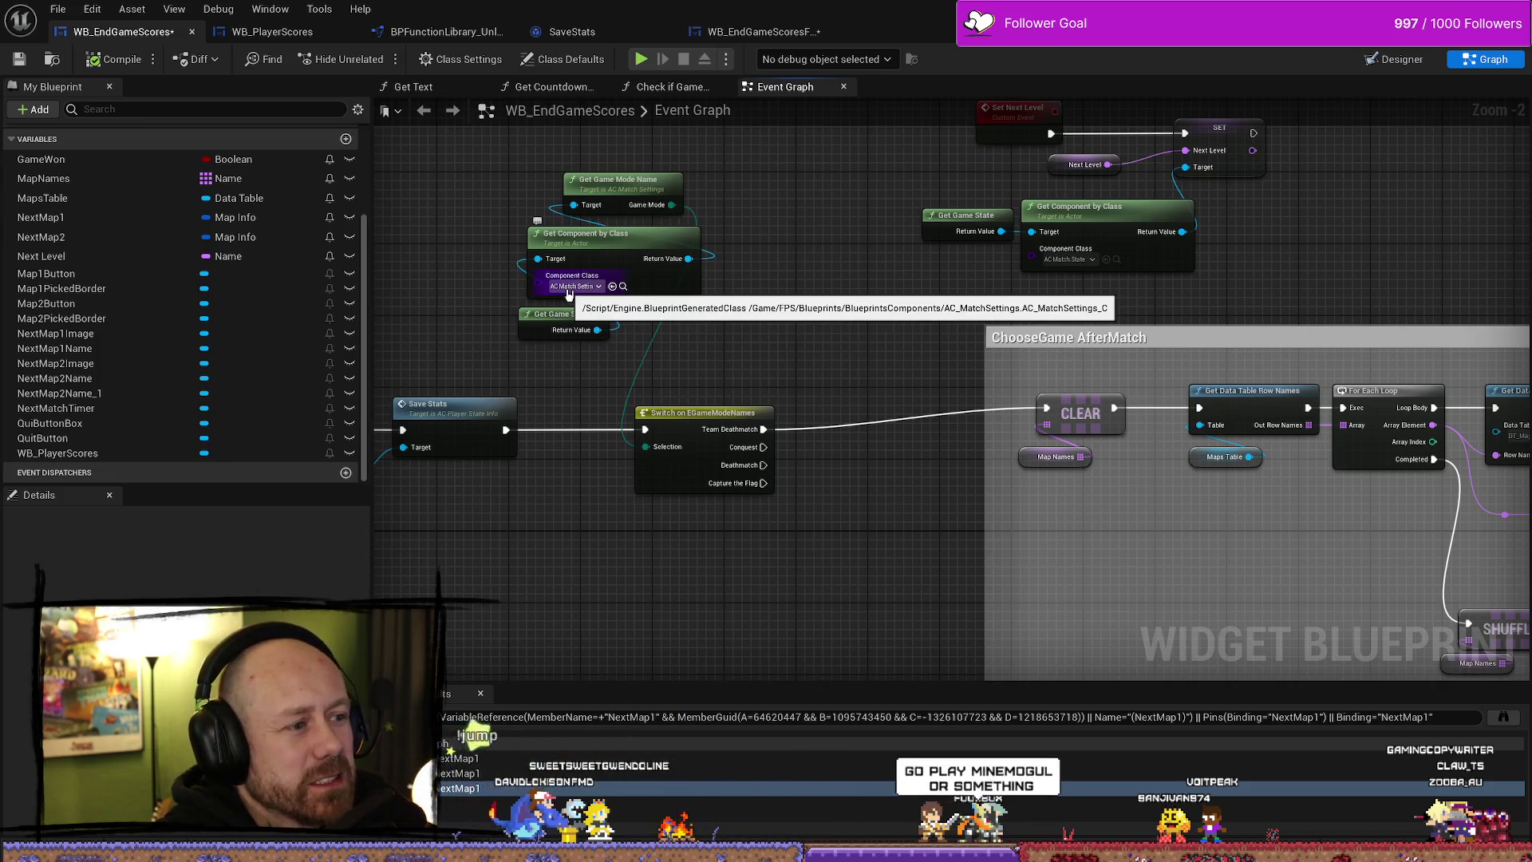
left_click_drag(783, 363, 820, 376)
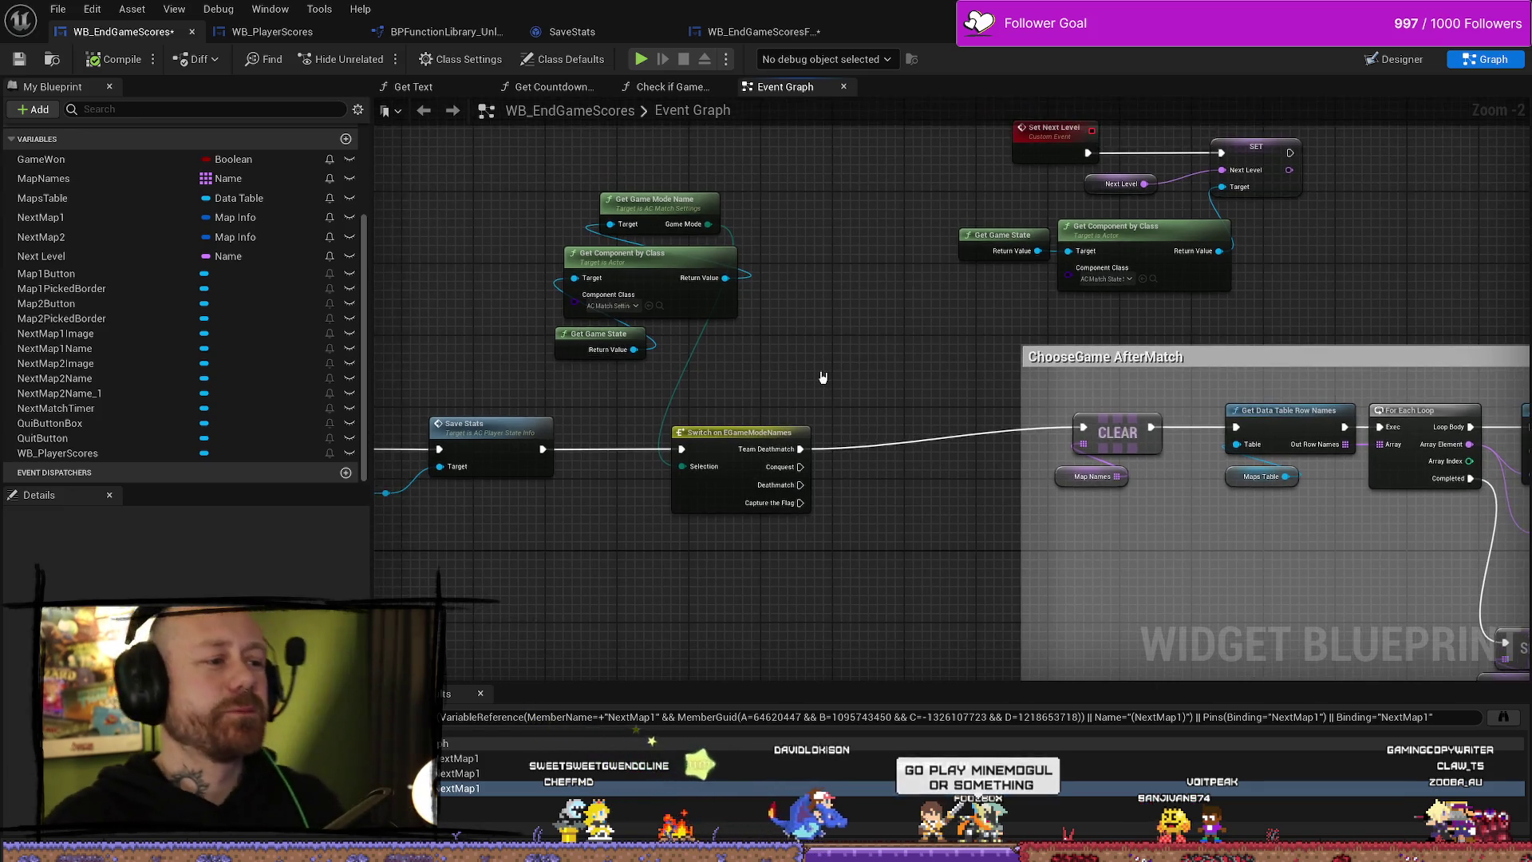
left_click(694, 306)
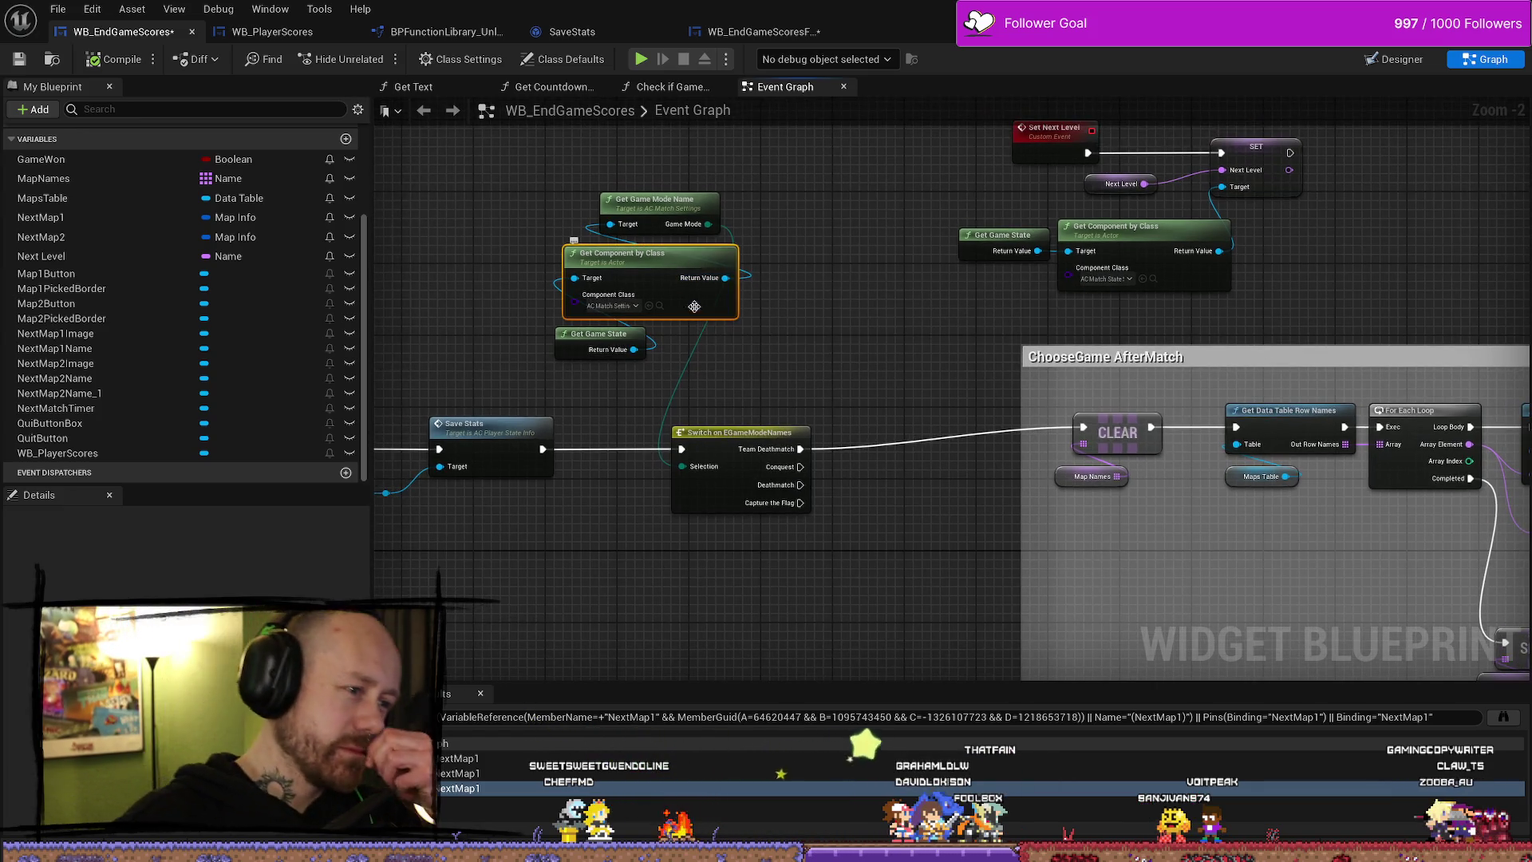
left_click(989, 377)
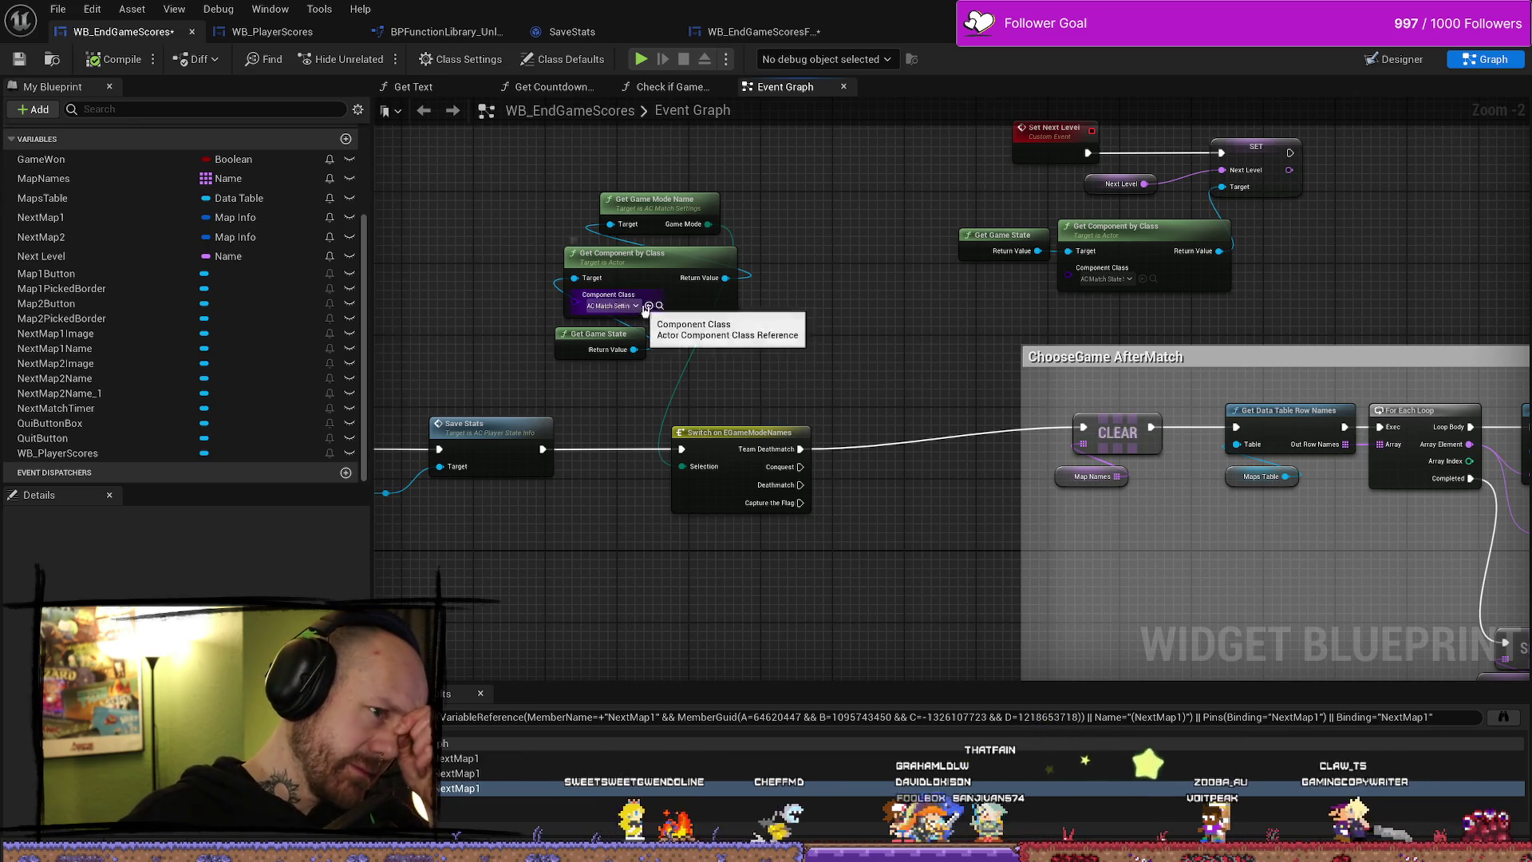
left_click_drag(1055, 405, 922, 398)
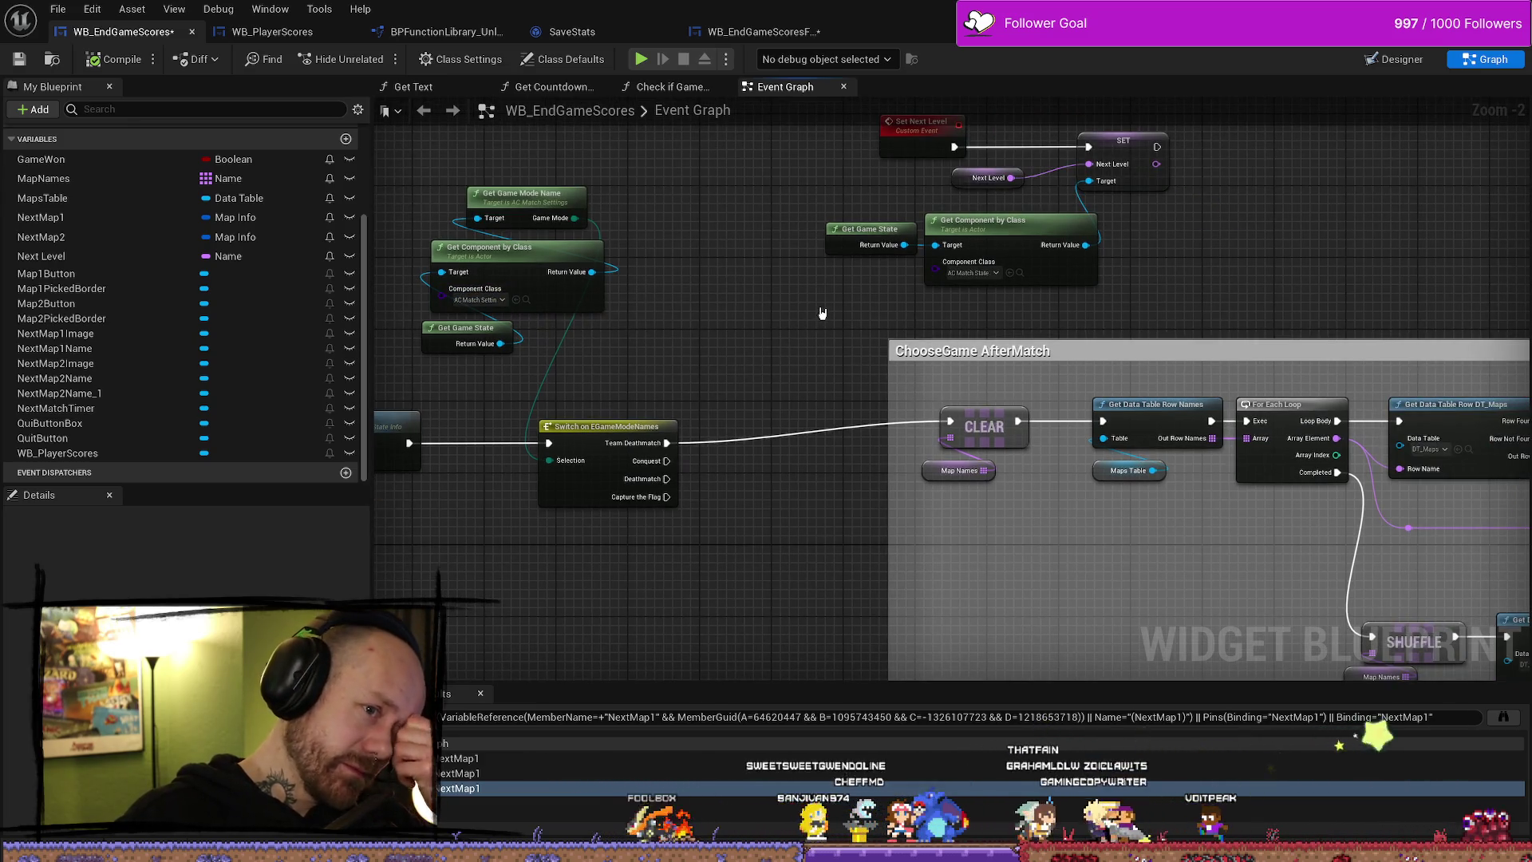
mouse_move(827, 314)
left_mouse_down()
mouse_move(853, 392)
mouse_move(798, 373)
left_mouse_up()
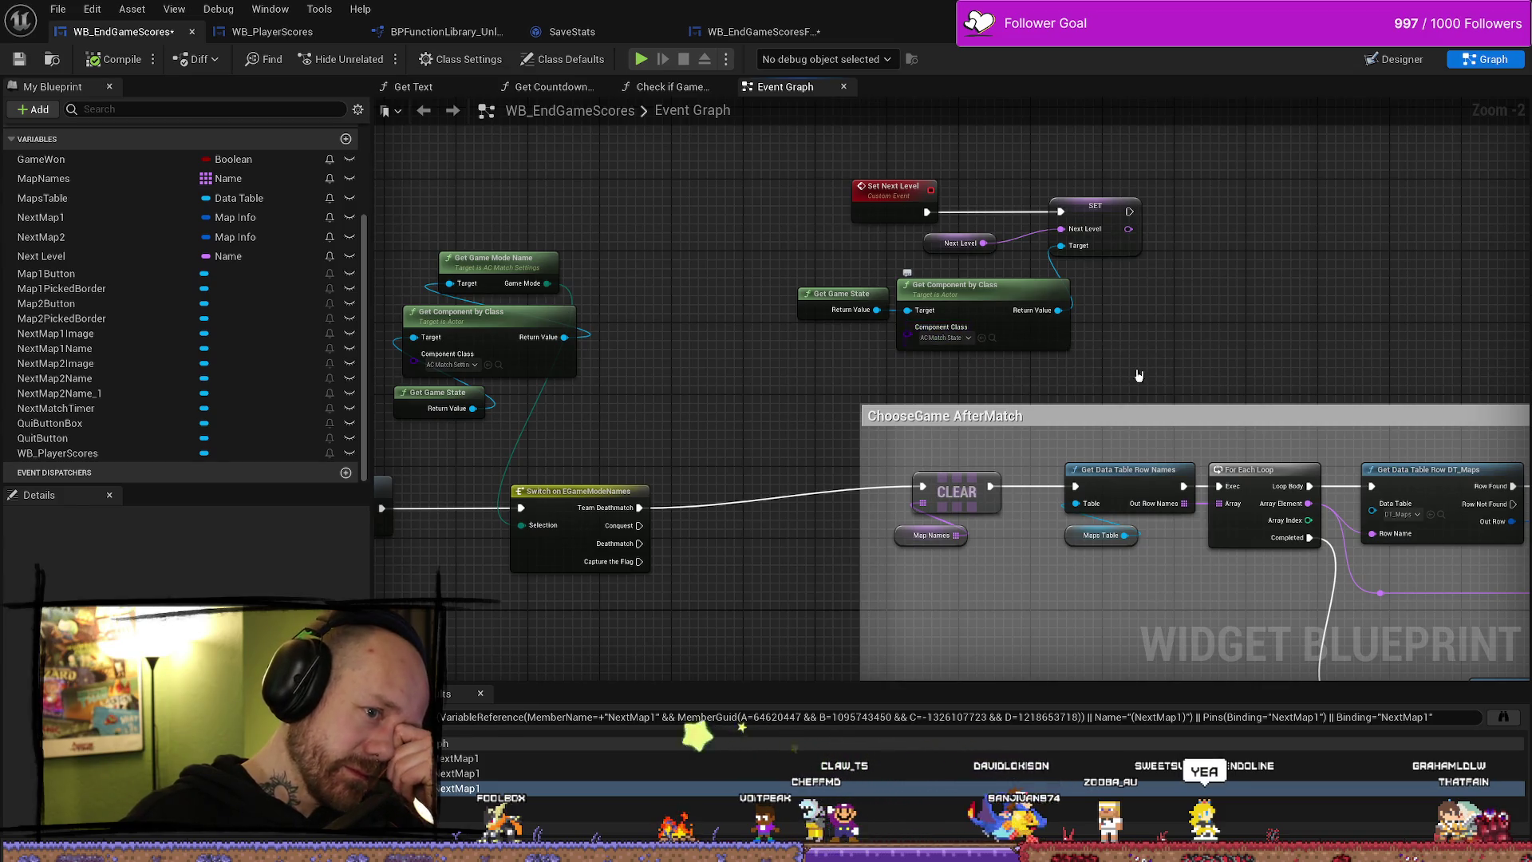
scroll(1093, 369, "down", 2)
left_click_drag(1292, 504, 1085, 300)
left_click_drag(1253, 352, 1077, 386)
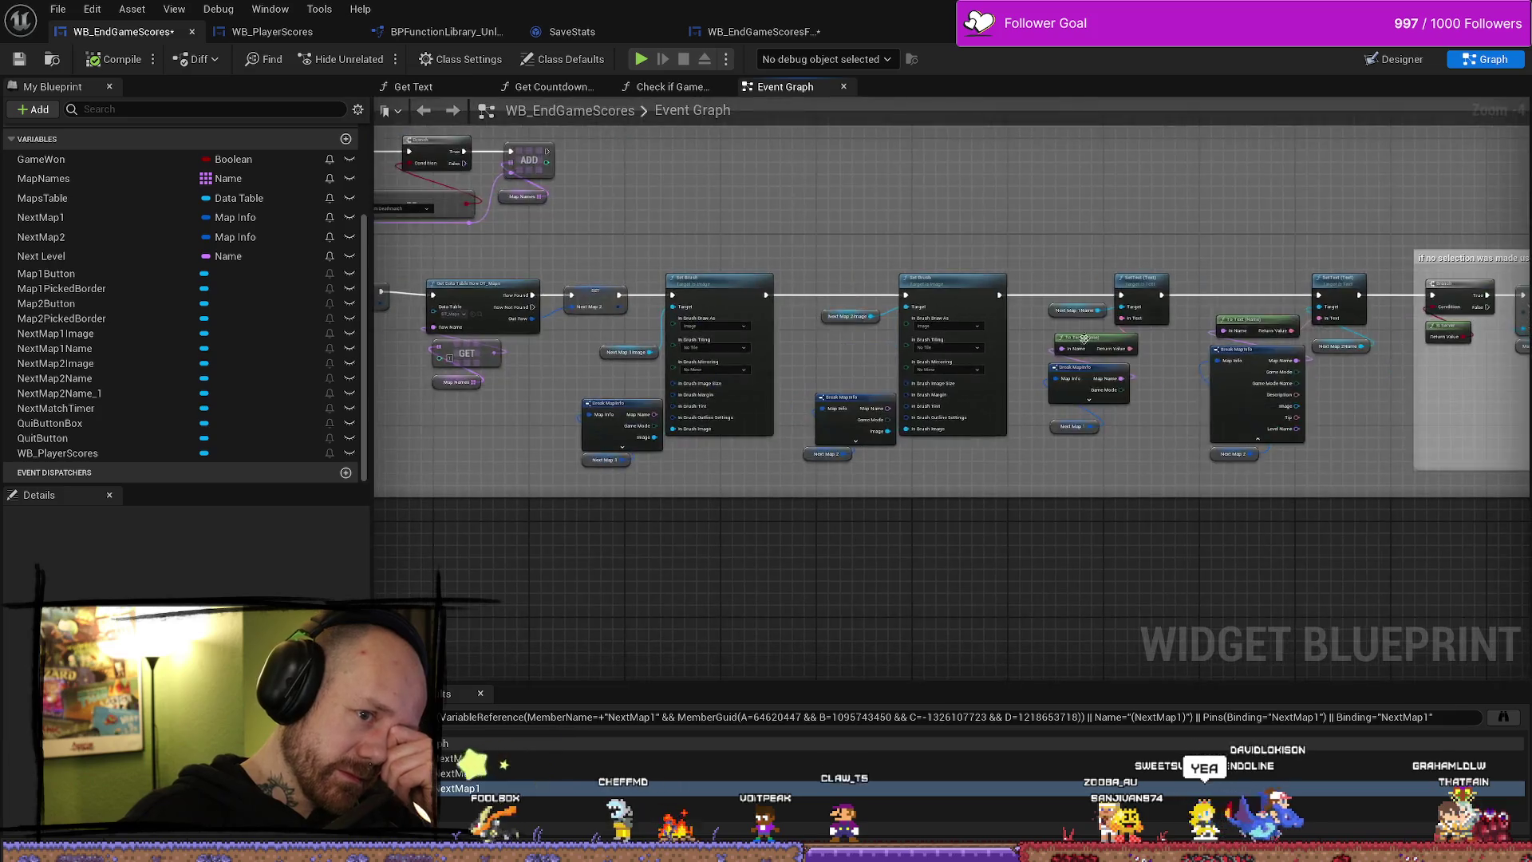
scroll(1077, 386, "down", 3)
scroll(863, 308, "up", 2)
scroll(862, 308, "up", 5)
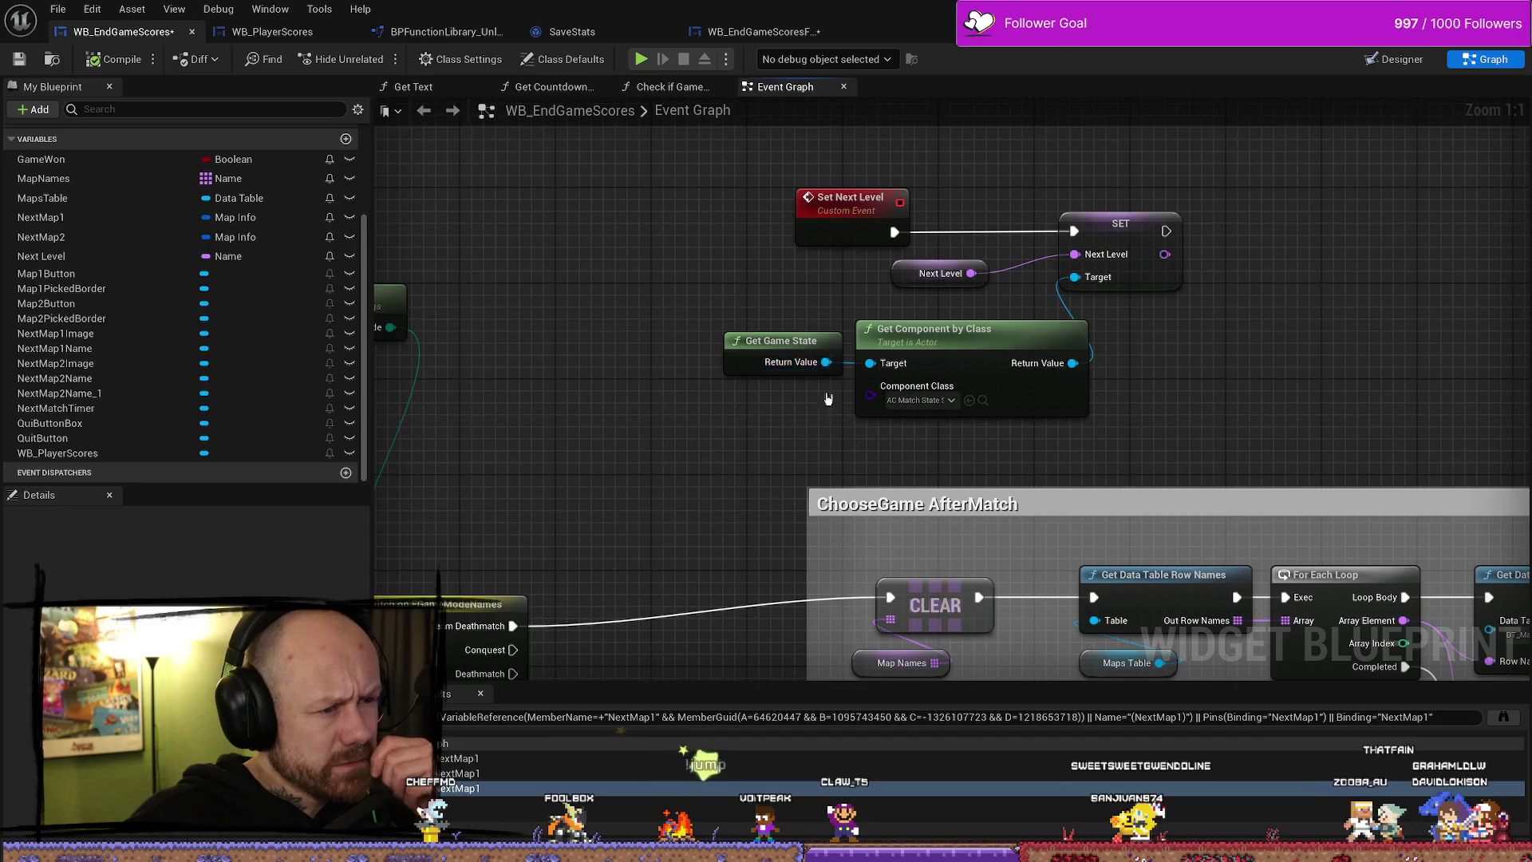
left_click_drag(799, 377, 623, 371)
left_click(610, 339)
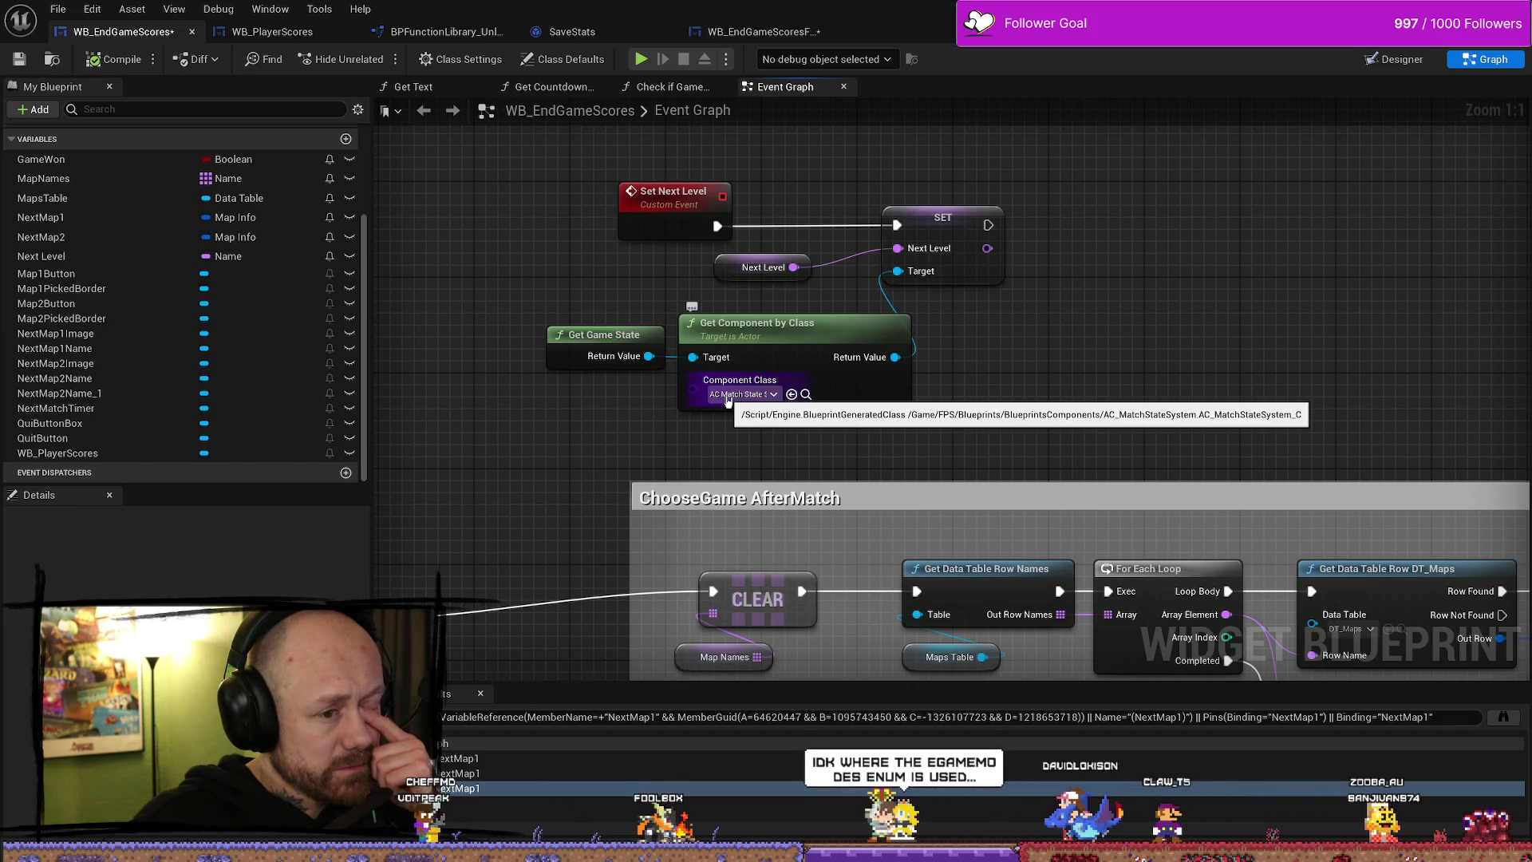
left_click_drag(728, 402, 1131, 397)
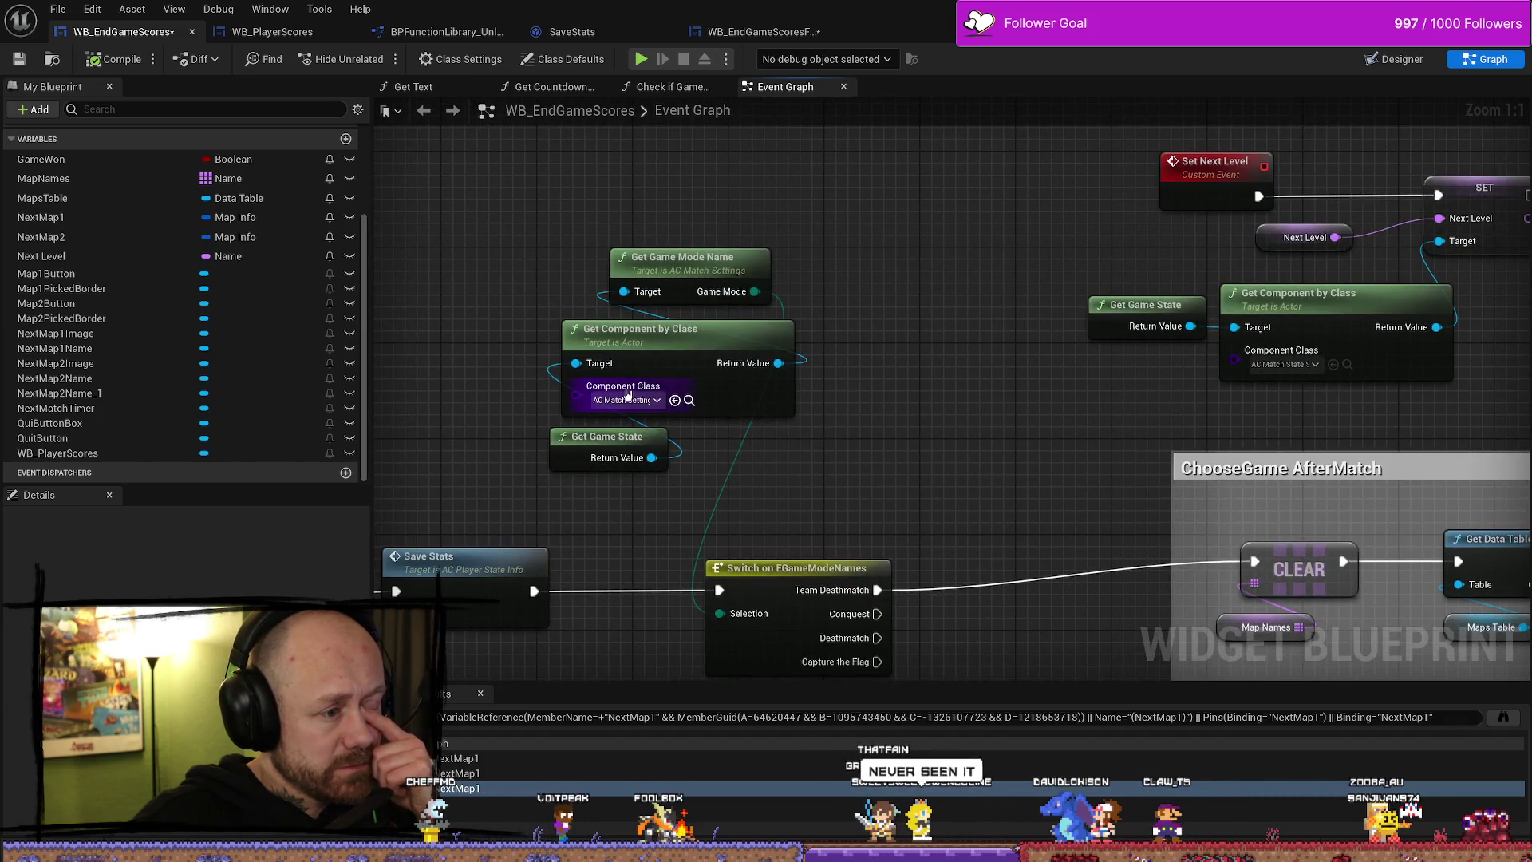
left_click_drag(1289, 370, 1073, 361)
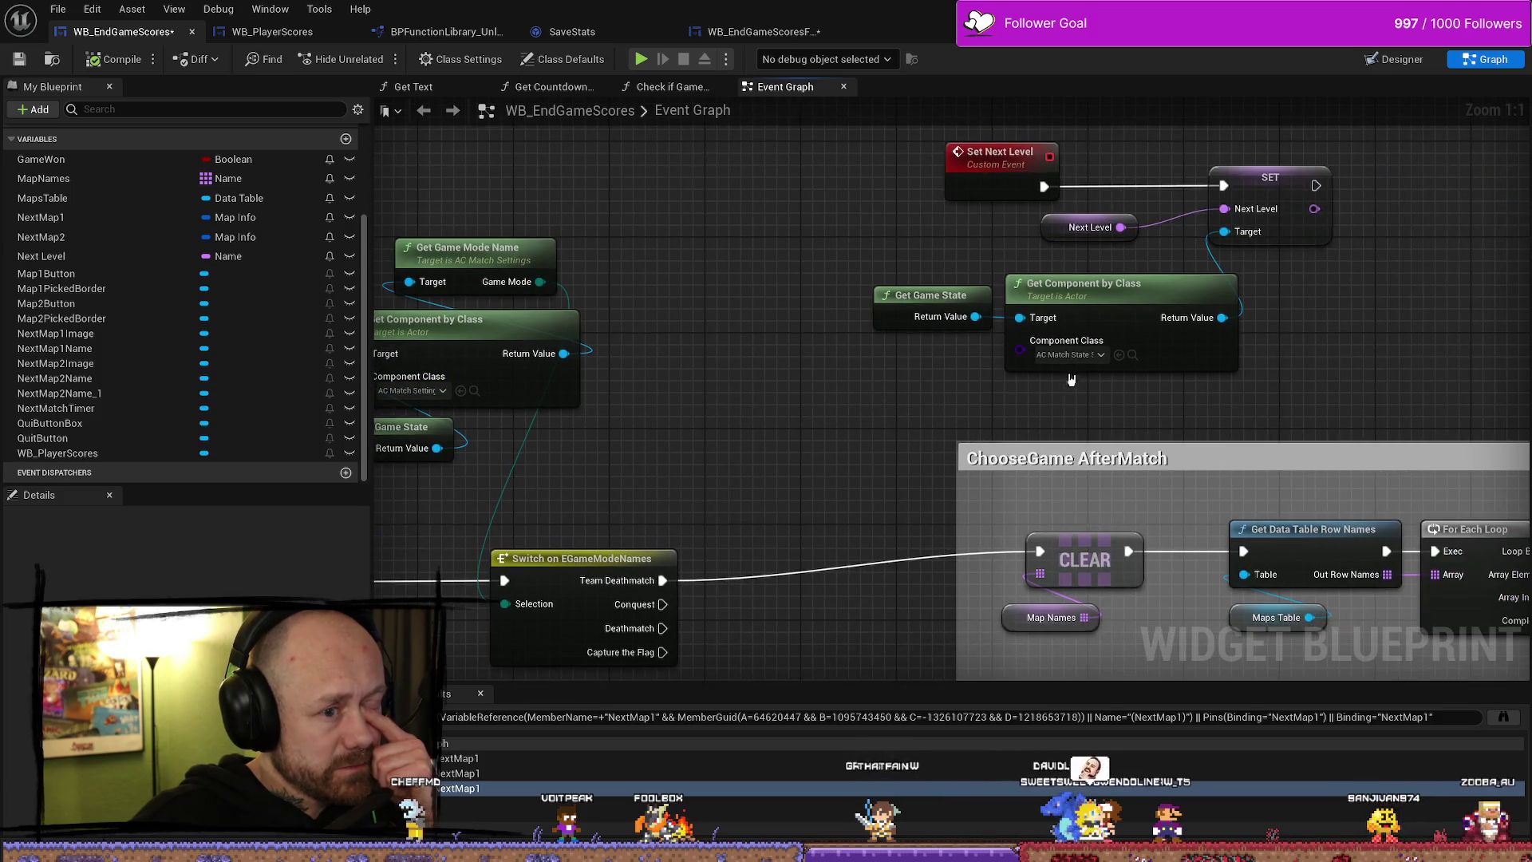
left_click_drag(878, 375, 1024, 362)
scroll(1016, 335, "down", 4)
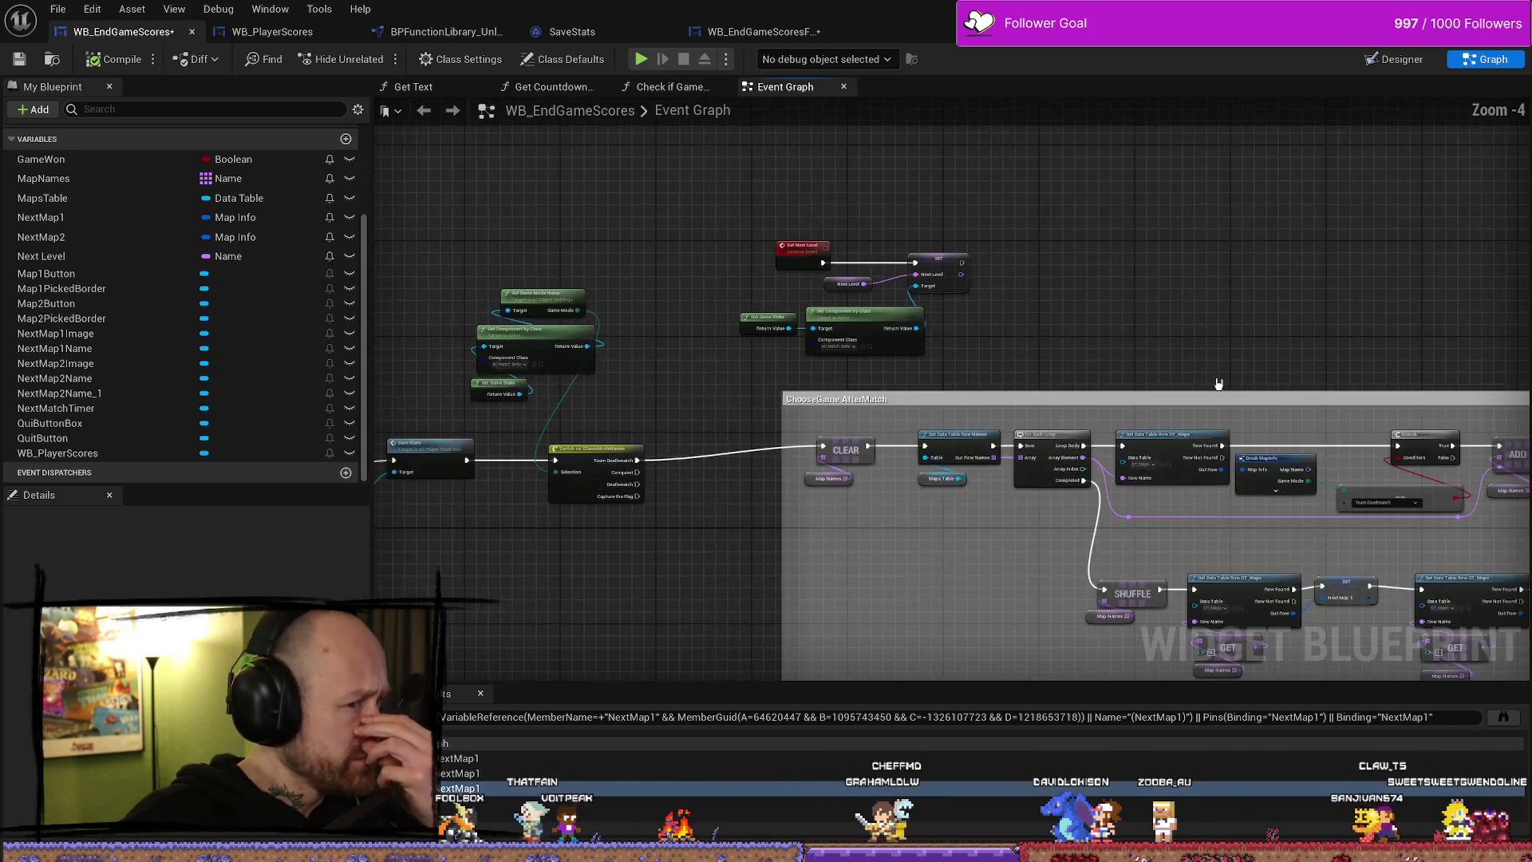
scroll(1029, 444, "up", 3)
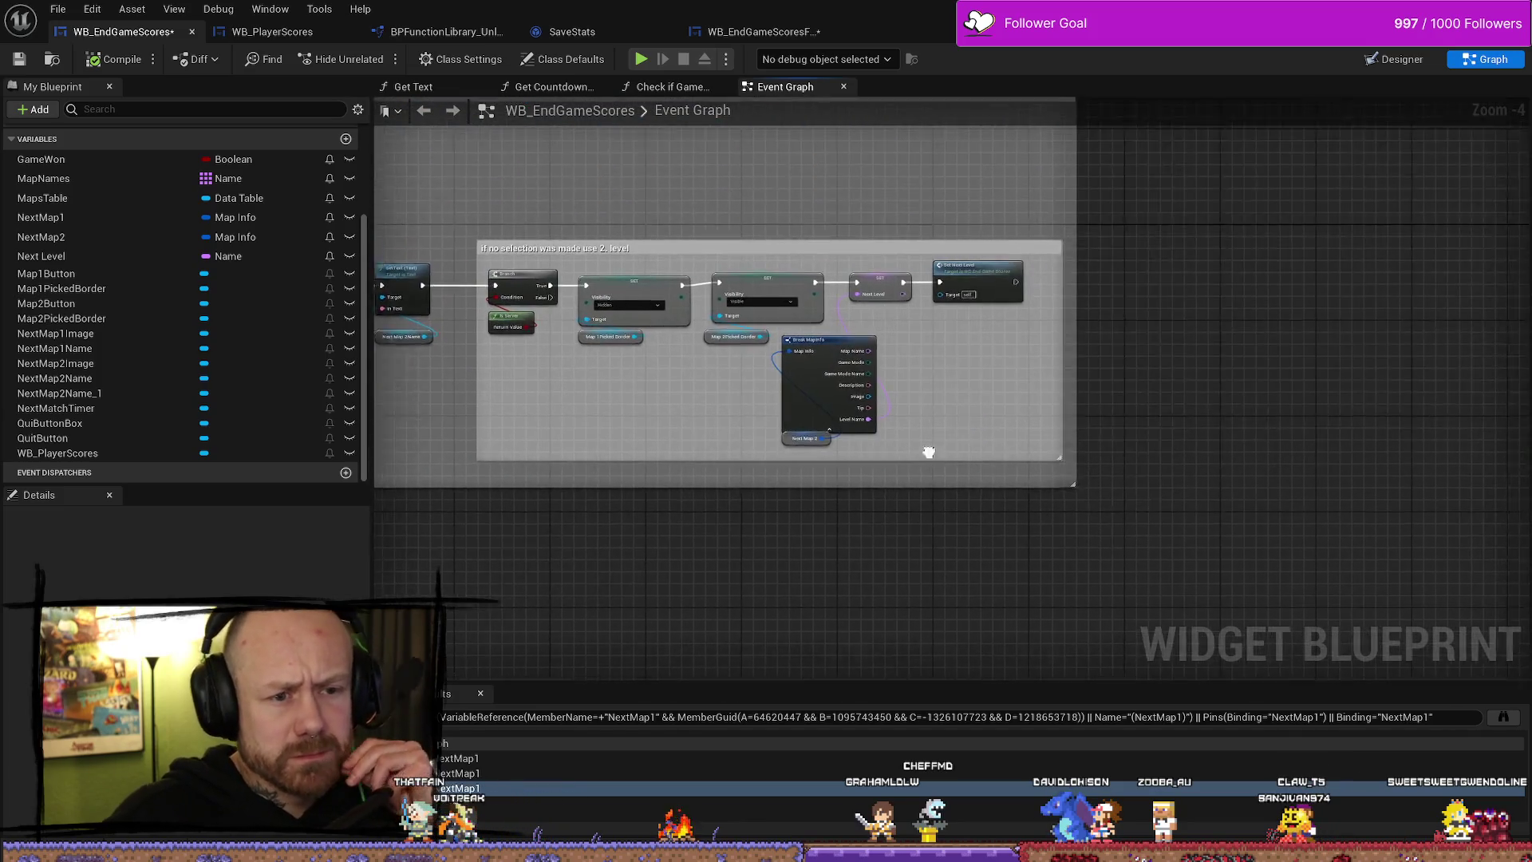
scroll(766, 452, "down", 4)
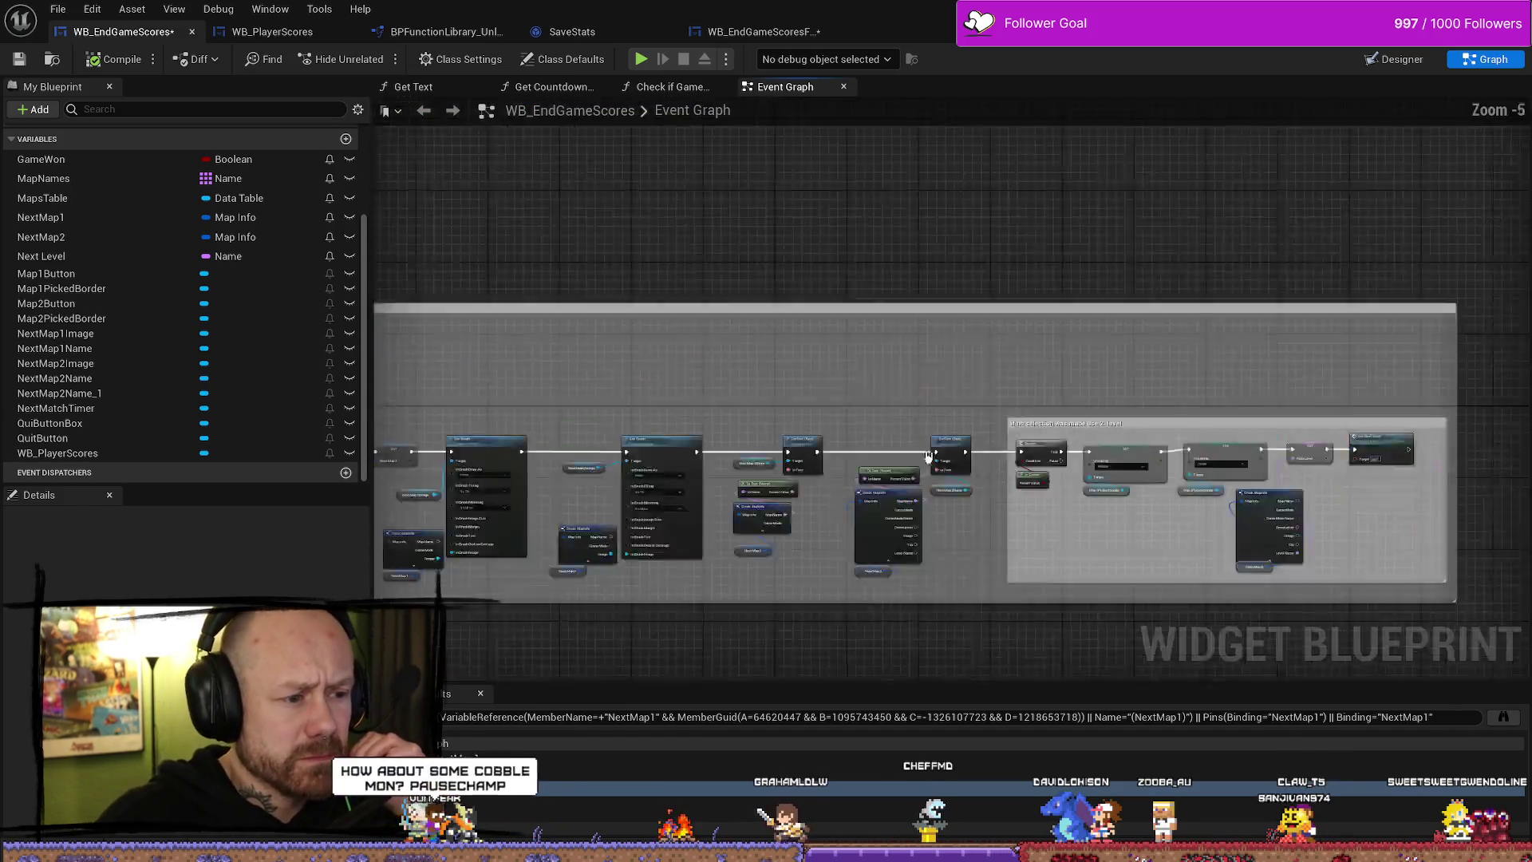
scroll(987, 523, "up", 3)
scroll(817, 339, "up", 2)
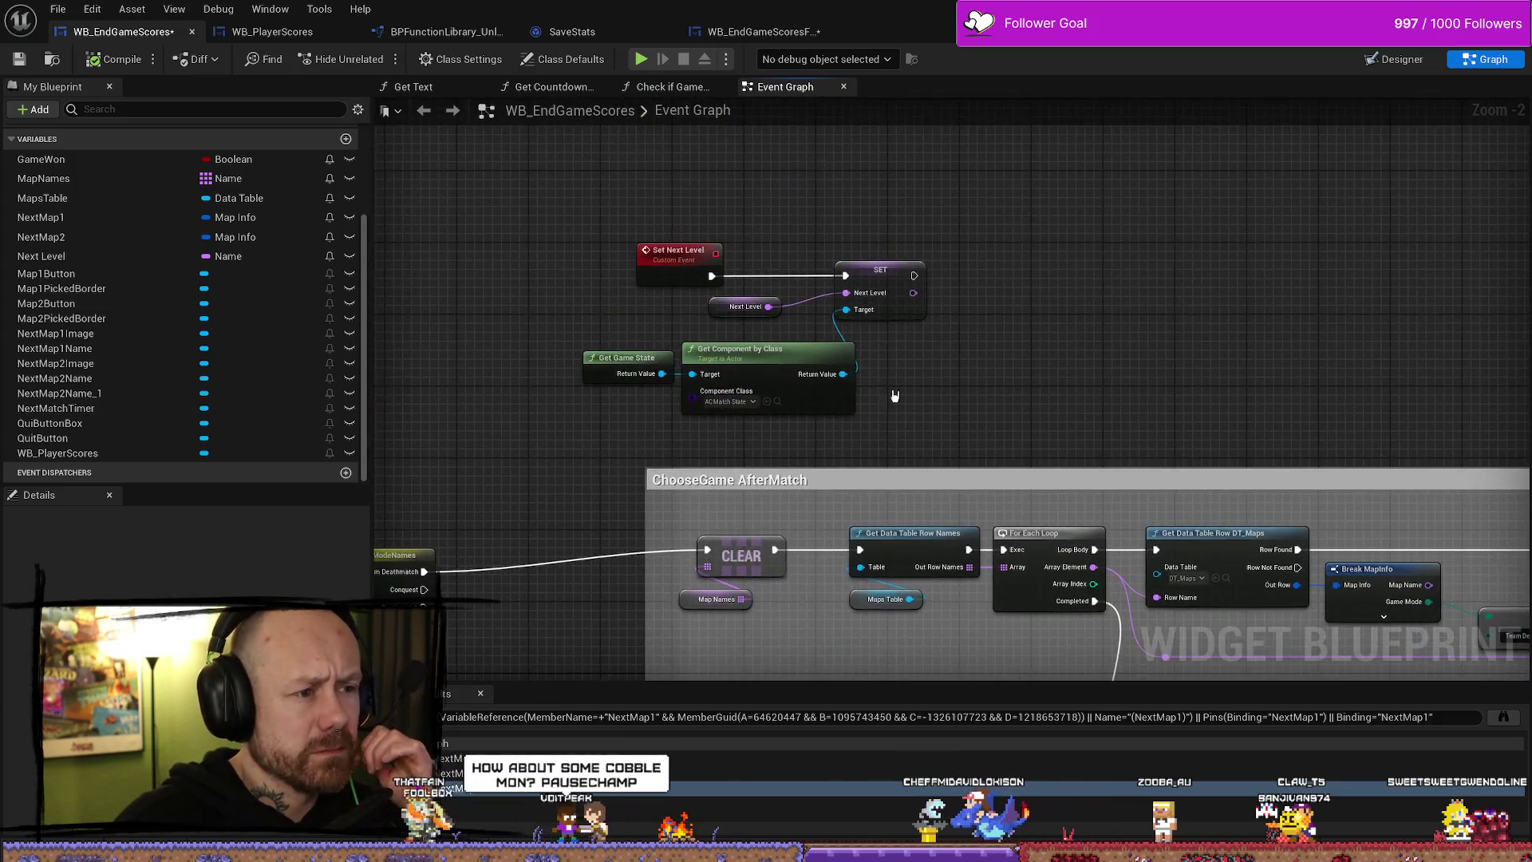
right_click(1030, 386)
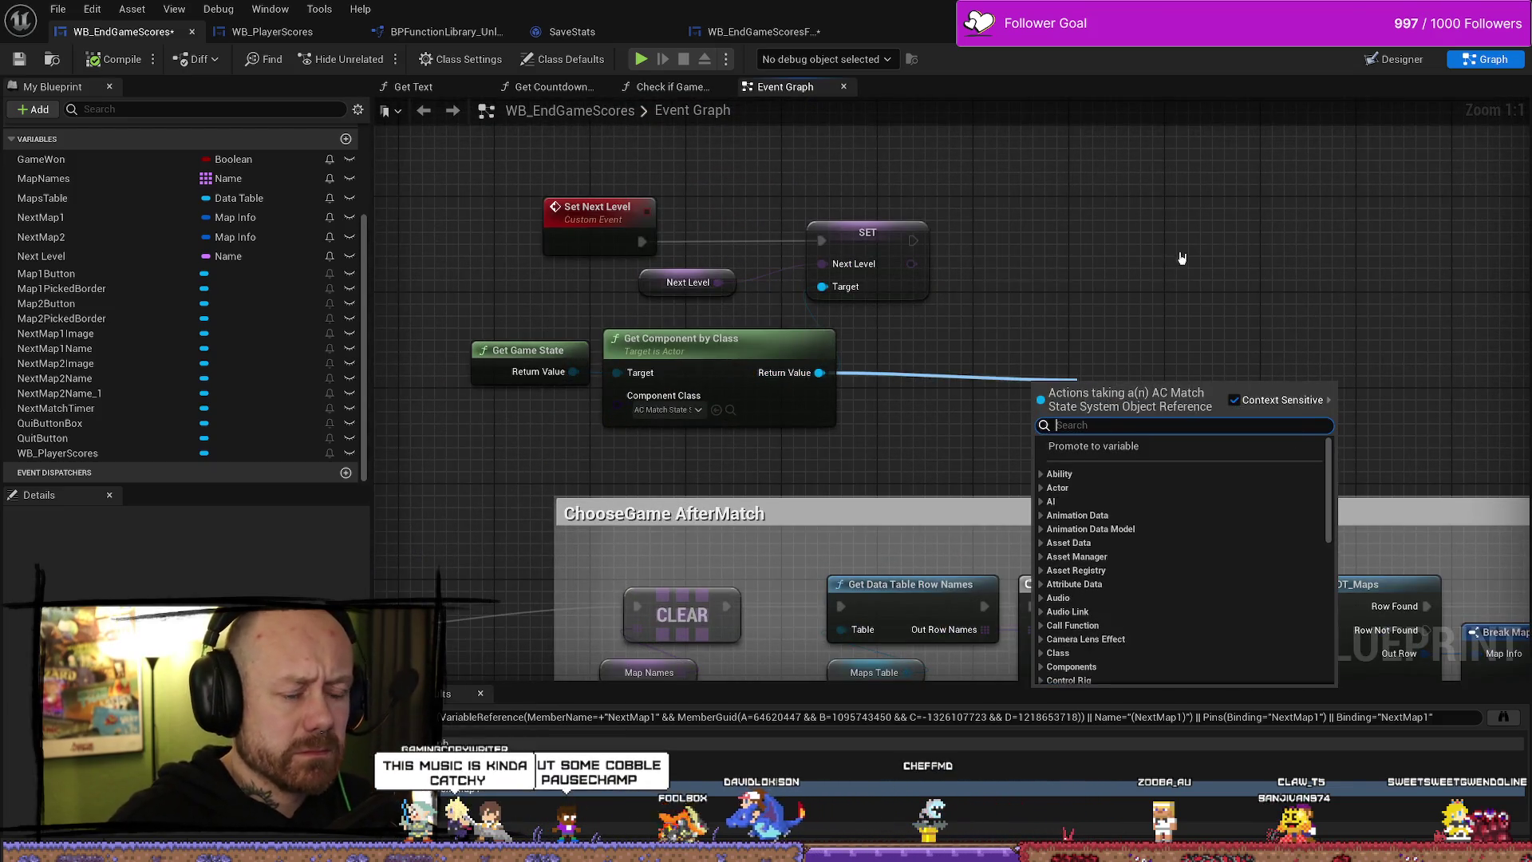
scroll(1180, 239, "down", 3)
left_click_drag(1177, 220, 985, 199)
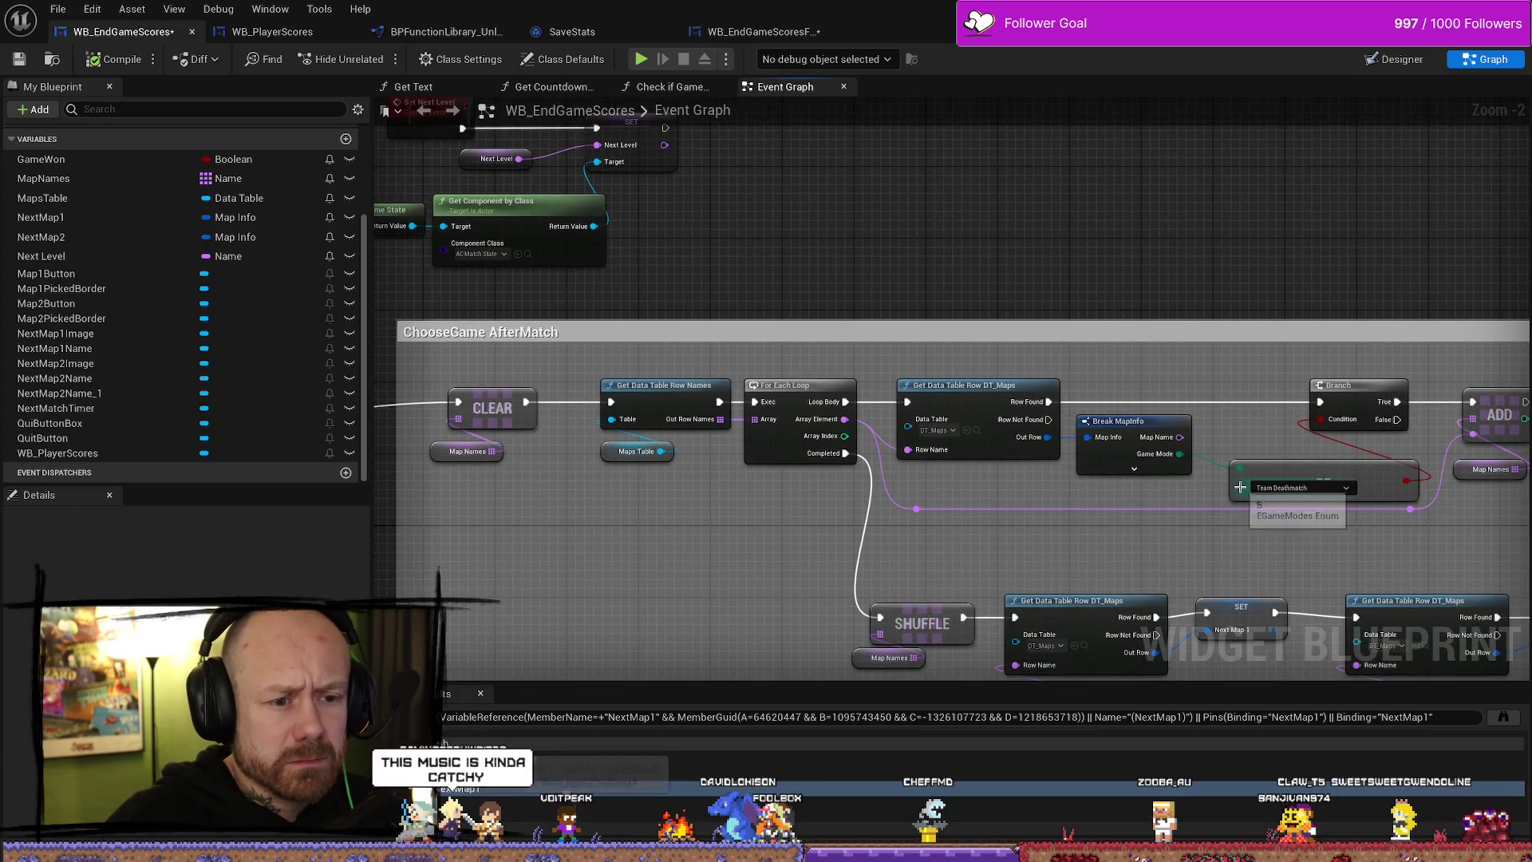
left_click_drag(820, 283, 882, 357)
mouse_move(644, 303)
left_mouse_down()
mouse_move(814, 311)
mouse_move(798, 308)
left_mouse_up()
type("mode")
key("BackSpace")
key("BackSpace")
key("BackSpace")
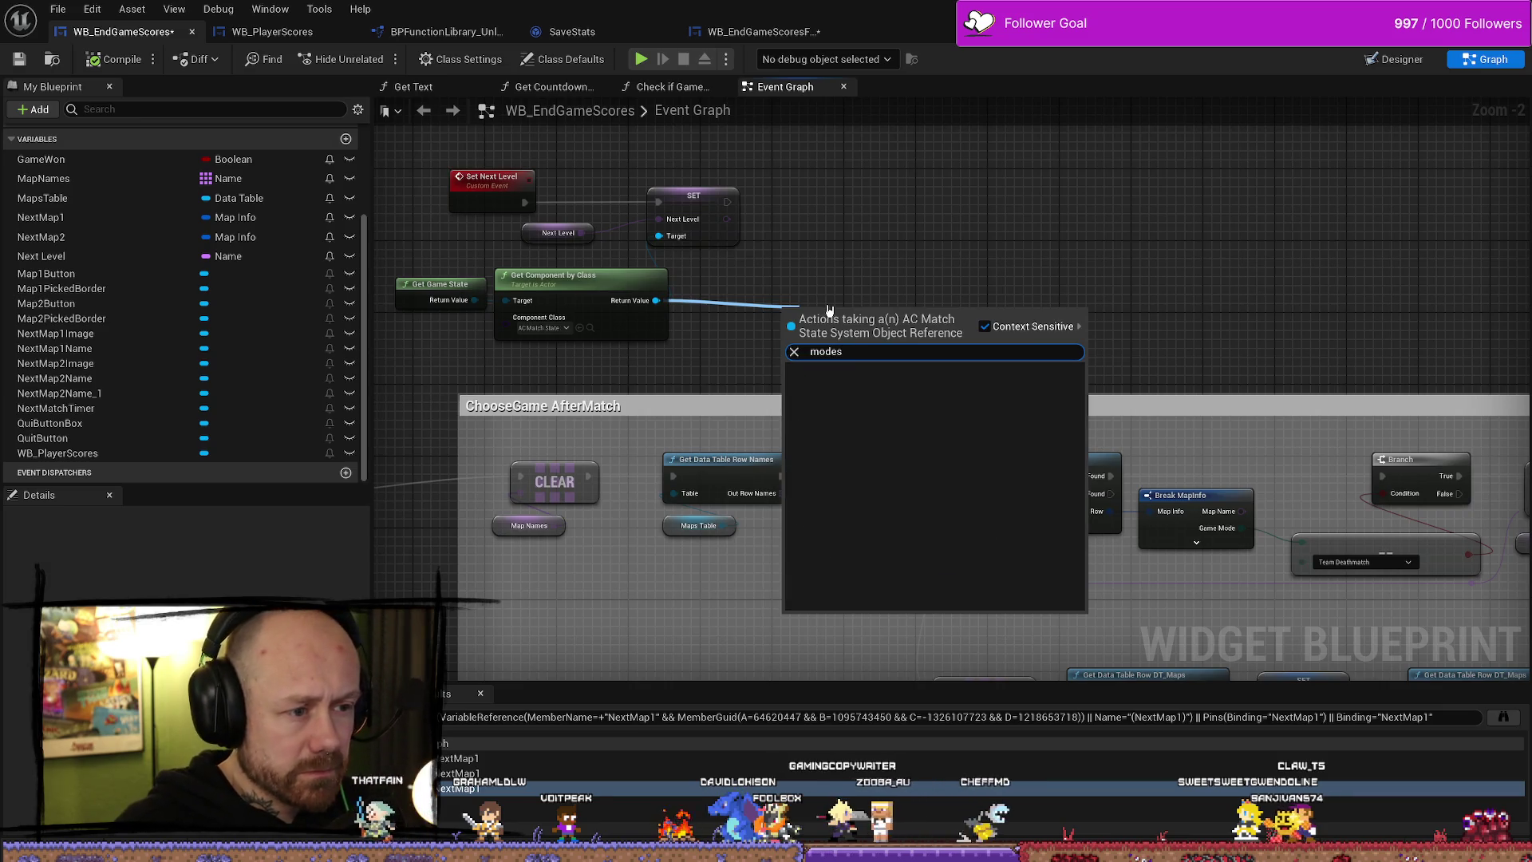
type("game")
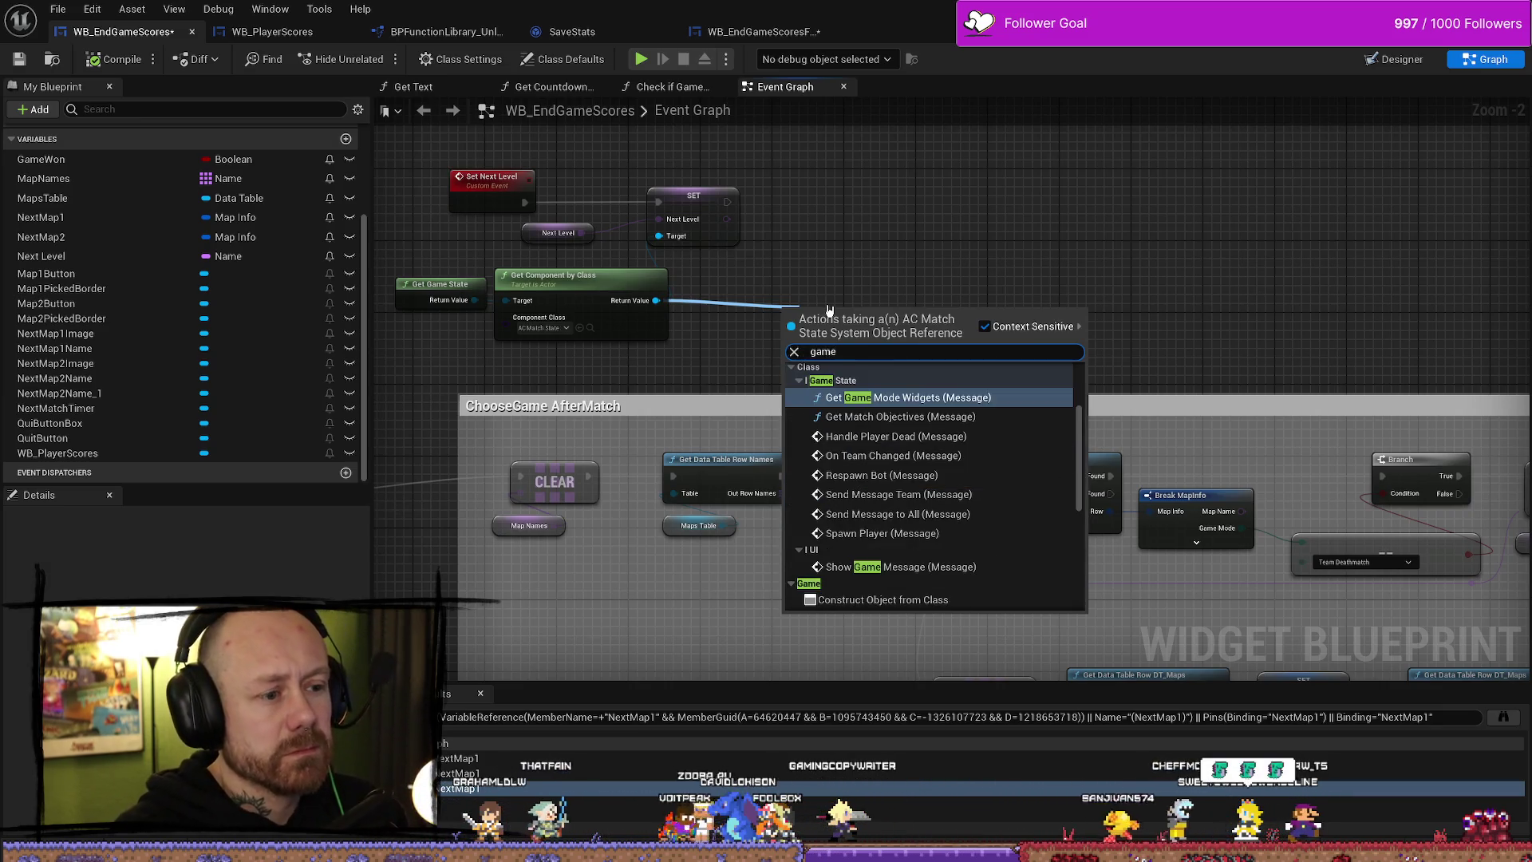
scroll(964, 513, "down", 5)
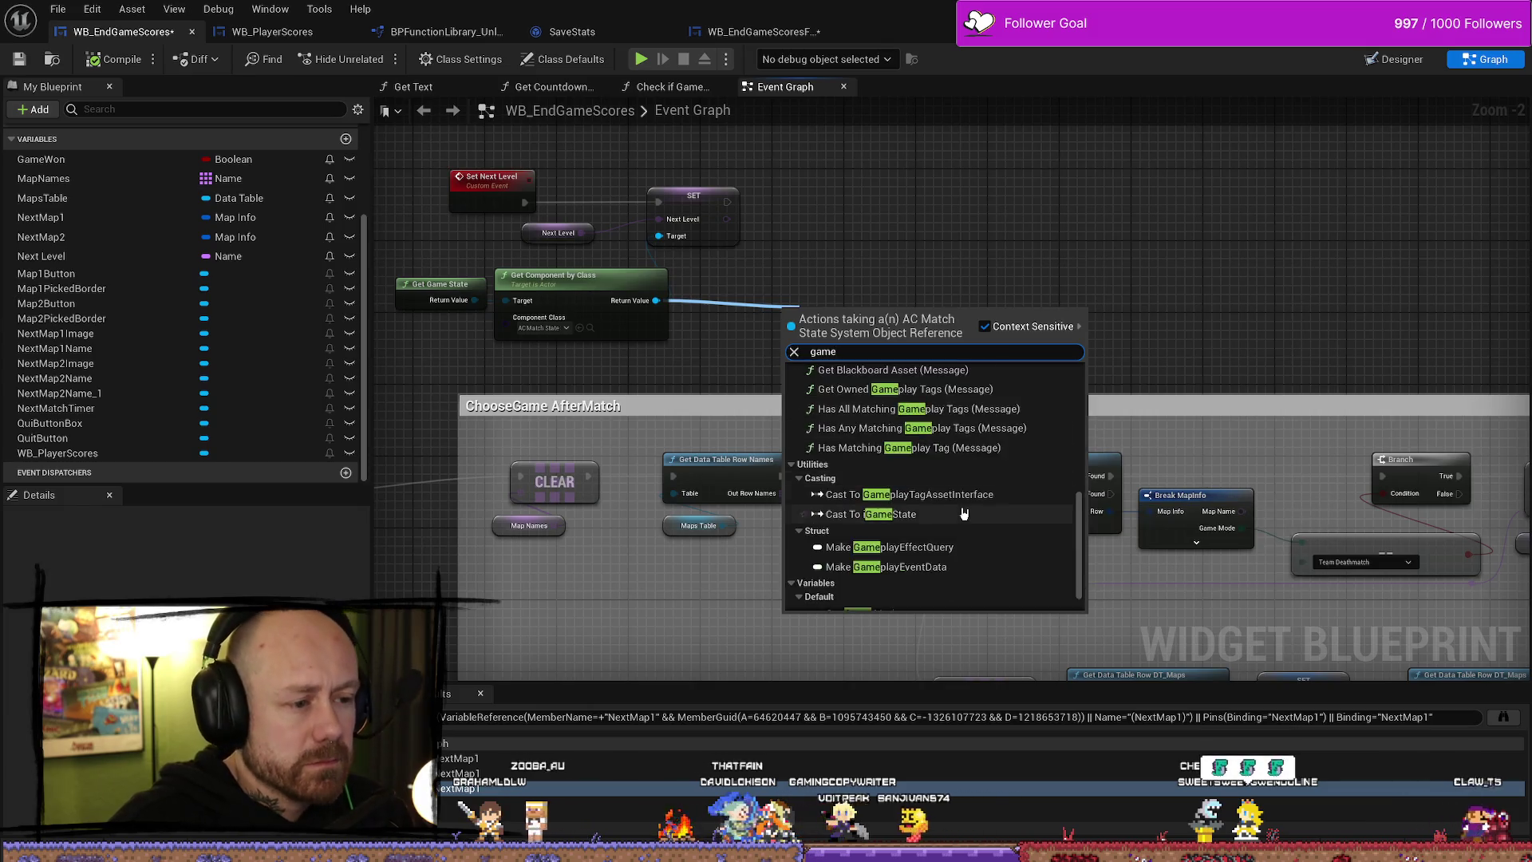
scroll(964, 513, "down", 1)
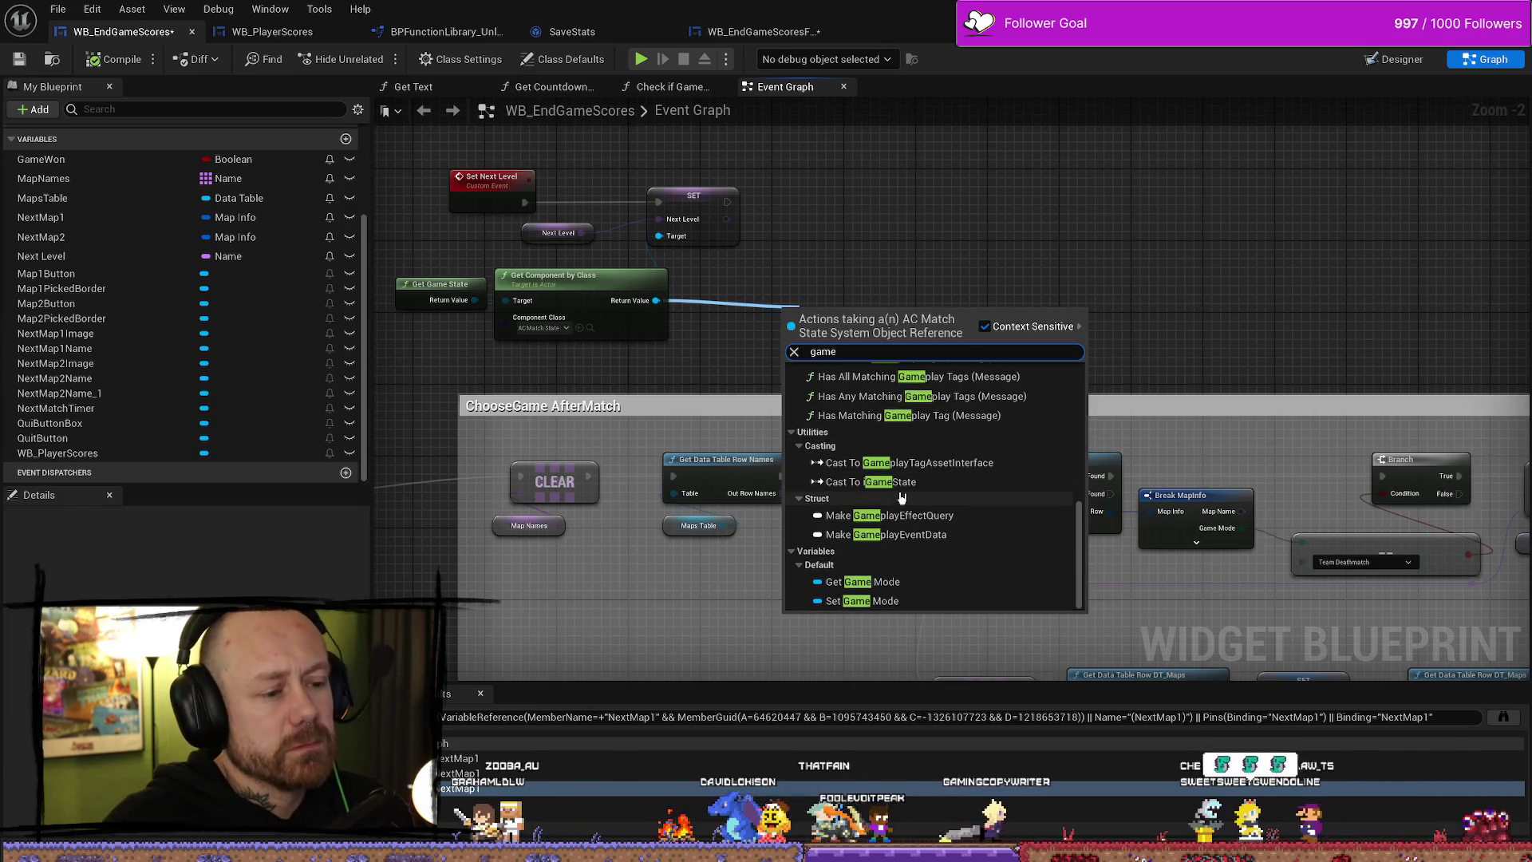
left_click(904, 585)
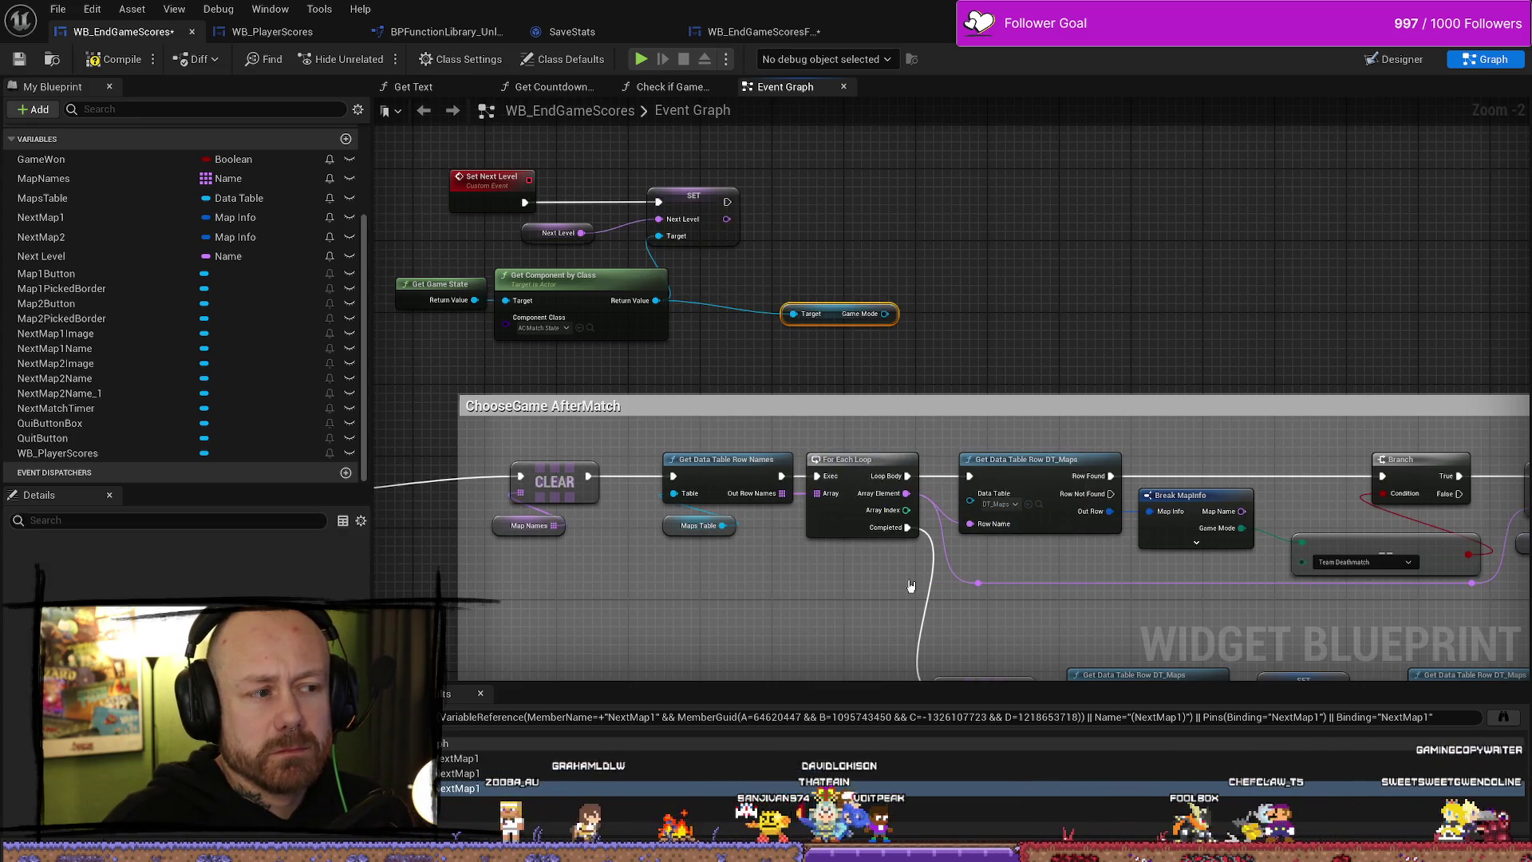
left_click_drag(975, 310, 933, 311)
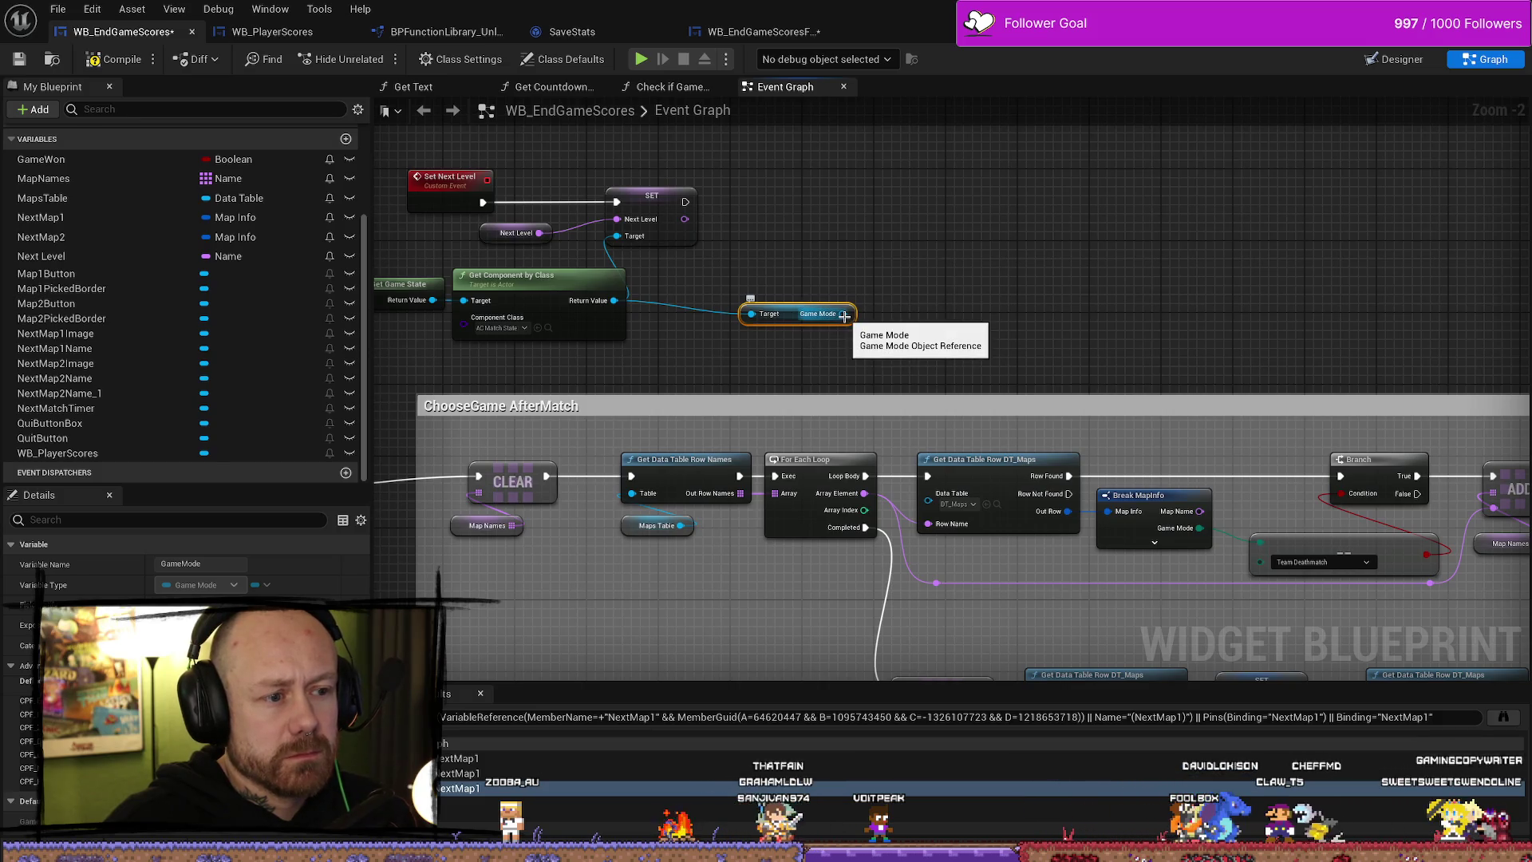
left_click_drag(844, 316, 838, 233)
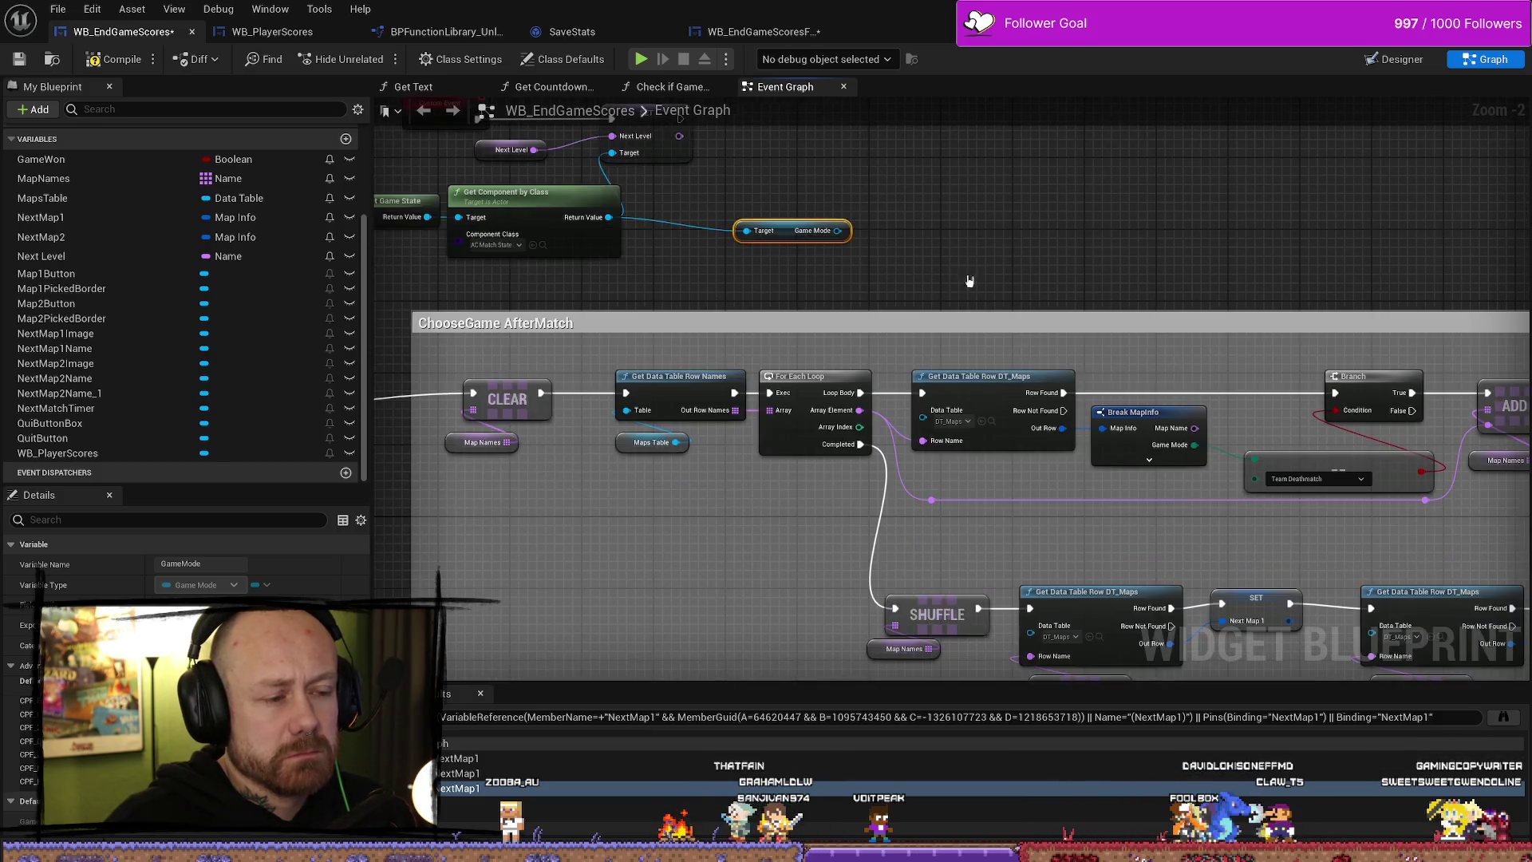
right_click(925, 252)
left_click_drag(925, 189, 923, 232)
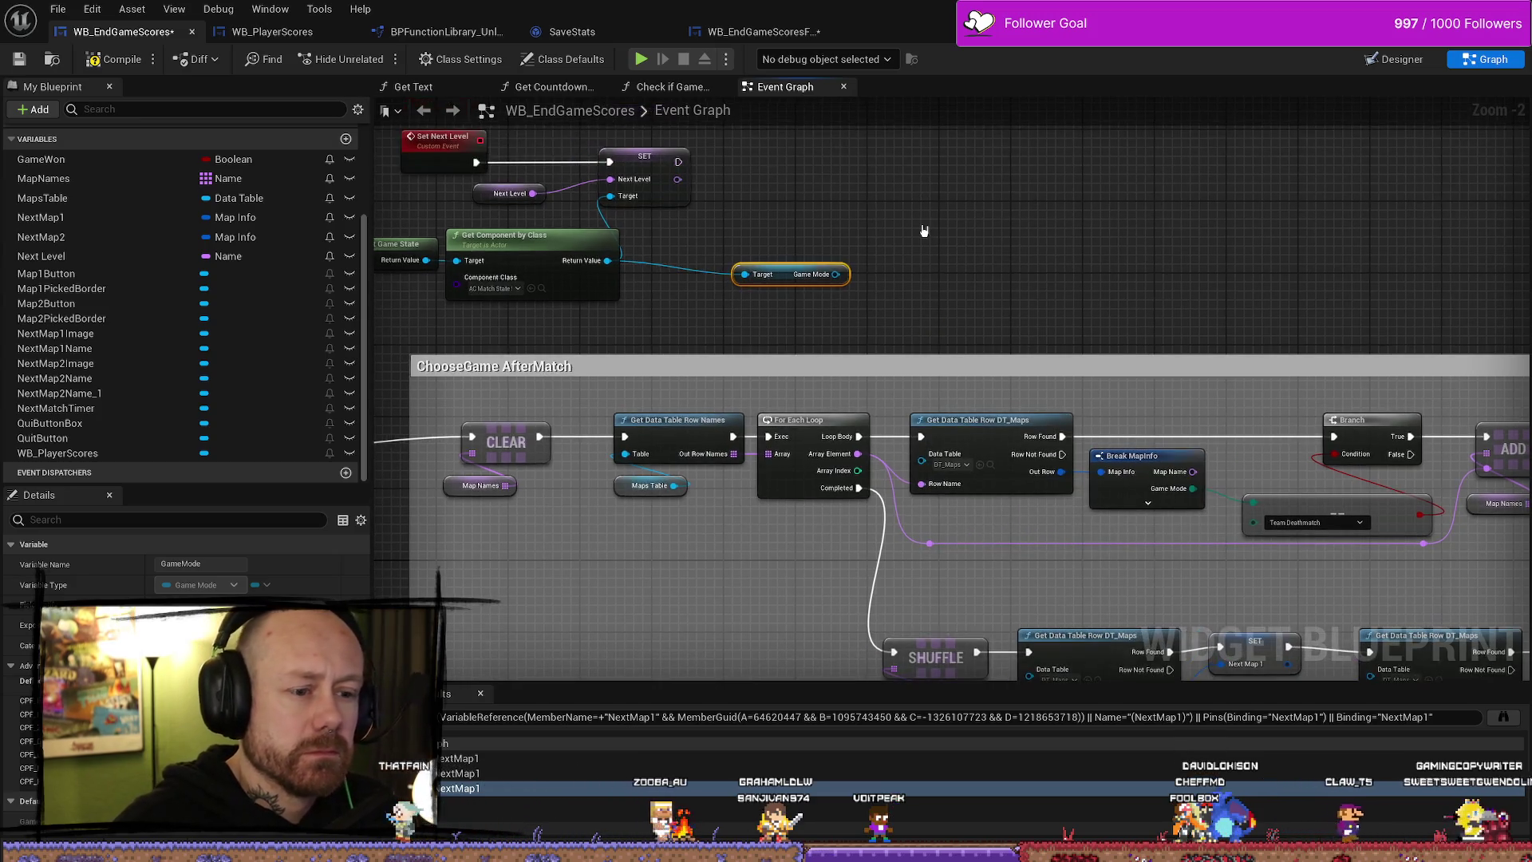
left_click_drag(865, 278, 988, 275)
type("enu")
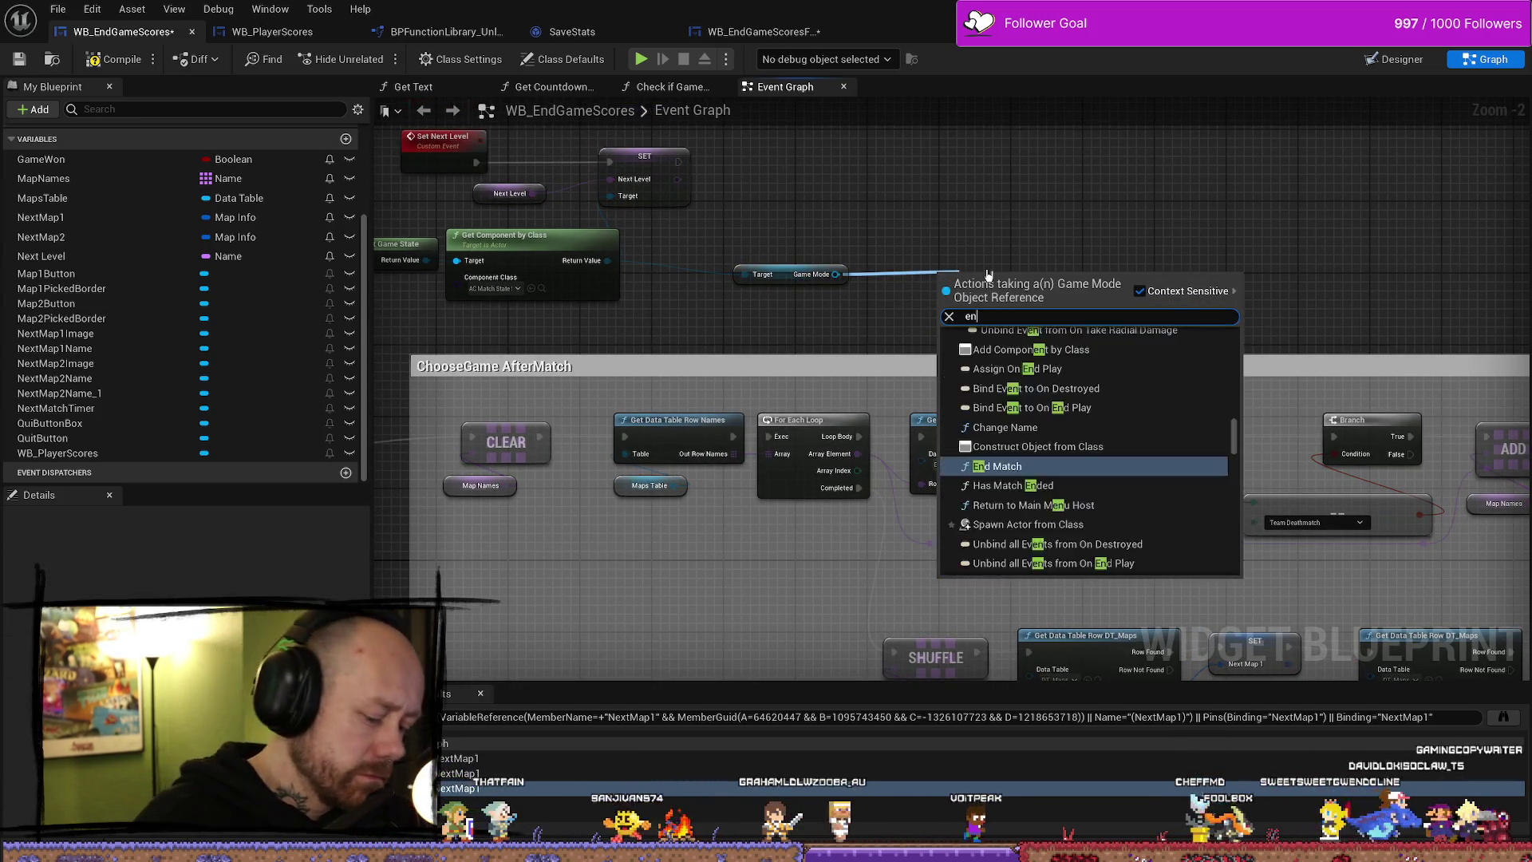
key("BackSpace")
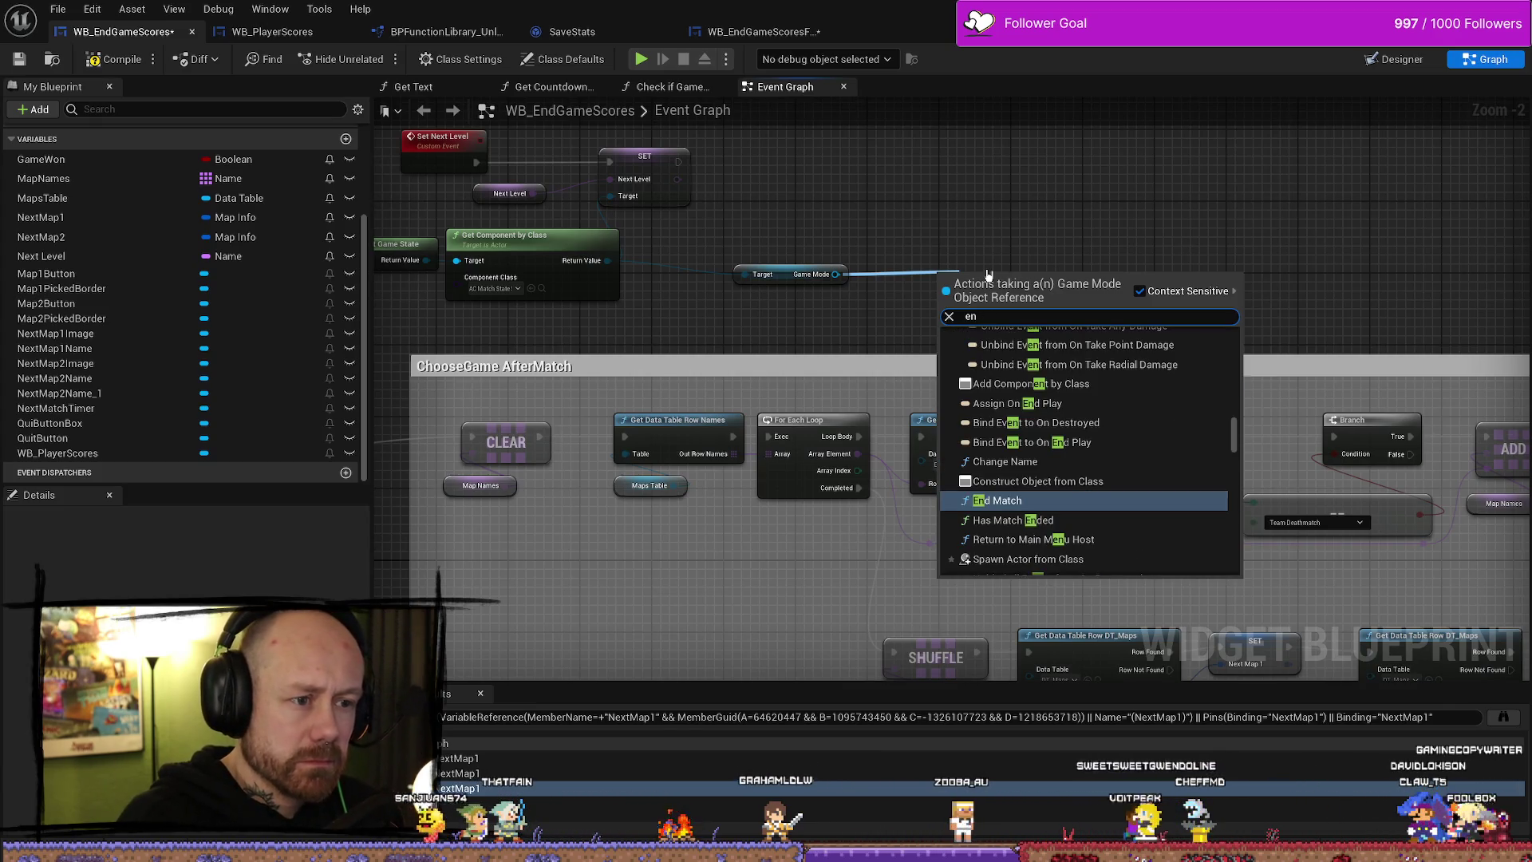
type("nu")
key("BackSpace")
key("BackSpace")
key("BackSpace")
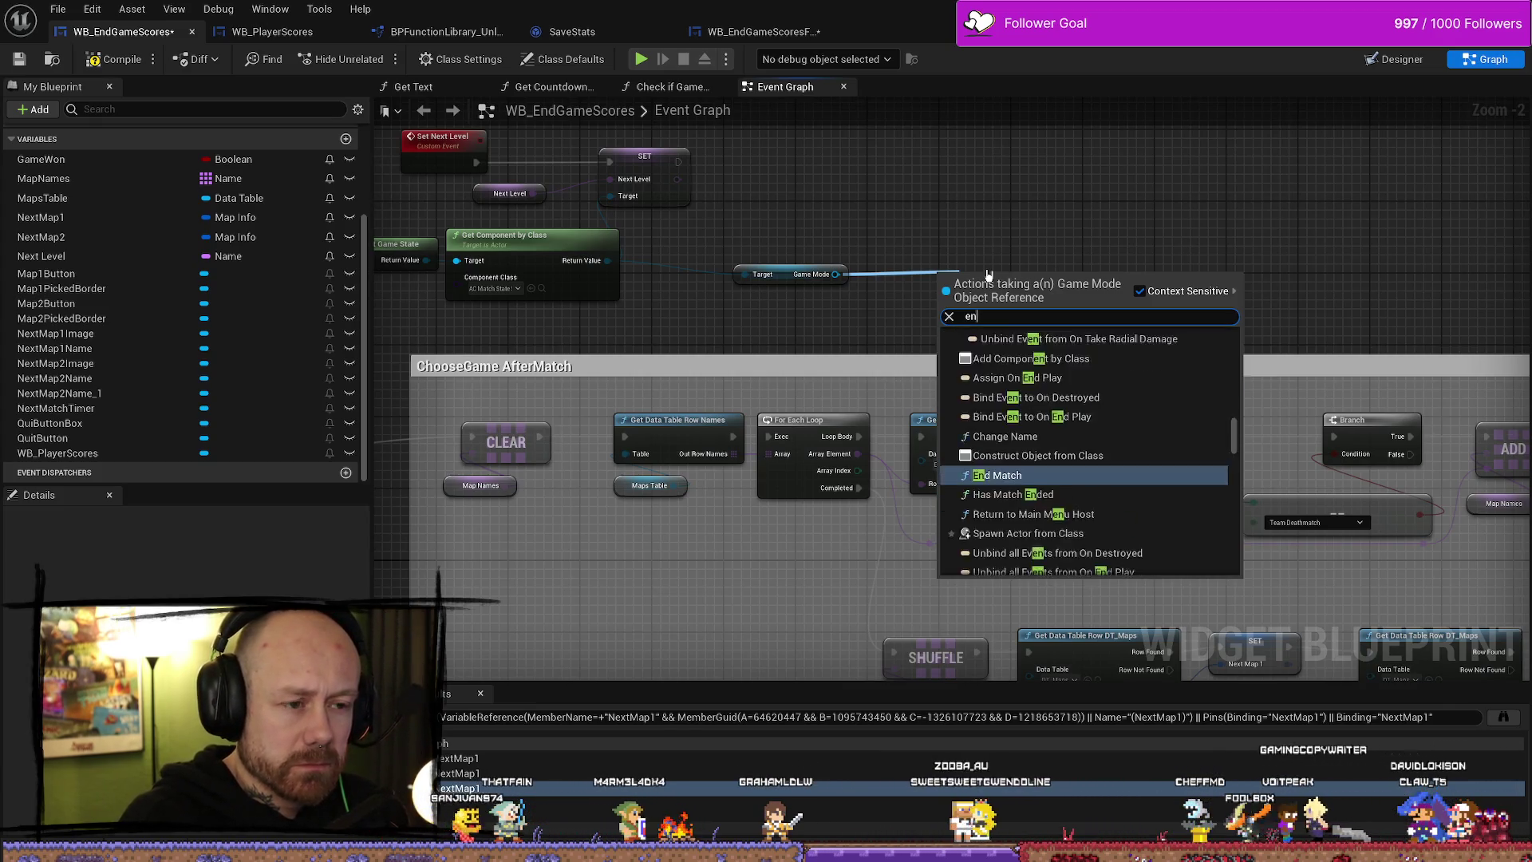
type("nu")
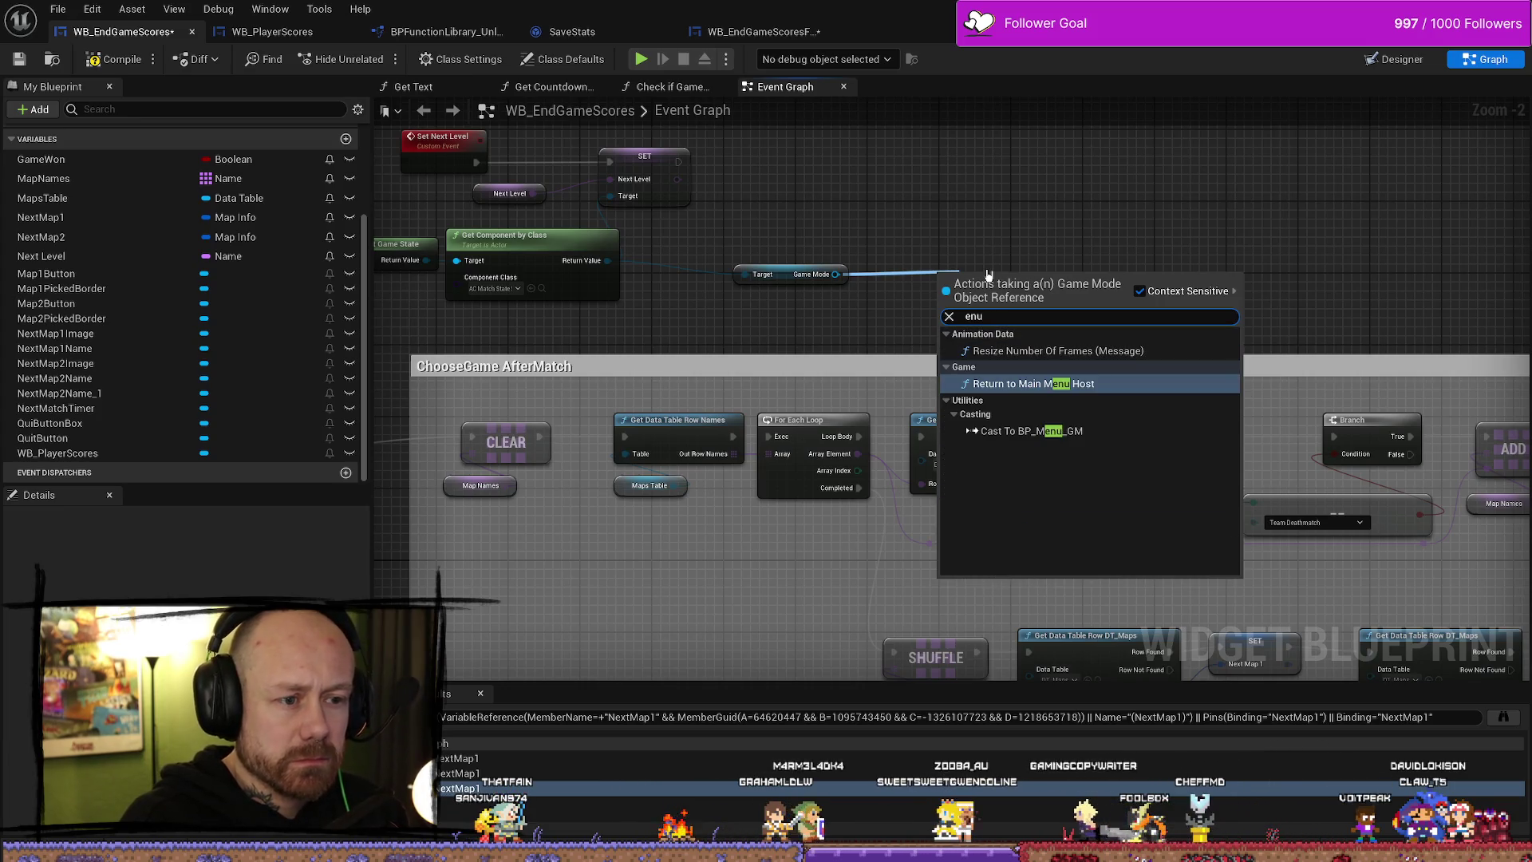
key("BackSpace")
key("BackSpace")
key("BackSpace")
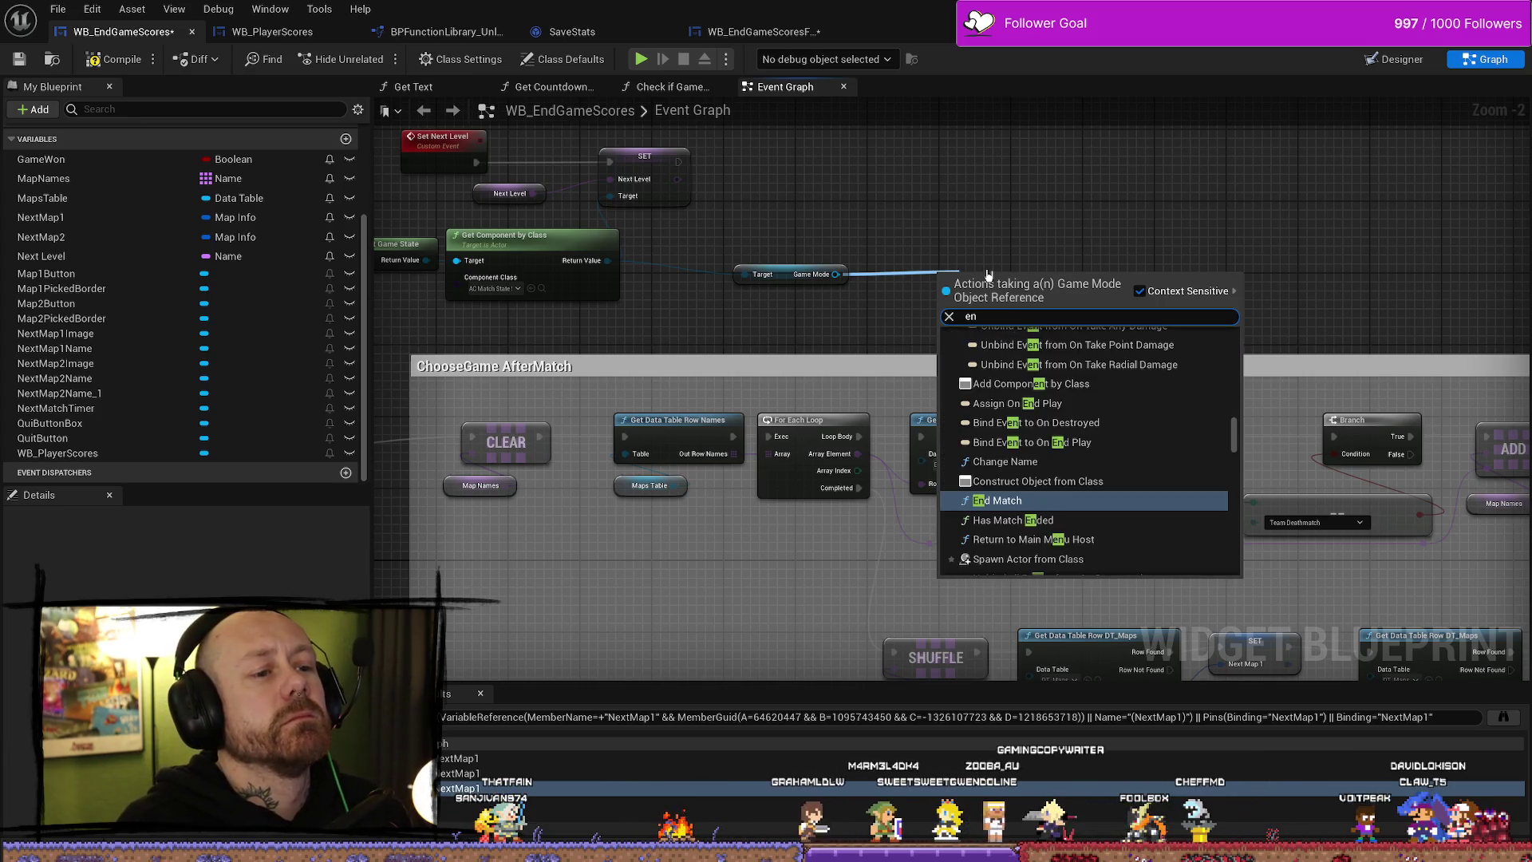
key("Escape")
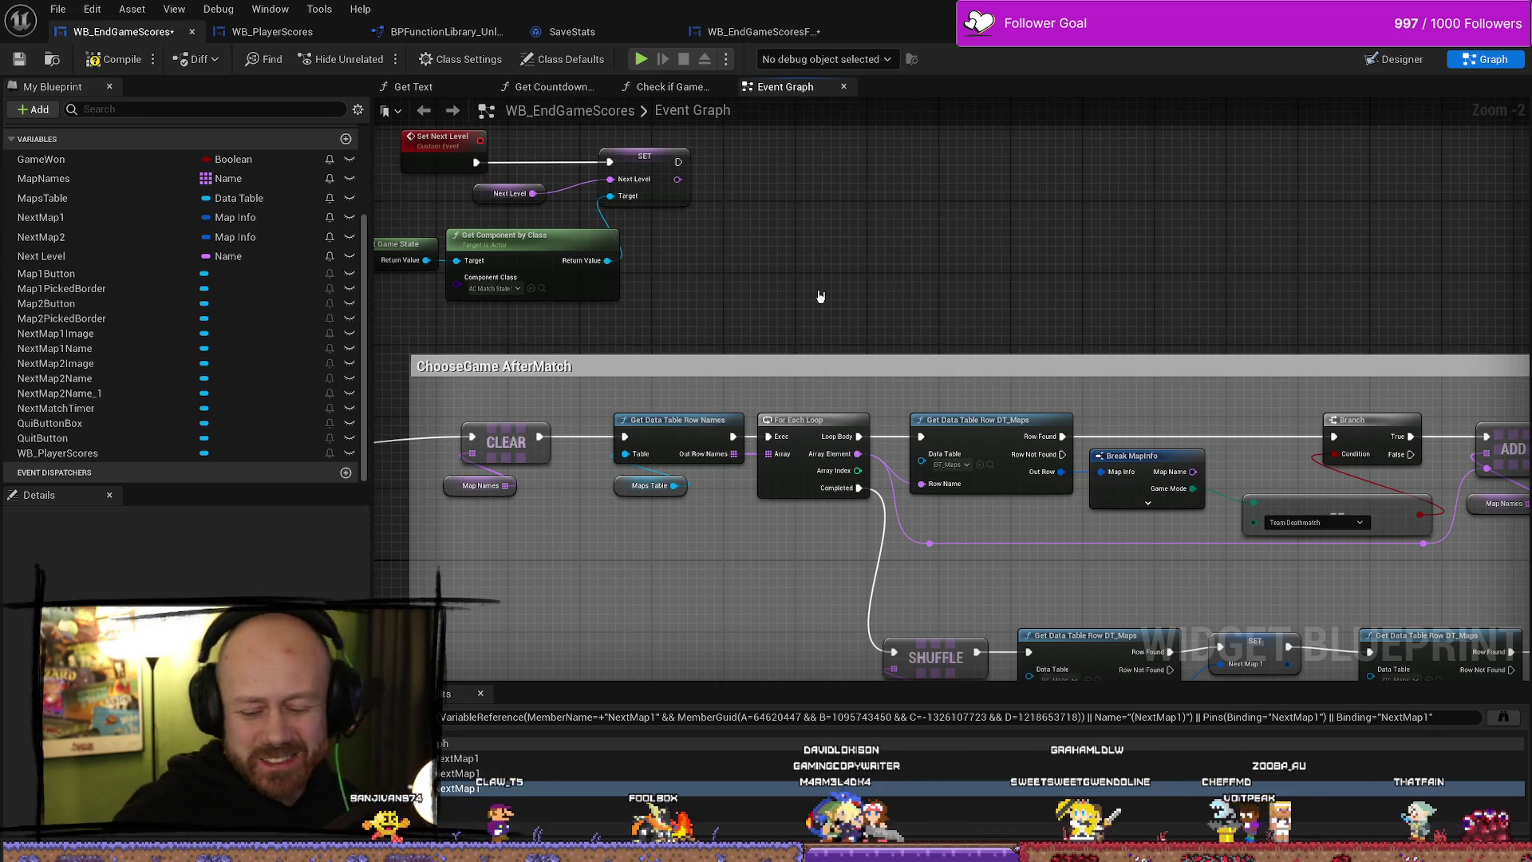
- Review the ChooseGame AfterMatch map loop, shuffle and Get Data Table Row Names nodes
scroll(944, 233, "down", 5)
scroll(905, 369, "up", 3)
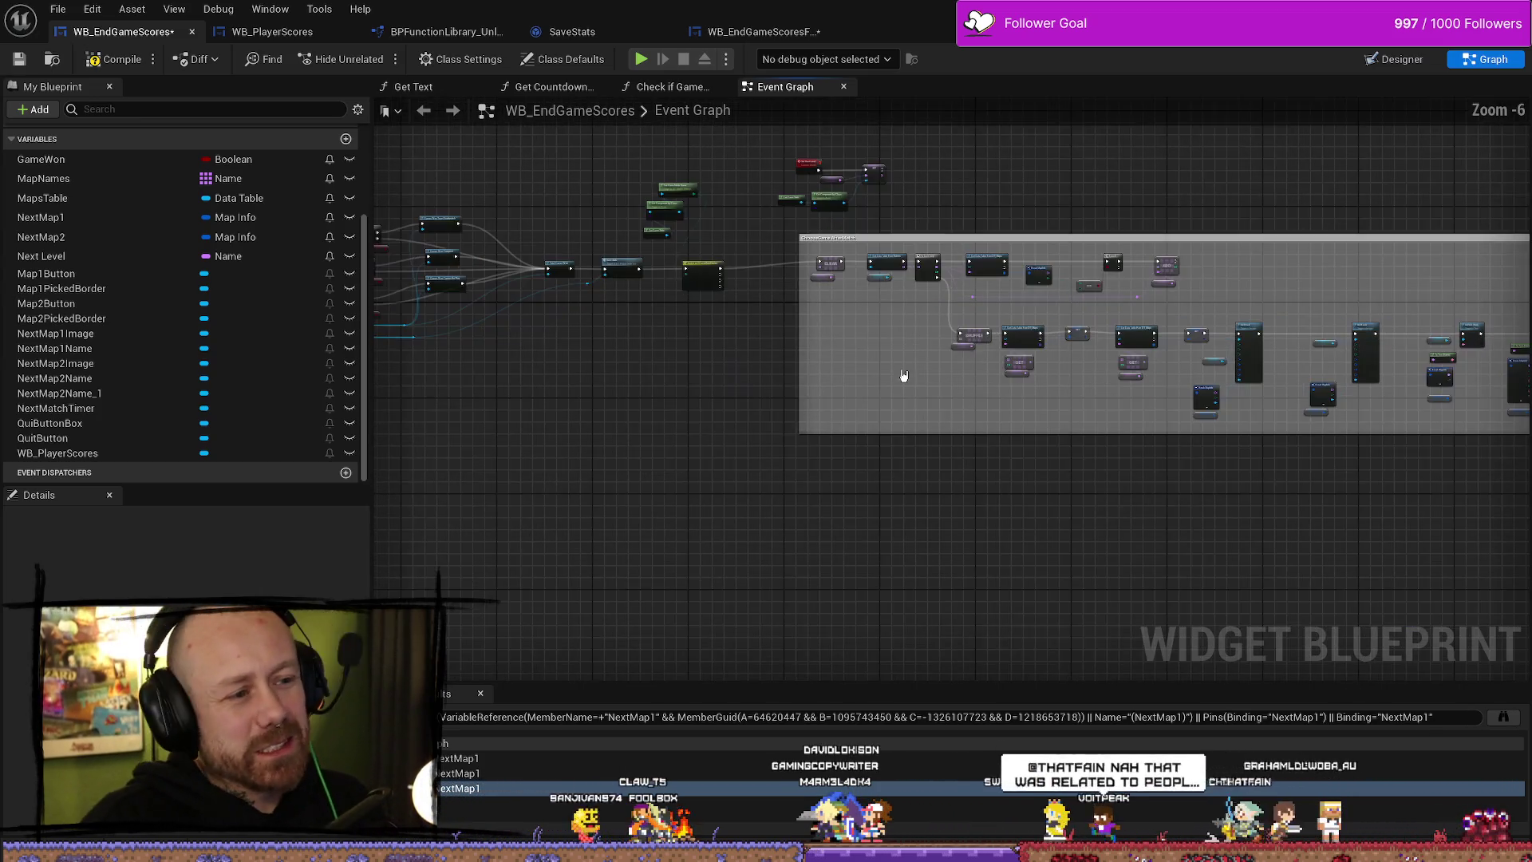
scroll(703, 394, "down", 2)
scroll(999, 435, "up", 4)
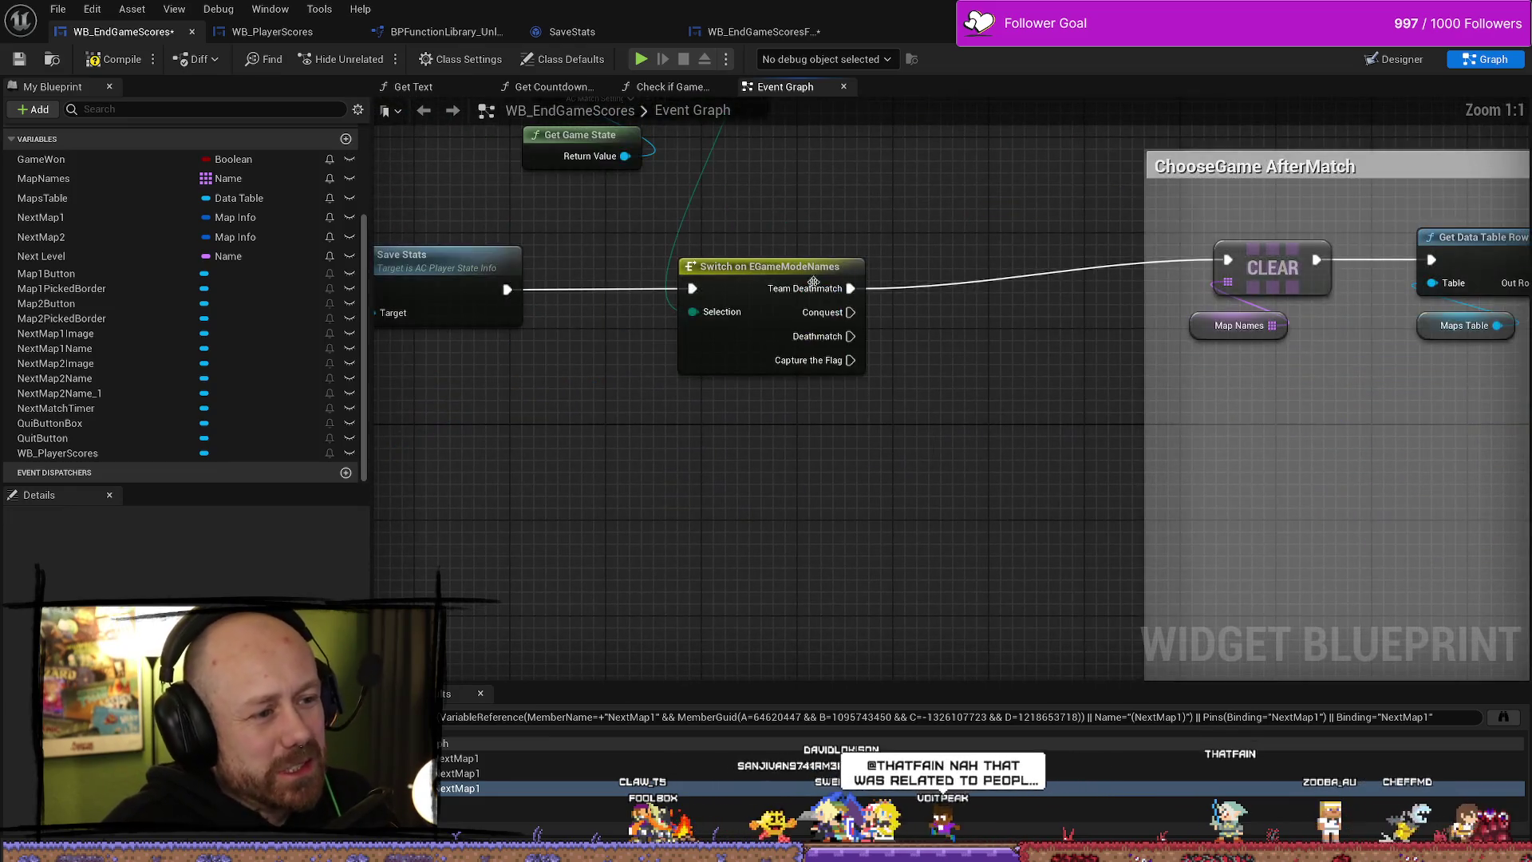
scroll(999, 435, "down", 4)
scroll(771, 391, "down", 4)
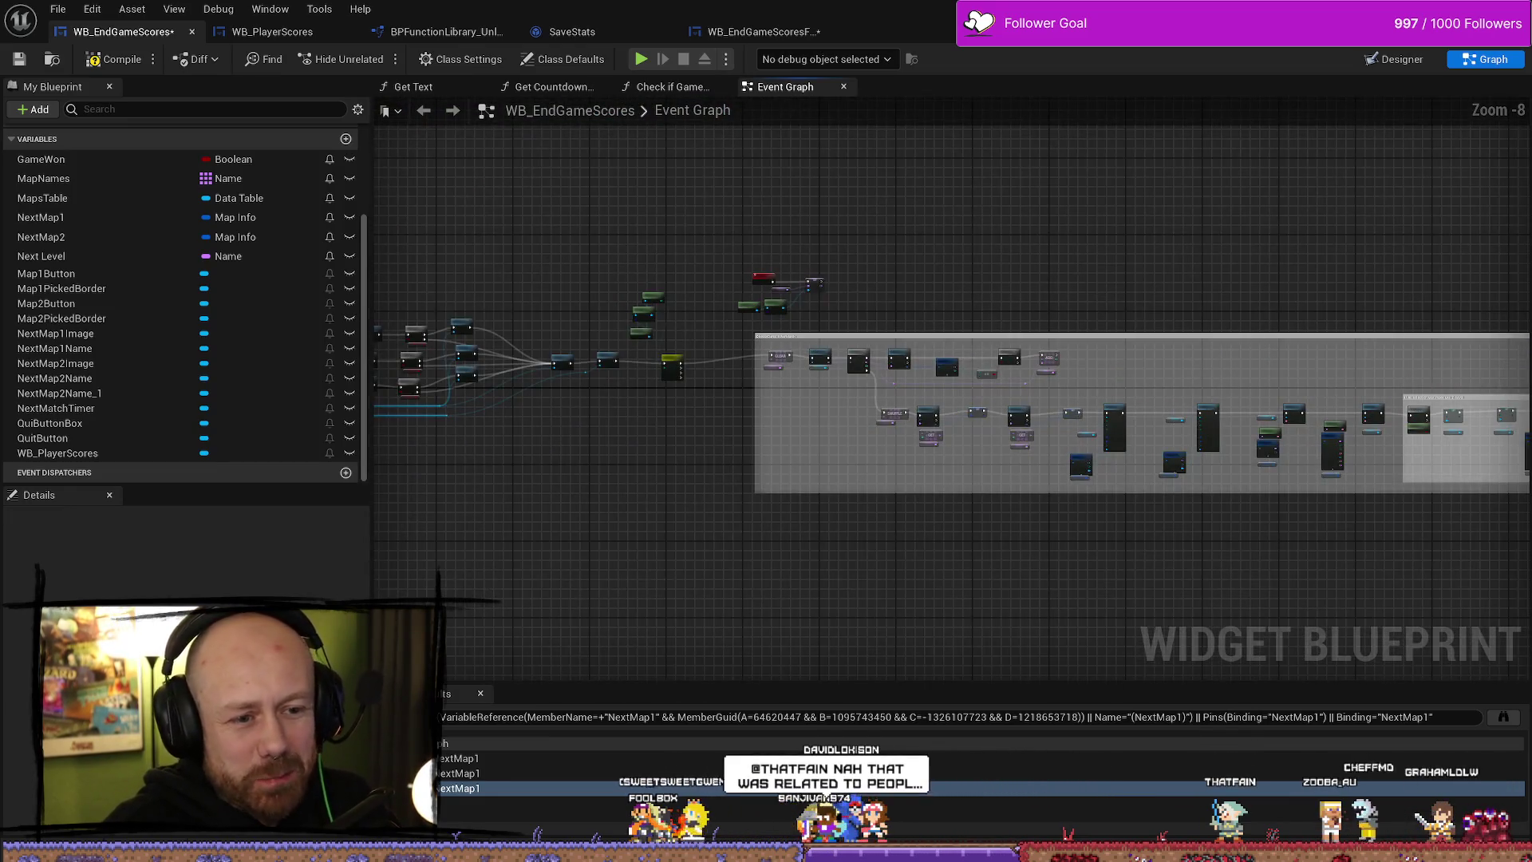
scroll(820, 386, "up", 3)
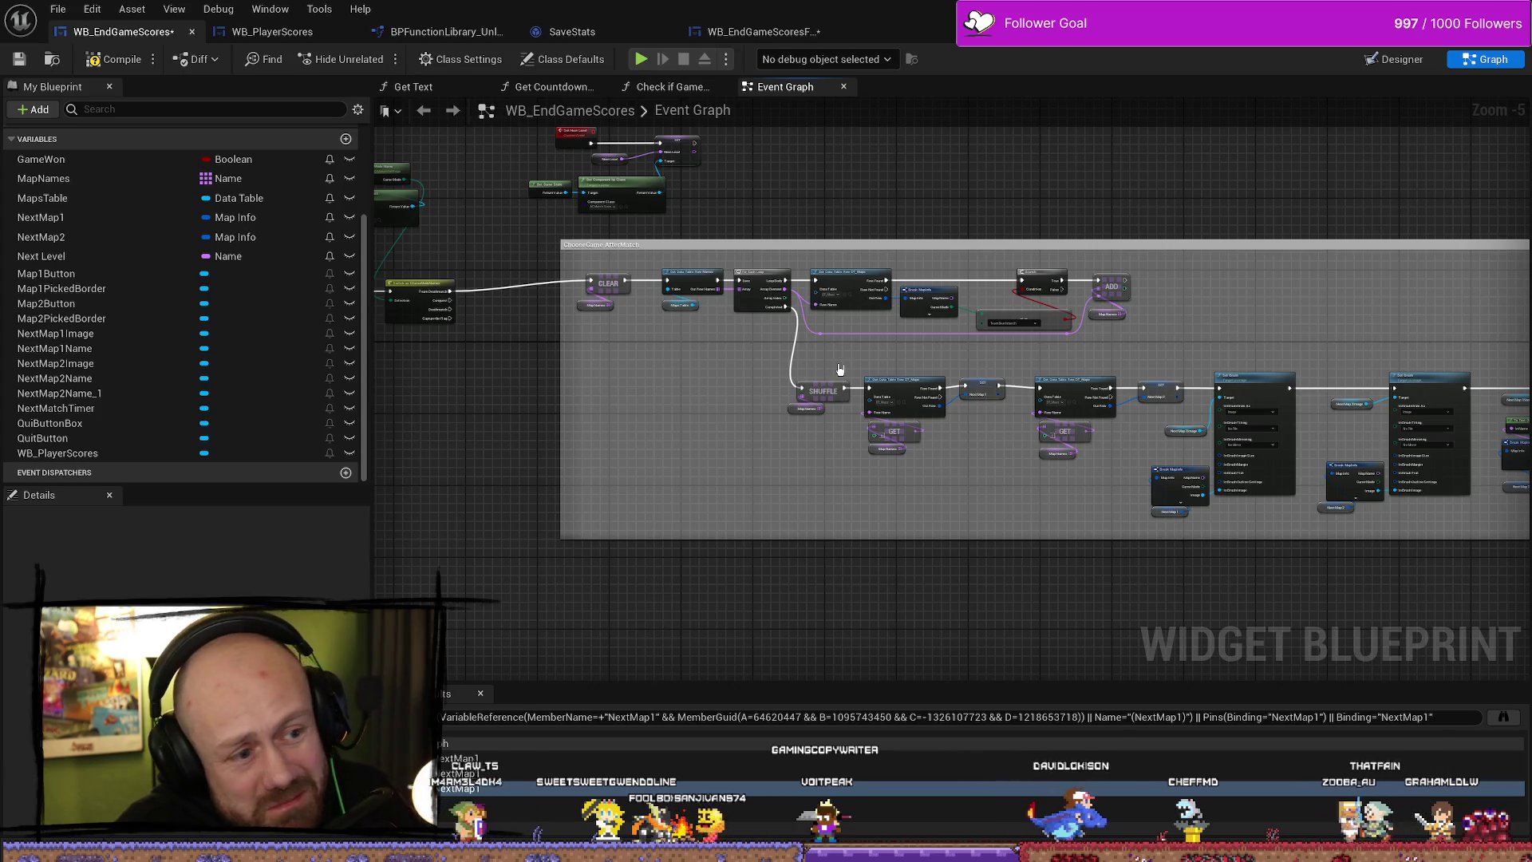
scroll(1110, 352, "up", 5)
mouse_move(1110, 351)
left_mouse_down()
mouse_move(1139, 383)
mouse_move(1130, 347)
left_mouse_up()
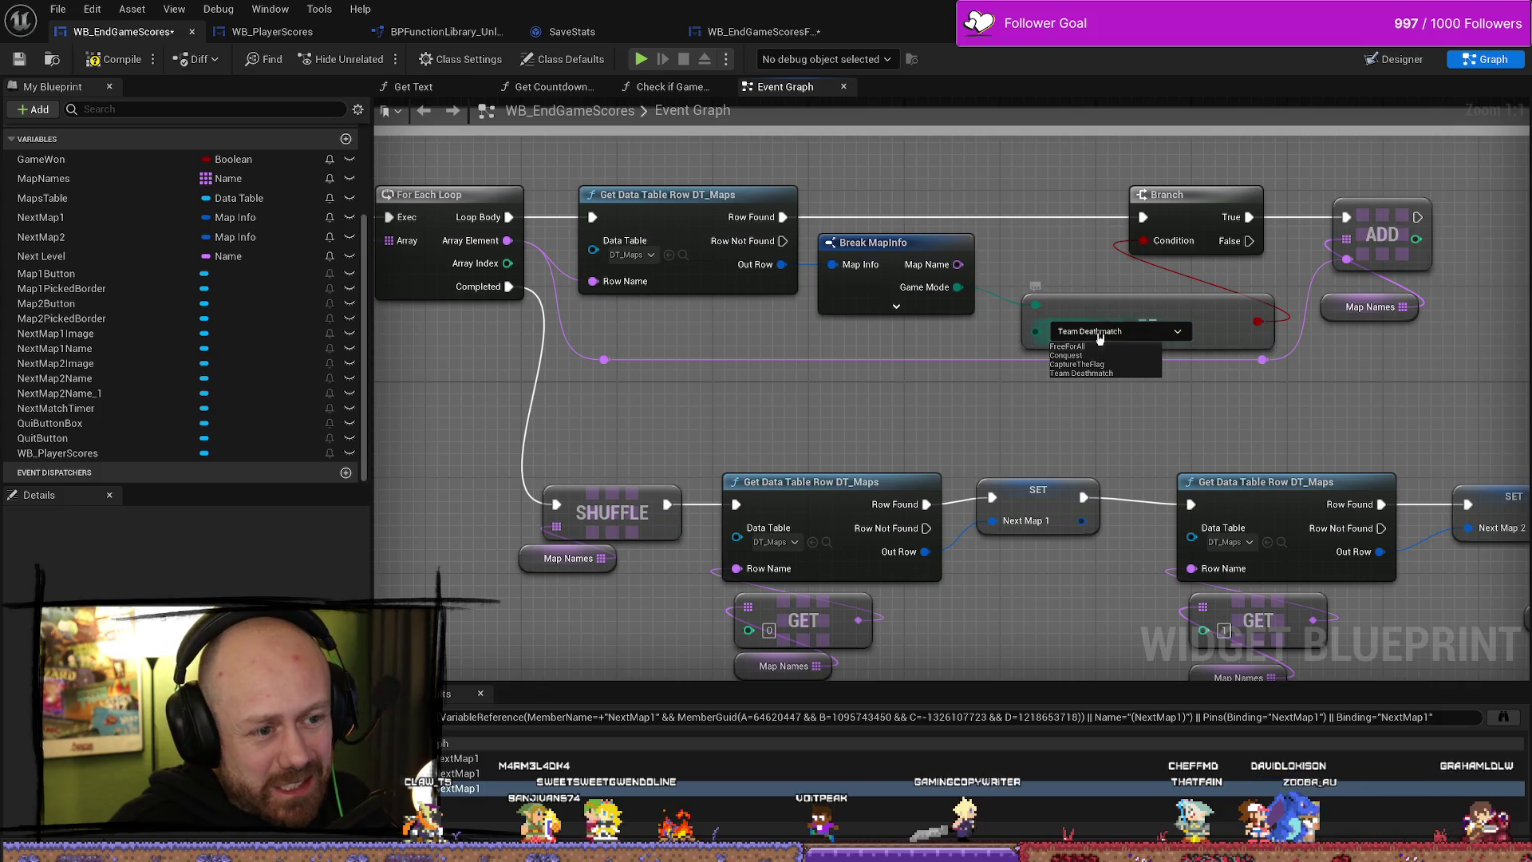
left_click_drag(993, 429, 974, 366)
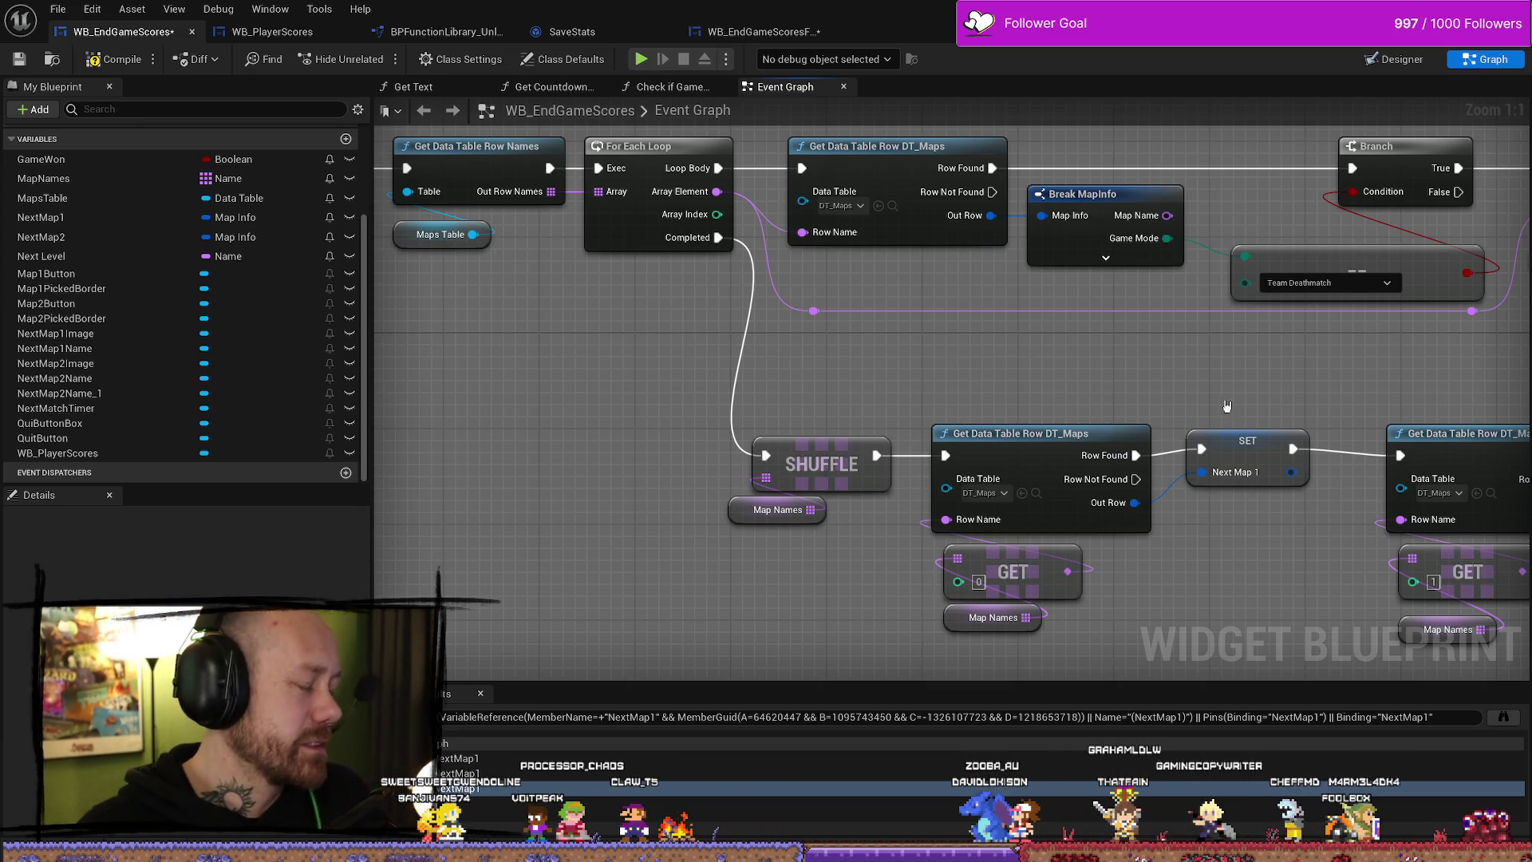
scroll(1181, 402, "down", 5)
mouse_move(547, 295)
left_mouse_down()
mouse_move(1500, 631)
mouse_move(1528, 656)
mouse_move(1528, 558)
mouse_move(1515, 563)
left_mouse_up()
scroll(1094, 456, "up", 4)
left_click(1095, 455)
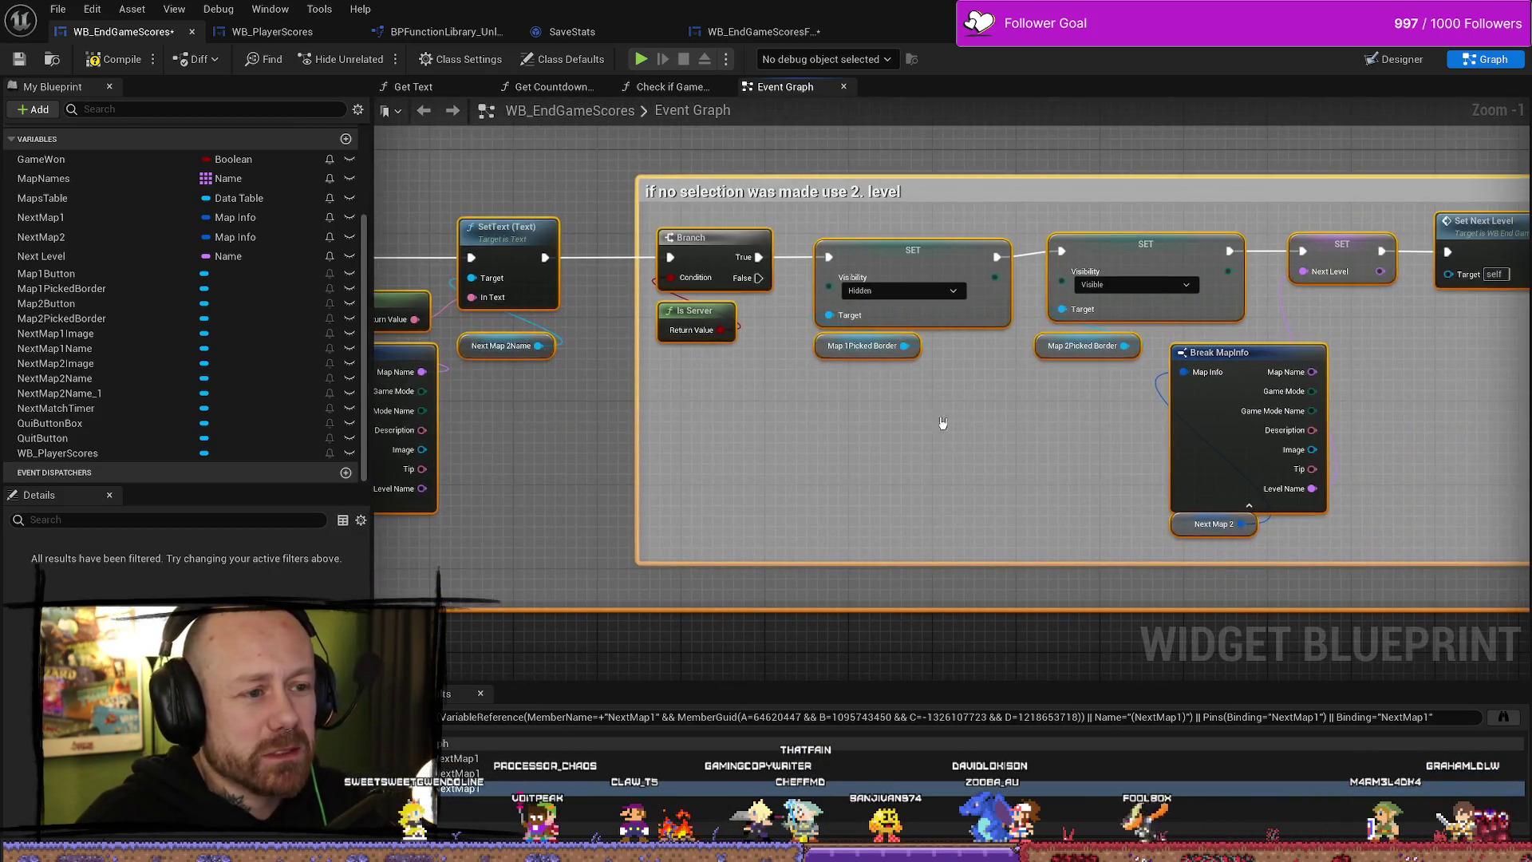
- Collapse the Break MapInfo node and move Next Map 2 up beside it
mouse_move(965, 525)
left_mouse_down()
mouse_move(1054, 541)
mouse_move(1012, 536)
mouse_move(1005, 443)
left_mouse_up()
left_click(1039, 517)
left_click_drag(422, 497, 721, 497)
scroll(721, 497, "down", 6)
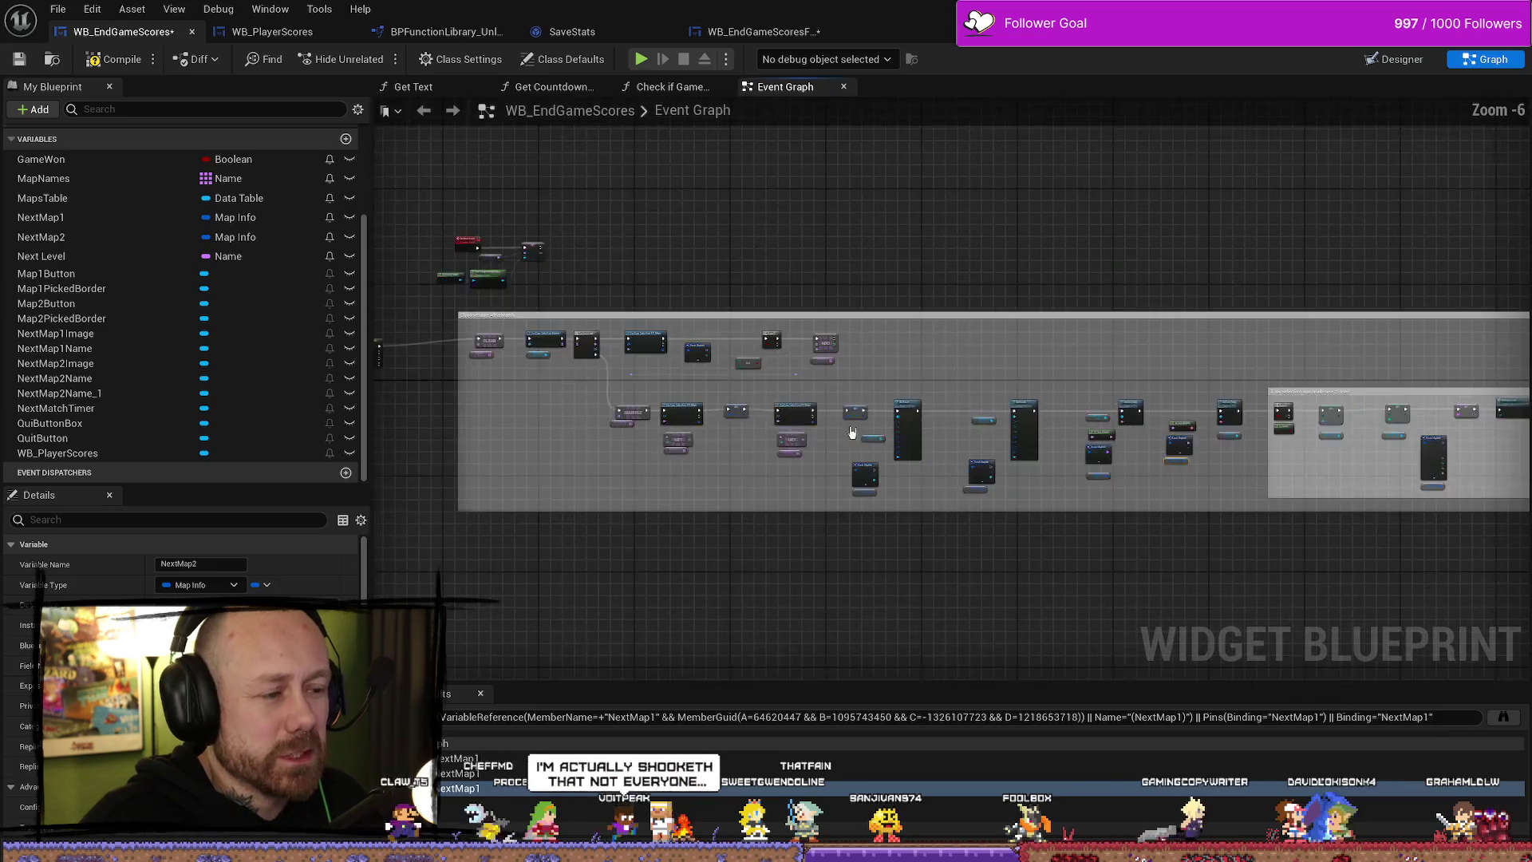
scroll(798, 403, "up", 8)
left_click_drag(799, 404, 652, 403)
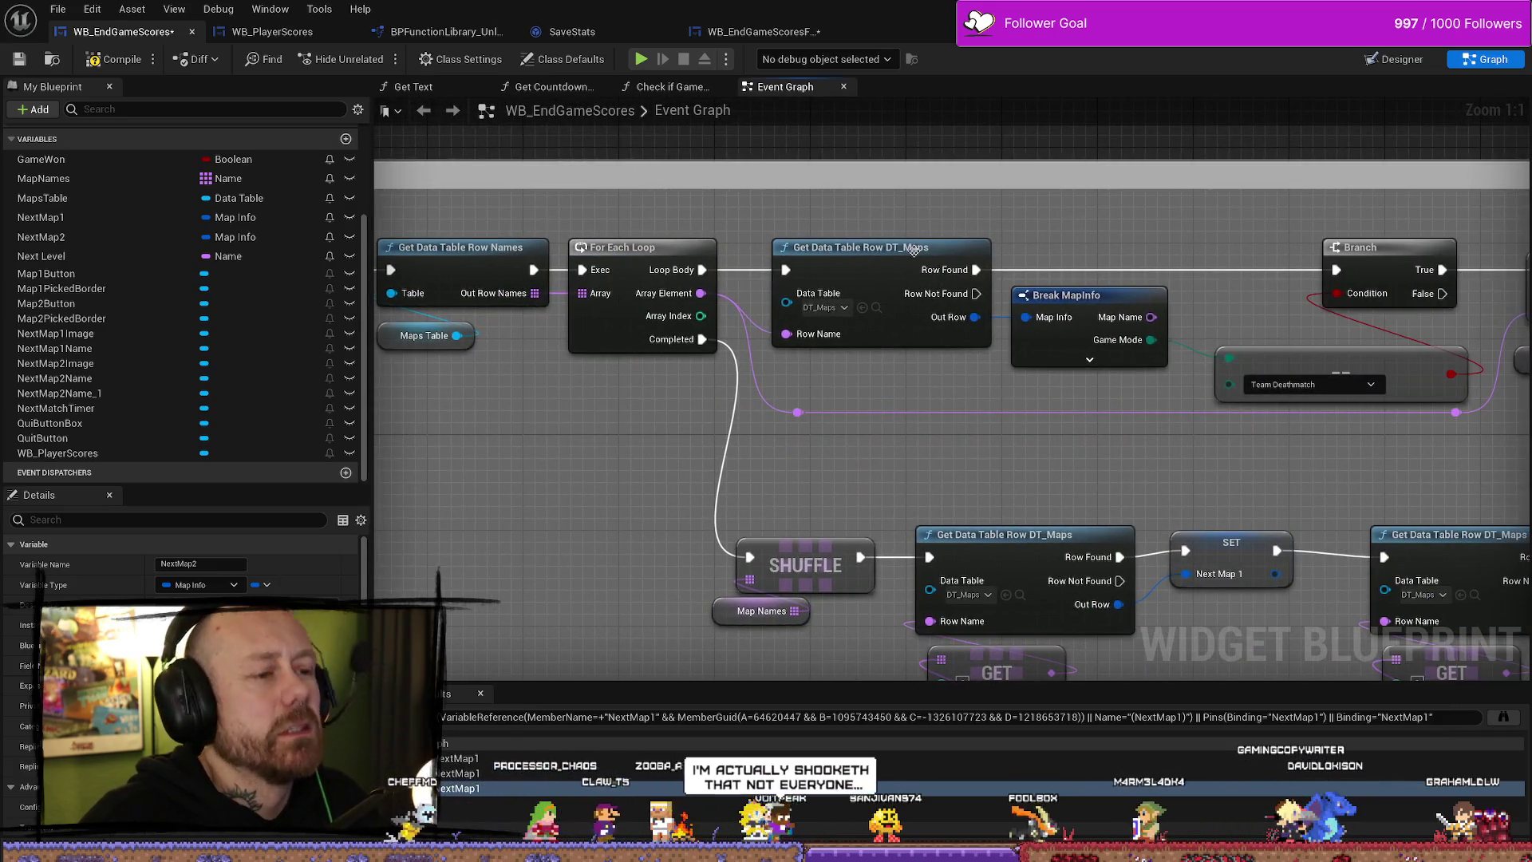
left_click_drag(1145, 325, 1053, 271)
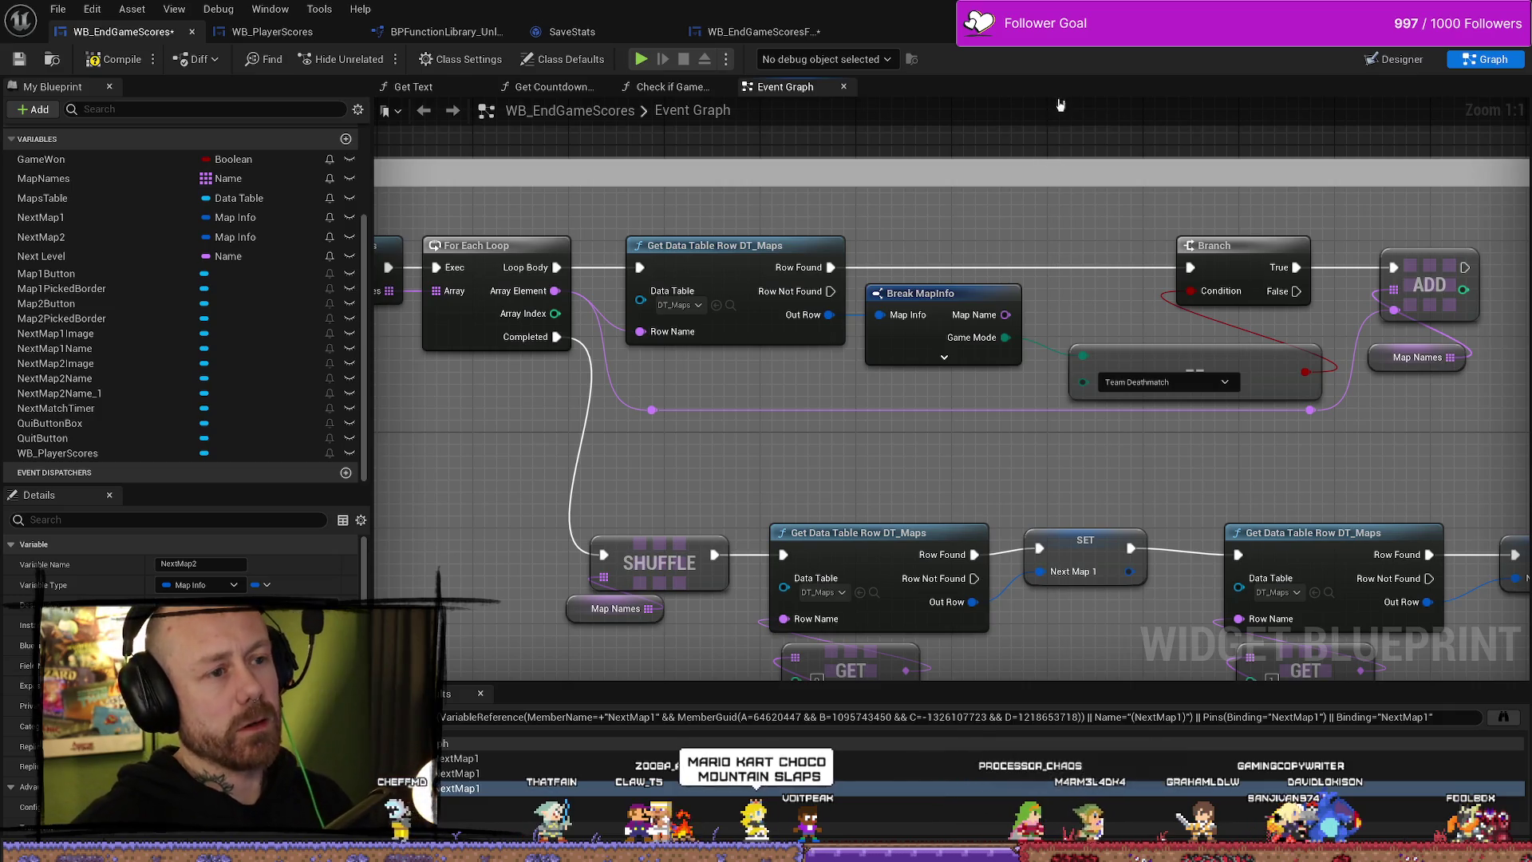
right_click(1007, 150)
- Open and enlarge the Content Drawer, then browse the Content/FPS/Maps folder
key("ctrl+space")
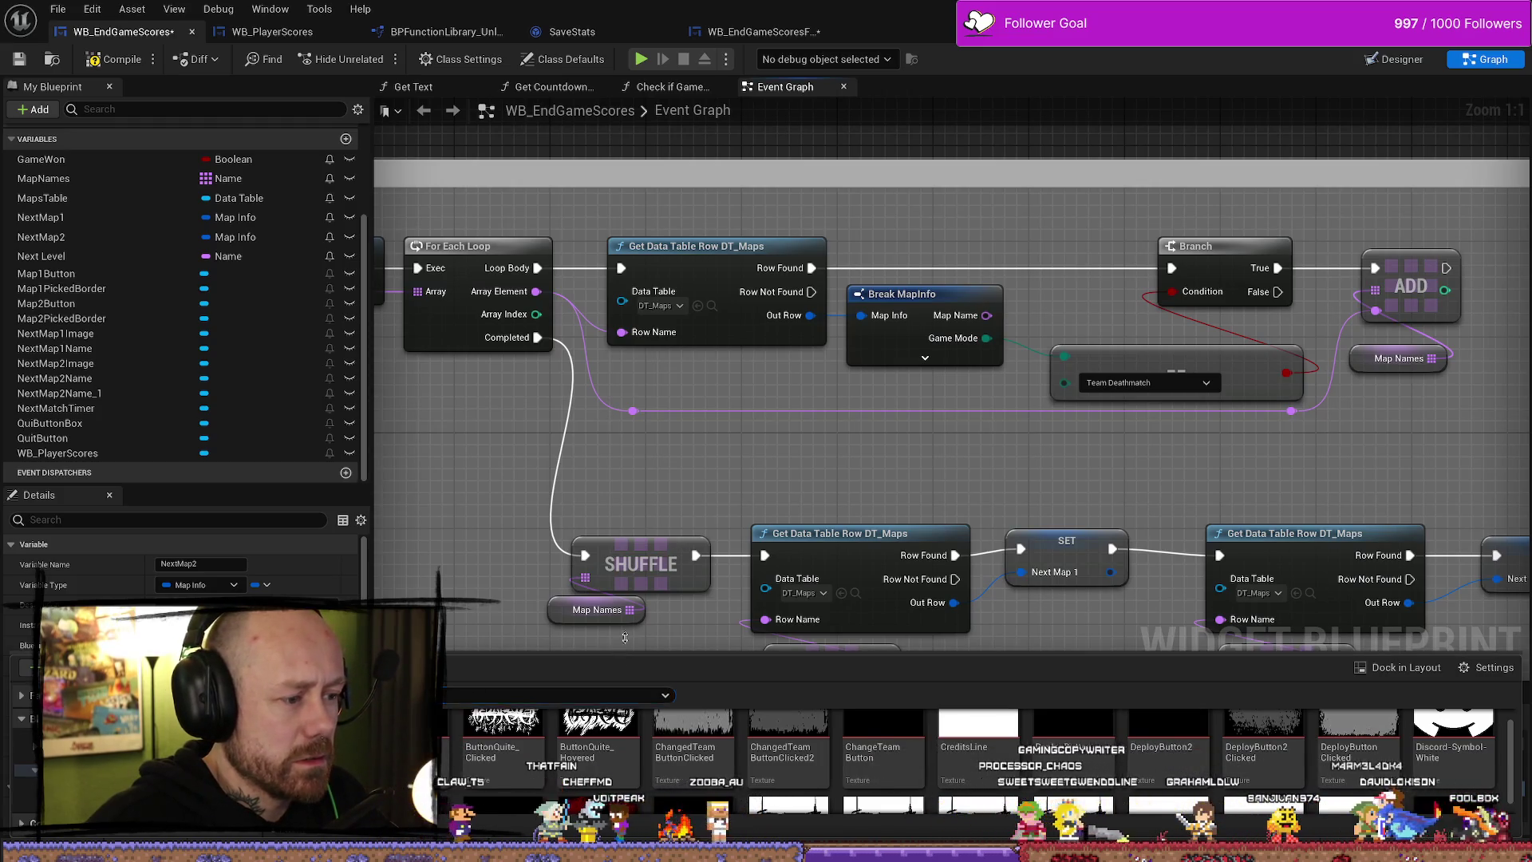
left_click_drag(690, 659, 690, 408)
scroll(128, 535, "down", 5)
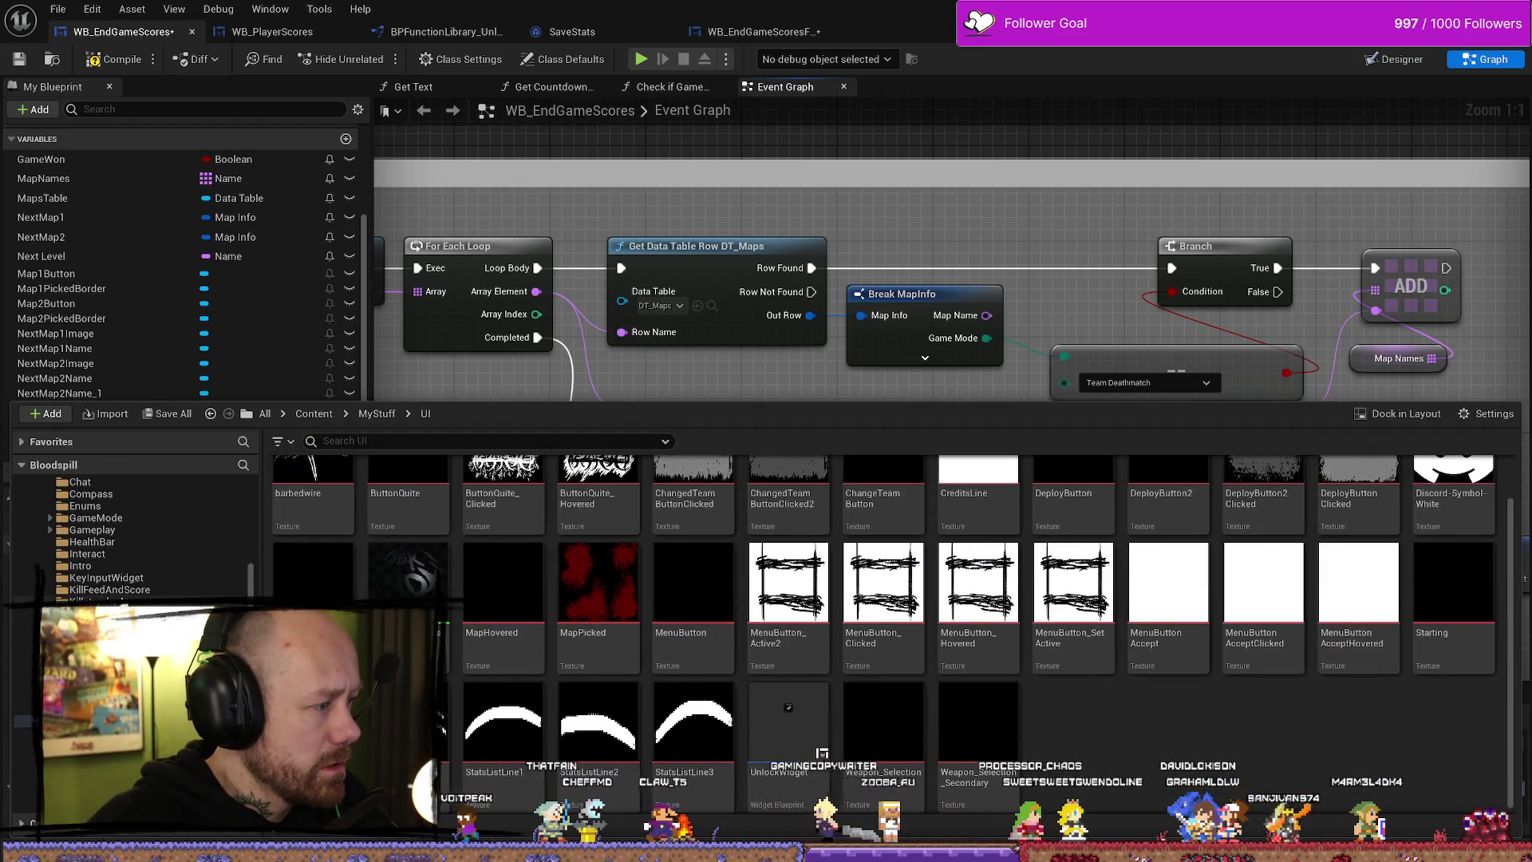
scroll(128, 535, "up", 3)
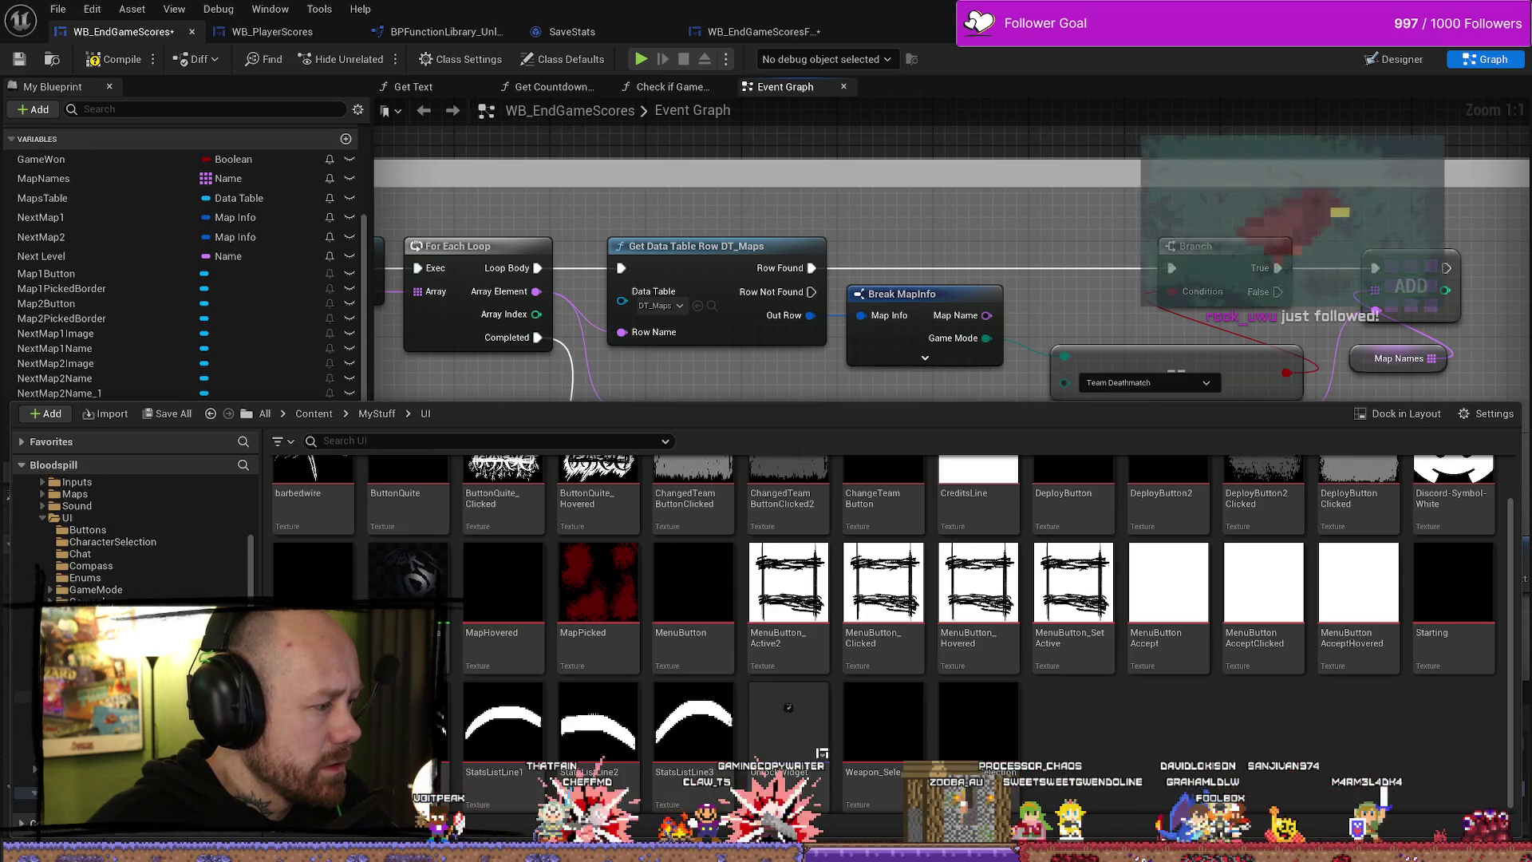
scroll(128, 534, "up", 2)
left_click(75, 542)
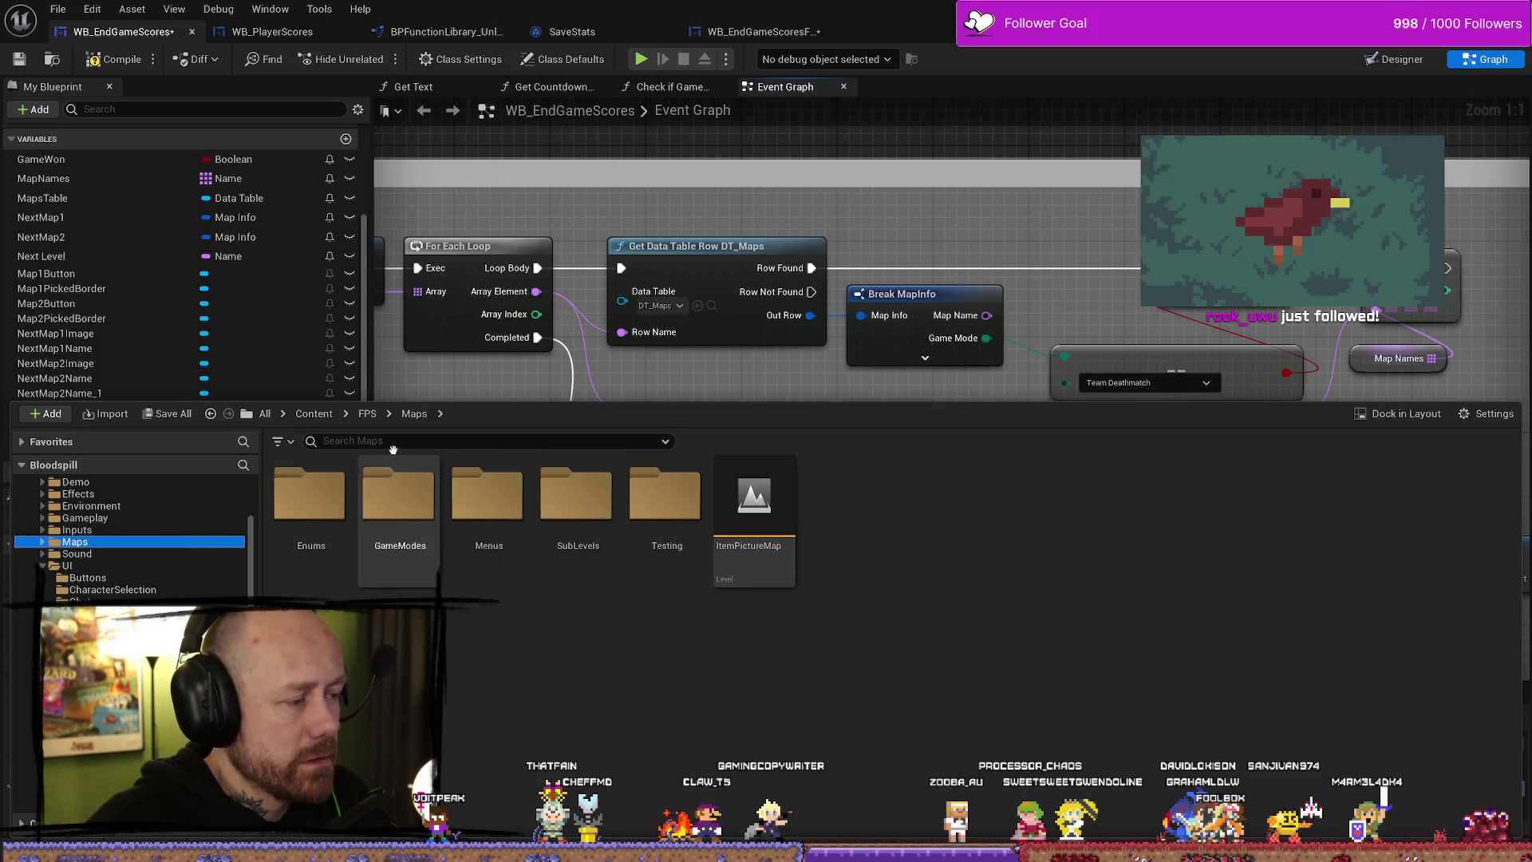
scroll(94, 518, "up", 5)
left_click(65, 495)
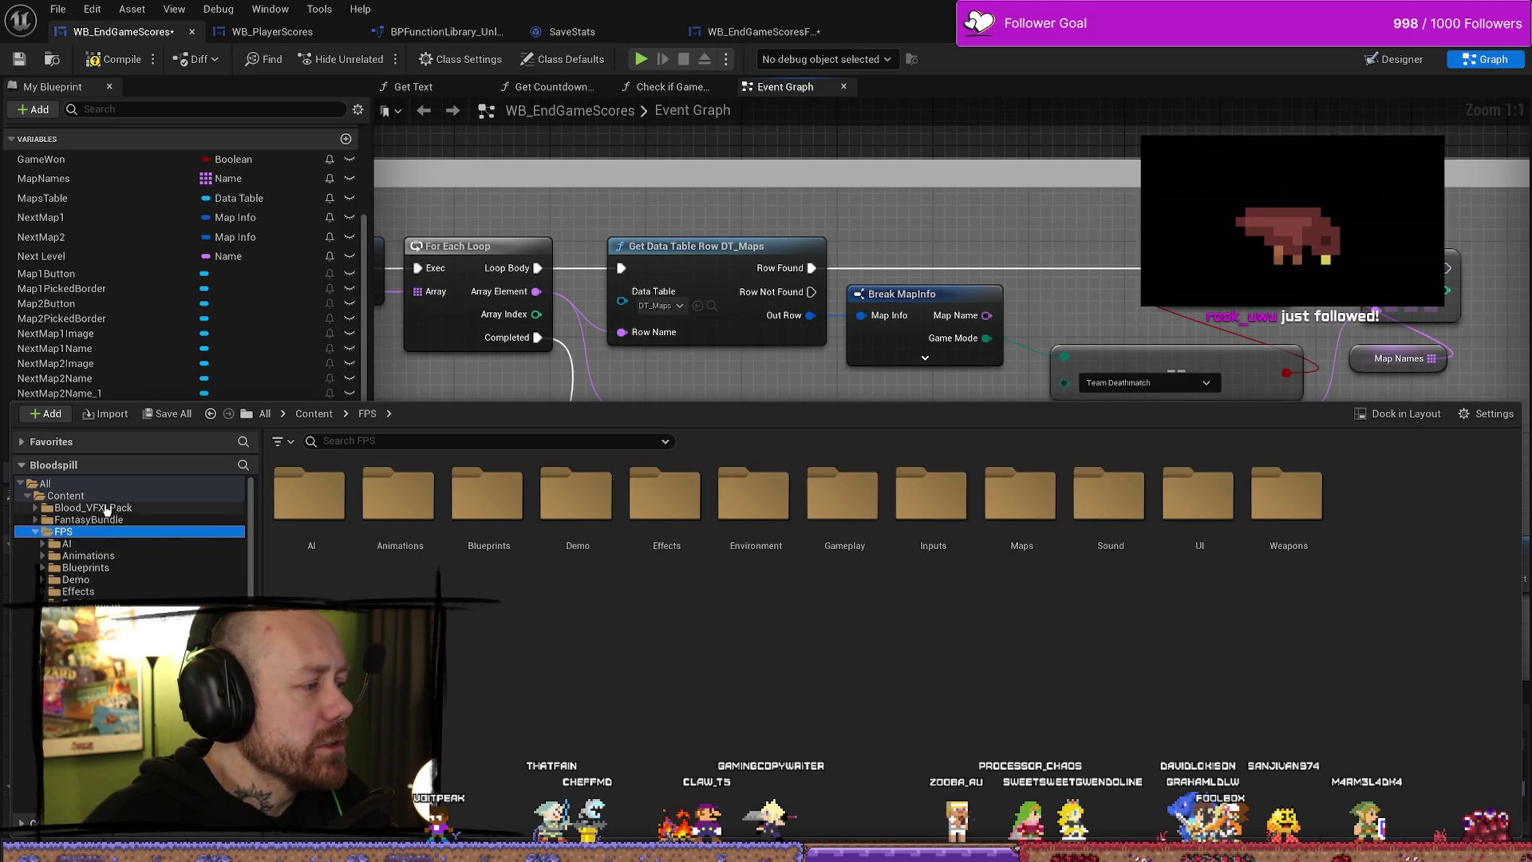
- Search the project assets for 'maps' and open the DT_Maps data table
left_click(388, 441)
type("dt")
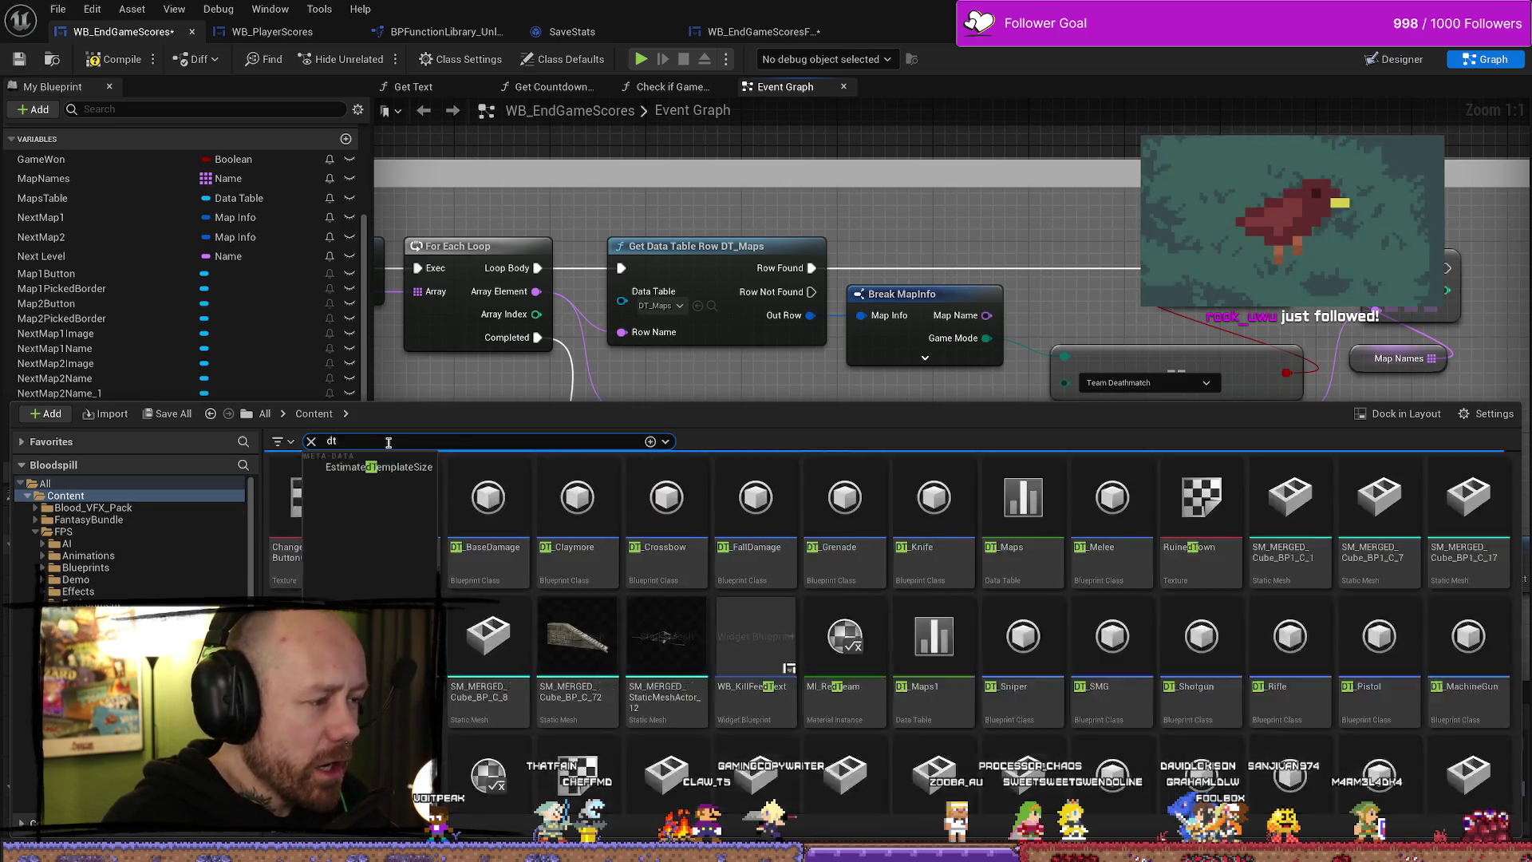
type("map")
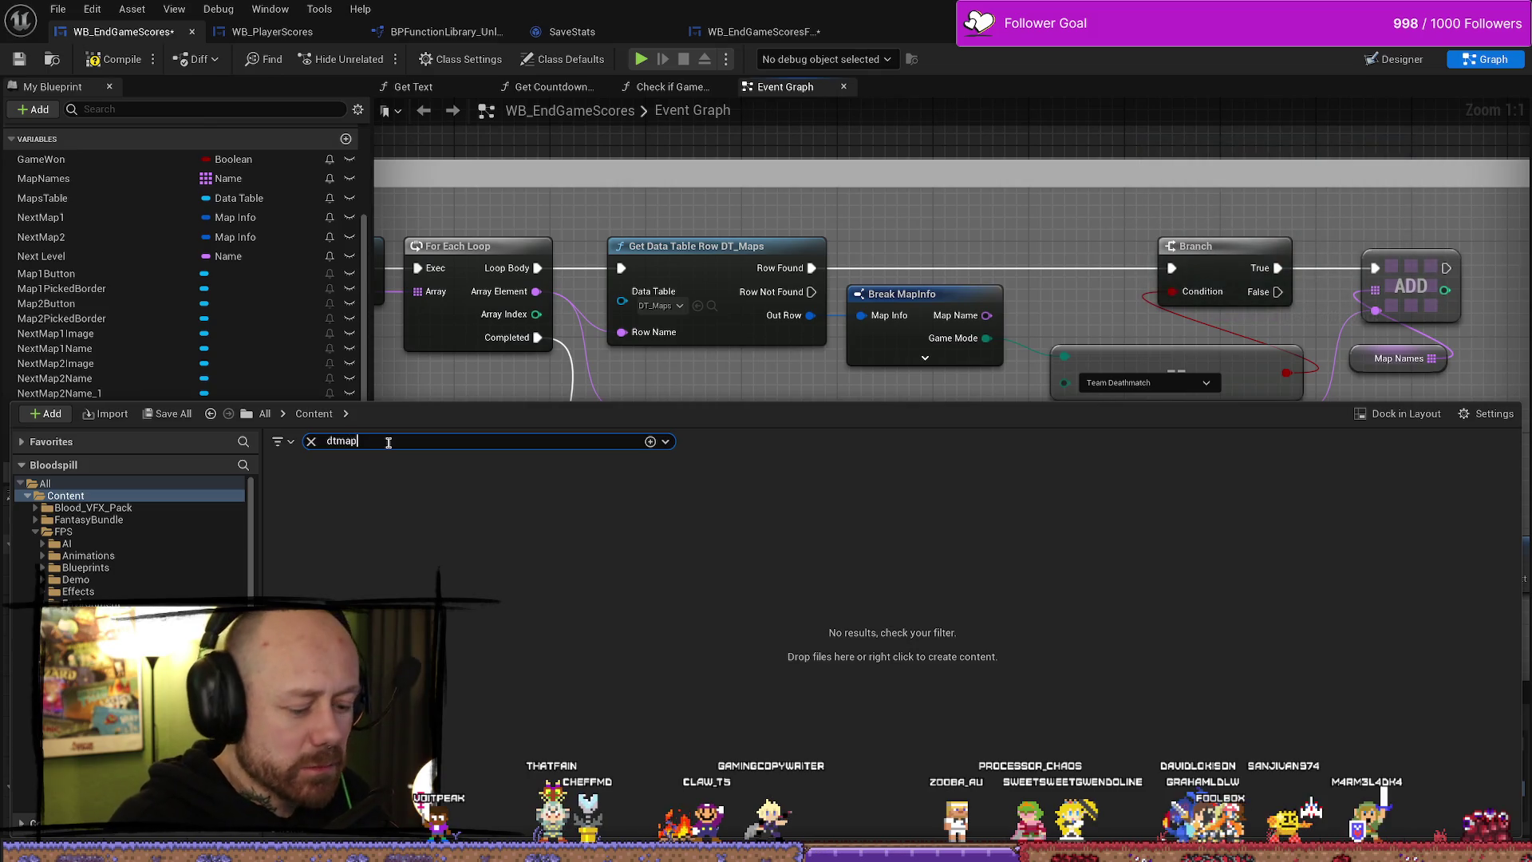
key("BackSpace")
key("BackSpace")
key("BackSpace")
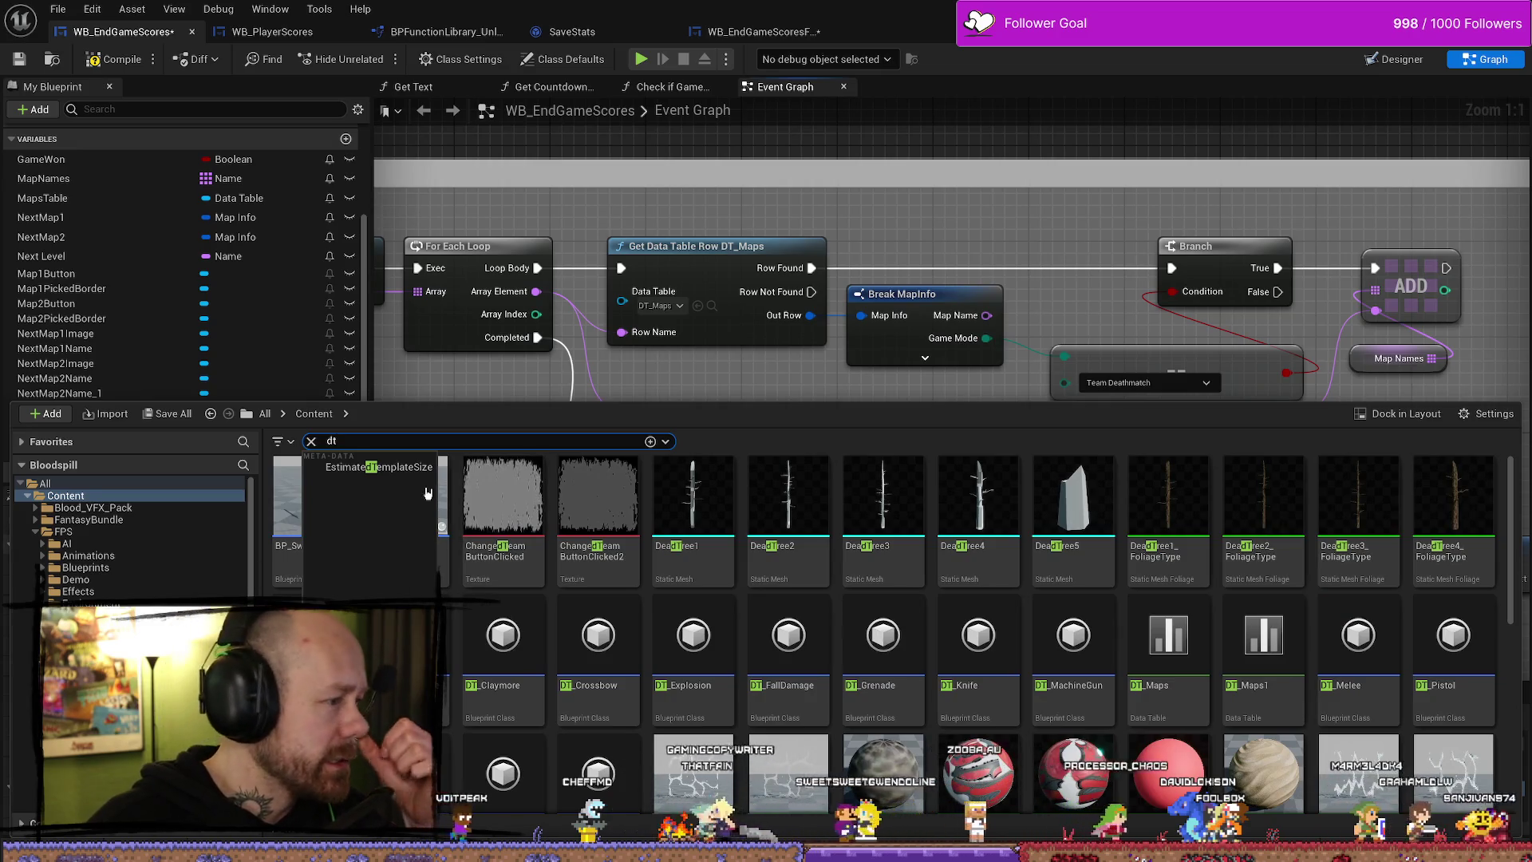
key("BackSpace")
key("BackSpace")
type("map")
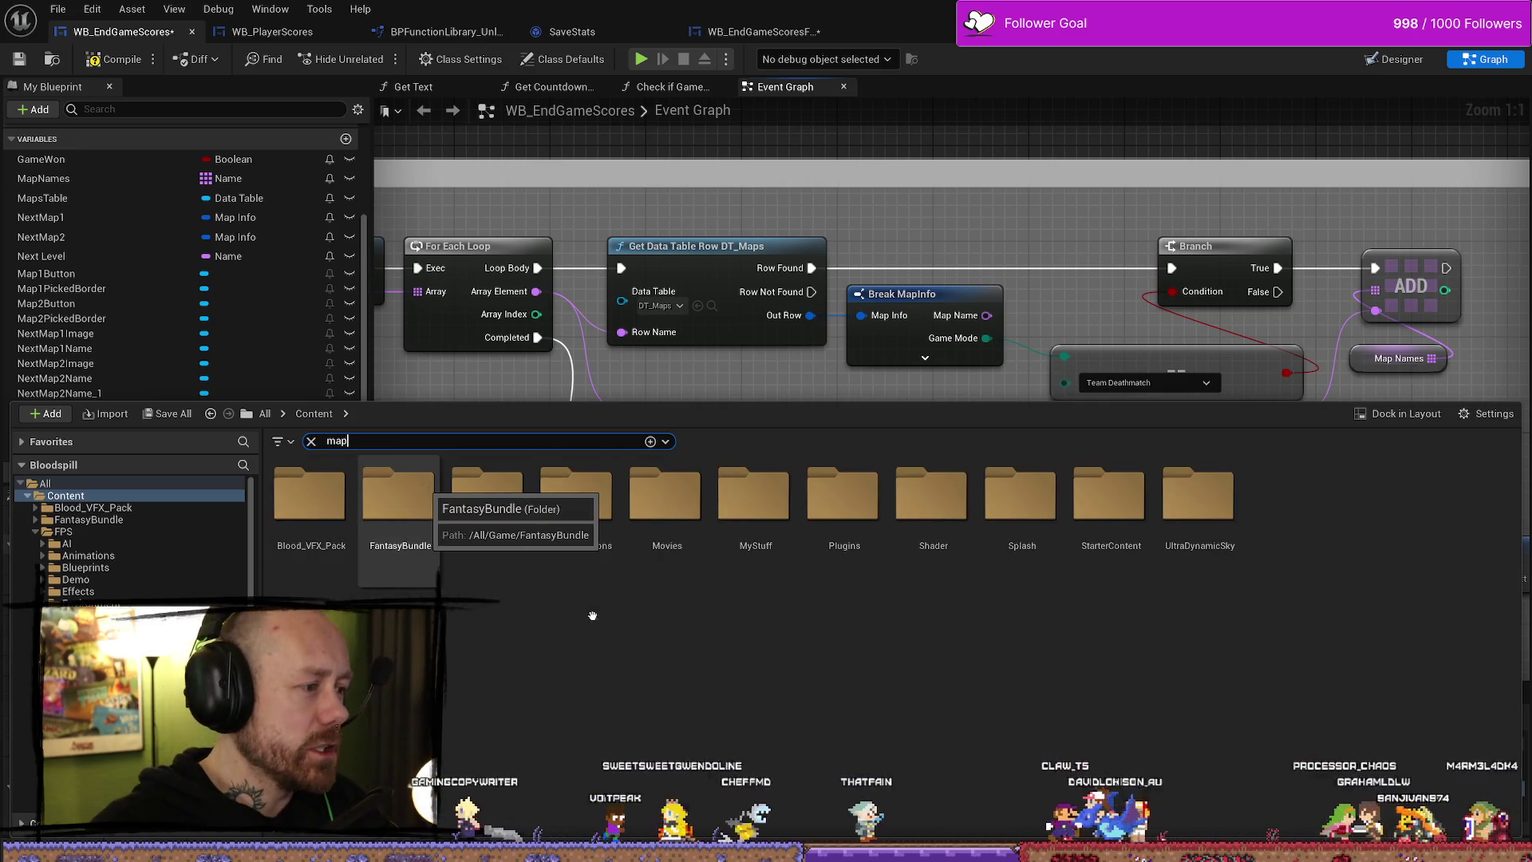
type("s")
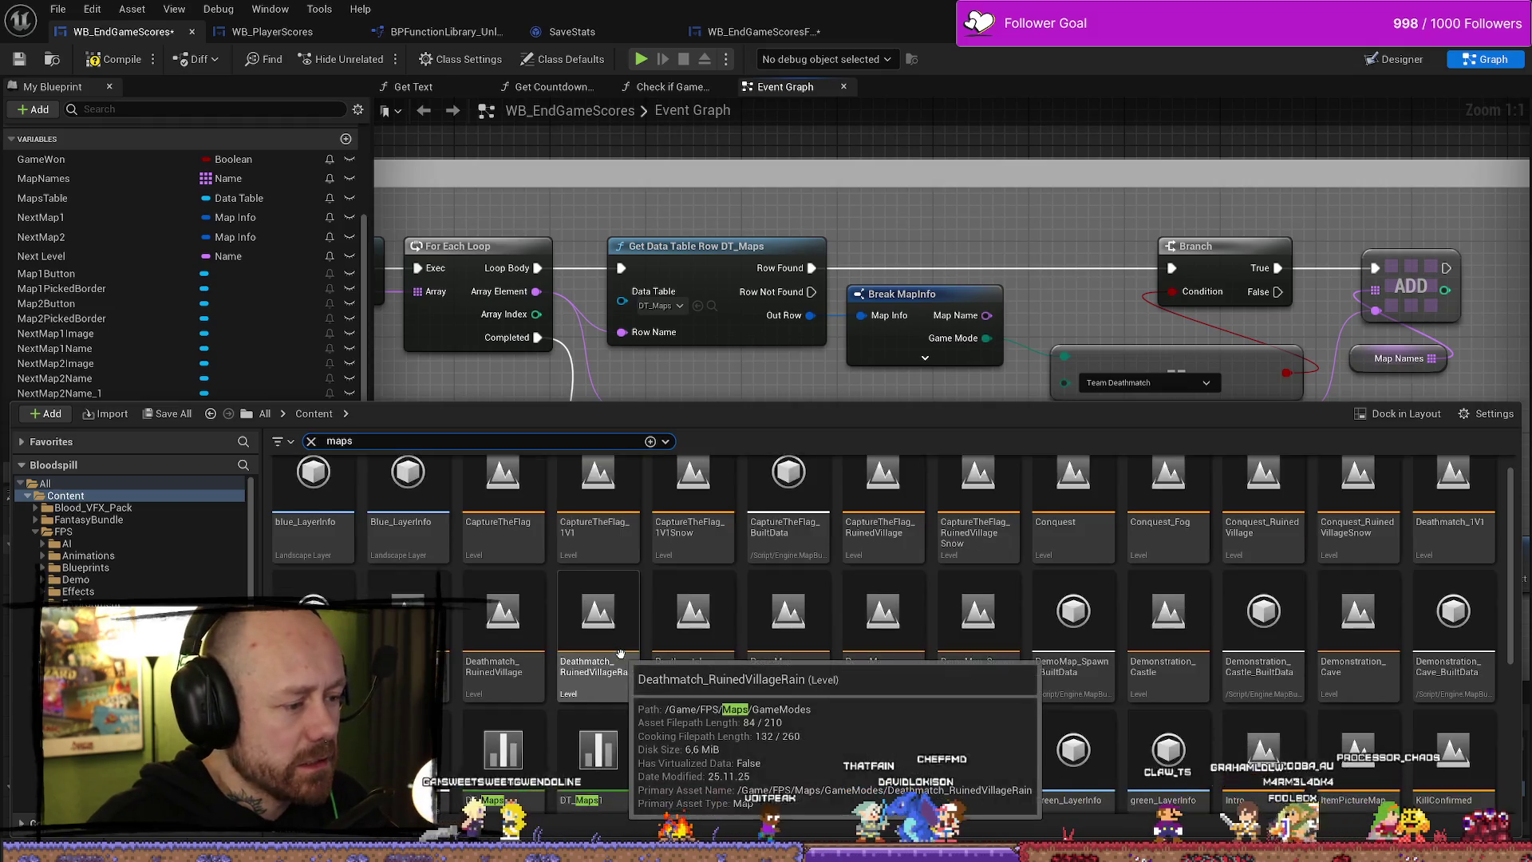
scroll(621, 653, "down", 1)
double_click(545, 702)
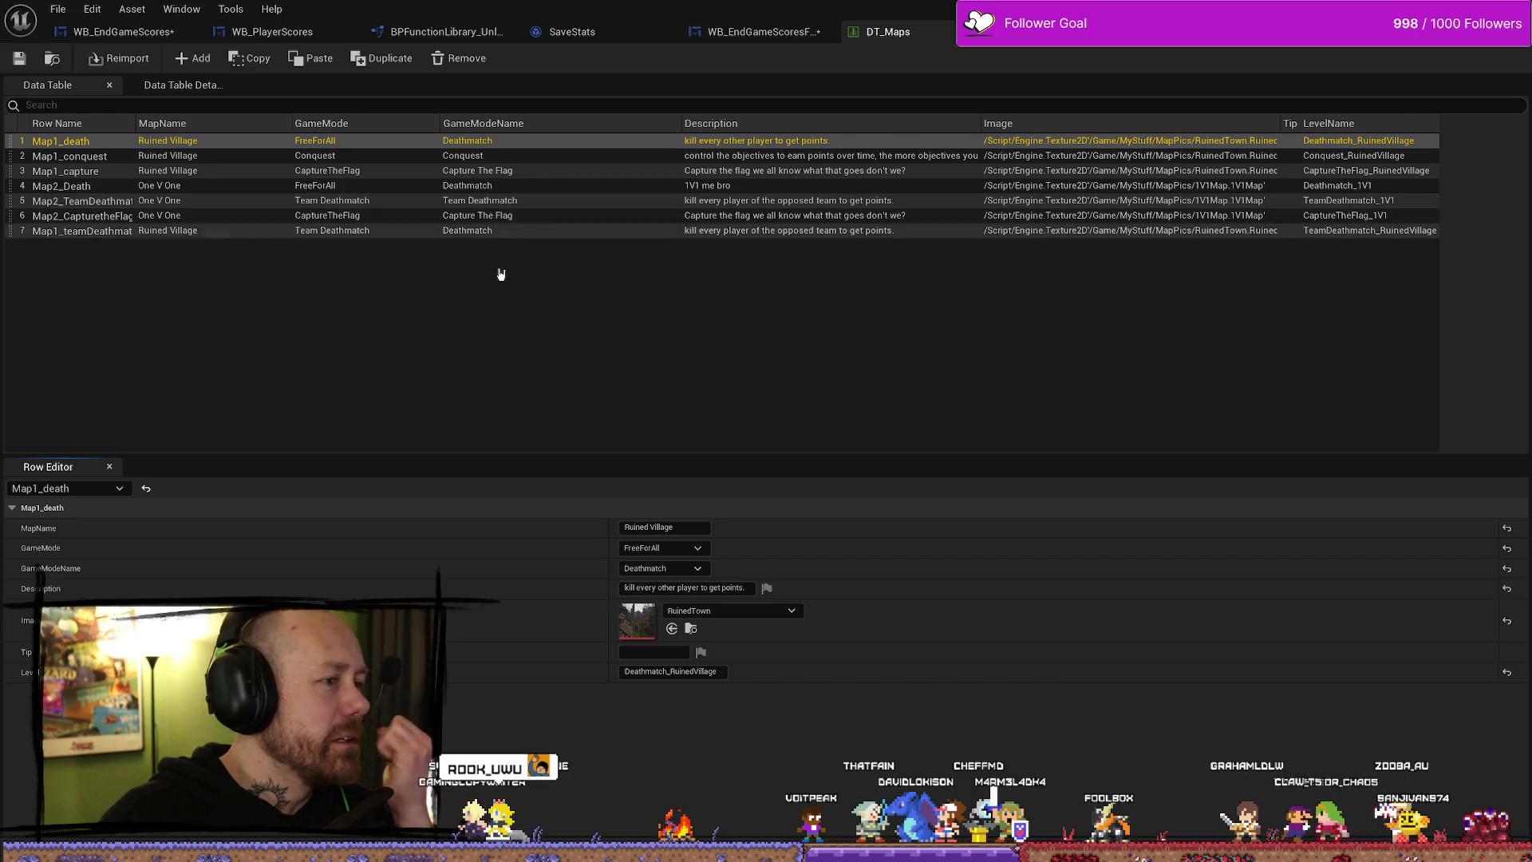
- Inspect DT_Maps row 5, Map2_TeamDeathmatch, in the Row Editor, then return to the level editor
left_click(510, 206)
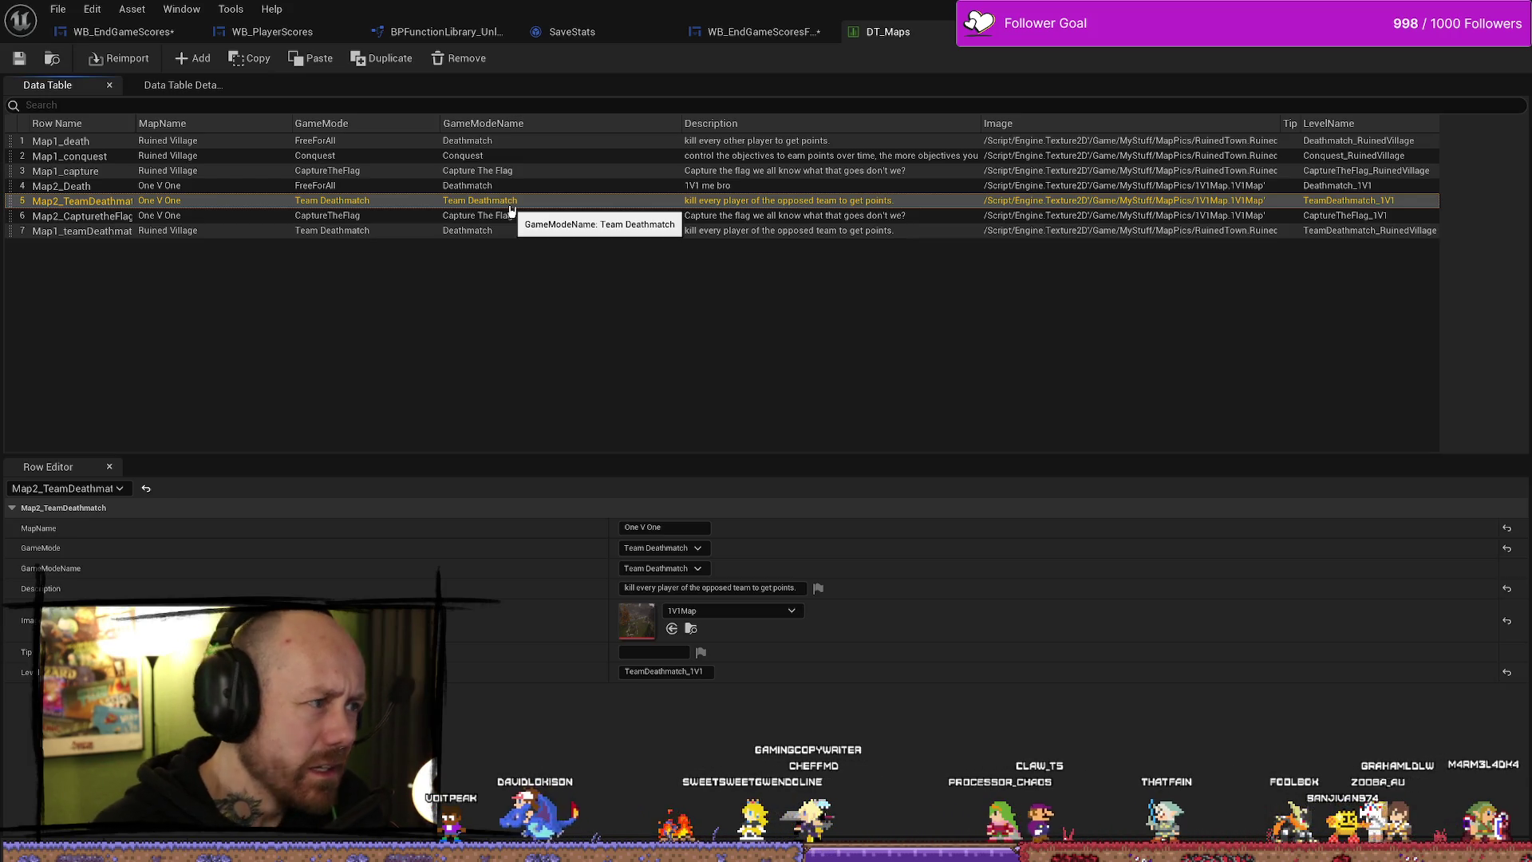
left_click(469, 341)
left_click(204, 201)
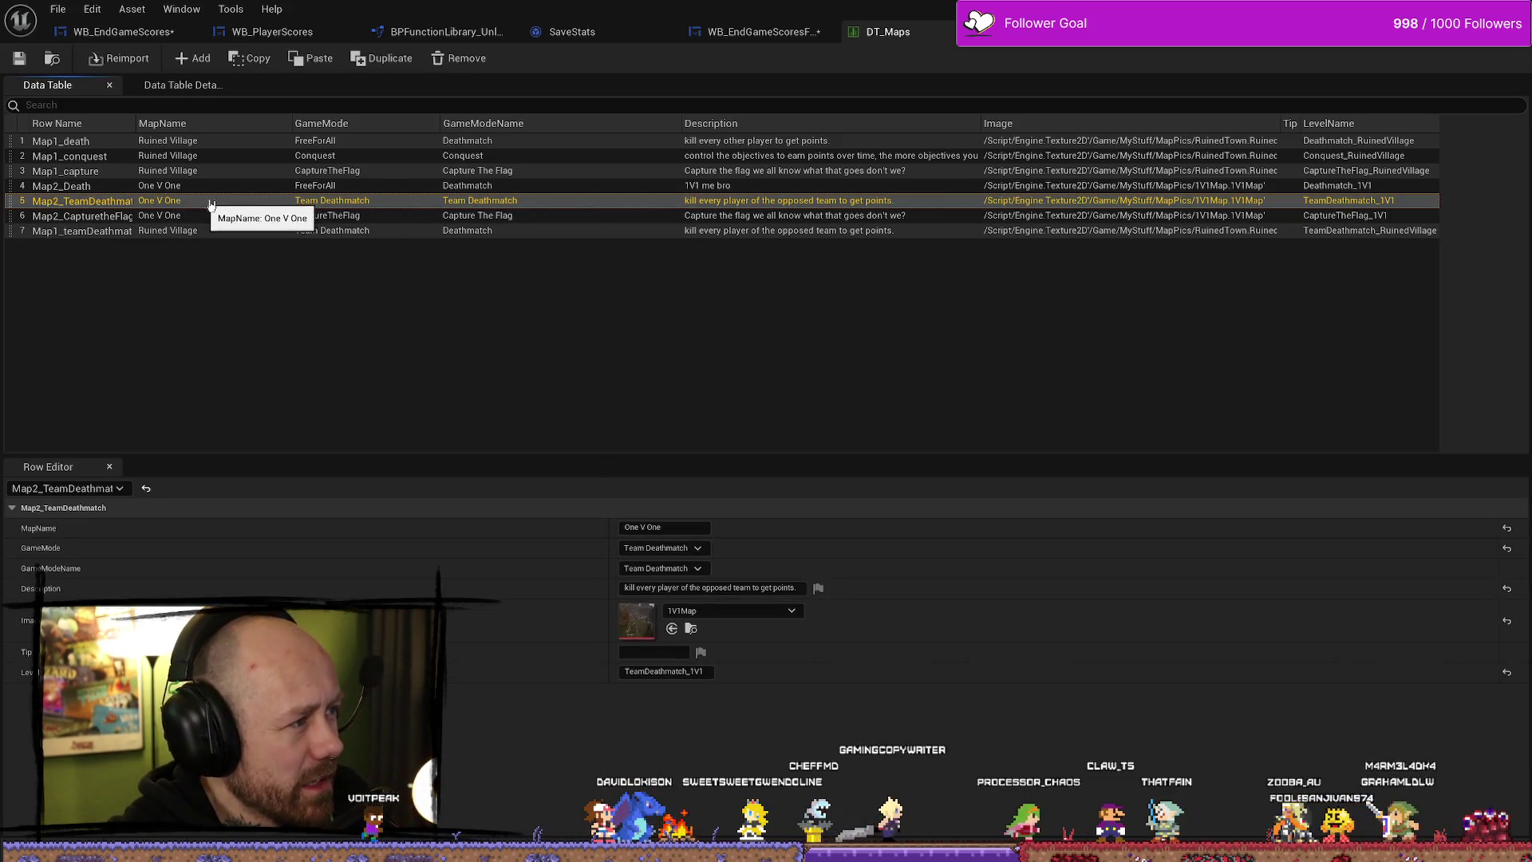
key("alt+Tab")
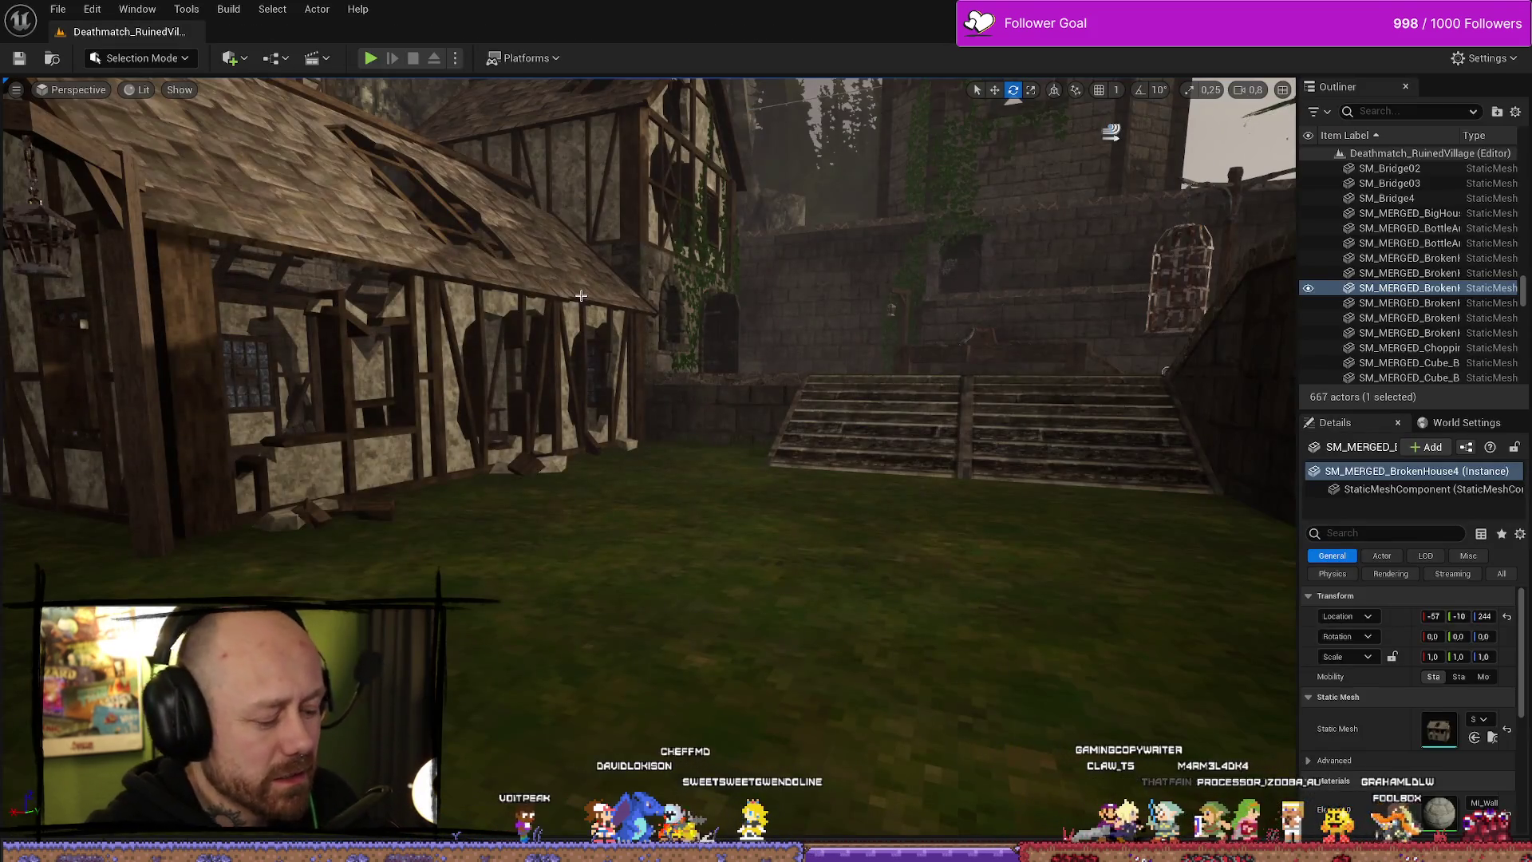
- Play Deathmatch_RuinedVillage in the editor, then quit and confirm leaving the match
key("alt+p")
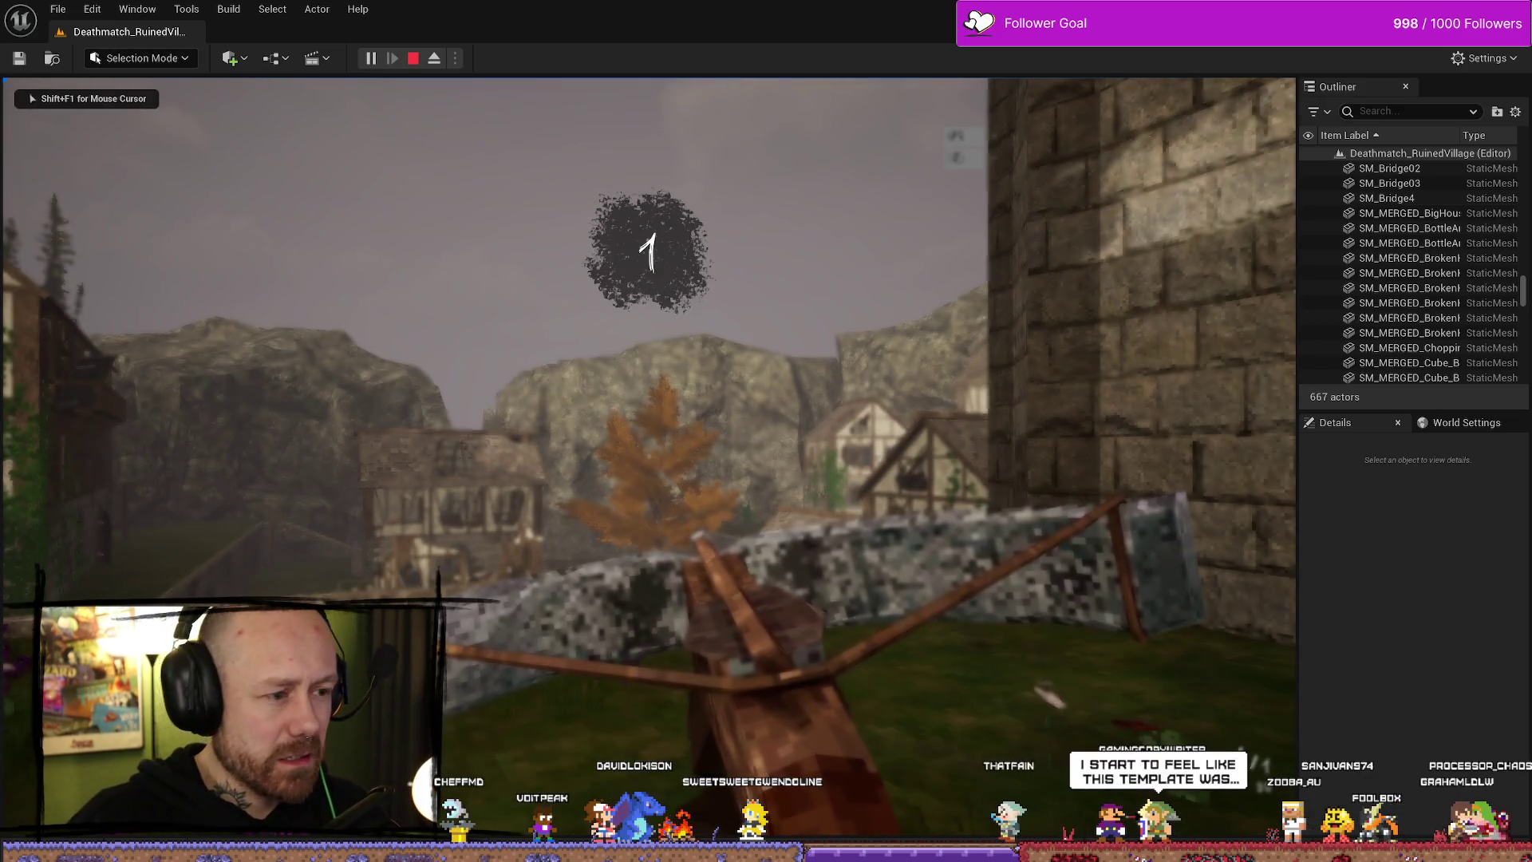
key("Escape")
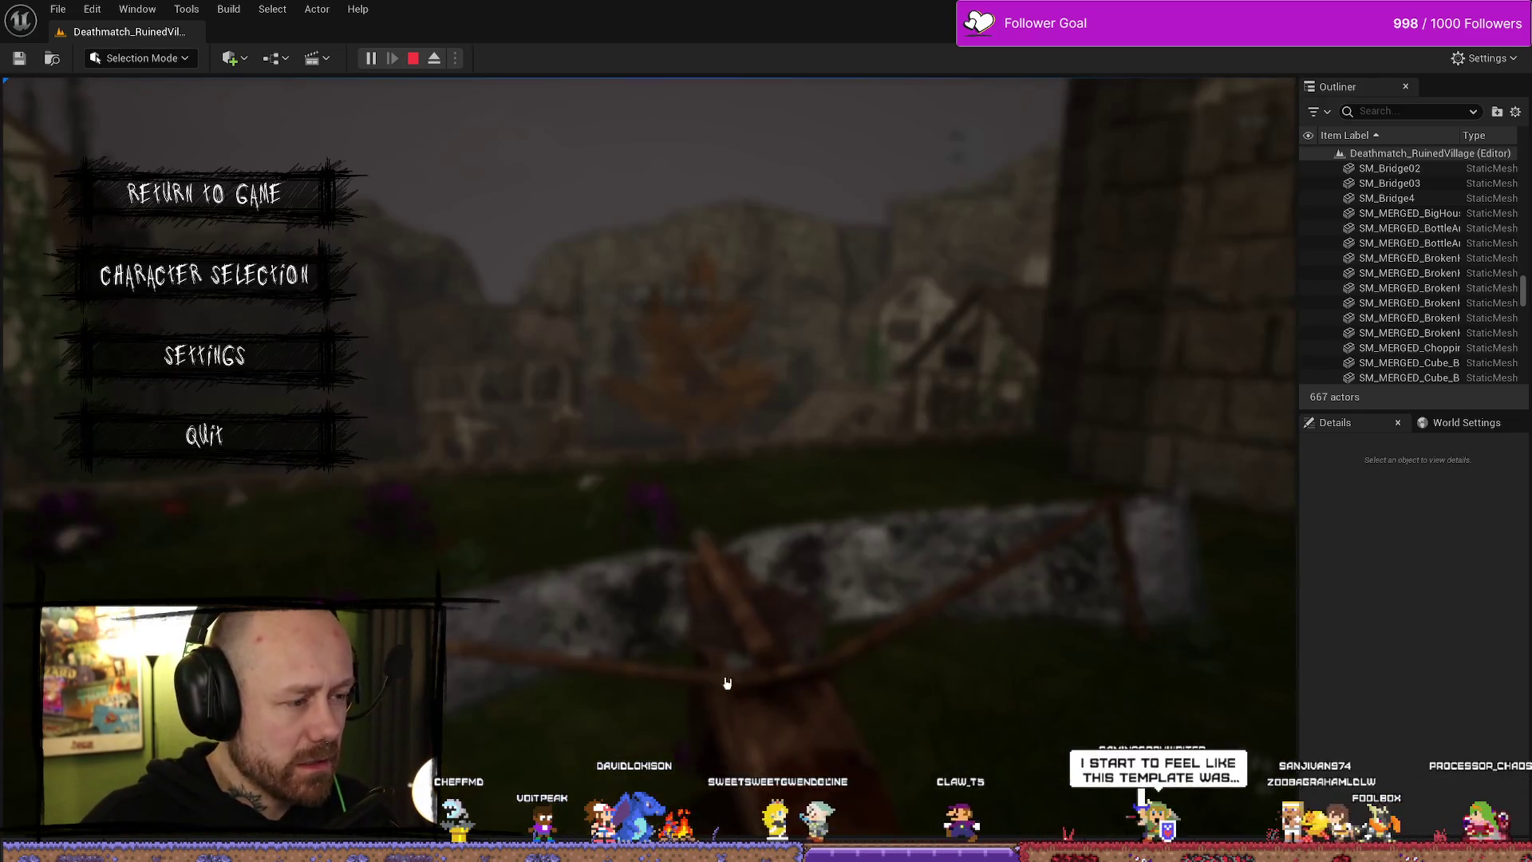
left_click(205, 435)
left_click(505, 541)
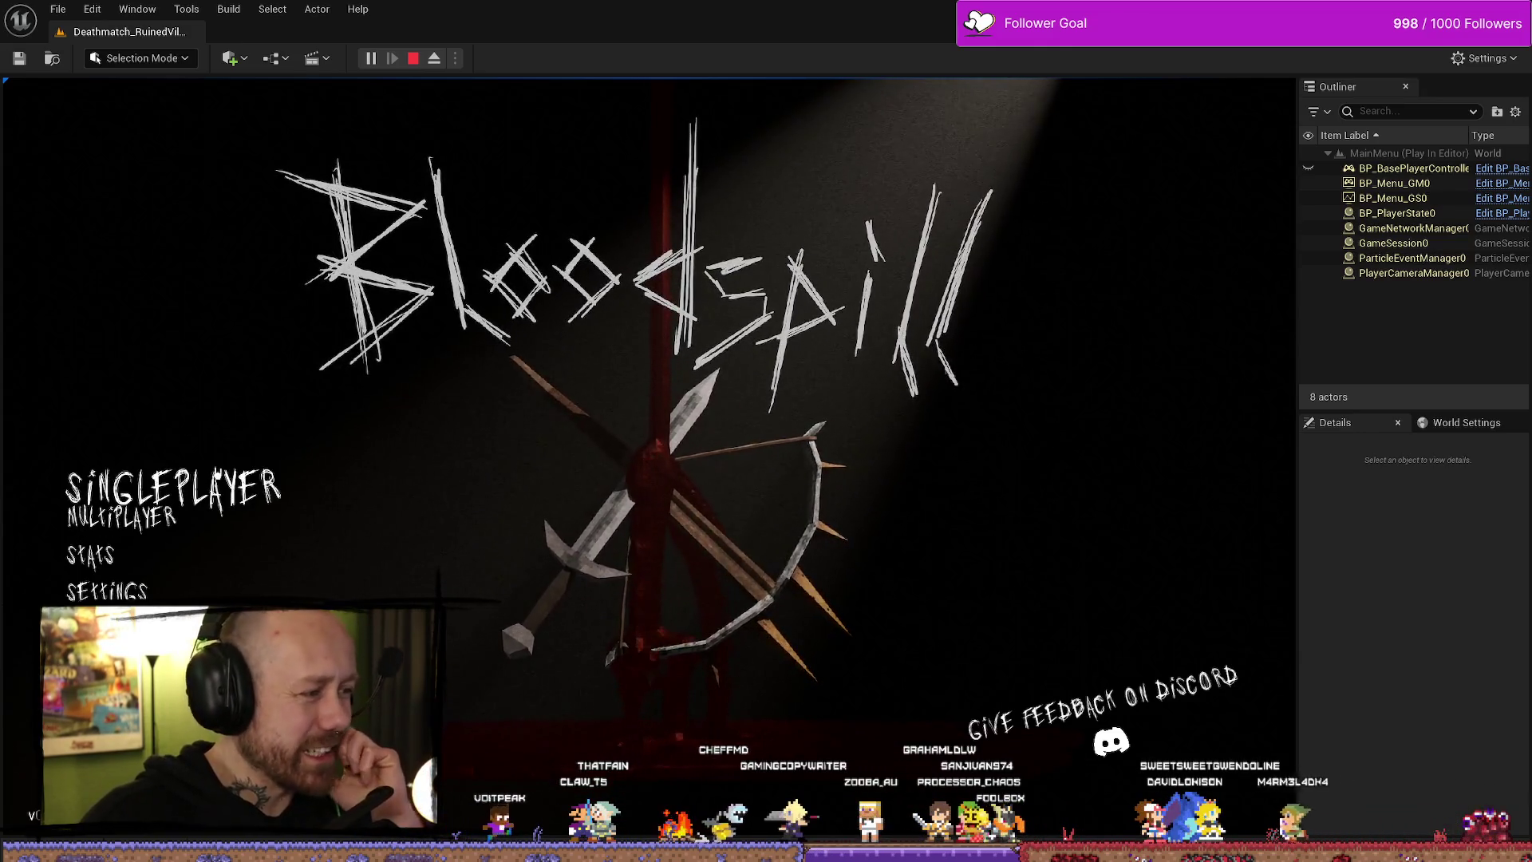
- Look at the singleplayer and multiplayer menus, then open the singleplayer game setup
left_click(127, 480)
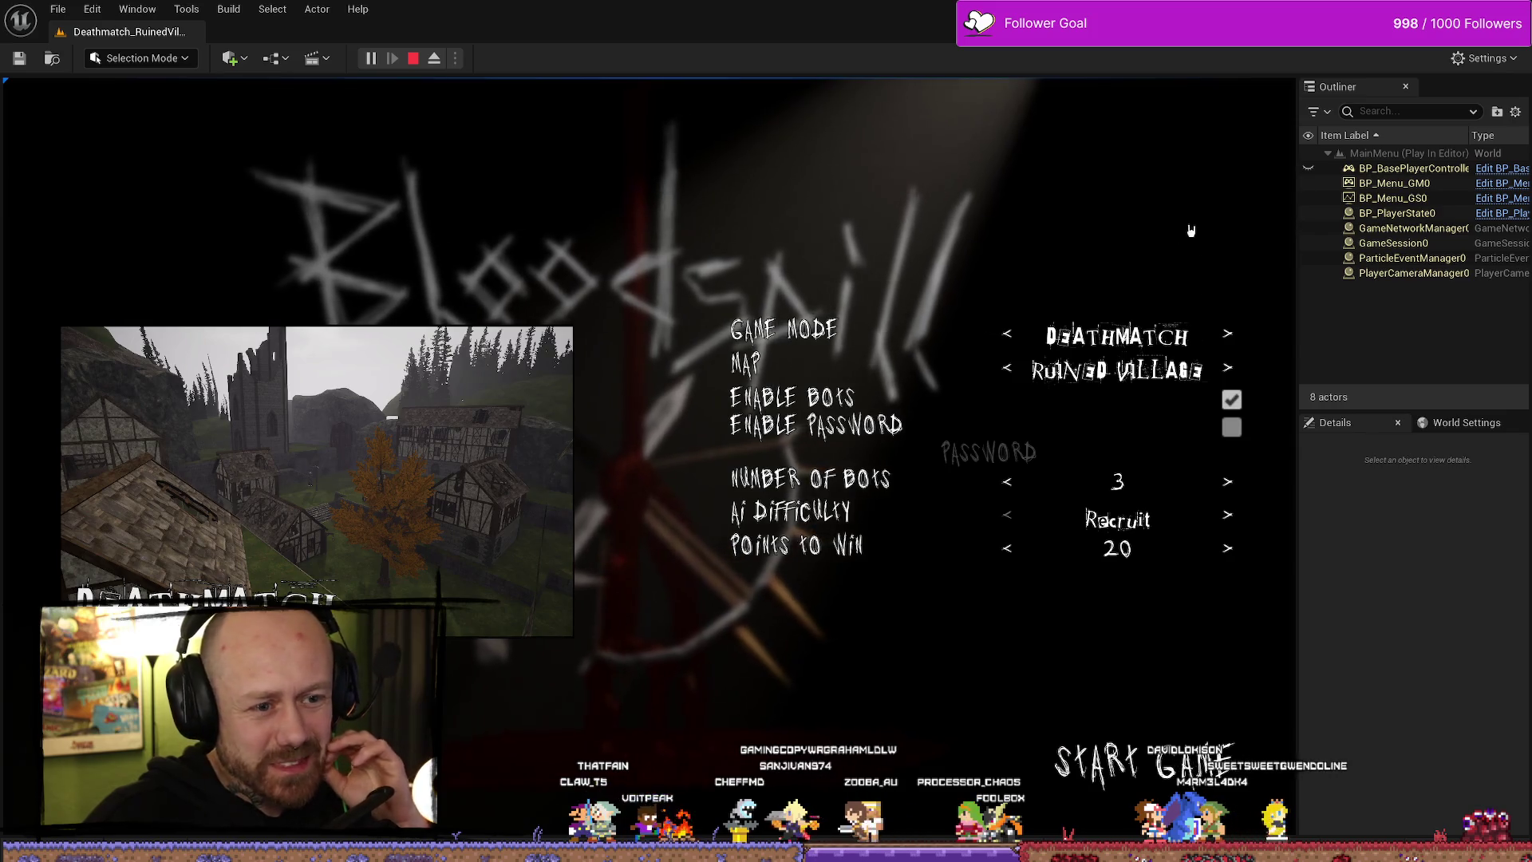
key("Escape")
left_click(137, 662)
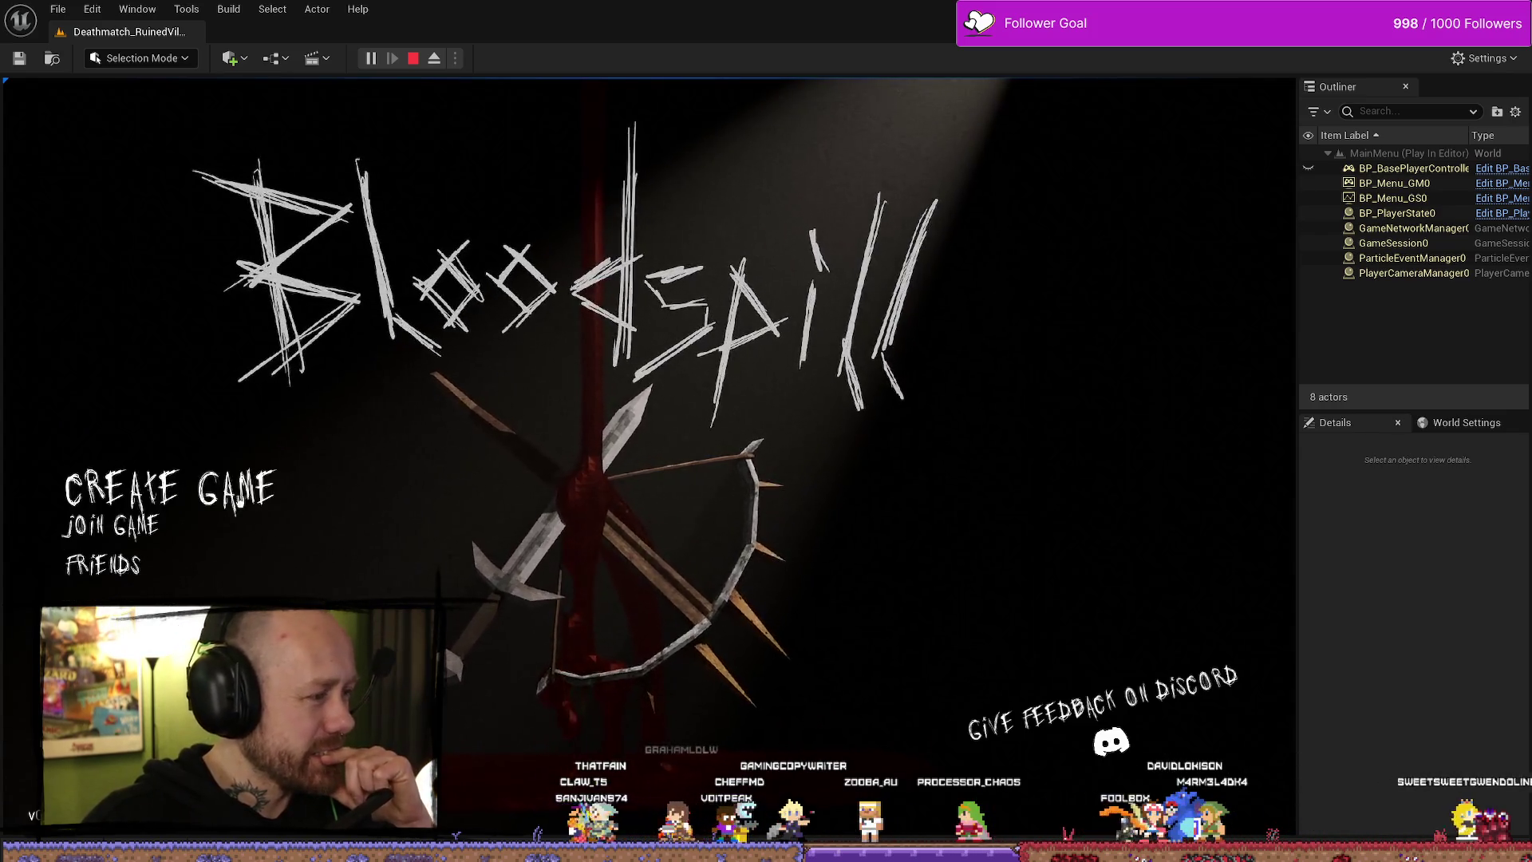
key("Escape")
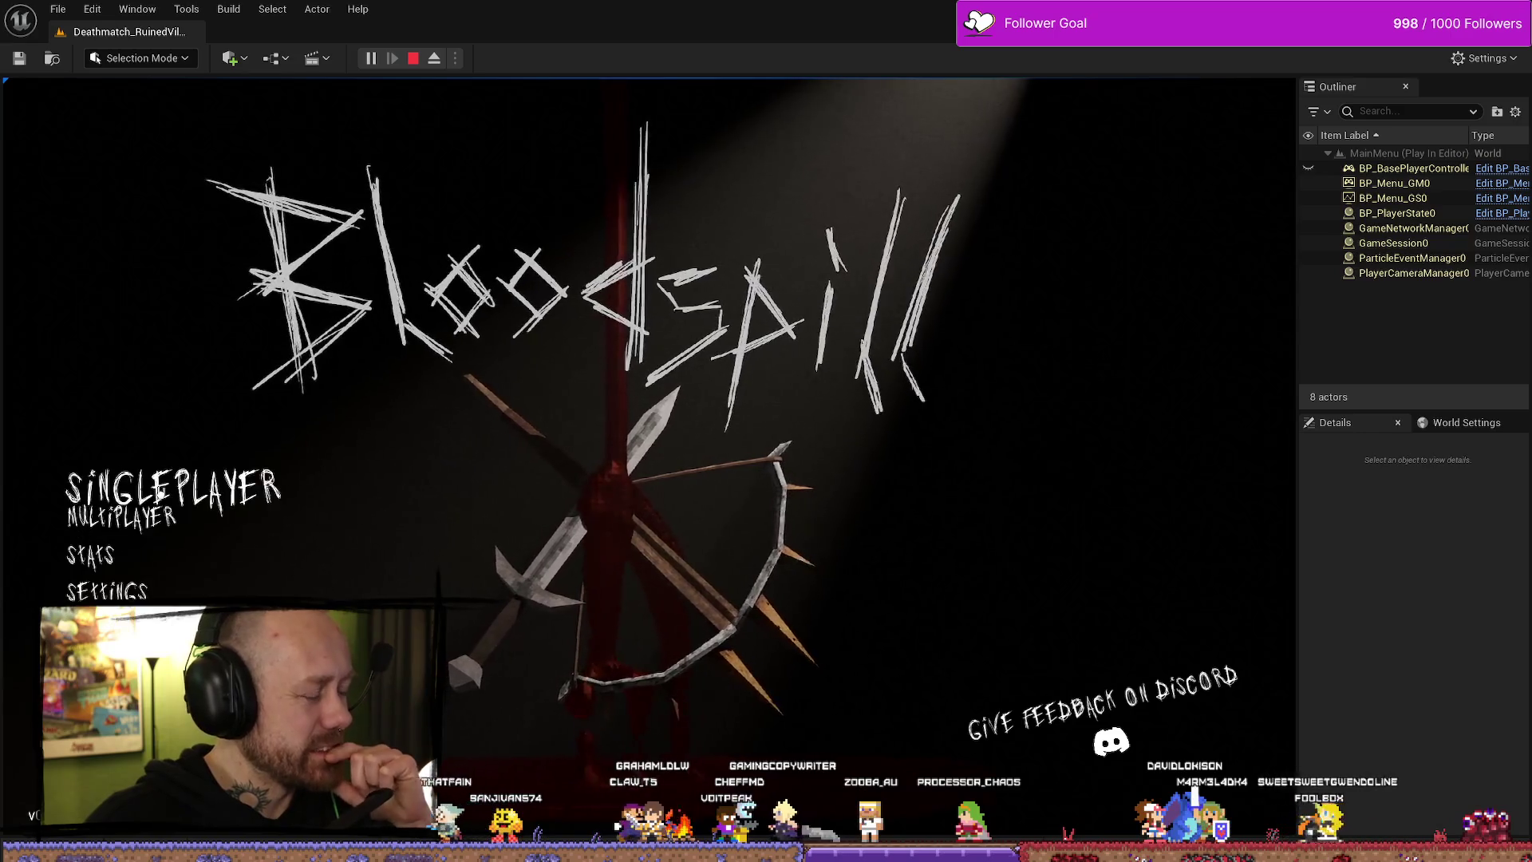
left_click(160, 493)
- Set the game mode to Team Deathmatch and cycle its maps between One V One and Ruined Village
left_click(1004, 367)
left_click(1004, 366)
left_click(1008, 335)
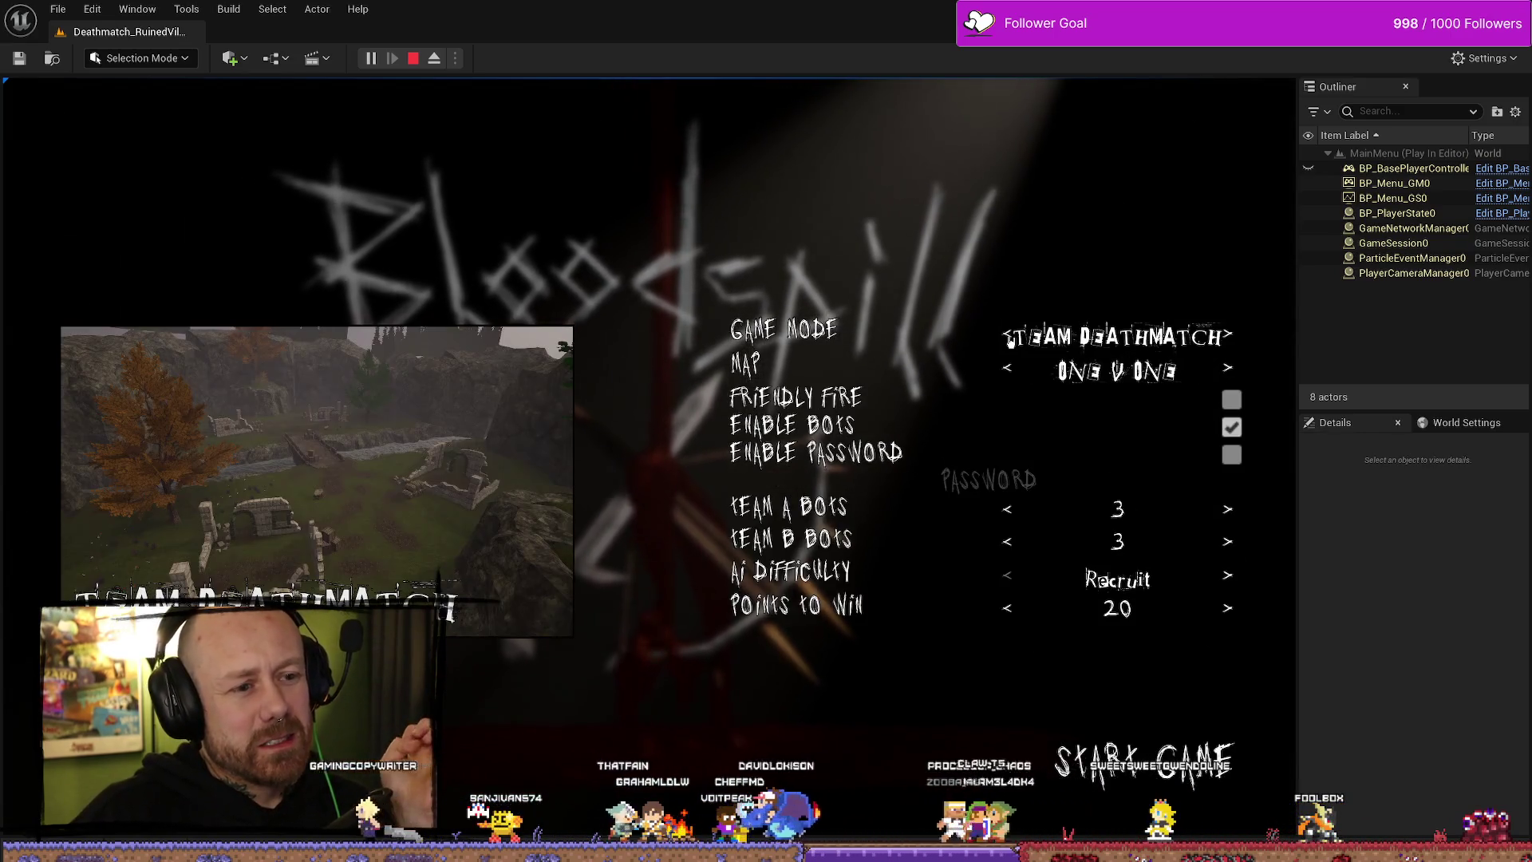
left_click(1232, 372)
left_click(1232, 372)
left_click(1232, 372)
left_click(1230, 370)
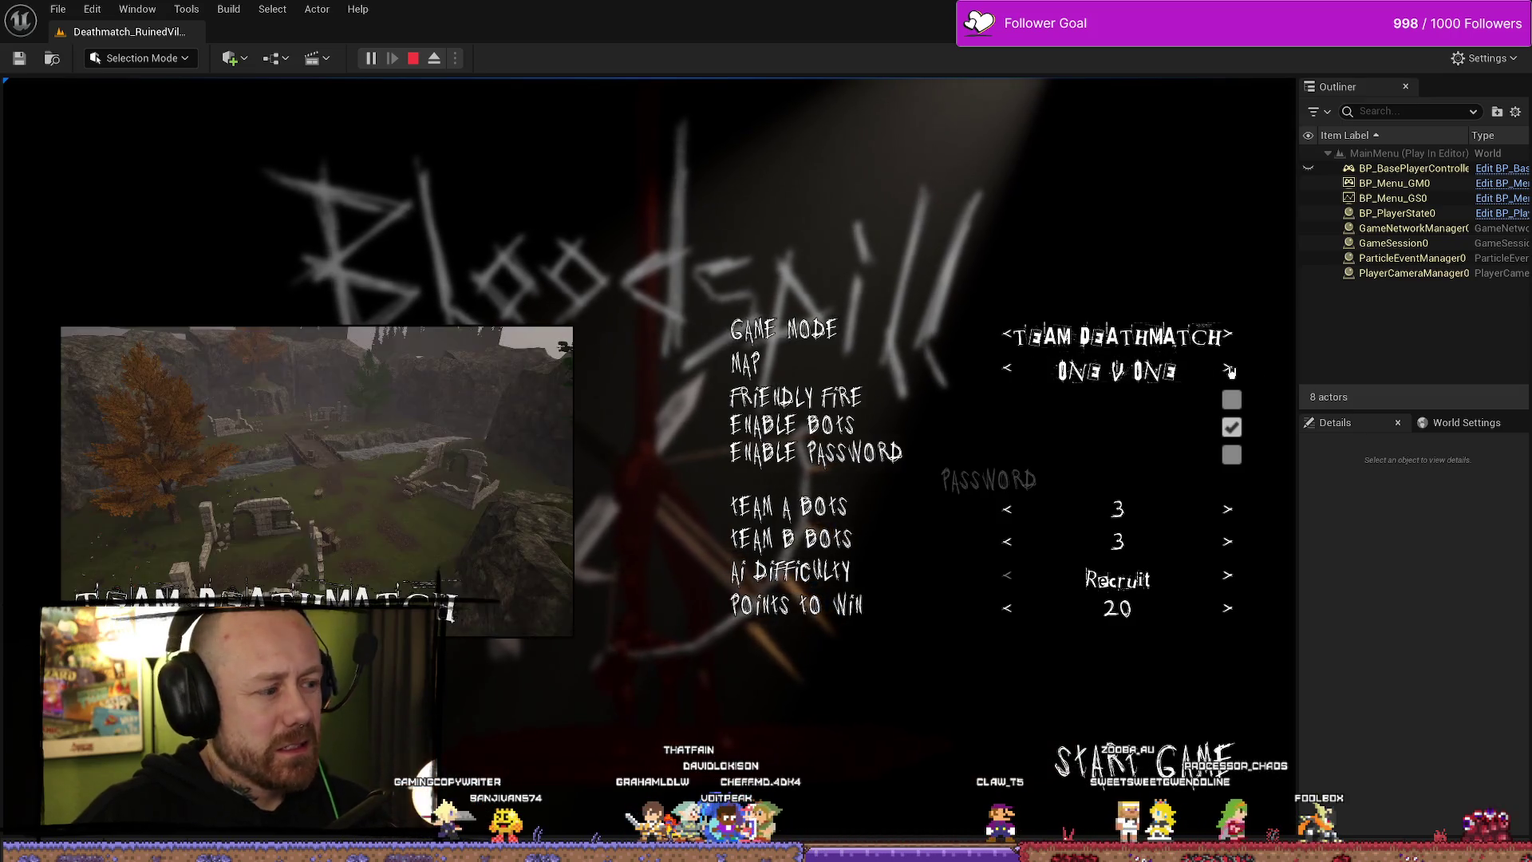
left_click(1231, 372)
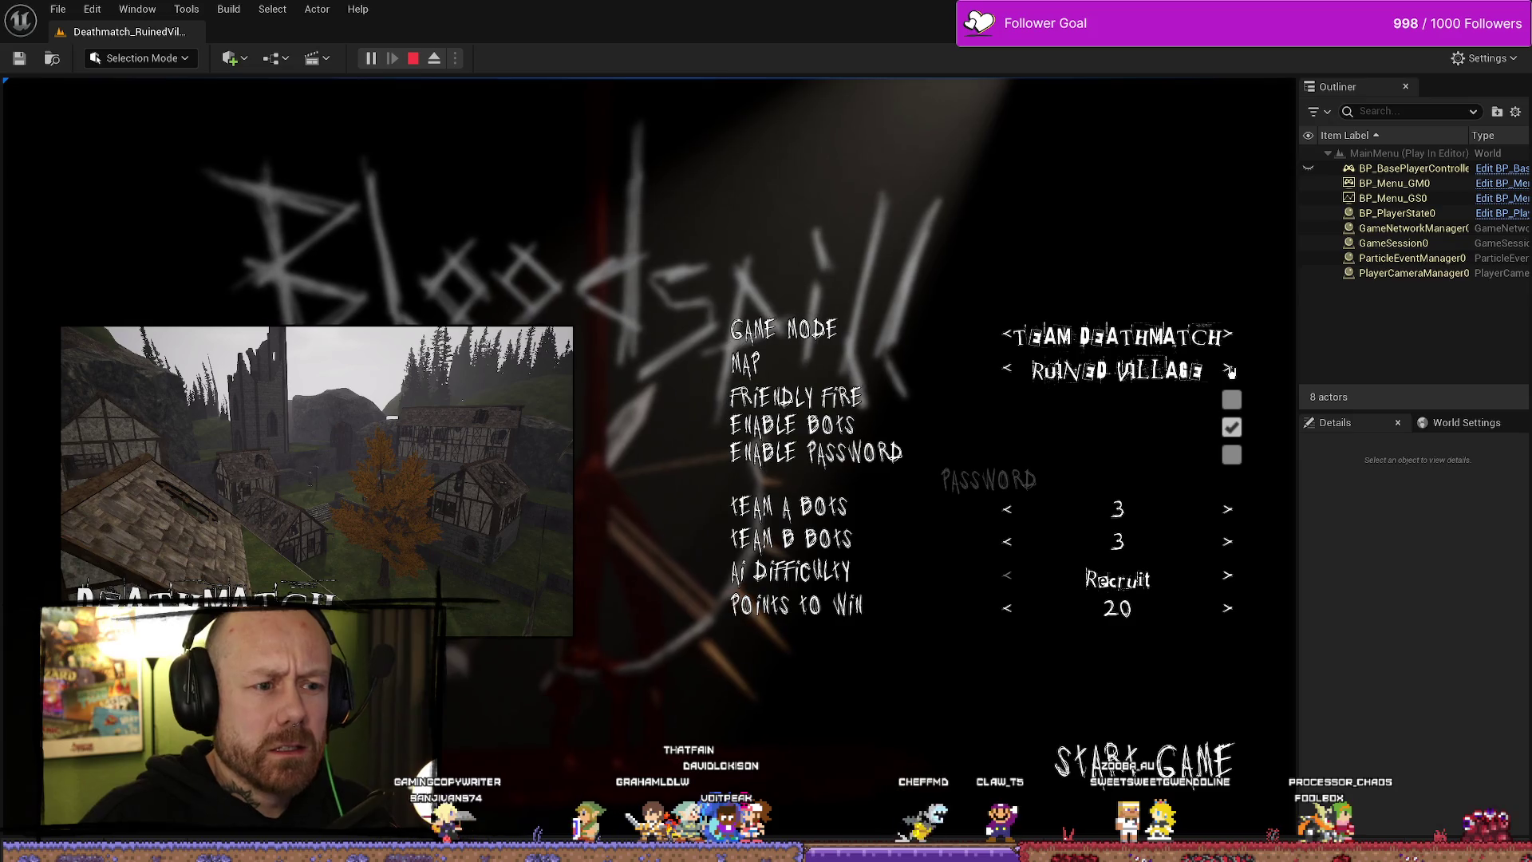
left_click(1231, 372)
left_click(1231, 372)
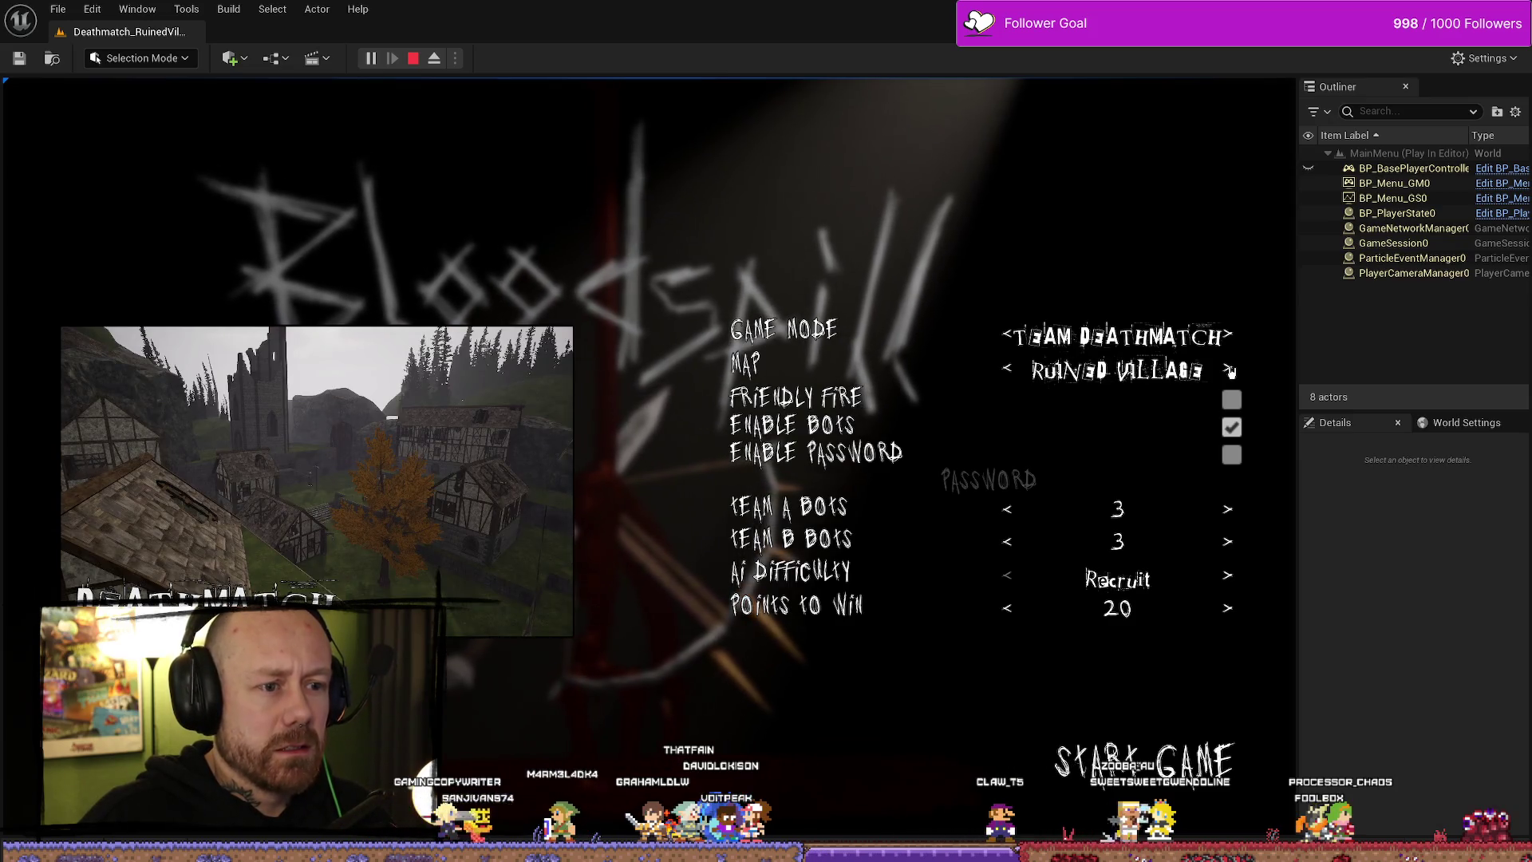
left_click(1231, 372)
left_click(1231, 372)
left_click(1231, 372)
- Cycle modes through Deathmatch and Conquest back to Team Deathmatch, recheck its maps, and stop playing
left_click(1230, 340)
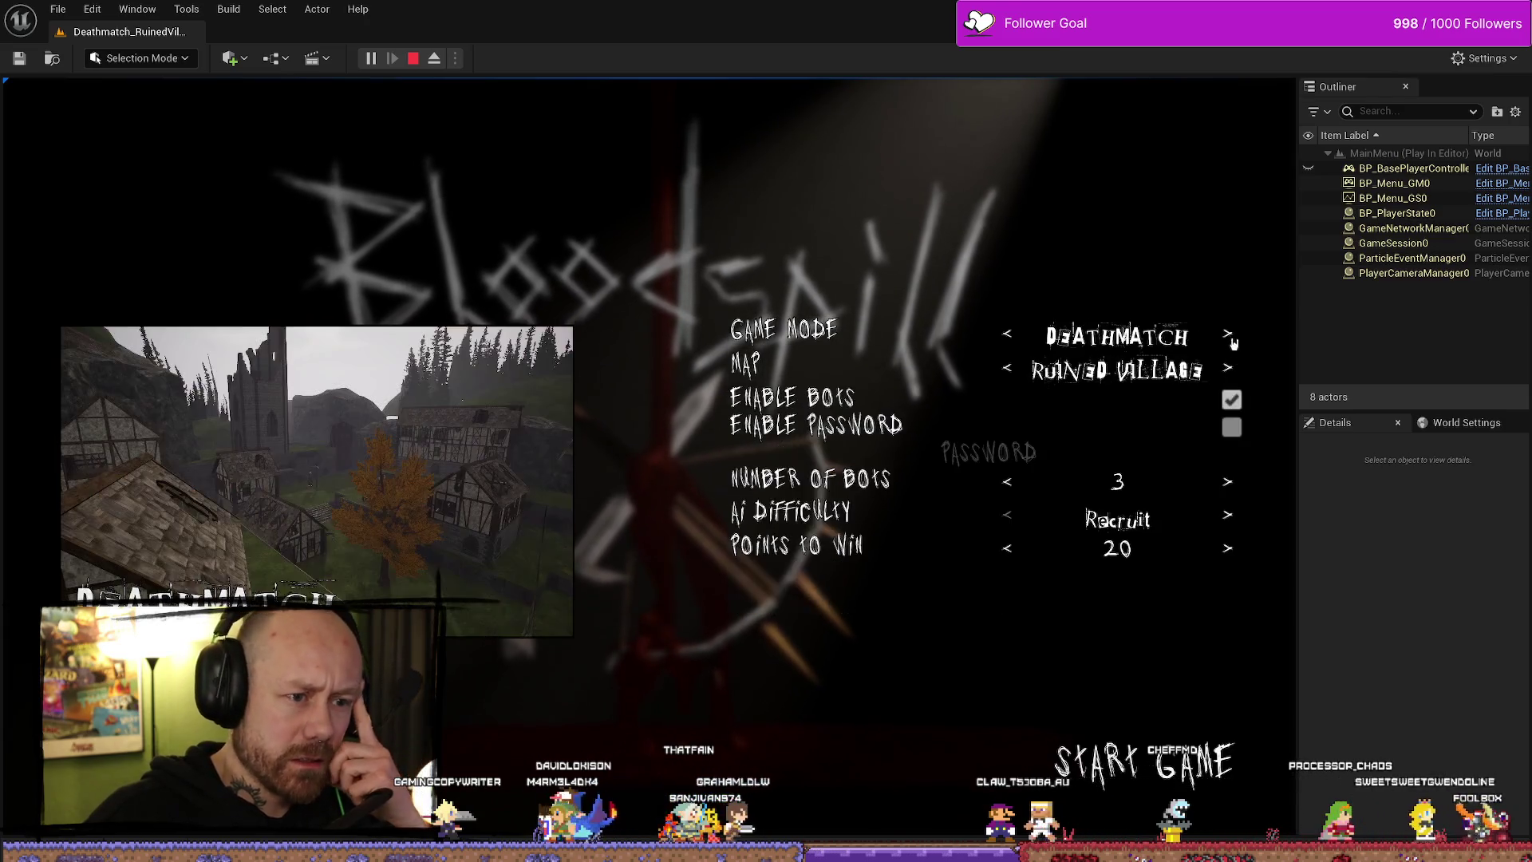
left_click(1229, 336)
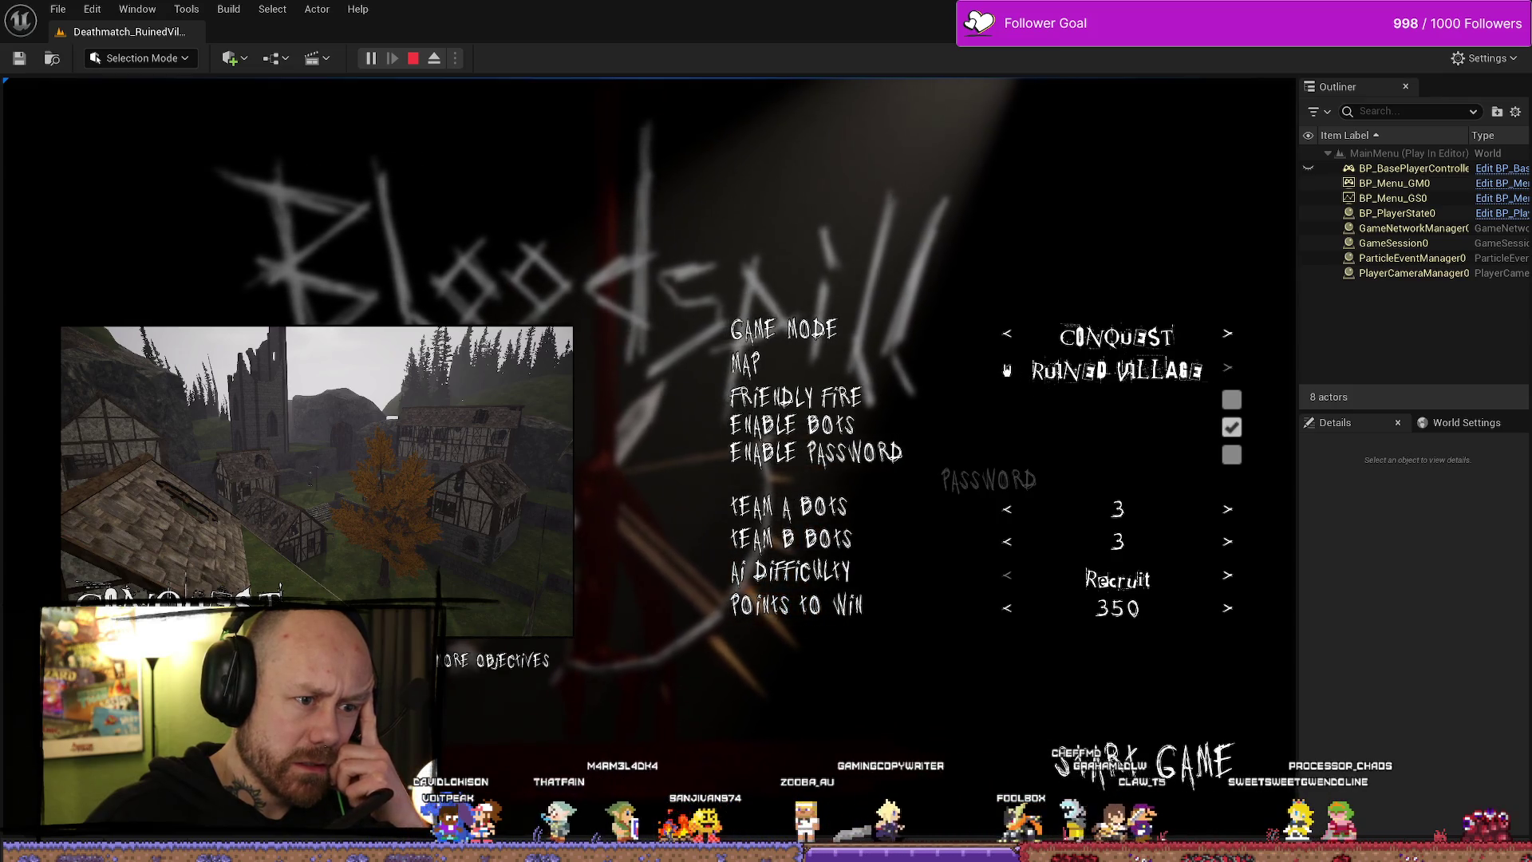
left_click(1008, 336)
left_click(1009, 338)
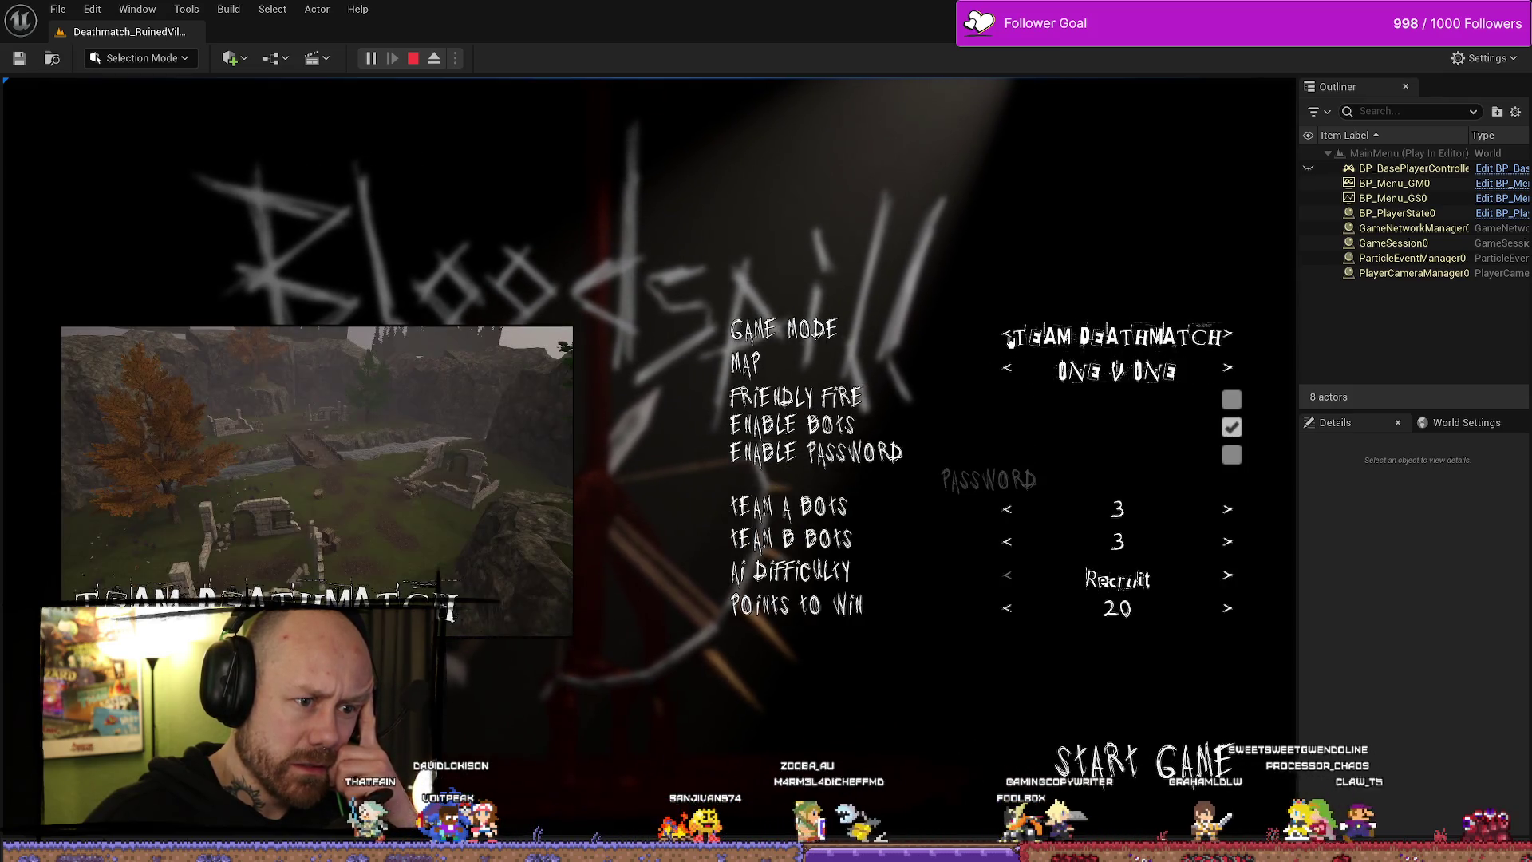
left_click(1010, 370)
left_click(1009, 370)
left_click(1009, 370)
left_click(1009, 370)
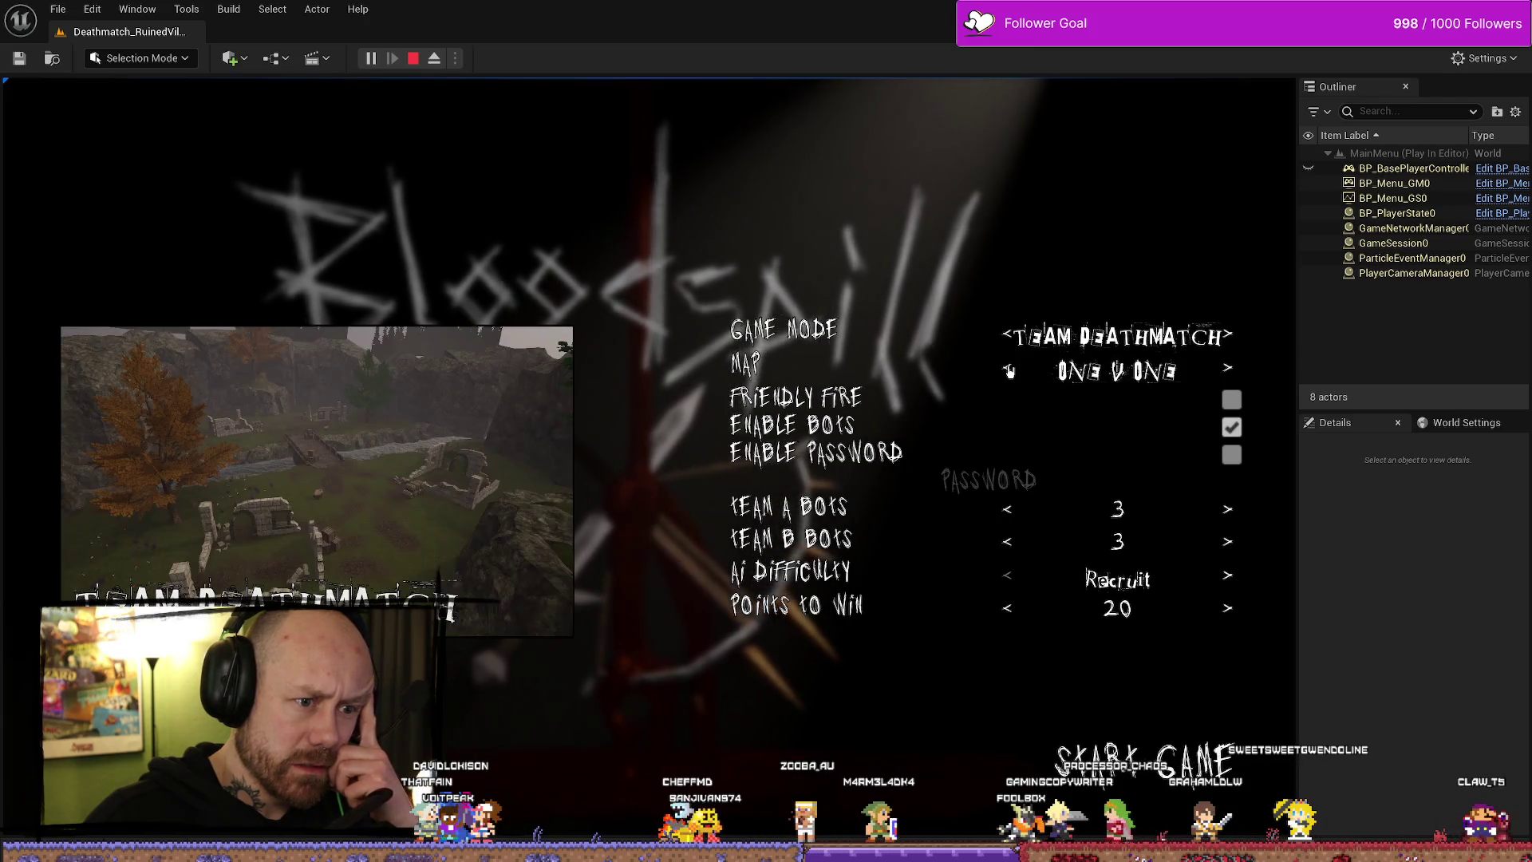
left_click(1010, 370)
left_click(1009, 371)
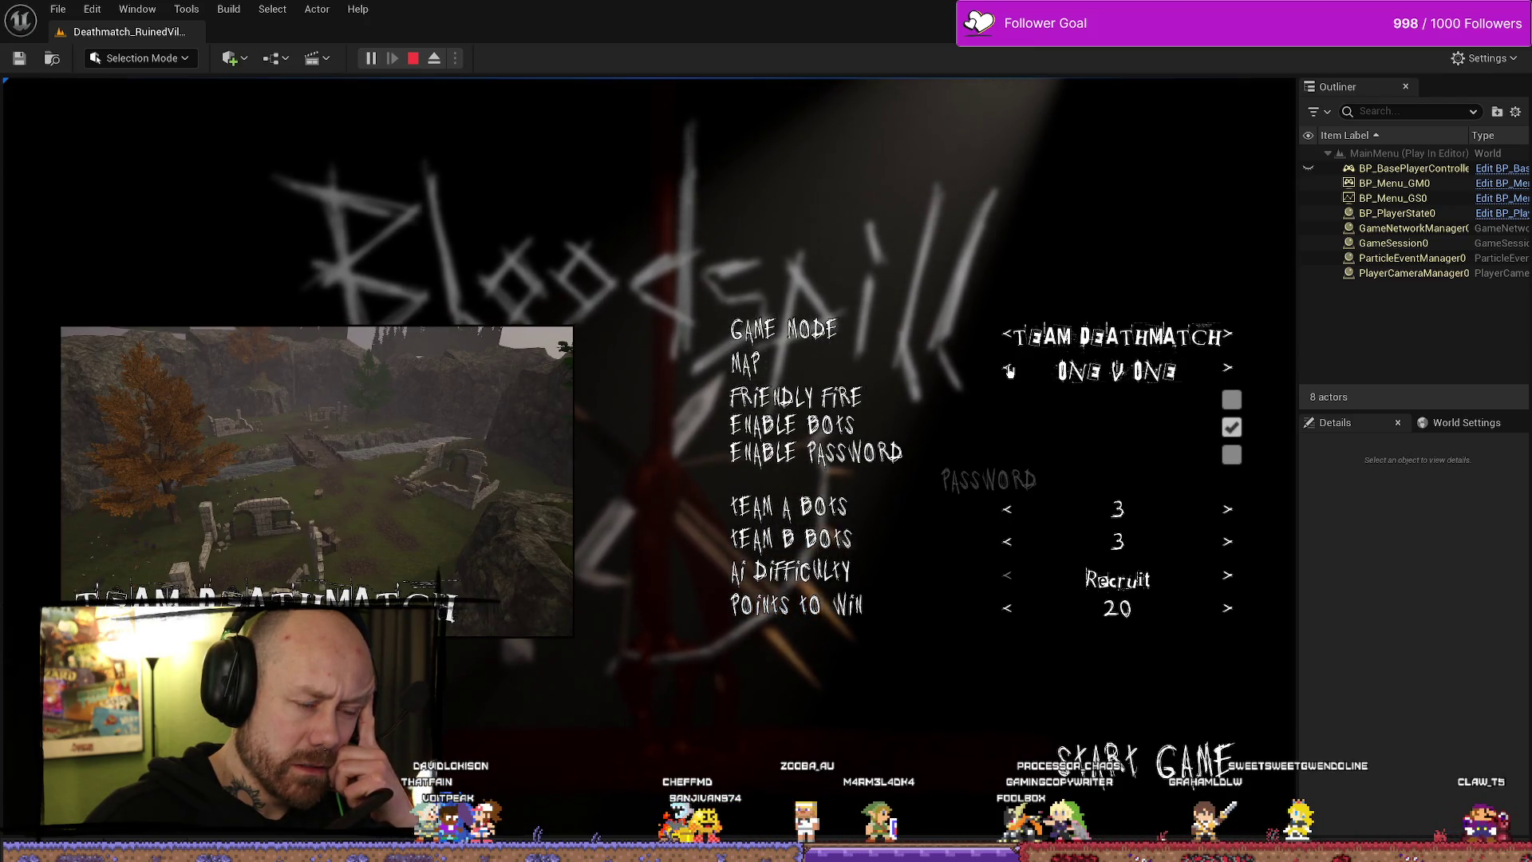
left_click(1010, 372)
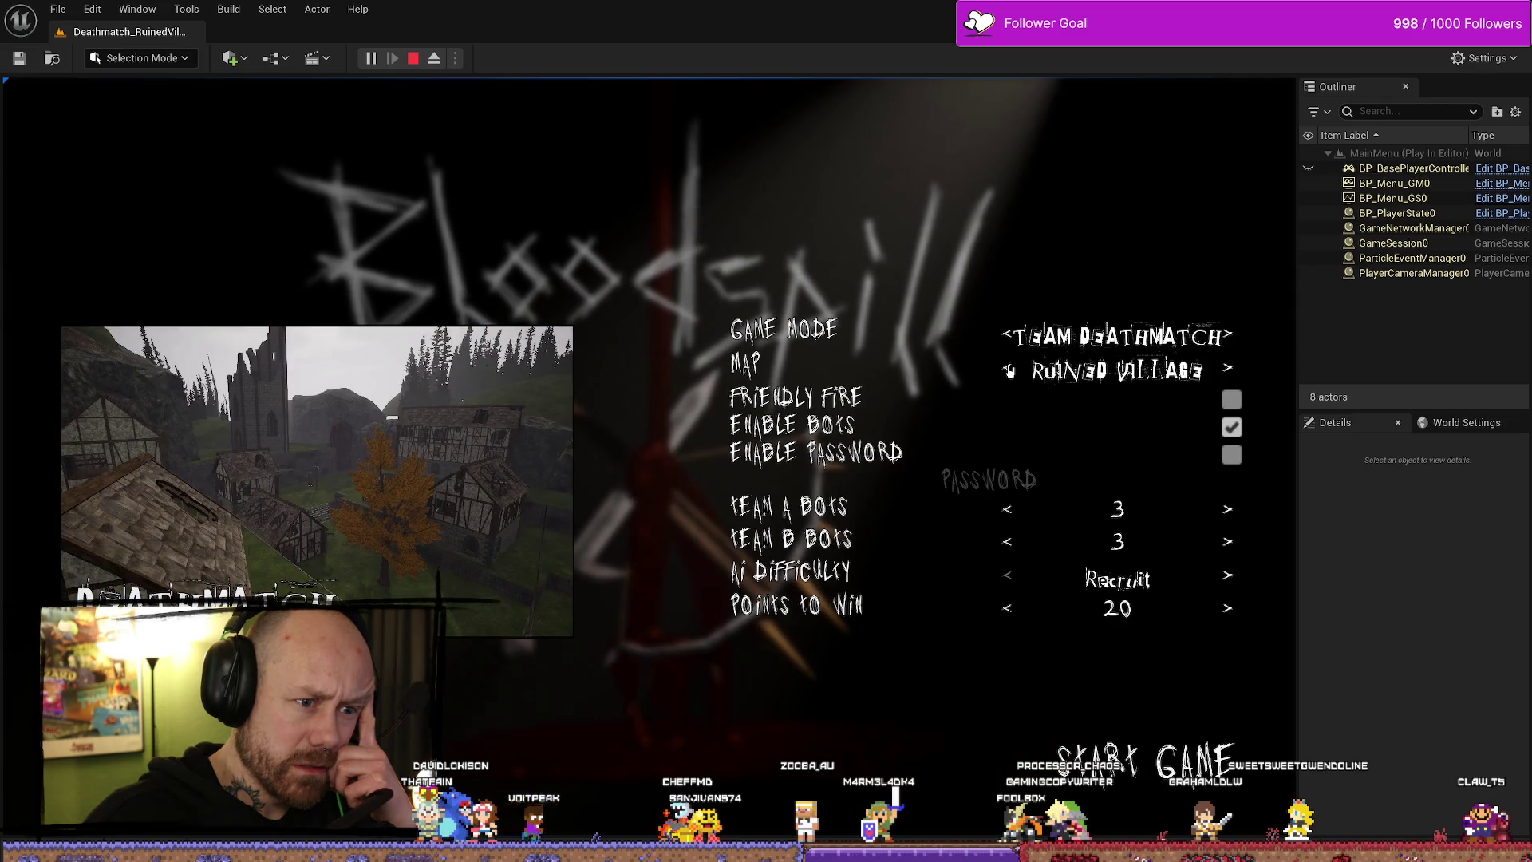
left_click(1009, 371)
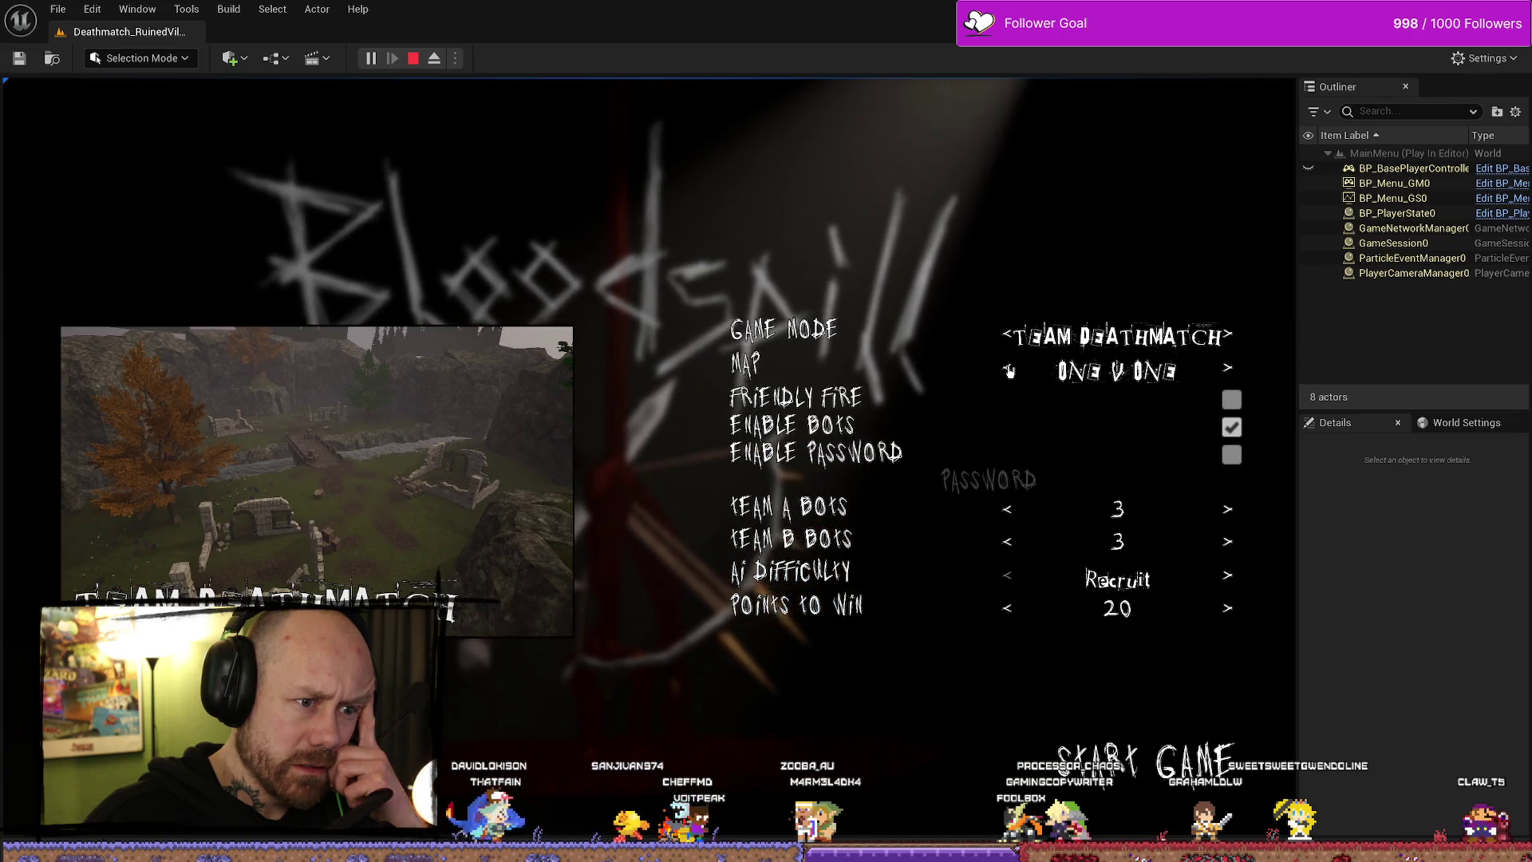
left_click(1009, 371)
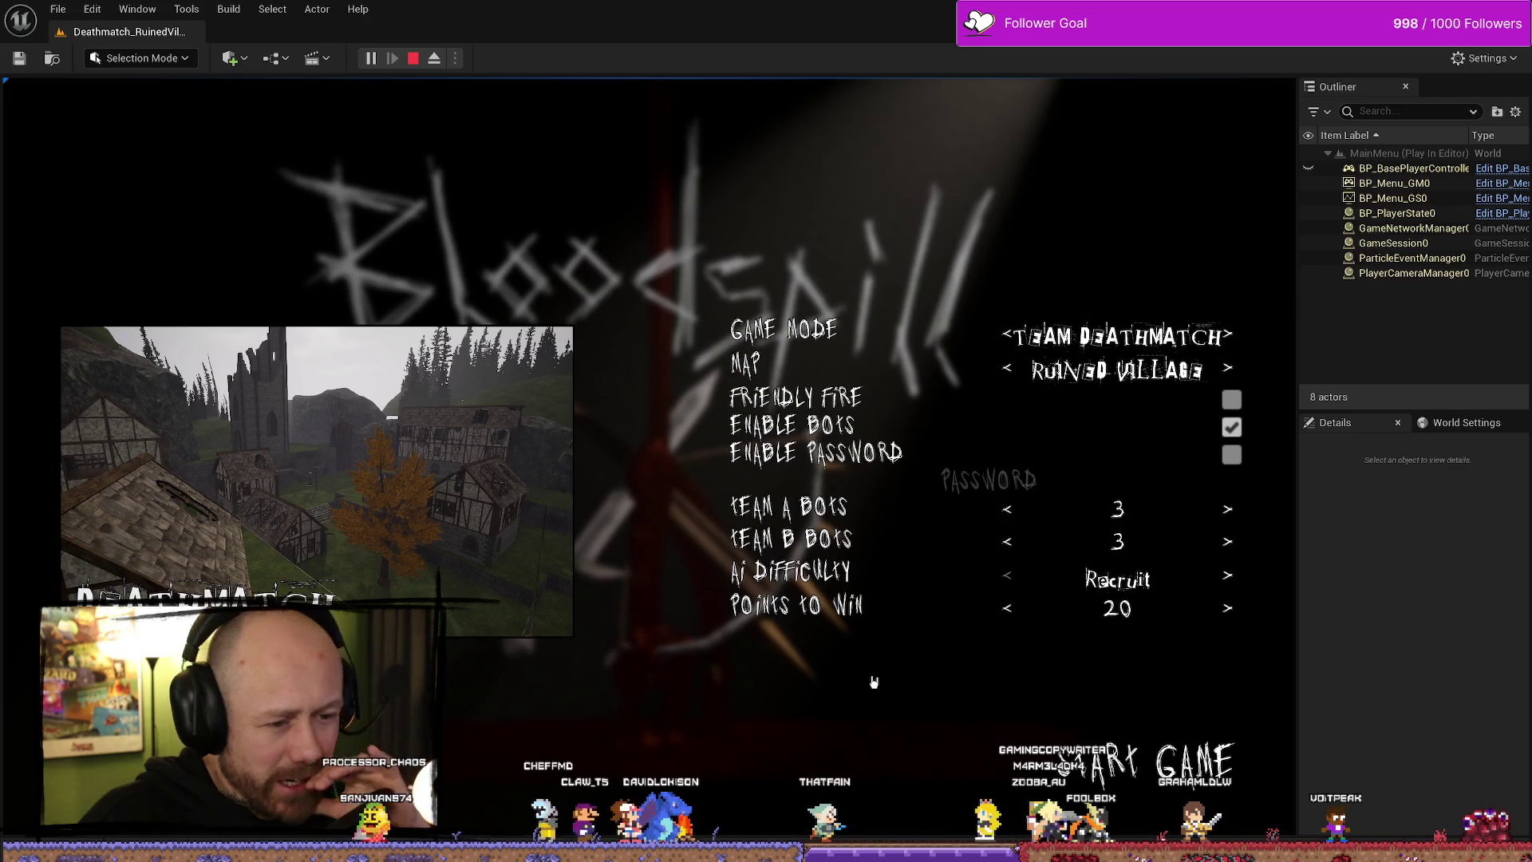
key("Escape")
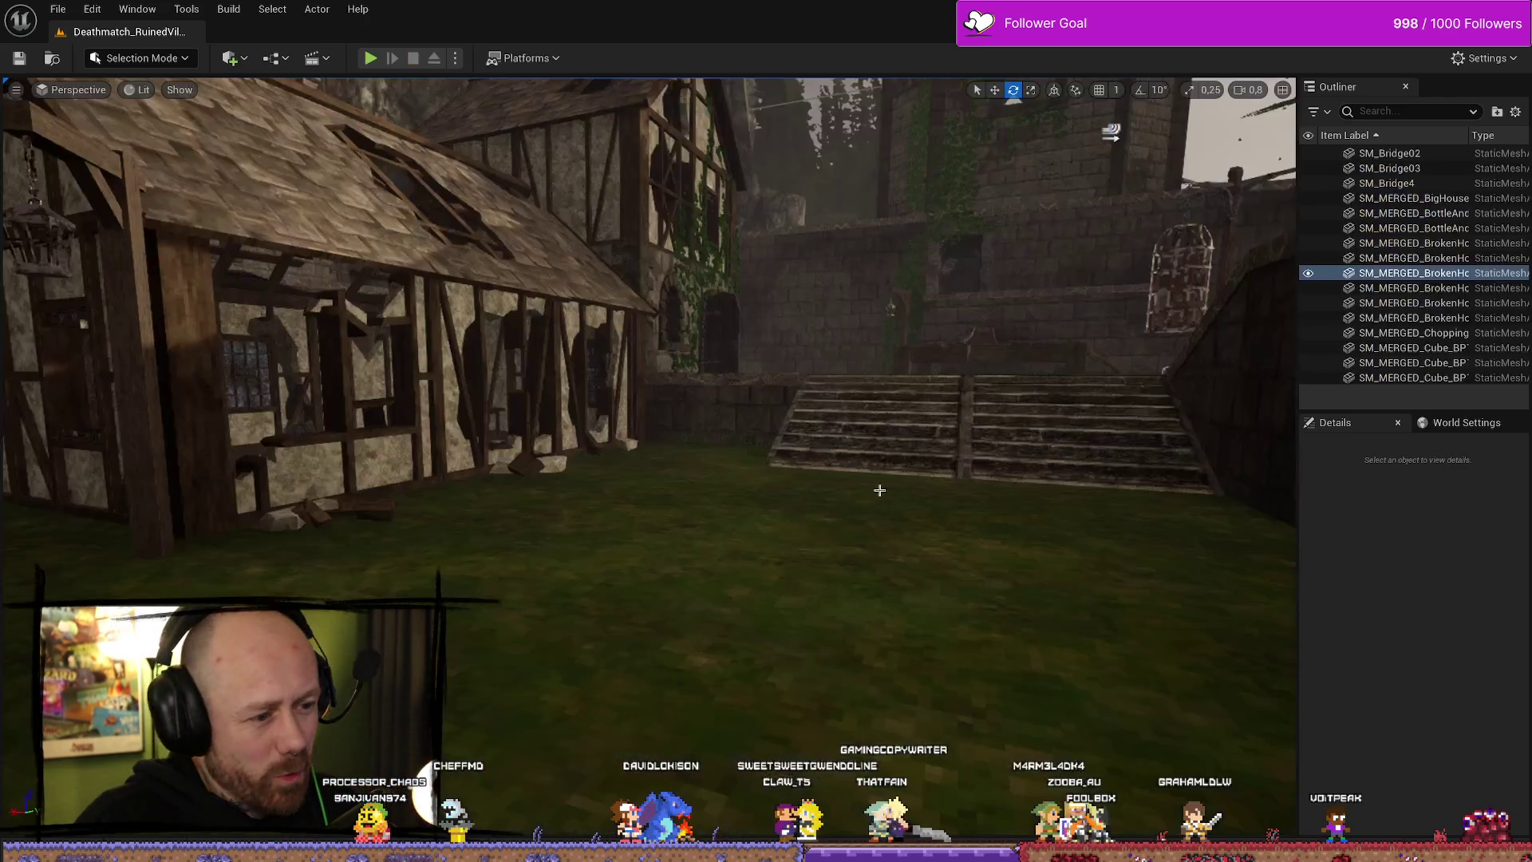
- Reopen DT_Maps, check its rows, and widen the Row Name column
key("ctrl+space")
double_click(503, 671)
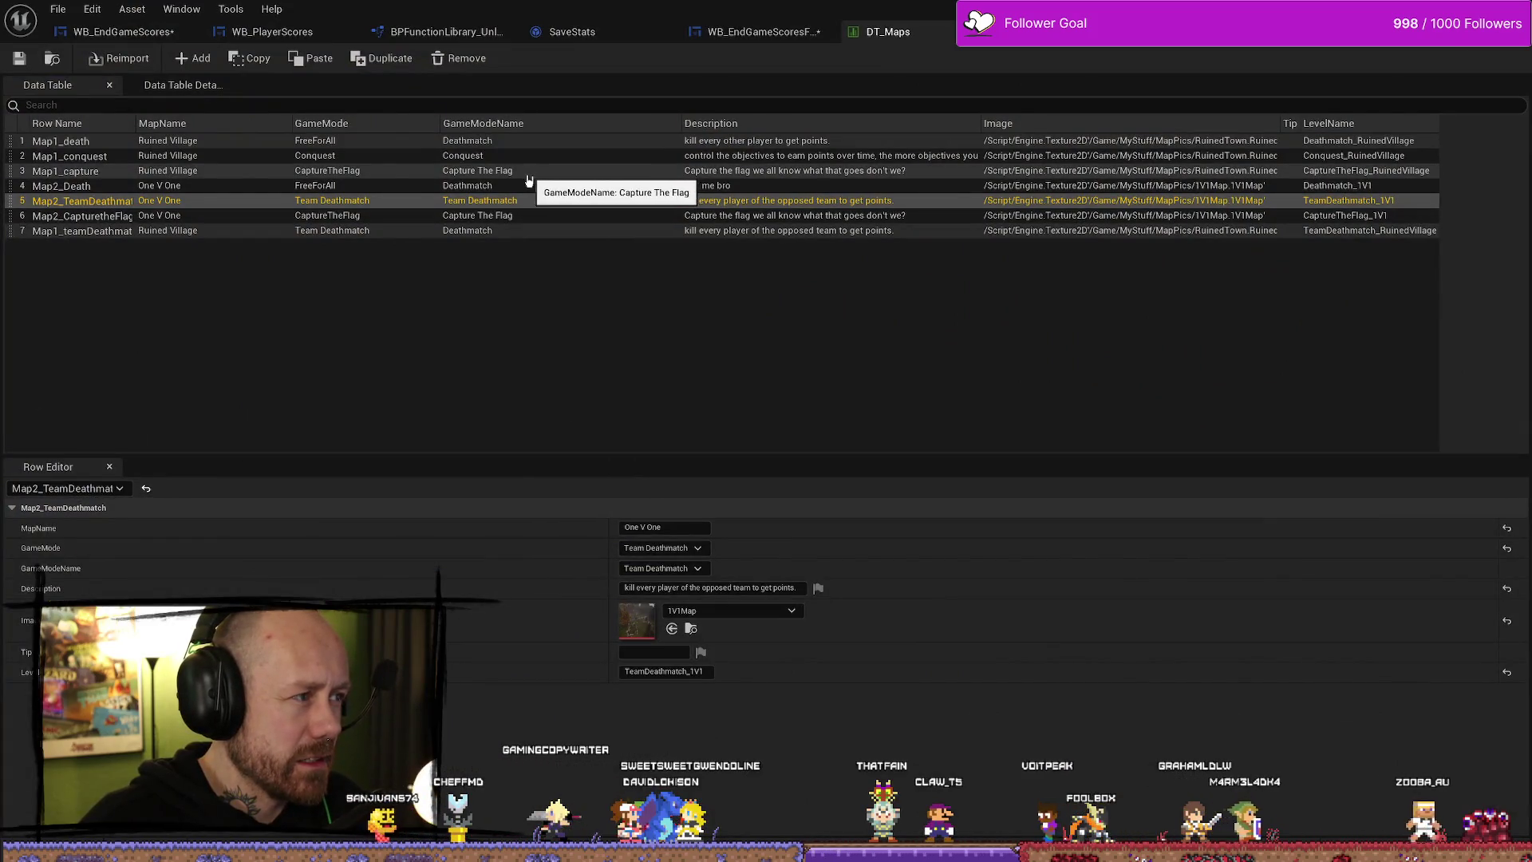
left_click(83, 156)
left_click(84, 141)
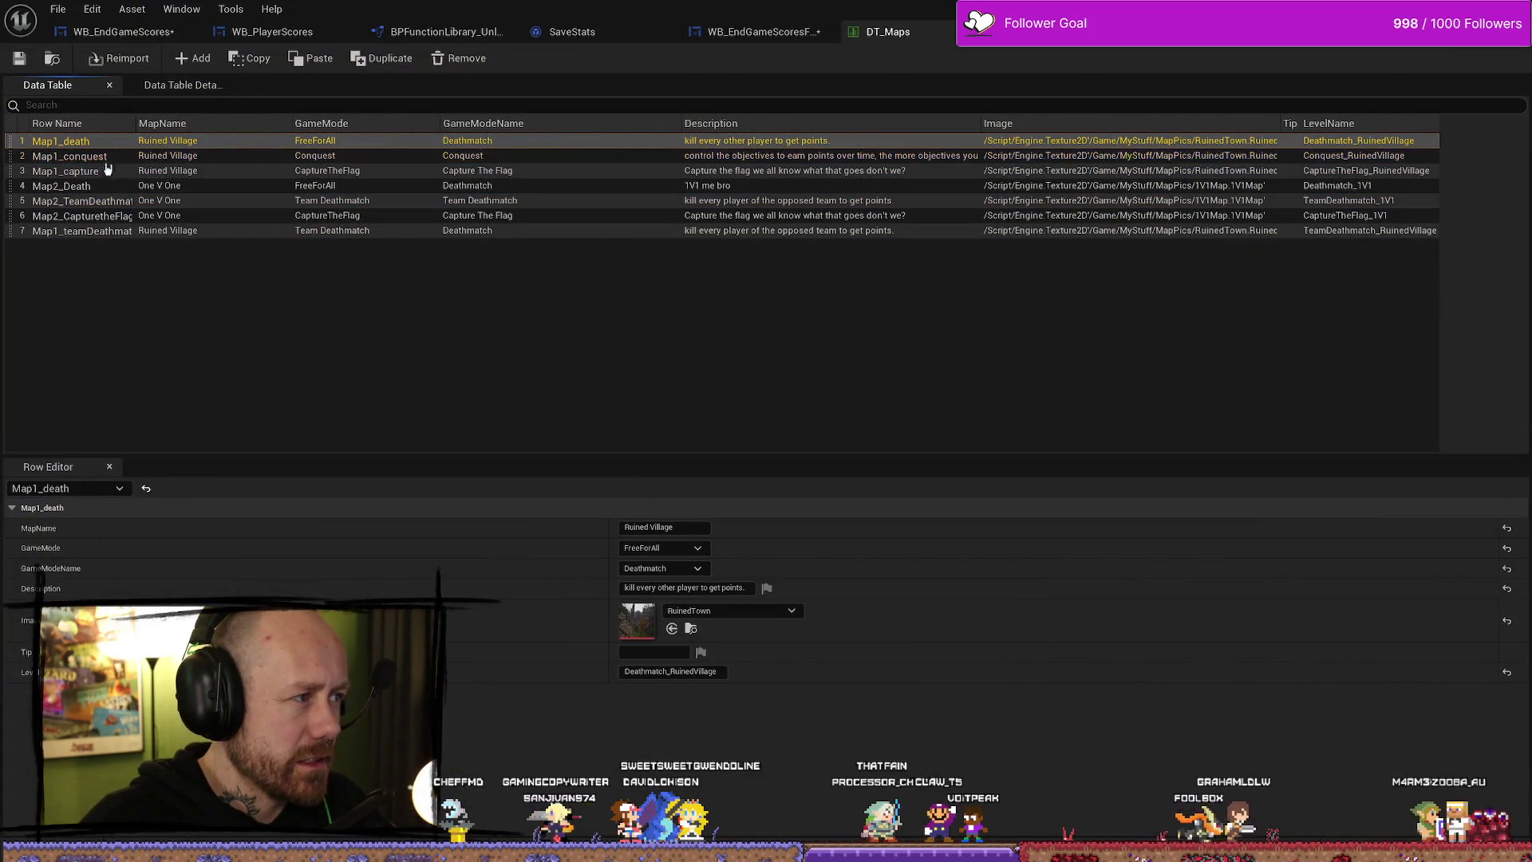
left_click(90, 200)
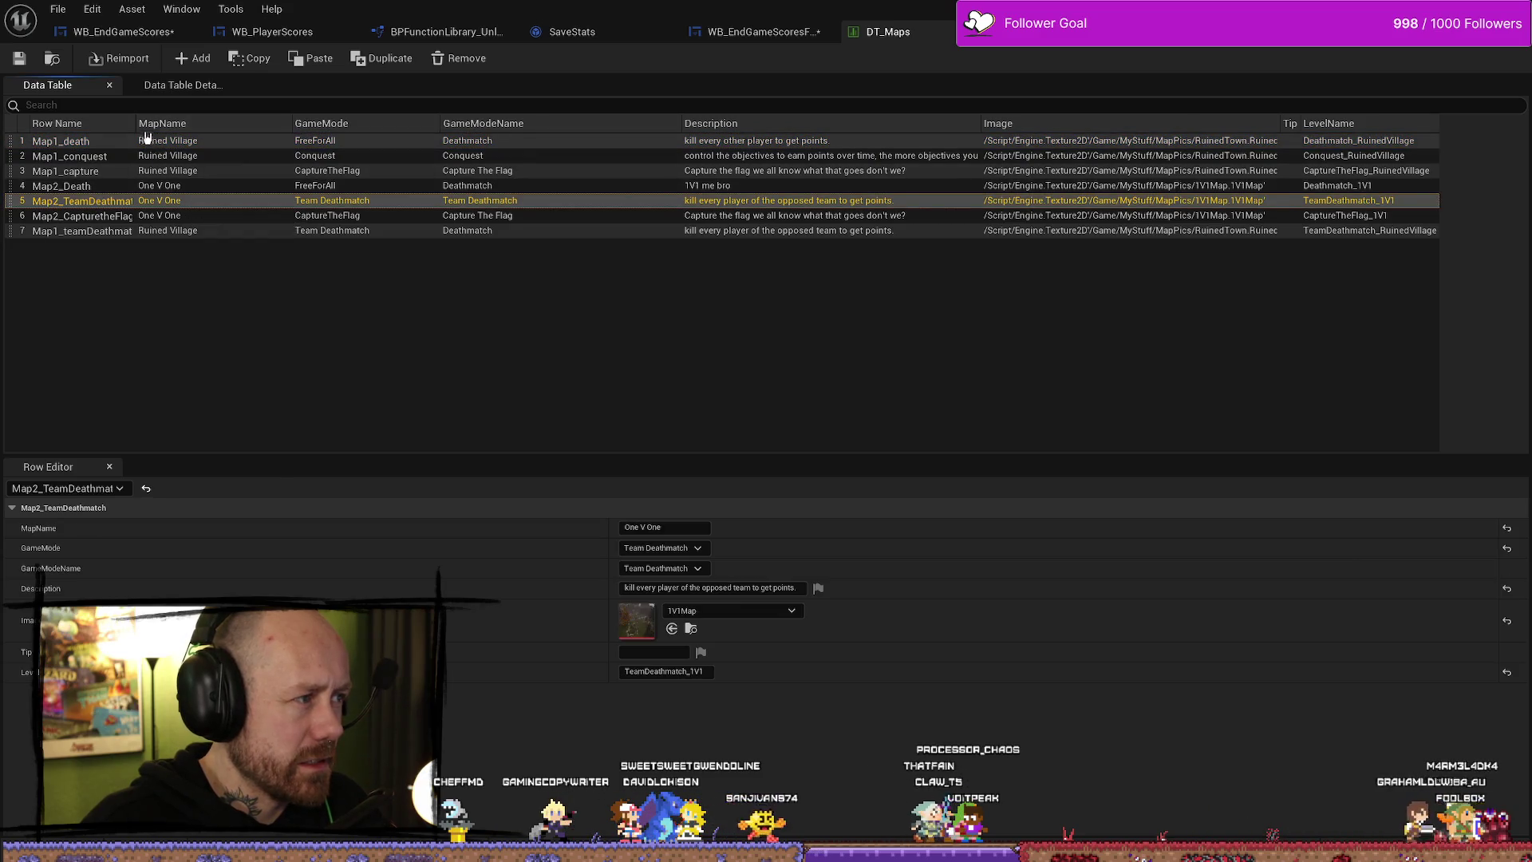
left_click_drag(134, 116, 197, 116)
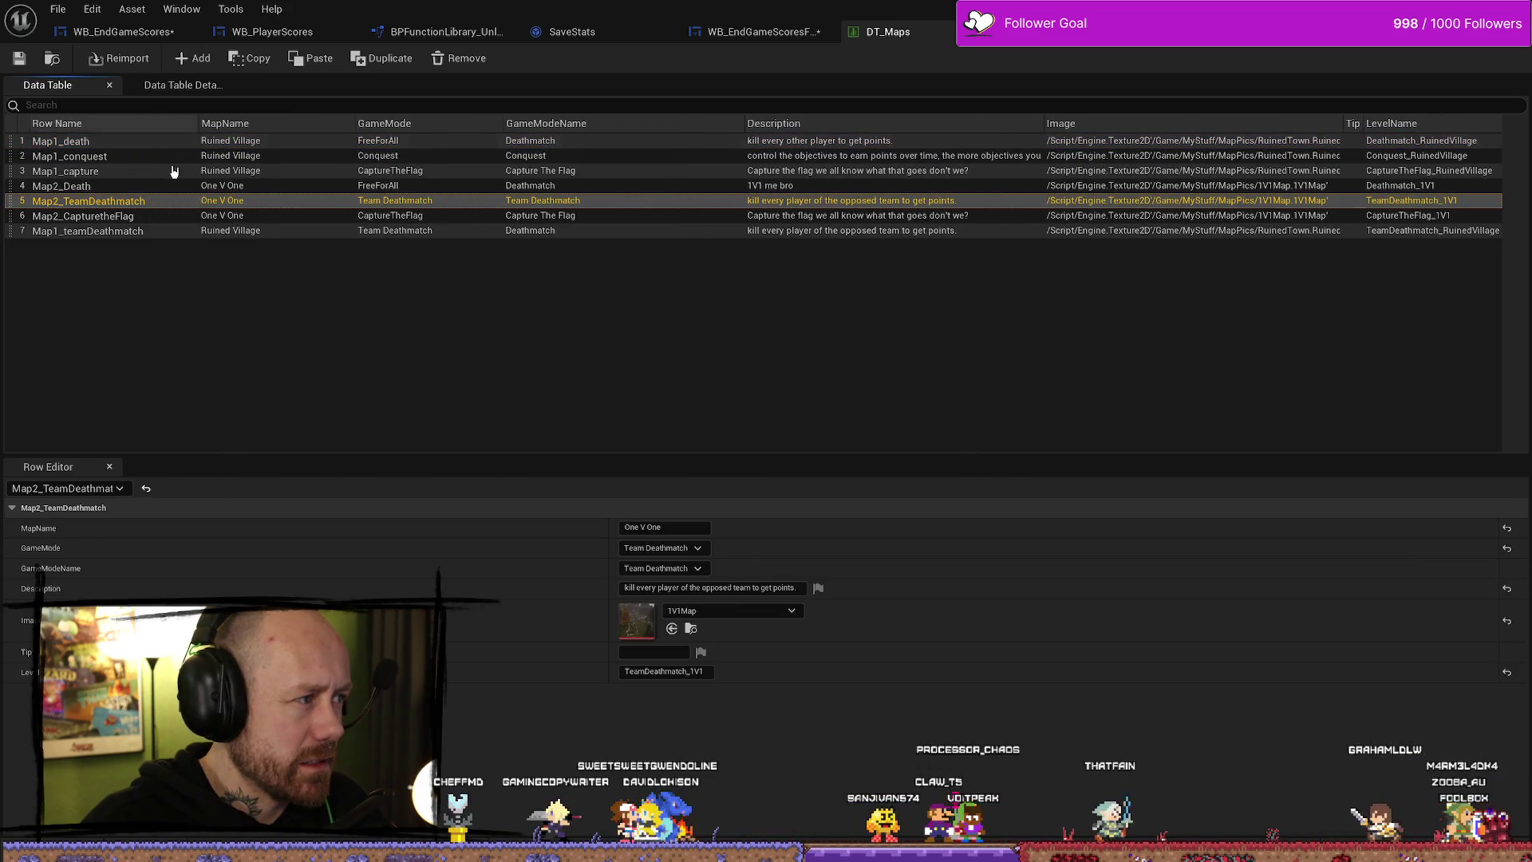
left_click(136, 231)
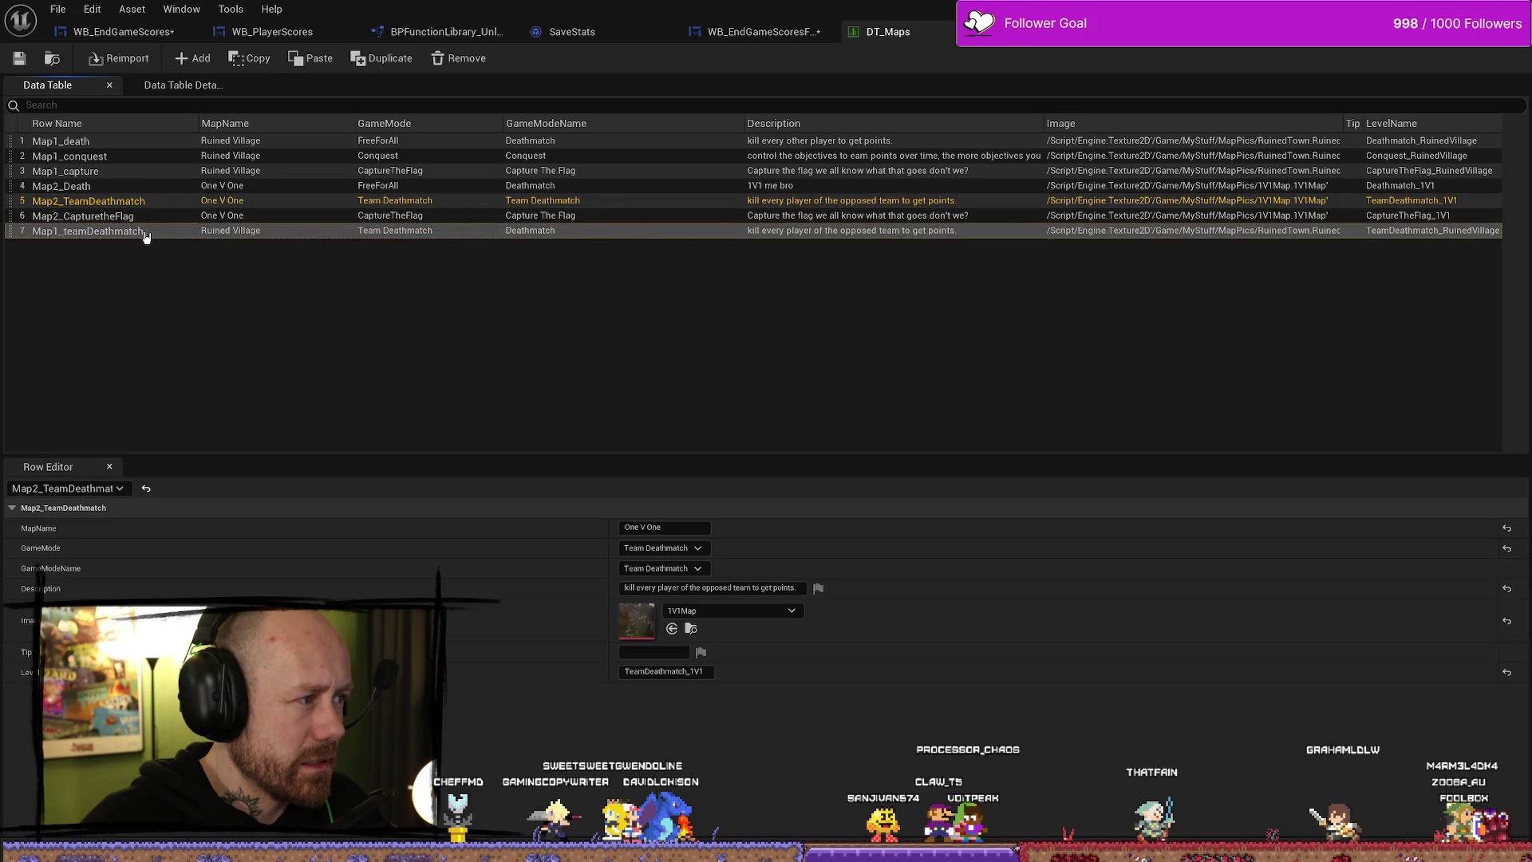
- Set the Map1_teamDeathmatch row's GameModeName to Team Deathmatch and save all assets
left_click(542, 215)
left_click(541, 232)
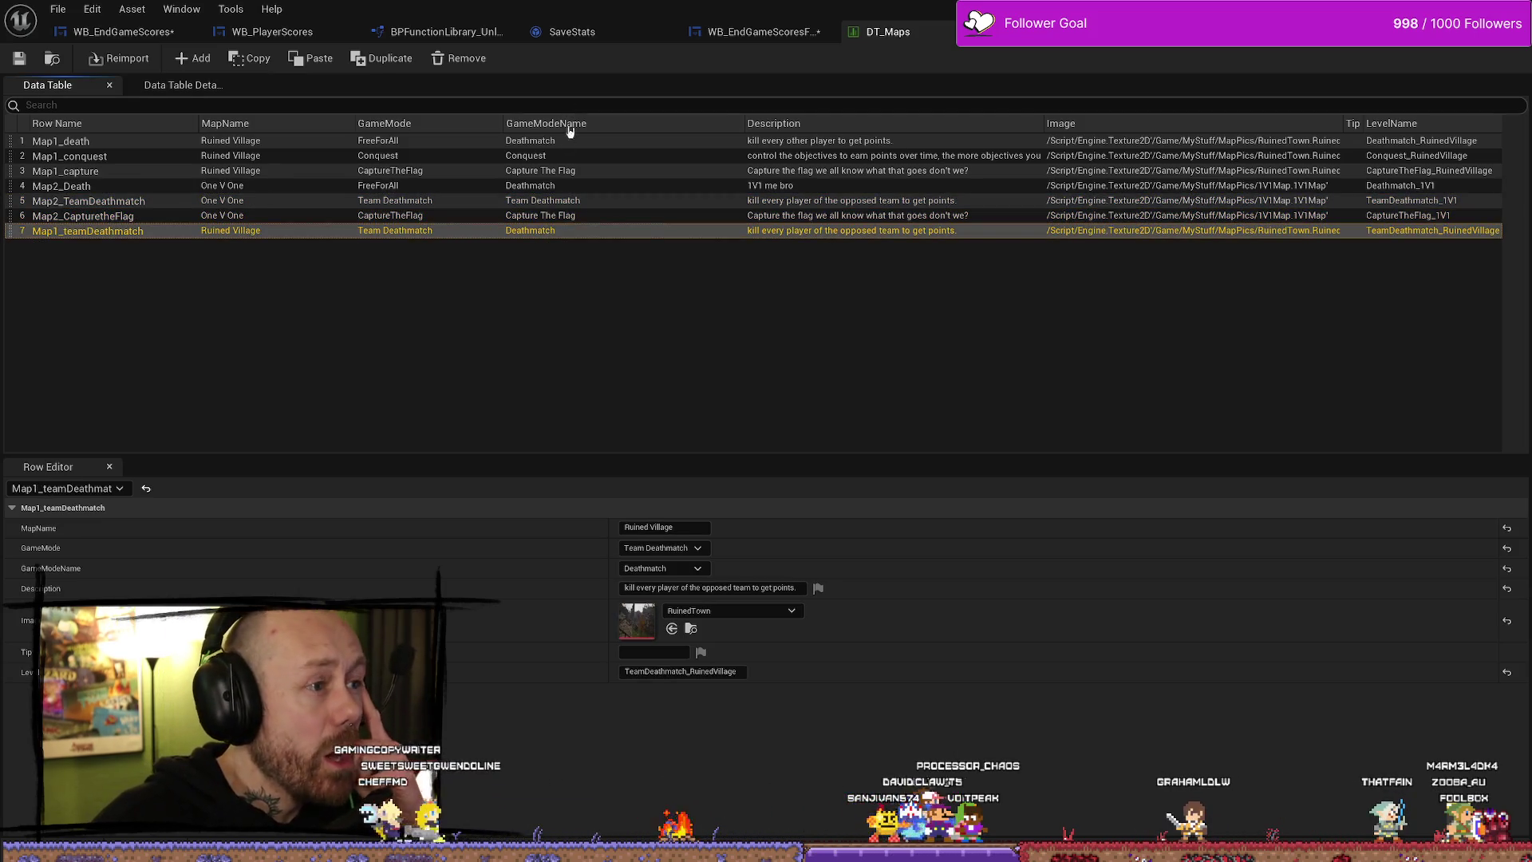
left_click(667, 569)
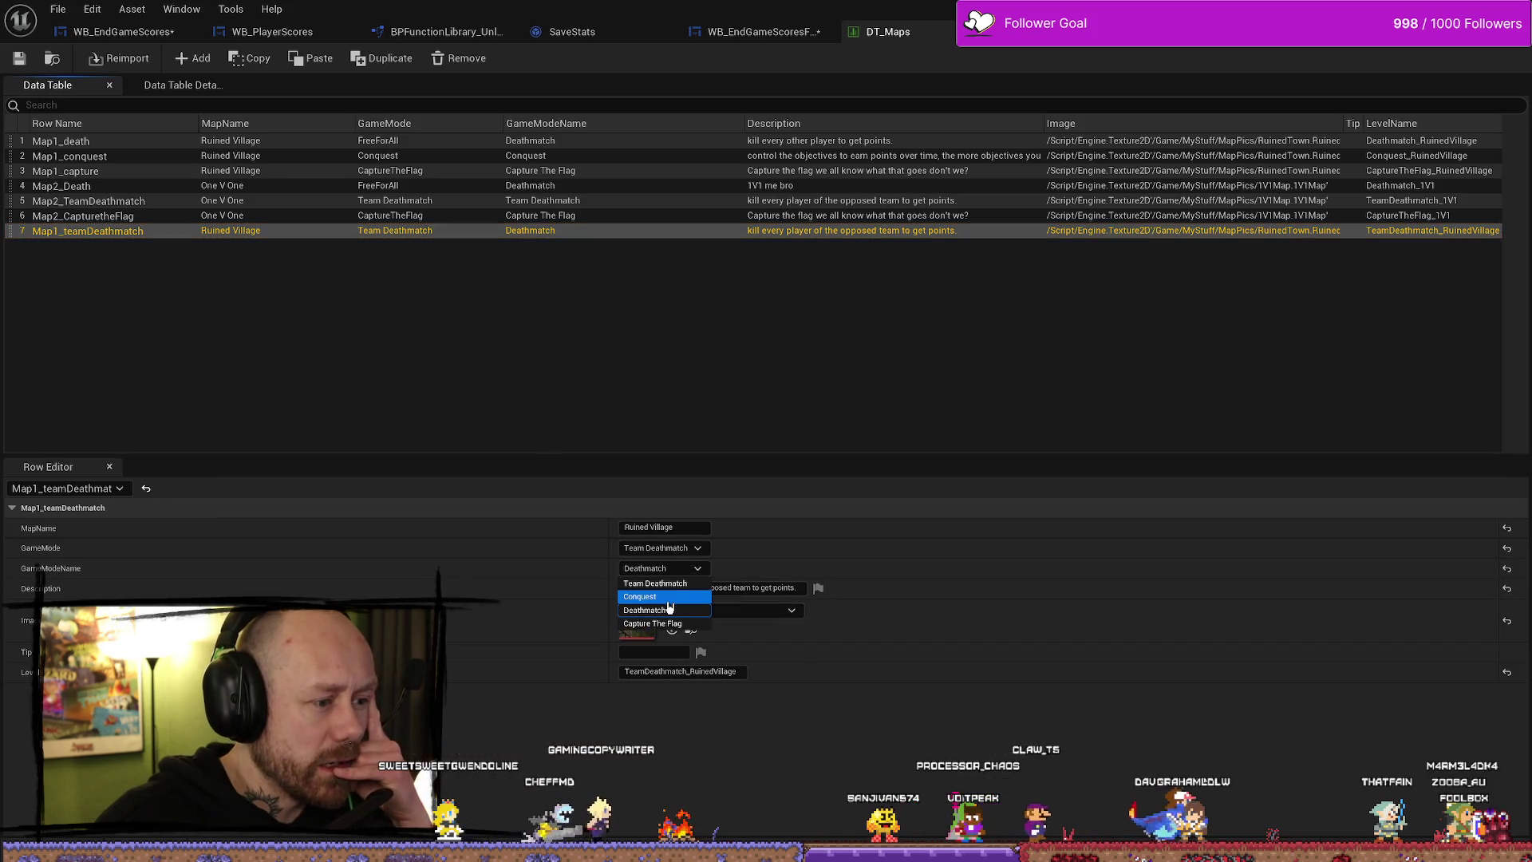
left_click(647, 583)
key("ctrl+s")
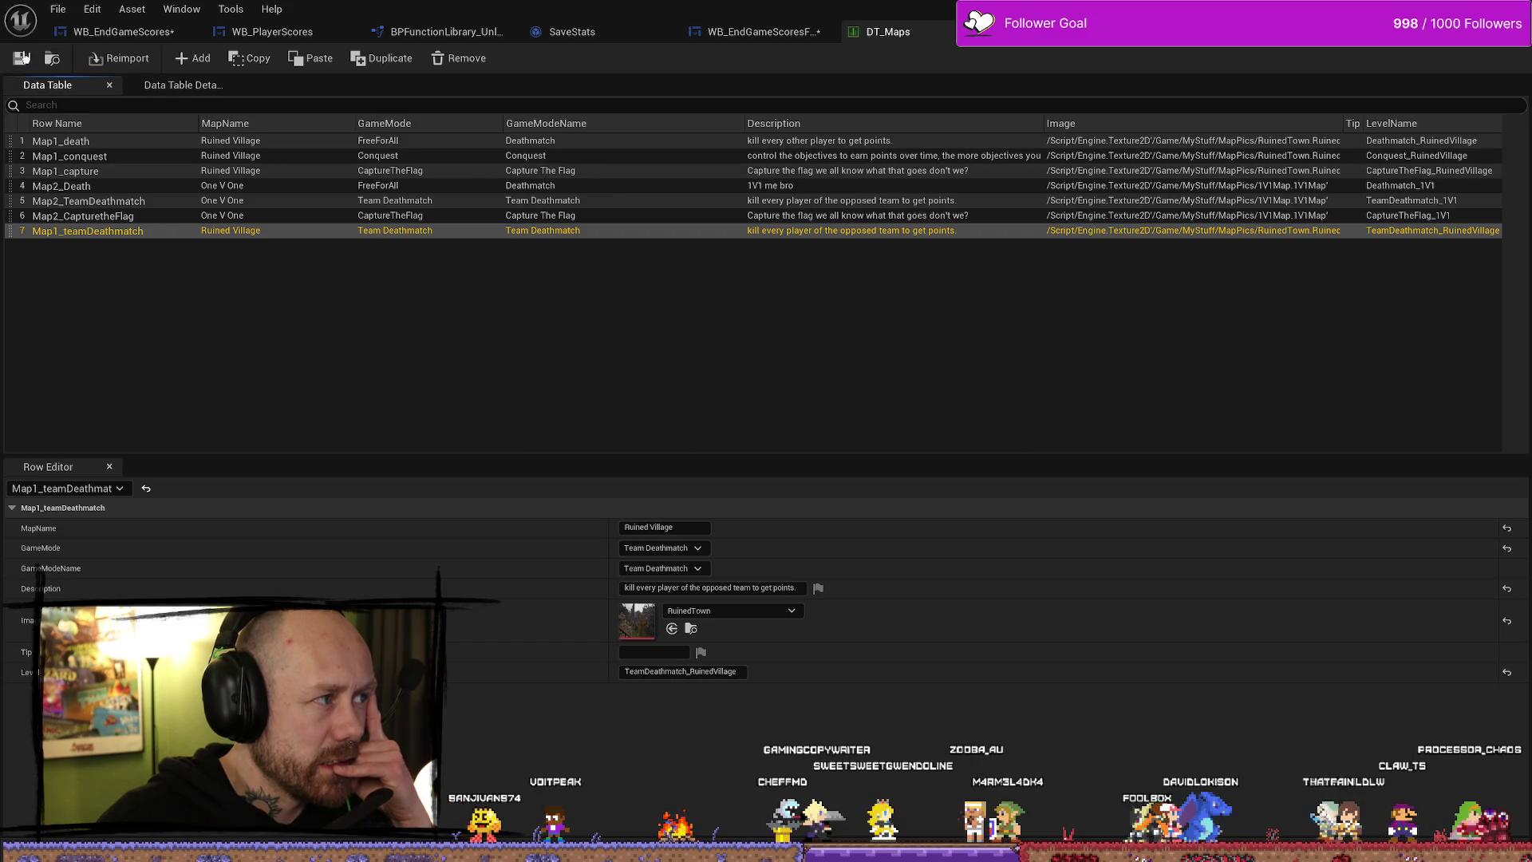
left_click(57, 8)
left_click(88, 99)
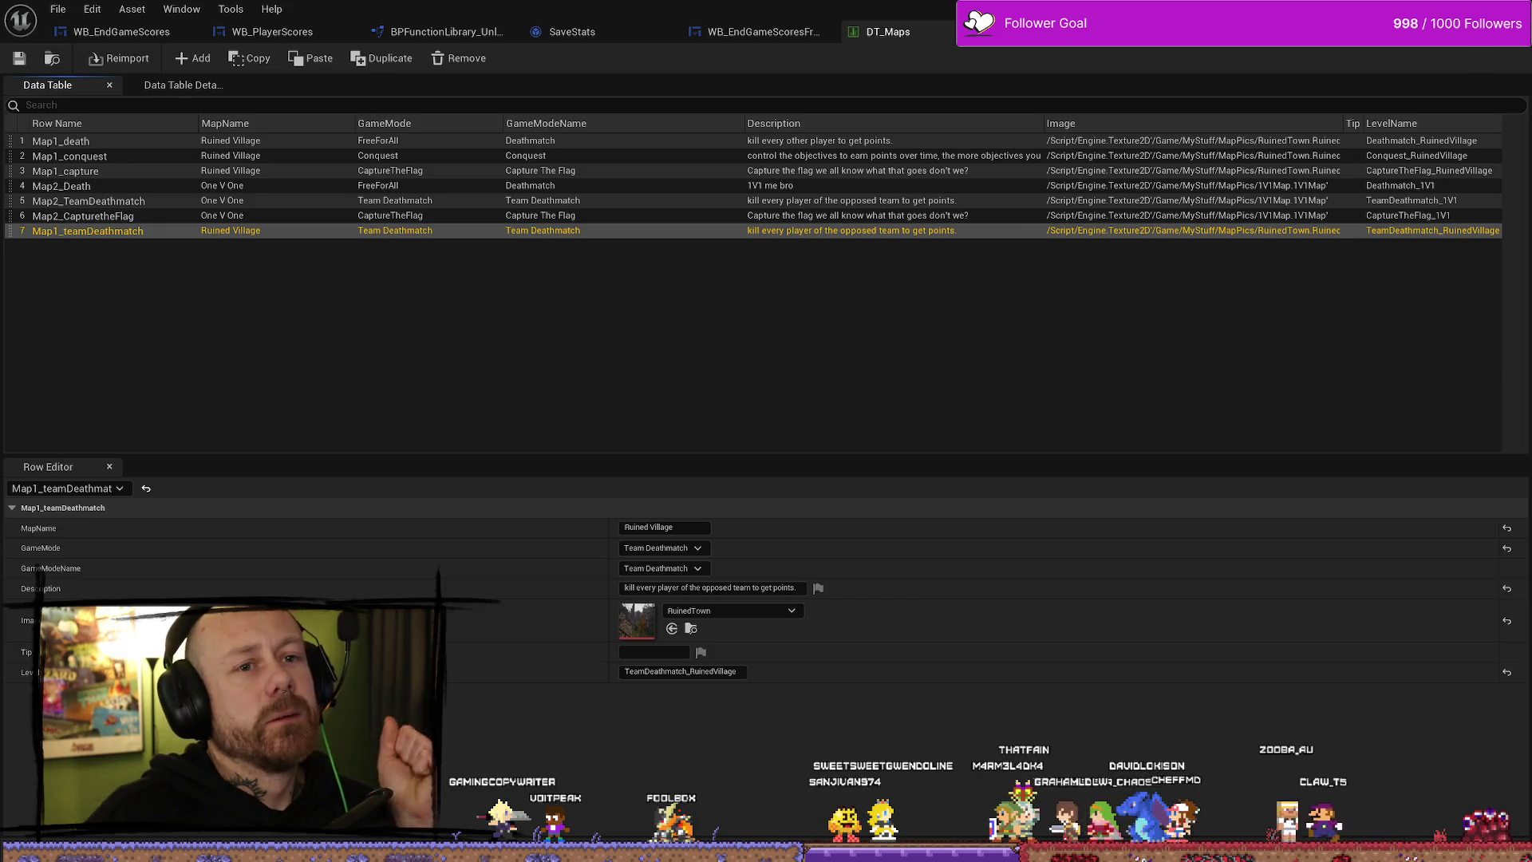
key("alt+Tab")
- Play the level, quit the match to the main menu, and open the SINGLEPLAYER setup
key("alt+p")
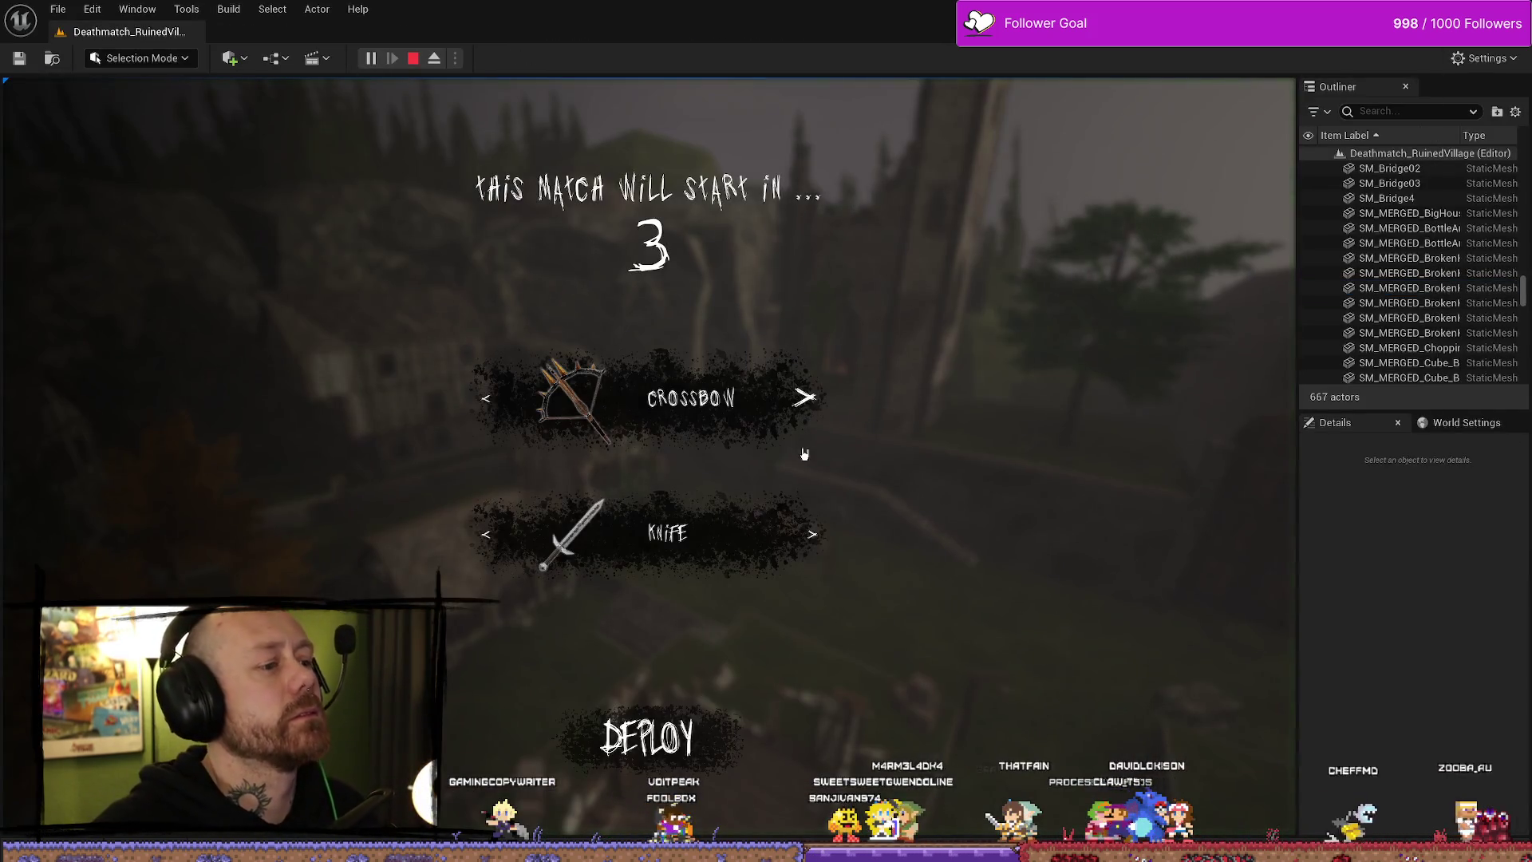
key("Escape")
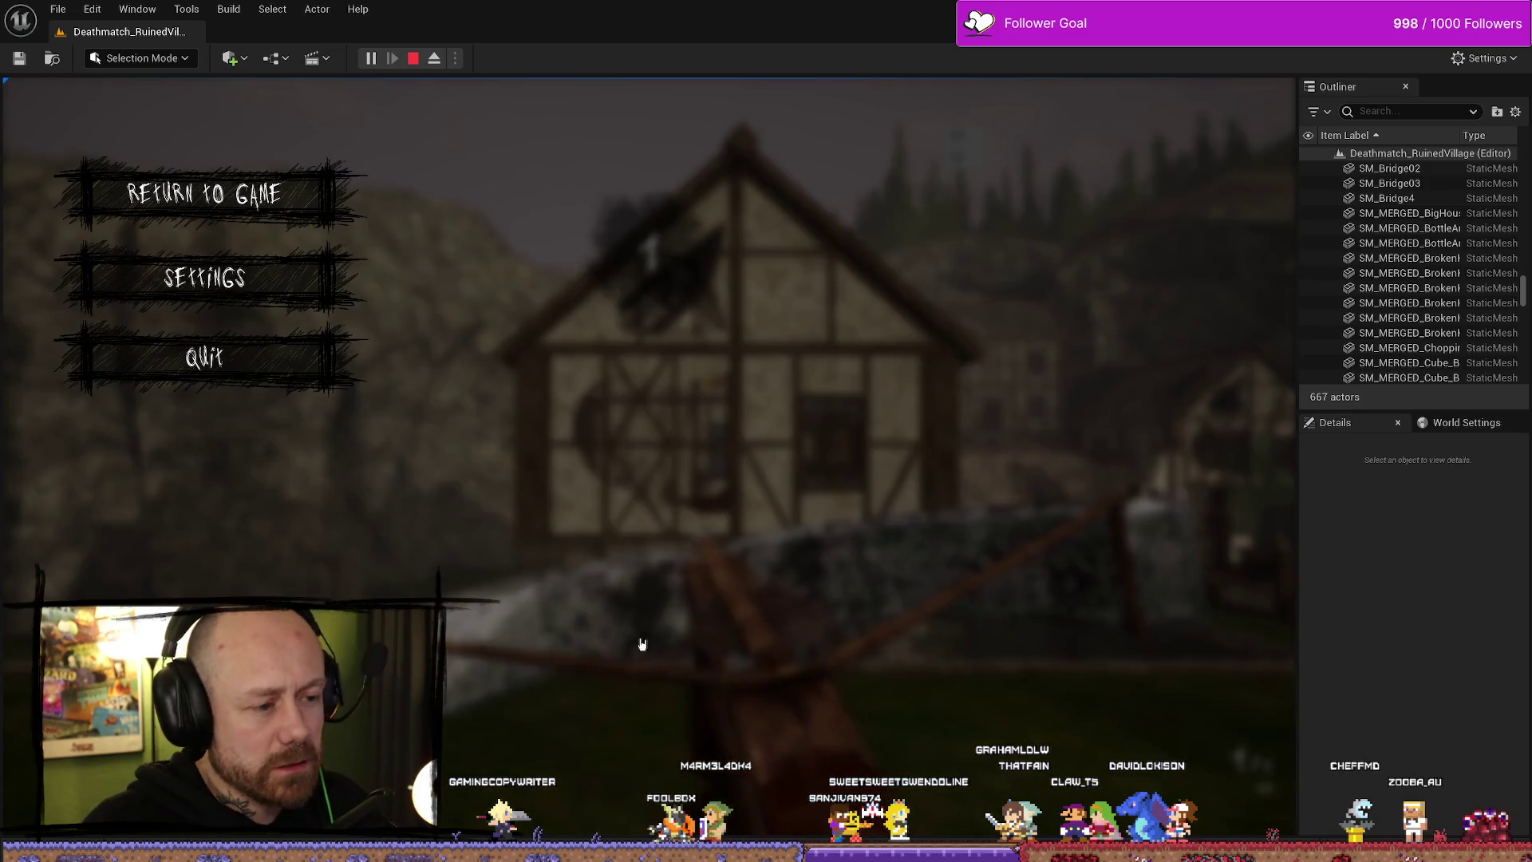
left_click(205, 357)
left_click(503, 536)
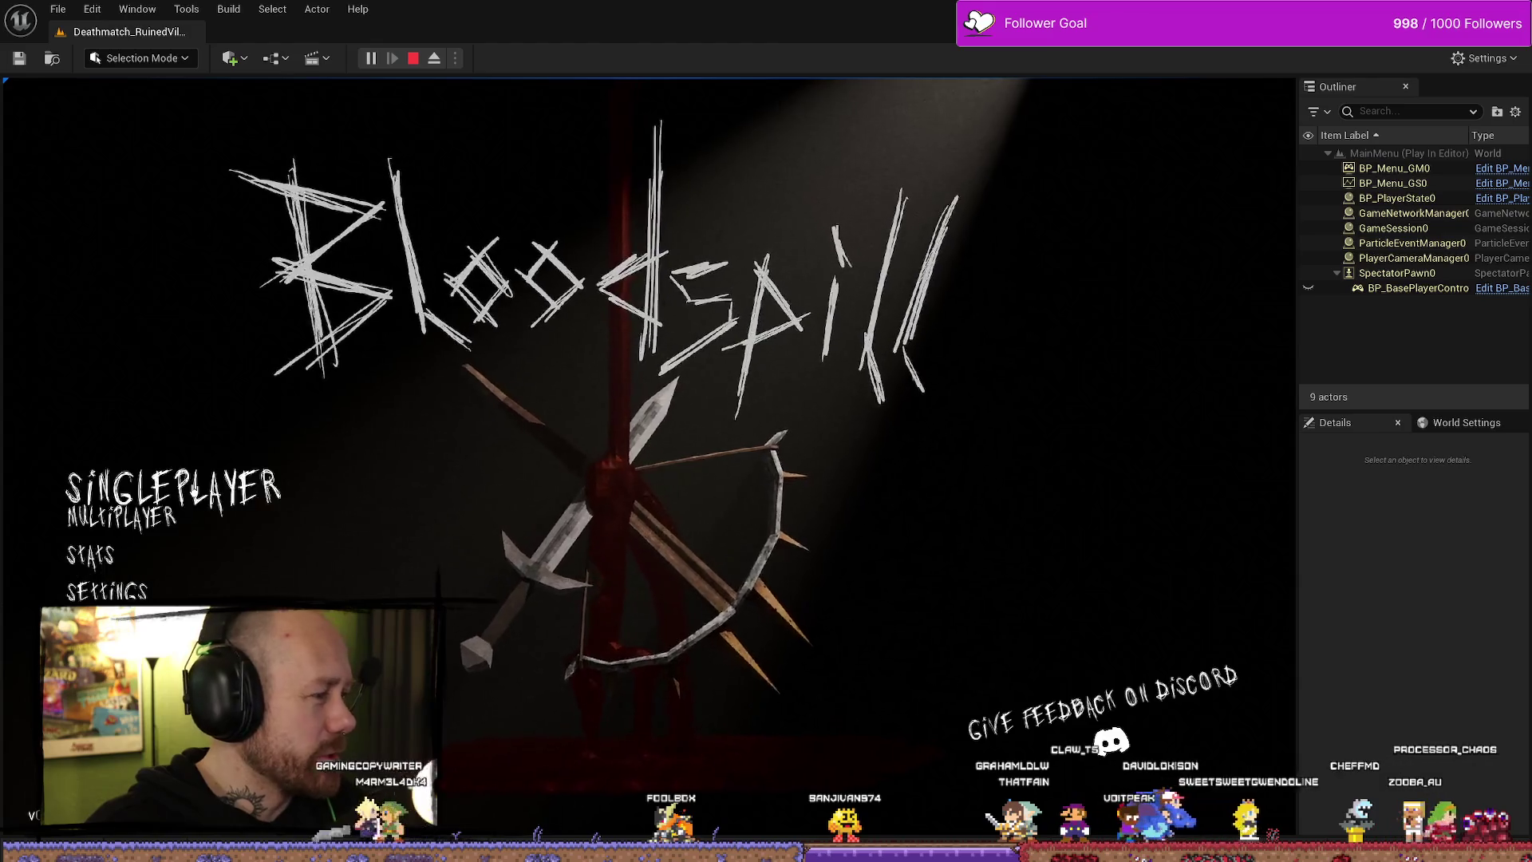
left_click(173, 488)
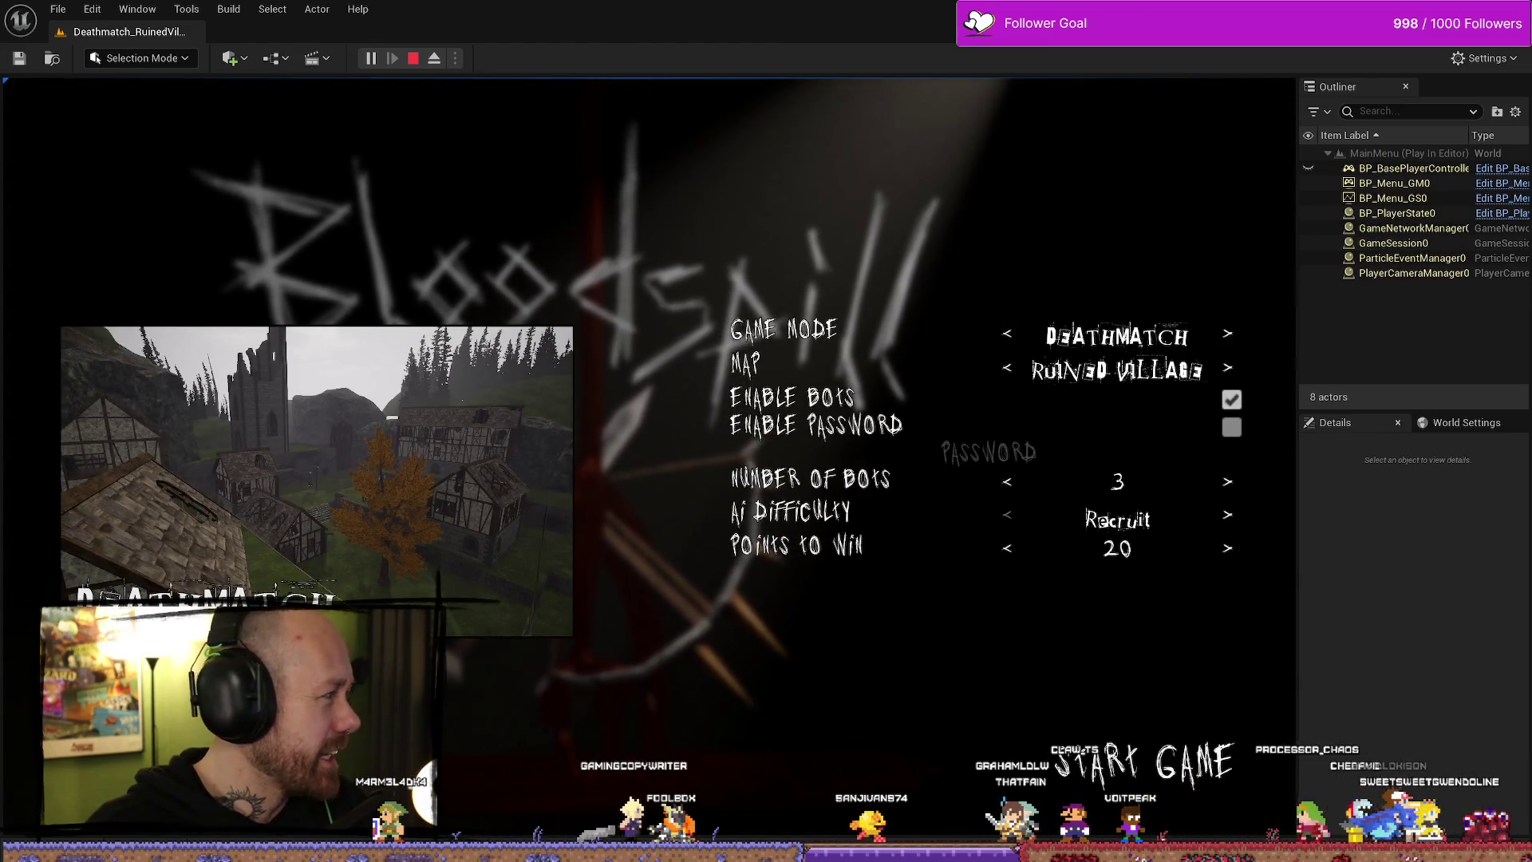
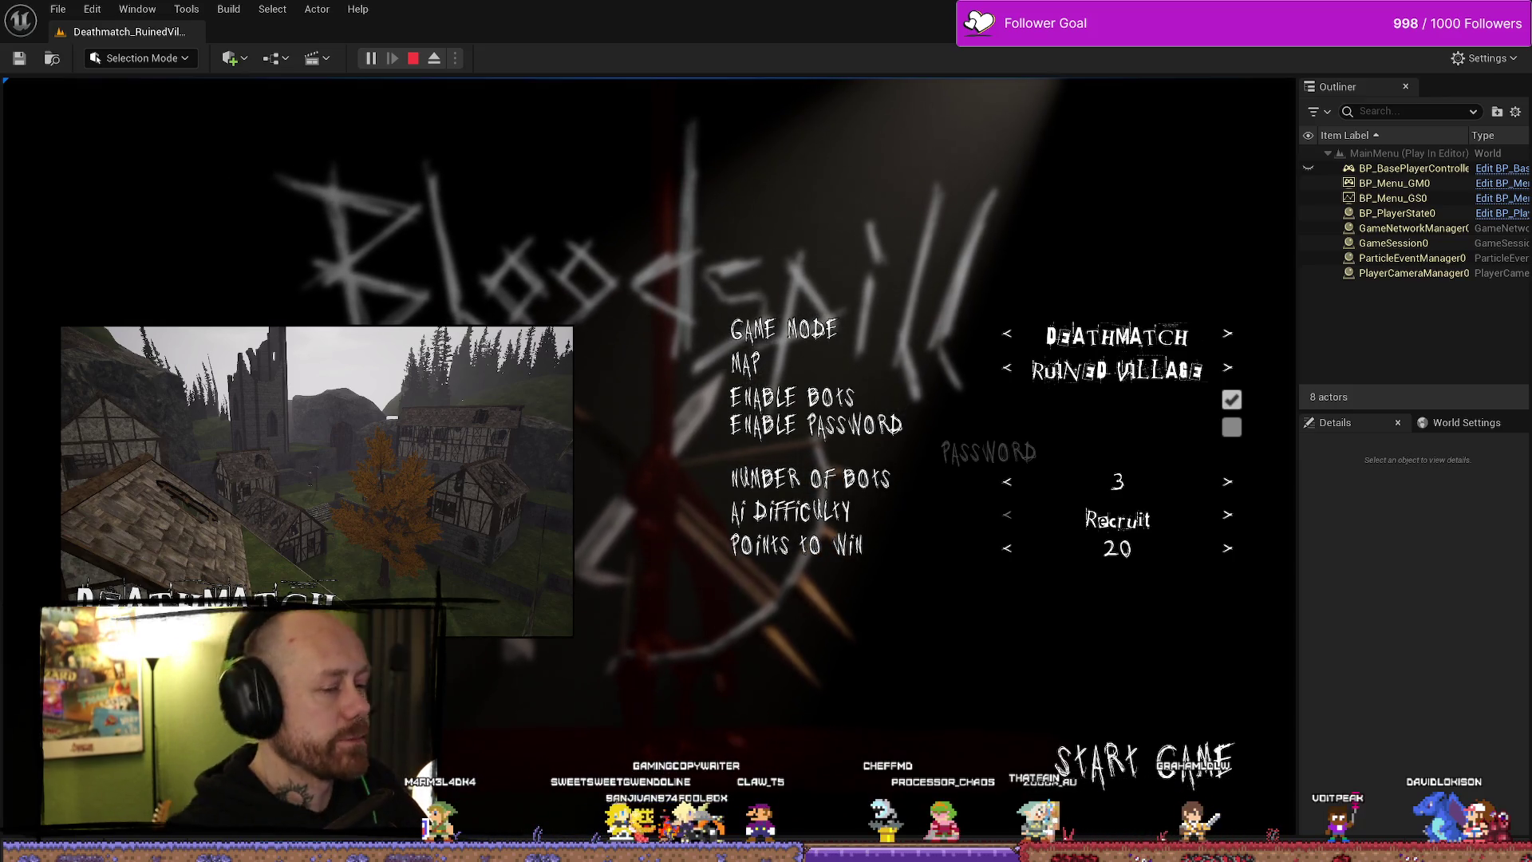
- Start a Team Deathmatch match on One V One with 4 points to win
left_click(1006, 334)
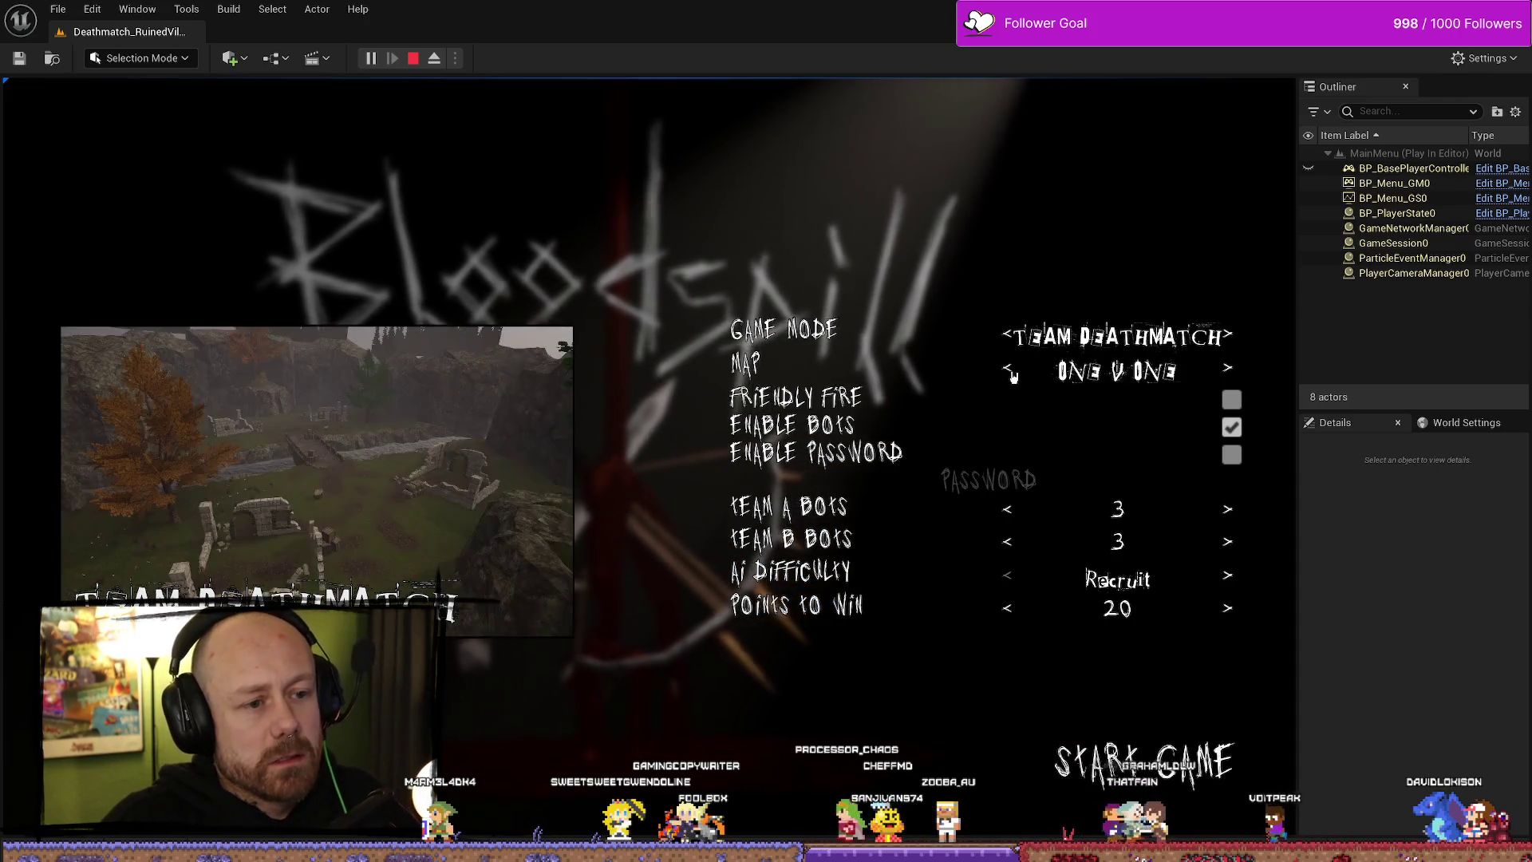
left_click(1008, 371)
left_click(1008, 371)
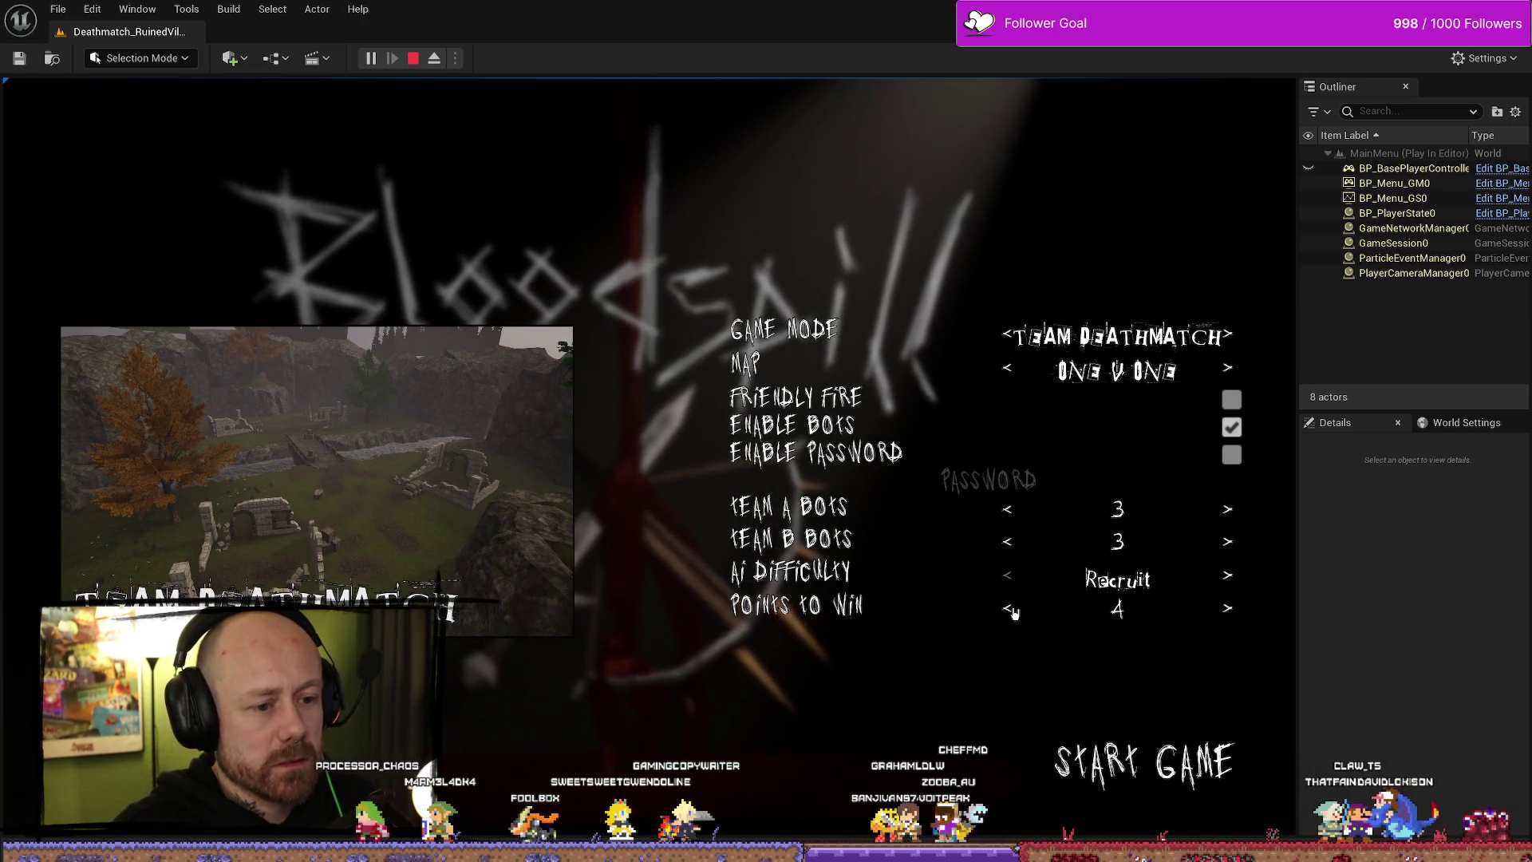
left_click(1142, 761)
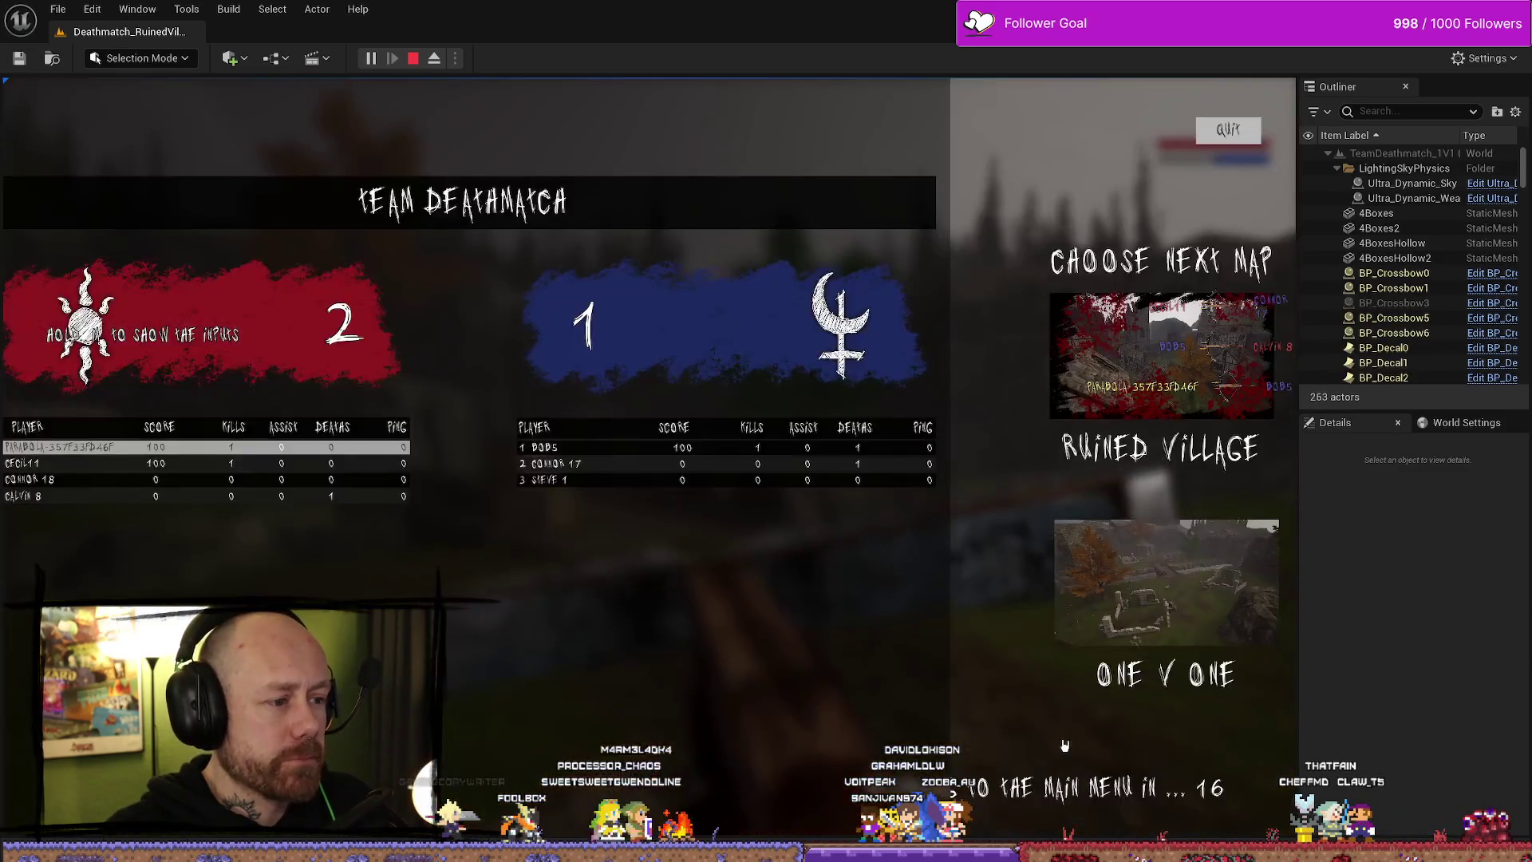
- Vote One V One as the next map, quit the match and stop the play session
left_click(1164, 589)
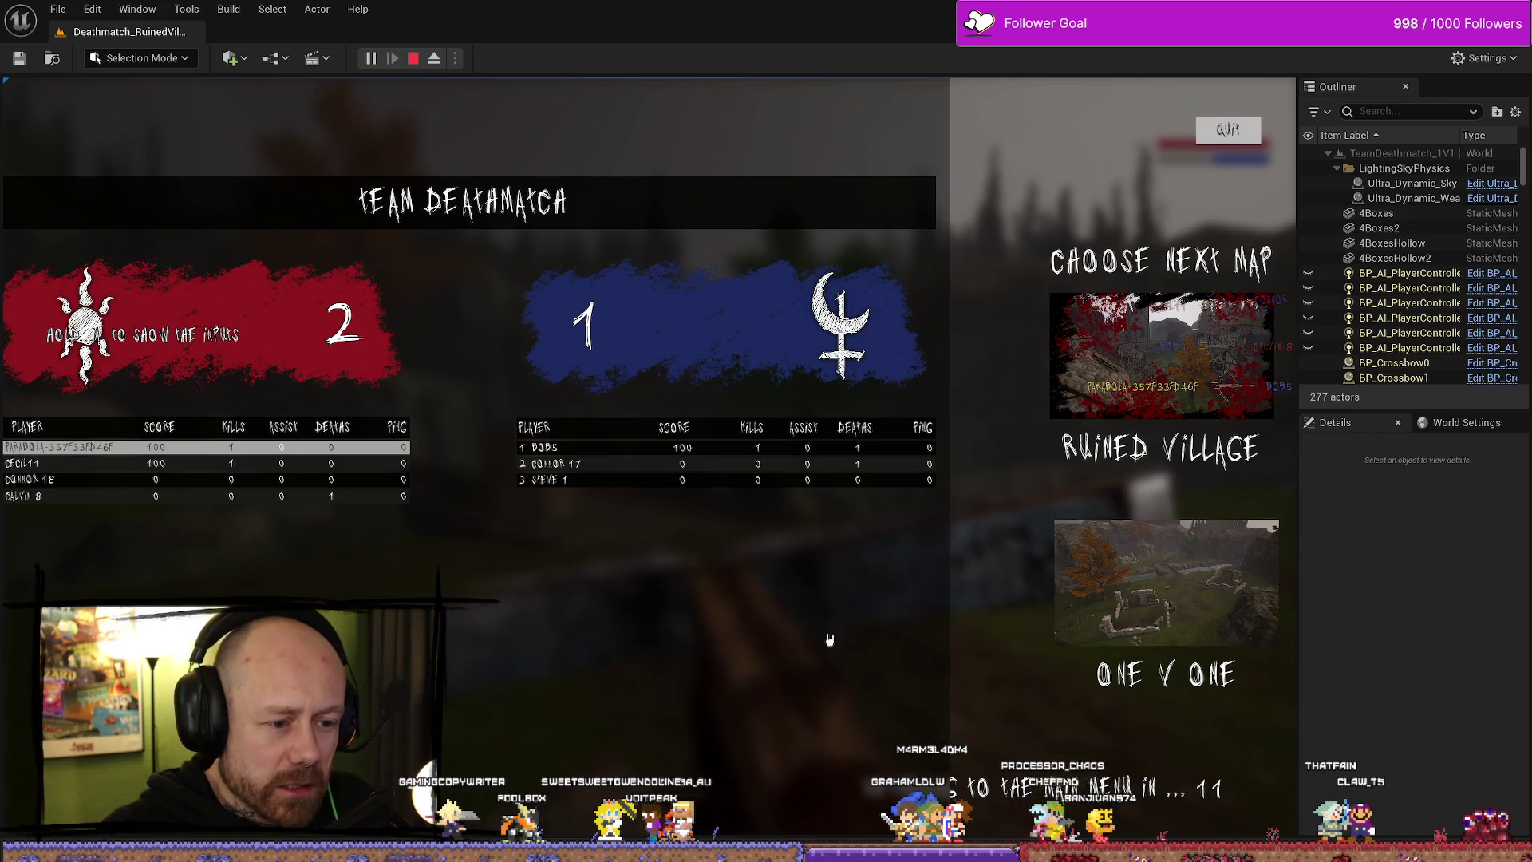
left_click(1152, 605)
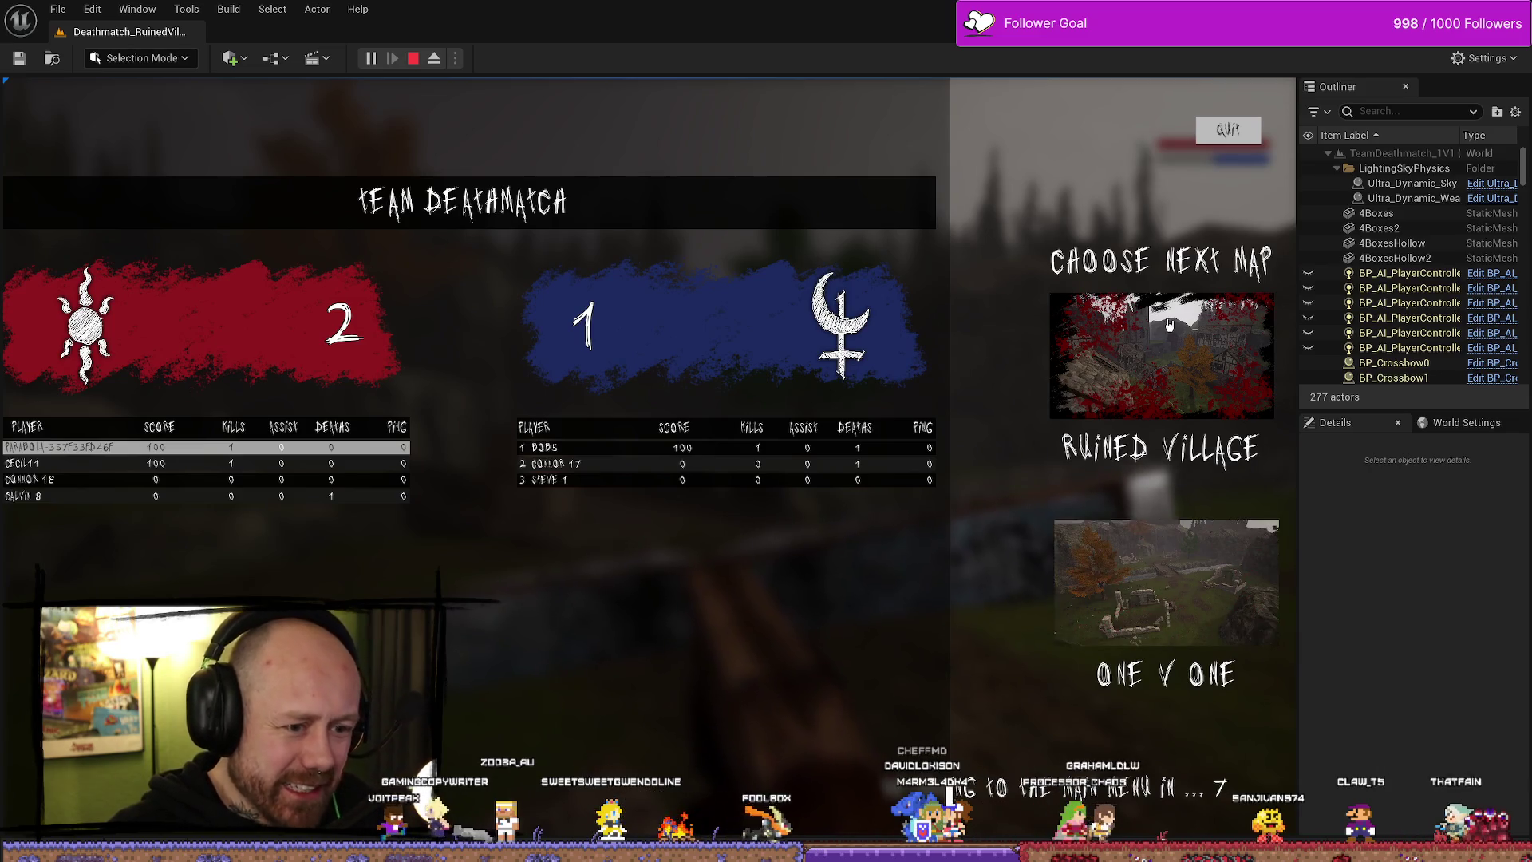
left_click(1227, 129)
key("Escape")
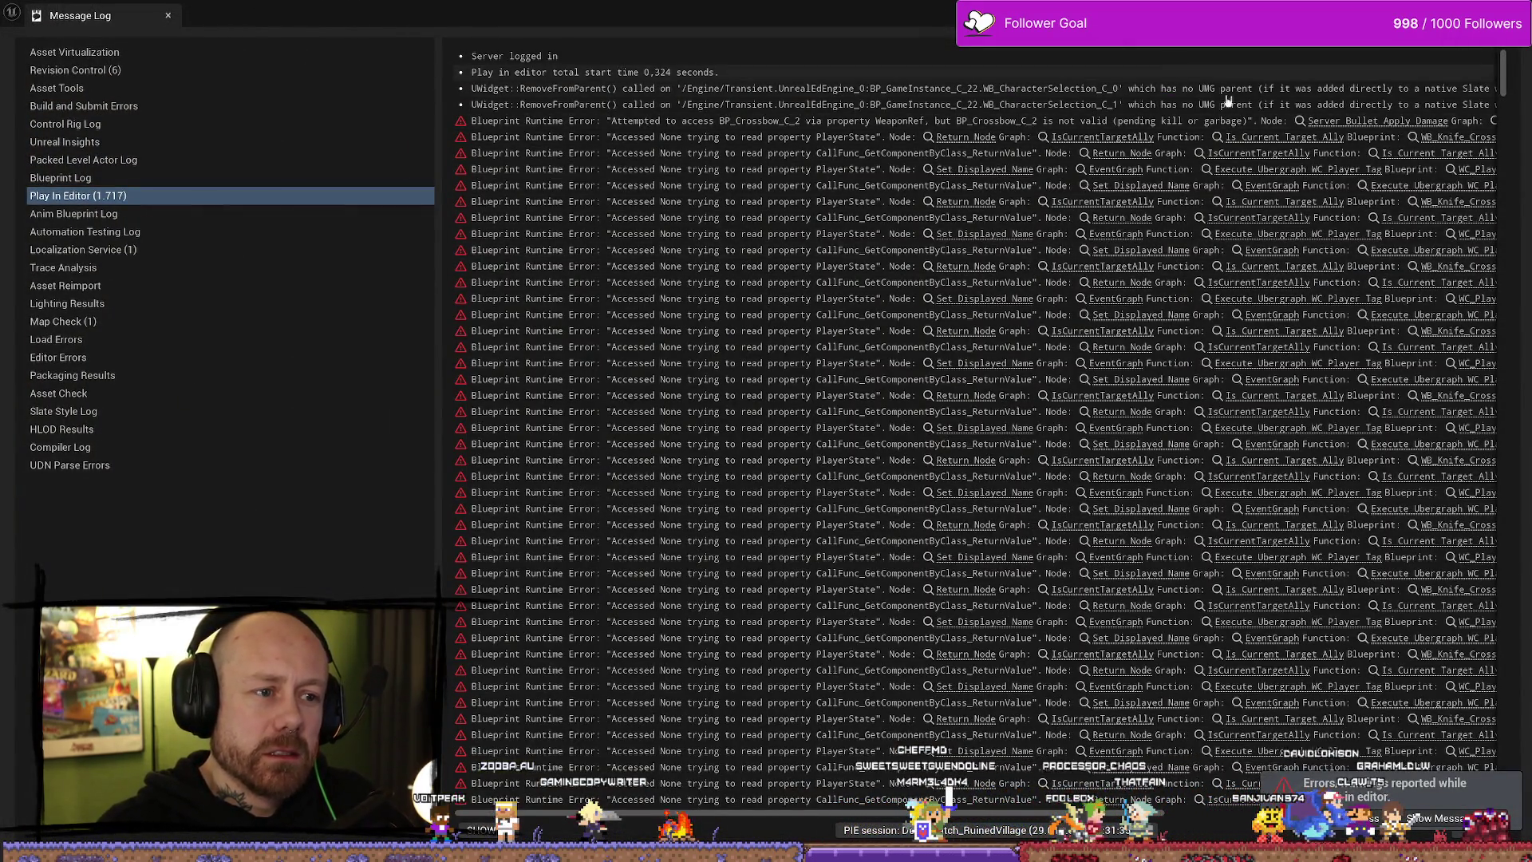
- Resize and reposition the Message Log window to read the runtime errors
mouse_move(821, 14)
left_mouse_down()
mouse_move(1141, 19)
mouse_move(820, 174)
left_mouse_up()
left_click(1038, 250)
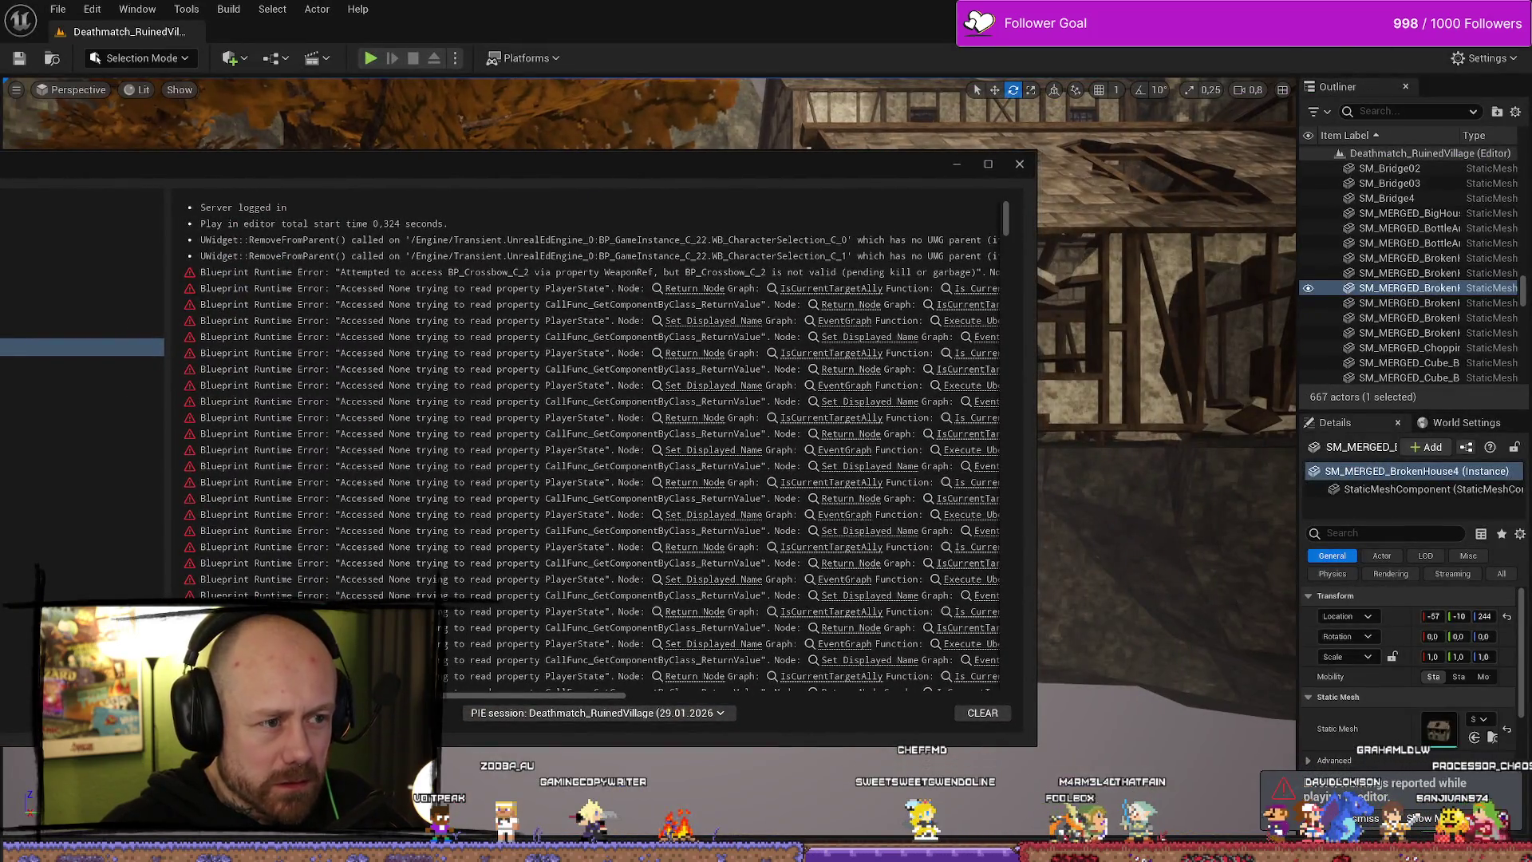
left_click_drag(1035, 250, 1522, 247)
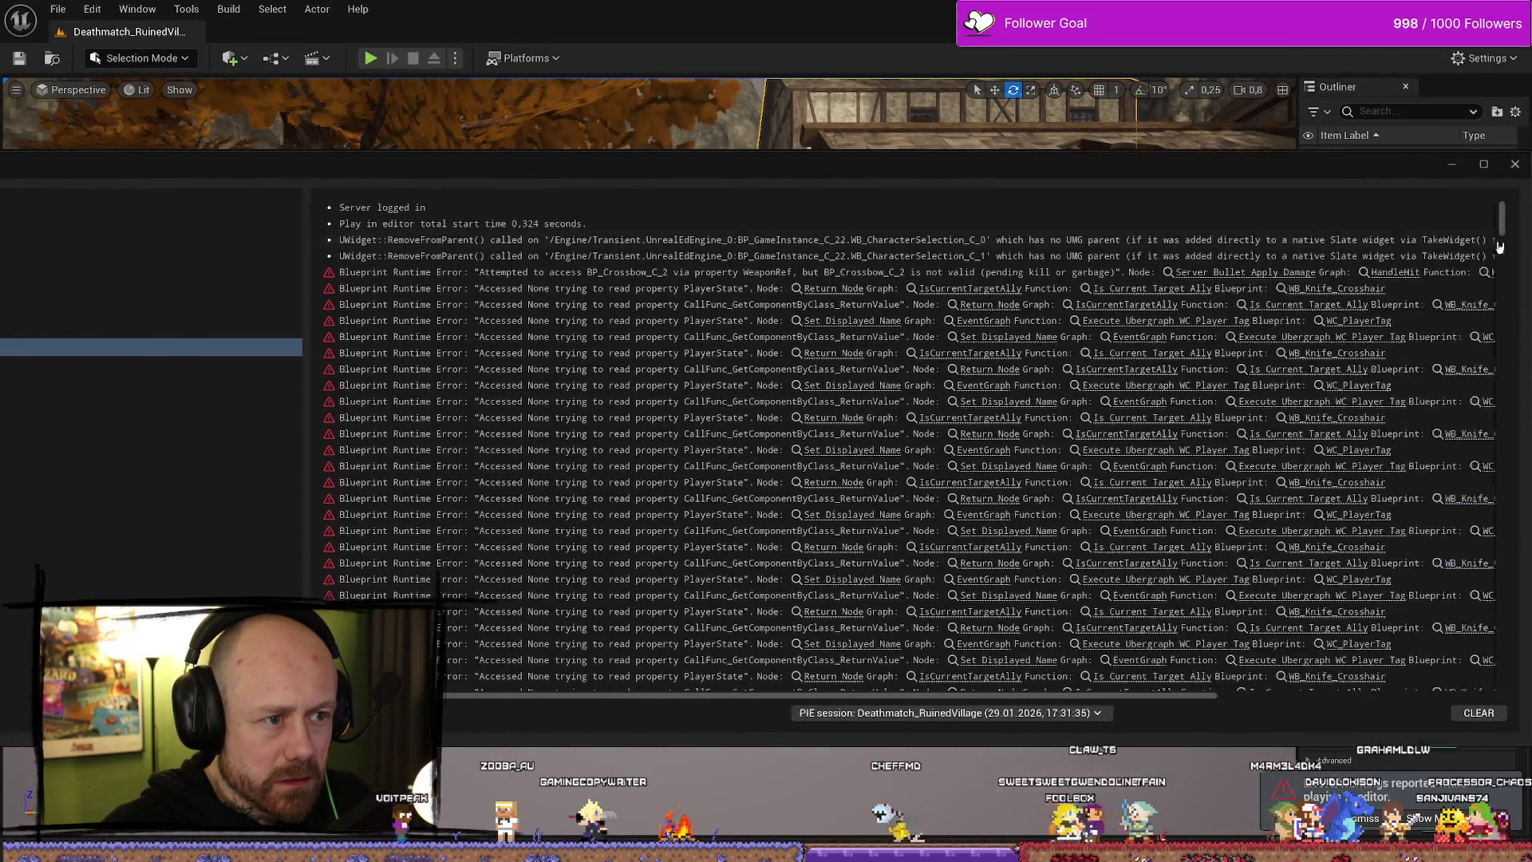
left_click_drag(1031, 175, 1030, 123)
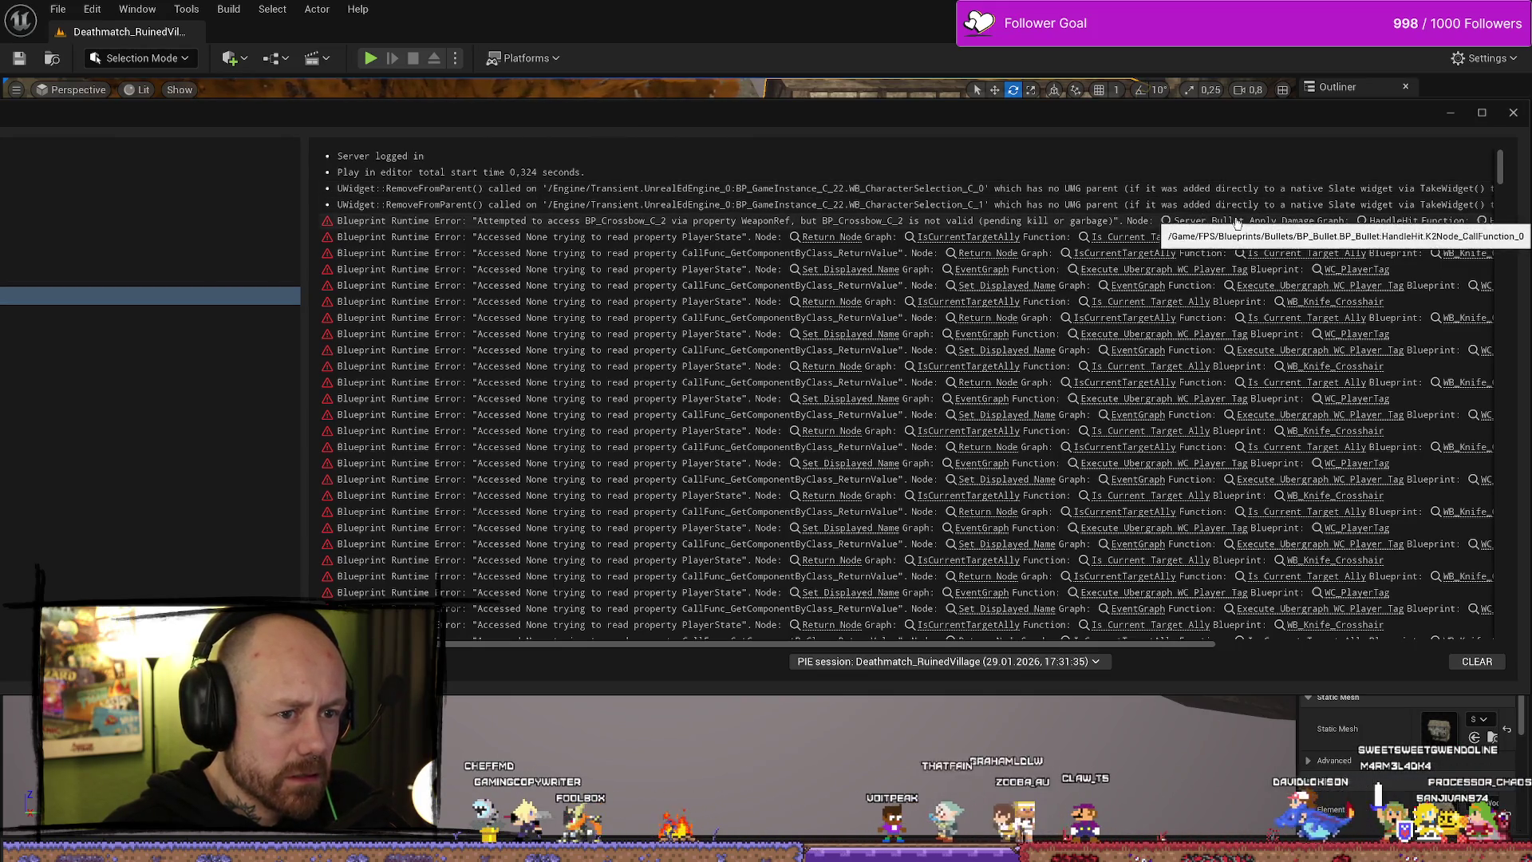
- Follow the failing Return Node error link into WB_Knife_Crosshair
left_click(831, 239)
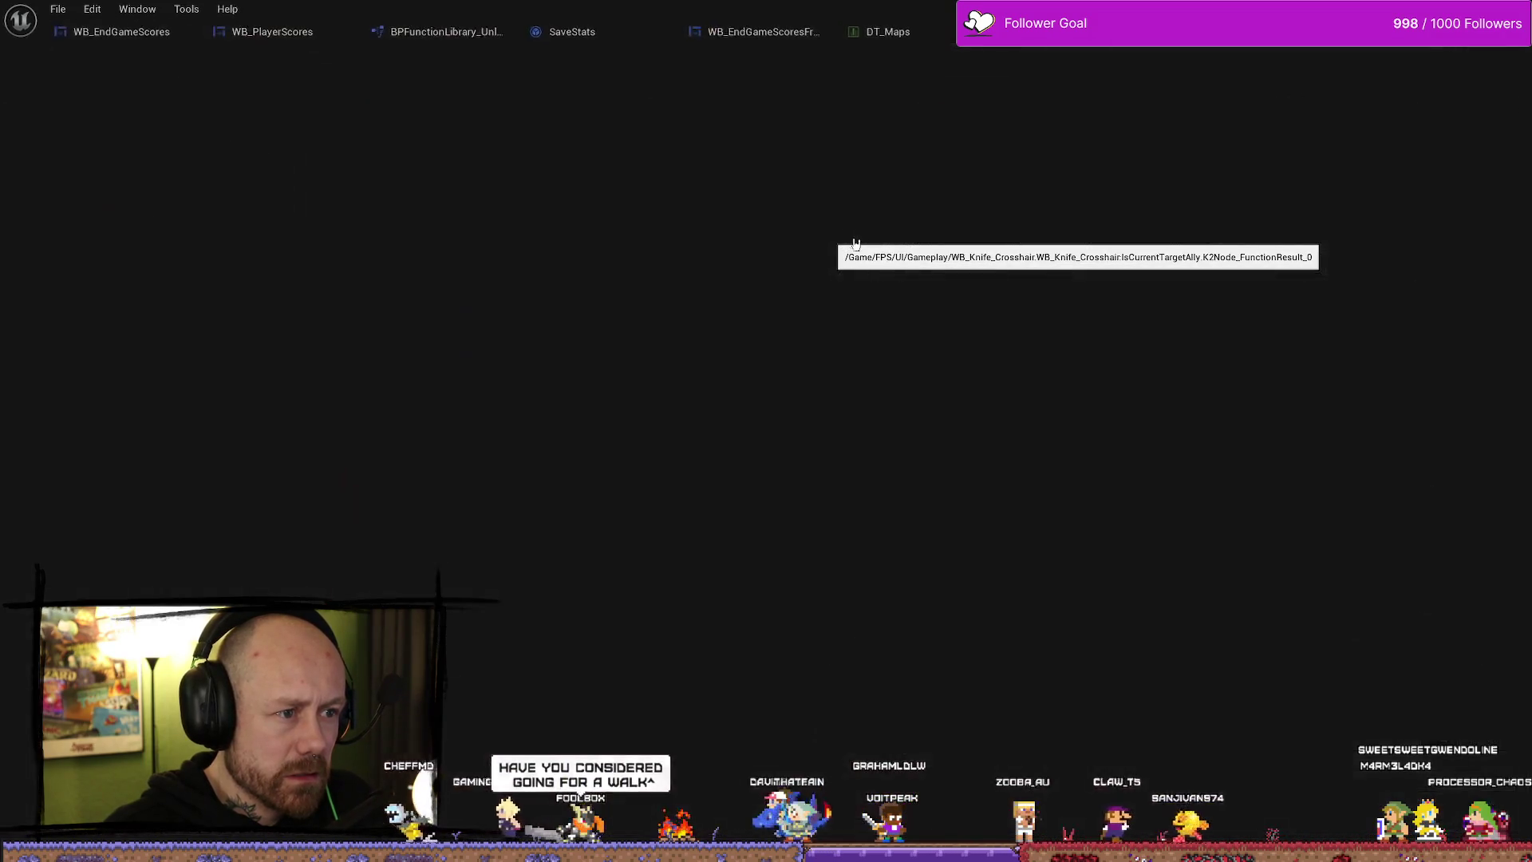
scroll(935, 262, "down", 6)
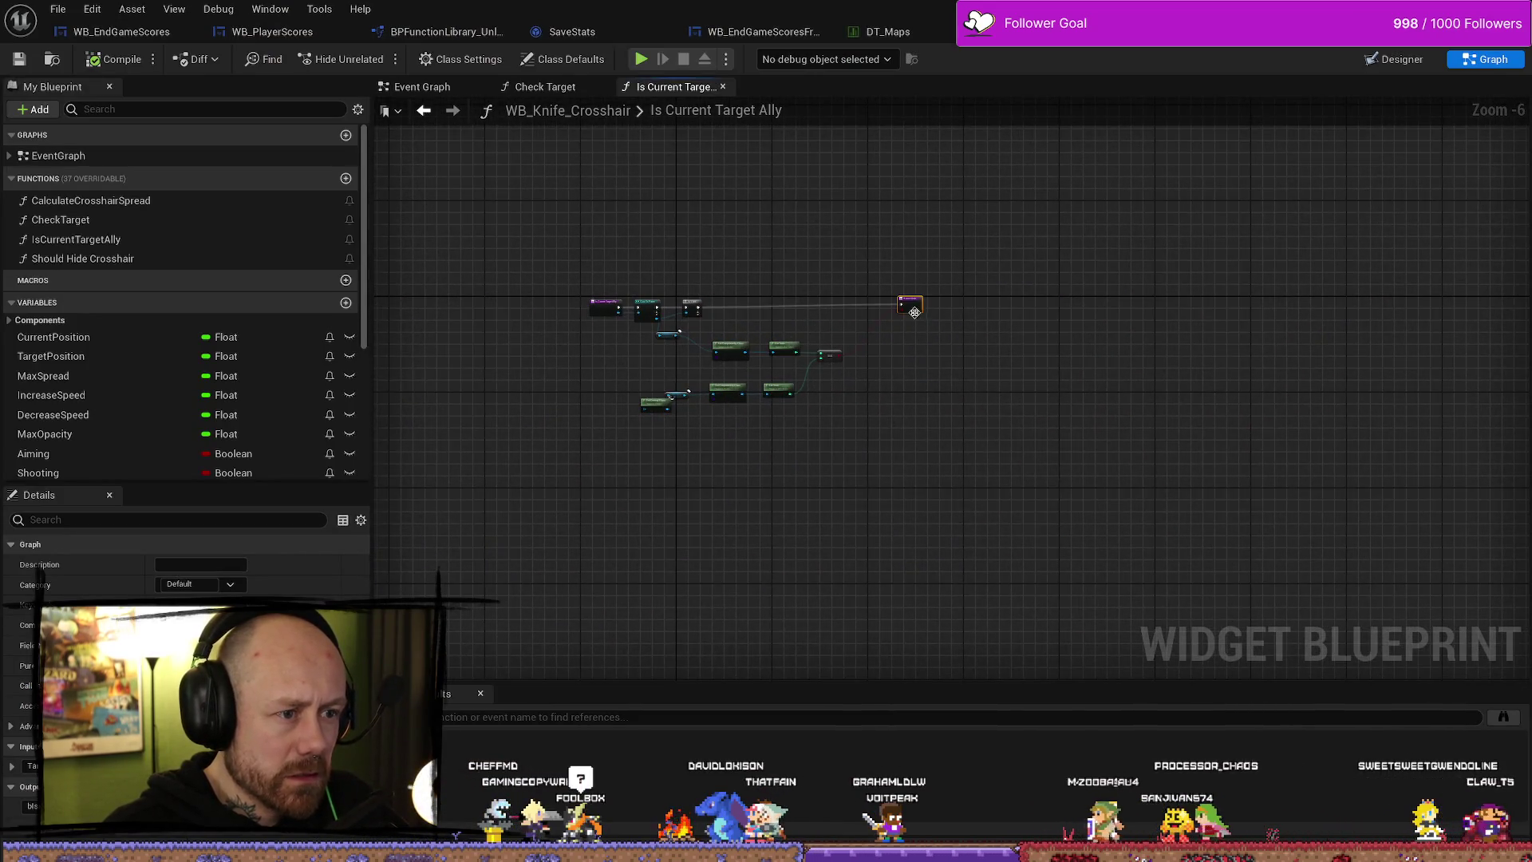
scroll(911, 272, "up", 4)
key("ctrl+space")
left_click(1079, 395)
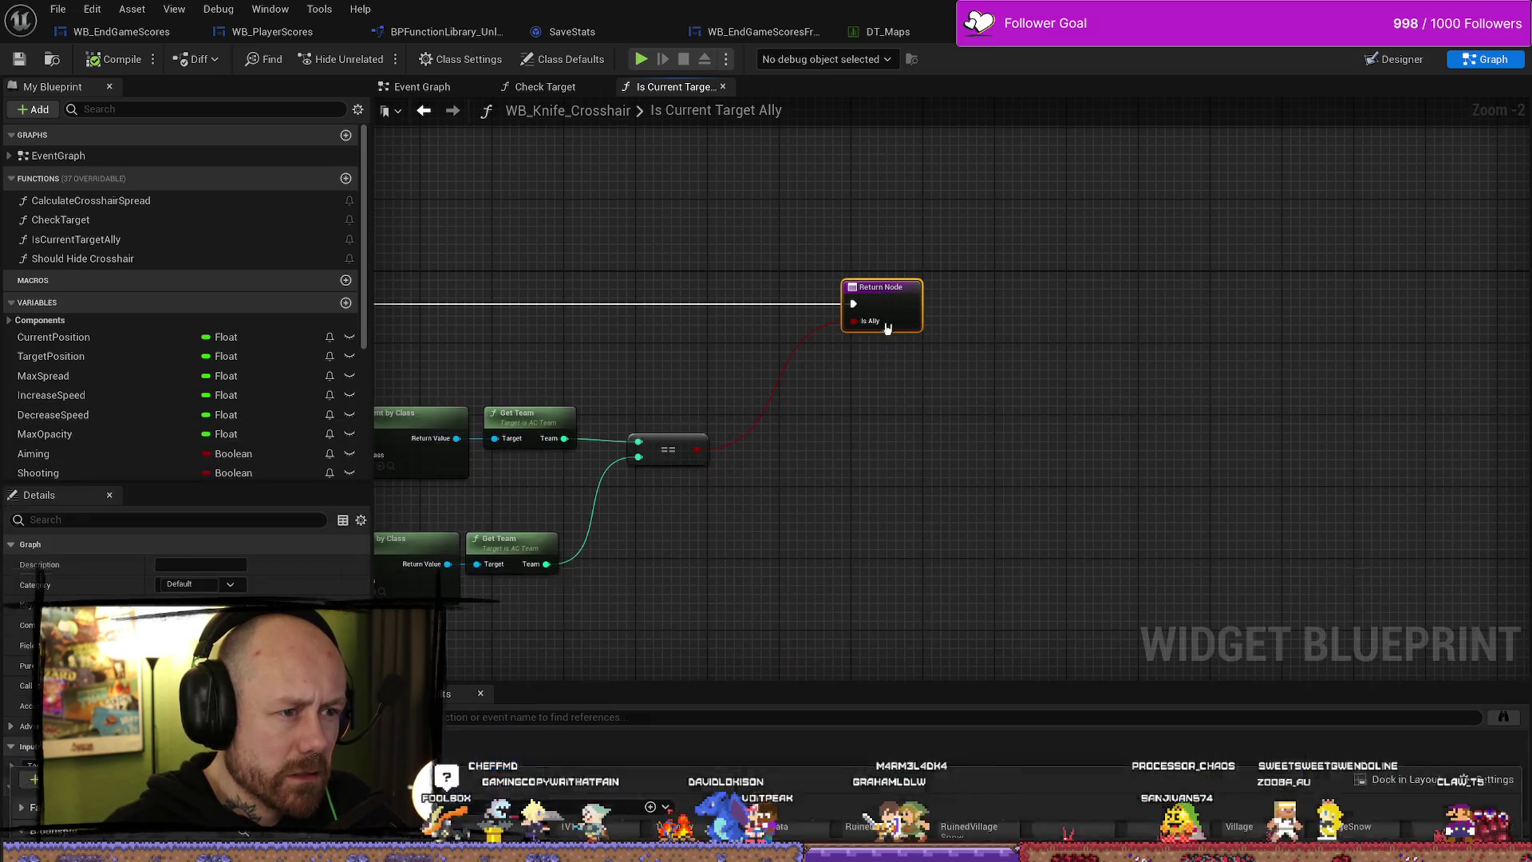
key("alt+Tab")
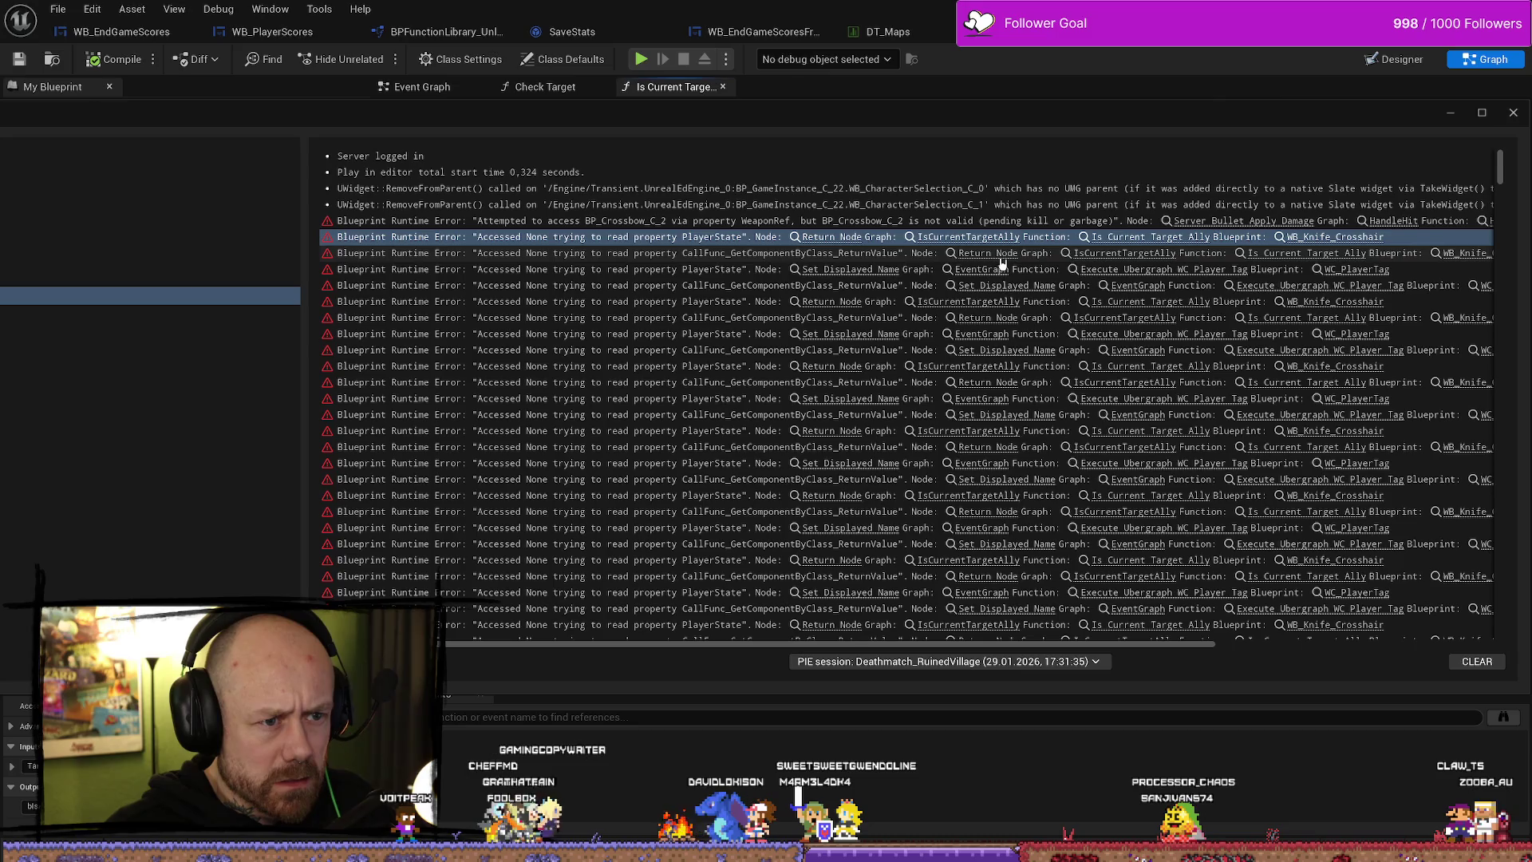
key("alt+Tab")
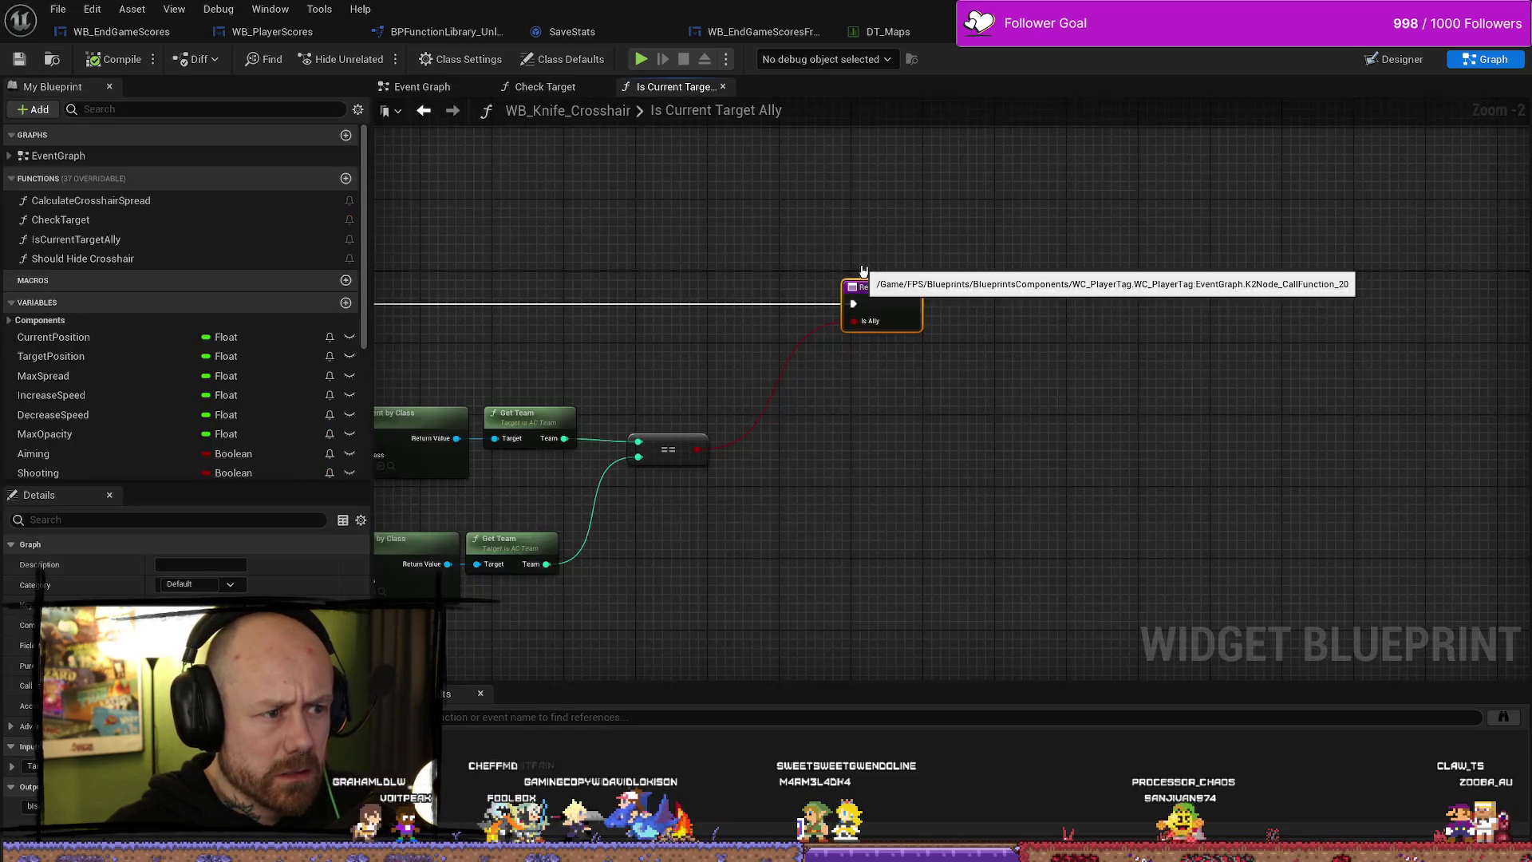
- Follow the Set Displayed Name error link into the WC_PlayerTag event graph
left_click(862, 271)
scroll(1142, 253, "down", 4)
left_click_drag(1197, 246, 994, 297)
scroll(918, 286, "up", 4)
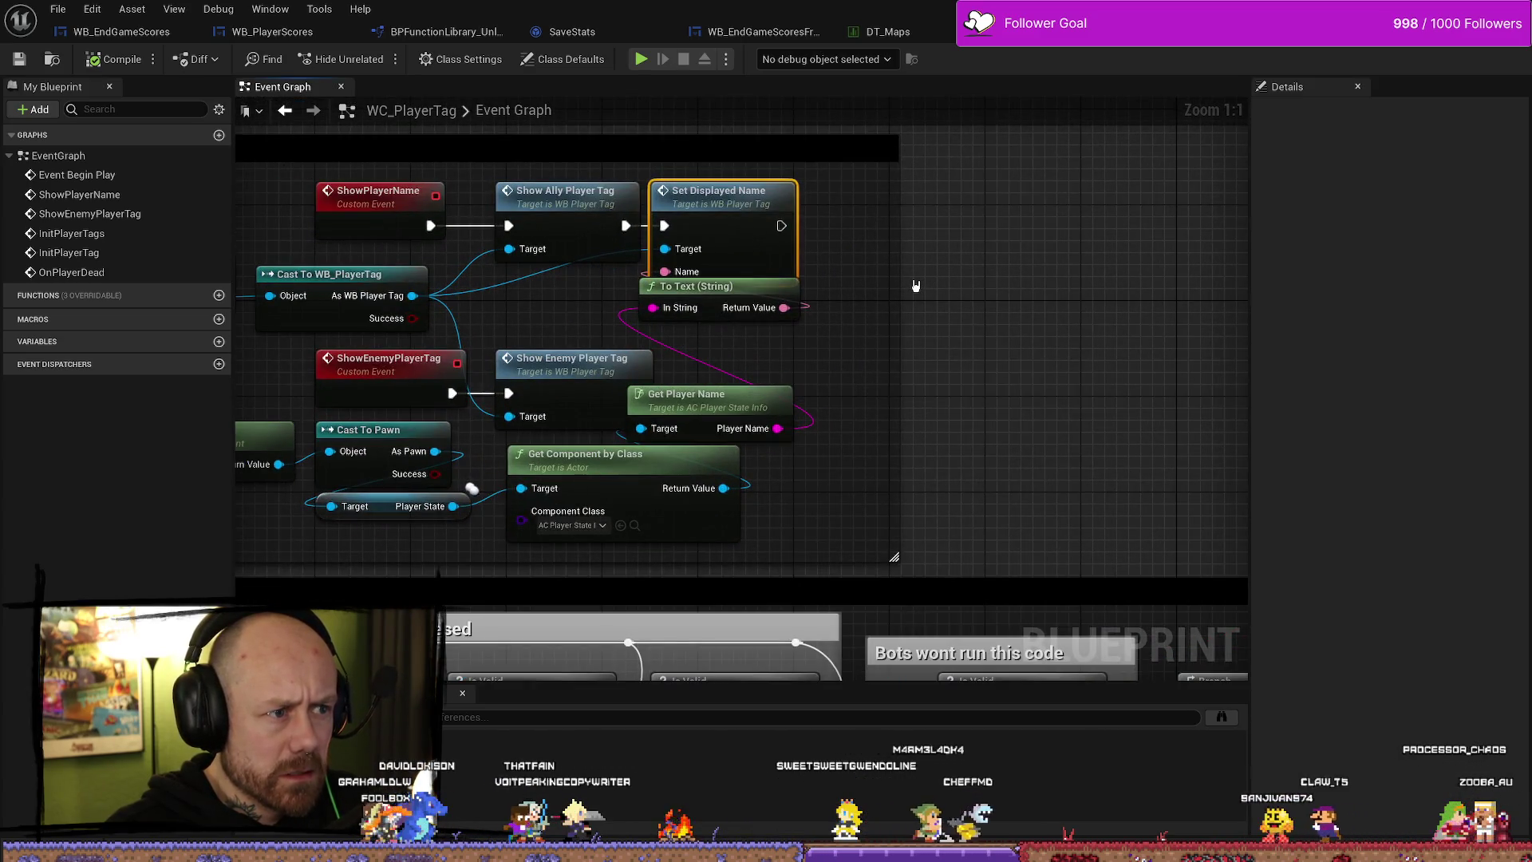
key("ctrl+space")
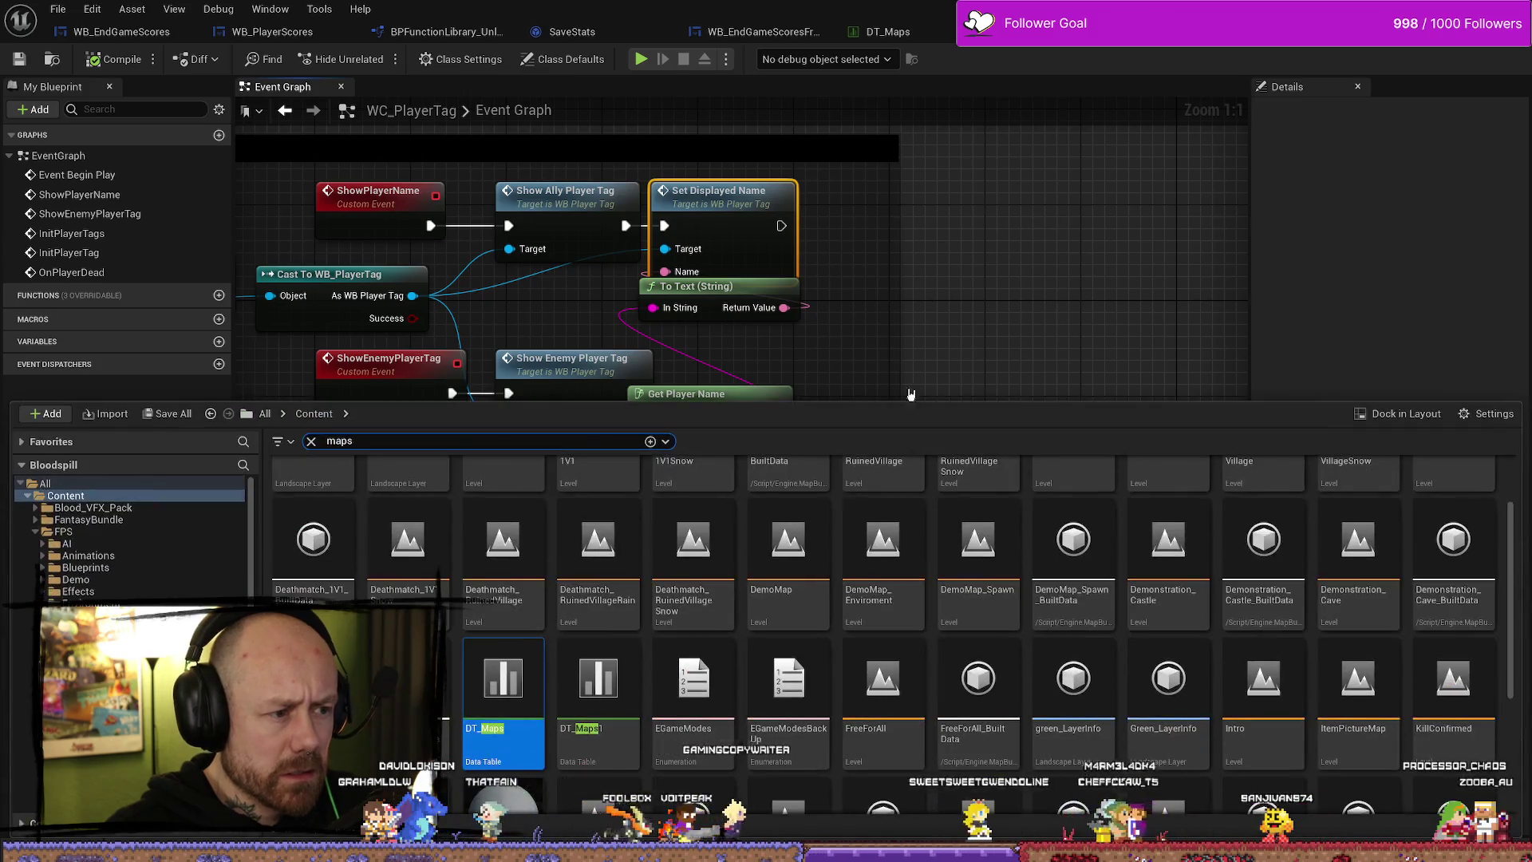
key("ctrl+space")
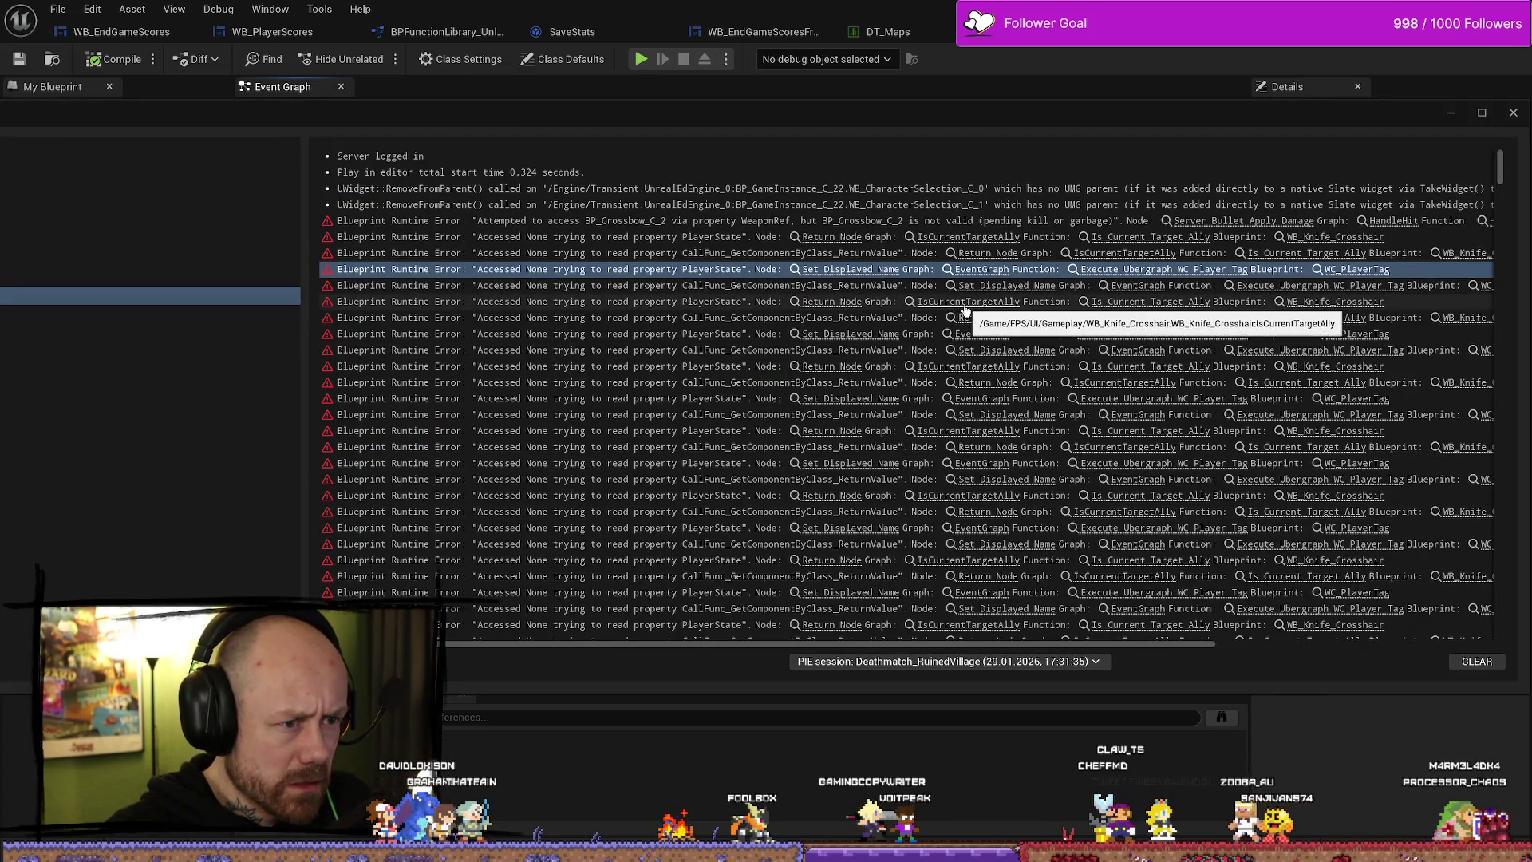
- Scroll through the remaining Play In Editor errors in the Message Log
scroll(1050, 512, "down", 5)
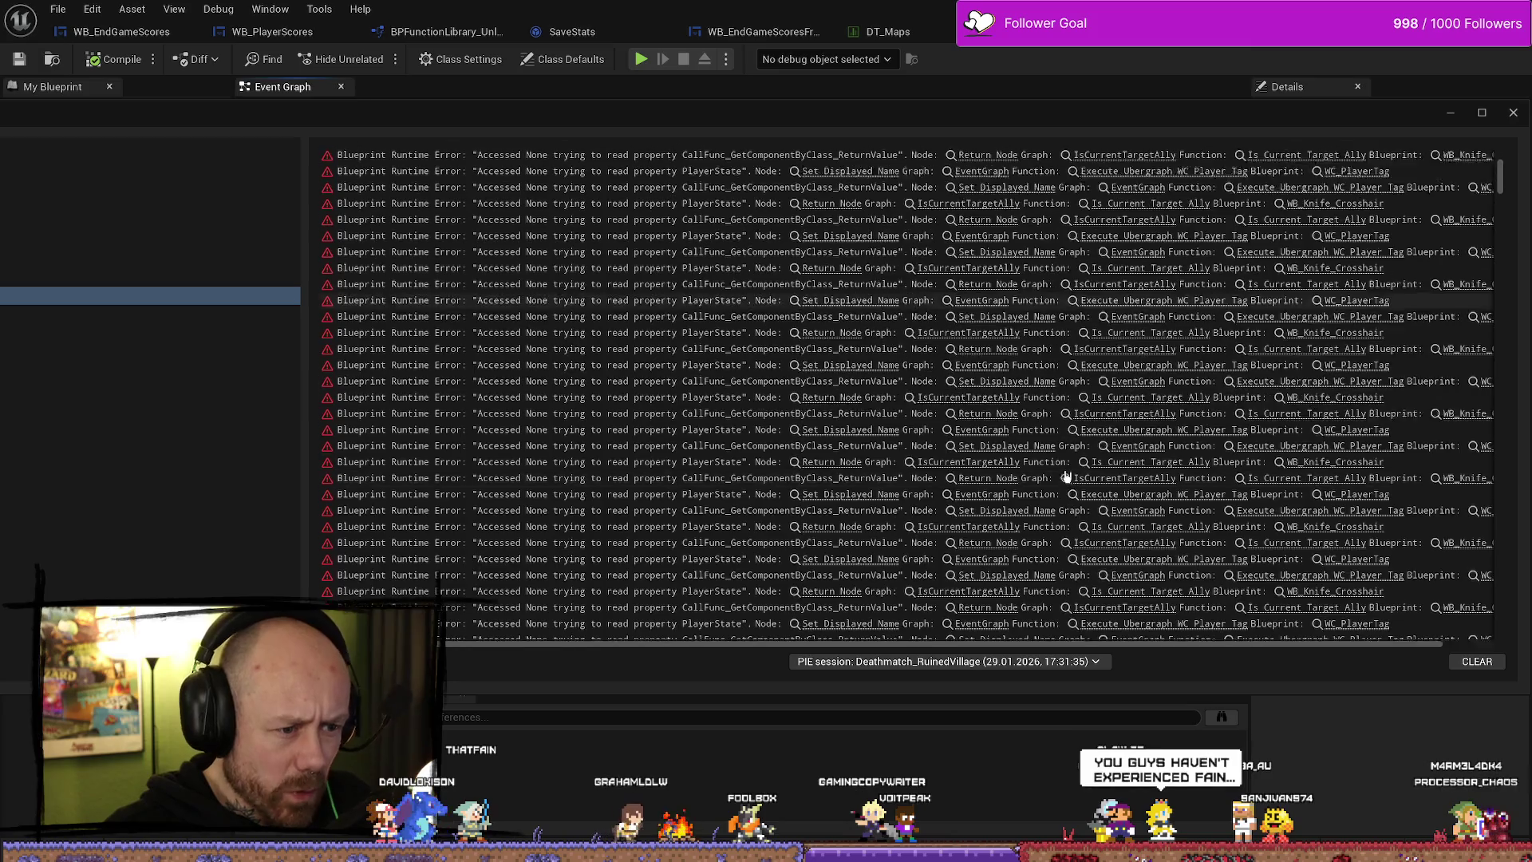
scroll(1050, 512, "down", 5)
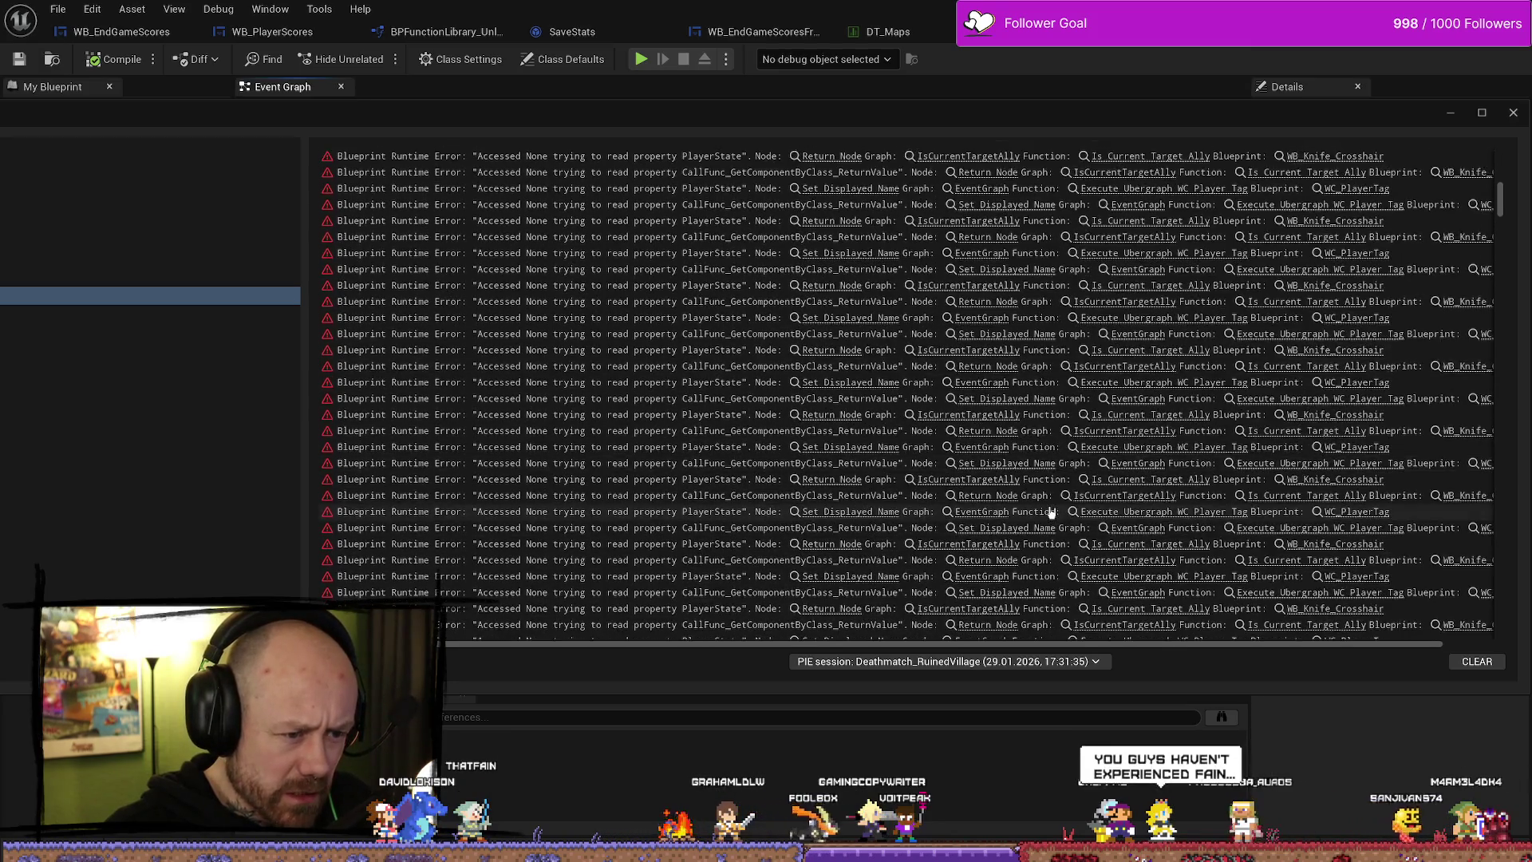
scroll(1050, 513, "down", 3)
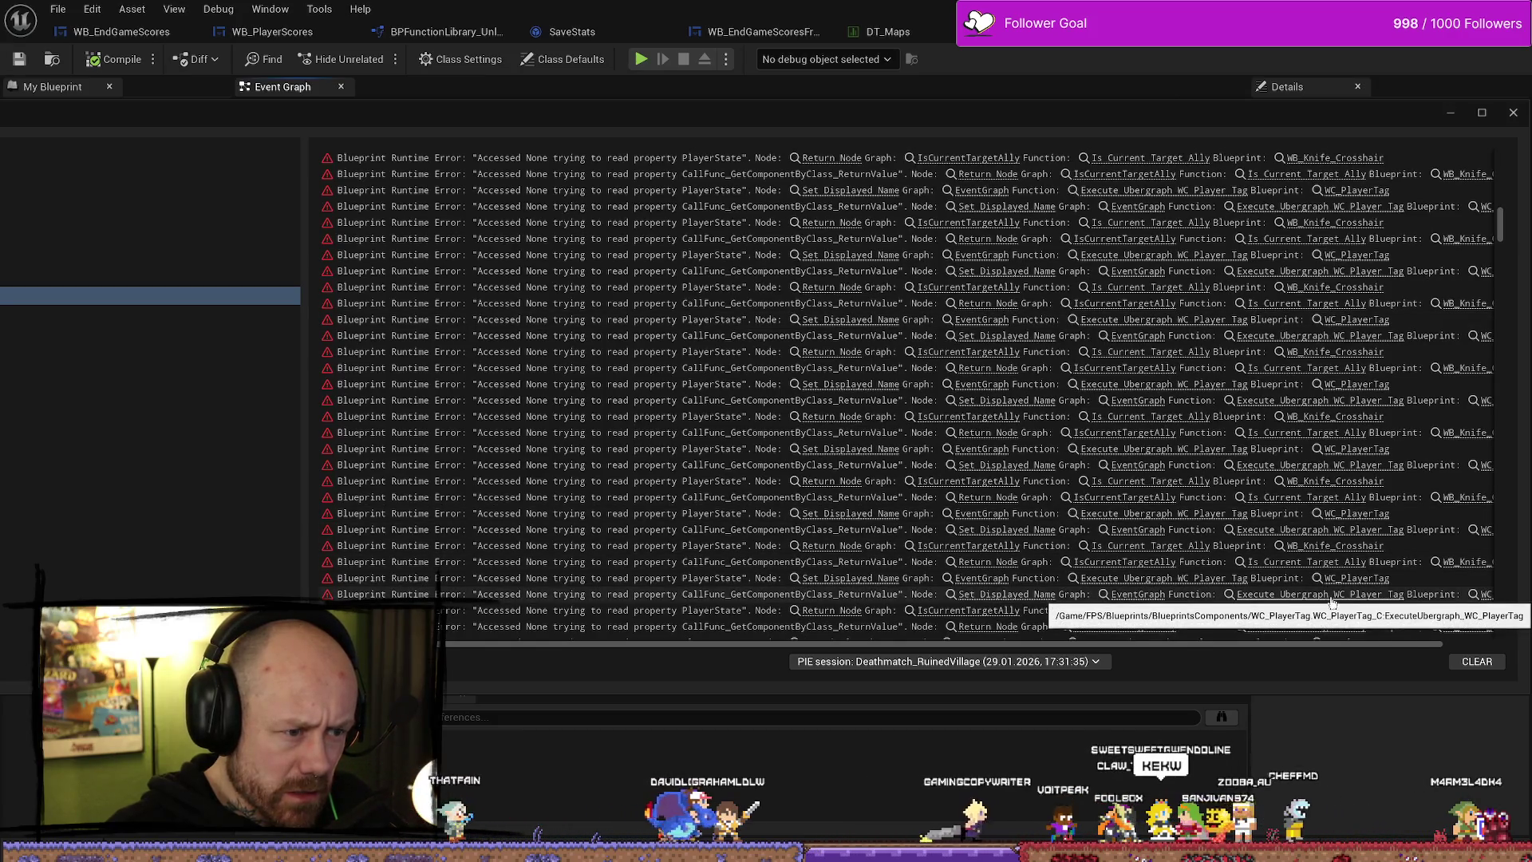
scroll(1117, 474, "down", 3)
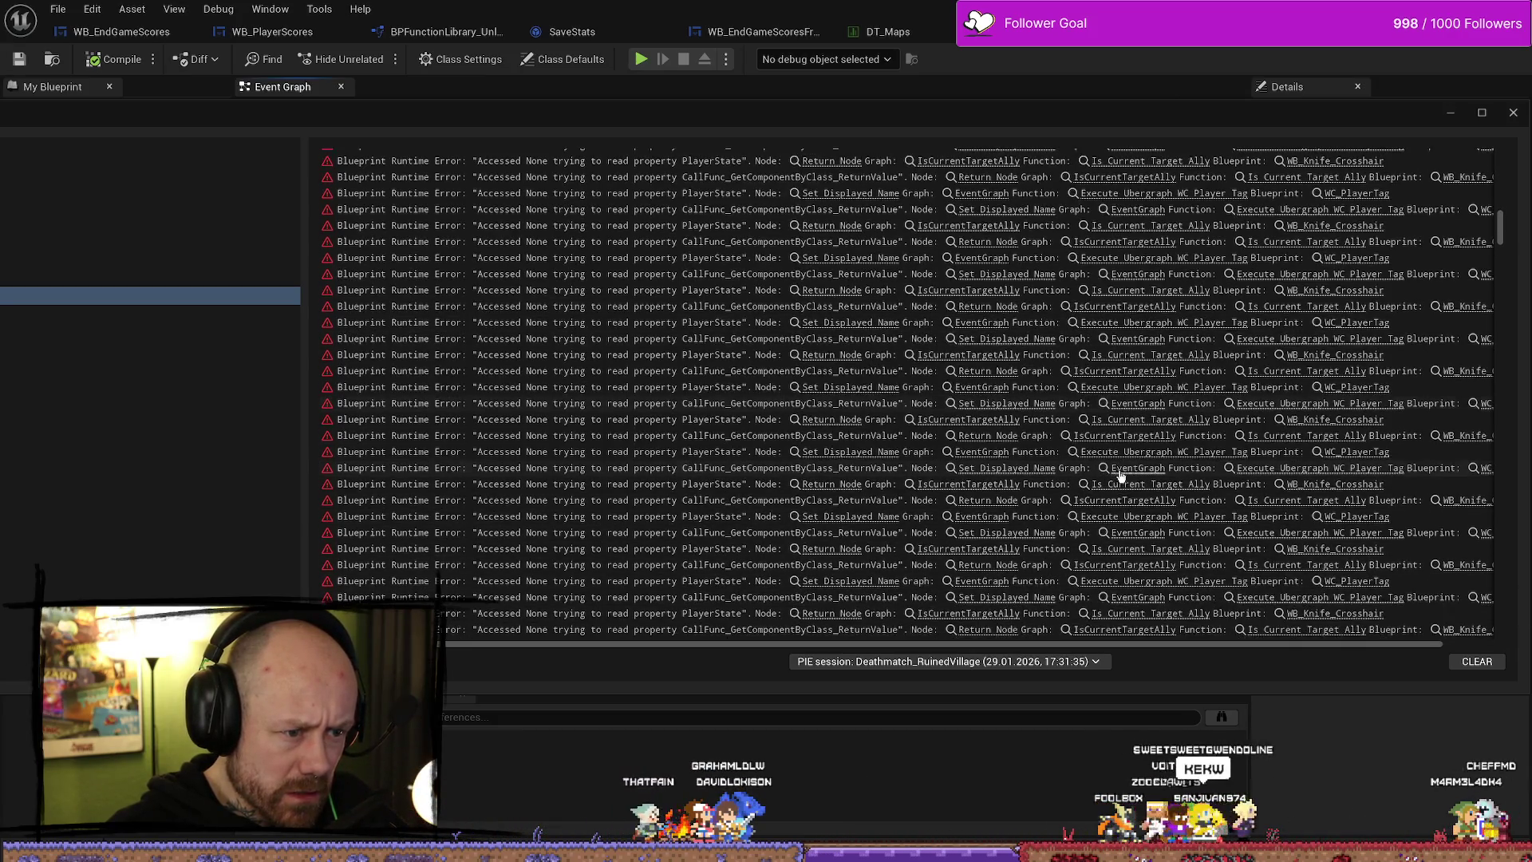
left_click_drag(1496, 268, 1504, 708)
left_click_drag(1076, 645, 1320, 648)
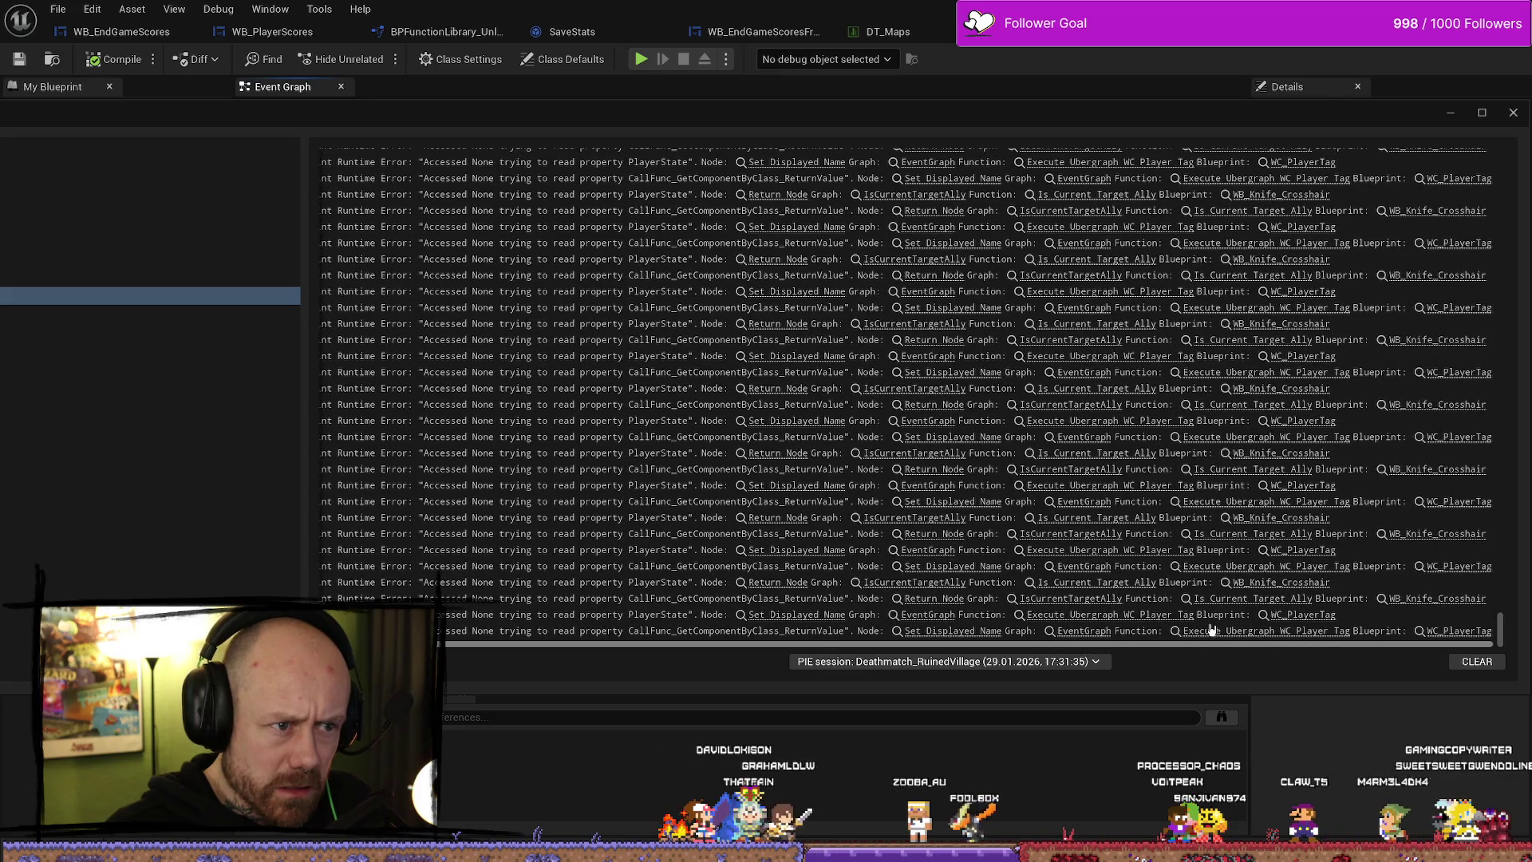
- Restore the Message Log to a smaller window, scroll it sideways, then close it
mouse_move(697, 118)
left_mouse_down()
mouse_move(810, 243)
mouse_move(913, 236)
mouse_move(25, 224)
mouse_move(829, 223)
left_mouse_up()
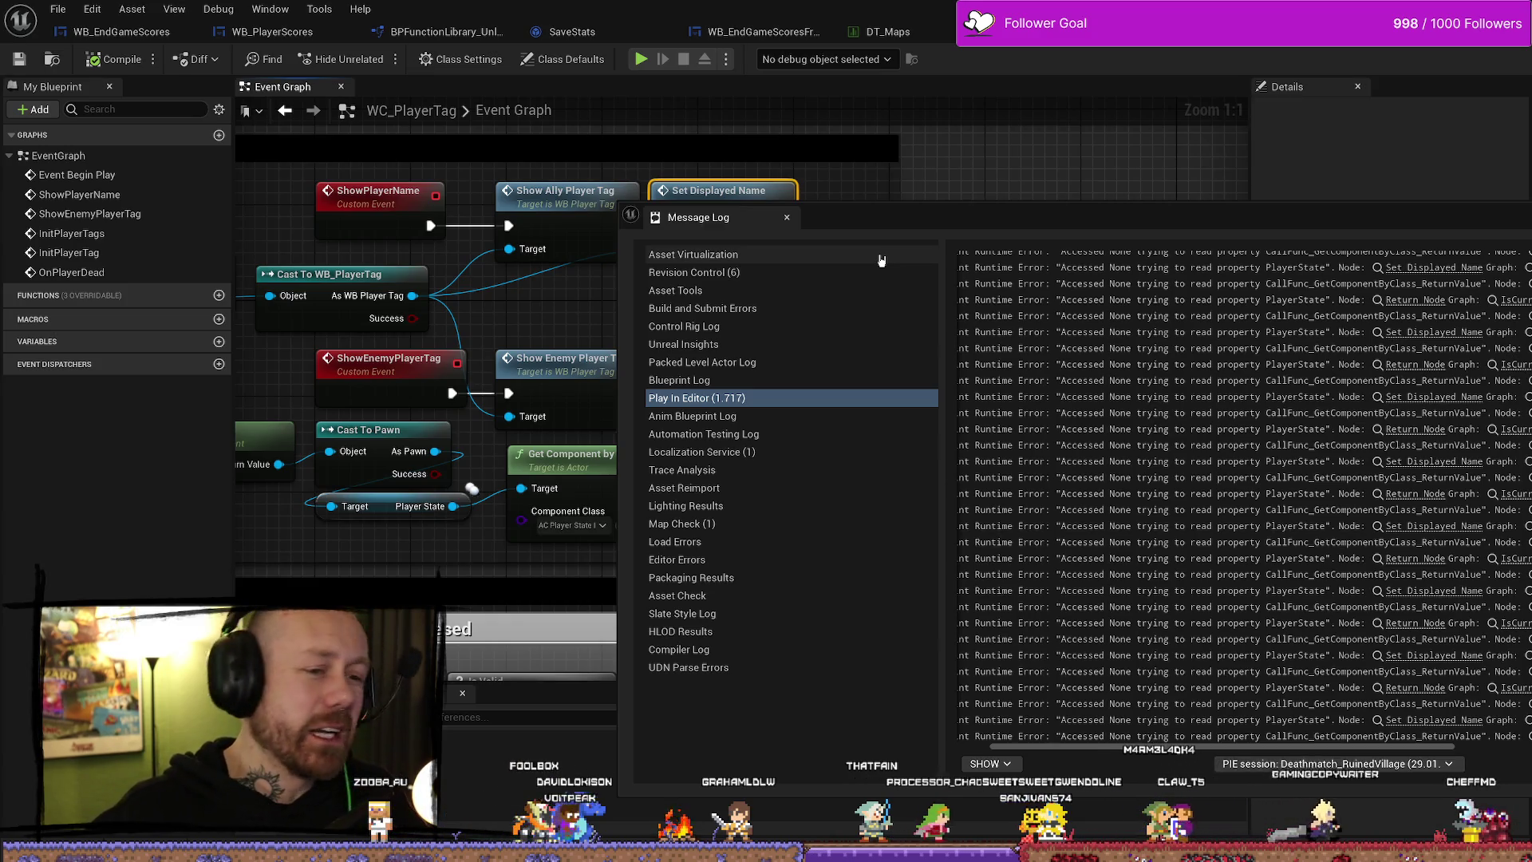
double_click(1108, 223)
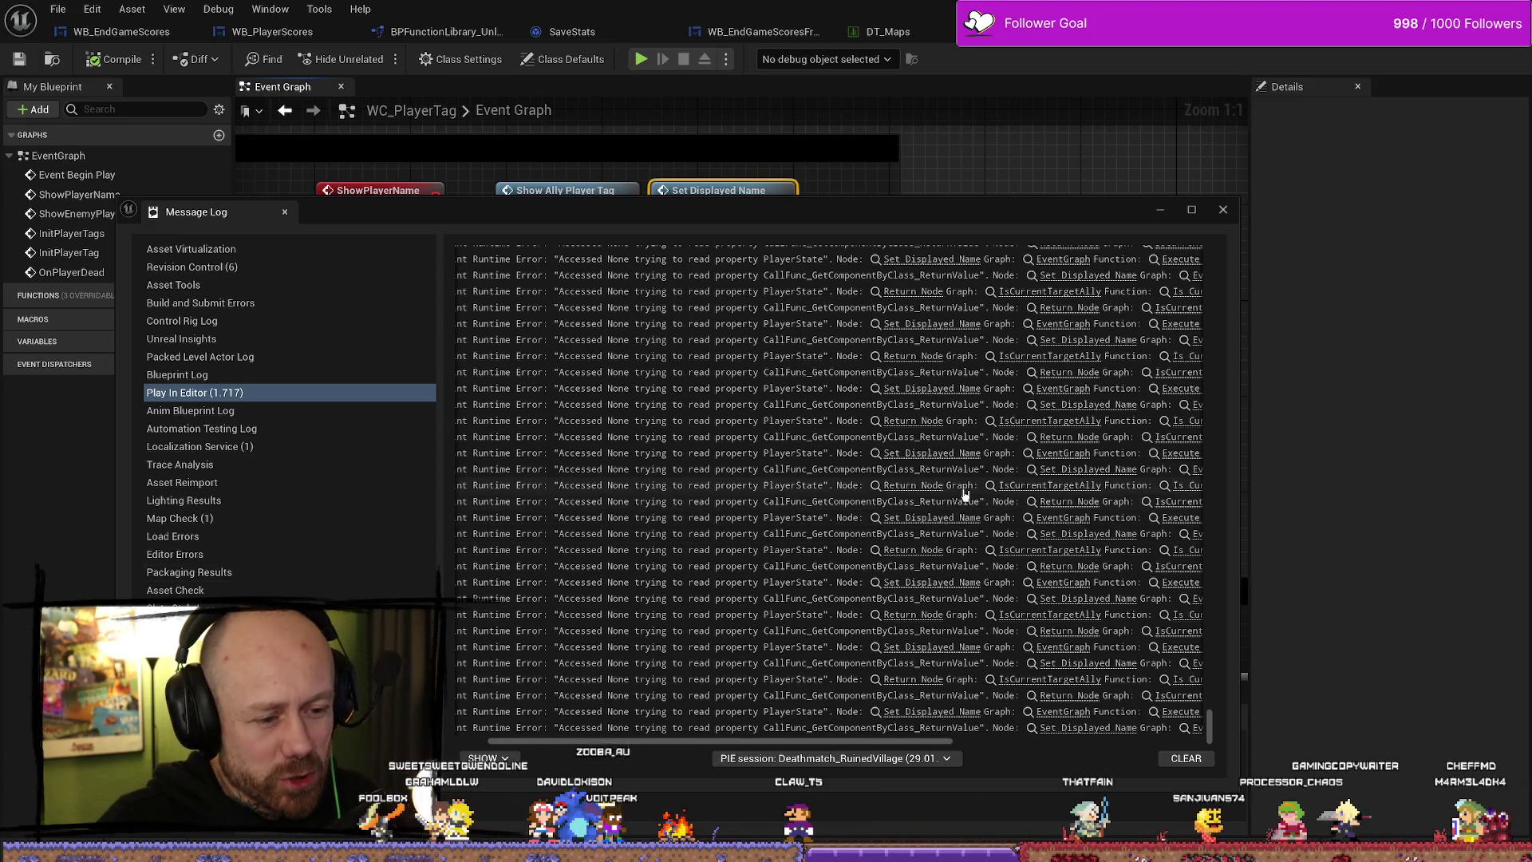
left_click_drag(931, 742, 1191, 746)
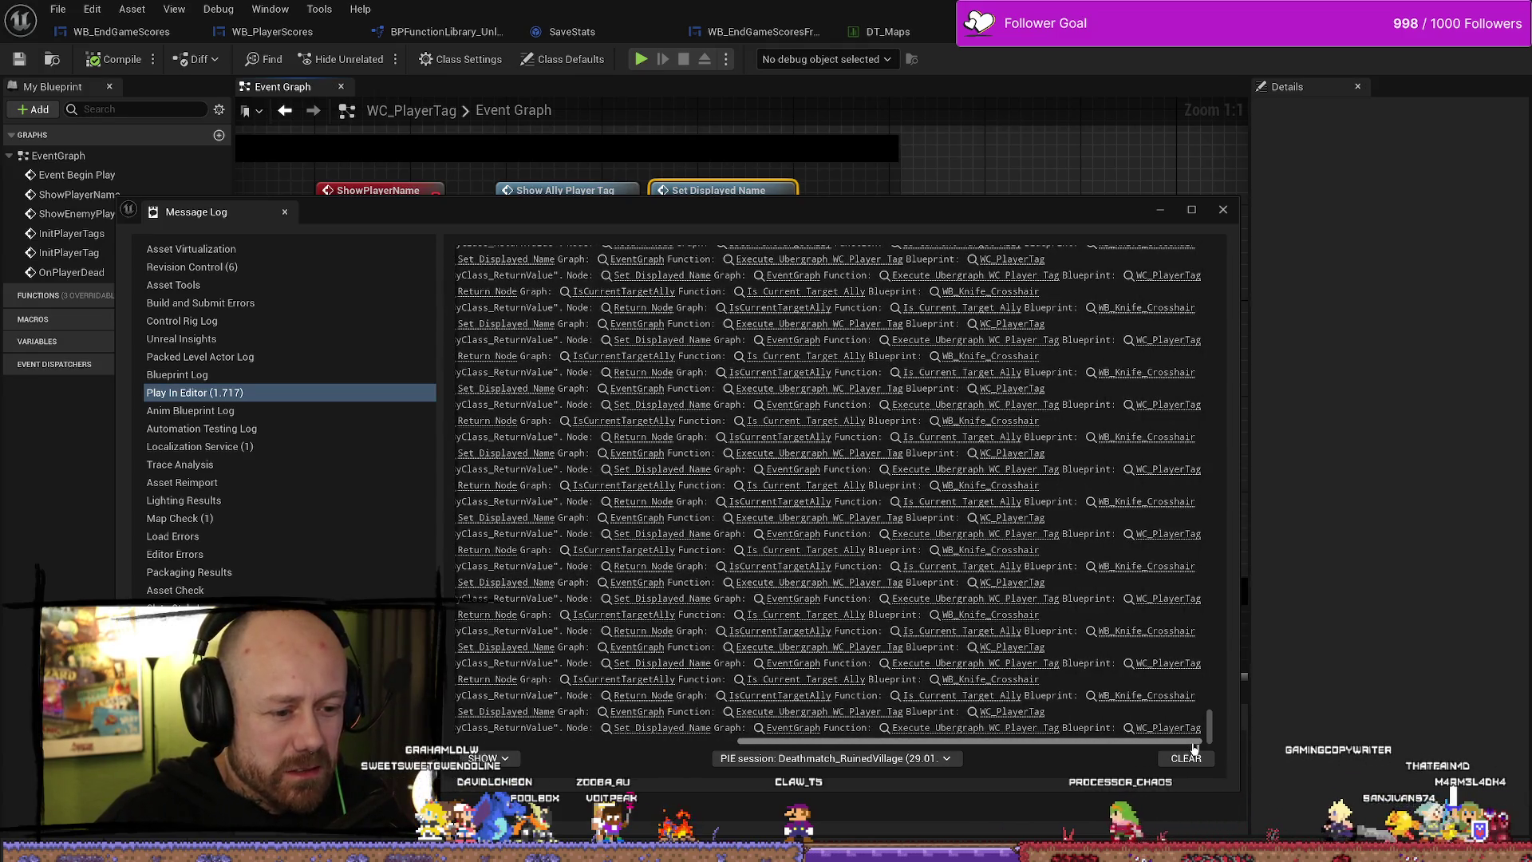
left_click(1222, 210)
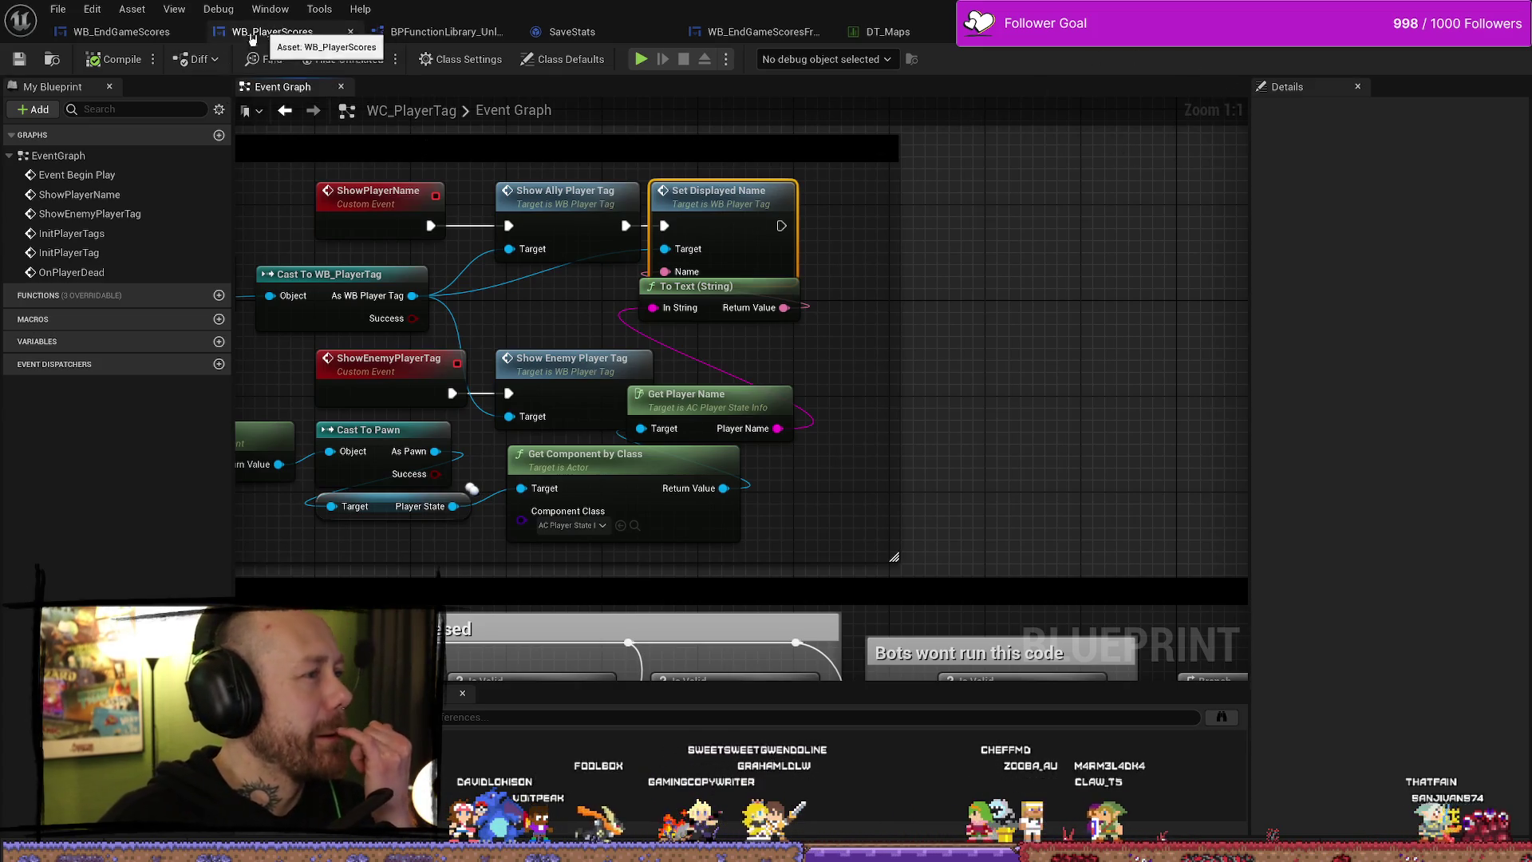
- In WB_EndGameScores, break the Switch's Team Deathmatch wire to the CLEAR step
left_click(120, 32)
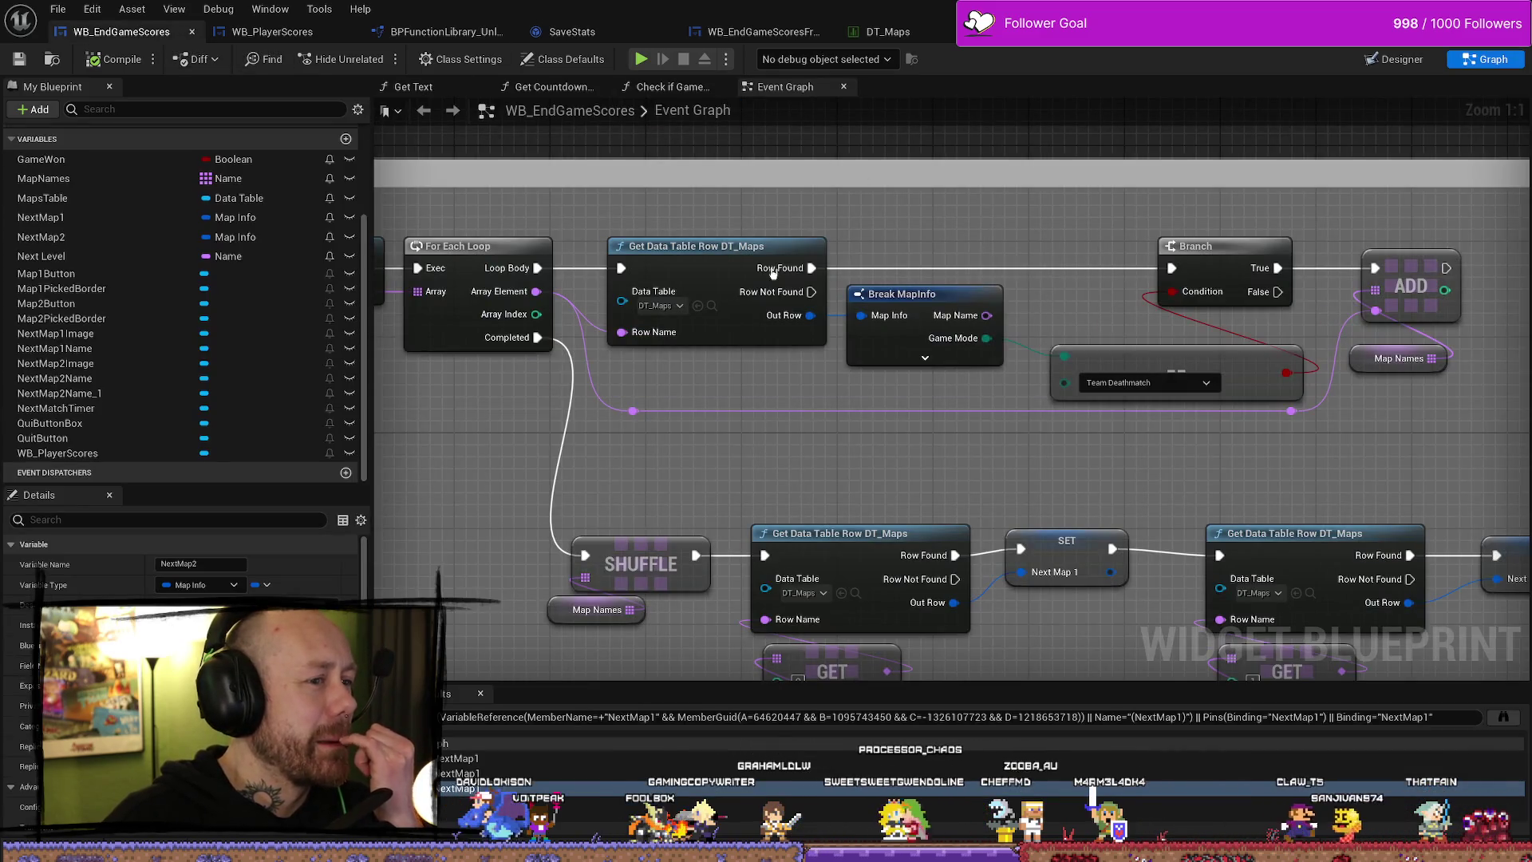
scroll(1054, 301, "down", 6)
scroll(705, 360, "up", 4)
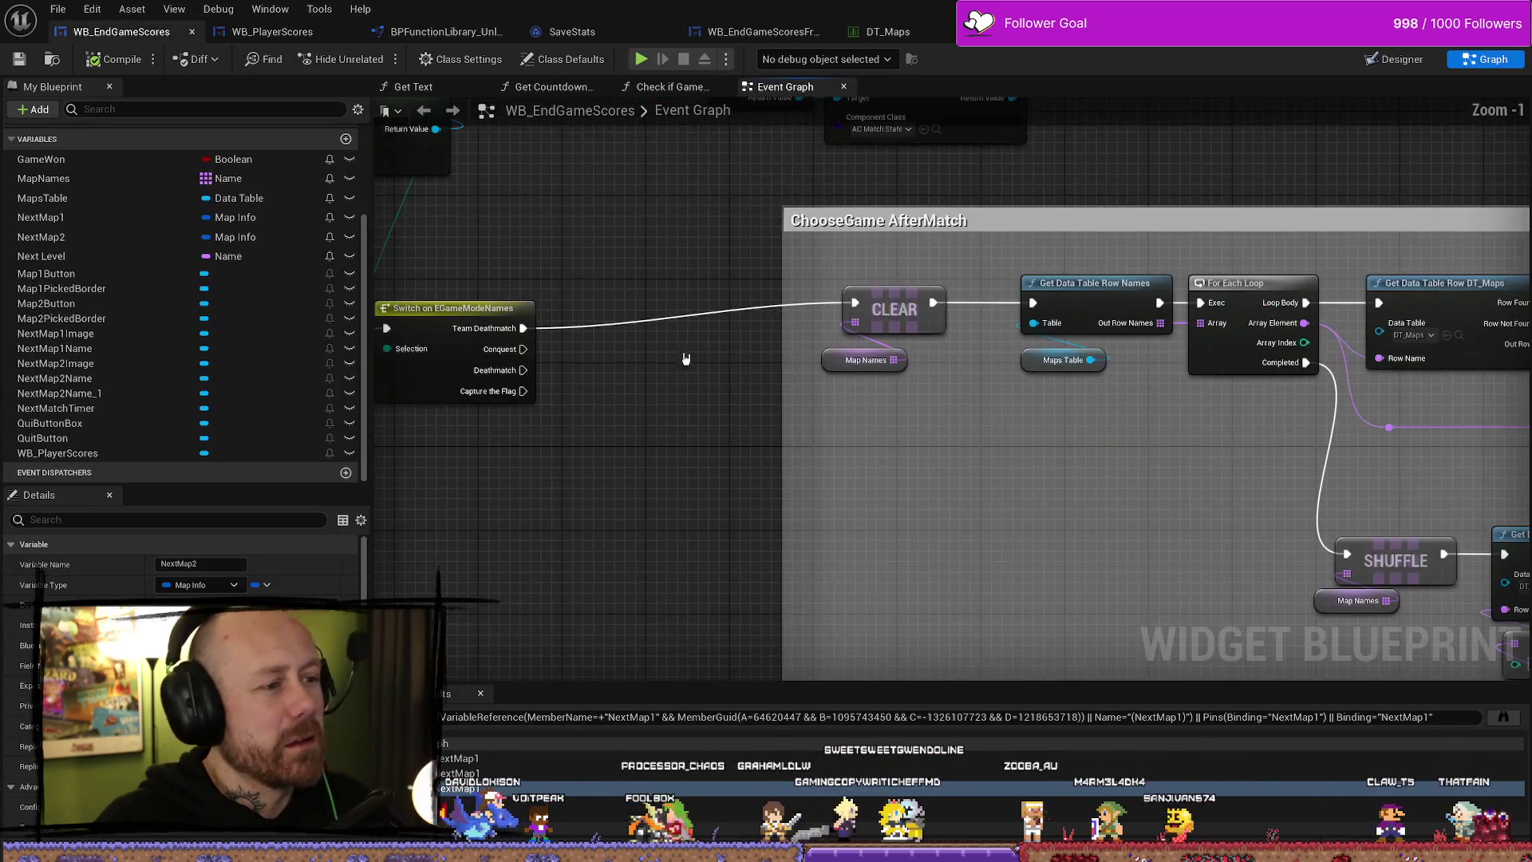
left_click(534, 330, "alt")
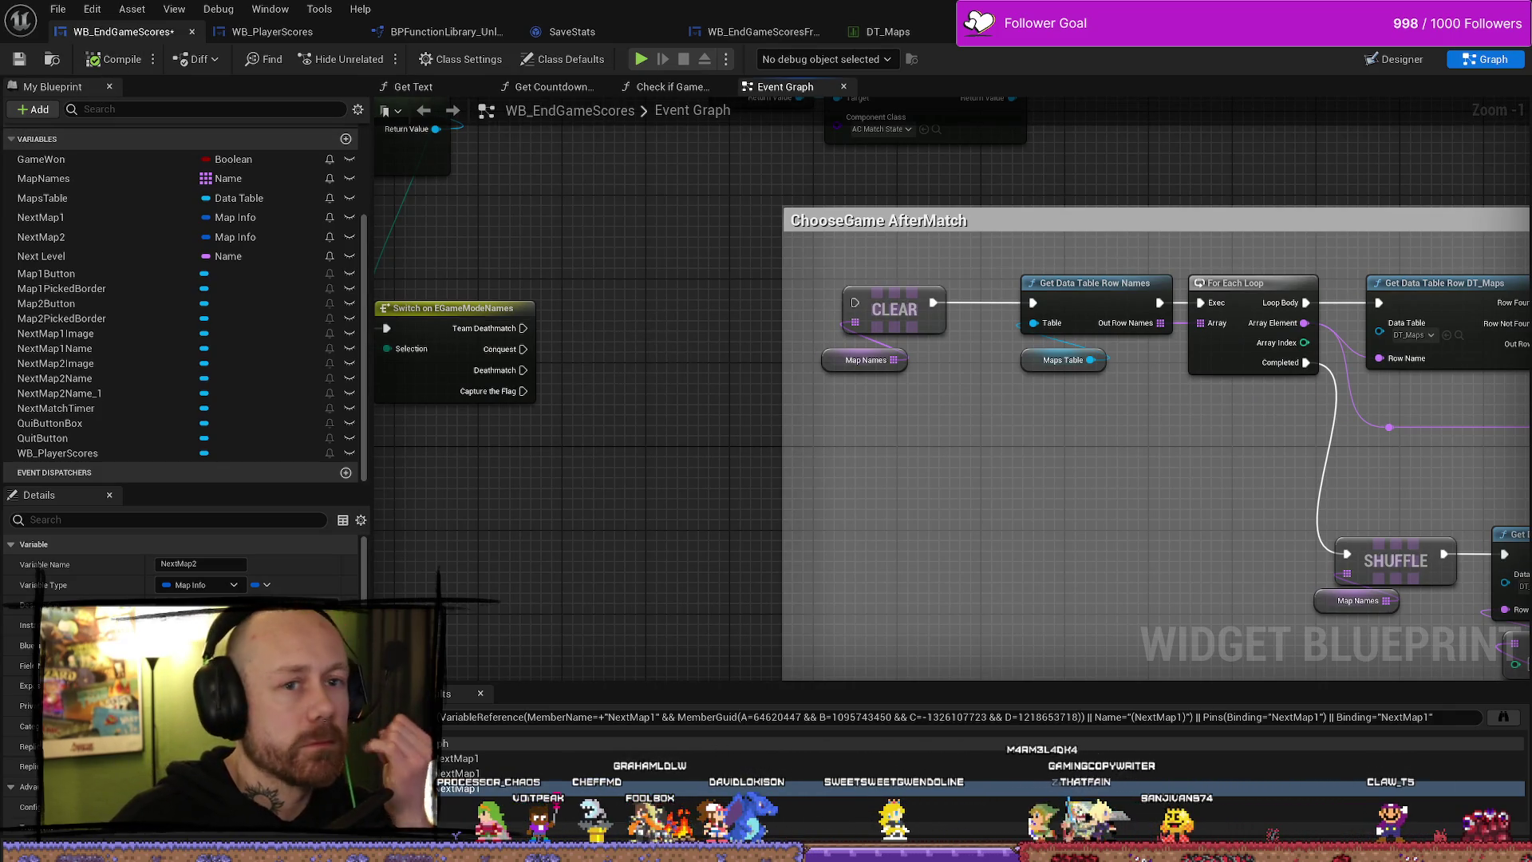
- Start a new play-in-editor test and open the in-game pause menu
key("alt+Tab")
left_click(372, 64)
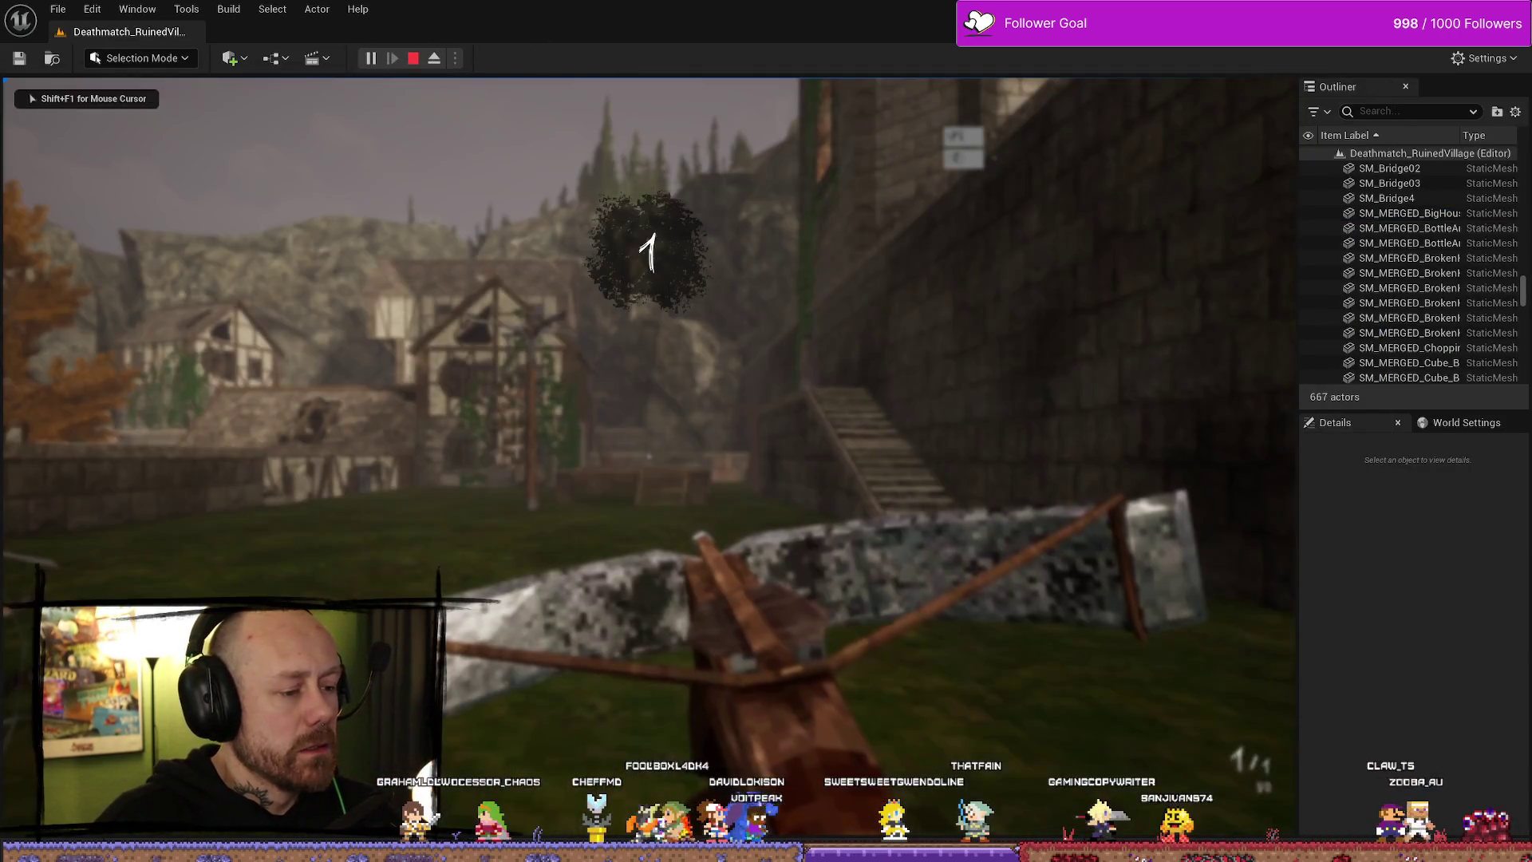
key("Escape")
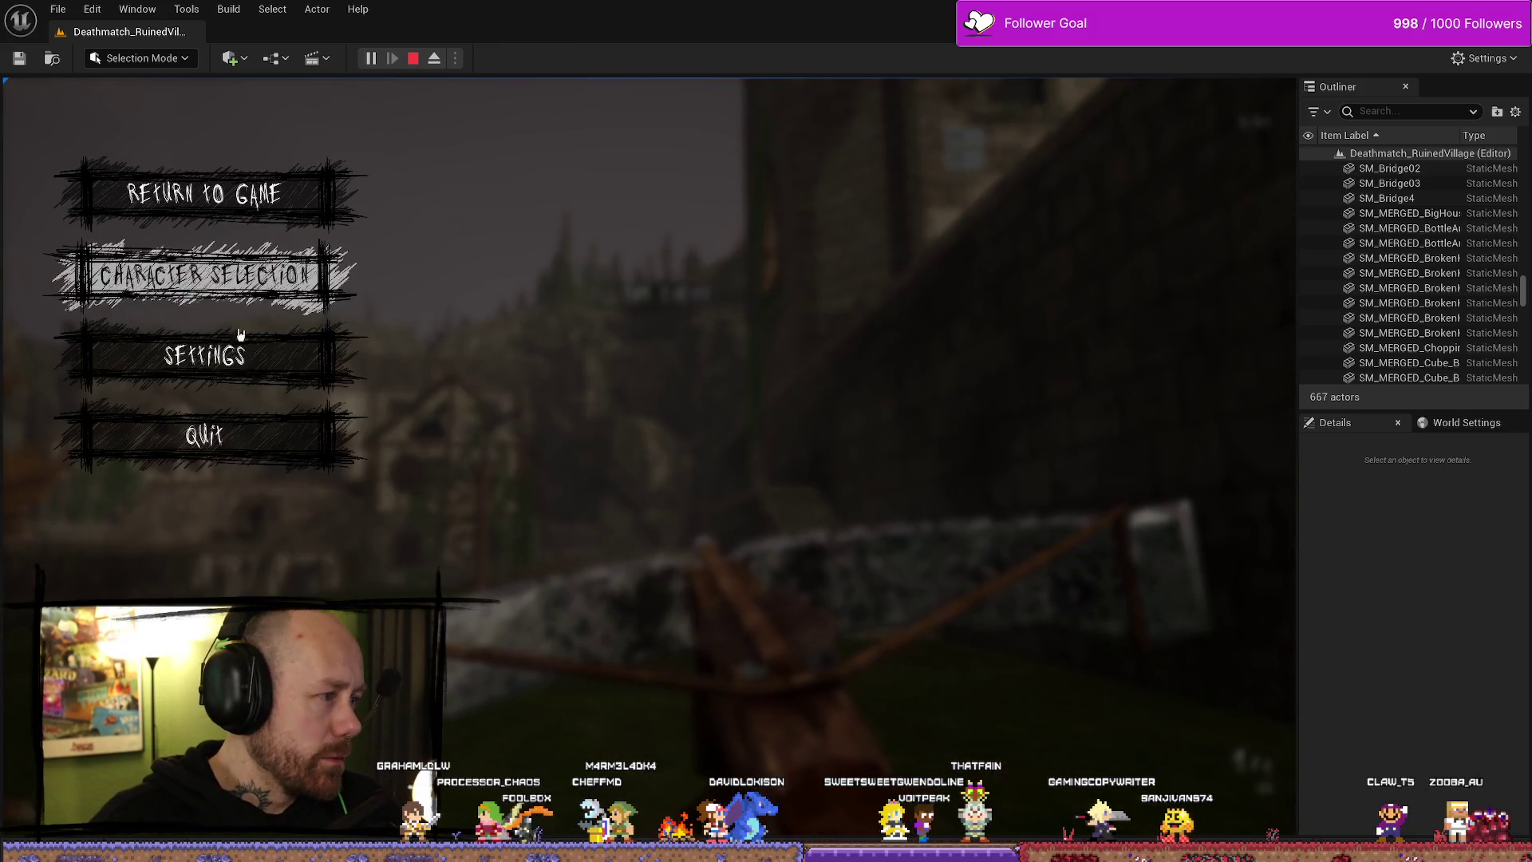
- Quit the running match to the main menu and open the game setup screen
left_click(239, 437)
left_click(506, 537)
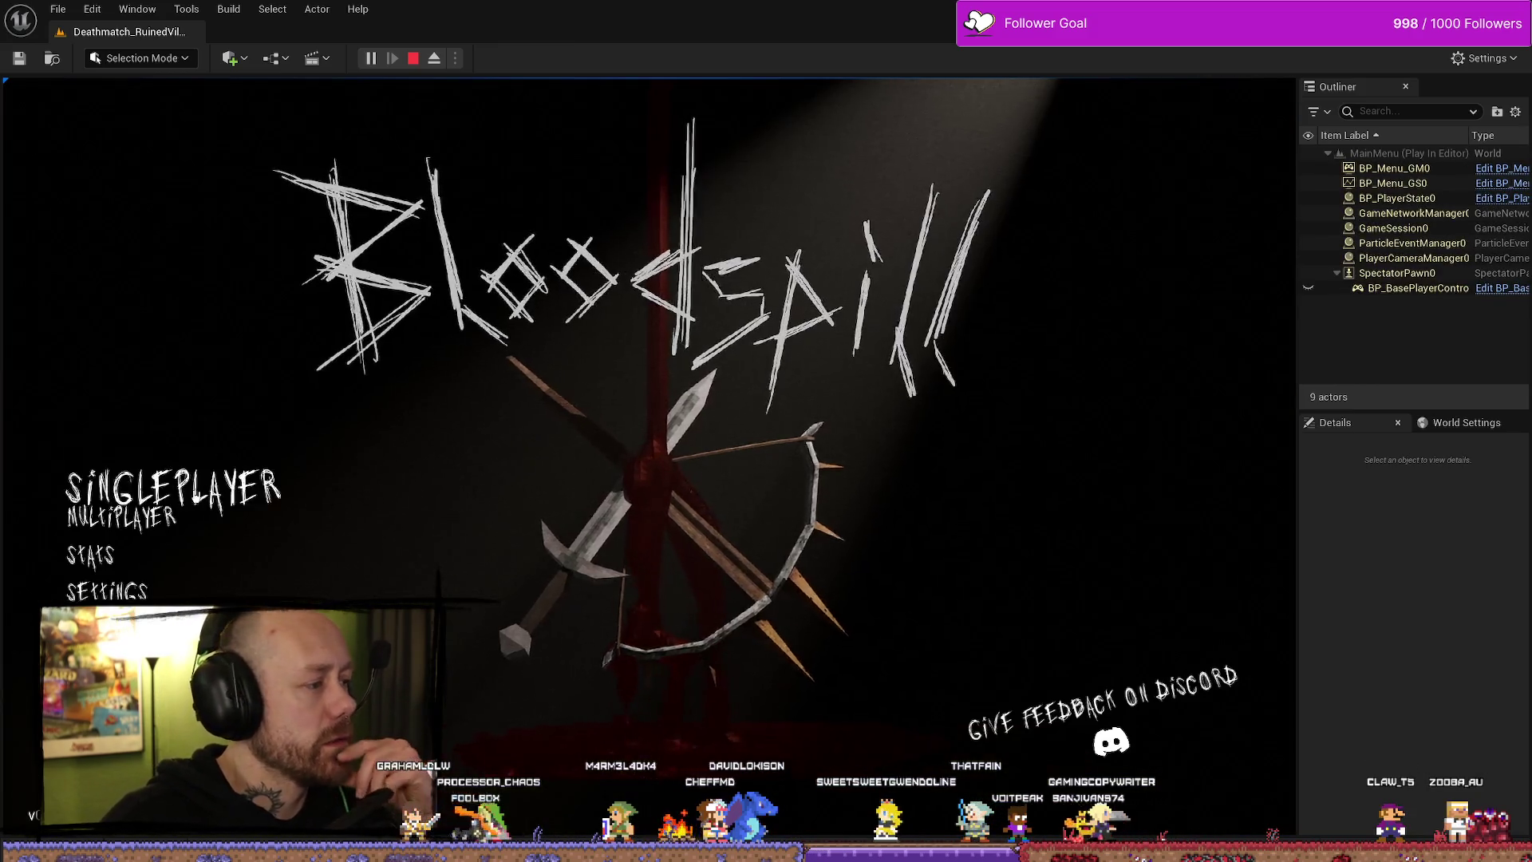
left_click(128, 480)
left_click(1006, 365)
- Start a Team Deathmatch match with 2 points to win, then stop the session
left_click(1007, 332)
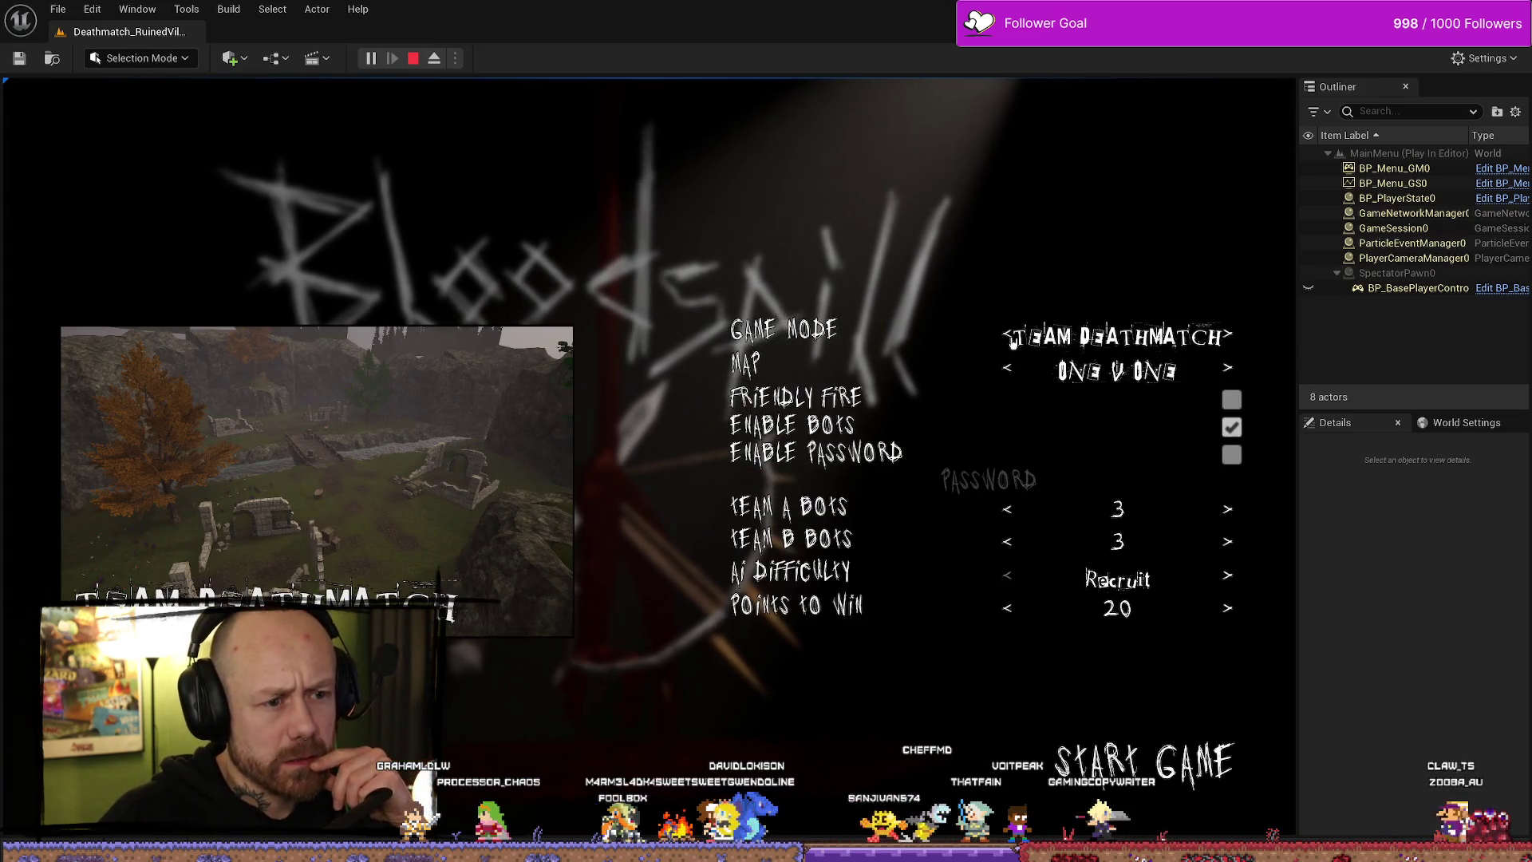
left_click(1006, 609)
left_click(1006, 609)
left_click(1006, 609)
left_click(1203, 774)
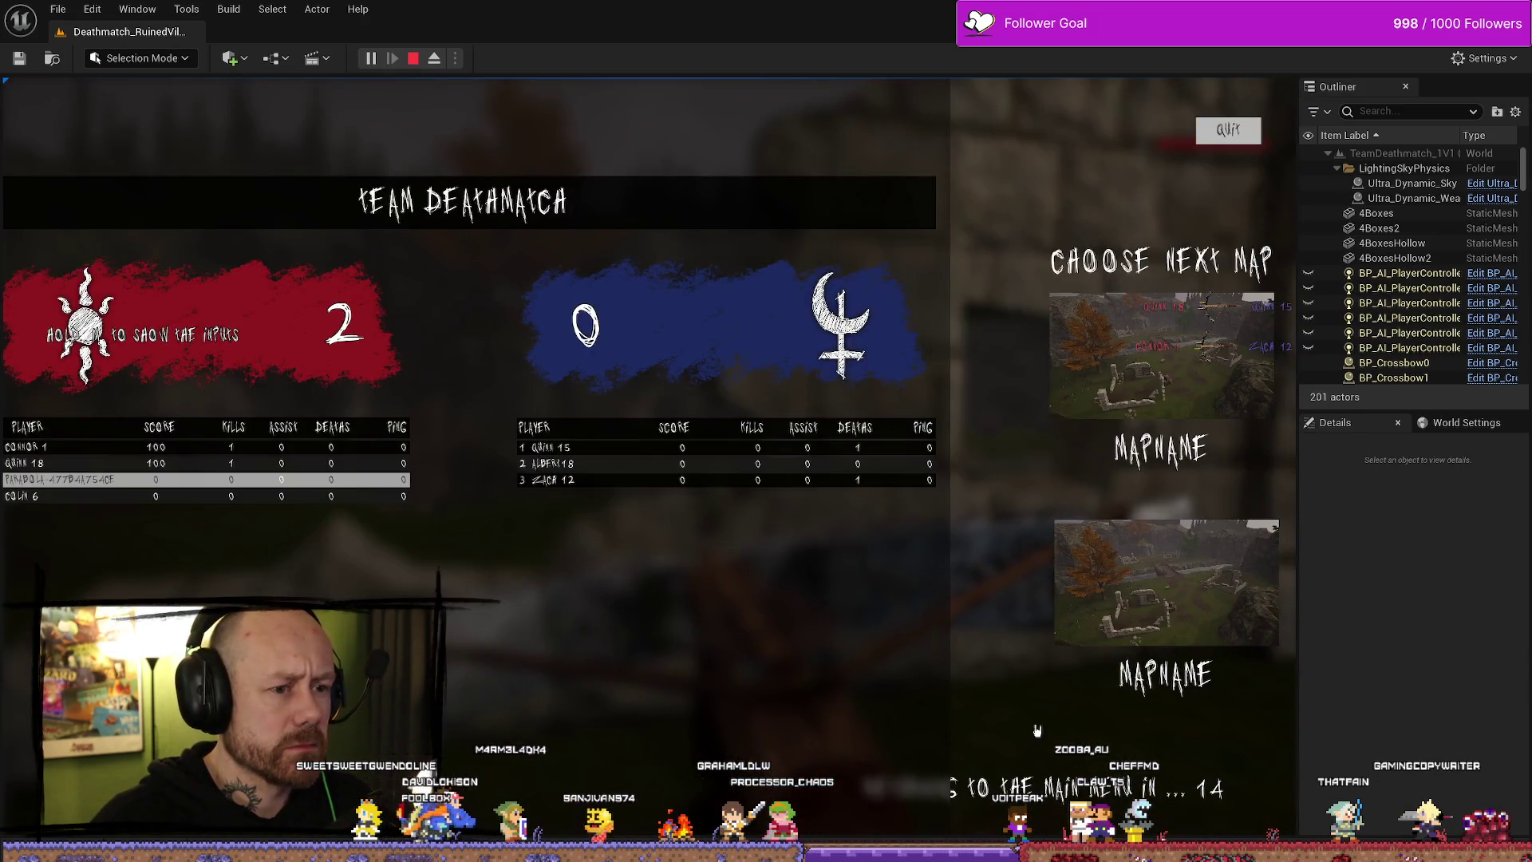
key("Escape")
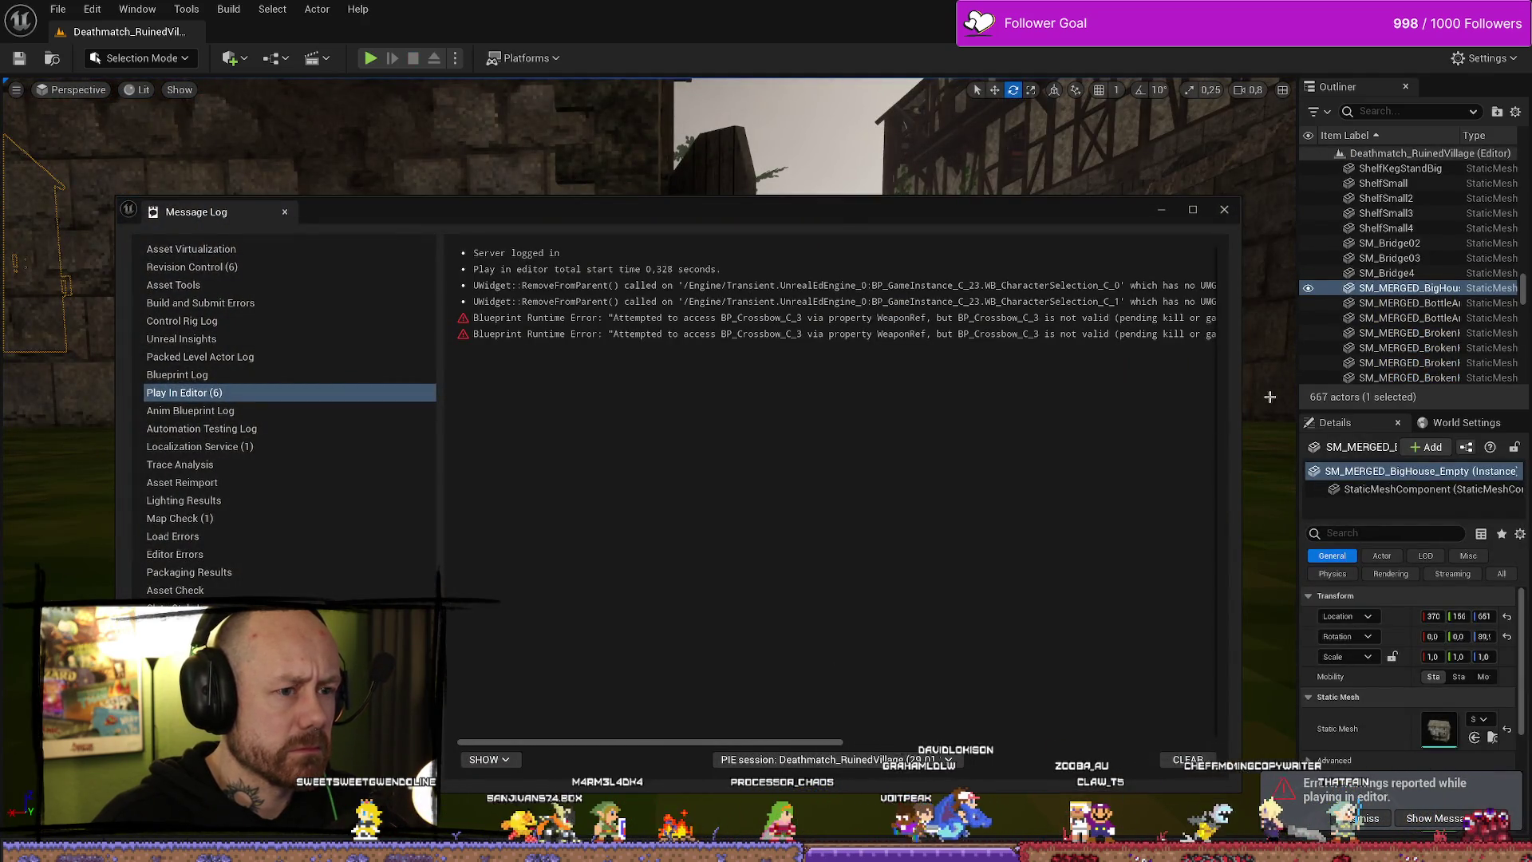
- Close the Message Log and open the DT_Maps data table
left_click_drag(1239, 394, 1527, 399)
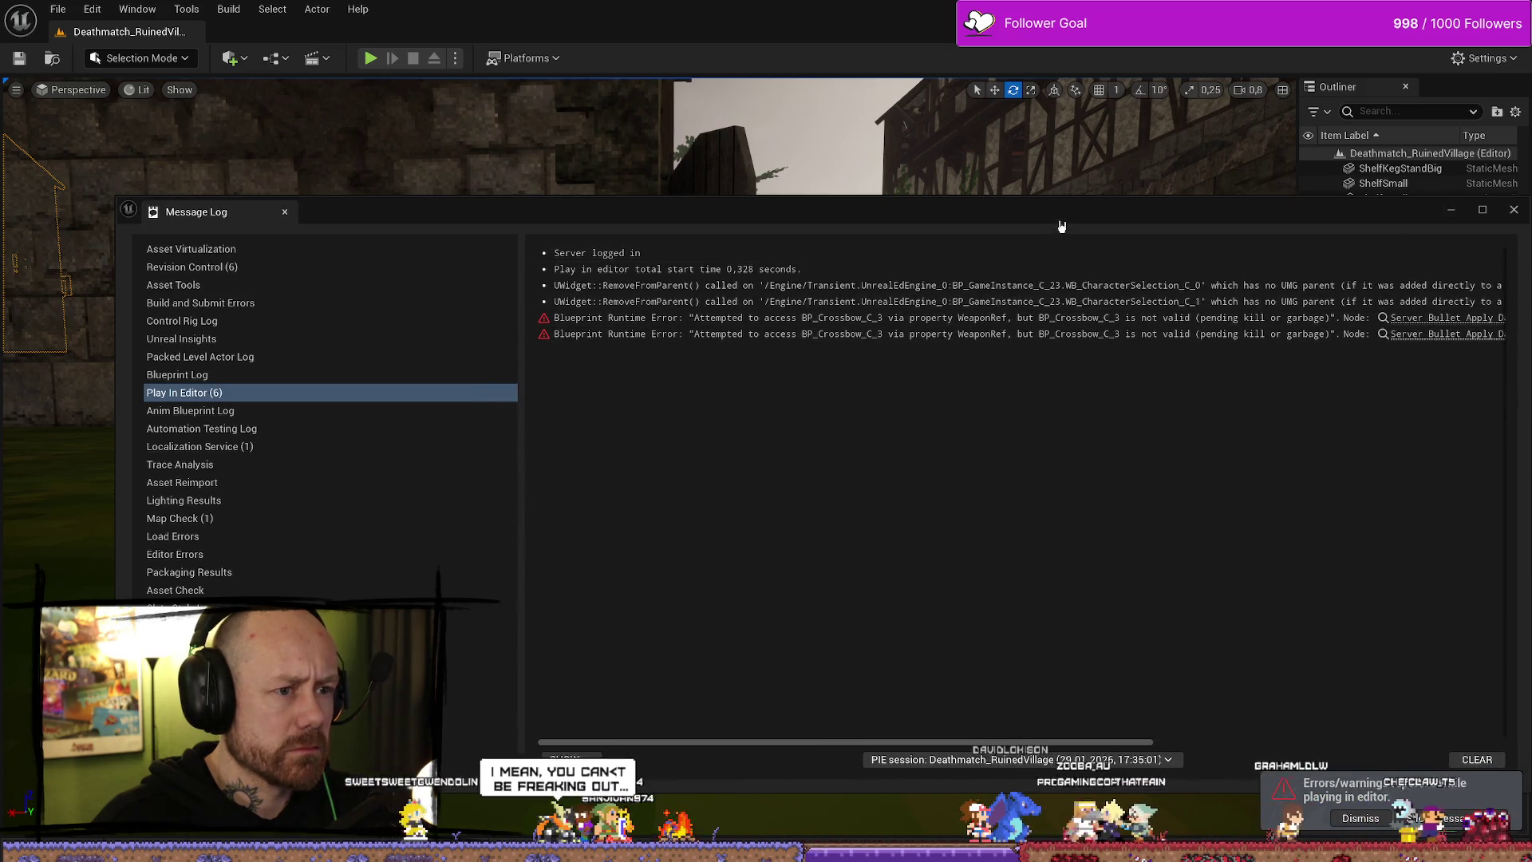
left_click_drag(1060, 215, 956, 214)
left_click(1410, 208)
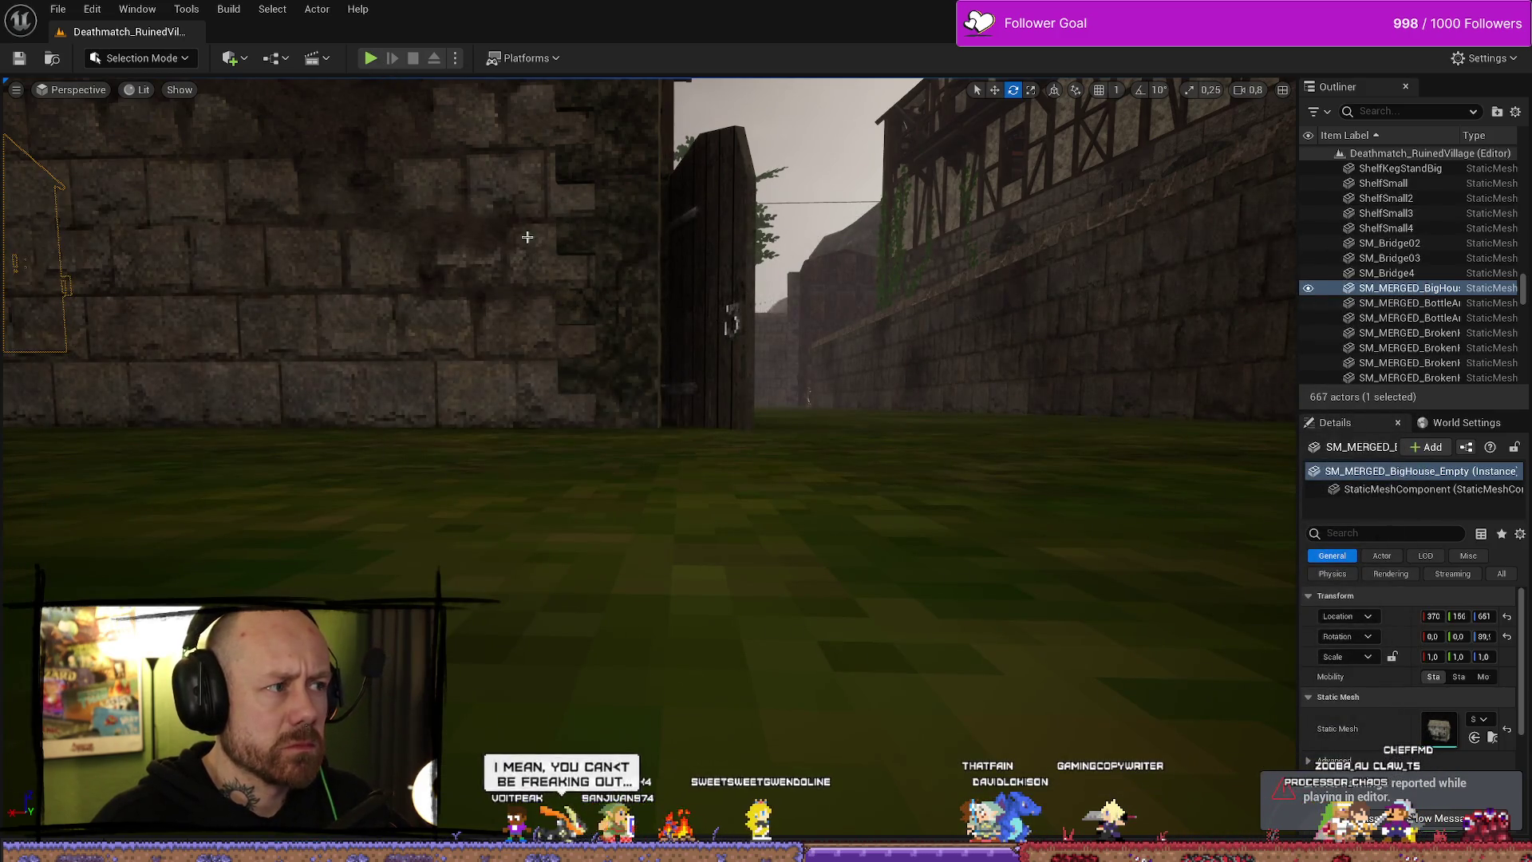
key("ctrl+space")
double_click(503, 642)
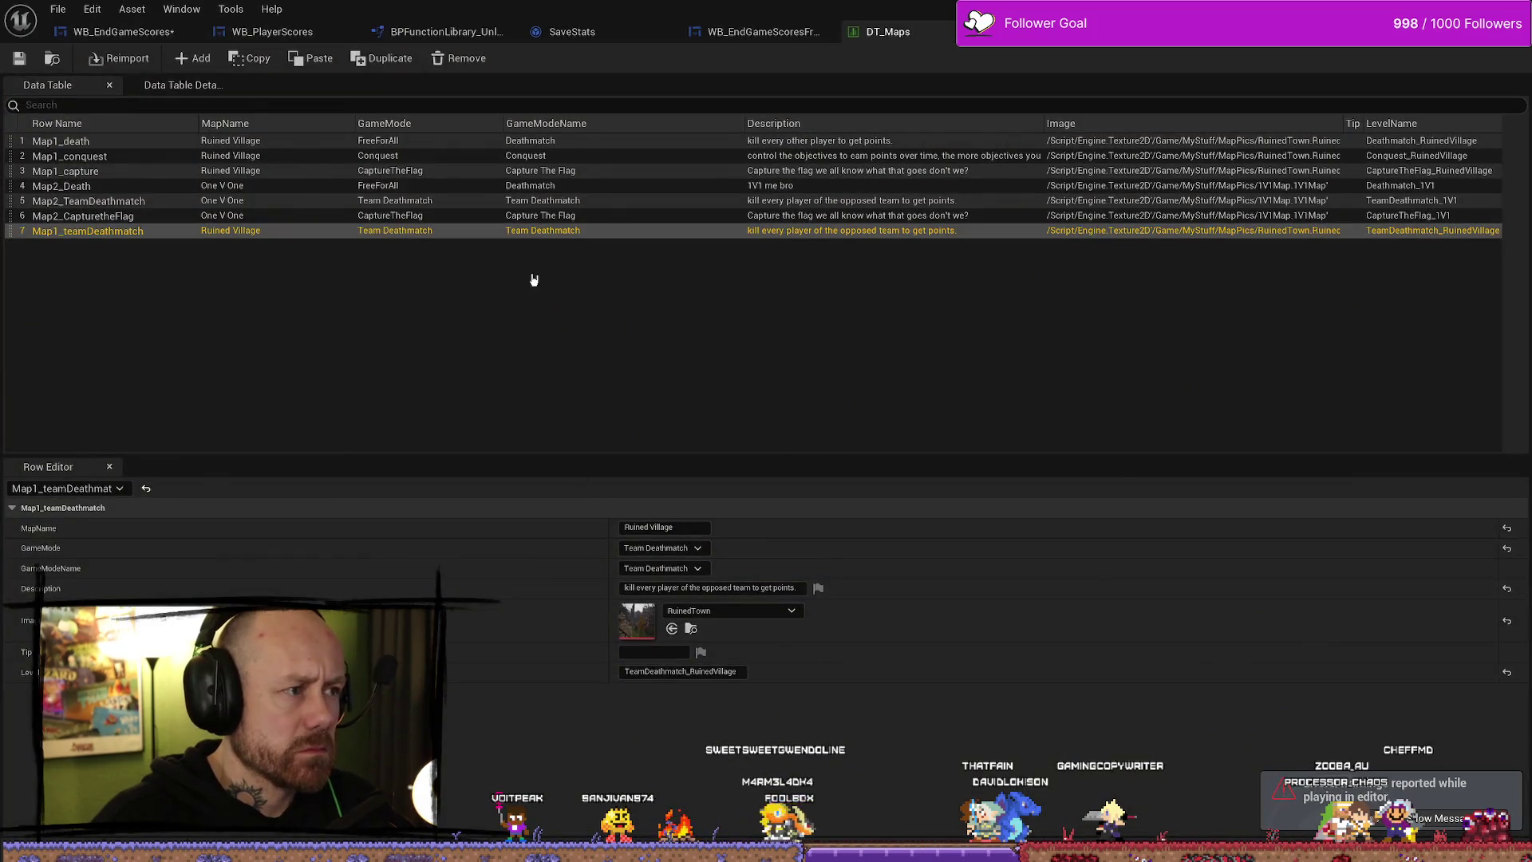
- Reconnect the Switch's Team Deathmatch pin to the CLEAR step in WB_EndGameScores
left_click(120, 32)
mouse_move(524, 327)
left_mouse_down()
mouse_move(894, 320)
mouse_move(855, 303)
left_mouse_up()
scroll(998, 246, "down", 2)
mouse_move(1011, 252)
left_mouse_down()
mouse_move(828, 382)
mouse_move(673, 313)
left_mouse_up()
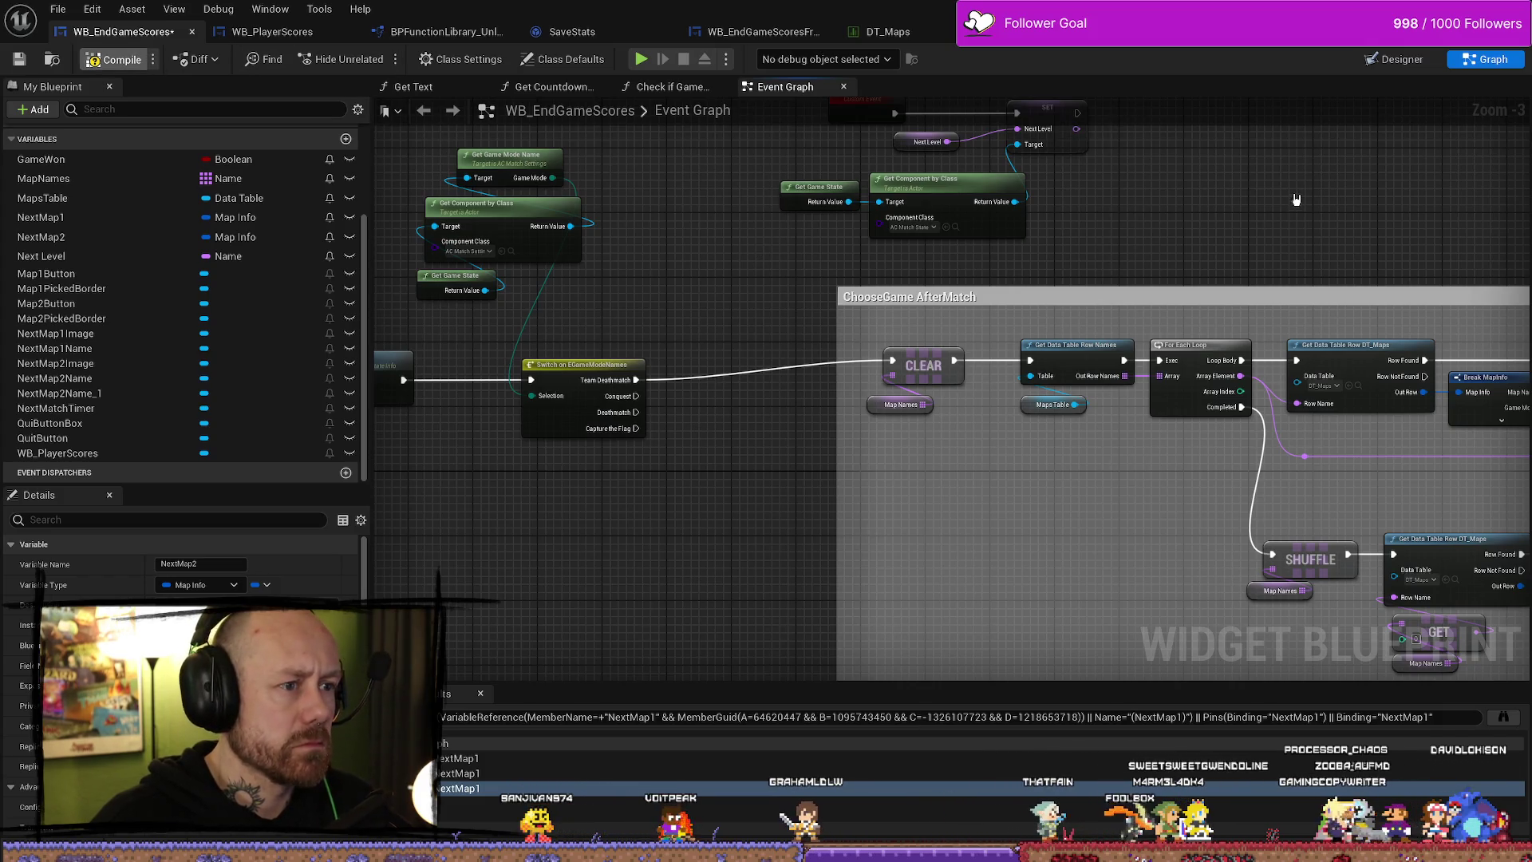
key("alt+Tab")
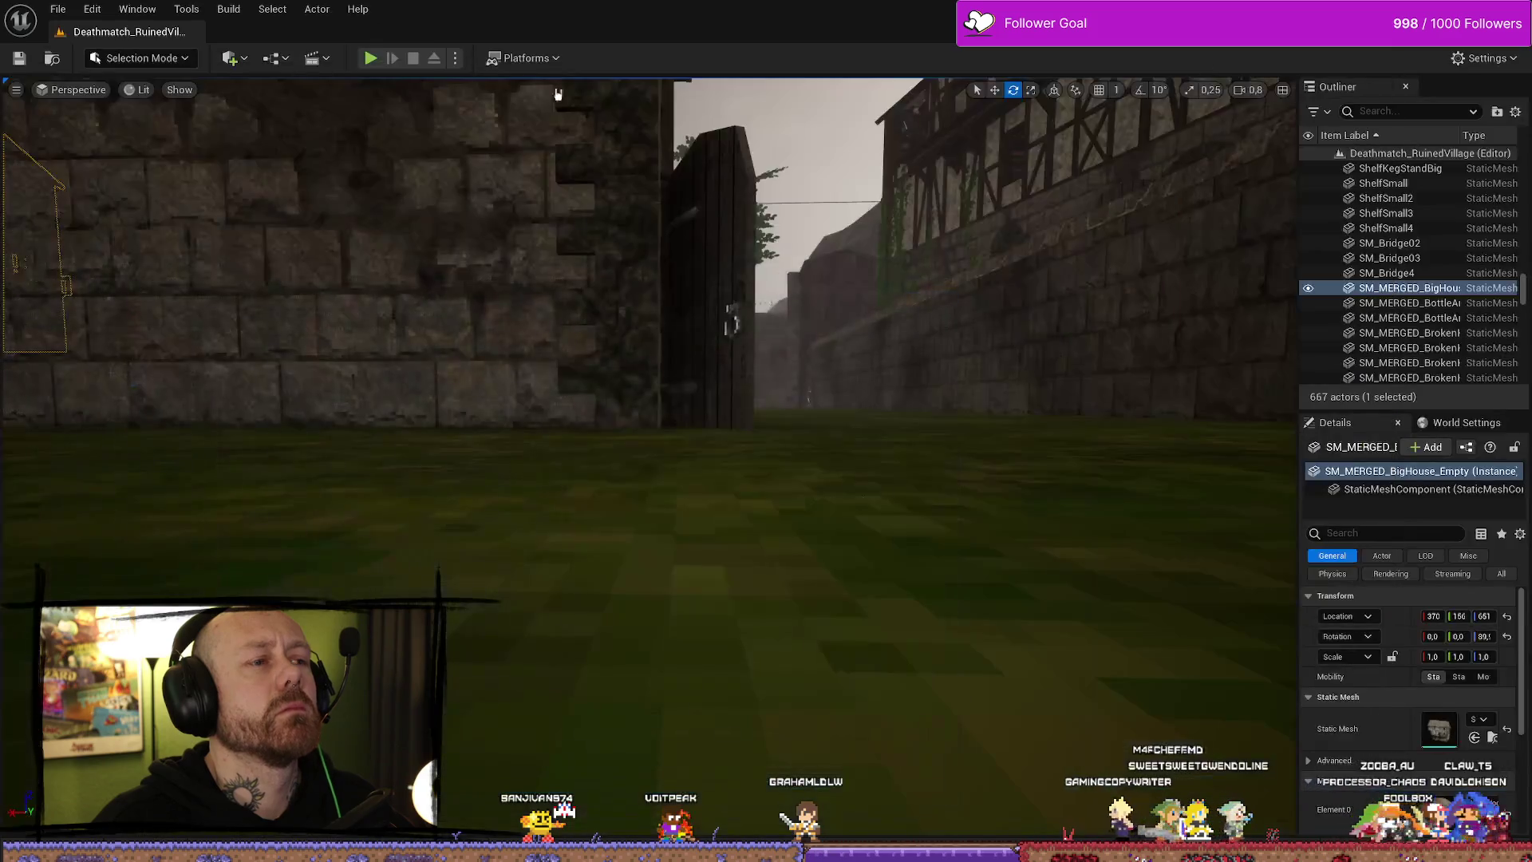
- Start a play session, quit to the main menu and open Multiplayer > Create Game
key("alt+p")
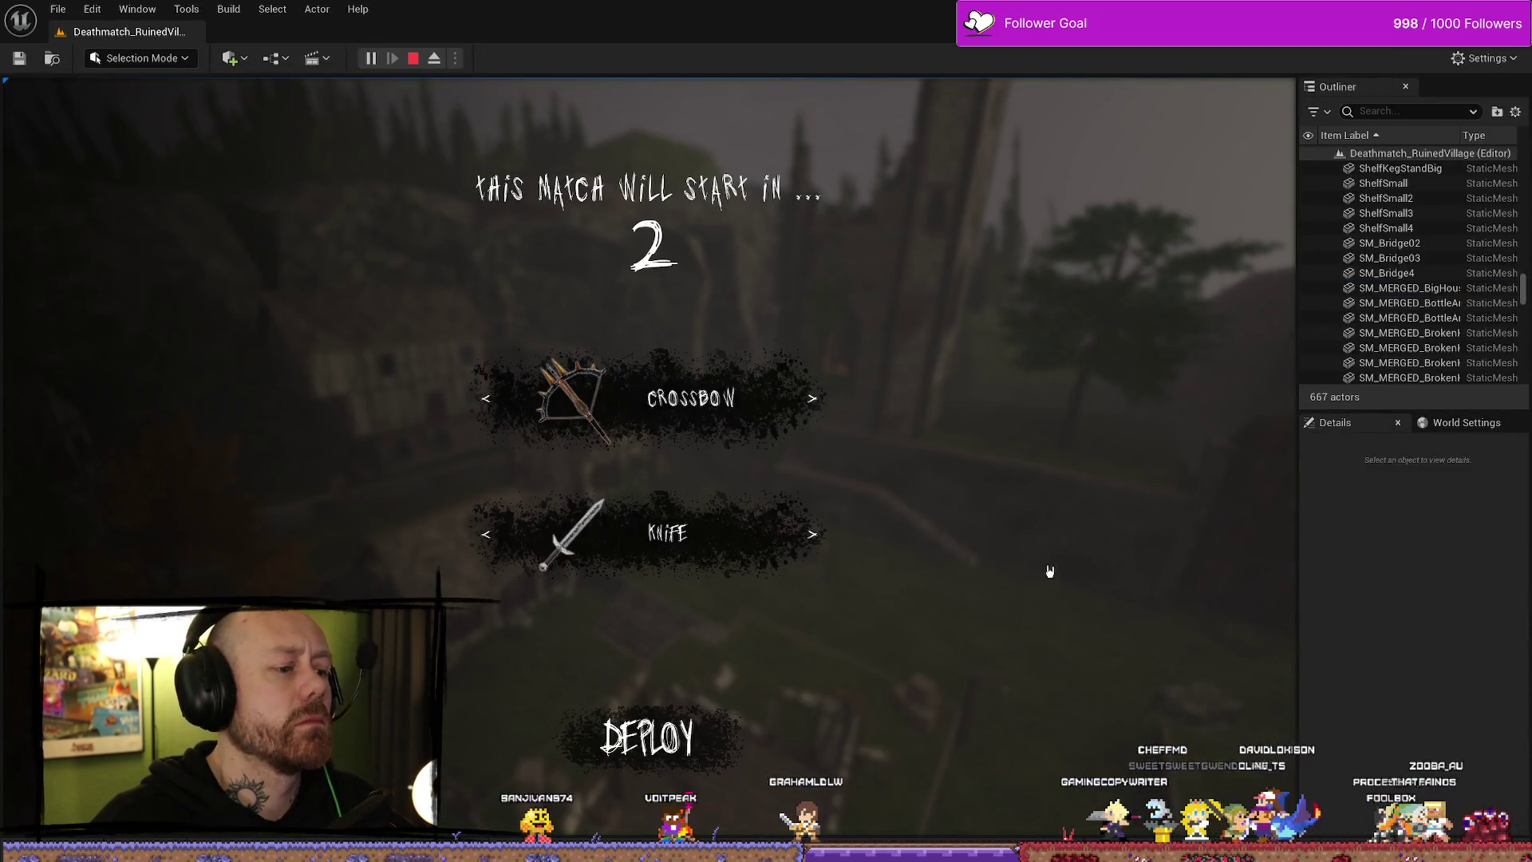
key("Escape")
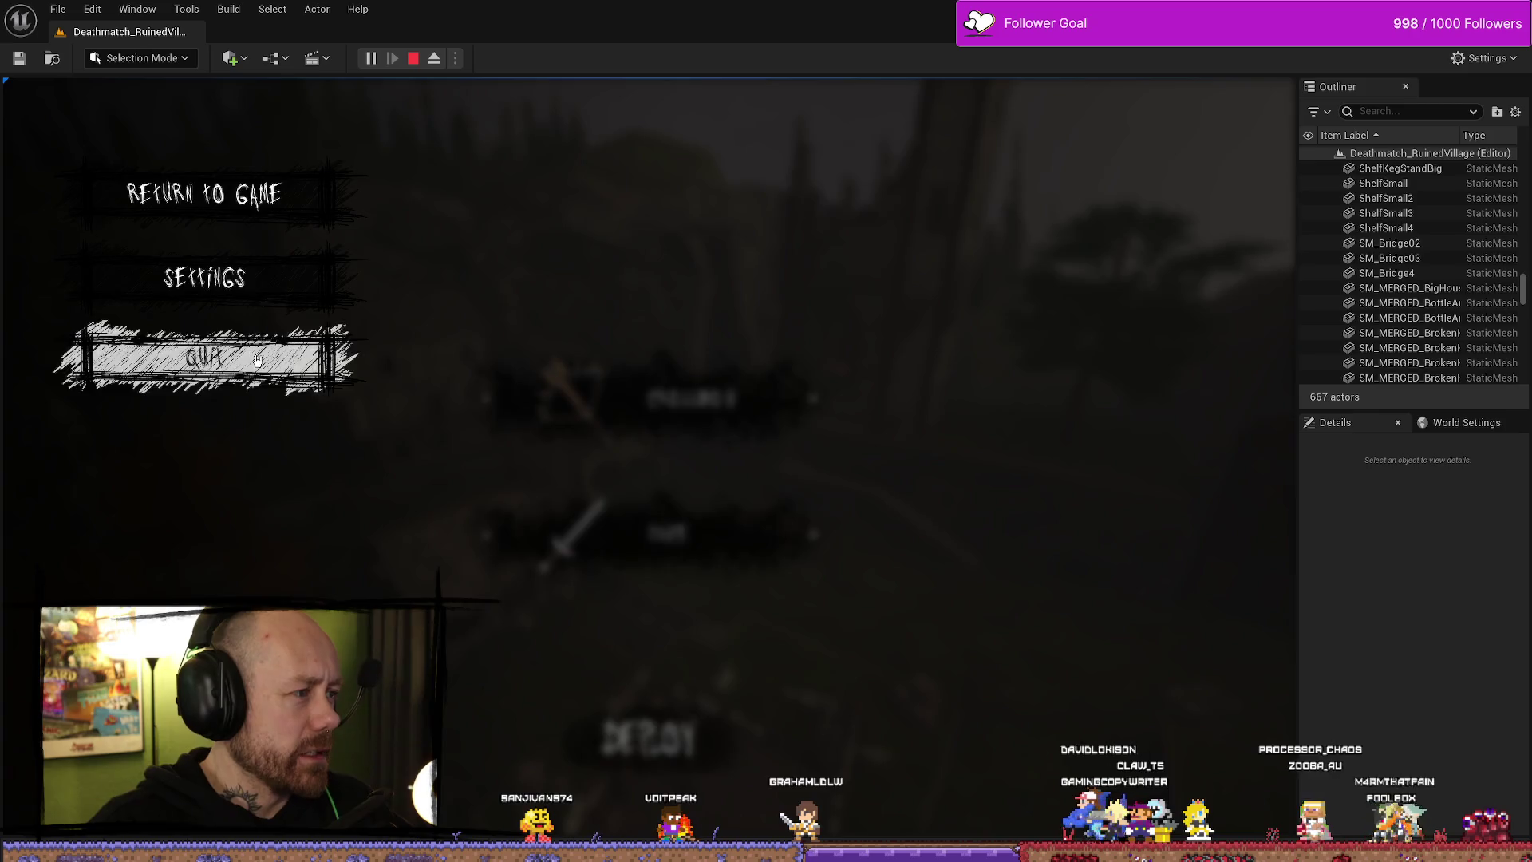
left_click(266, 359)
left_click(496, 581)
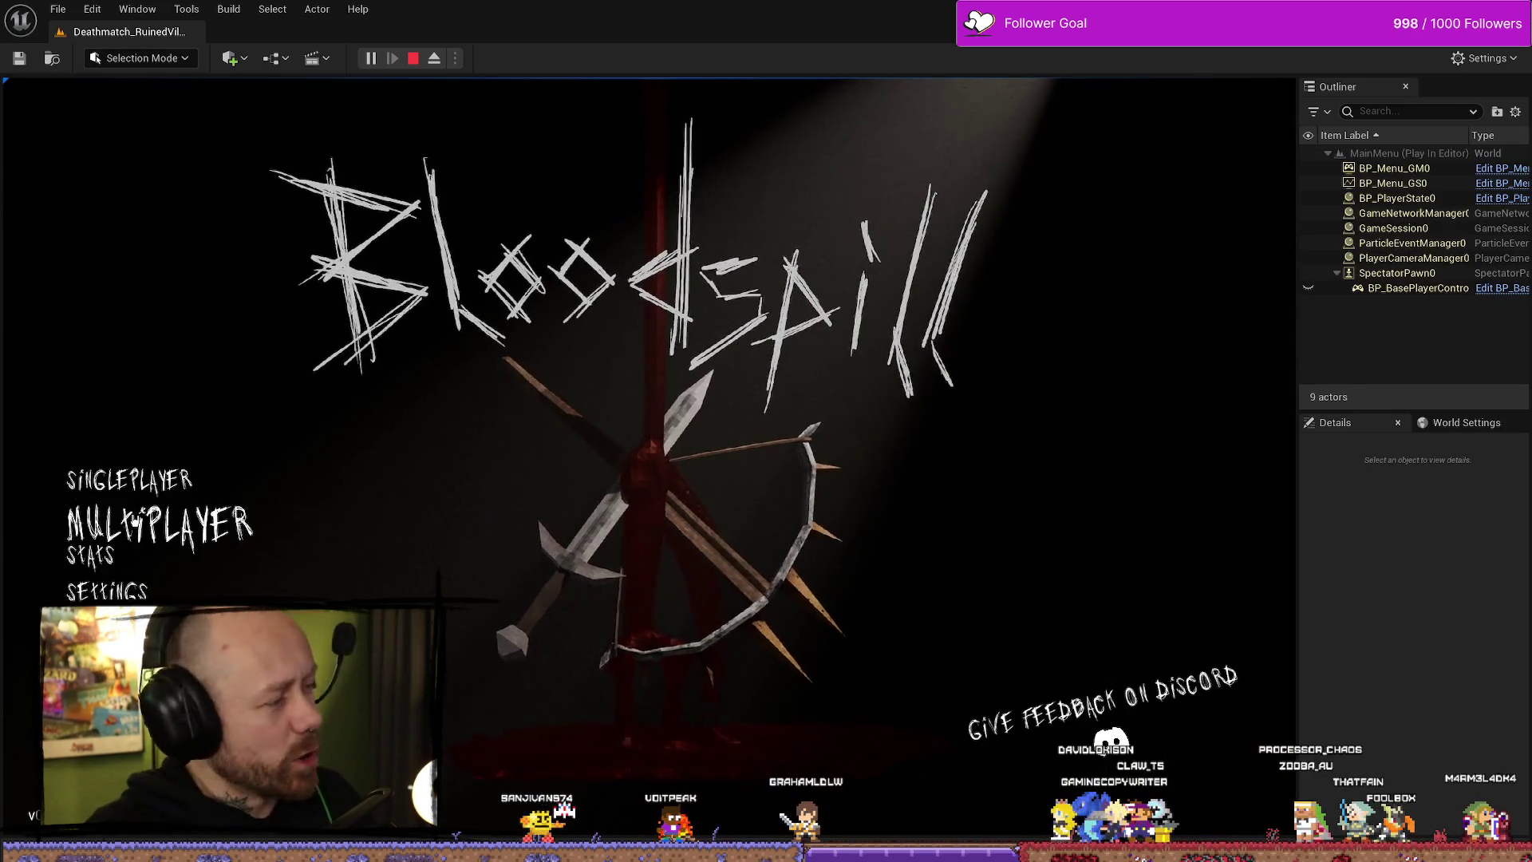
left_click(128, 622)
left_click(128, 484)
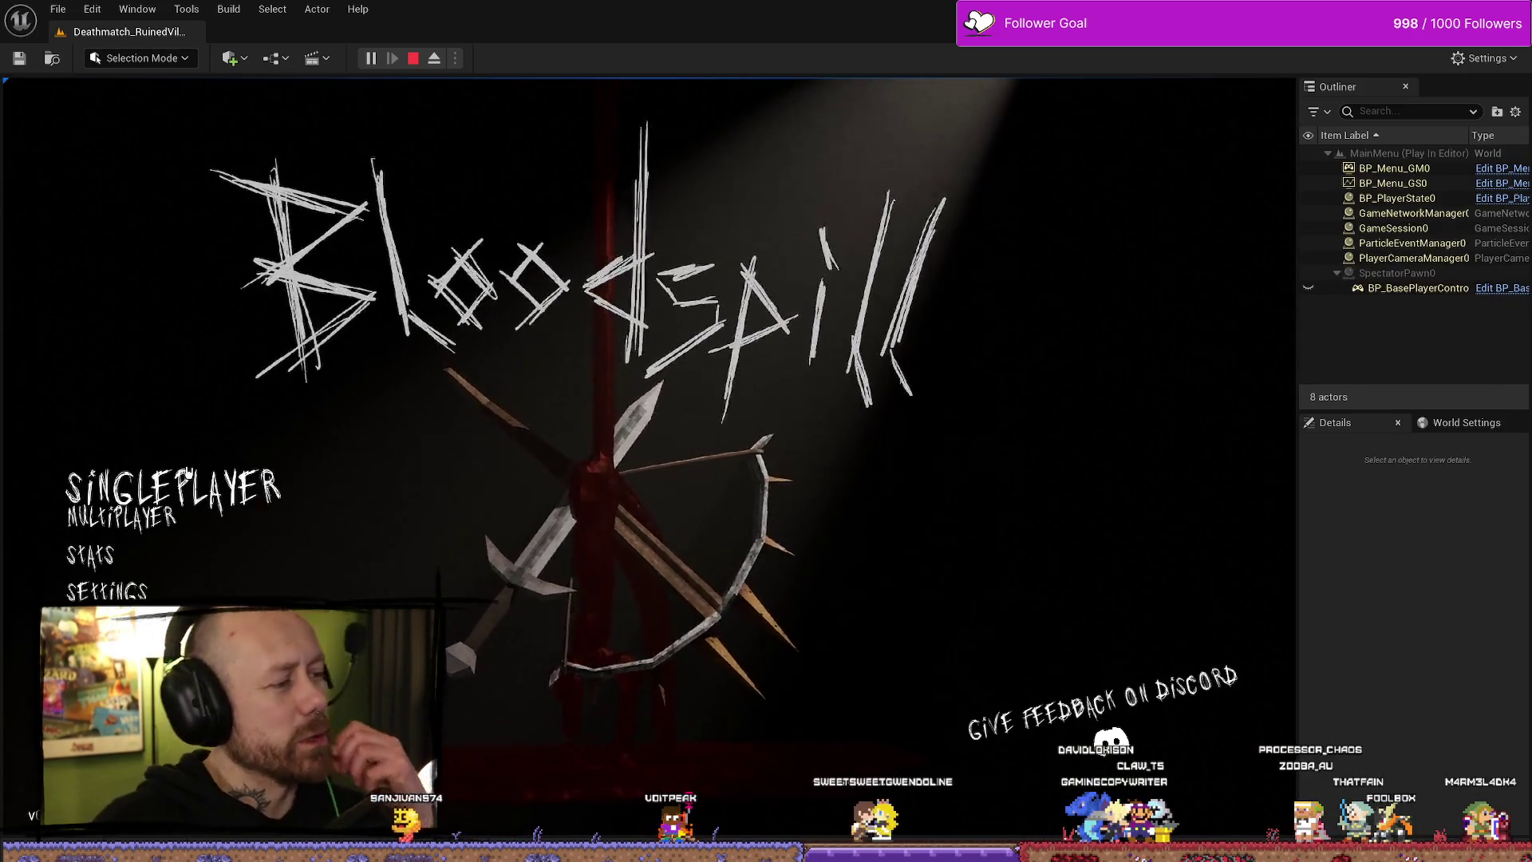
- Play Team Deathmatch with 2 points to win, stop, then open the error's Get Spawn Bullet Info graph
left_click(1007, 334)
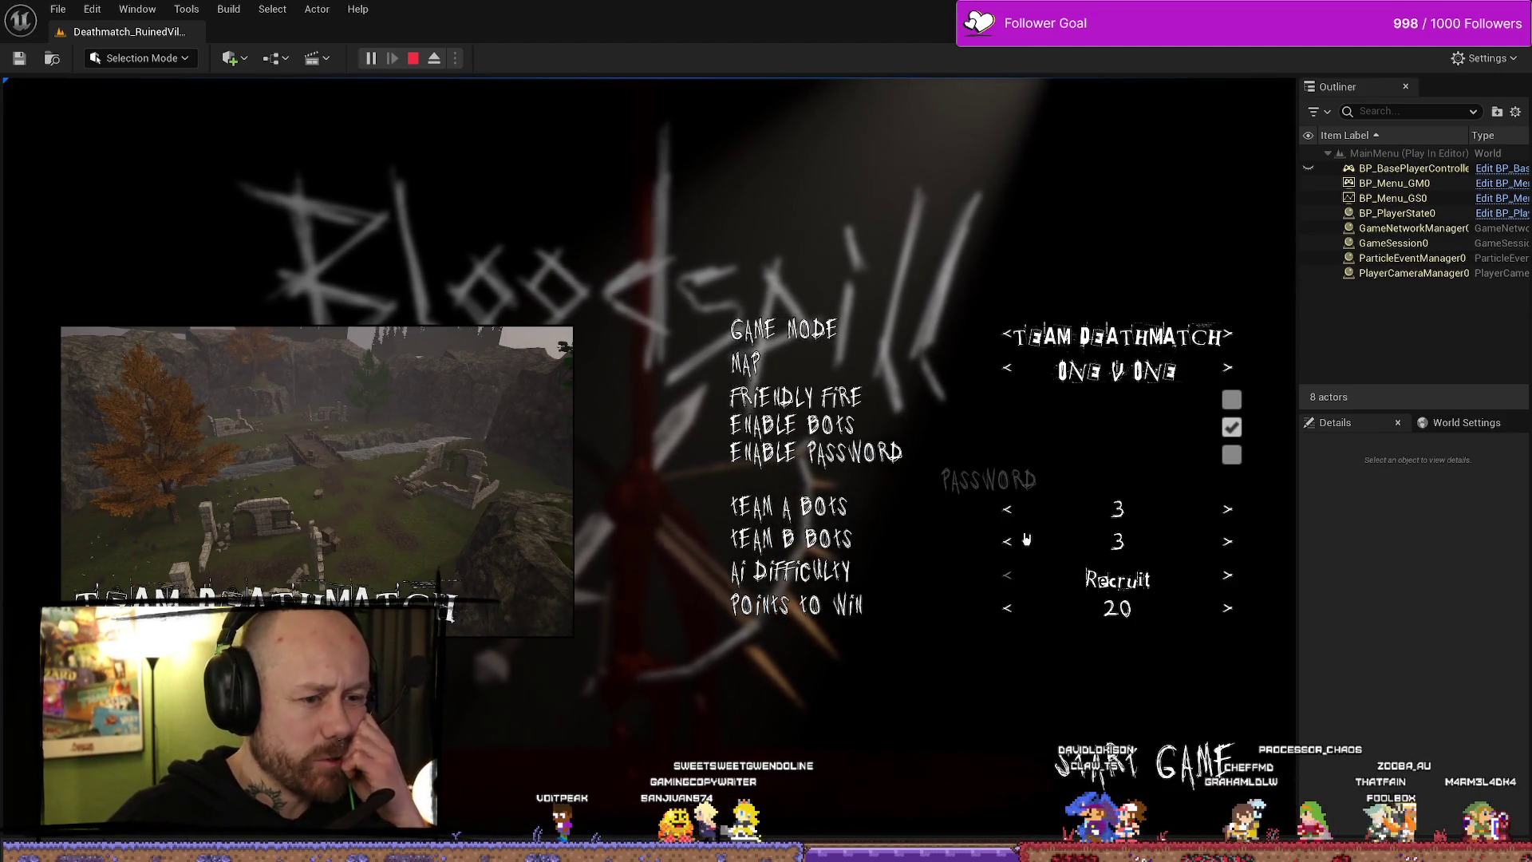
left_click(1008, 608)
left_click(1008, 608)
left_click(1008, 609)
left_click(1008, 610)
left_click(1008, 609)
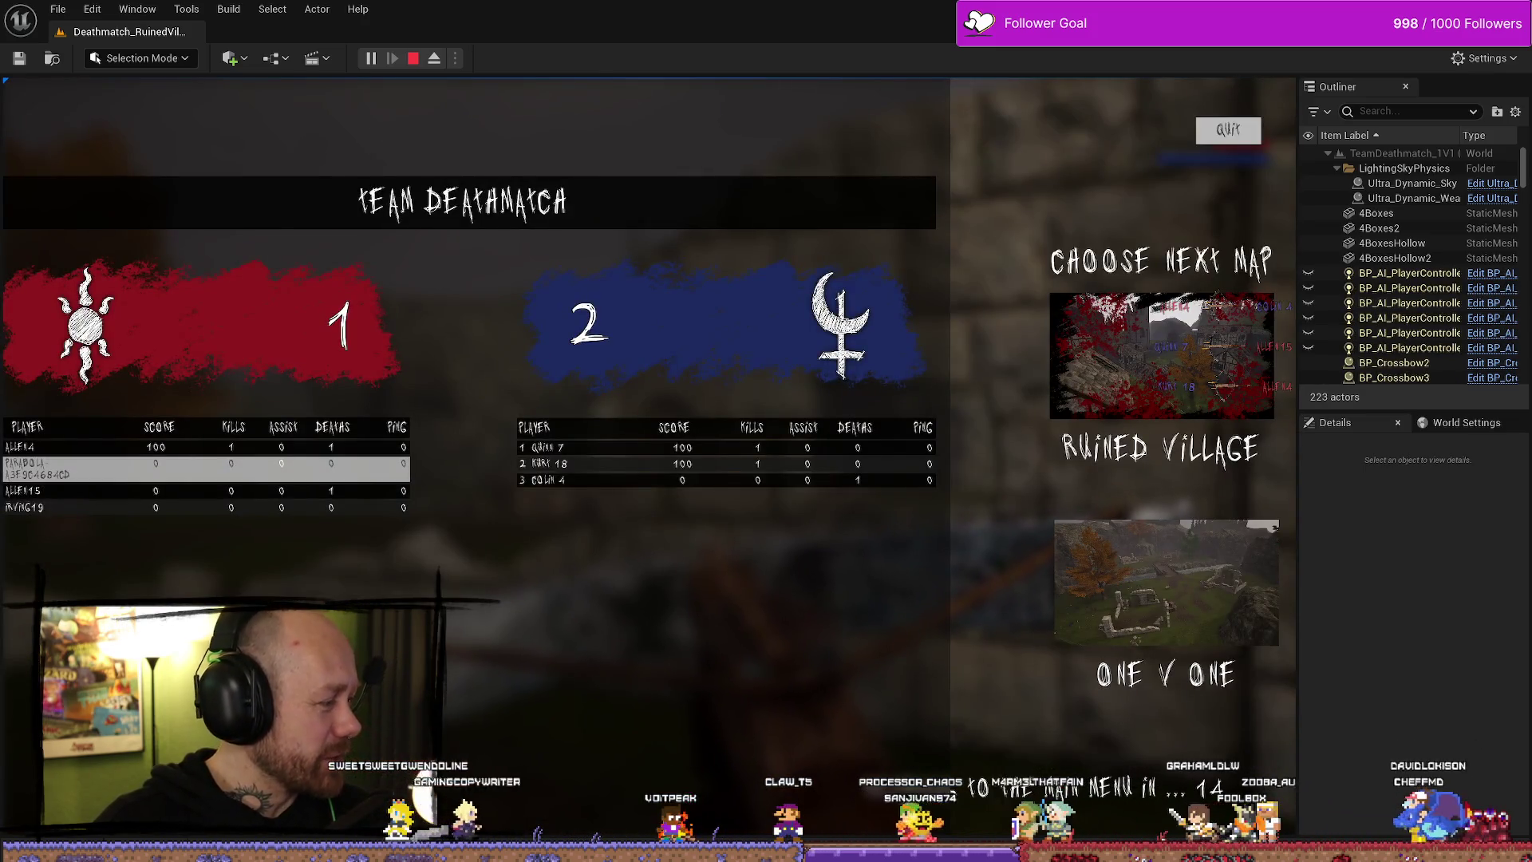
key("Escape")
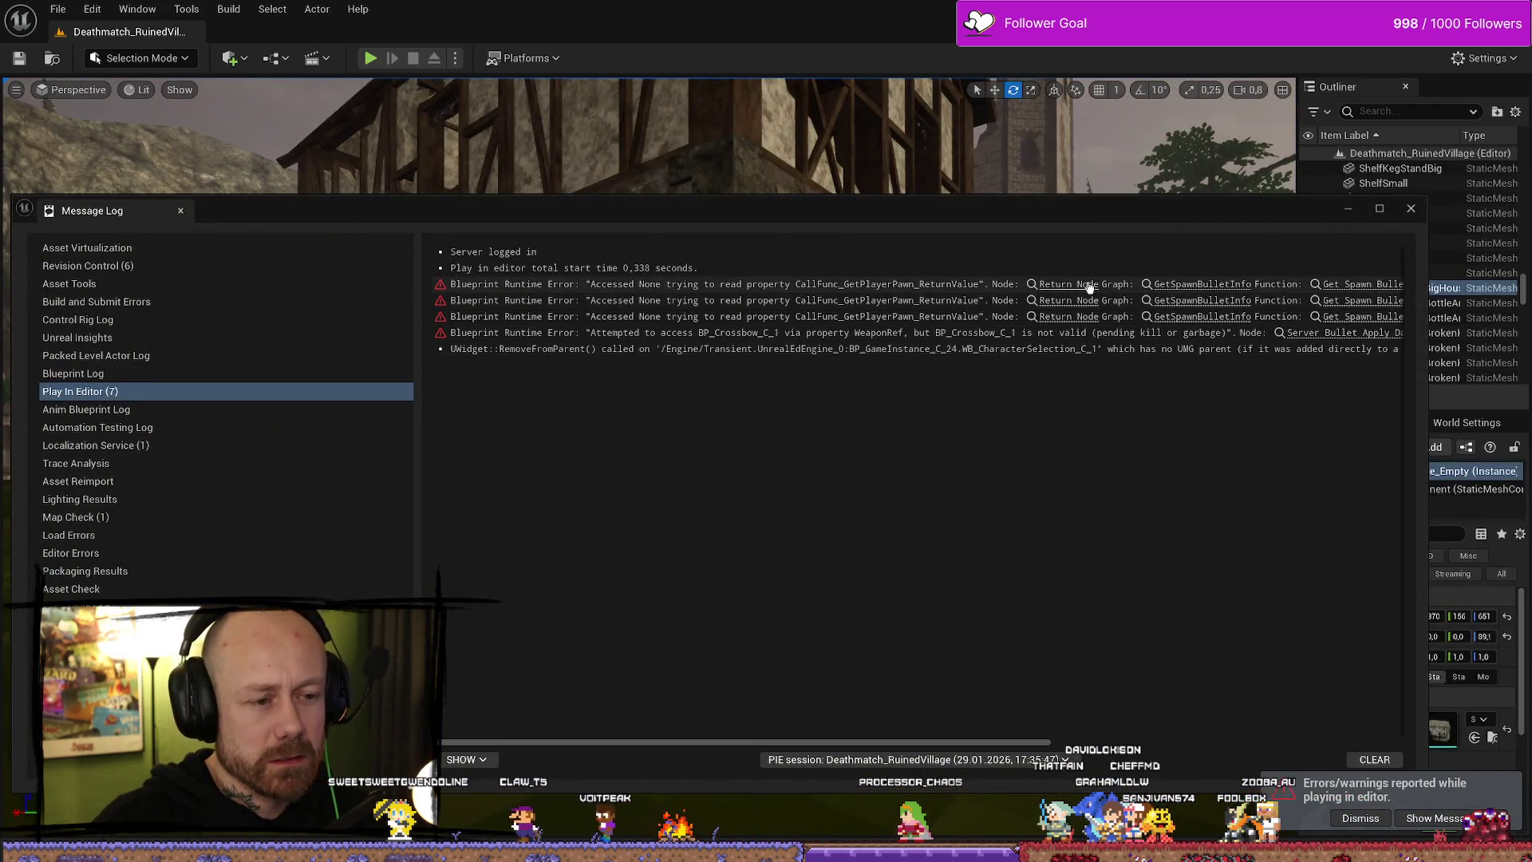
left_click(1068, 300)
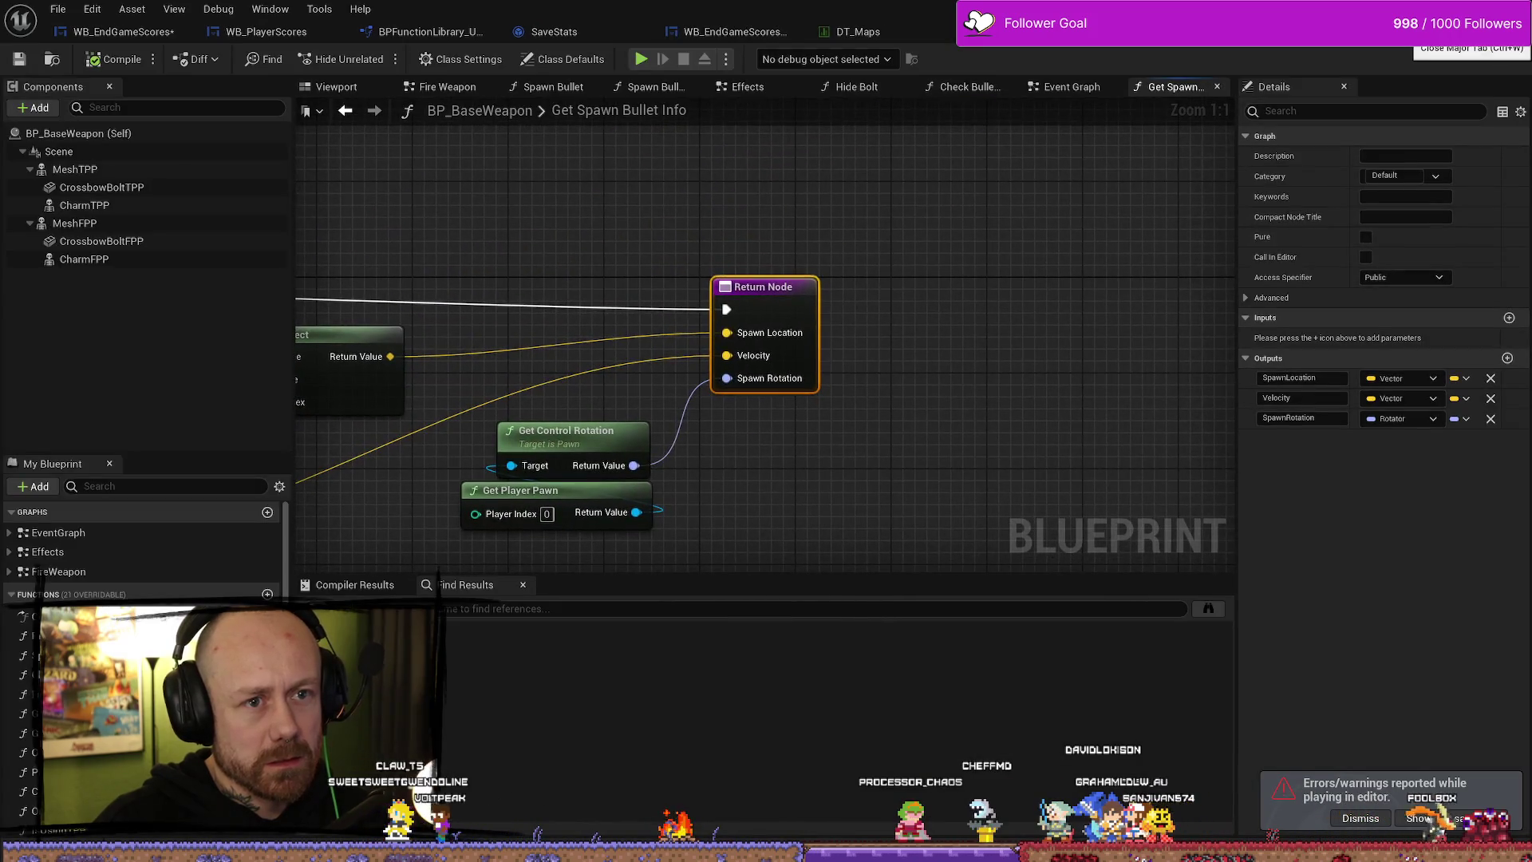
- Close the BP_BaseWeapon editor and the Message Log
left_click(1325, 32)
left_click(1231, 77)
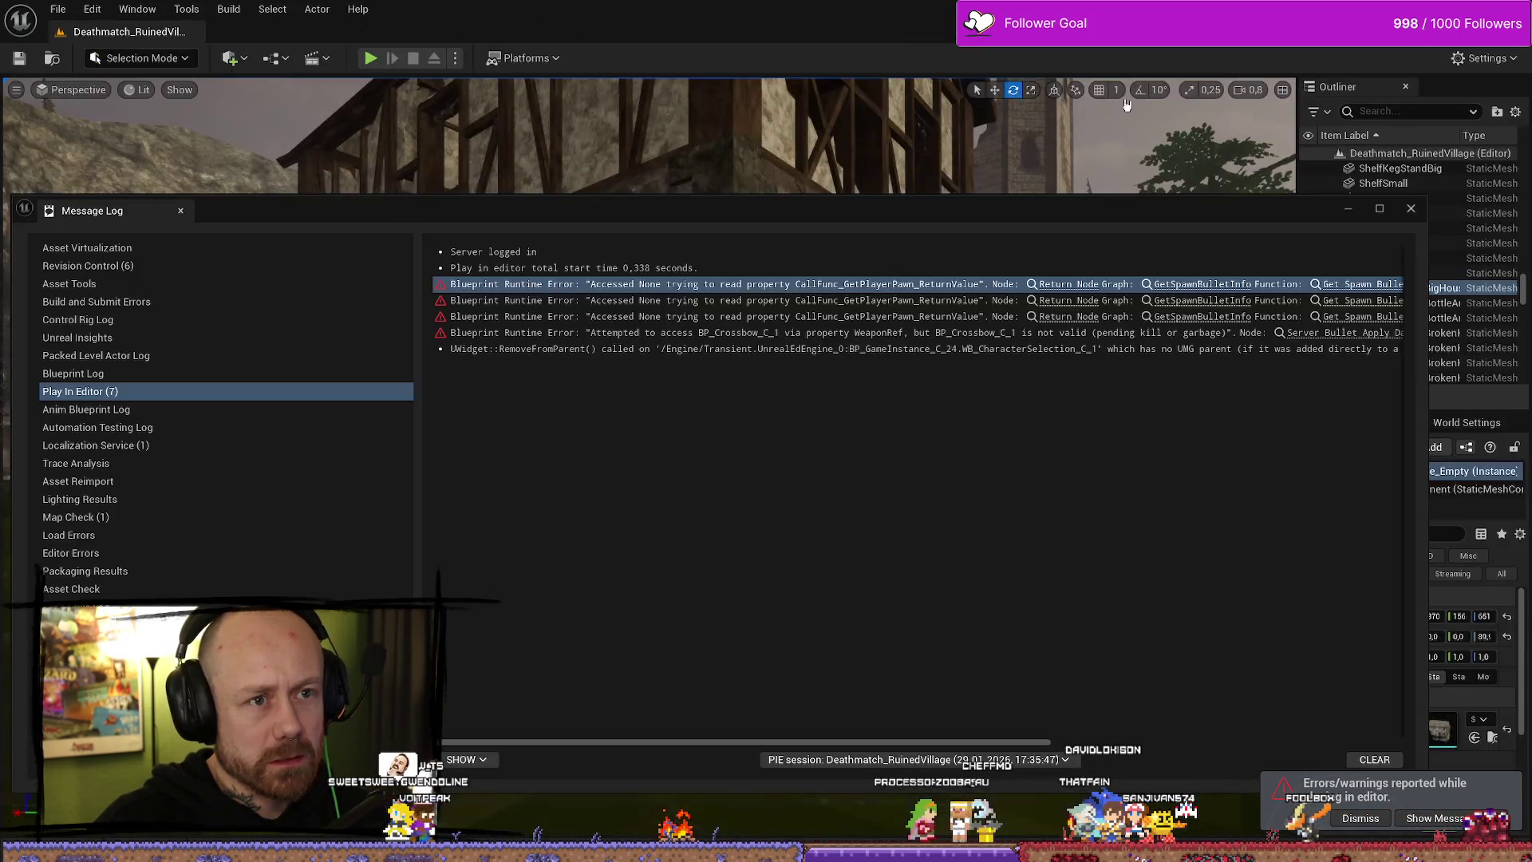
left_click(1410, 210)
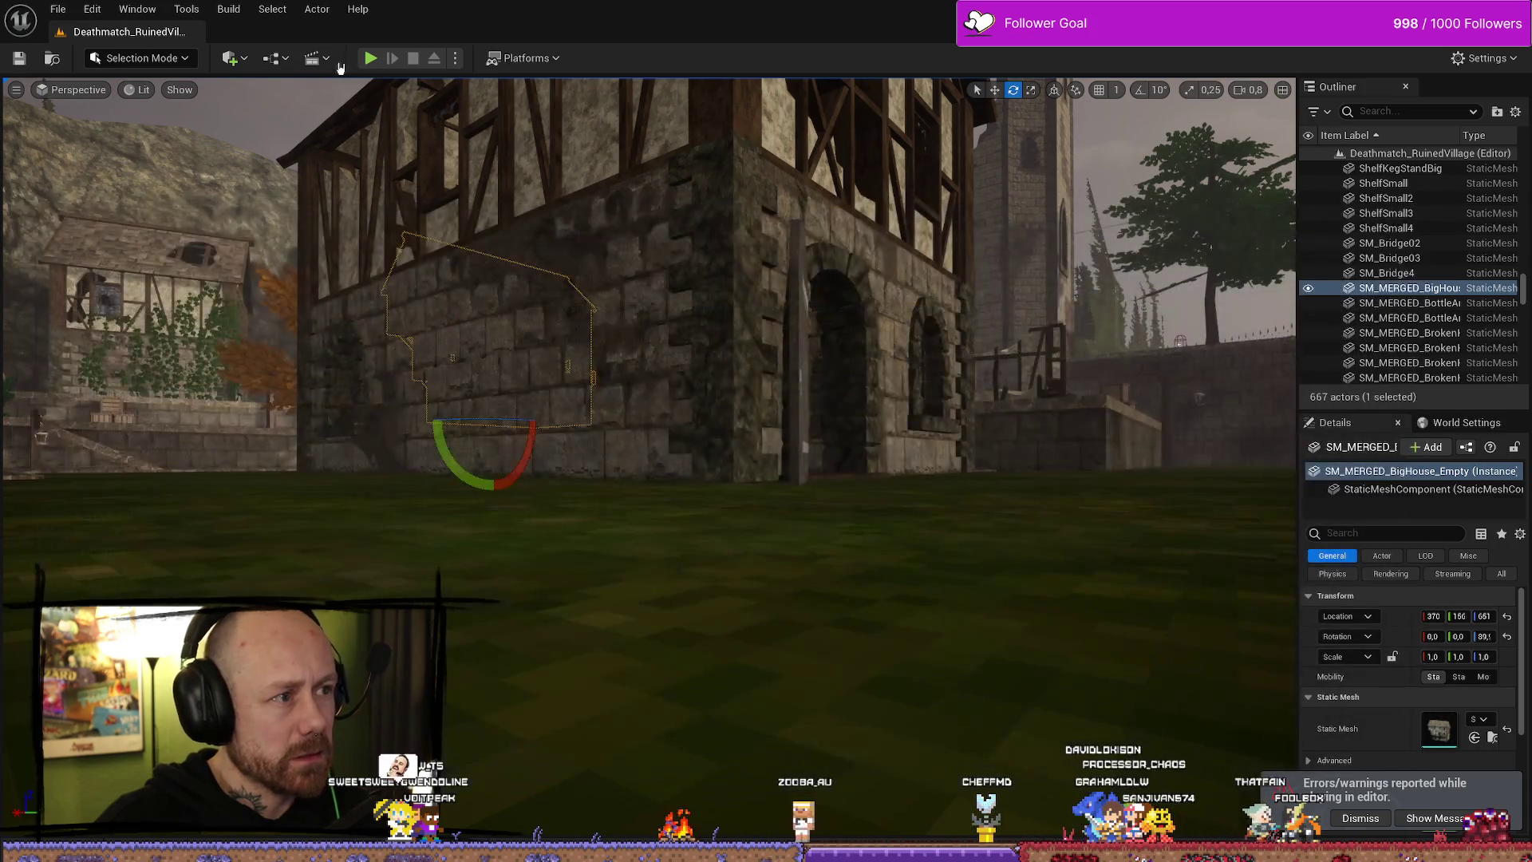
- Start a play session, quit to the main menu and open Multiplayer > Create Game
left_click(370, 57)
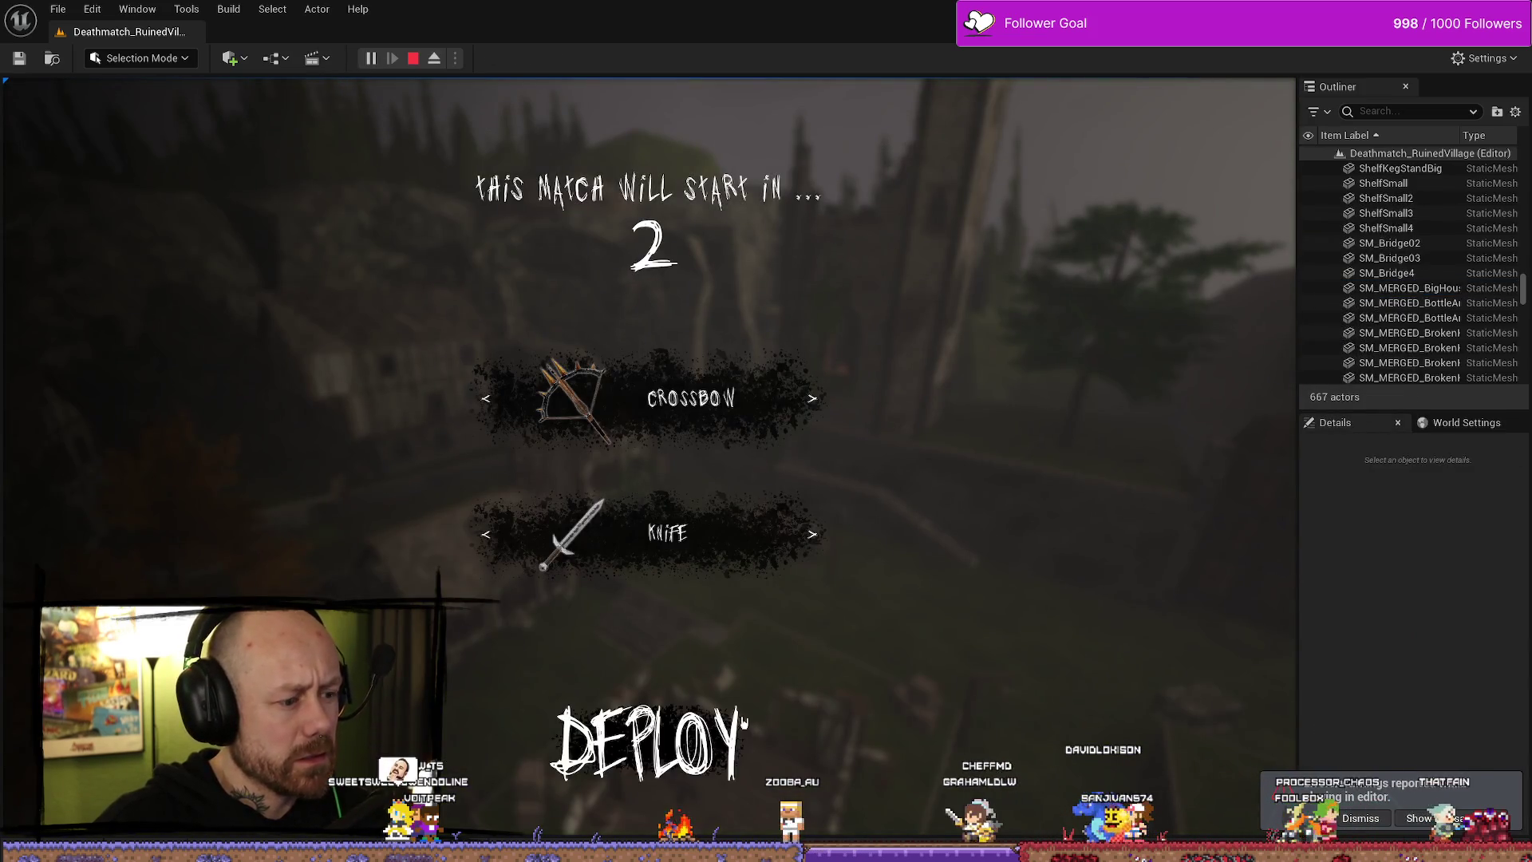
key("Escape")
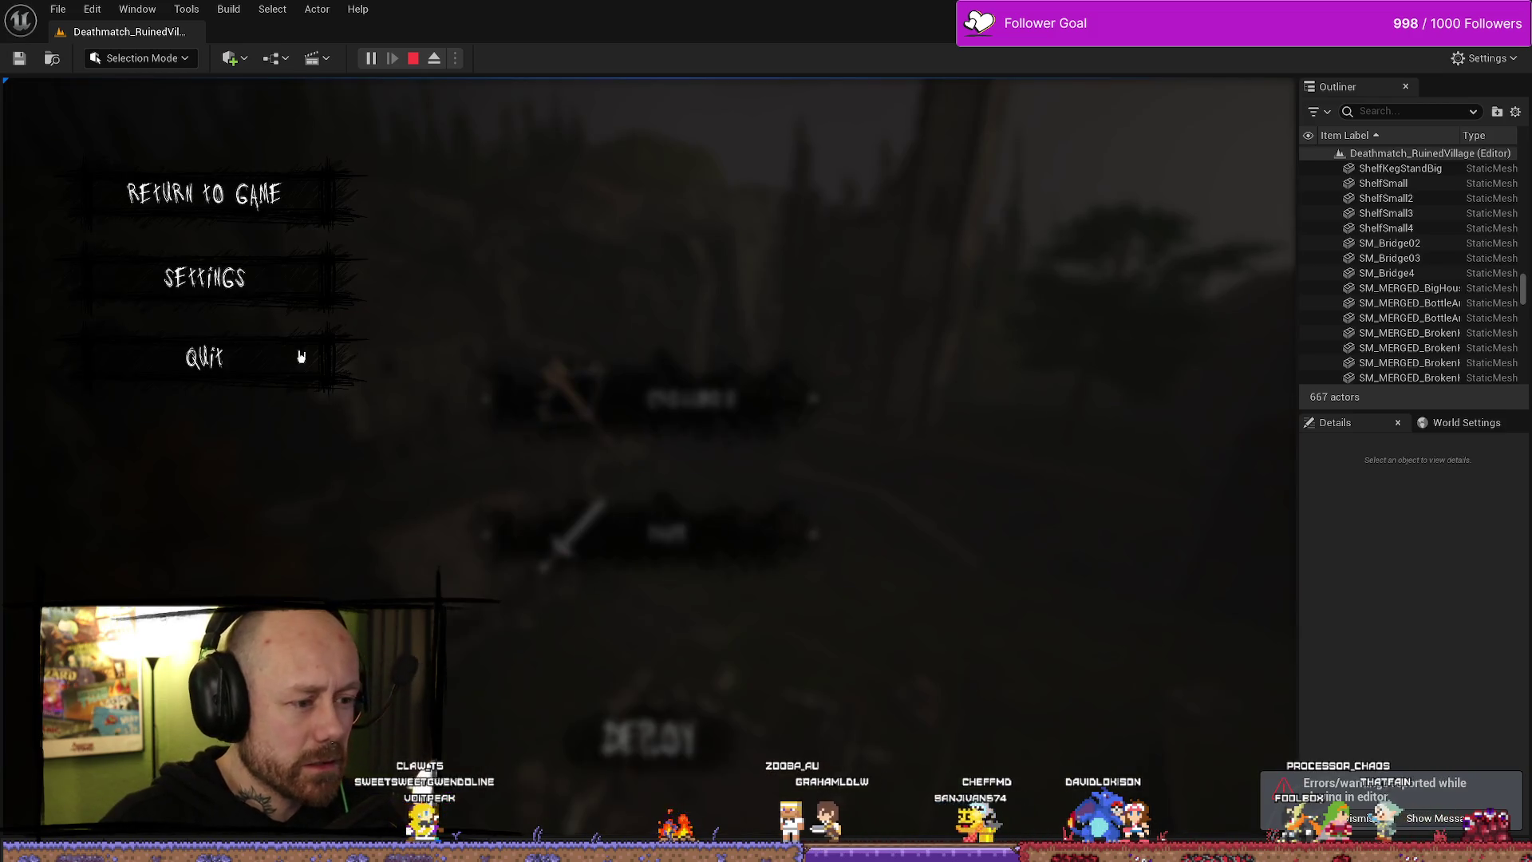
left_click(204, 357)
left_click(502, 535)
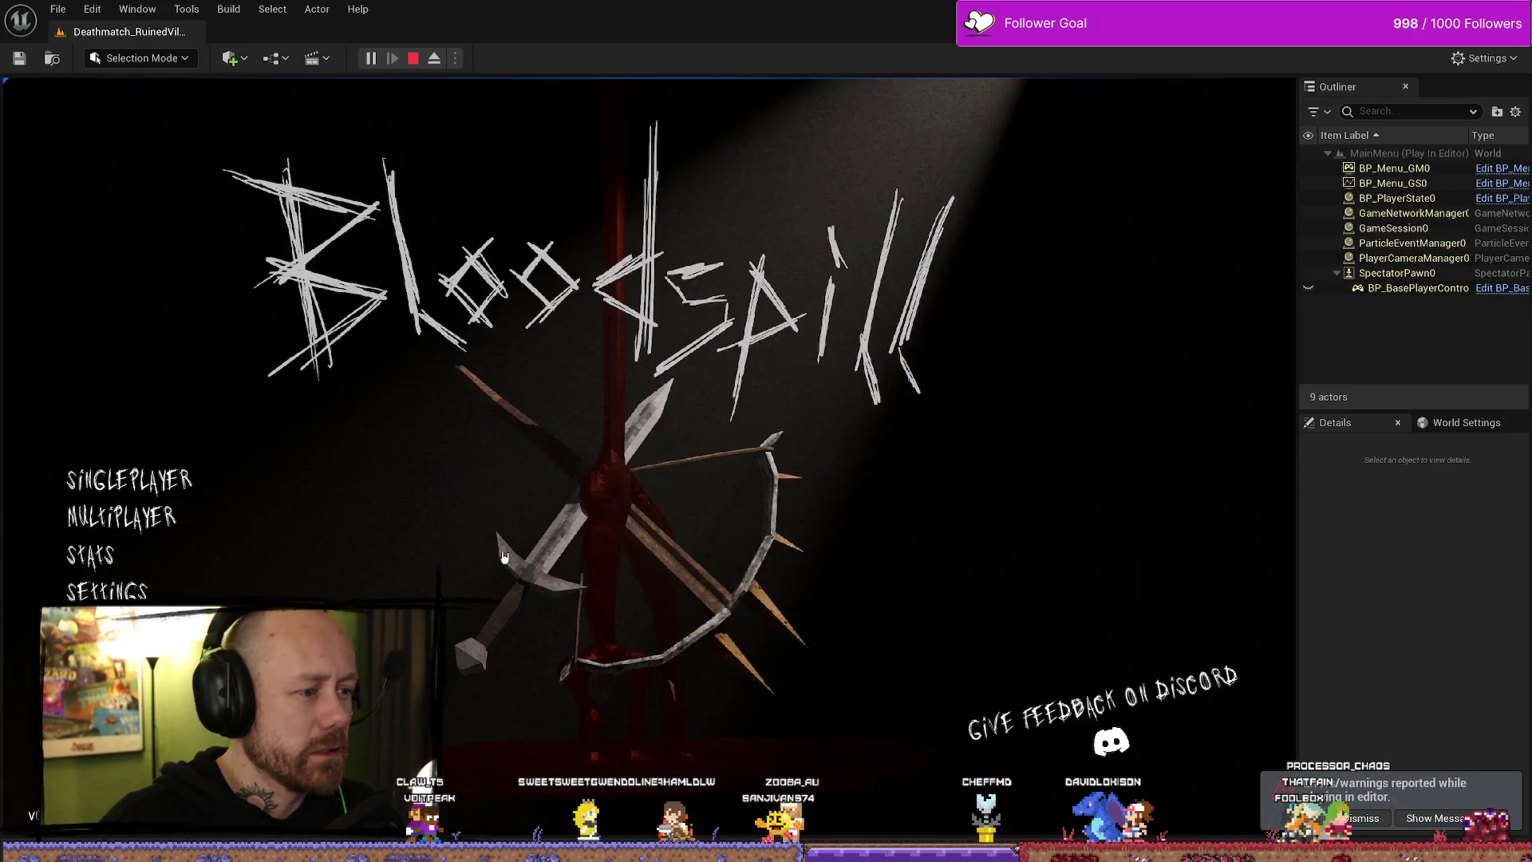
left_click(131, 479)
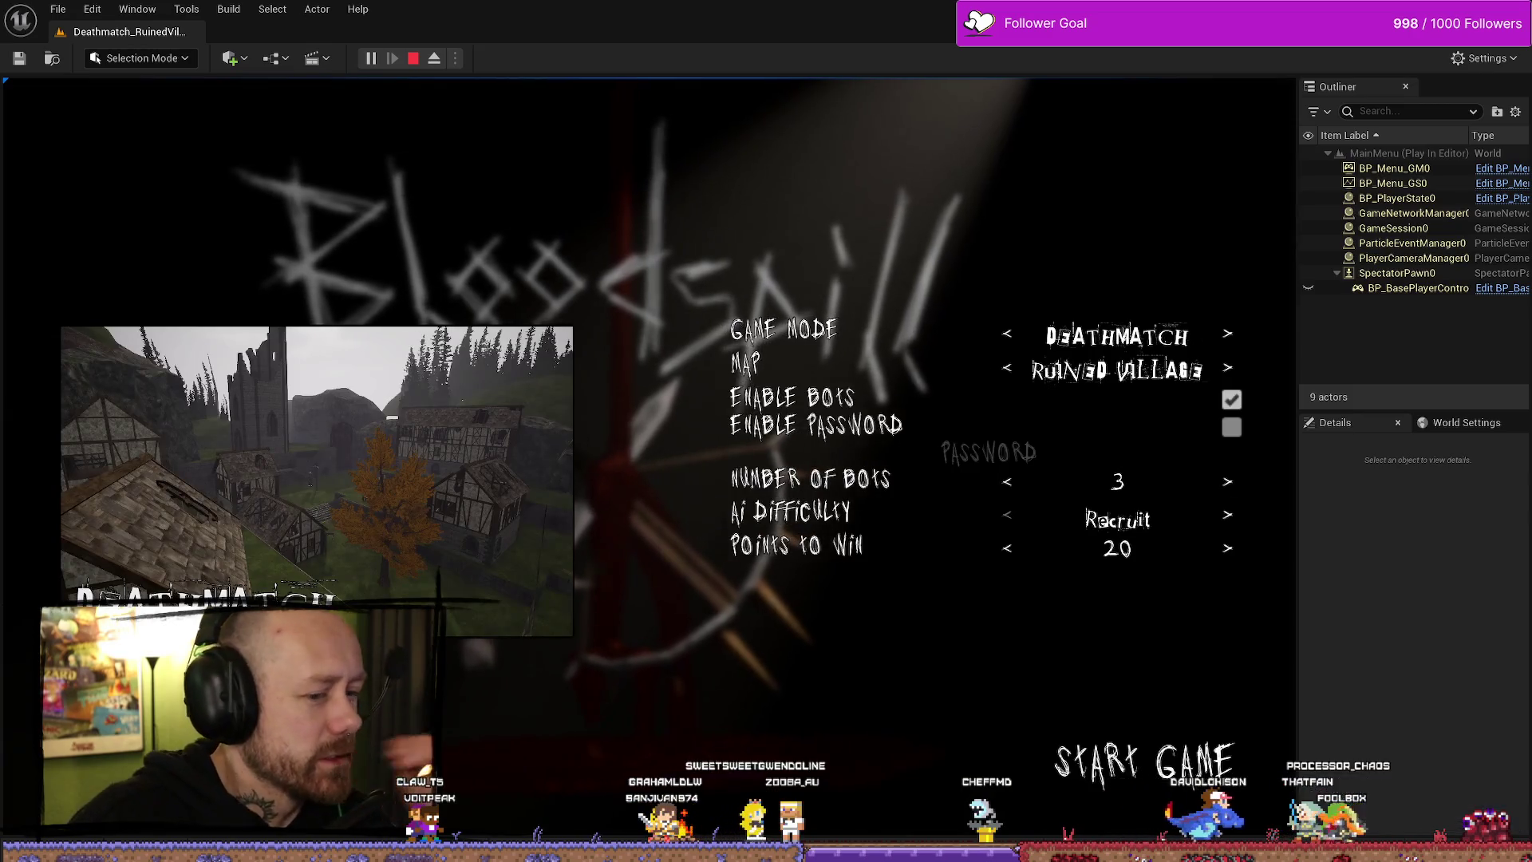
left_click(120, 514)
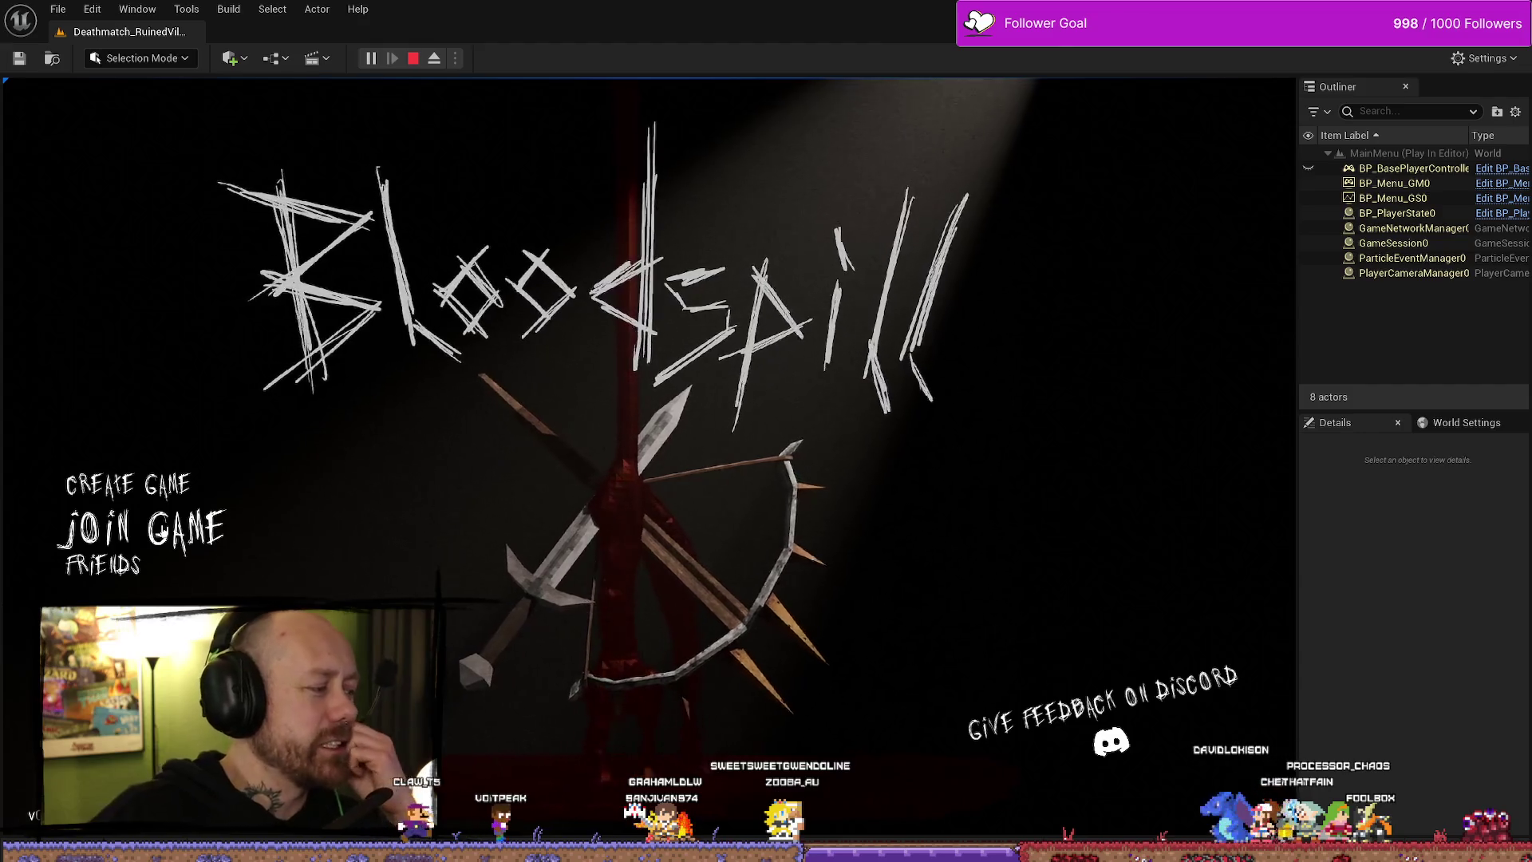
left_click(184, 478)
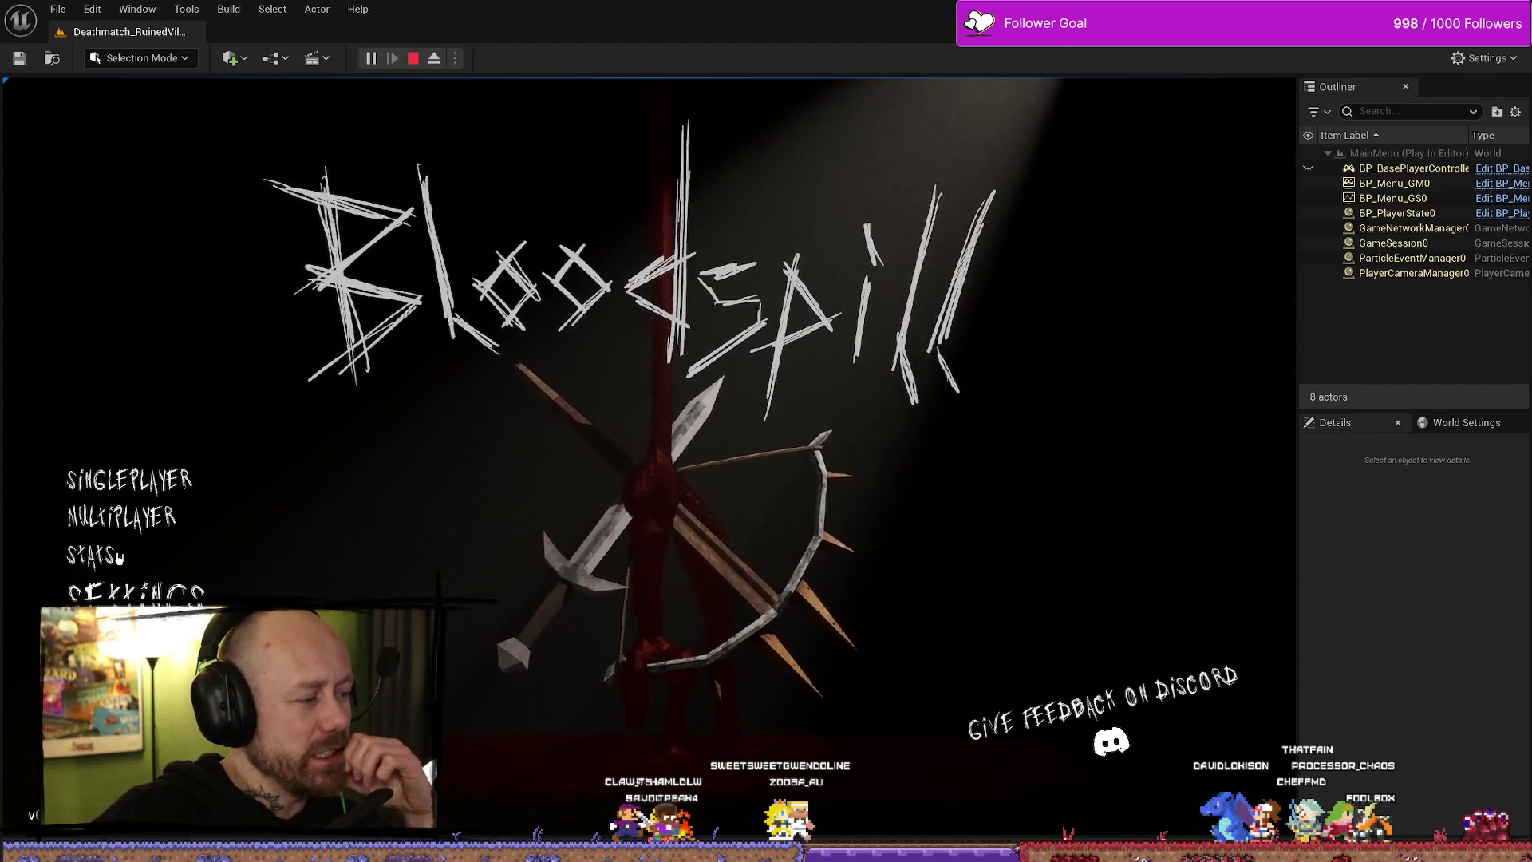
- Play a Team Deathmatch round with fewer points to win, then stop the session
left_click(1227, 334)
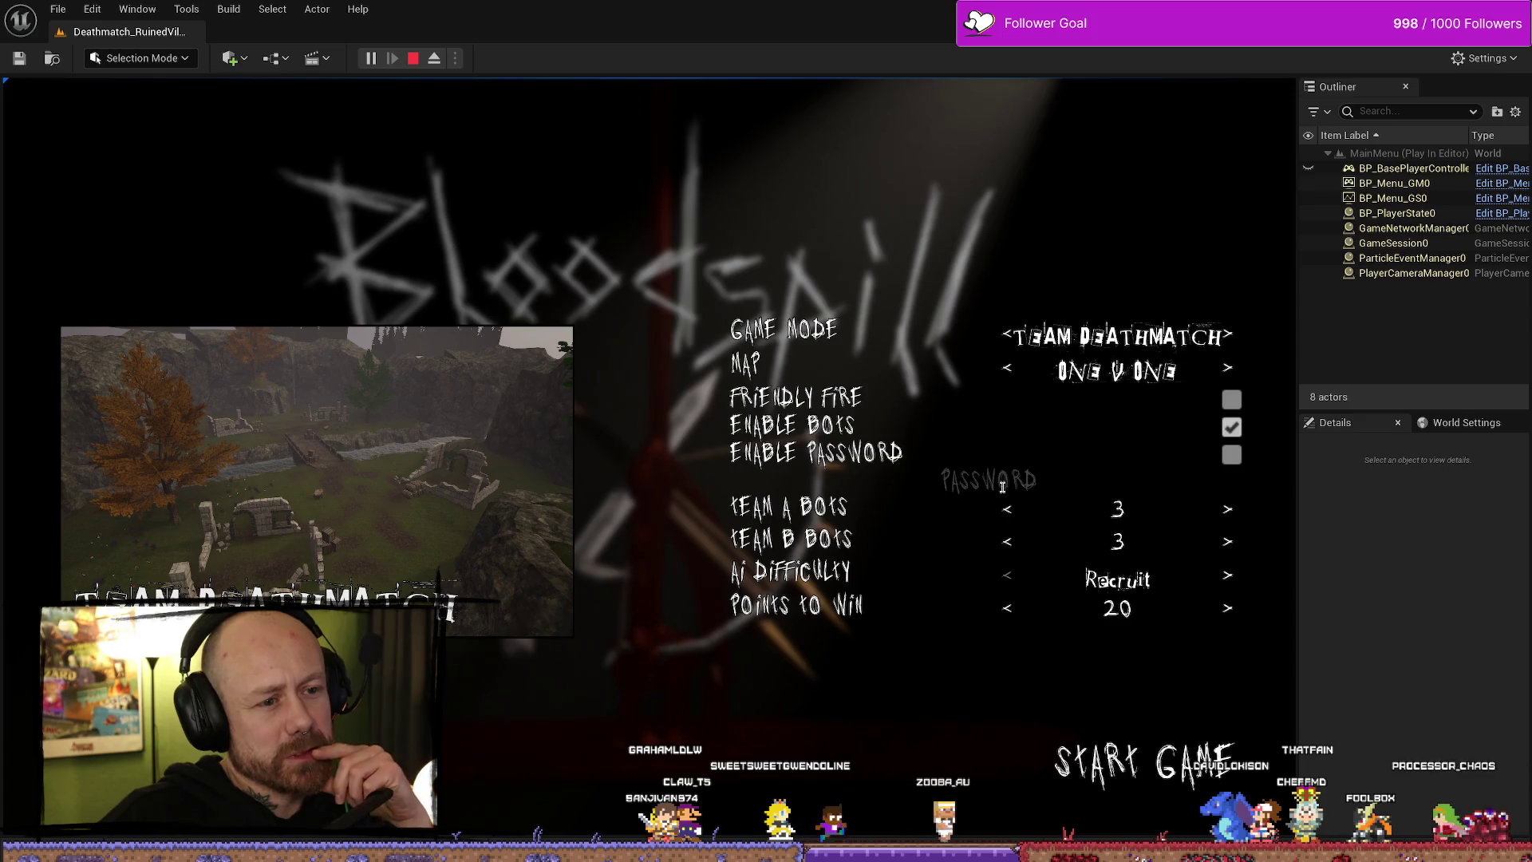
left_click(1013, 617)
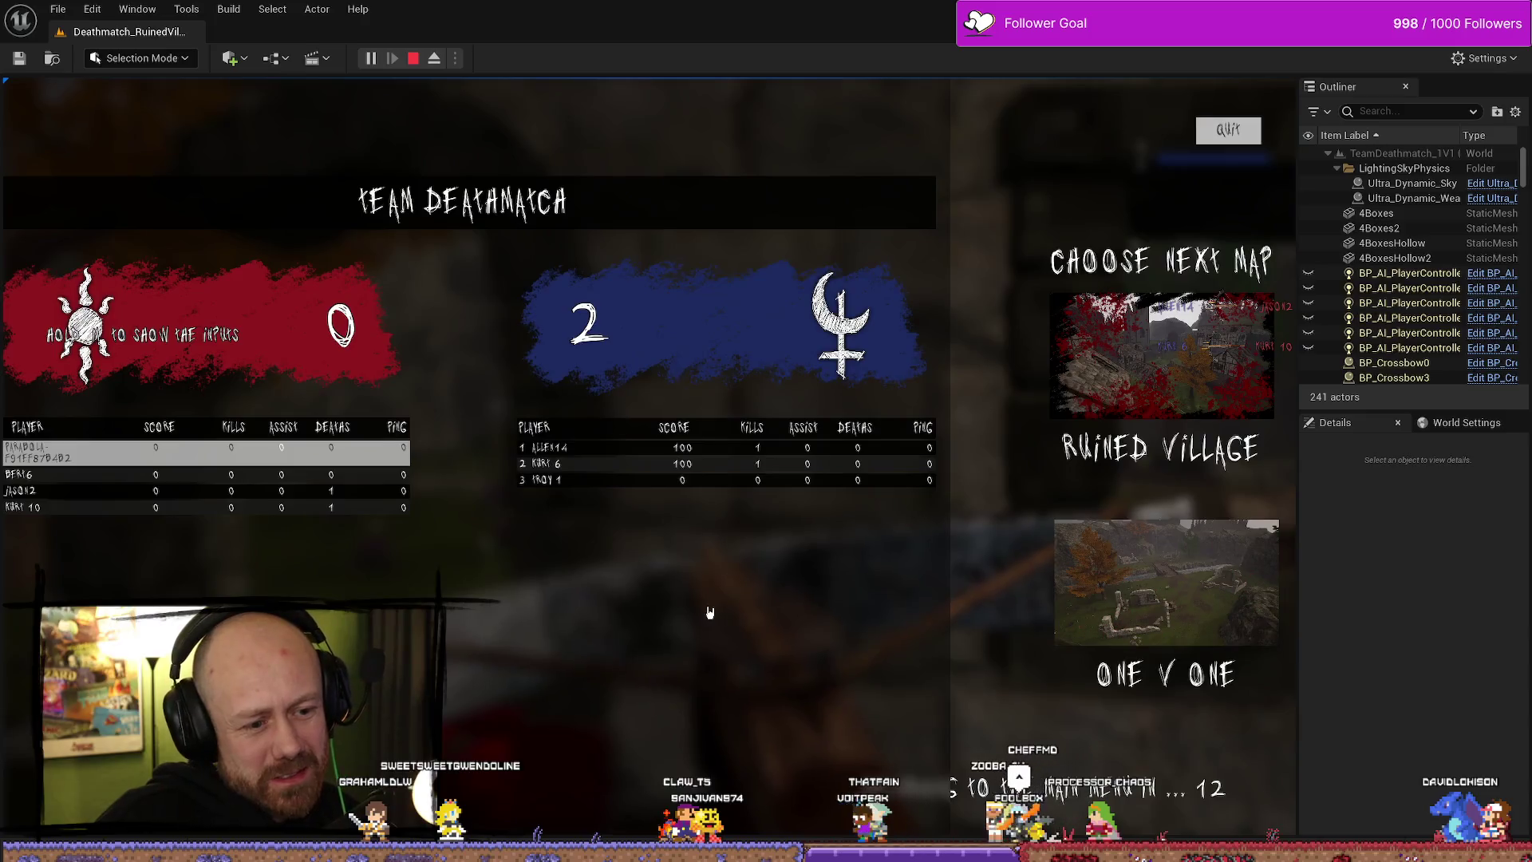
key("Escape")
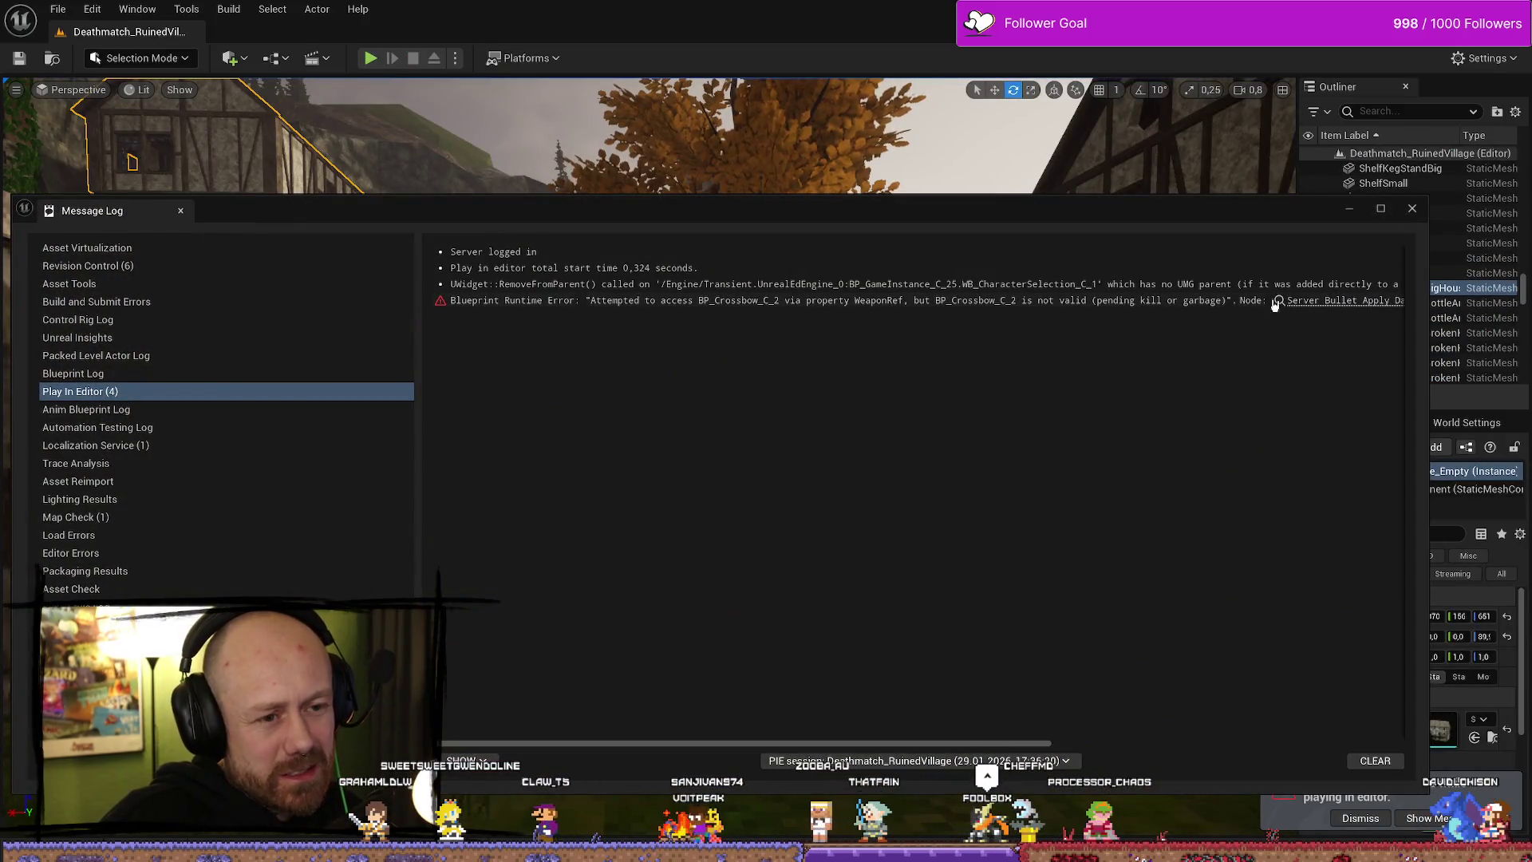
- Close the Message Log, start a play session and quit the match to the main menu
left_click(1254, 305)
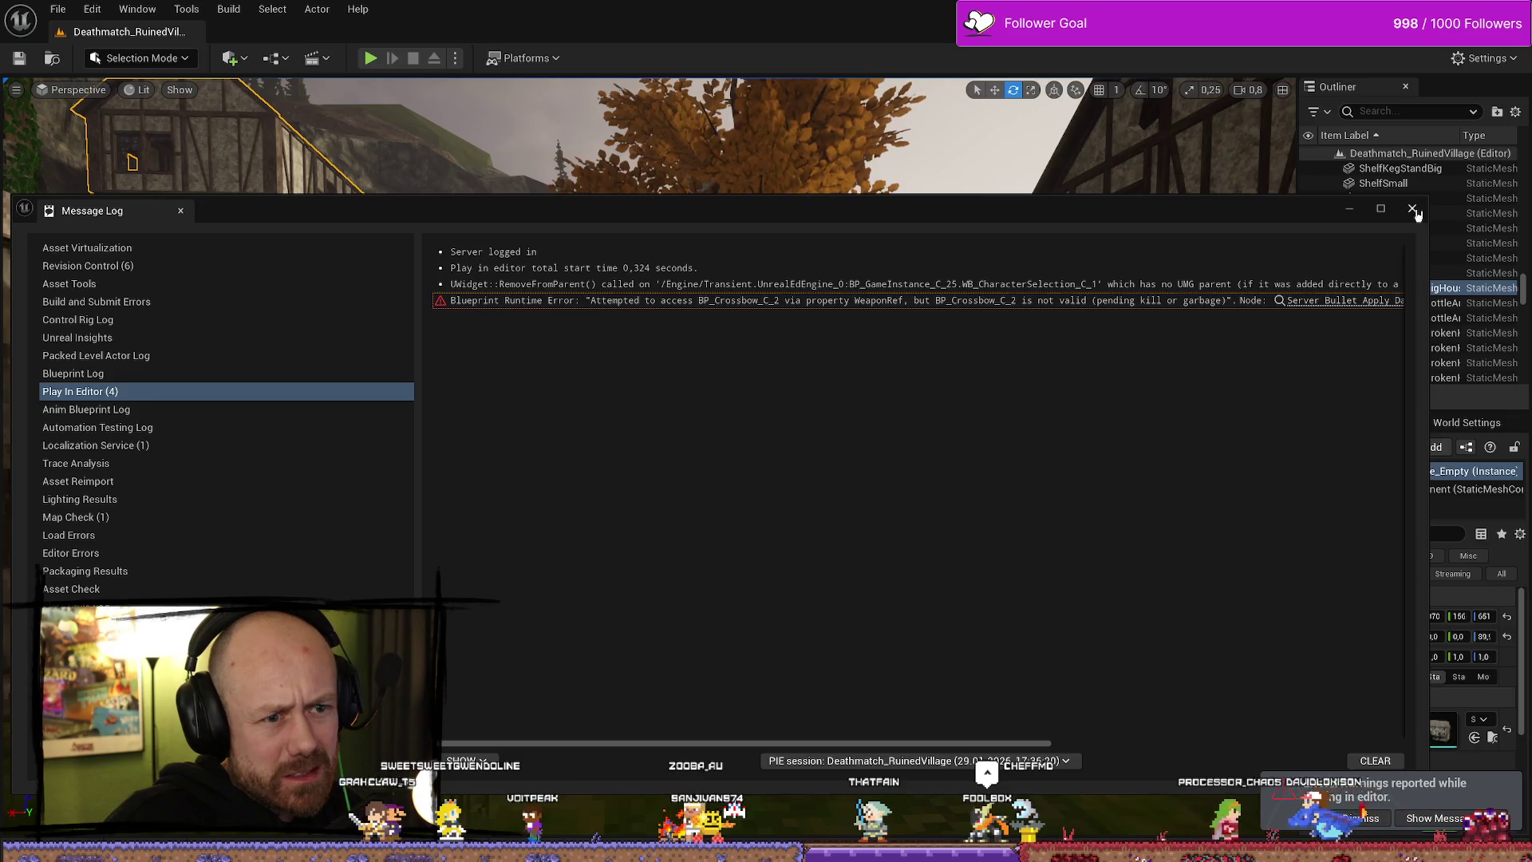
left_click(1412, 210)
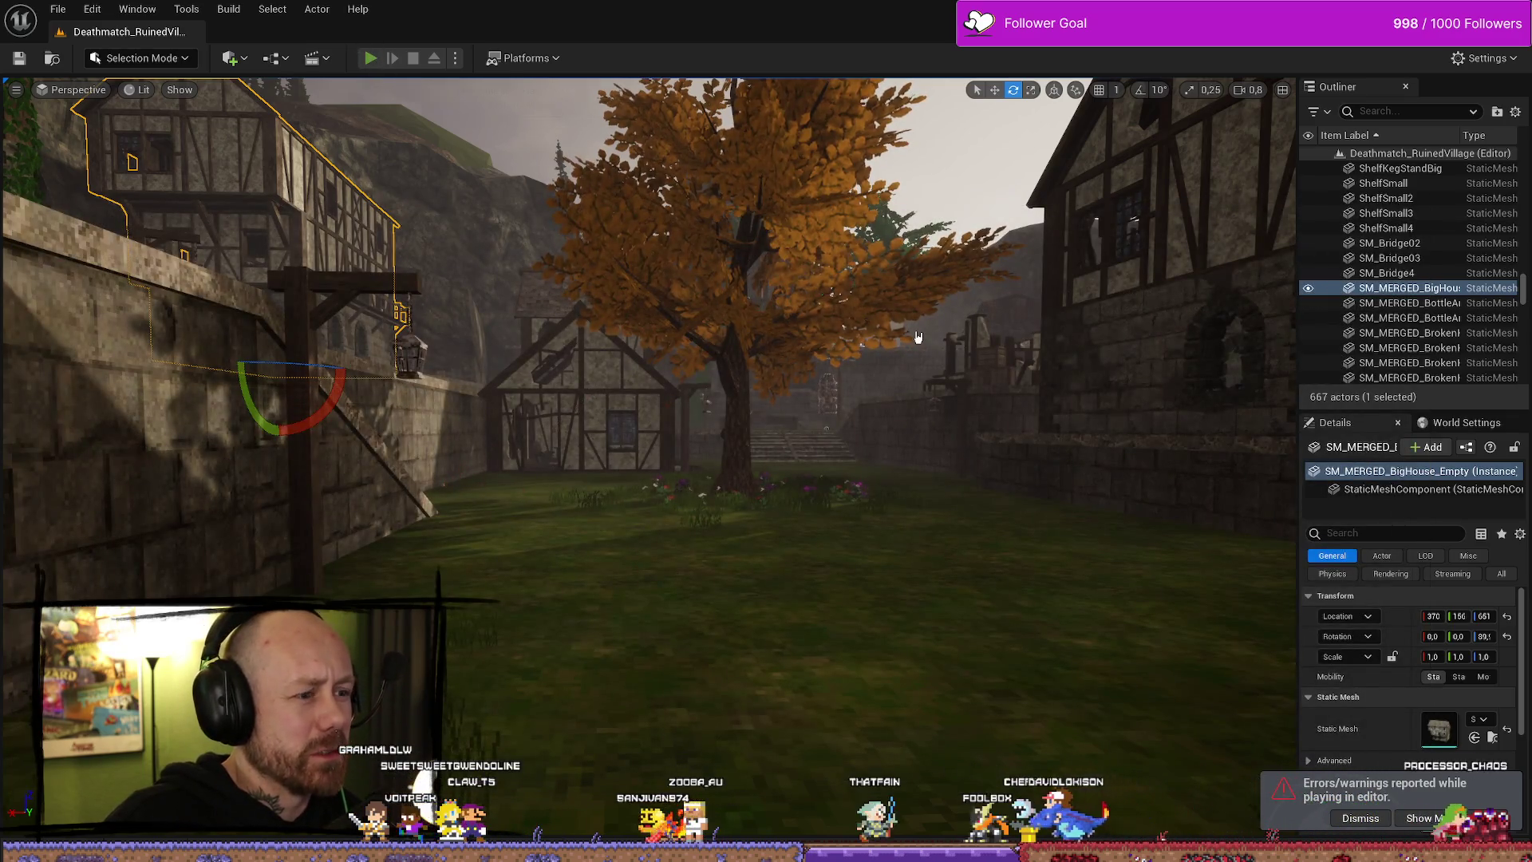
key("alt+p")
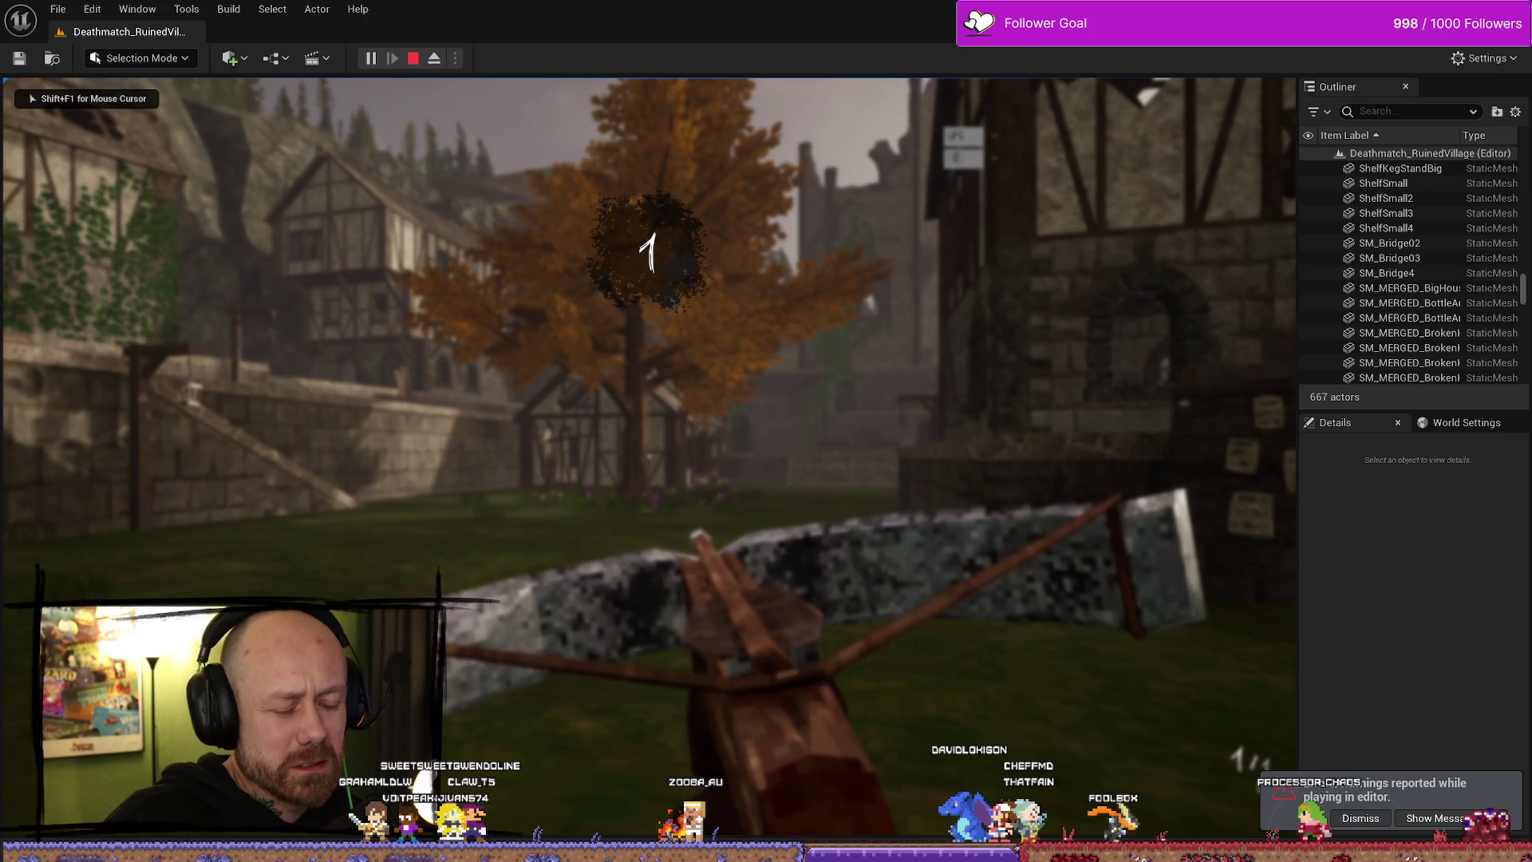
key("Escape")
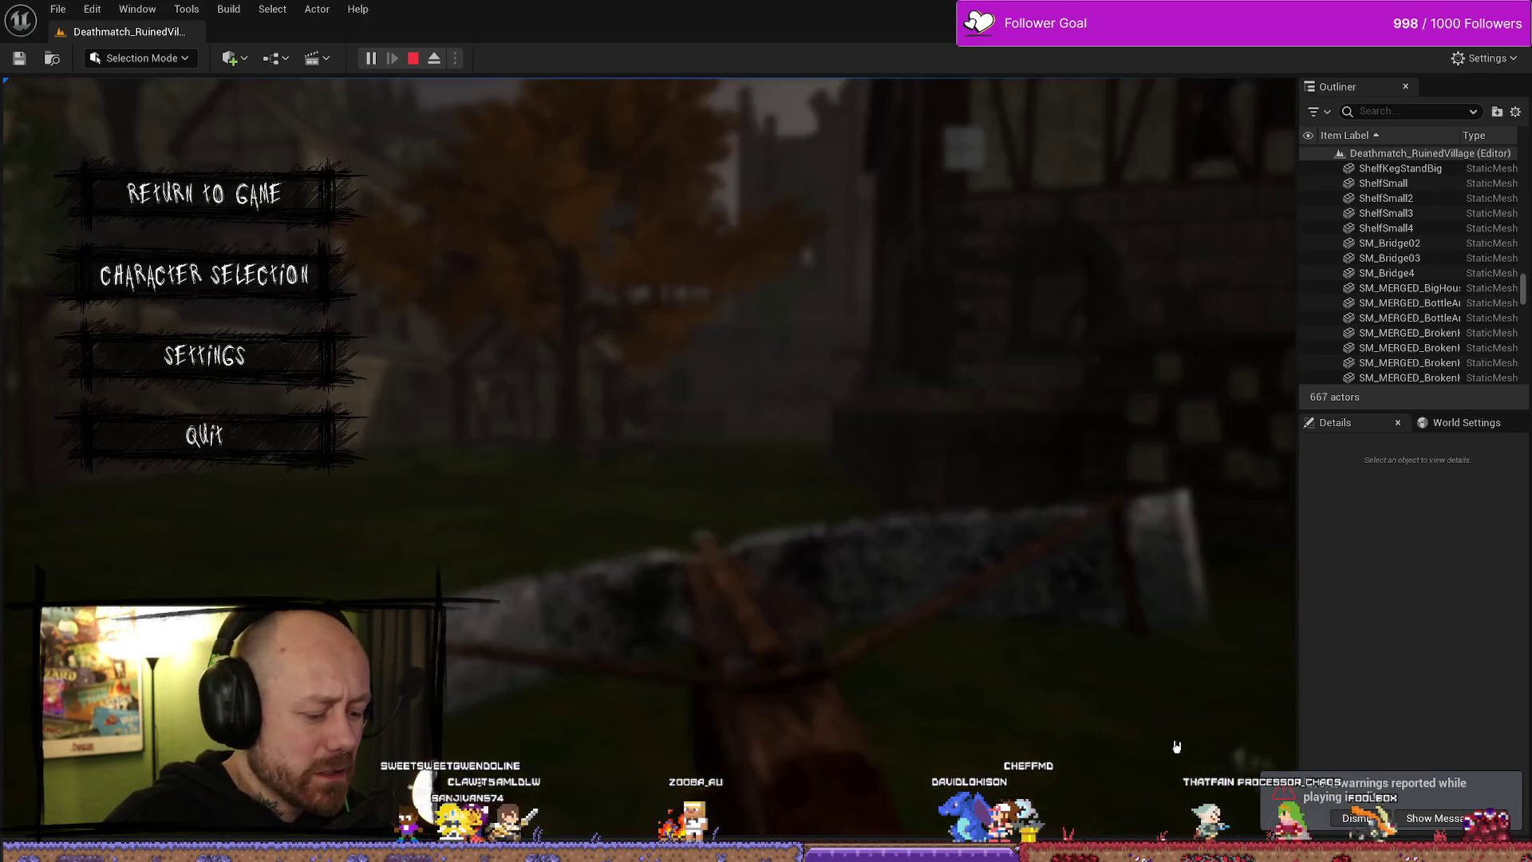
left_click(267, 450)
left_click(505, 542)
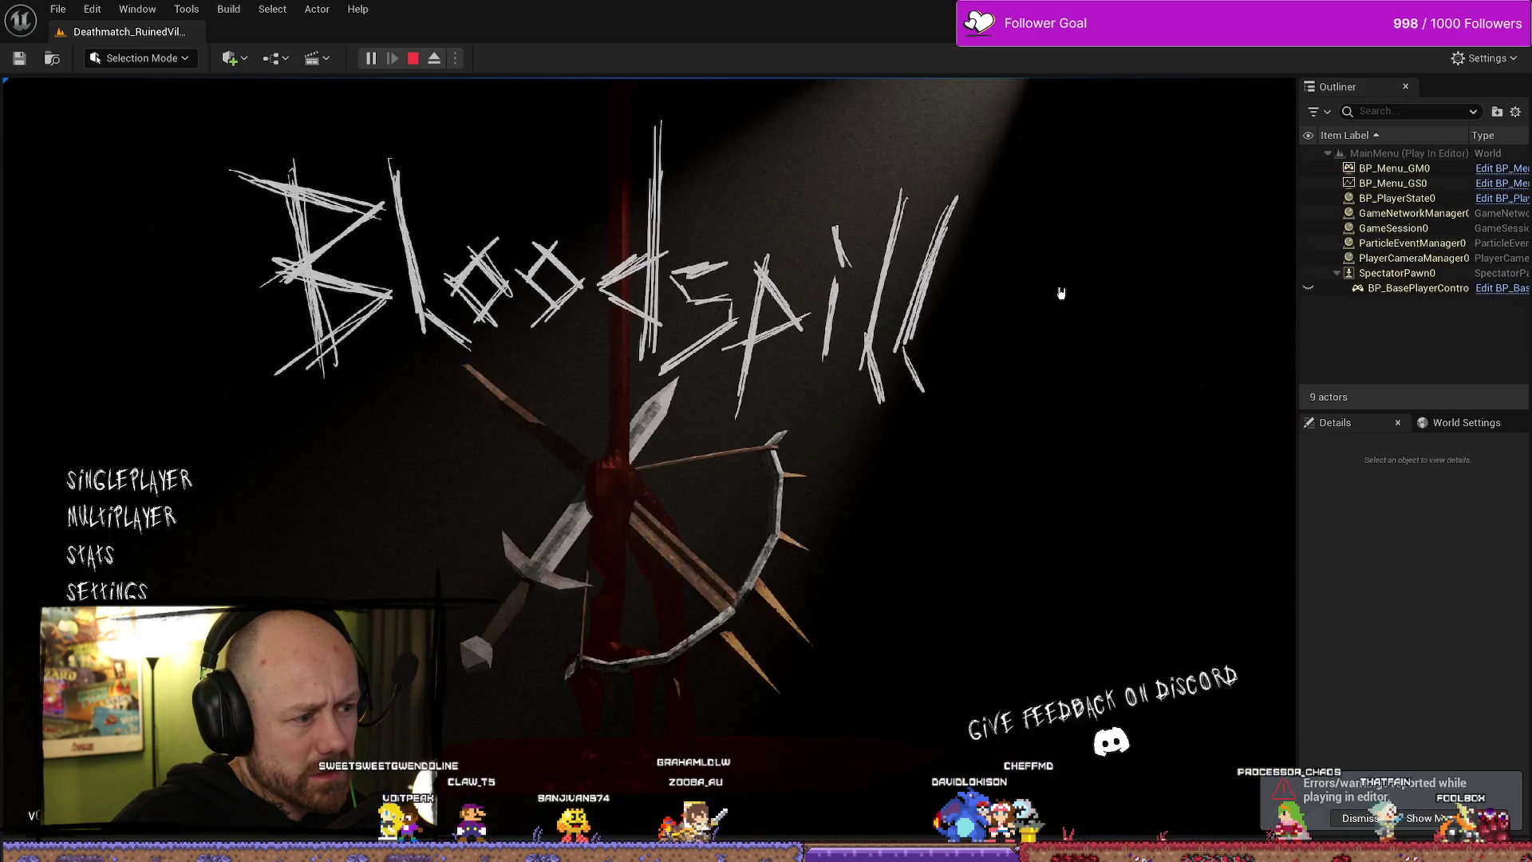
- Start a singleplayer Team Deathmatch match with reduced points to win
left_click(151, 496)
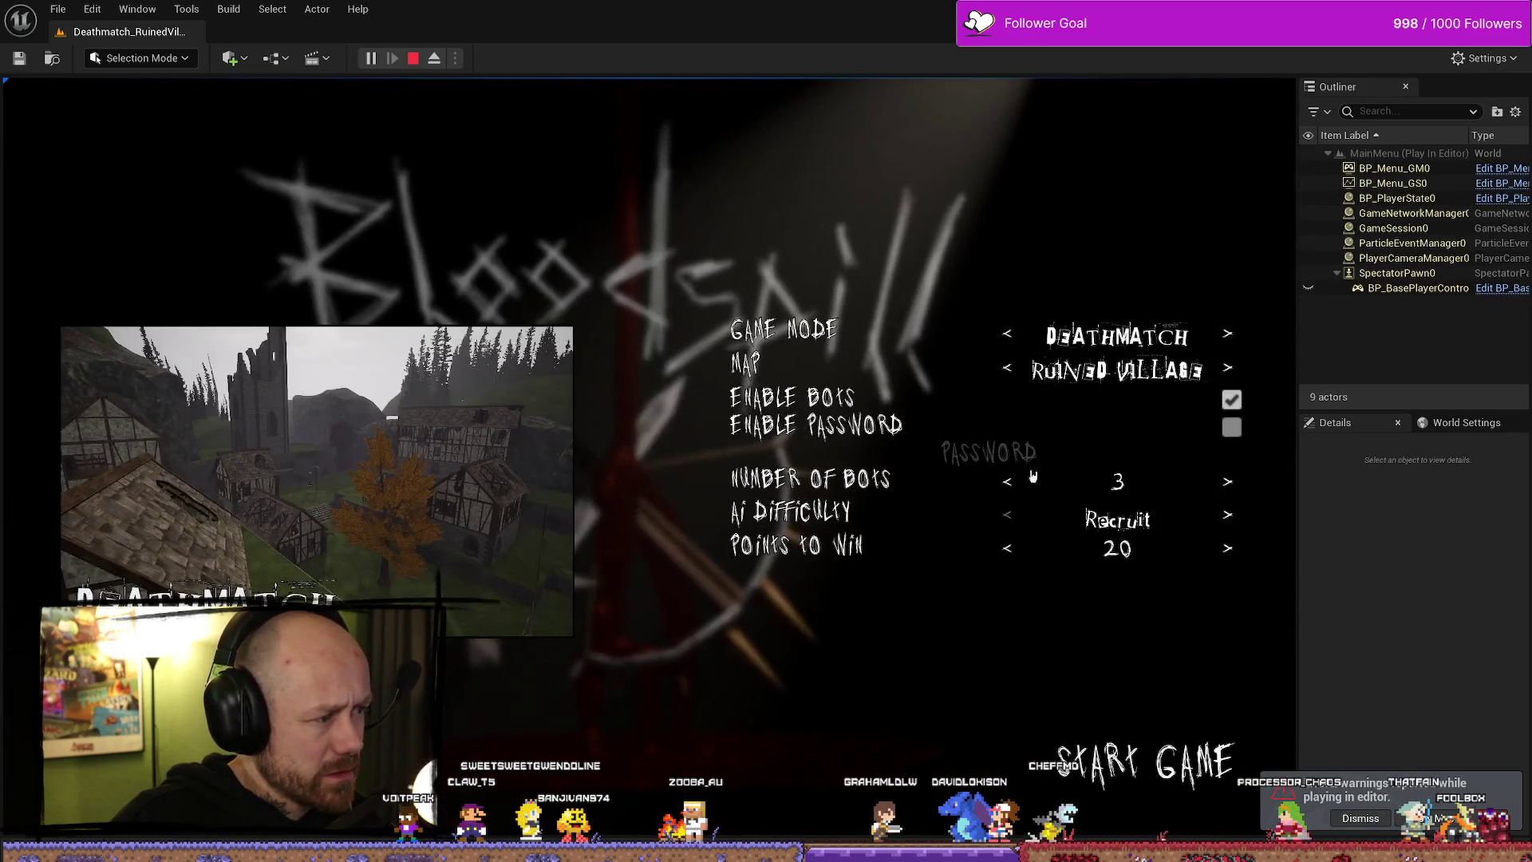
left_click(1005, 336)
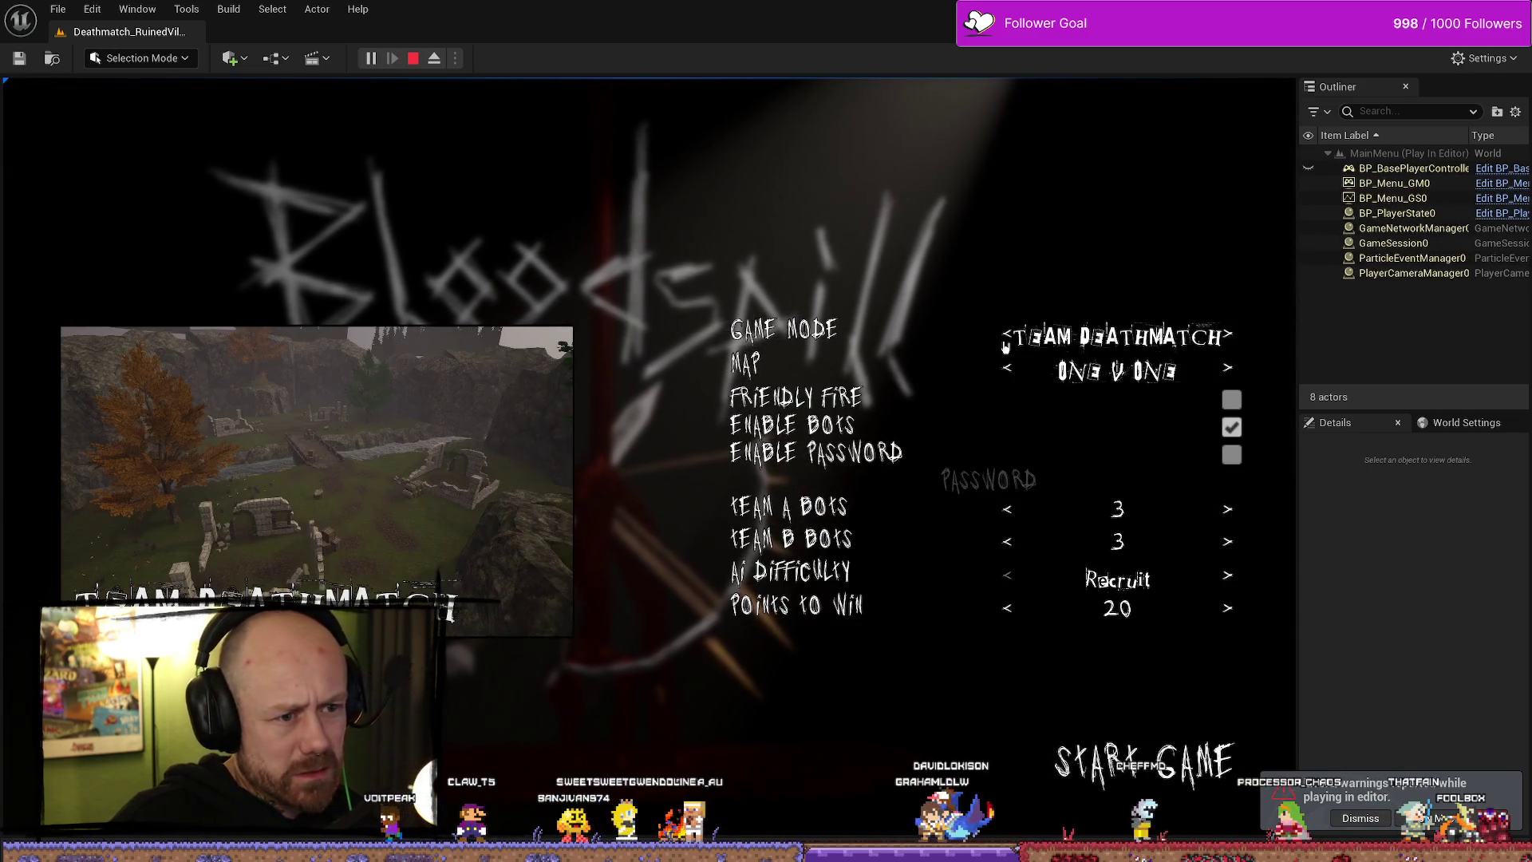
left_click(1018, 617)
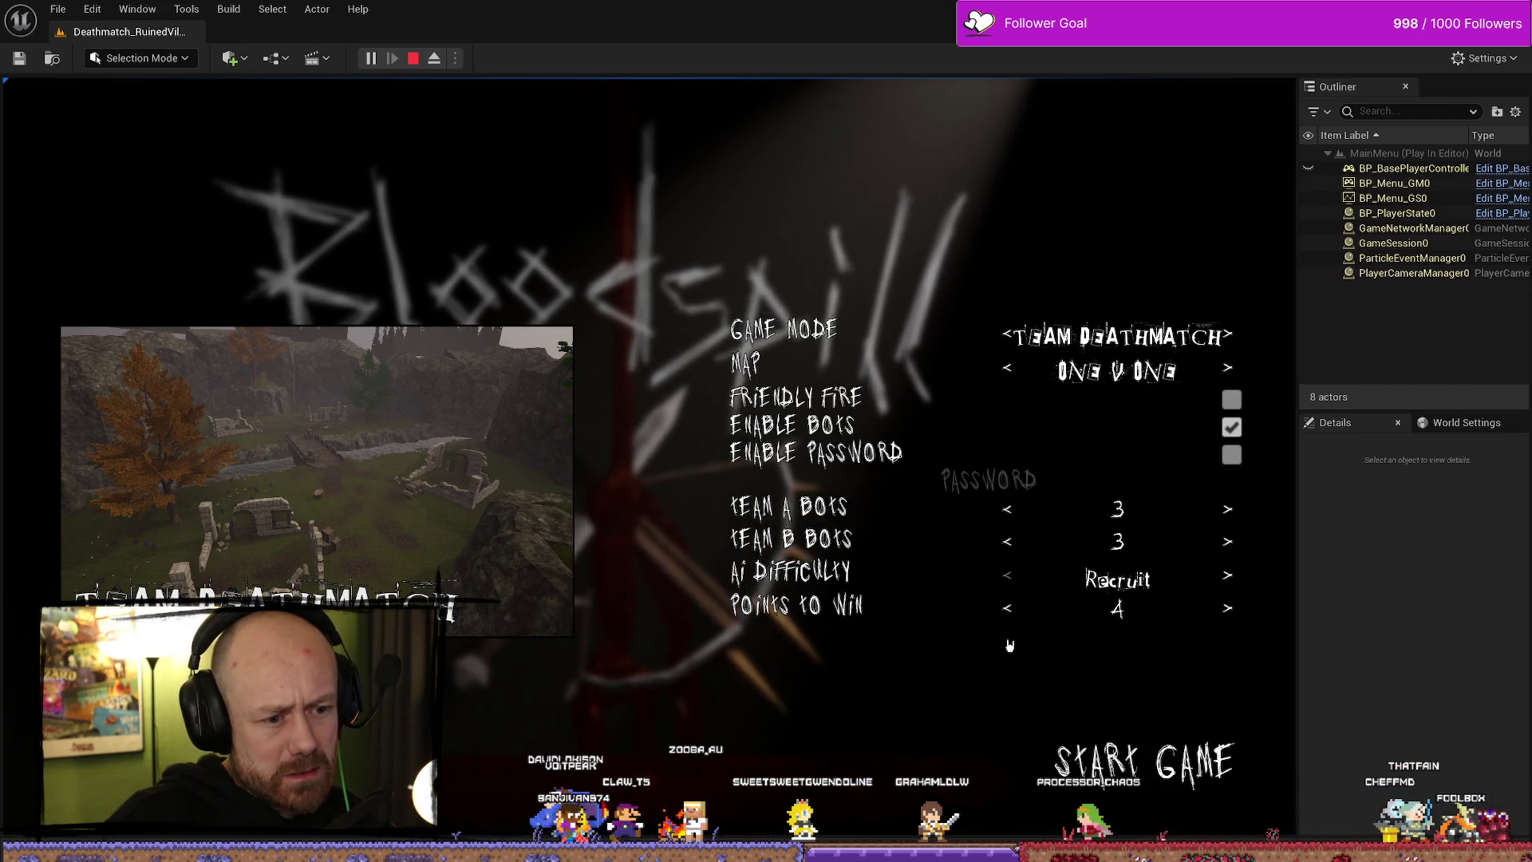
left_click(1134, 767)
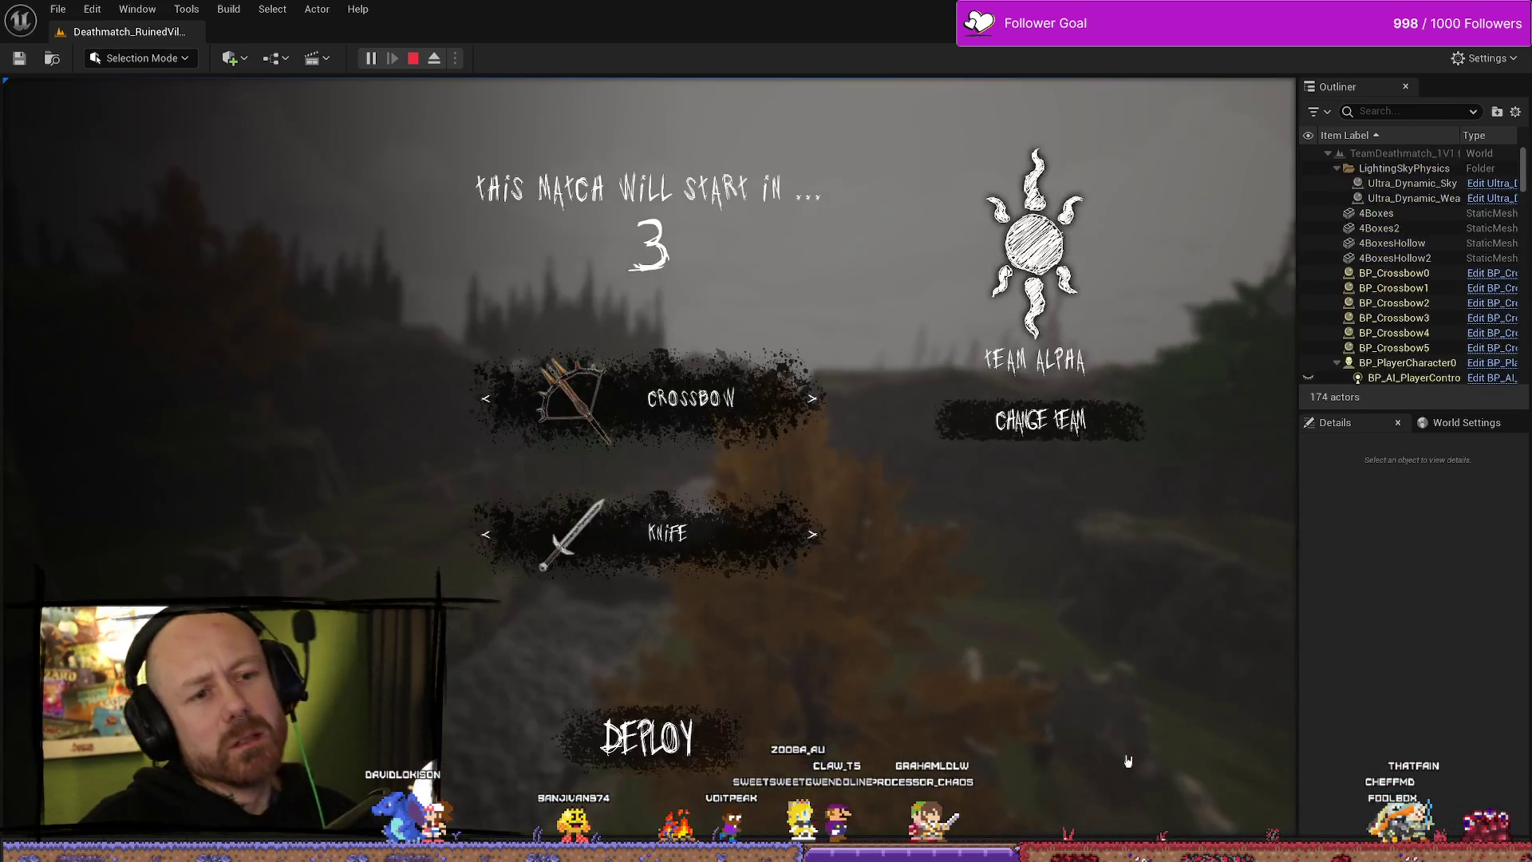
- Deploy with the crossbow, shoot the enemies to finish the round, then stop the session
left_click(646, 741)
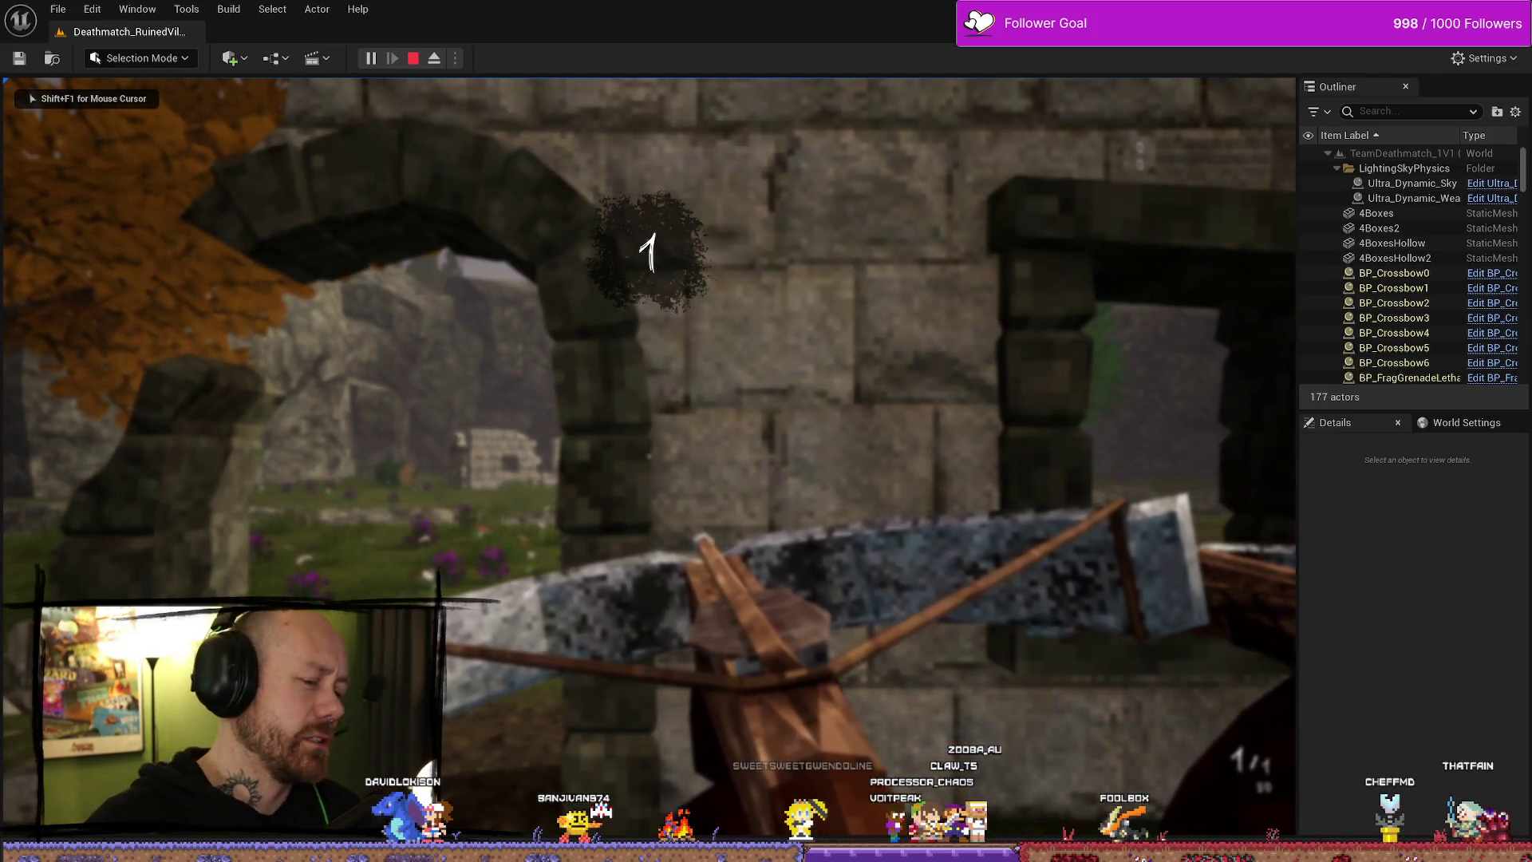
key("s")
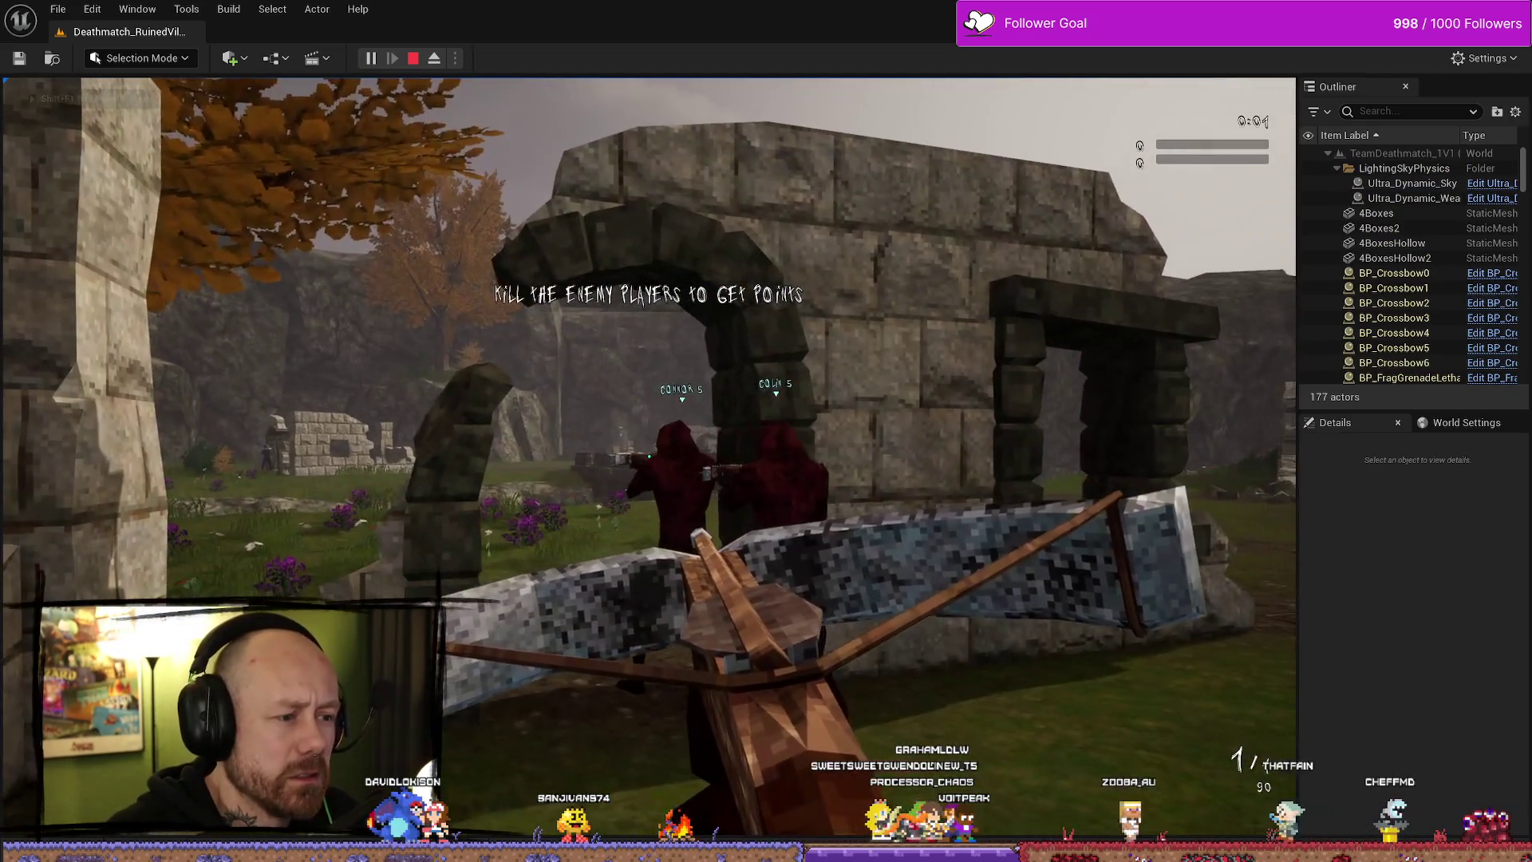
left_click(649, 455)
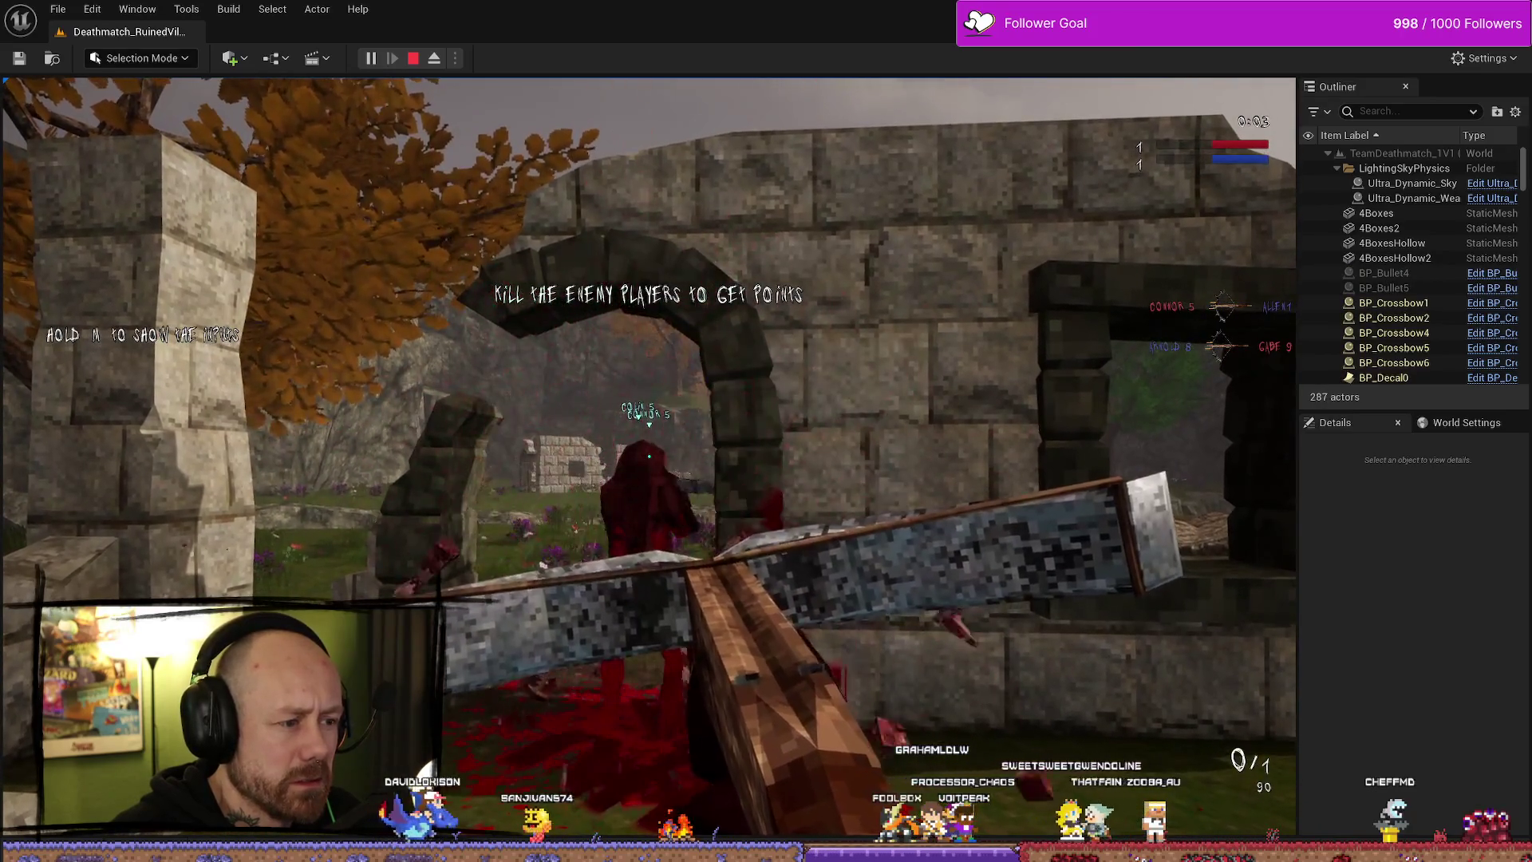
key("w")
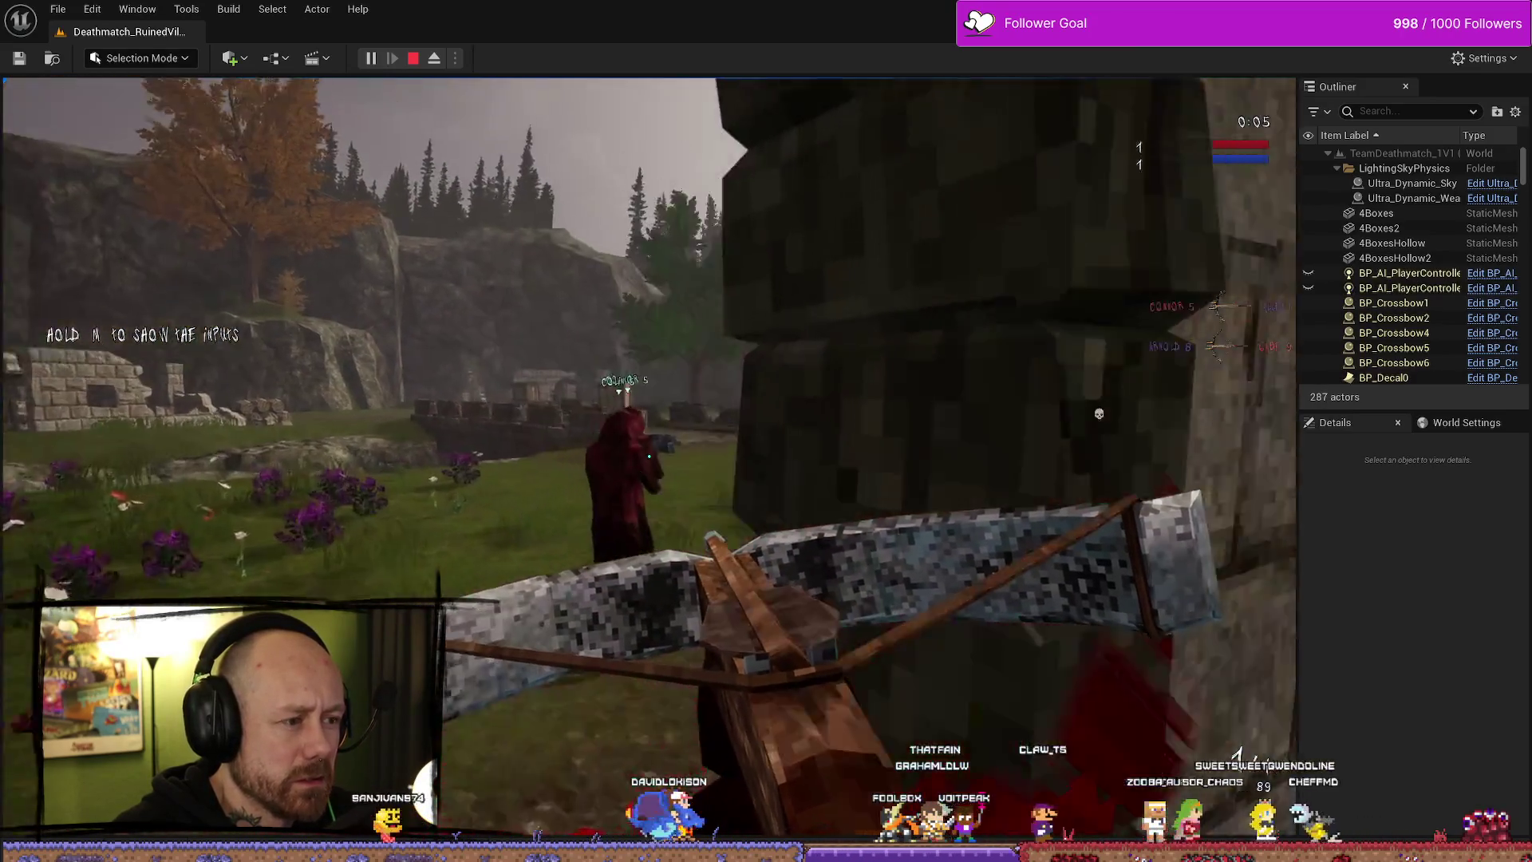
left_click(648, 455)
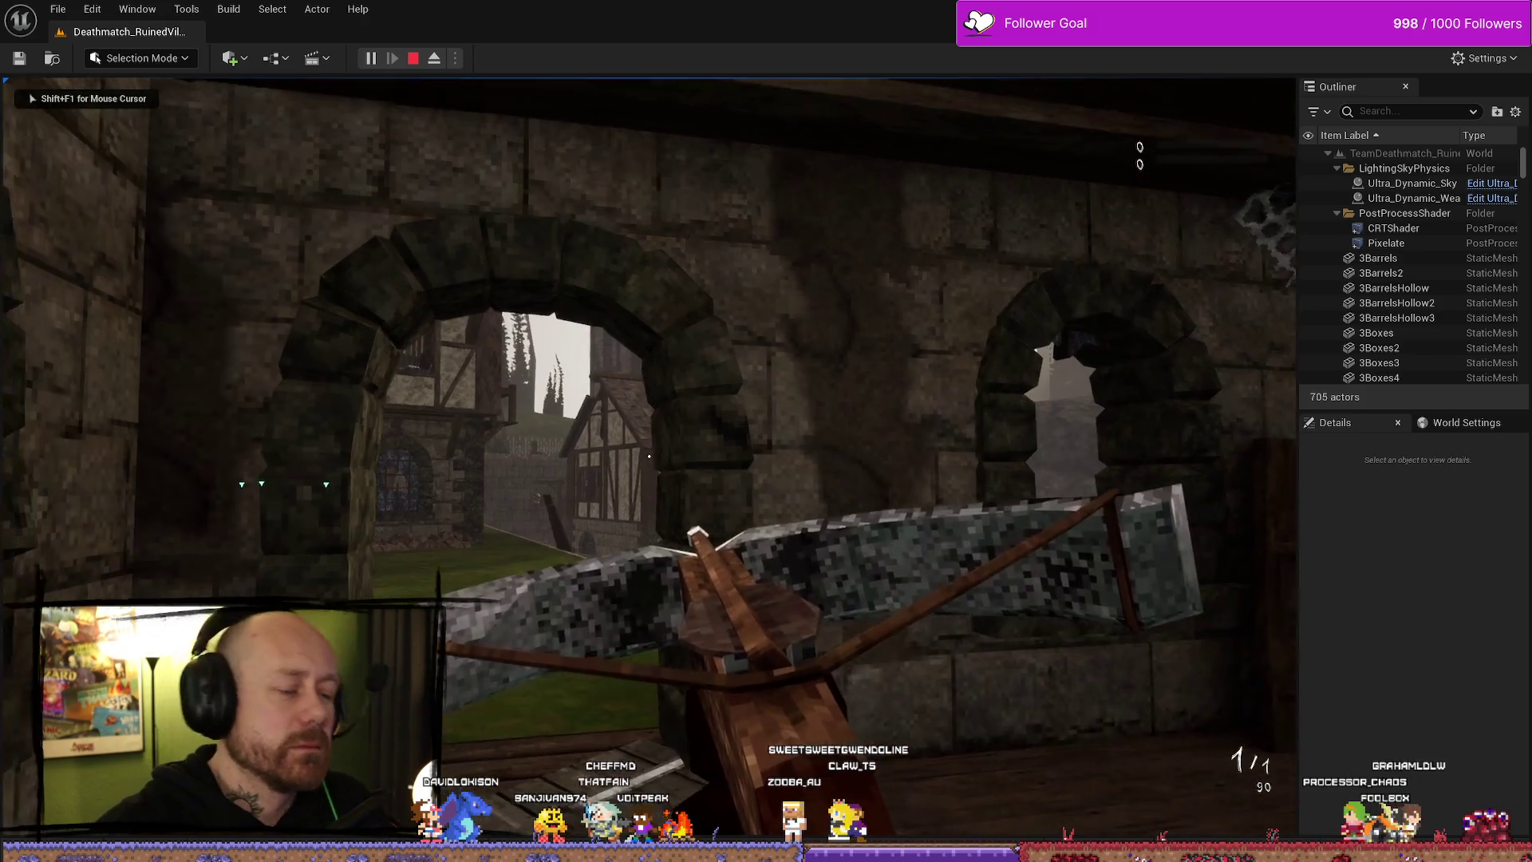
key("Escape")
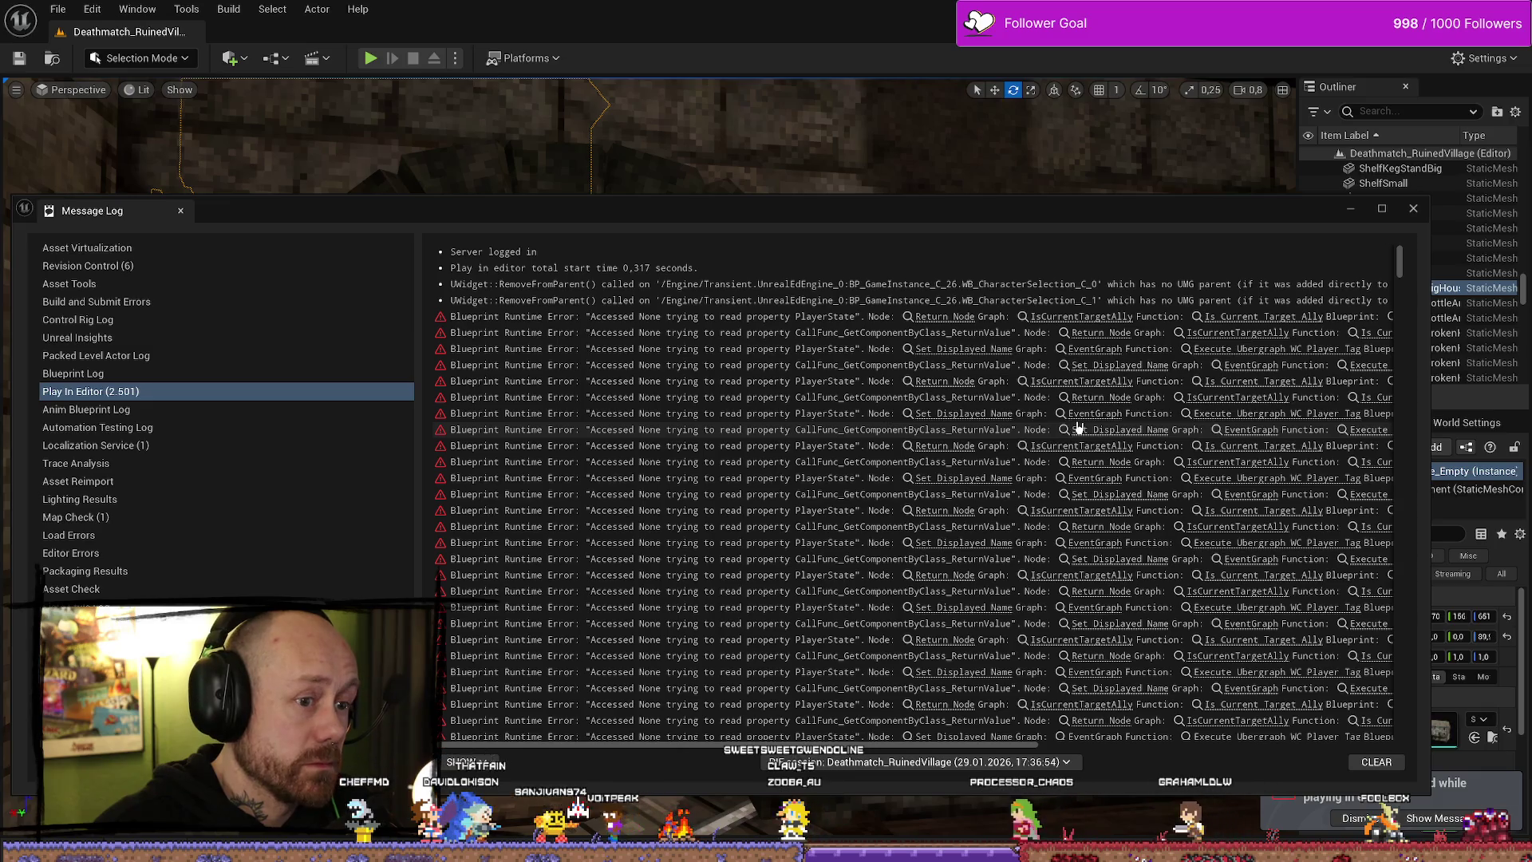
- Scroll through the Play In Editor errors in the Message Log, then switch to the BloodSpill Trello board
scroll(1068, 438, "down", 5)
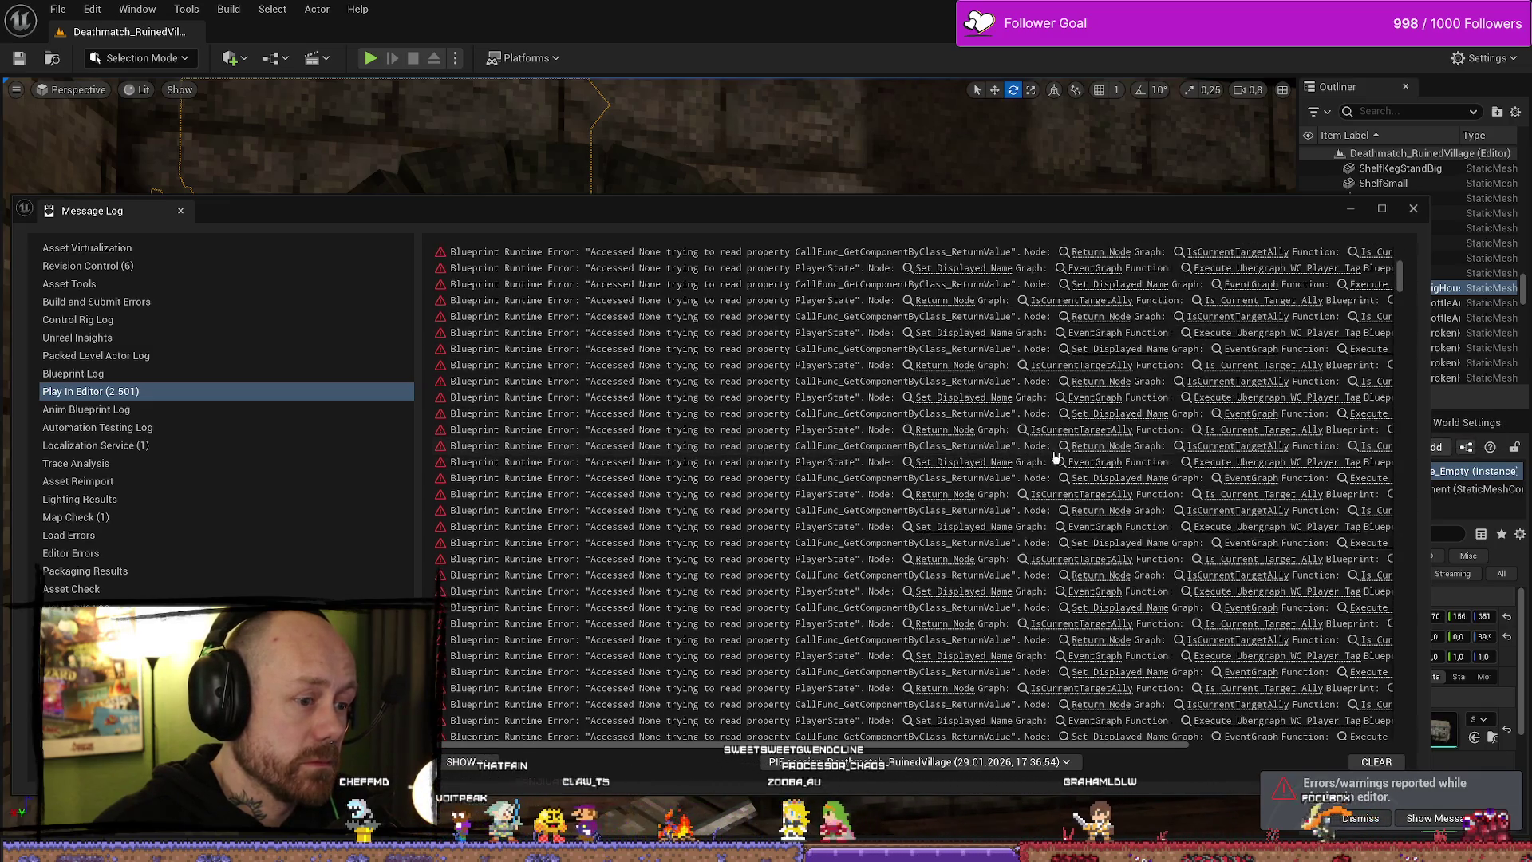
scroll(1054, 456, "down", 8)
scroll(1039, 473, "down", 3)
scroll(1037, 471, "down", 10)
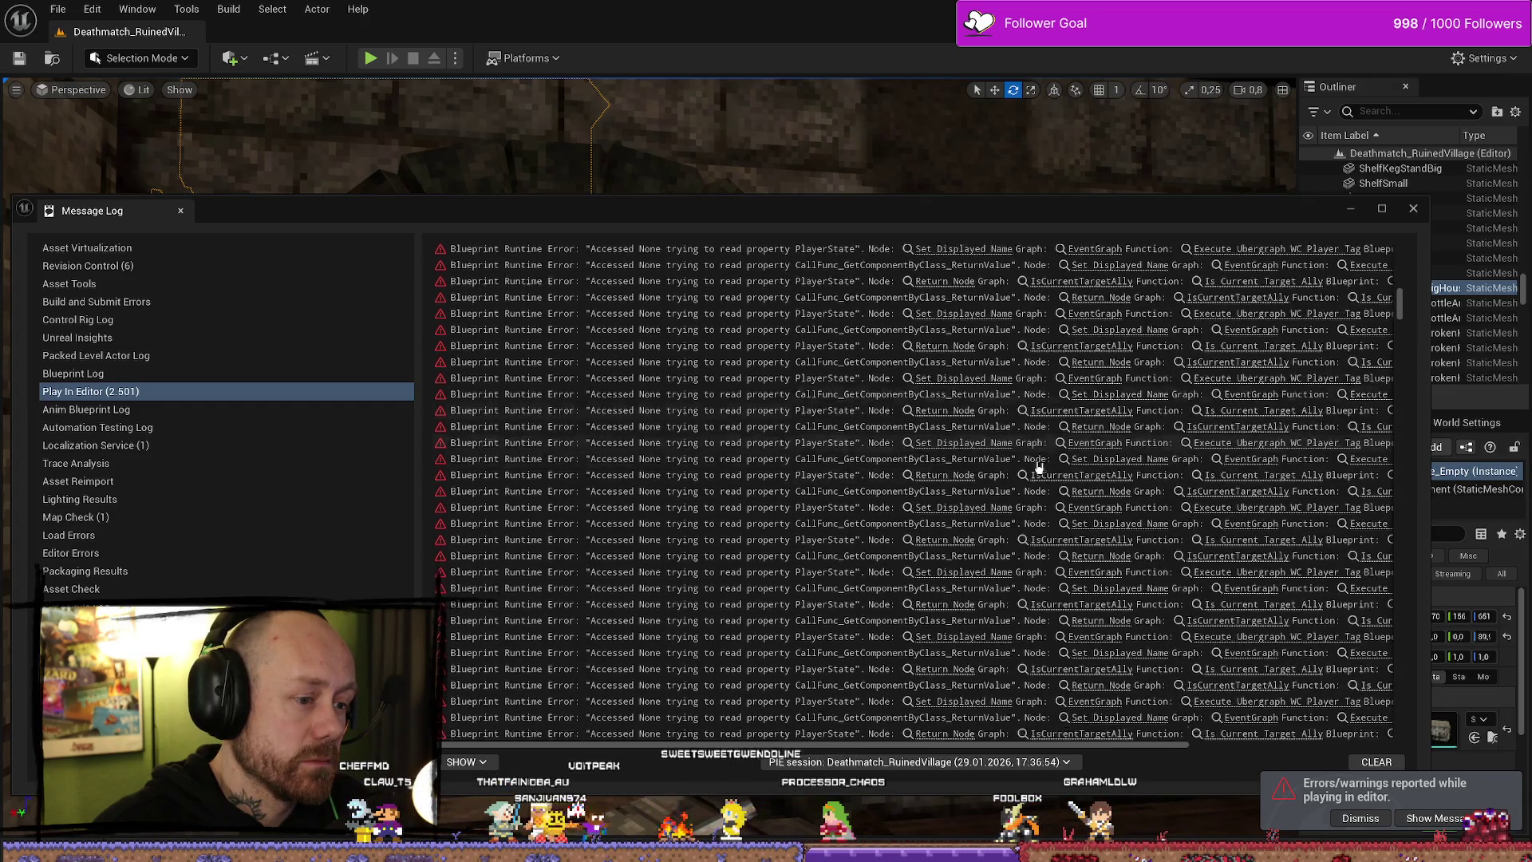
scroll(1037, 466, "down", 5)
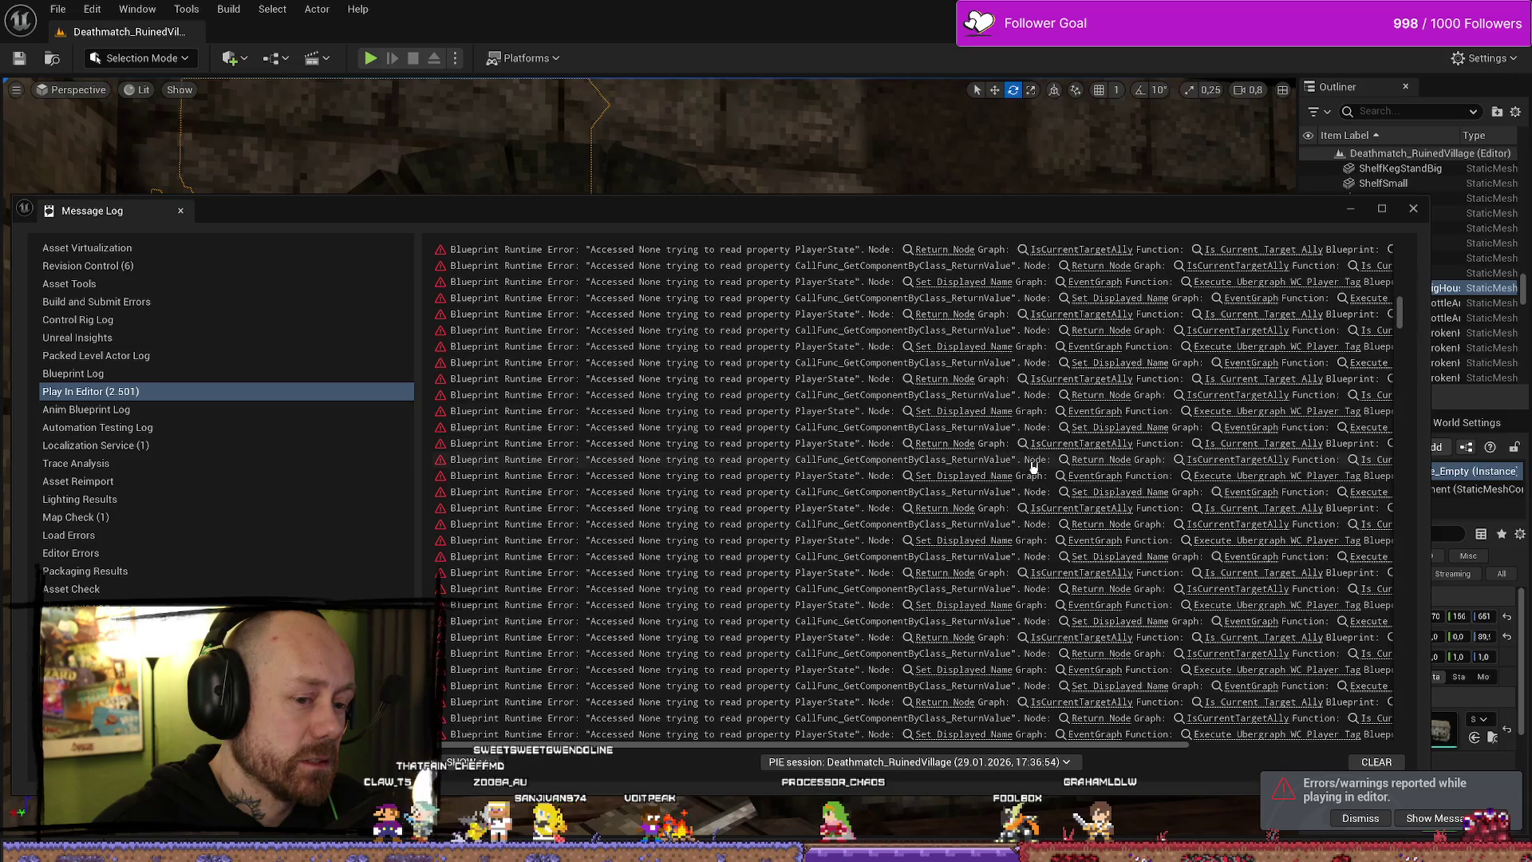
scroll(1031, 465, "down", 5)
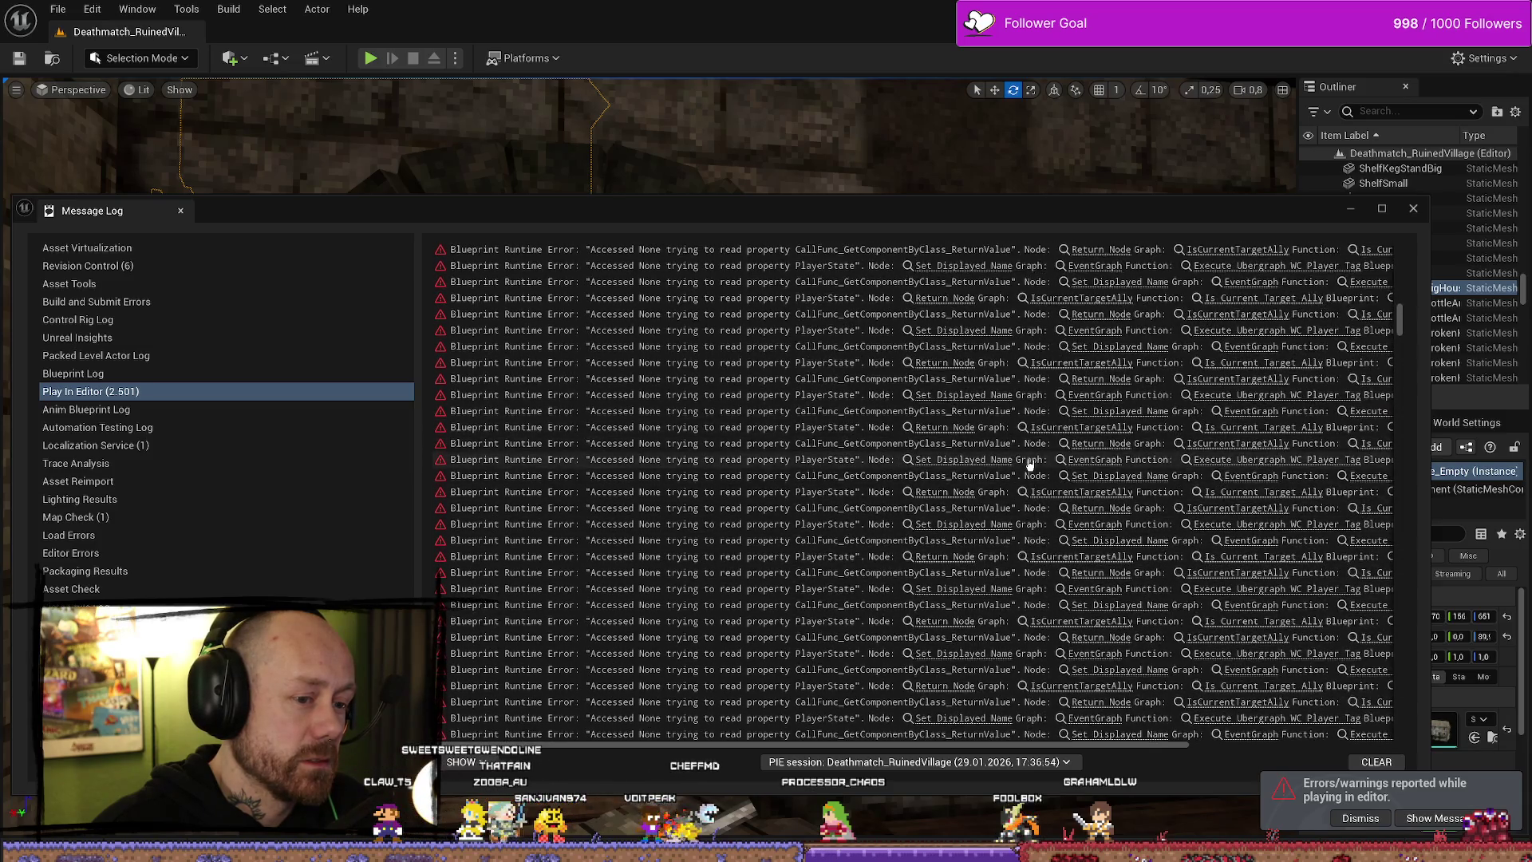
scroll(1029, 465, "down", 3)
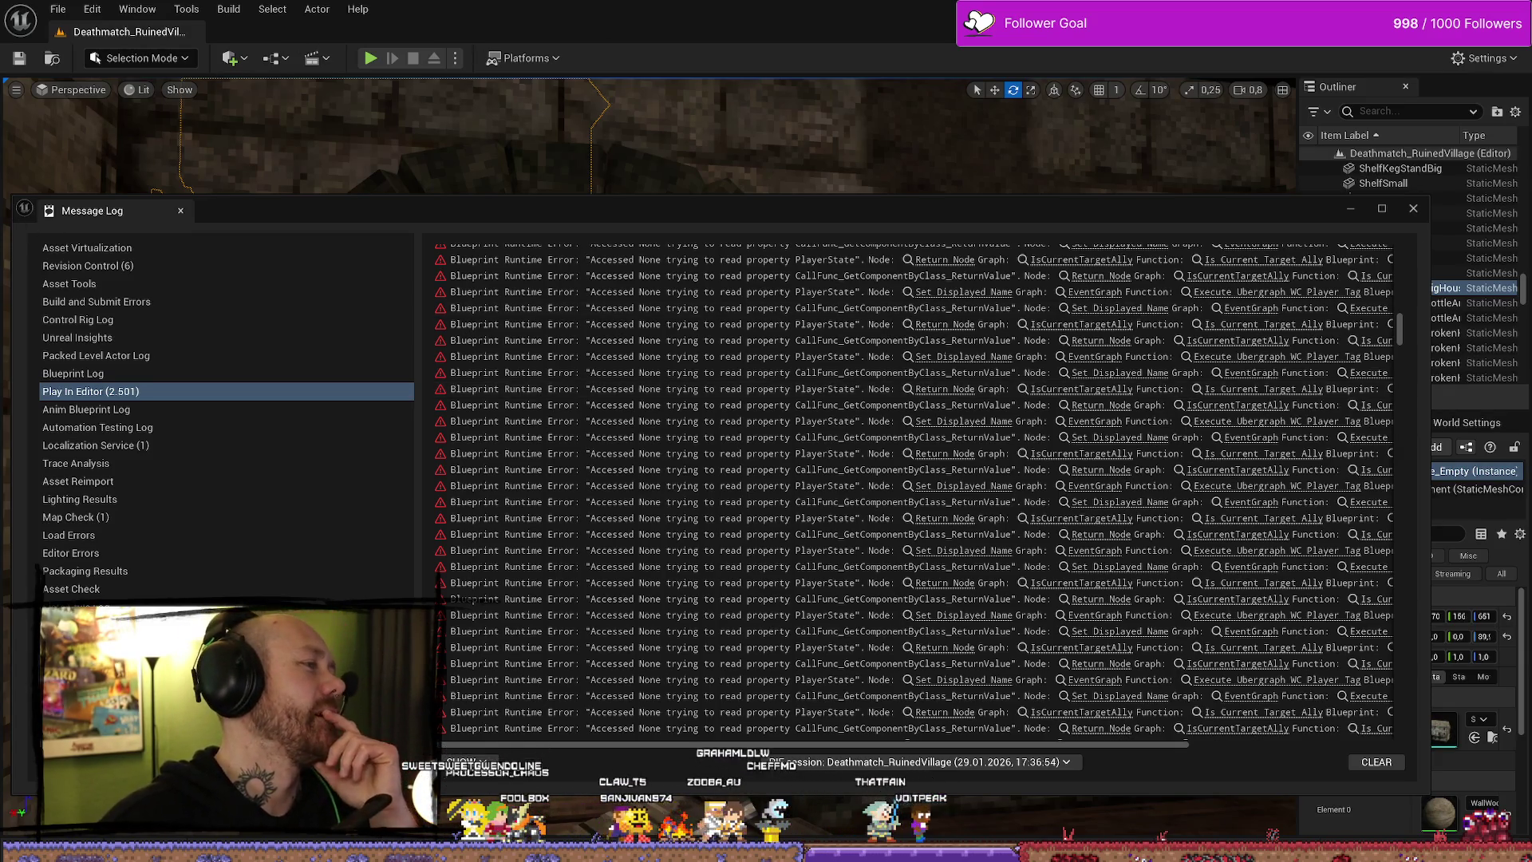
key("alt+Tab")
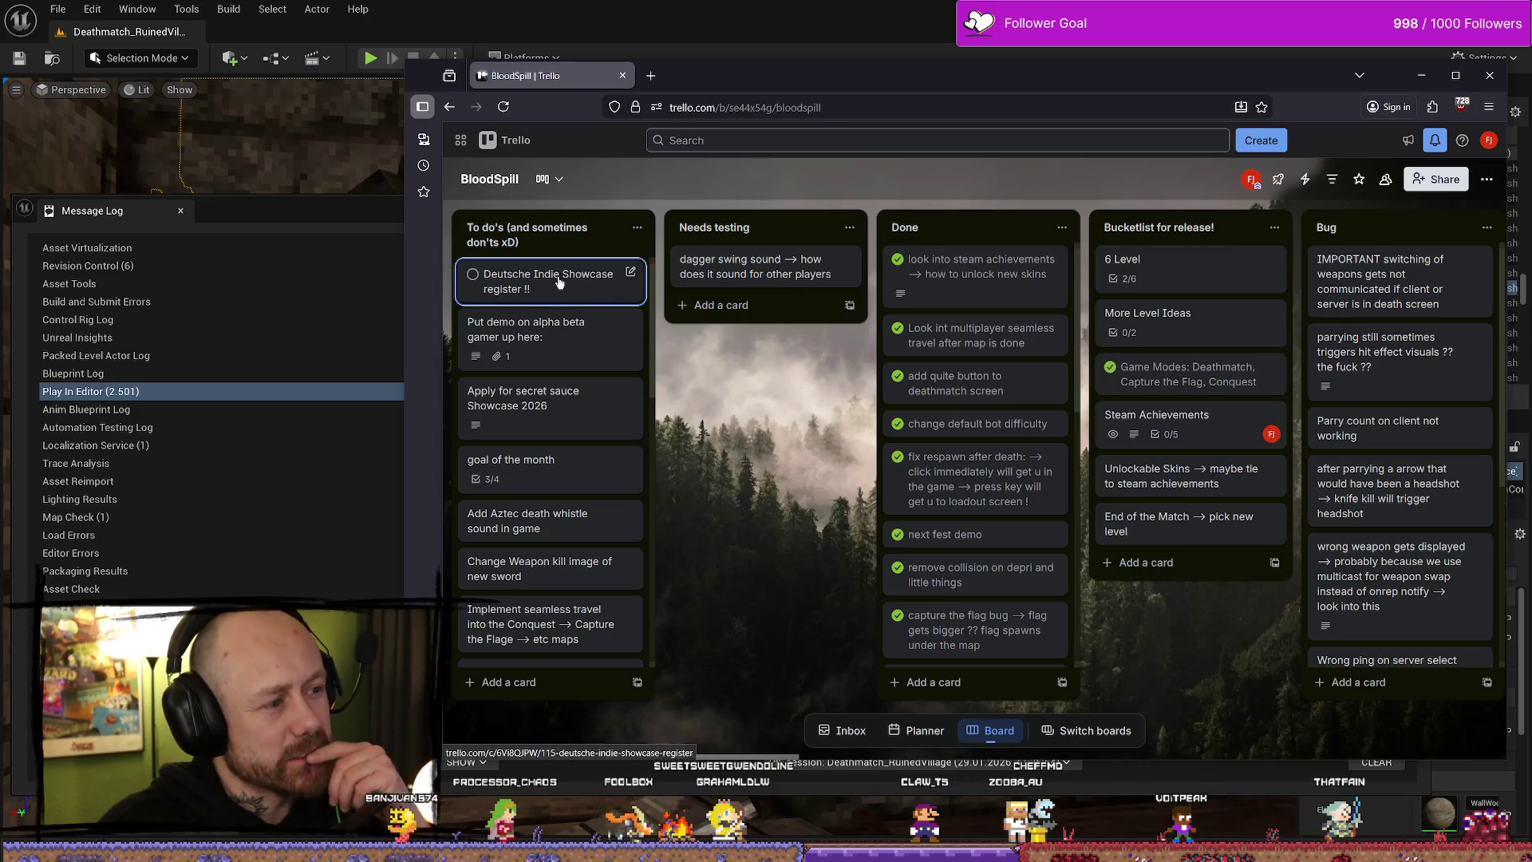
- Look over the Put demo and goal of the month Trello cards, leaving the level transition item unchanged
left_click(576, 343)
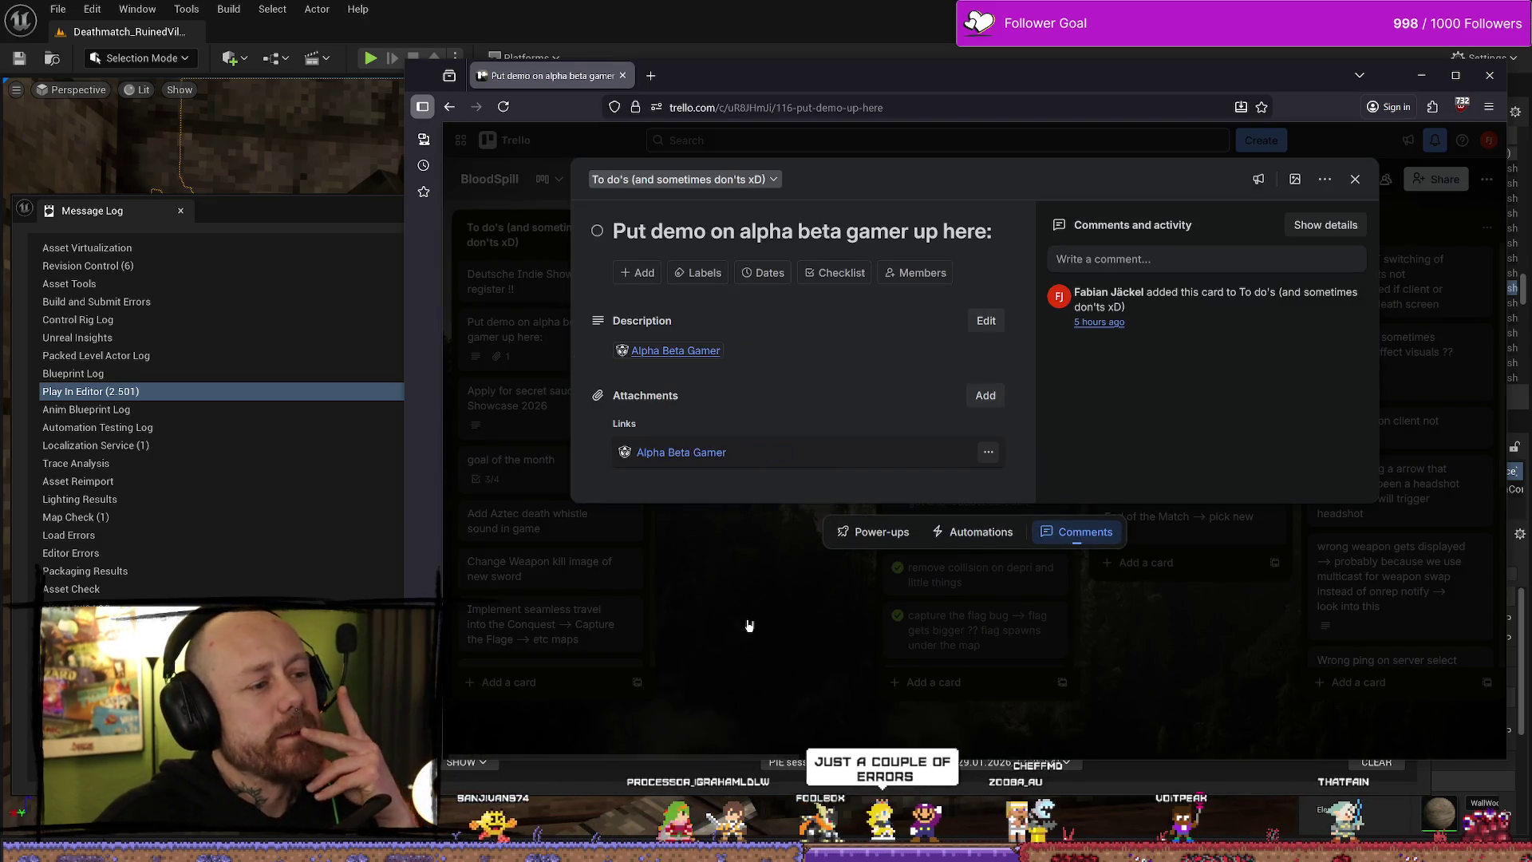
left_click(749, 624)
left_click(547, 477)
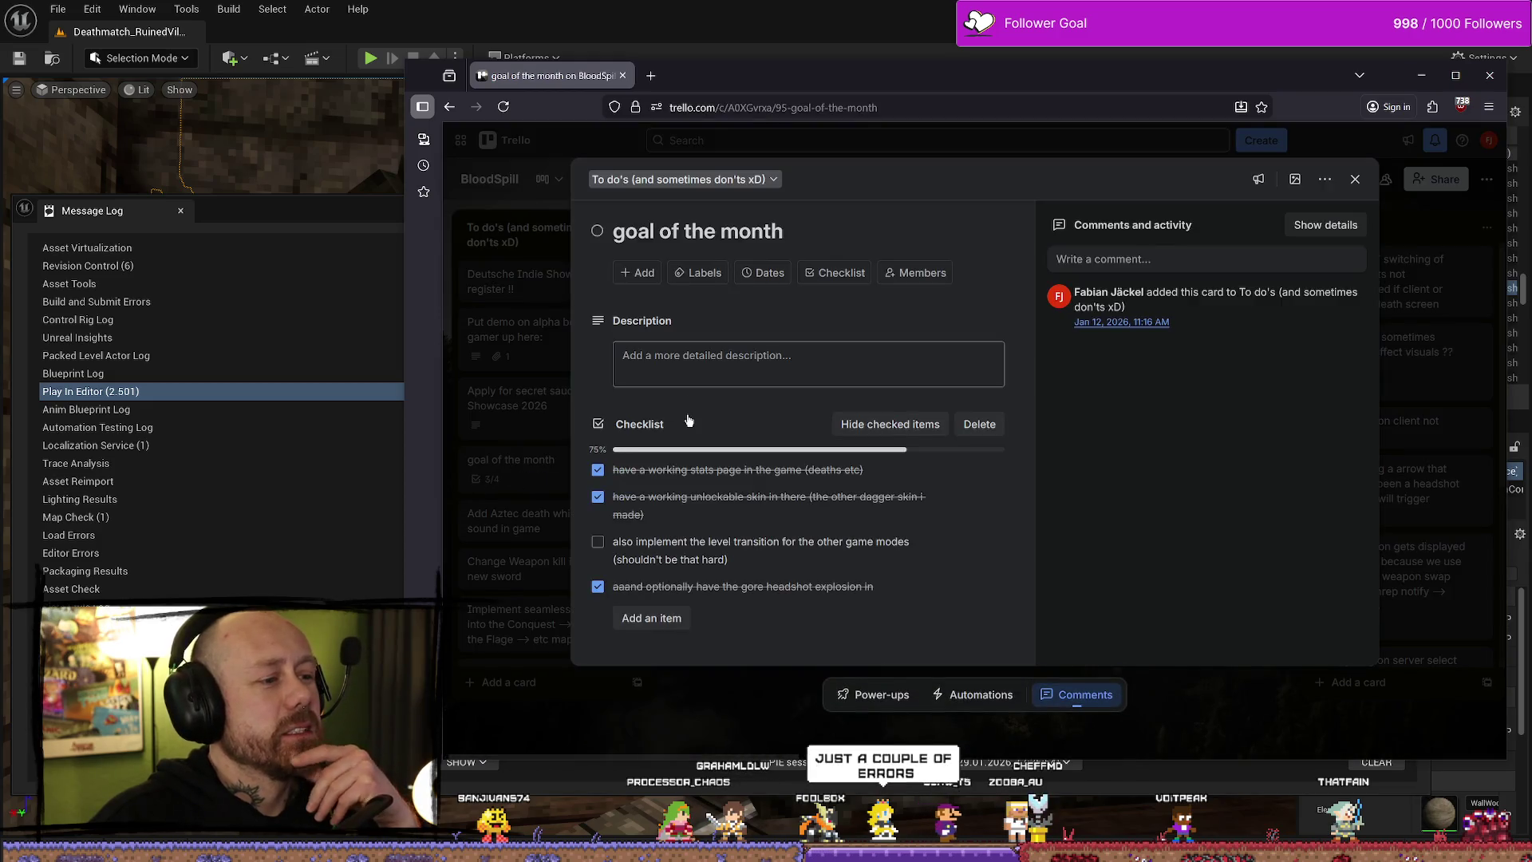
left_click(621, 559)
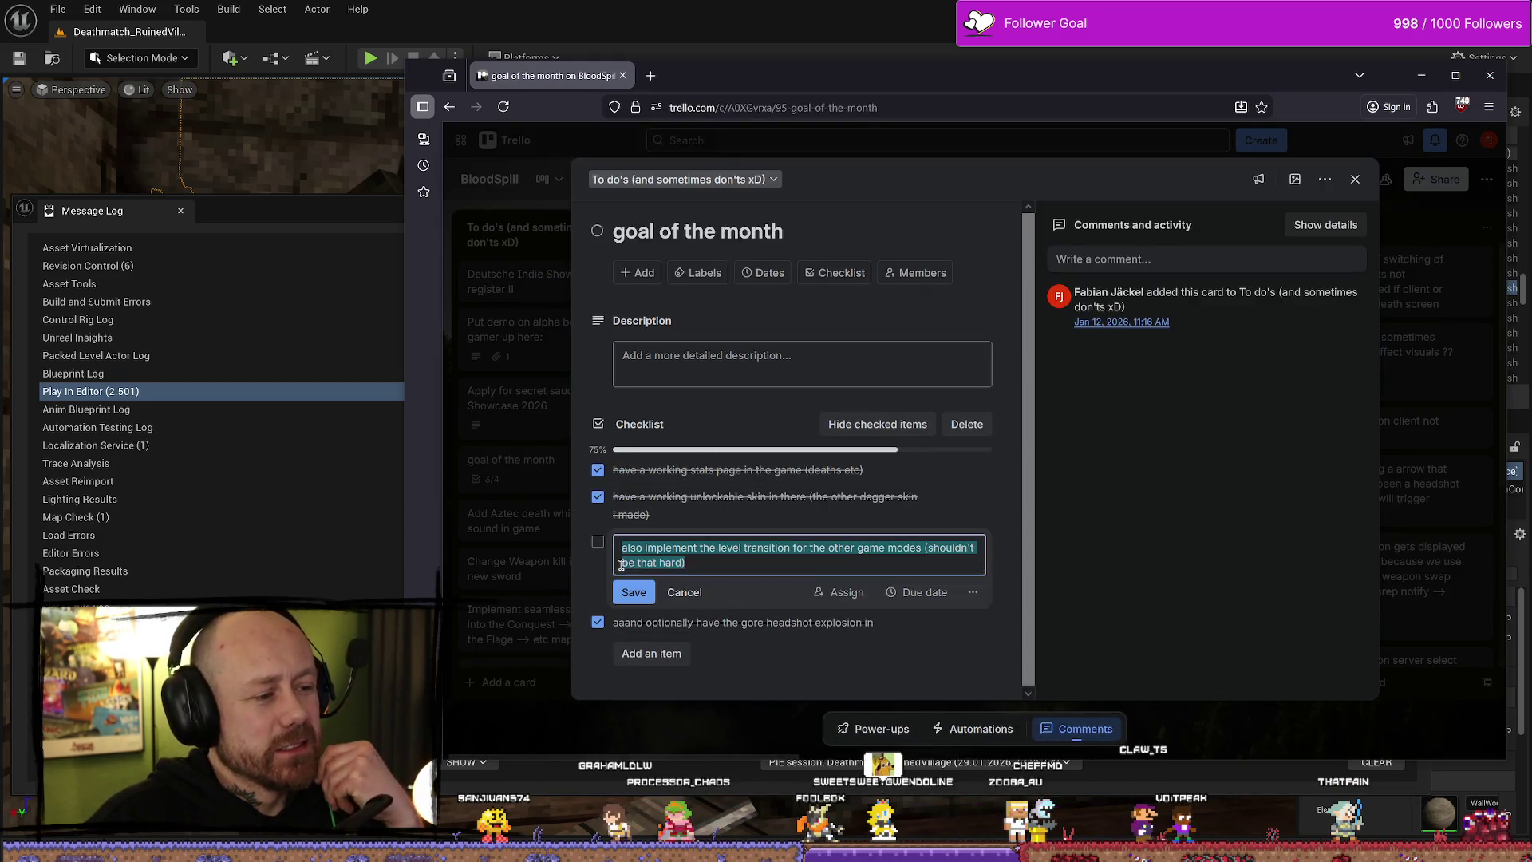
key("End")
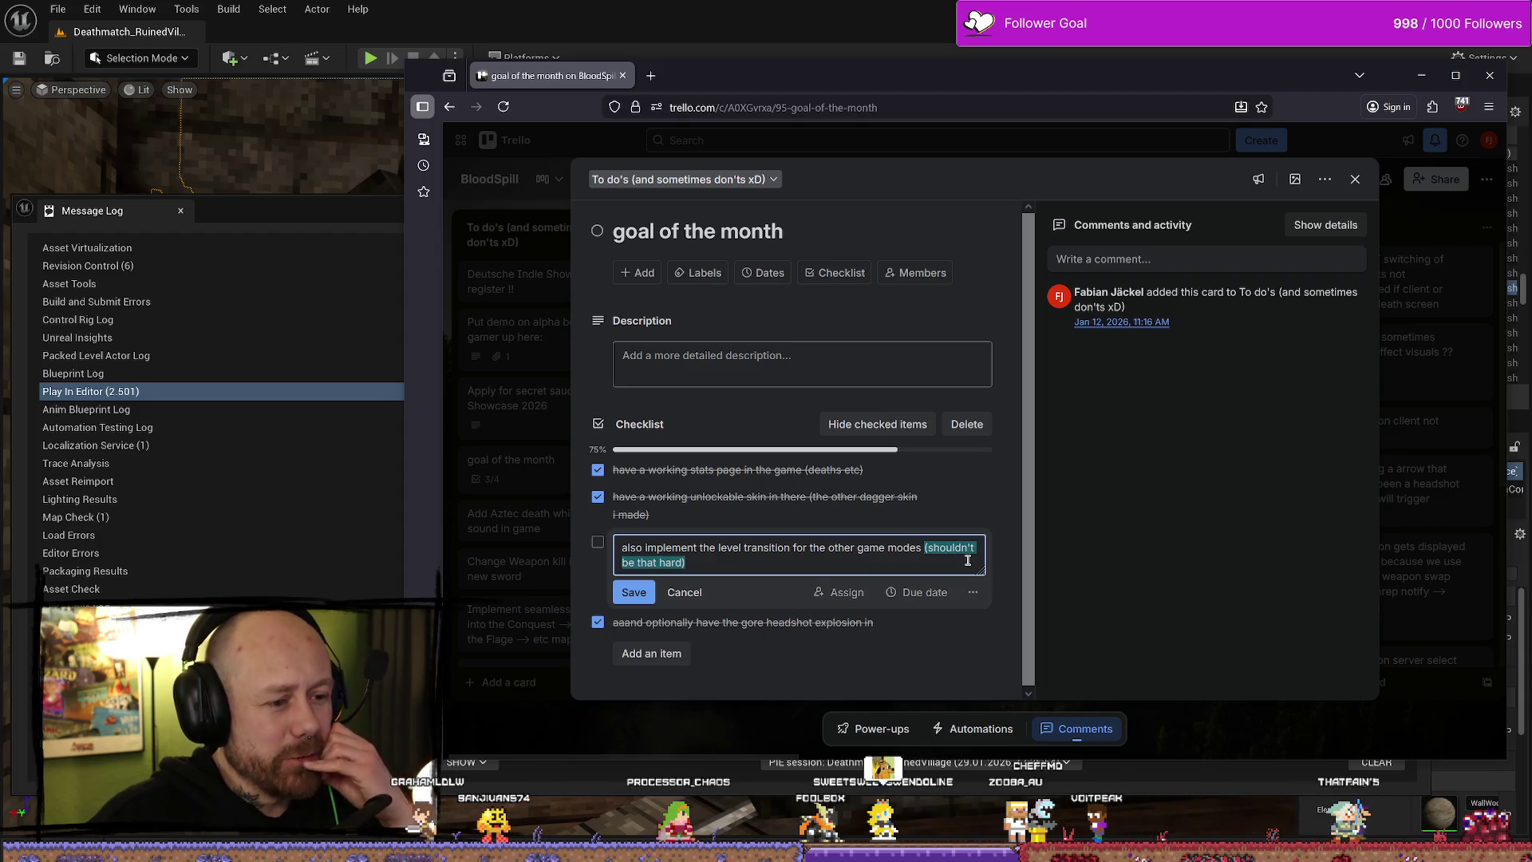
key("Return")
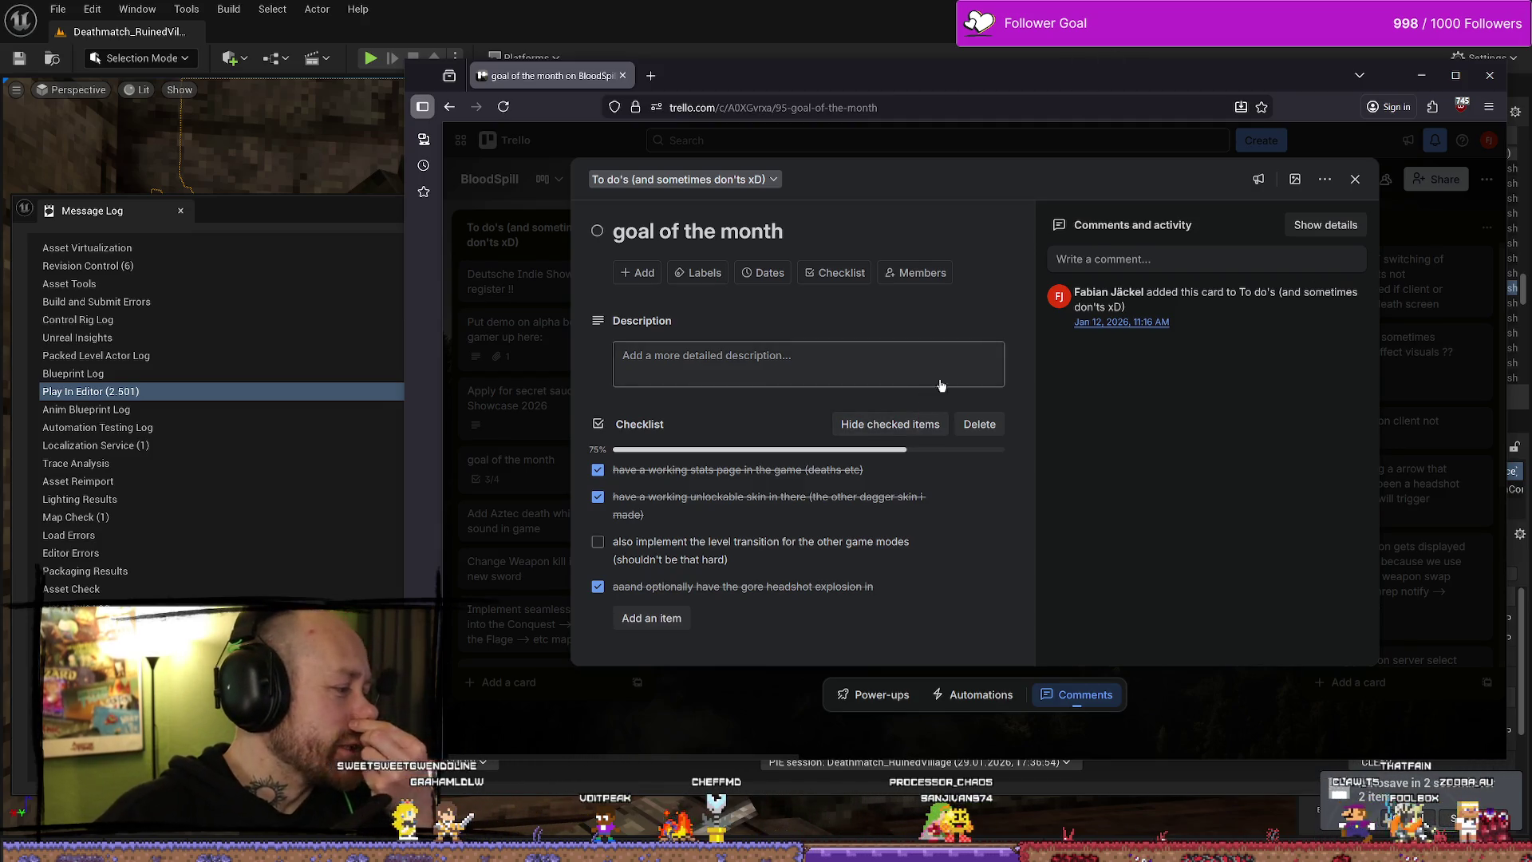
left_click(1356, 181)
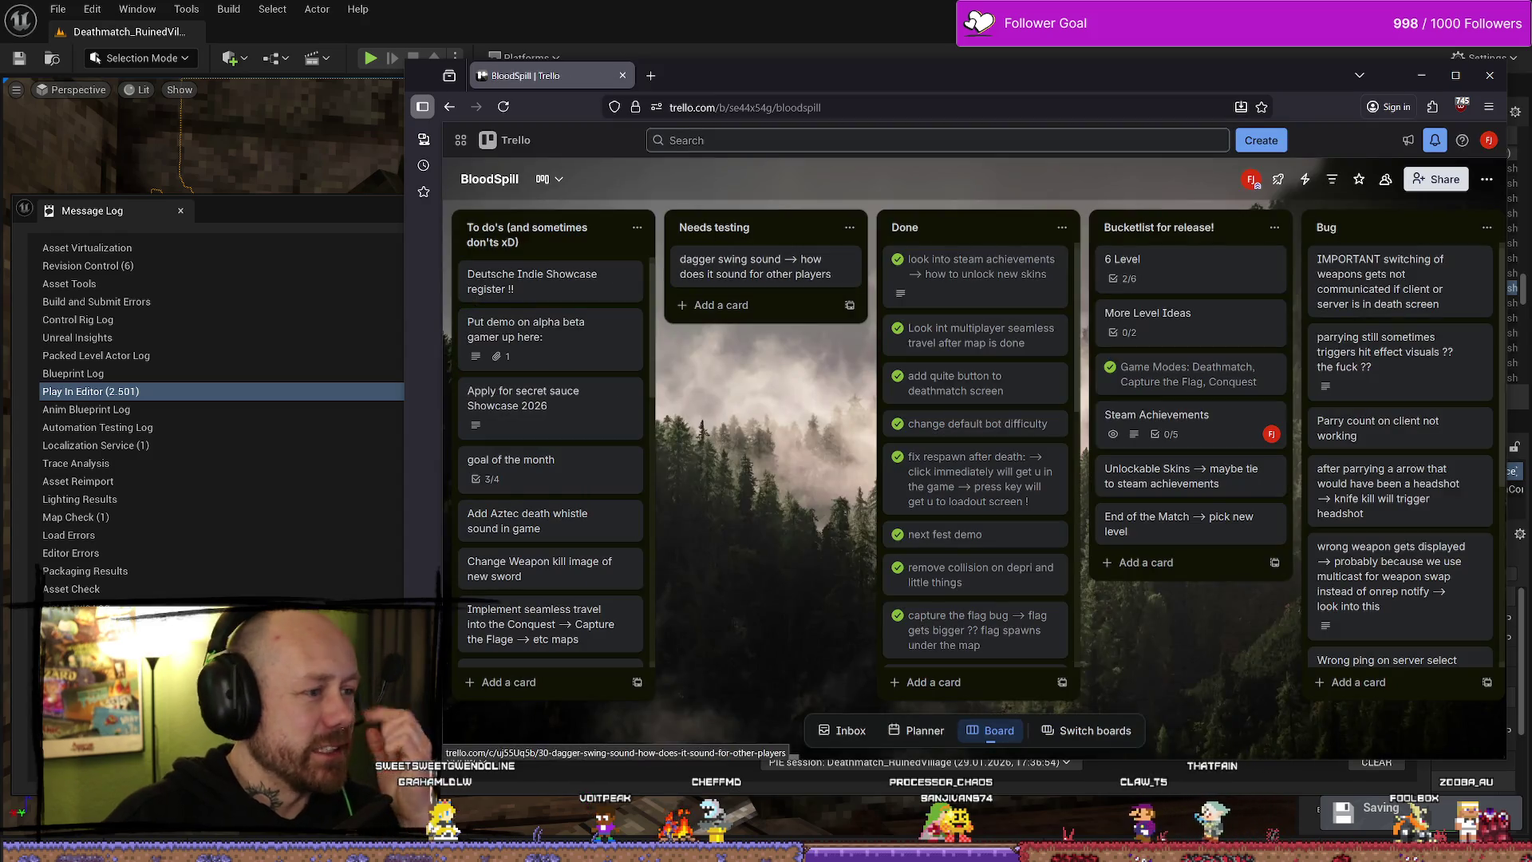
key("alt+Tab")
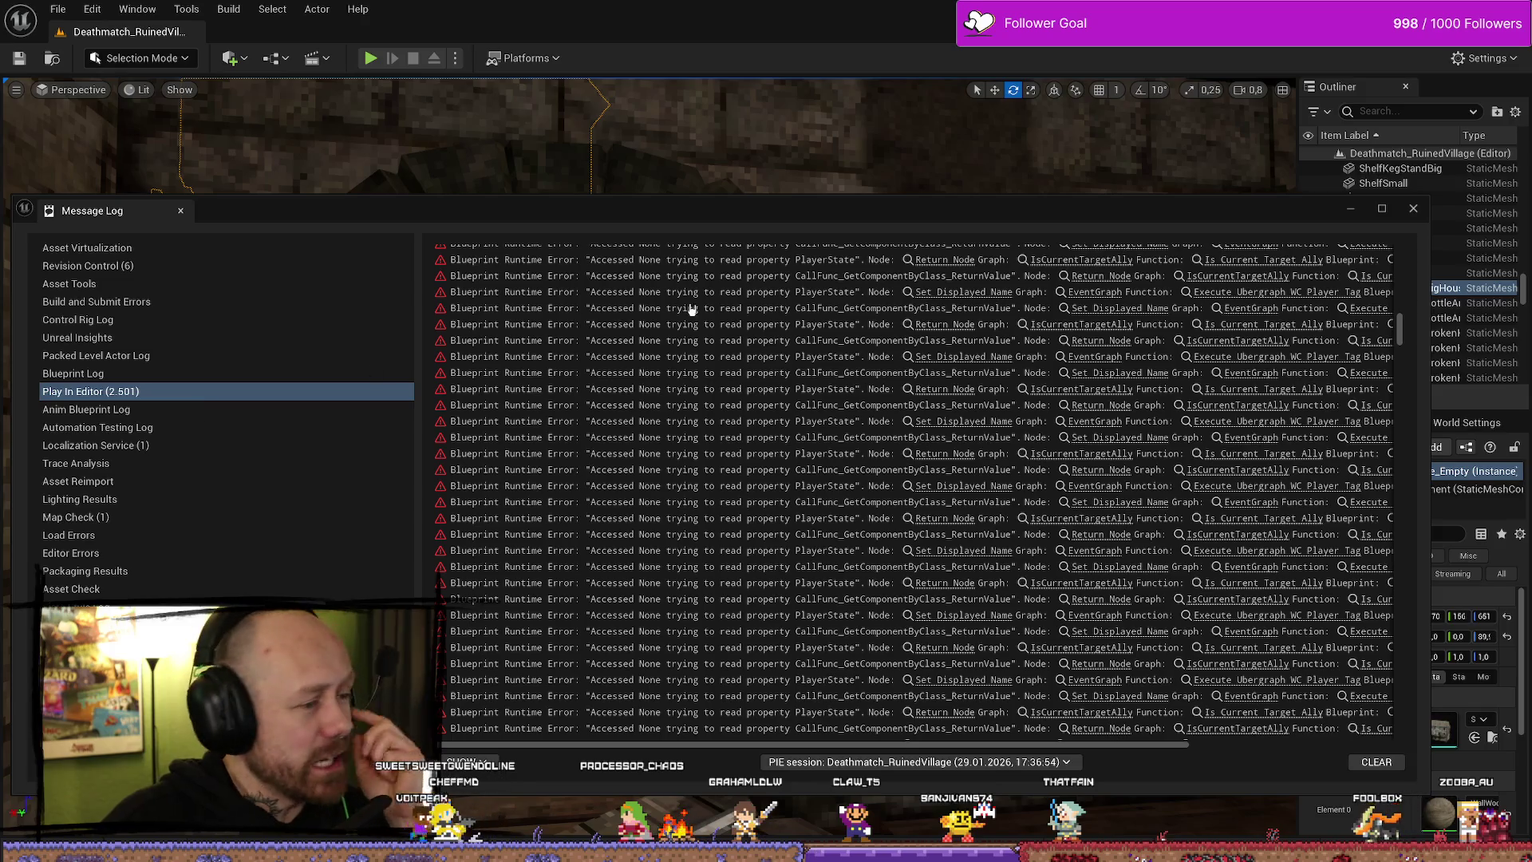
- Close the error log and run a brief play-test, then stop it
left_click(1413, 209)
left_click(370, 60)
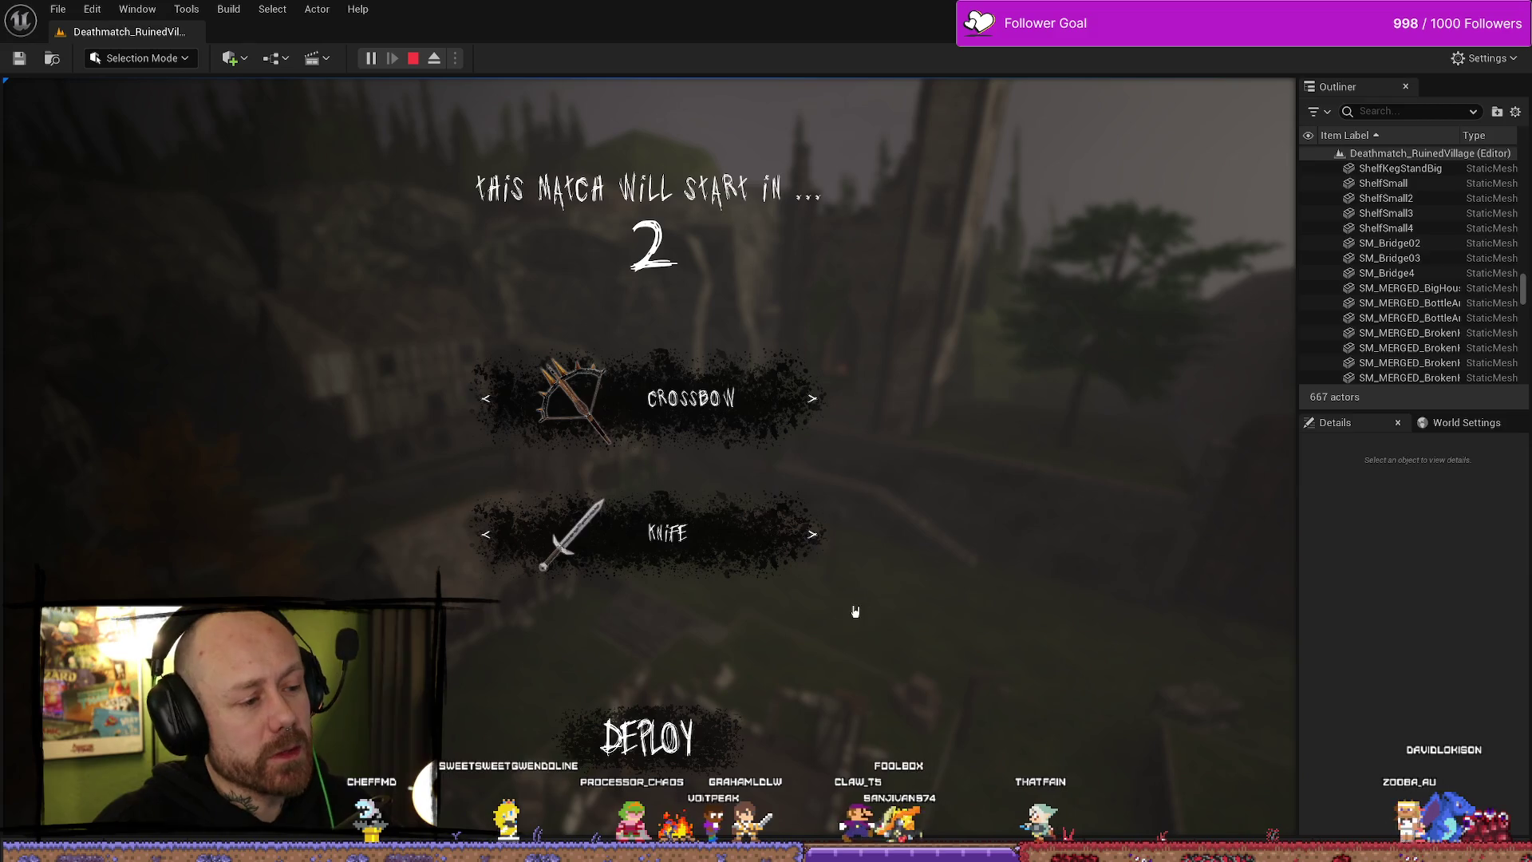
key("Escape")
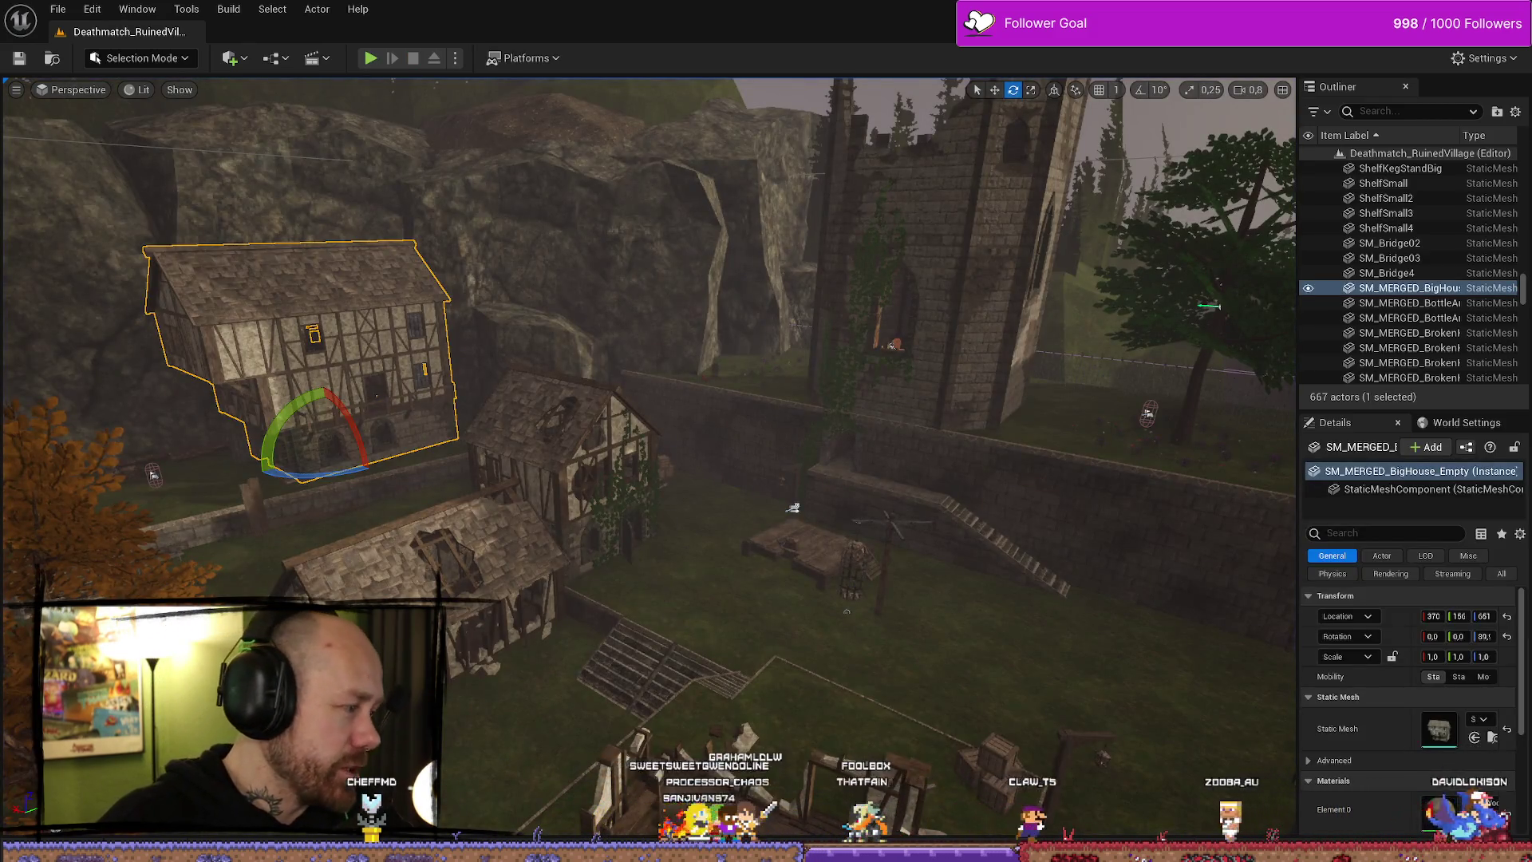
- Review the second-level fallback, ChooseGame AfterMatch and five Set Next Level nodes in WB_EndGameScores
key("alt+Tab")
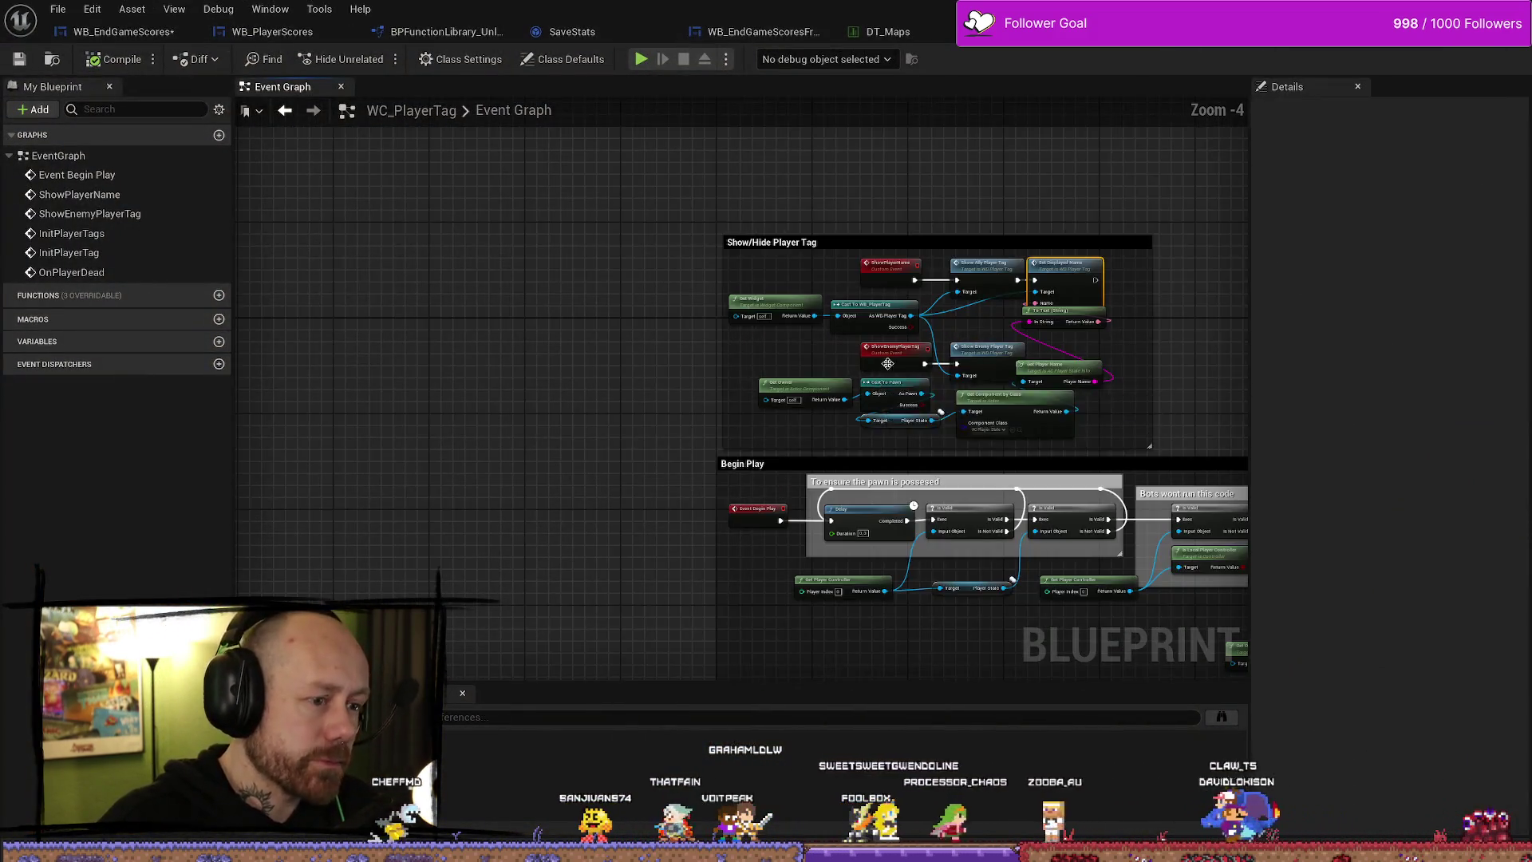
scroll(880, 372, "down", 5)
left_click(124, 32)
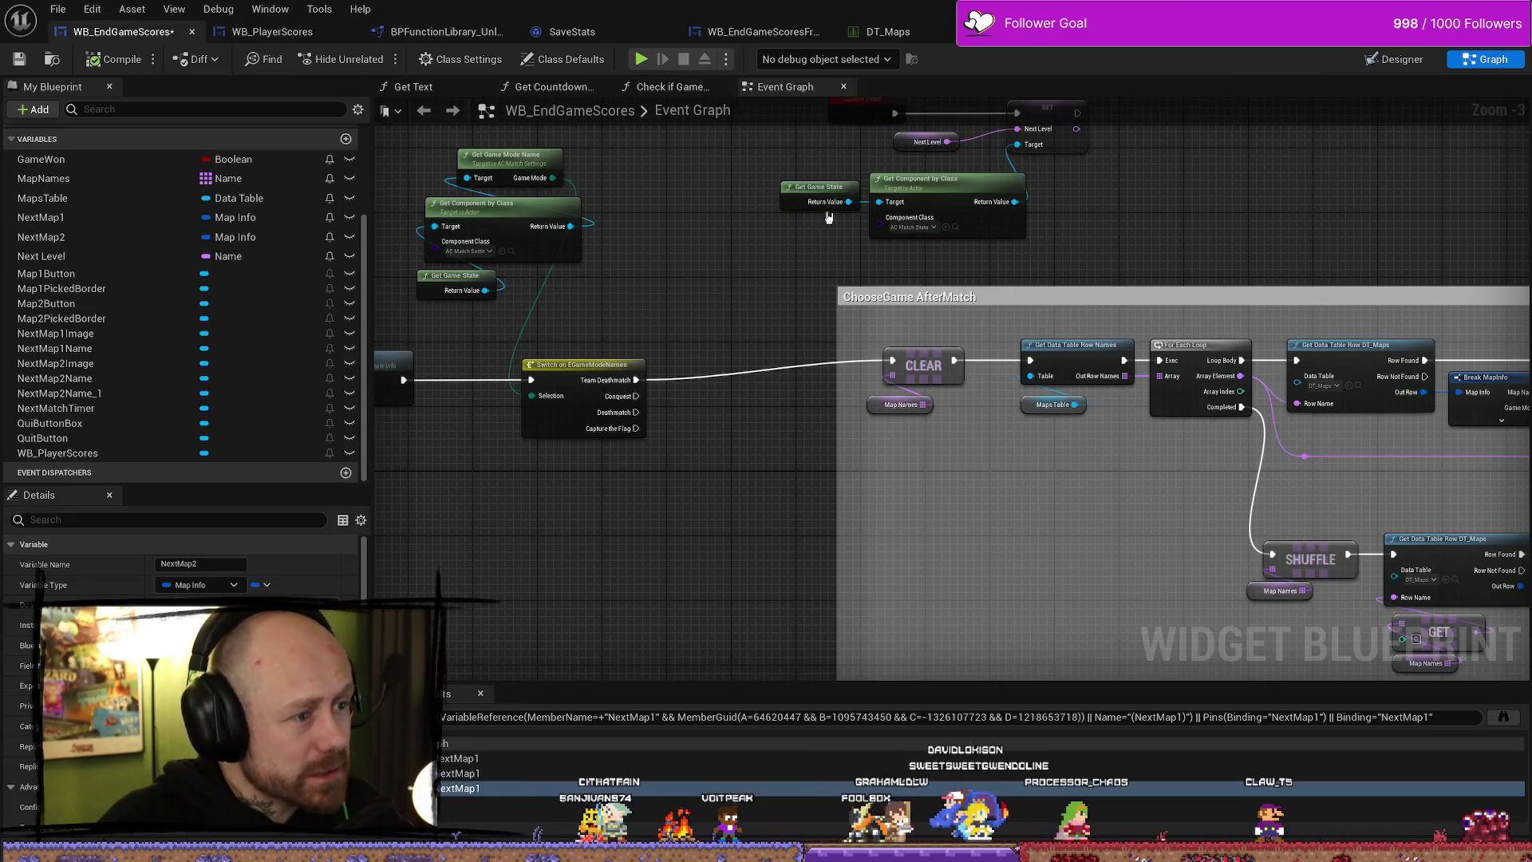
scroll(998, 379, "down", 3)
scroll(1379, 352, "up", 1)
mouse_move(1380, 352)
left_mouse_down()
mouse_move(702, 393)
mouse_move(1139, 400)
left_mouse_up()
scroll(839, 404, "down", 1)
scroll(1139, 400, "down", 1)
scroll(888, 324, "up", 2)
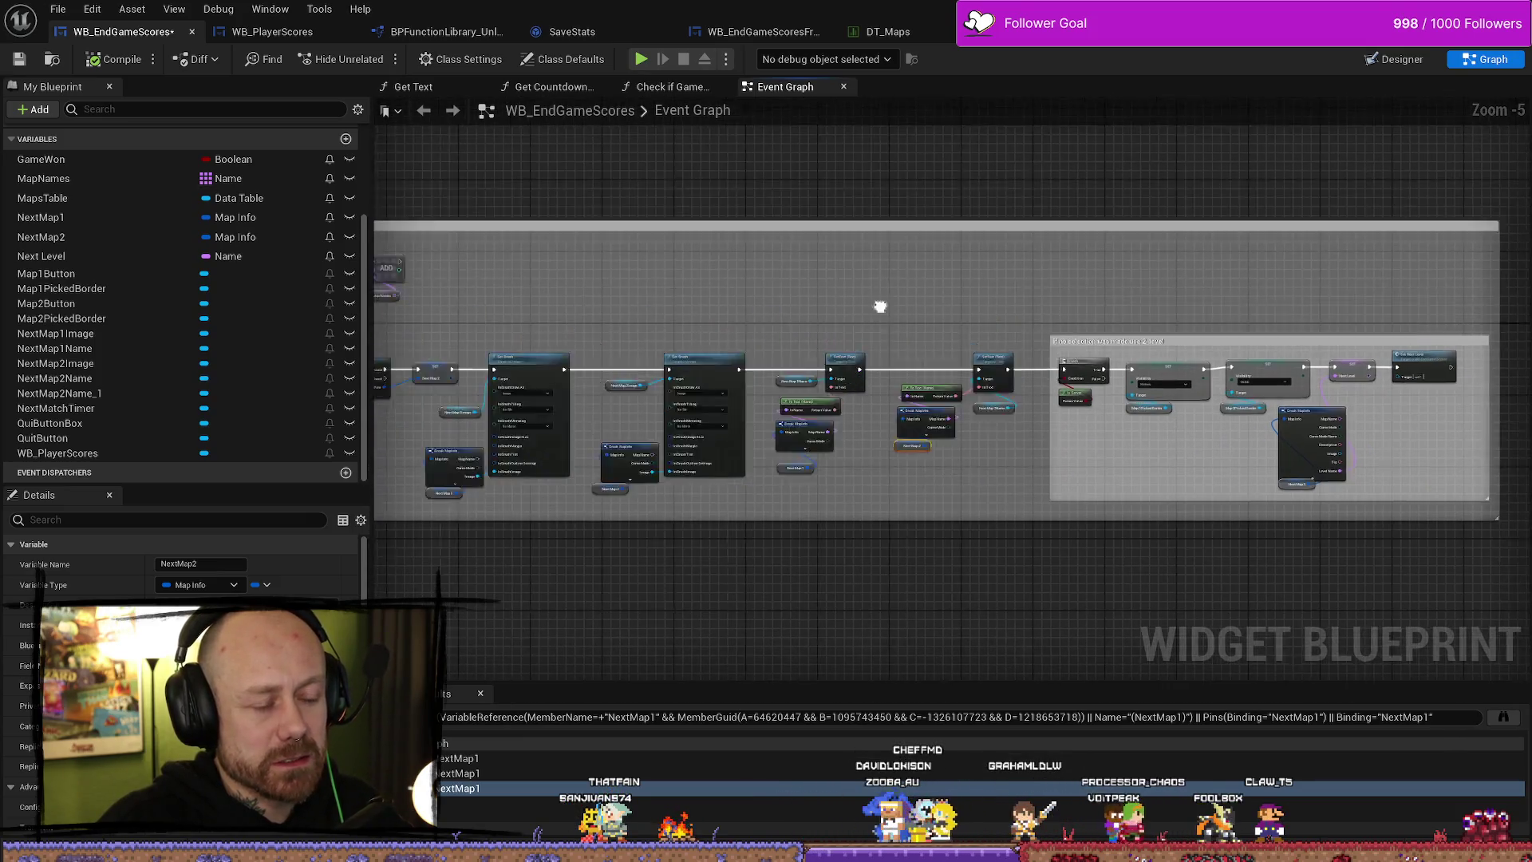
mouse_move(793, 318)
left_mouse_down()
mouse_move(981, 308)
mouse_move(961, 276)
left_mouse_up()
left_click_drag(563, 239, 977, 279)
mouse_move(706, 351)
left_mouse_down()
mouse_move(837, 287)
mouse_move(1029, 231)
mouse_move(978, 233)
left_mouse_up()
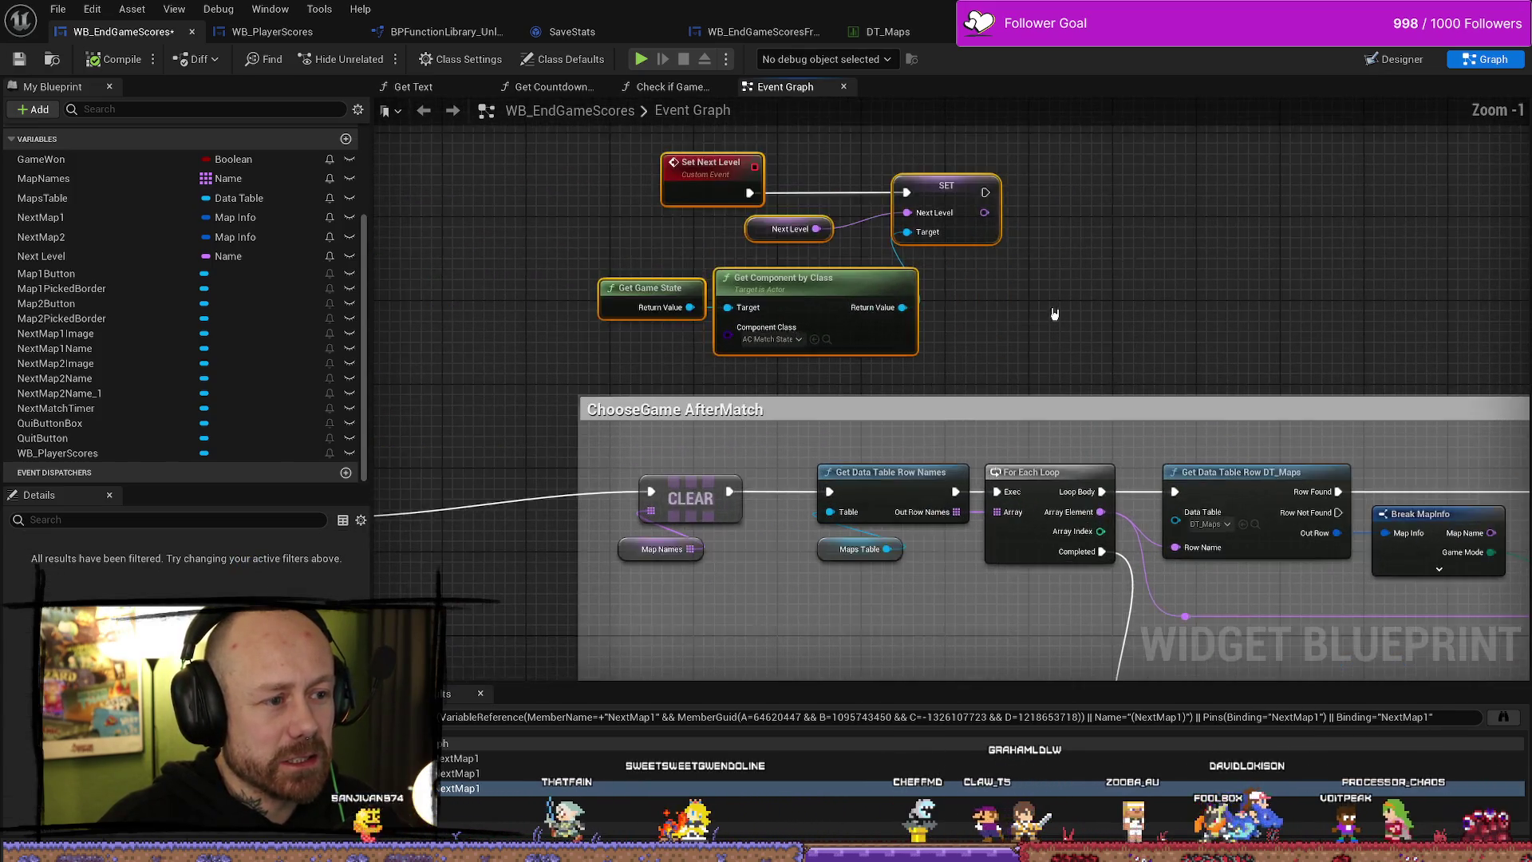
scroll(1169, 386, "up", 2)
left_click(1183, 383)
- Search the FPS/Maps folder for 'level' and open the TravelLevel map
key("ctrl+space")
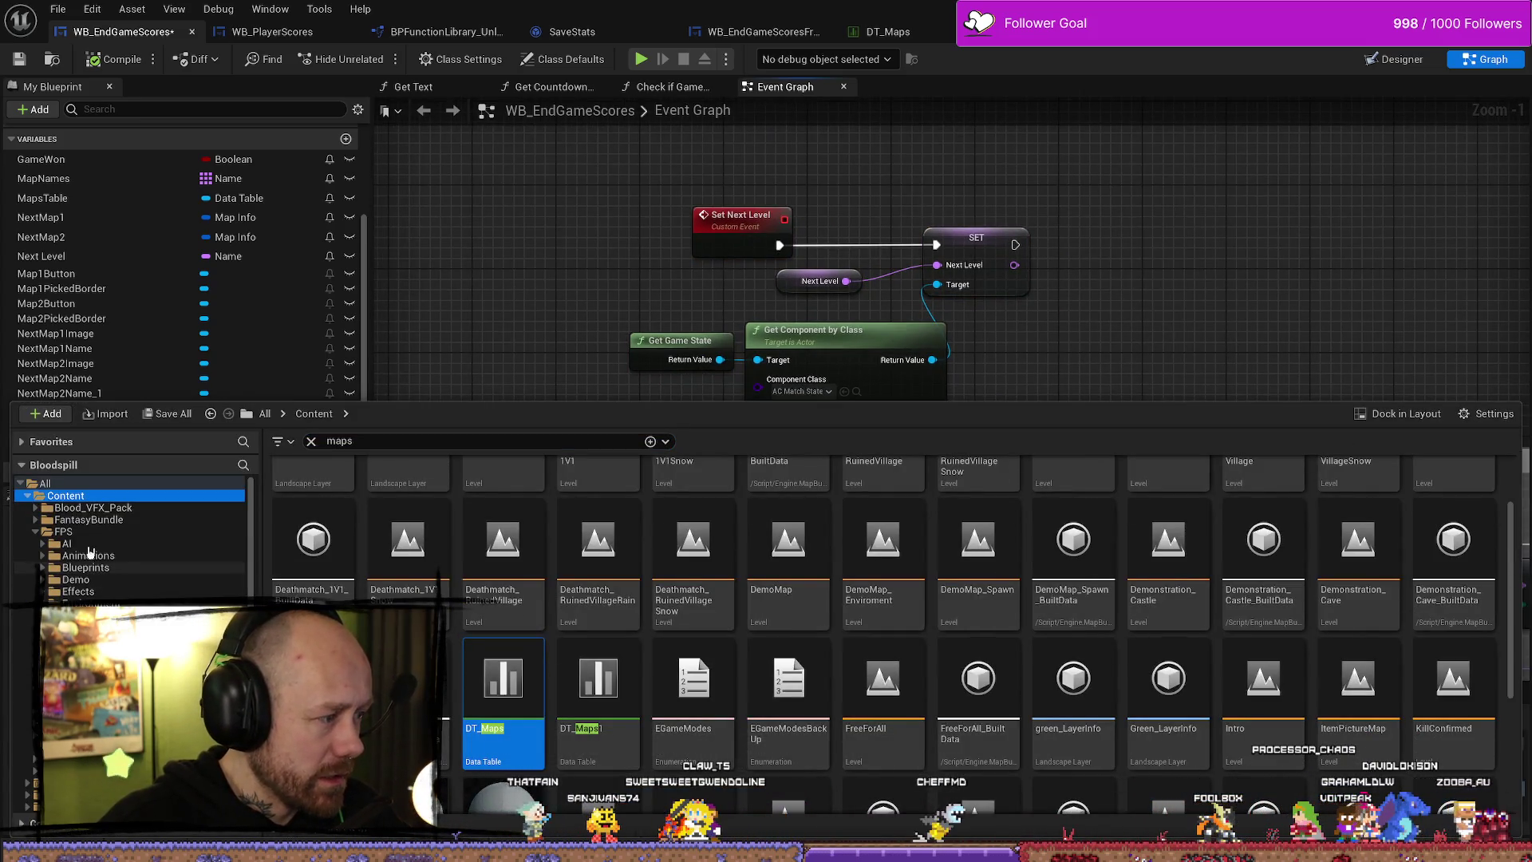
left_click(48, 638)
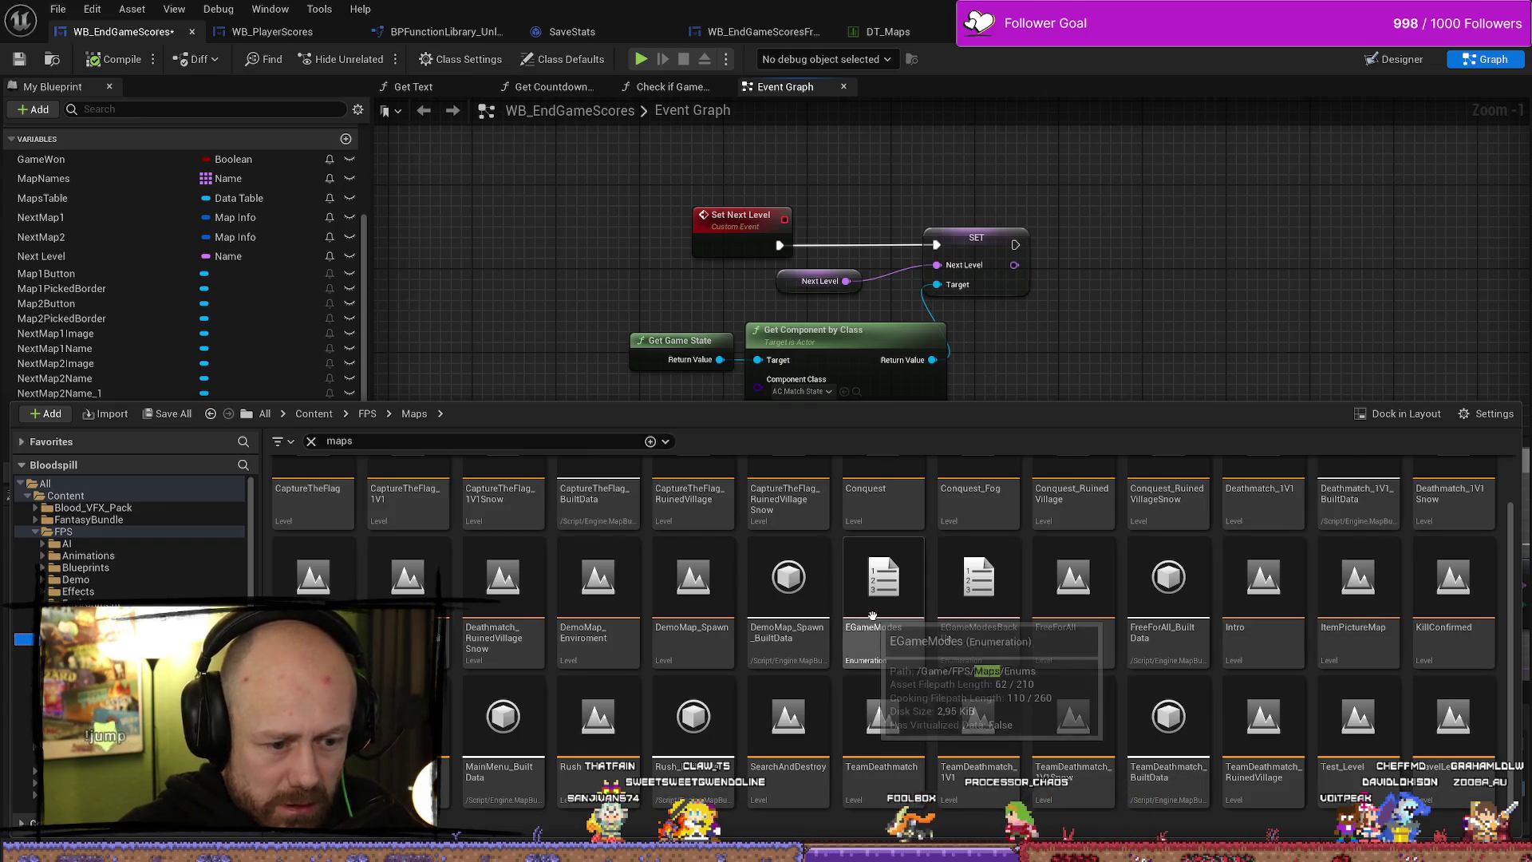
scroll(1300, 601, "up", 1)
type("tra")
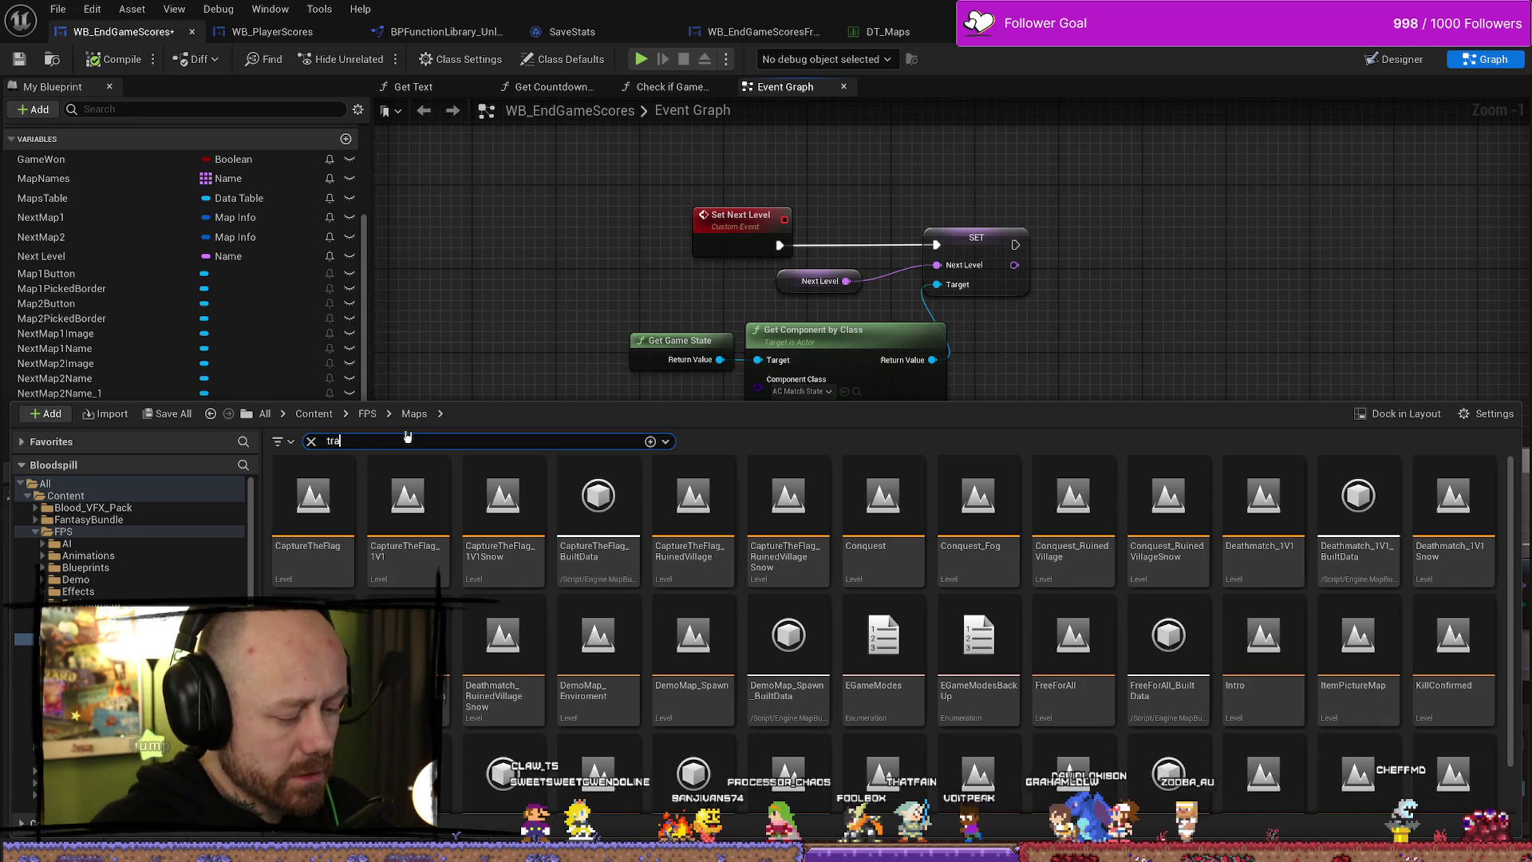
type("n")
left_click(583, 553)
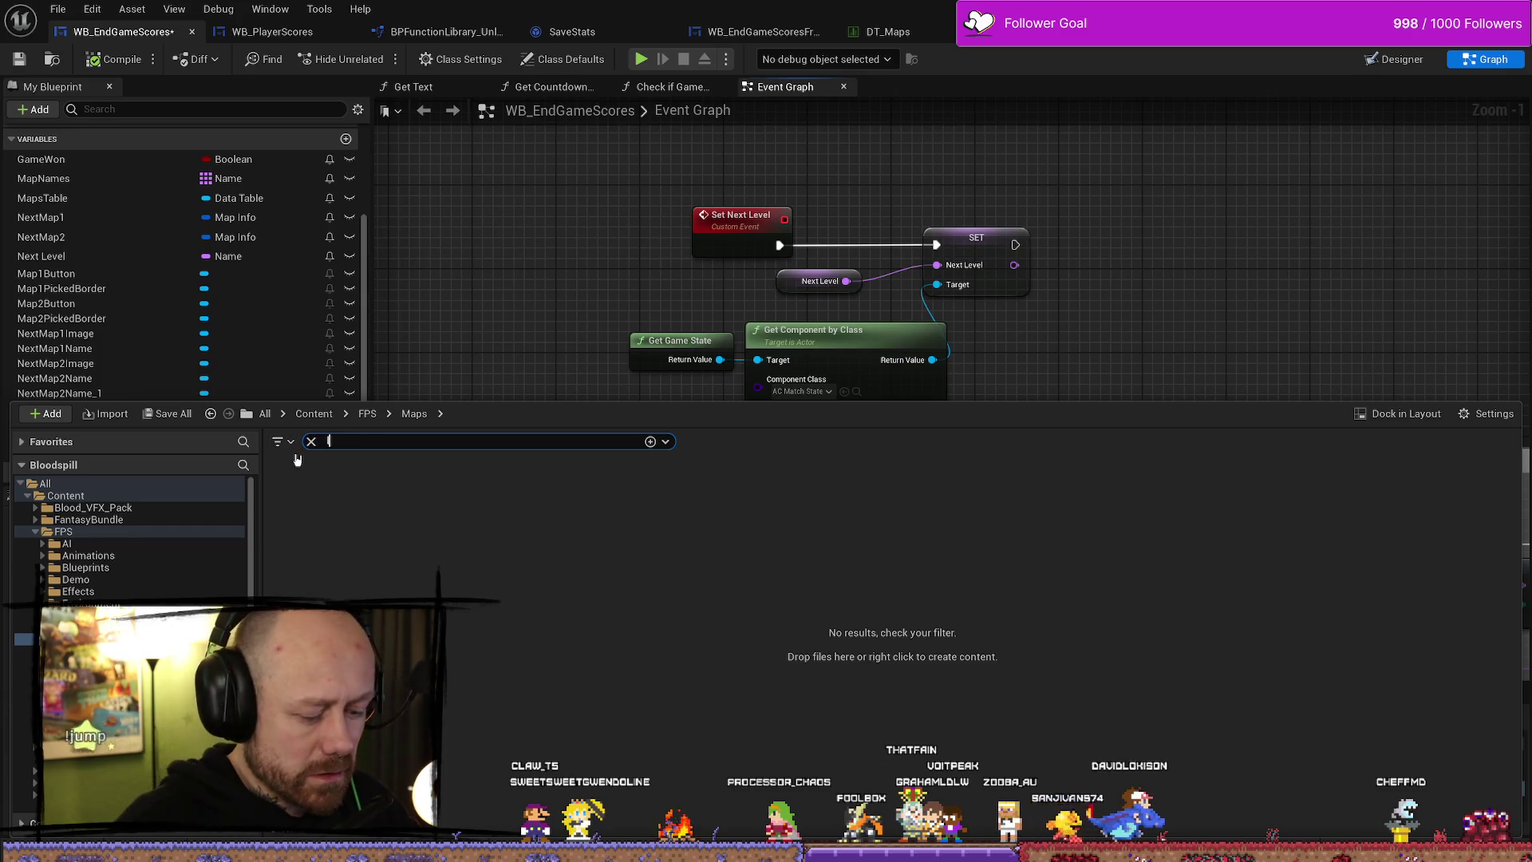
type("level")
left_click(678, 567)
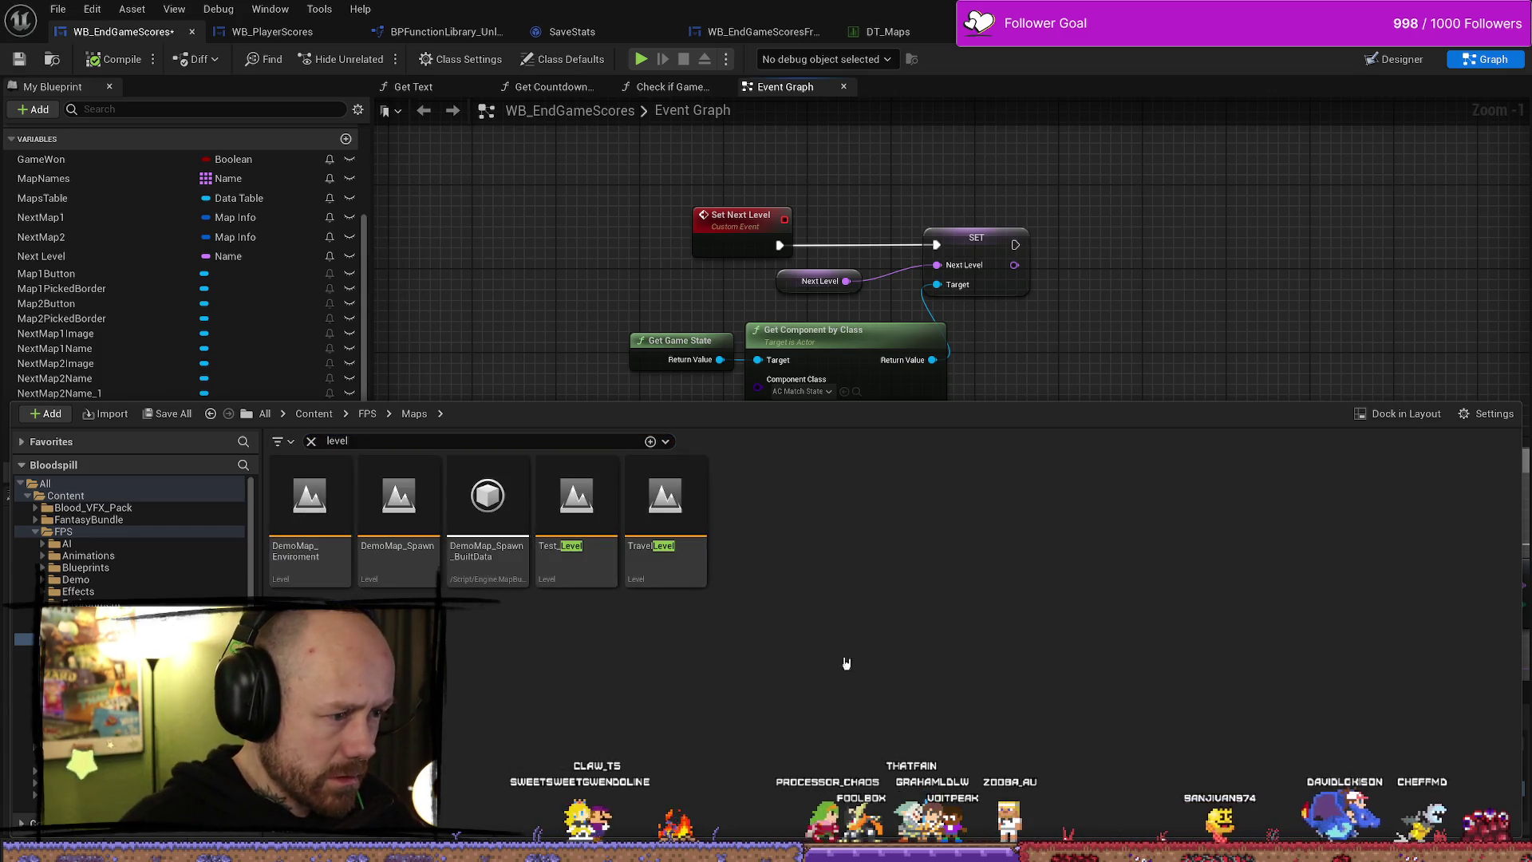
double_click(691, 512)
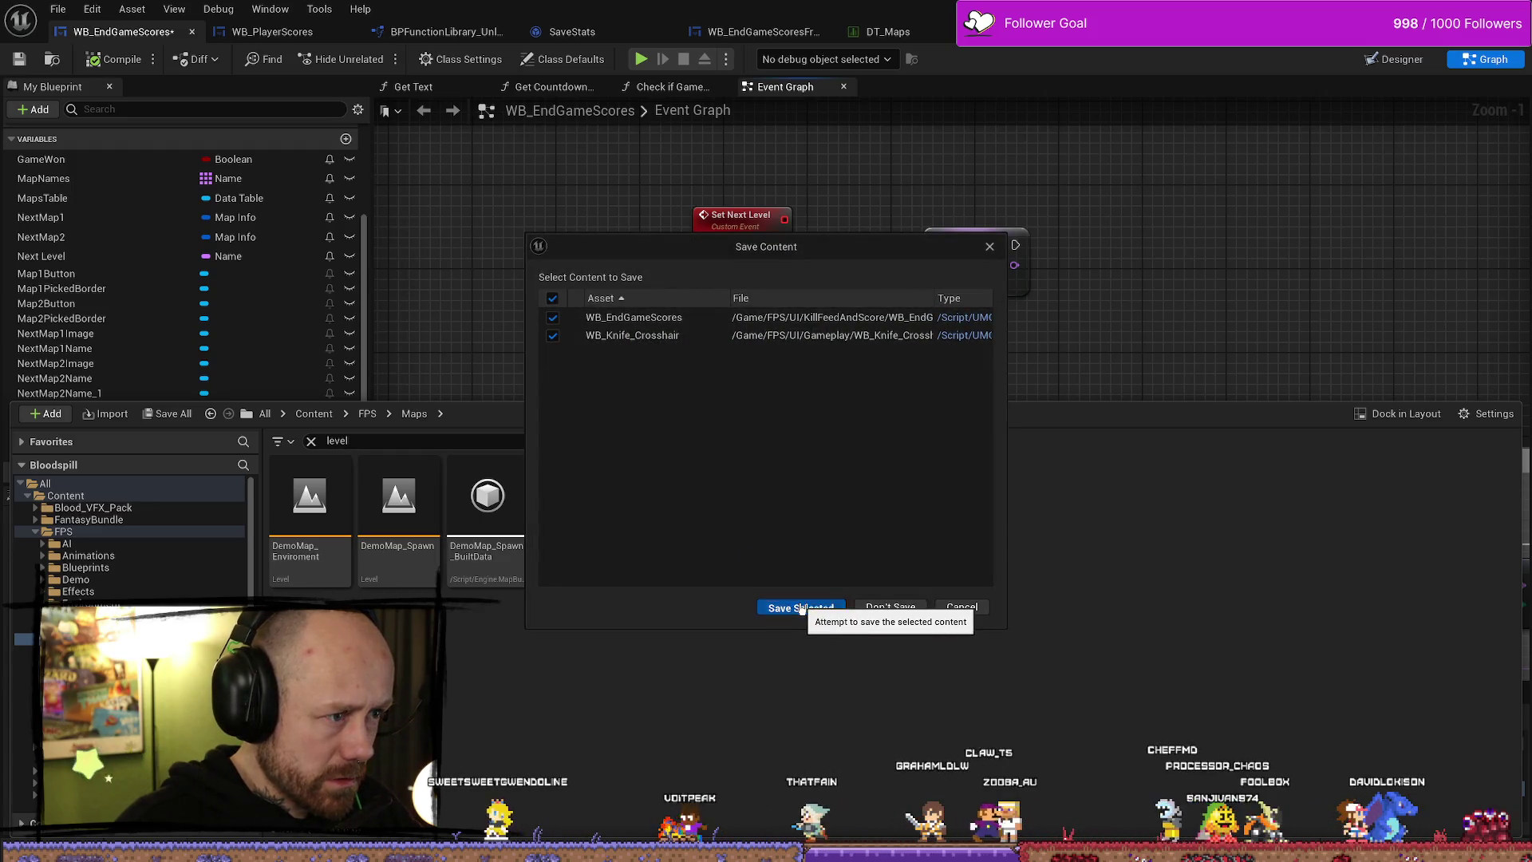
- Save WB_EndGameScores and WB_Knife_Crosshair, check TravelLevel's World Settings, then go back to WB_EndGameScores
left_click(802, 606)
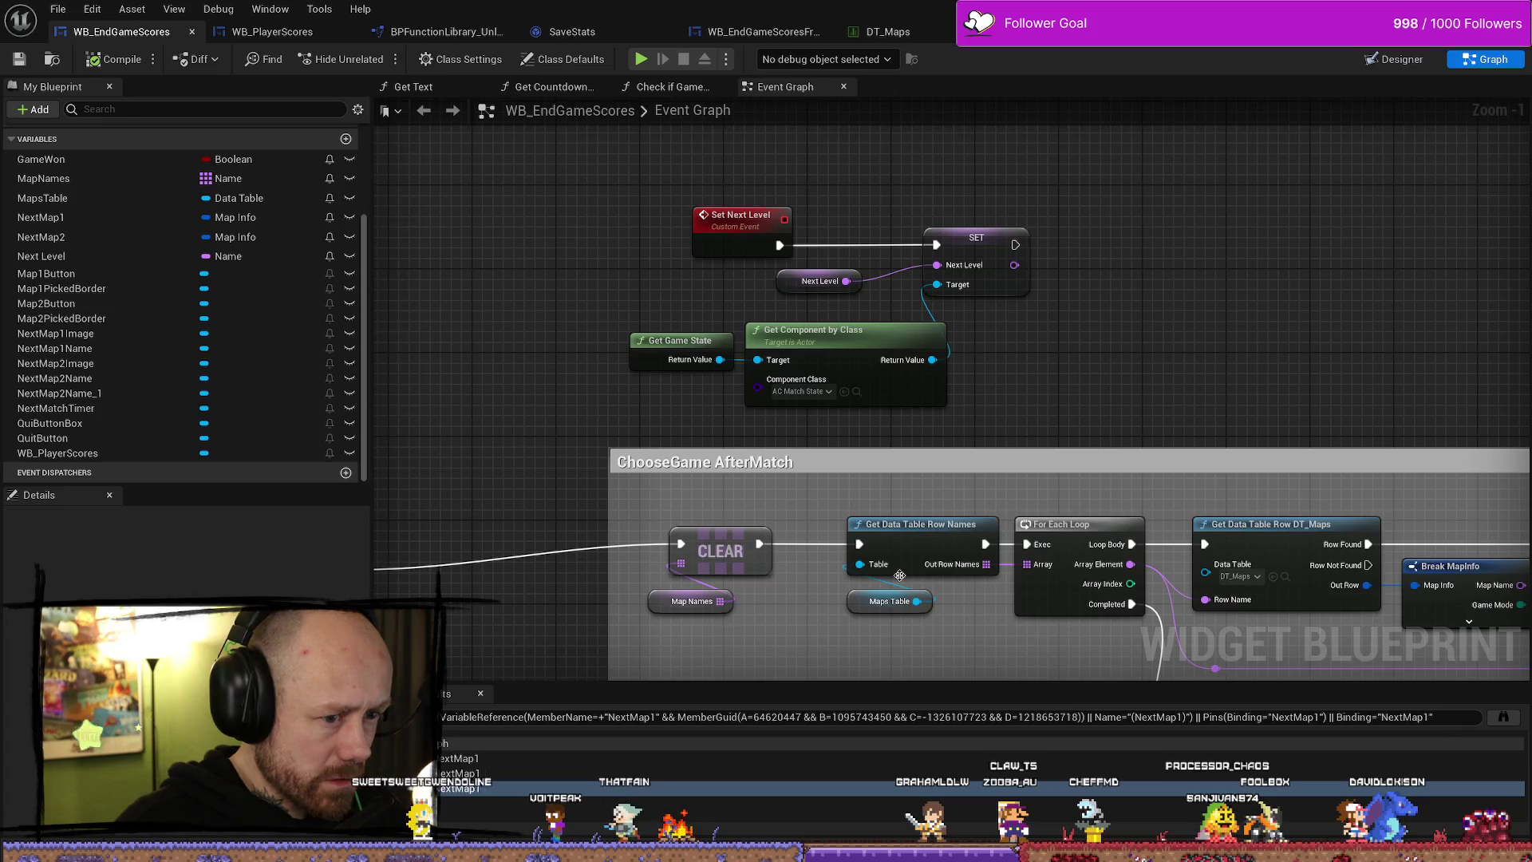
left_click_drag(1165, 284, 1101, 254)
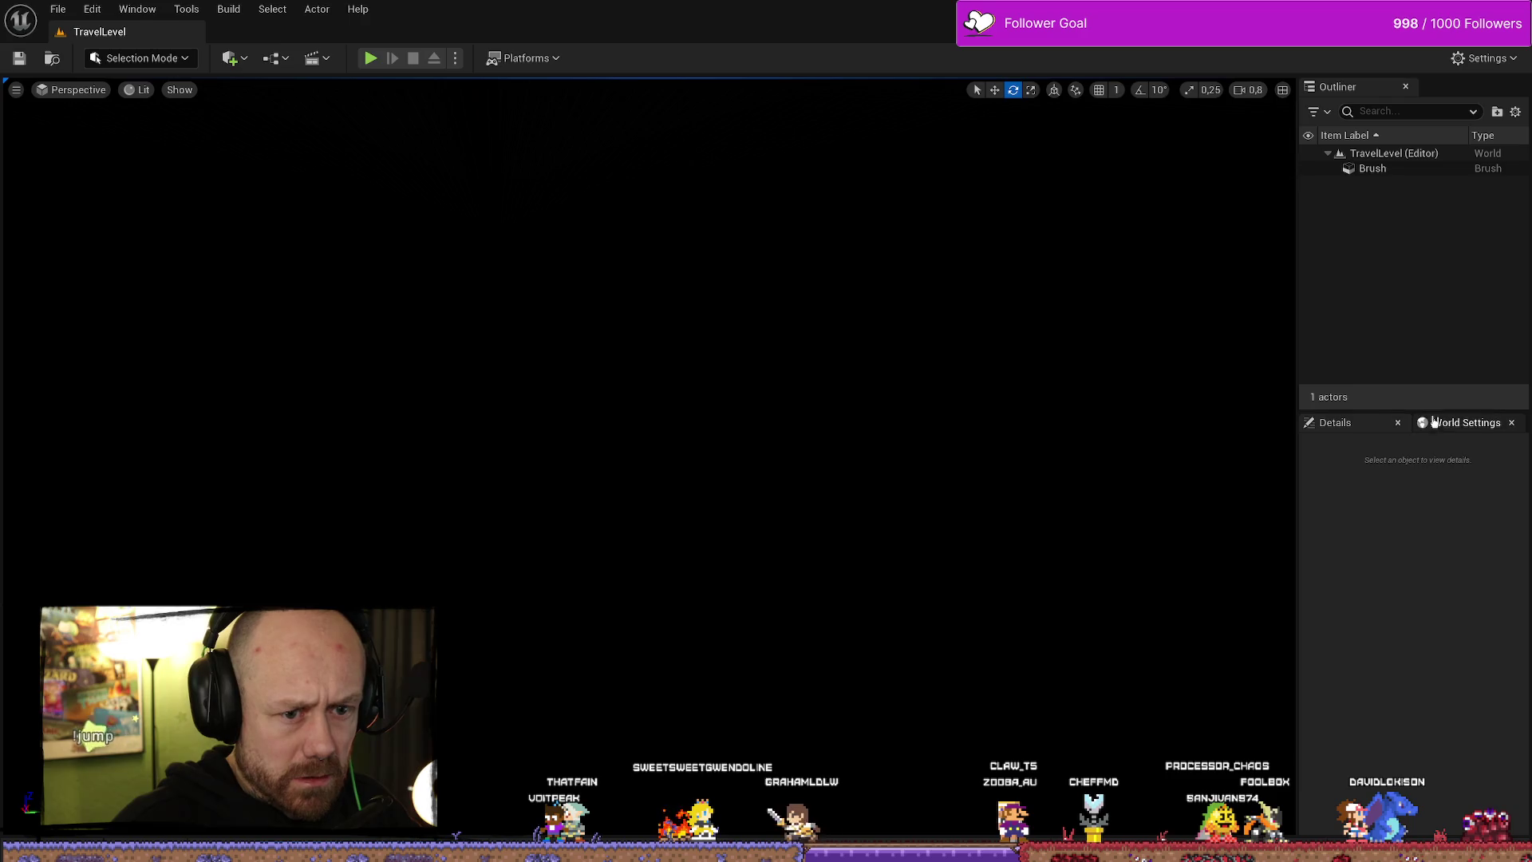
left_click(1436, 423)
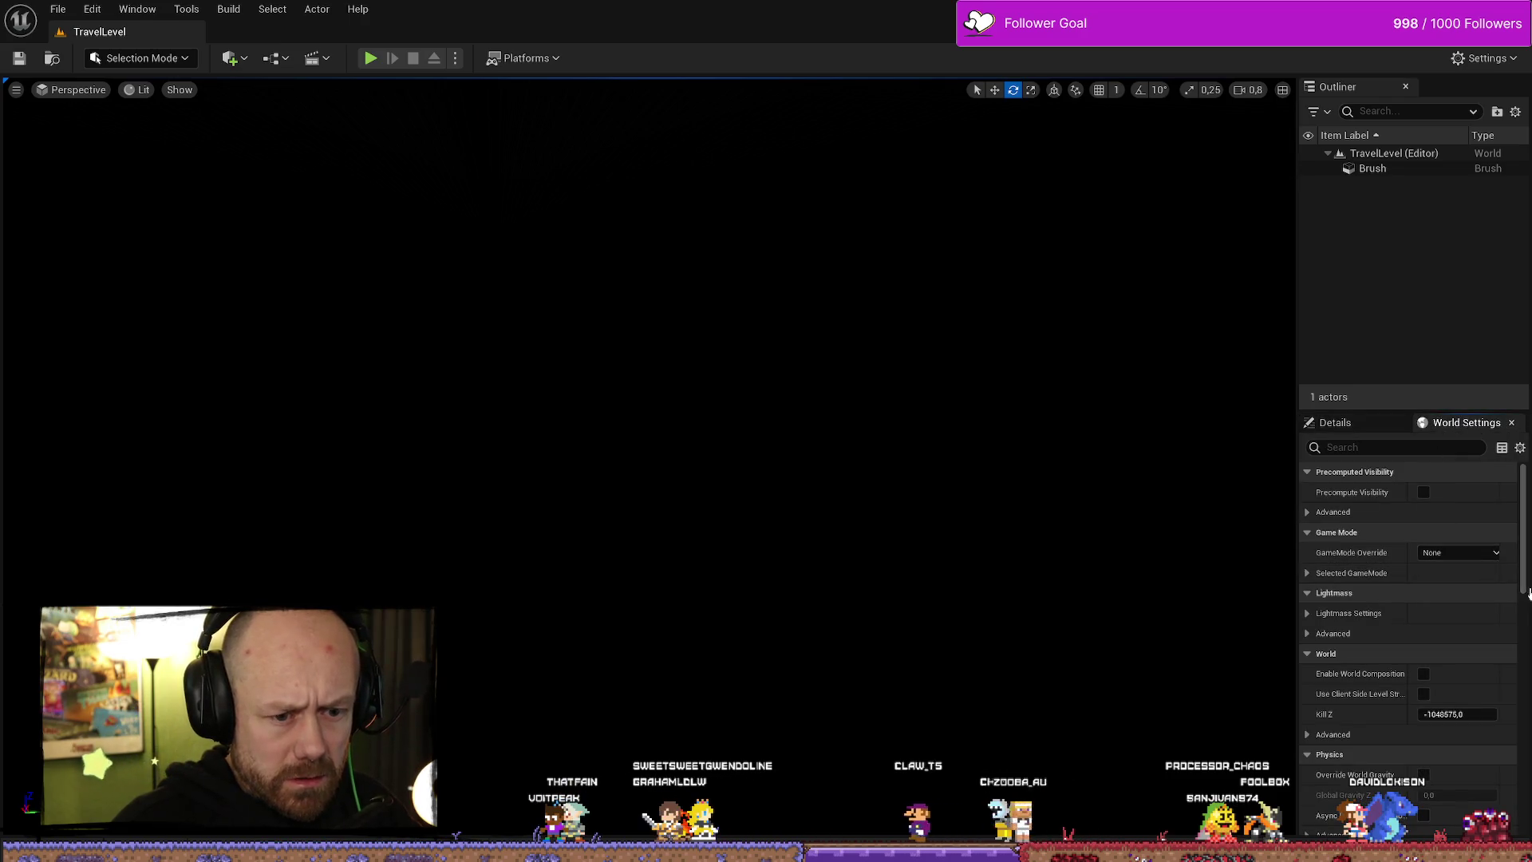
scroll(1529, 592, "down", 10)
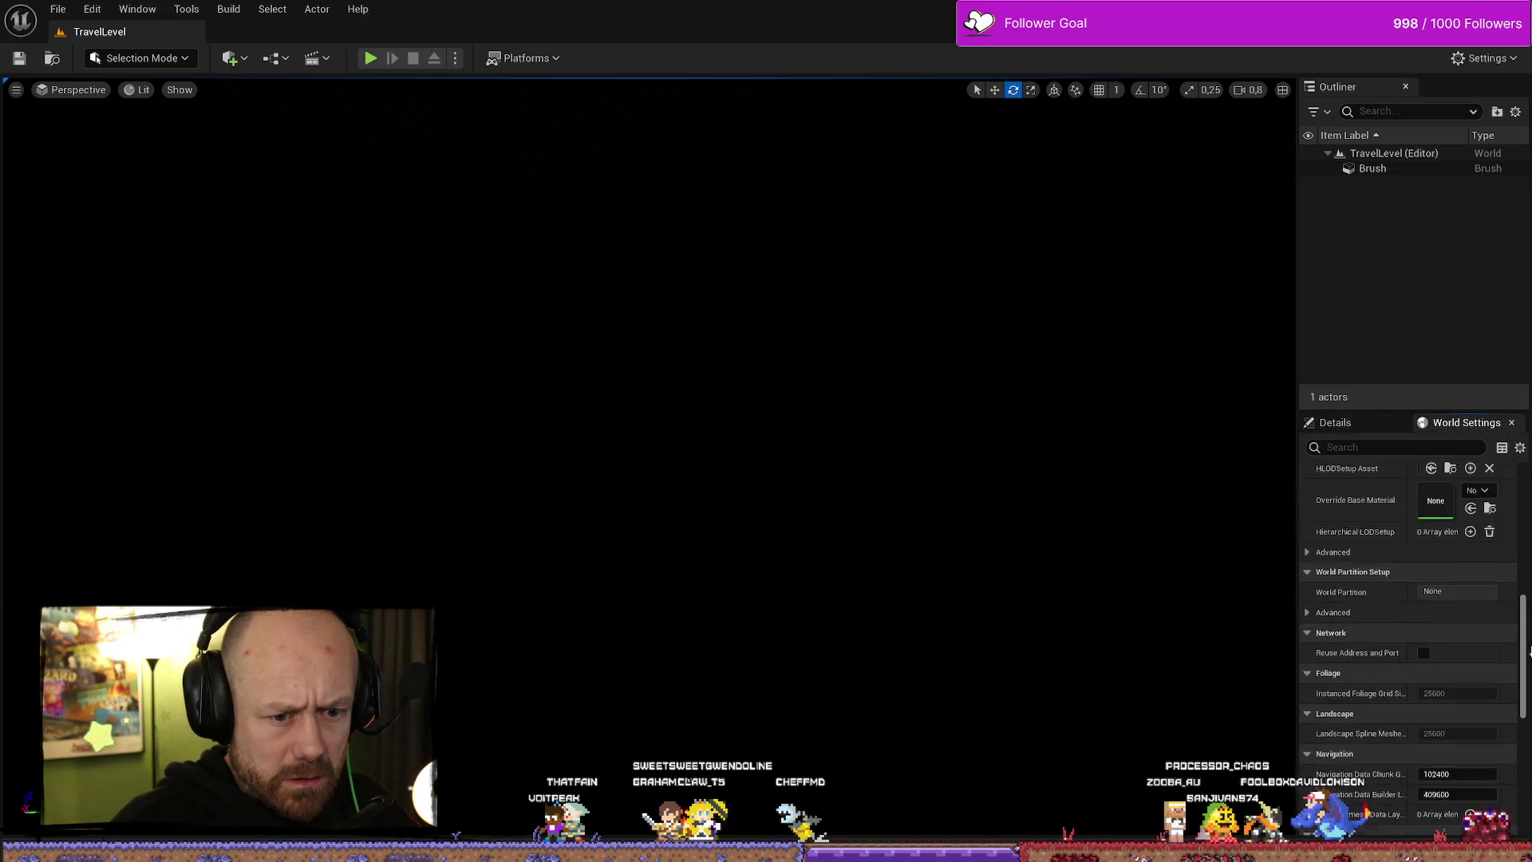
key("ctrl+space")
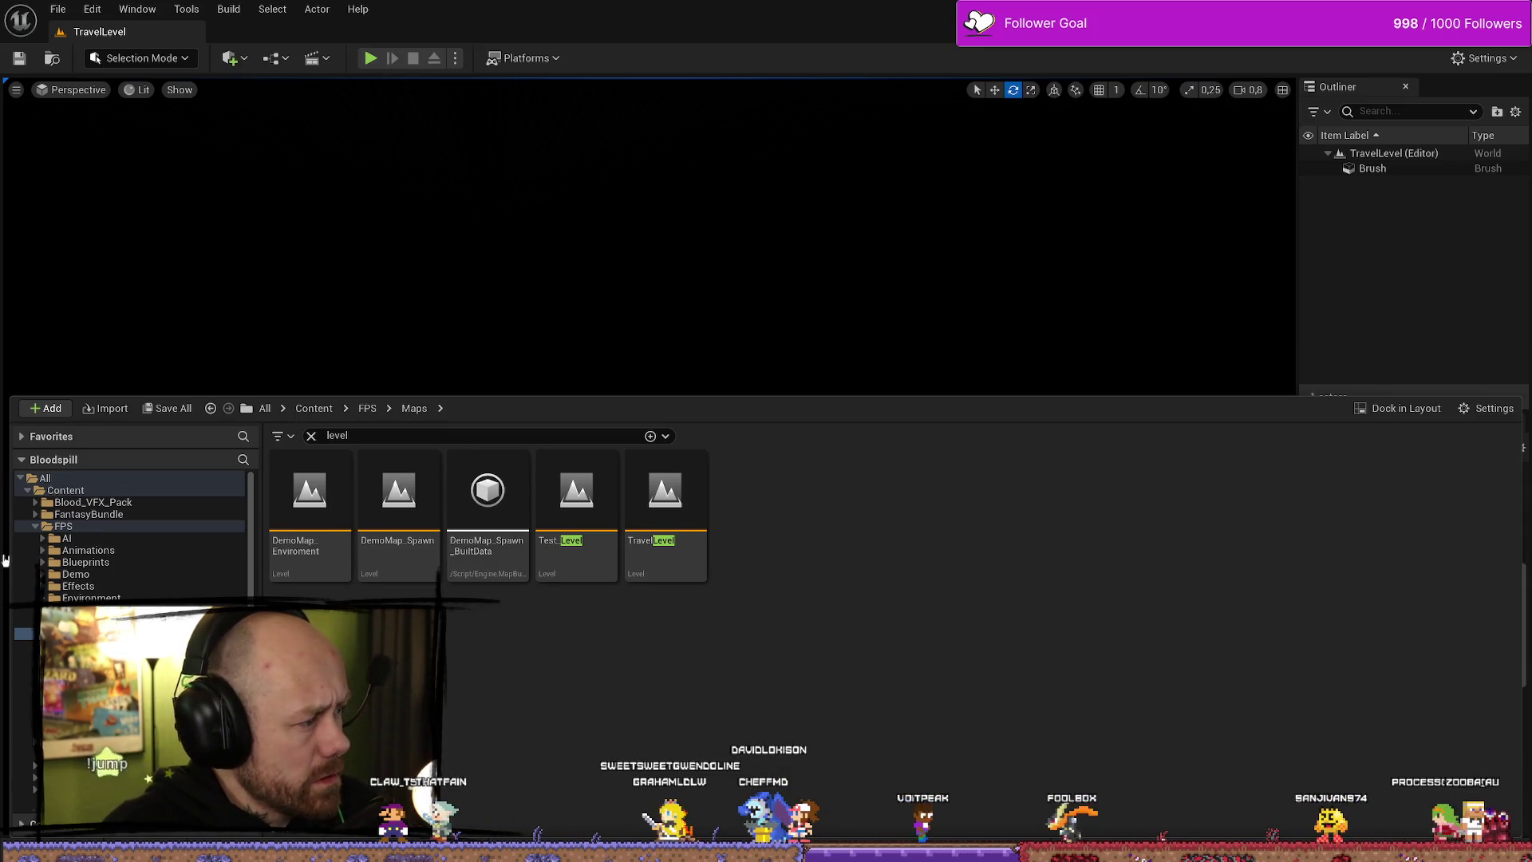
key("alt+Tab")
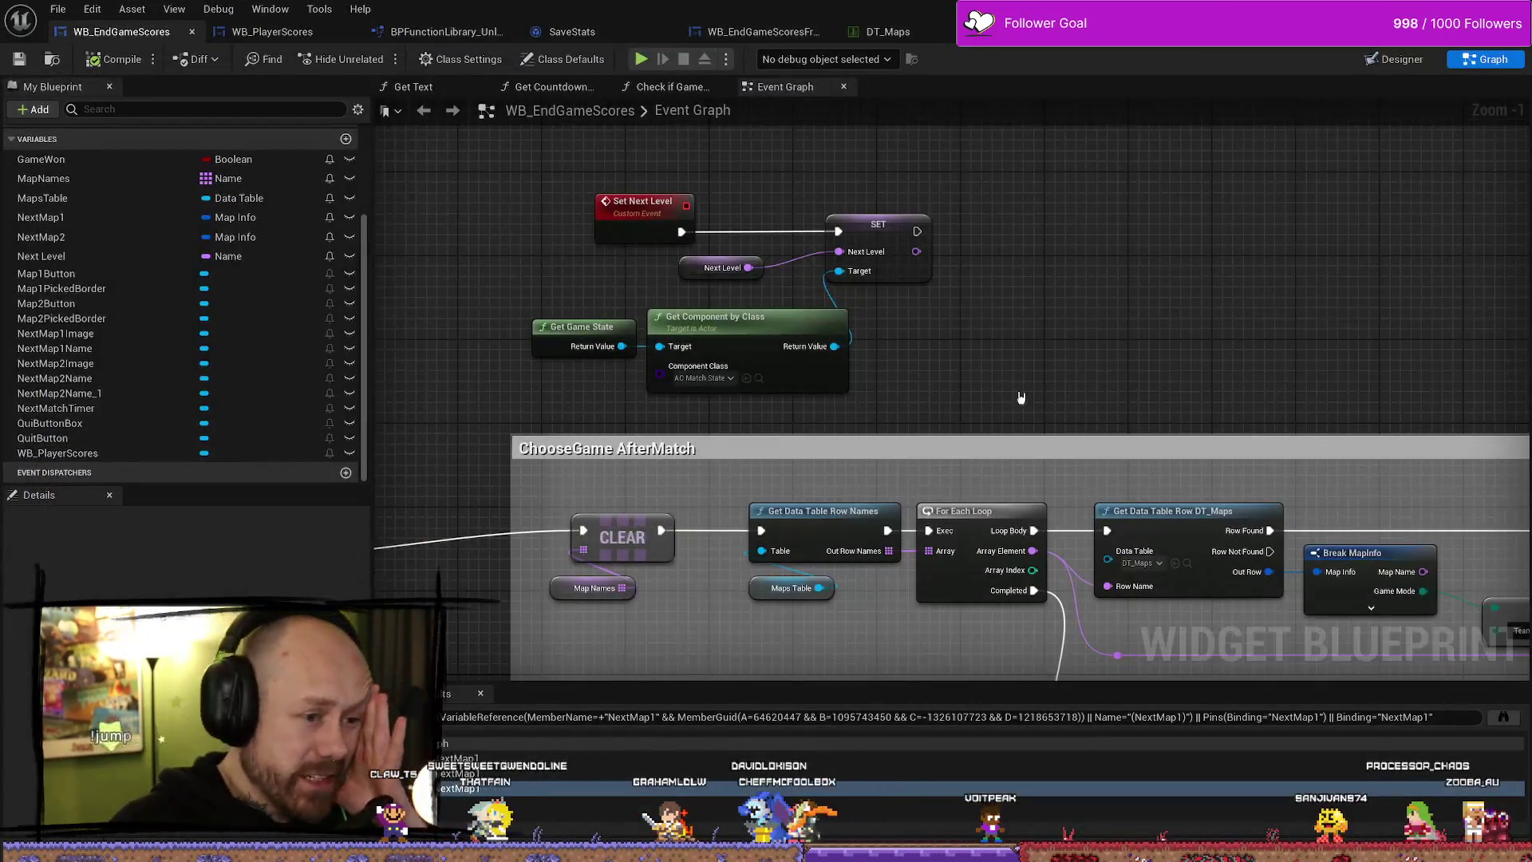
- Pan through the ADD, Set Brush, SHUFFLE and SET nodes of the ChooseGame AfterMatch loop
left_click_drag(918, 443, 691, 457)
scroll(869, 380, "up", 3)
left_click_drag(1104, 493, 900, 491)
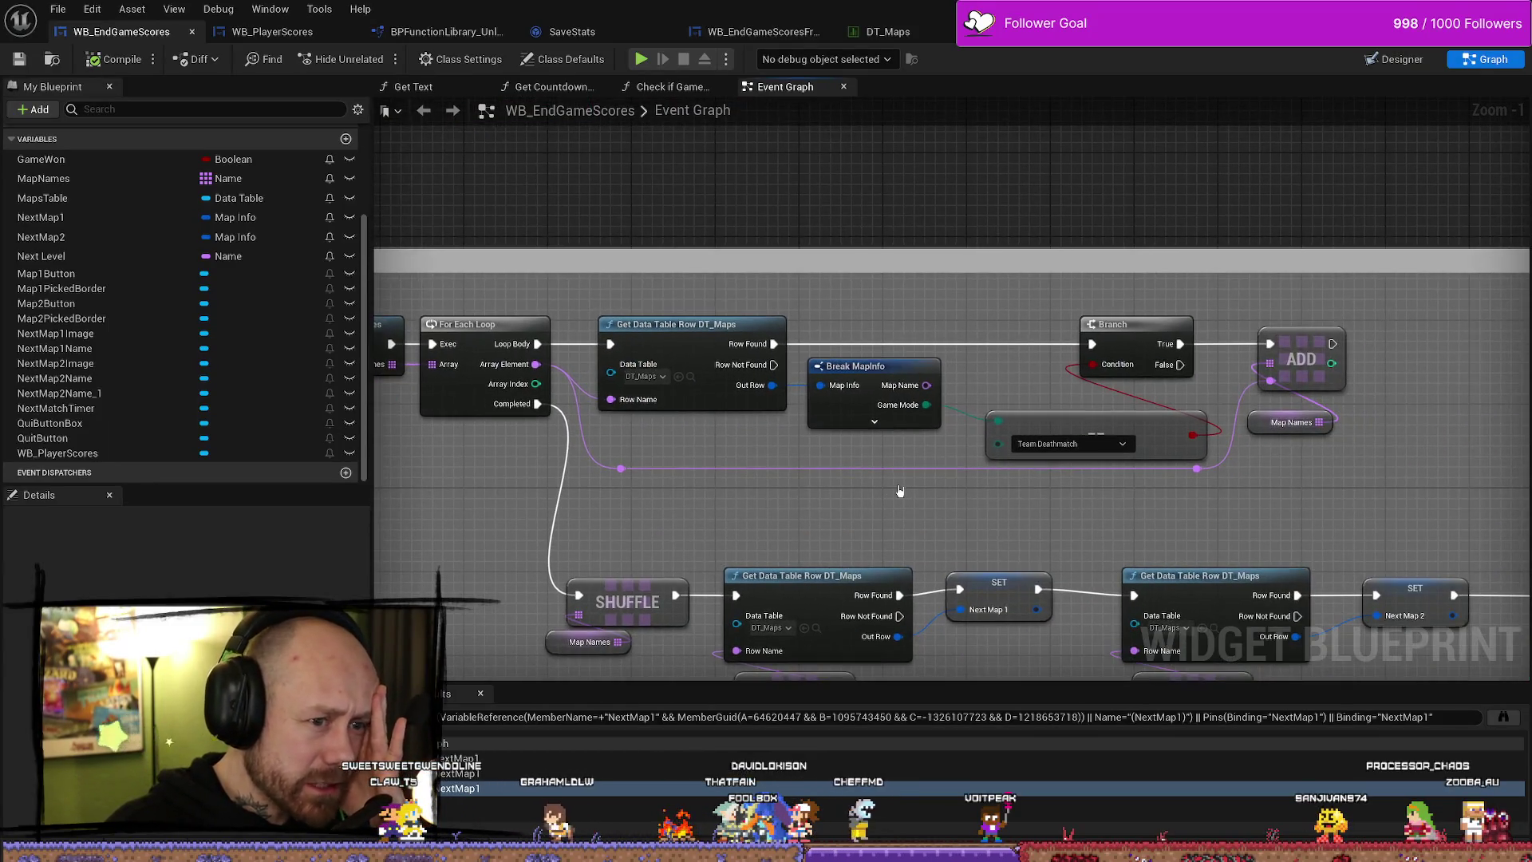
left_click_drag(1310, 502, 1069, 465)
scroll(1197, 445, "down", 1)
mouse_move(1197, 444)
left_mouse_down()
mouse_move(952, 365)
mouse_move(953, 335)
mouse_move(963, 478)
left_mouse_up()
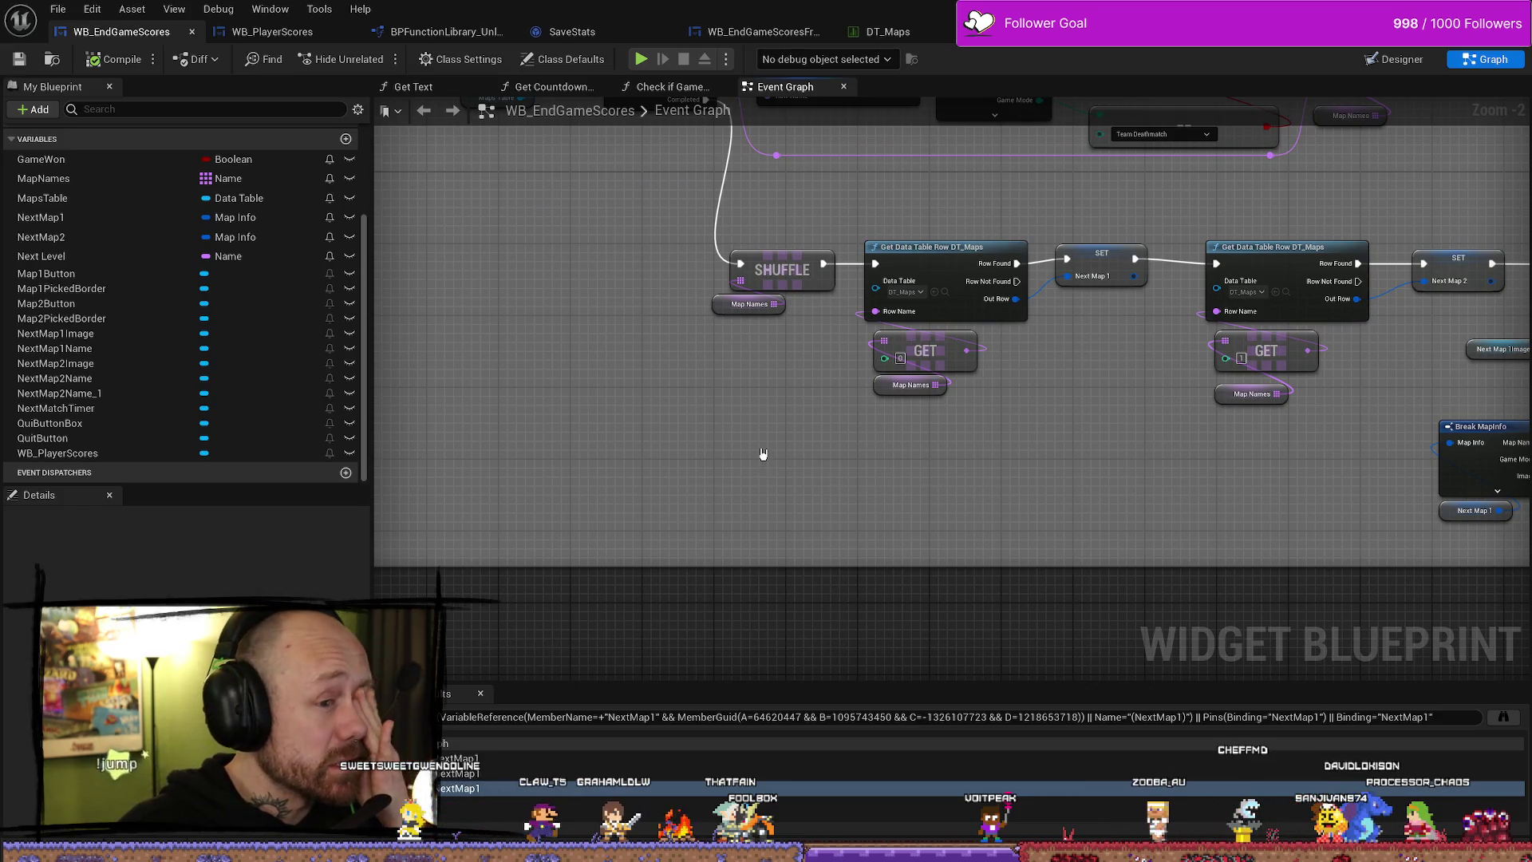
left_click_drag(1092, 453, 992, 575)
left_click_drag(373, 494, 590, 553)
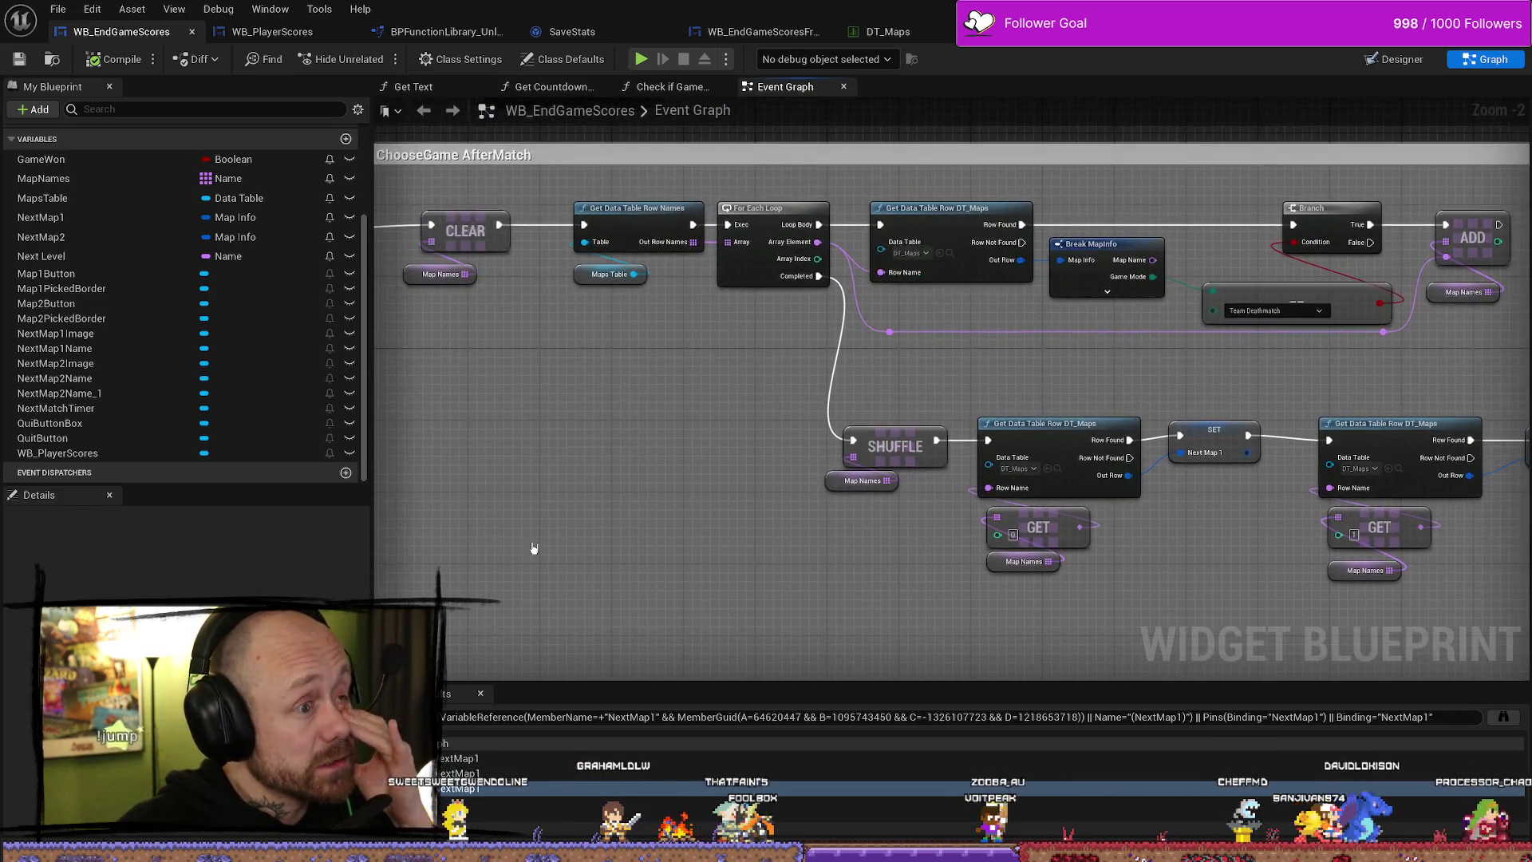
mouse_move(334, 504)
left_mouse_down()
mouse_move(906, 547)
mouse_move(444, 369)
left_mouse_up()
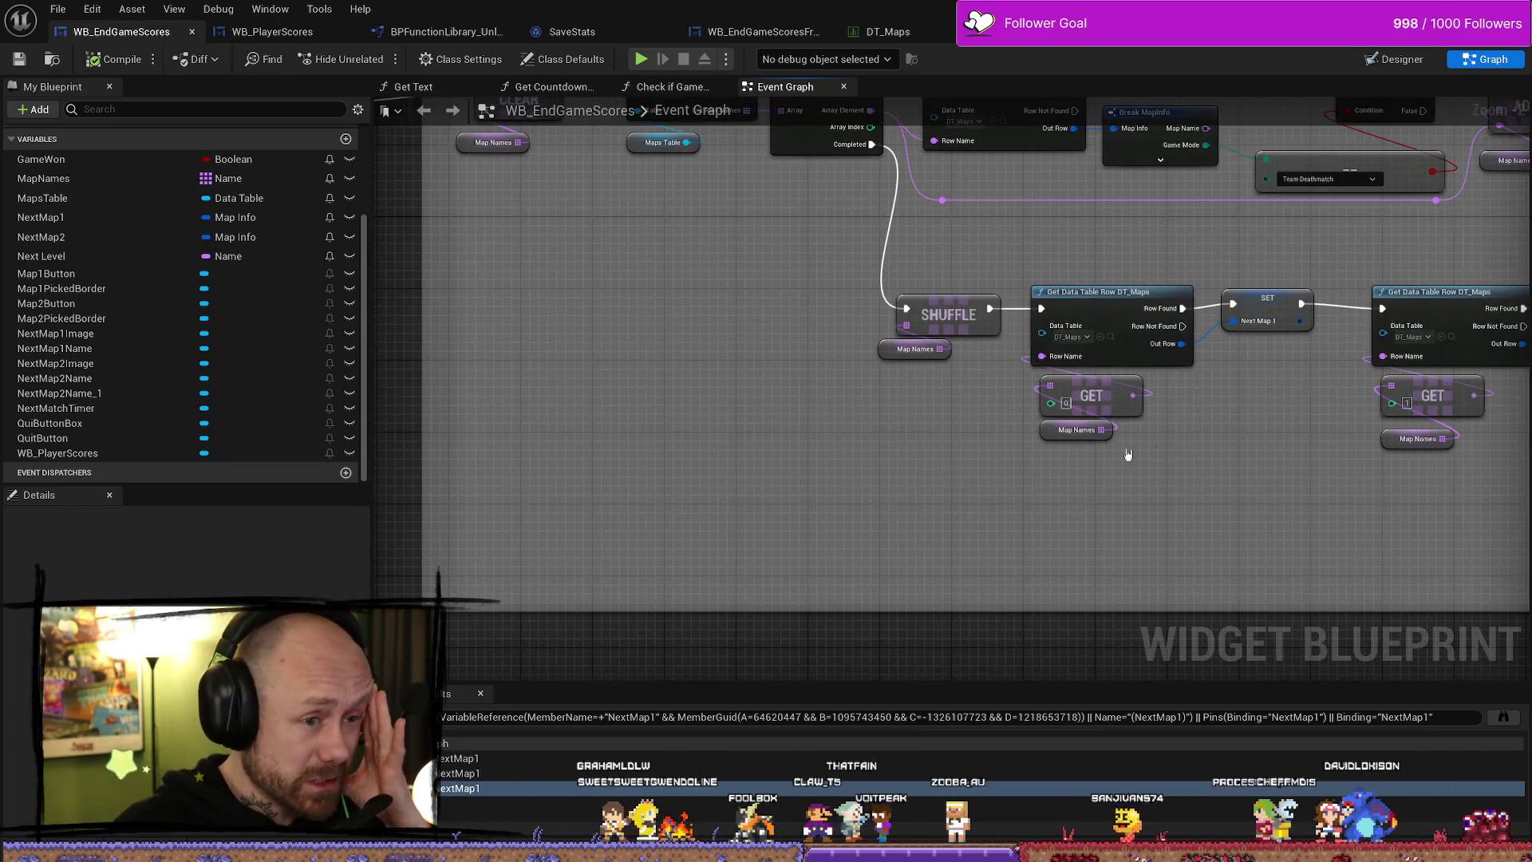
left_click_drag(1192, 454, 887, 452)
left_click_drag(984, 421, 718, 444)
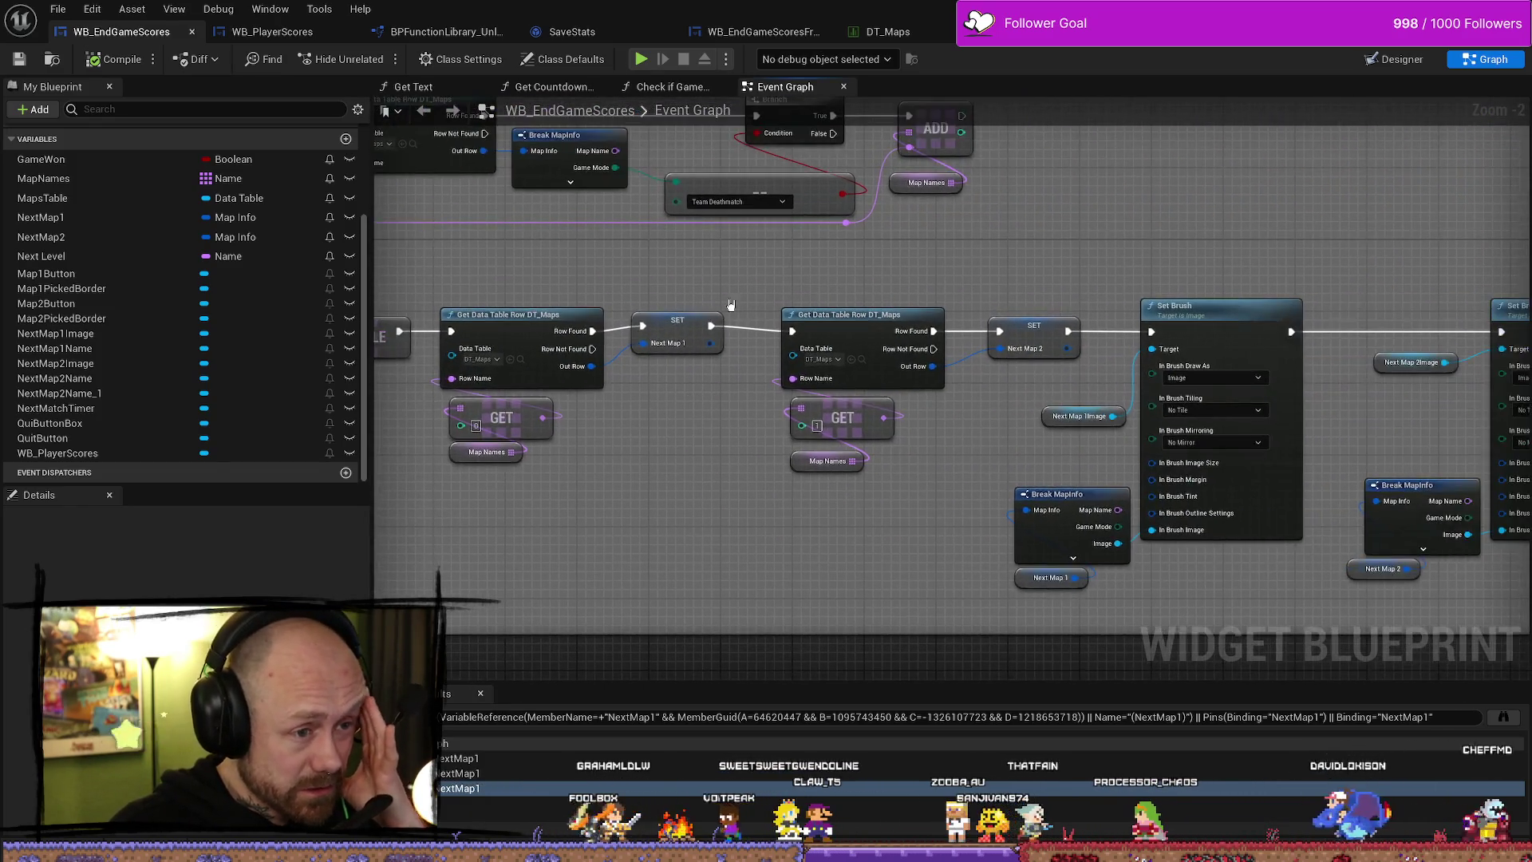
- Inspect the Next Map 1 setter, Break MapInfo nodes and no-selection fallback, then open WC_PlayerTag
left_click(656, 328)
left_click_drag(906, 319, 724, 328)
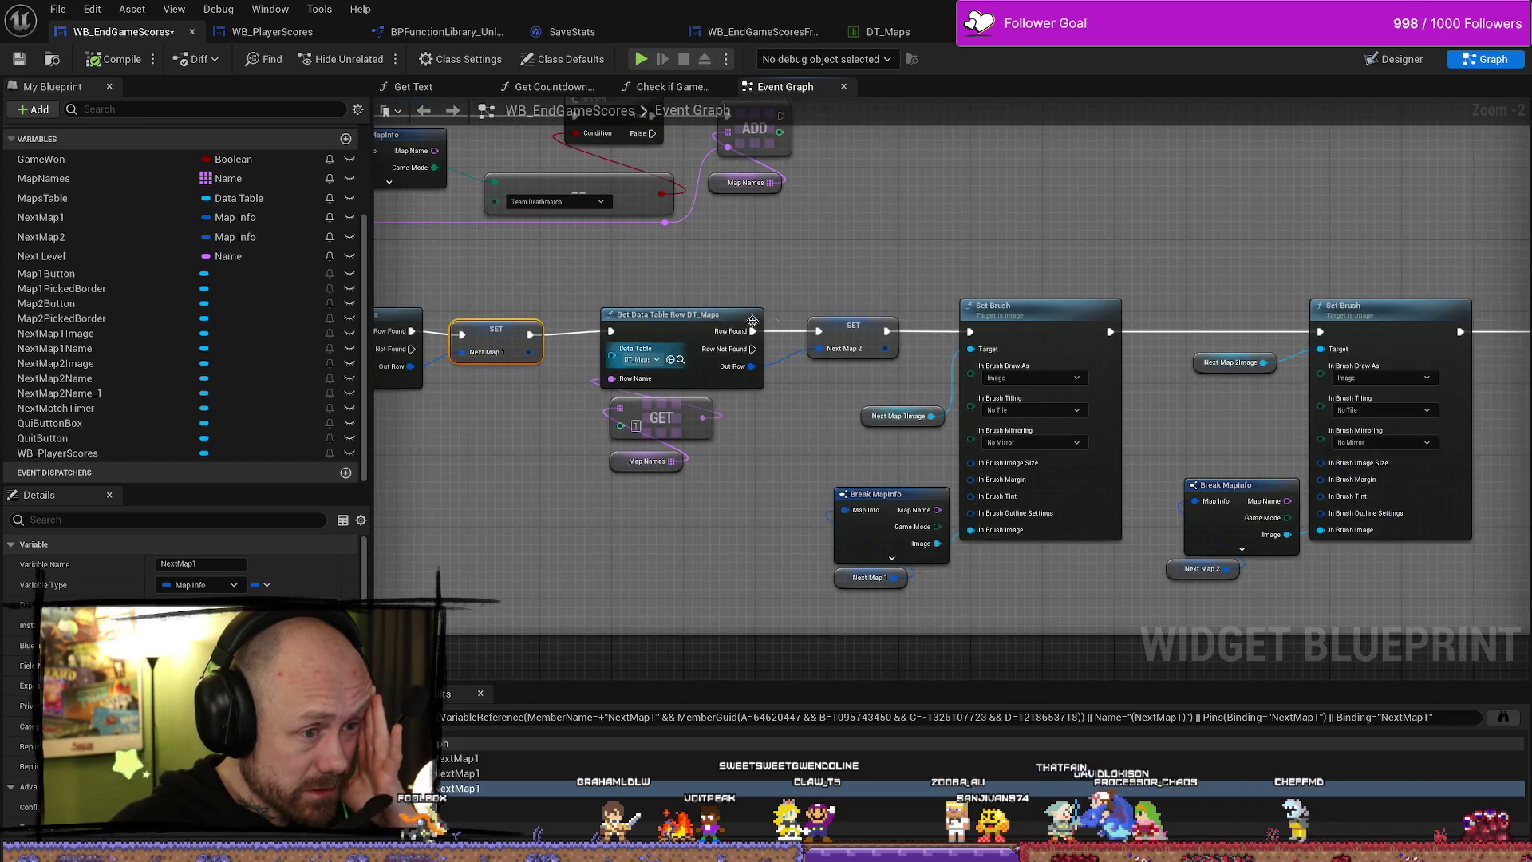
mouse_move(923, 287)
left_mouse_down()
mouse_move(859, 292)
mouse_move(865, 229)
mouse_move(785, 242)
left_mouse_up()
mouse_move(993, 412)
left_mouse_down()
mouse_move(967, 406)
mouse_move(990, 550)
left_mouse_up()
left_click_drag(1005, 479, 998, 455)
mouse_move(965, 397)
left_mouse_down()
mouse_move(1037, 391)
mouse_move(848, 393)
left_mouse_up()
left_click_drag(1197, 461, 861, 479)
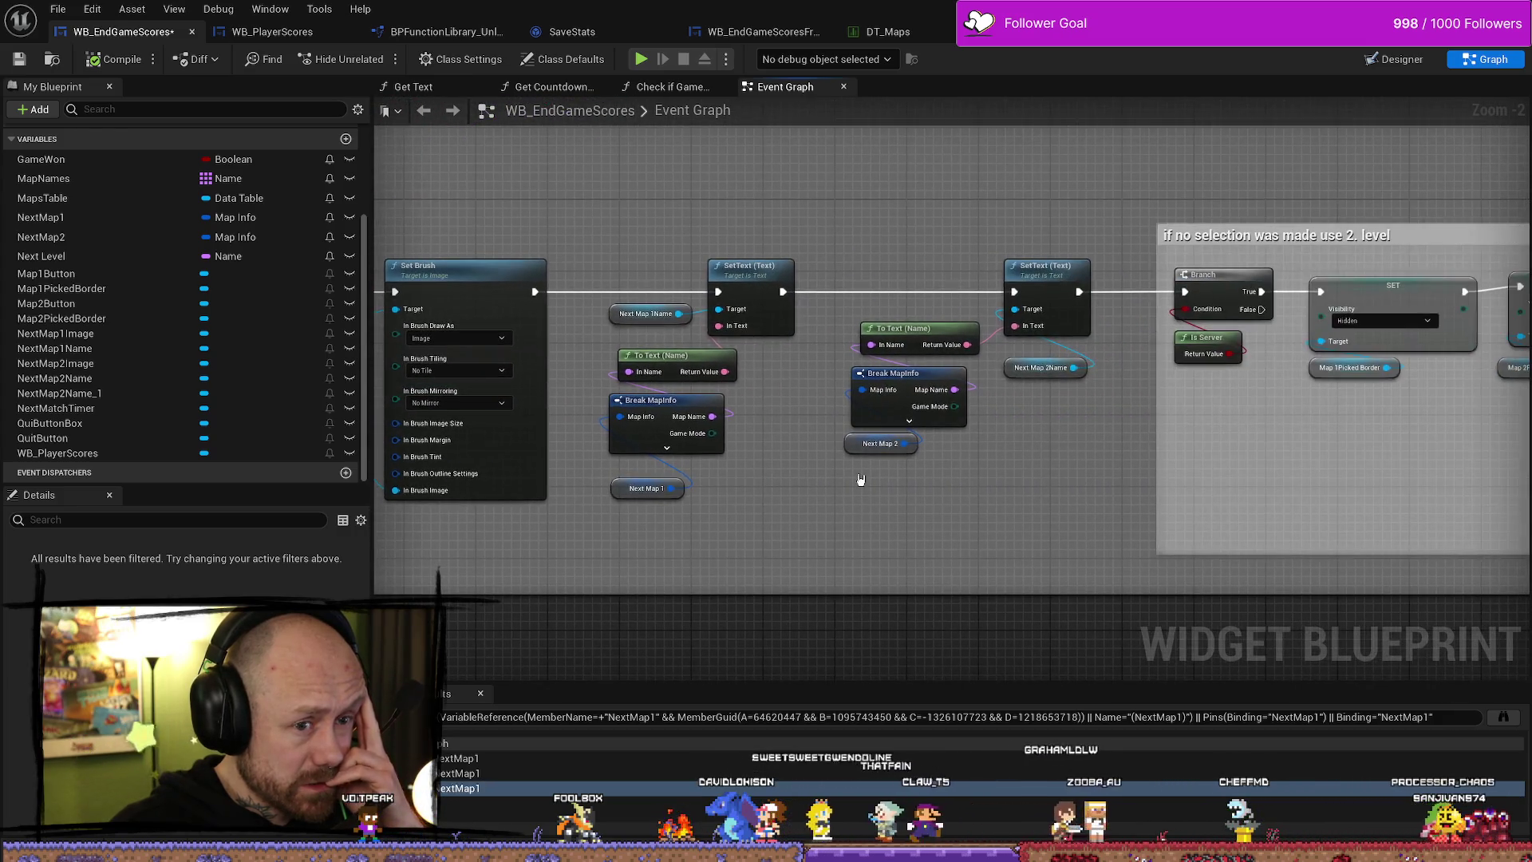
left_click_drag(1191, 463, 982, 485)
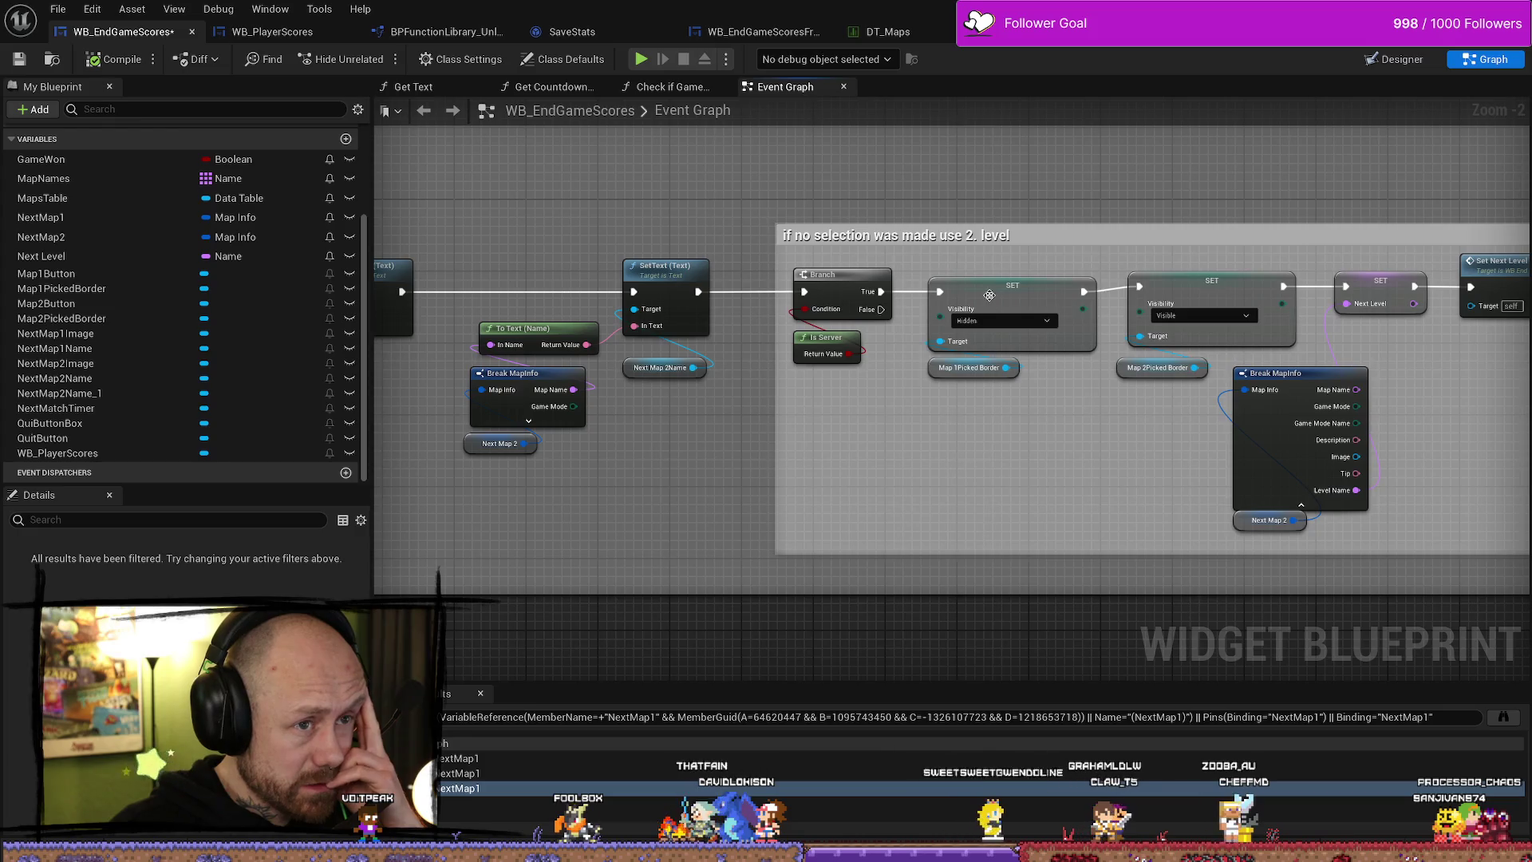
scroll(1050, 140, "down", 2)
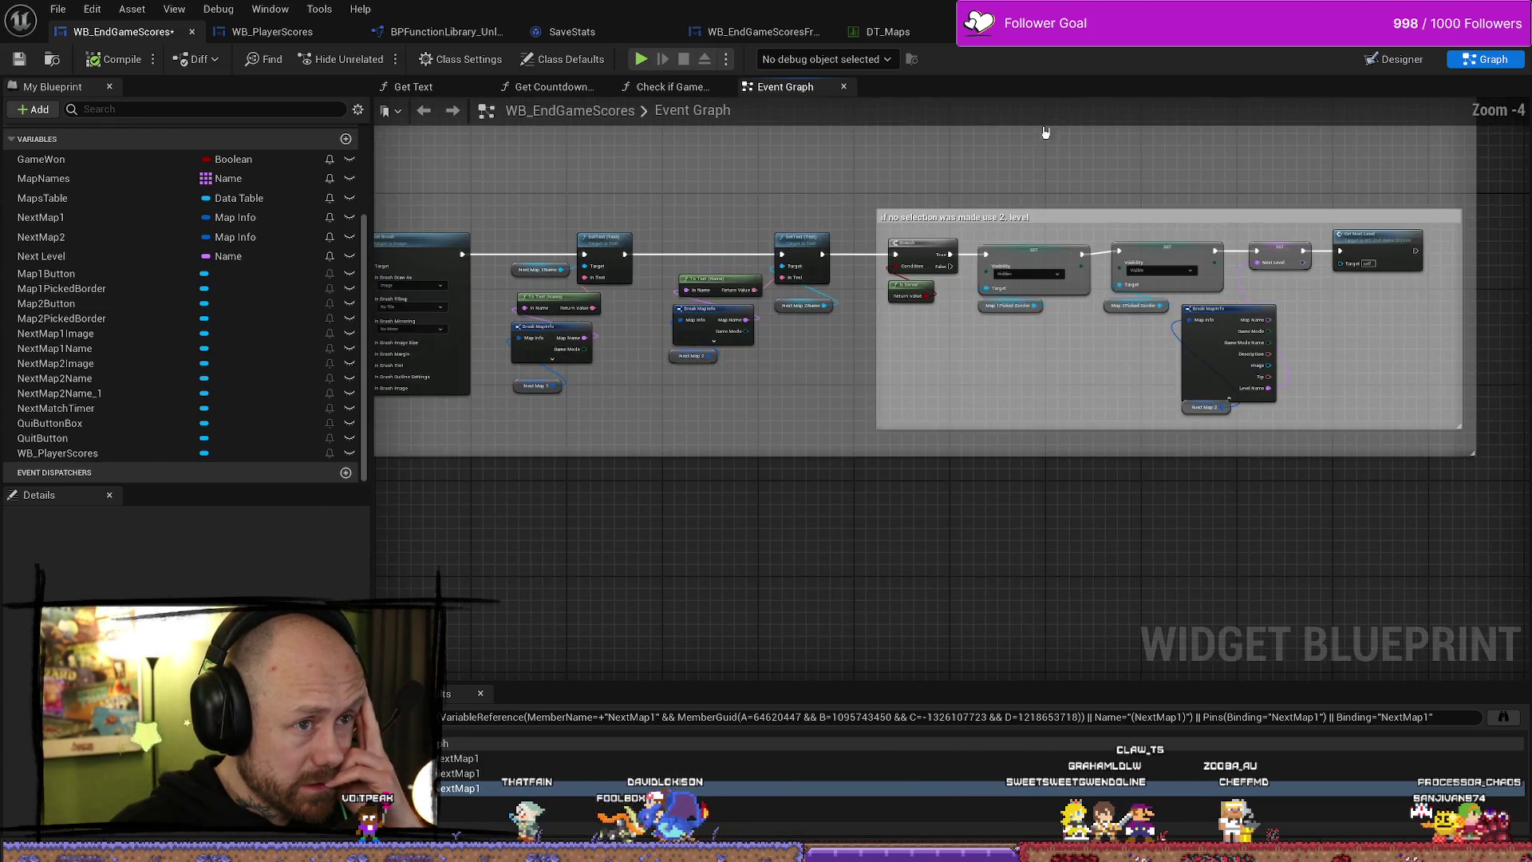
left_click(1049, 32)
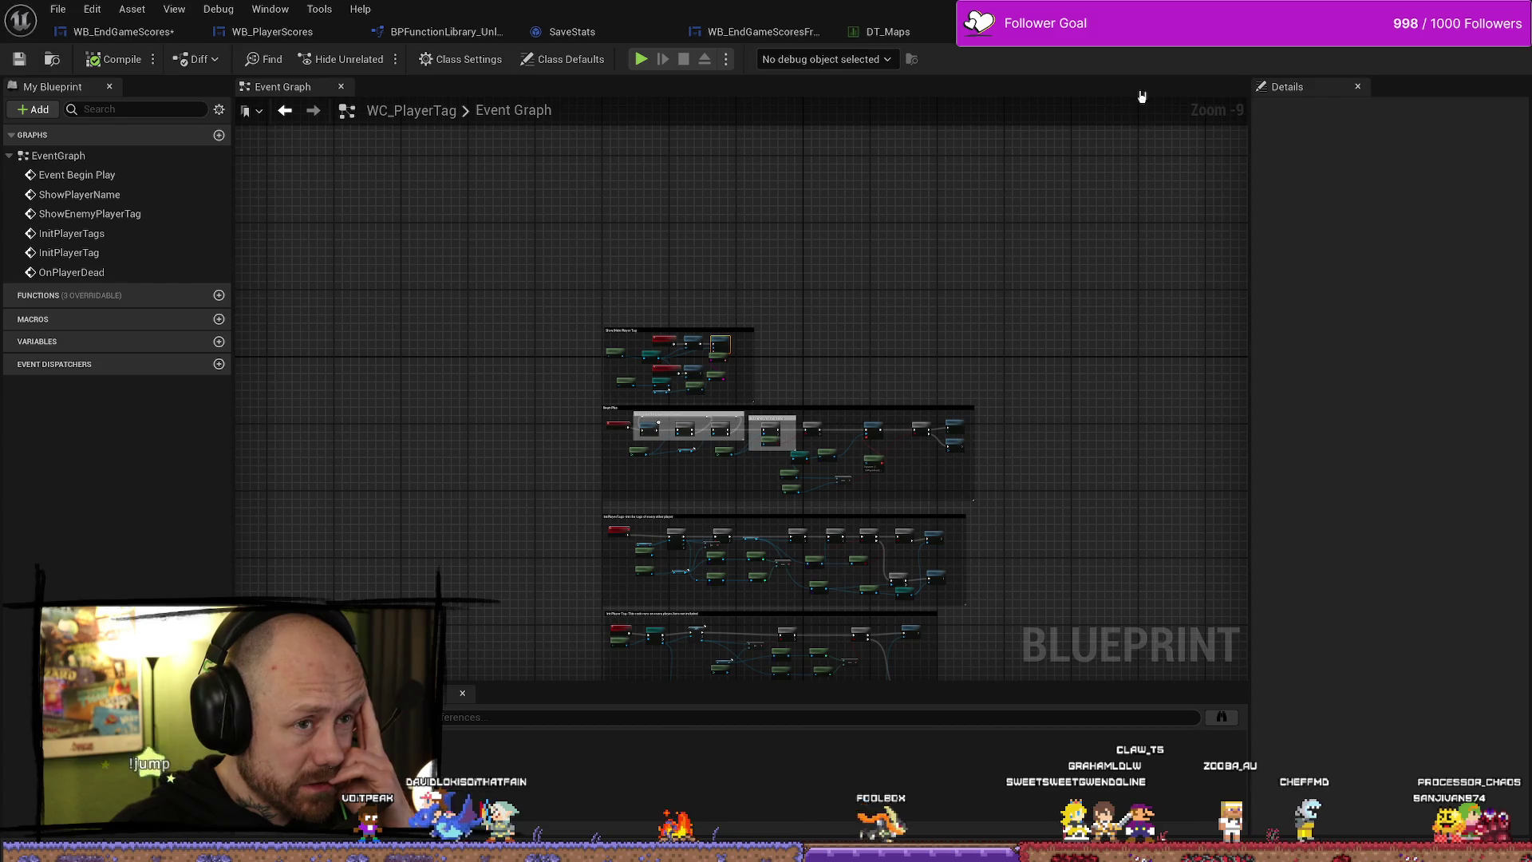
- Inspect and select WB_EndGameScoresFreeForAll's Map1Button and Map2Button Branch/SET chains, then return to WB_EndGameScores
left_click(759, 35)
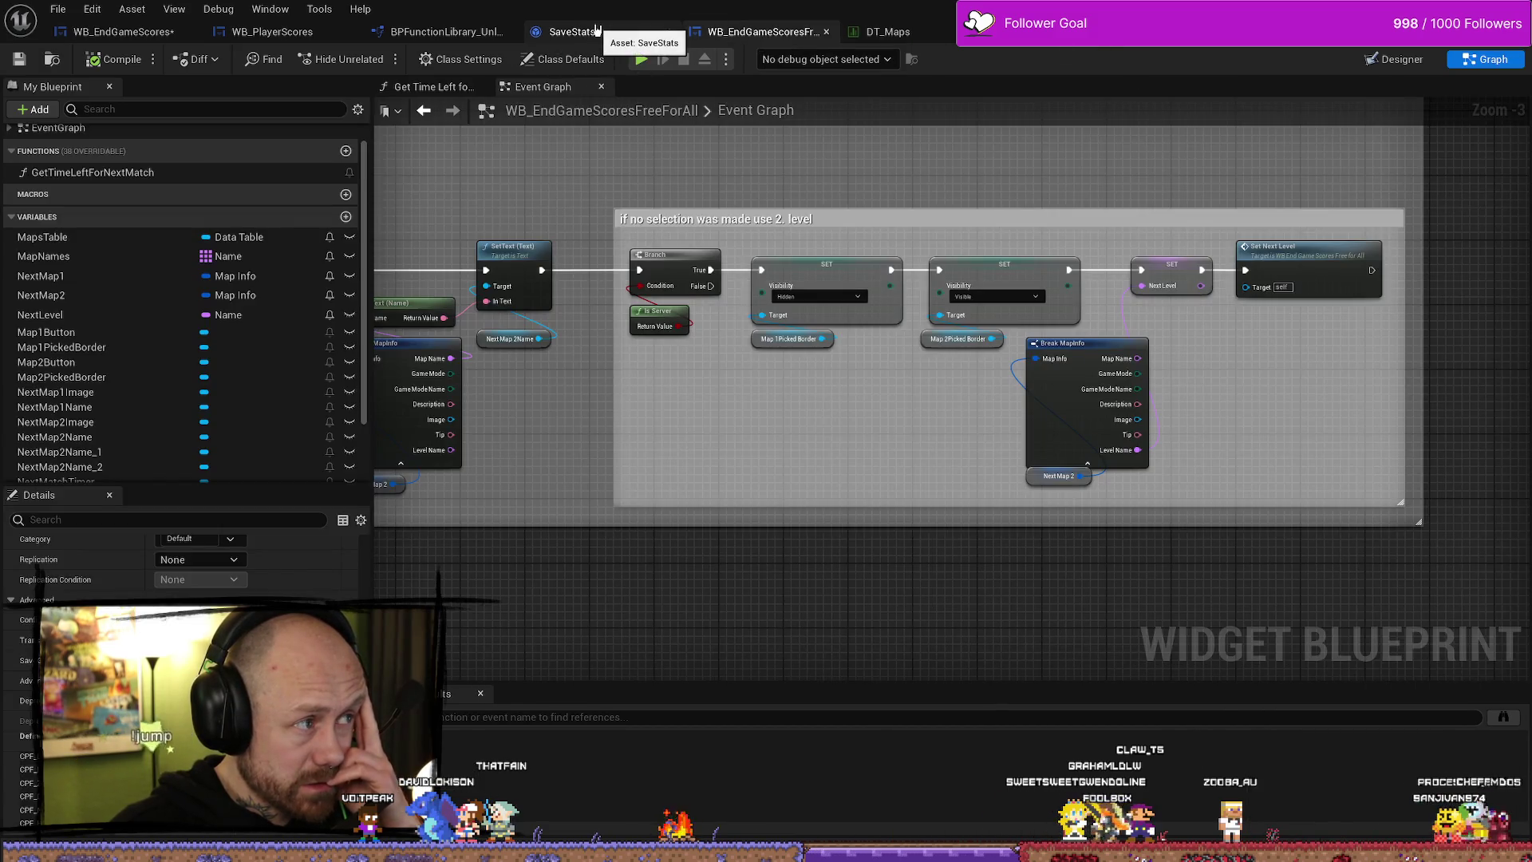
scroll(830, 216, "down", 8)
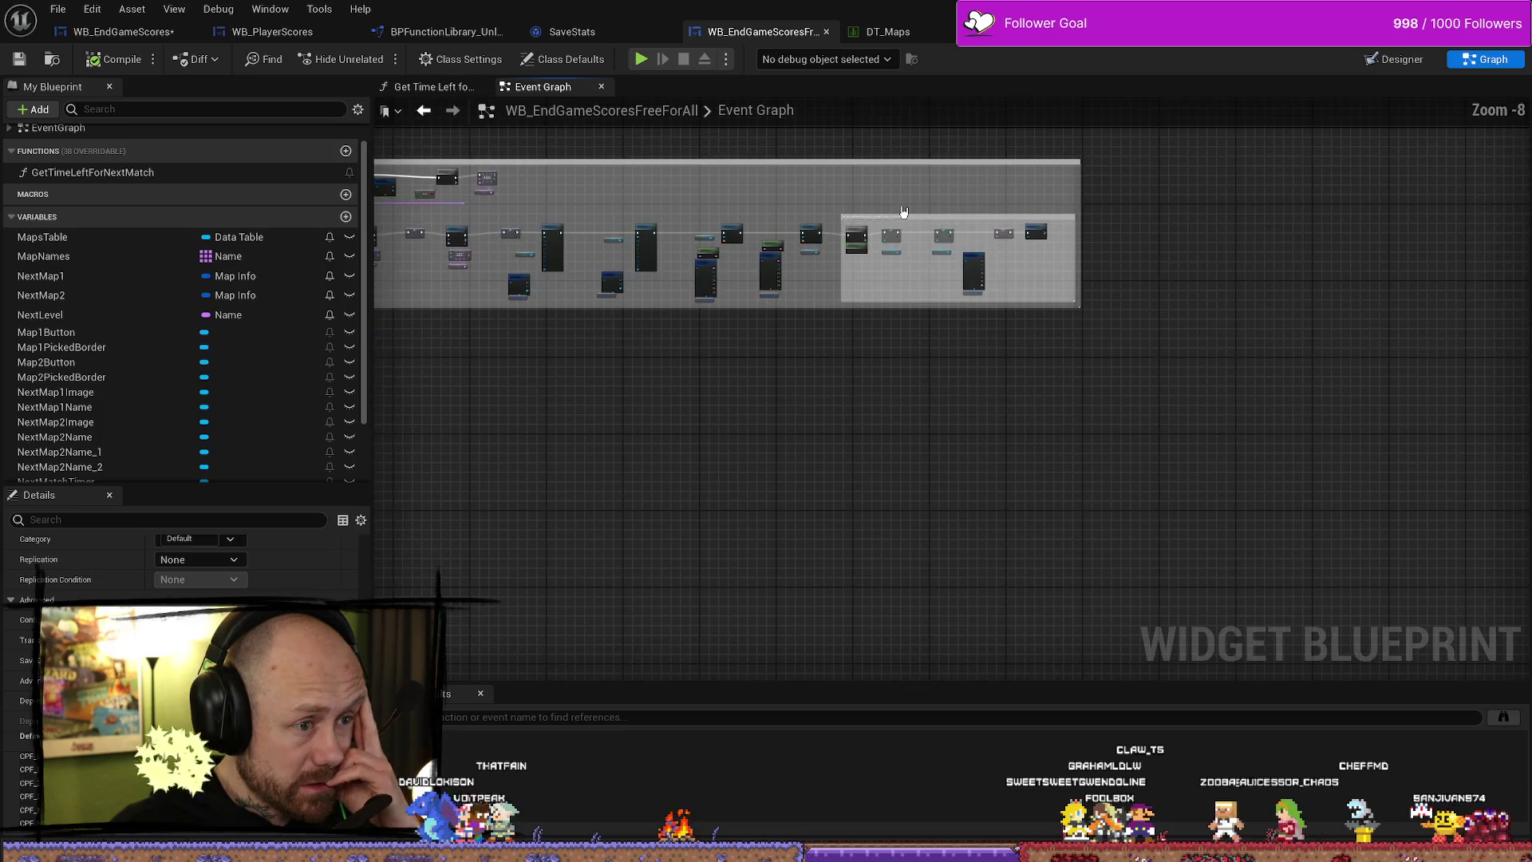
scroll(821, 266, "up", 9)
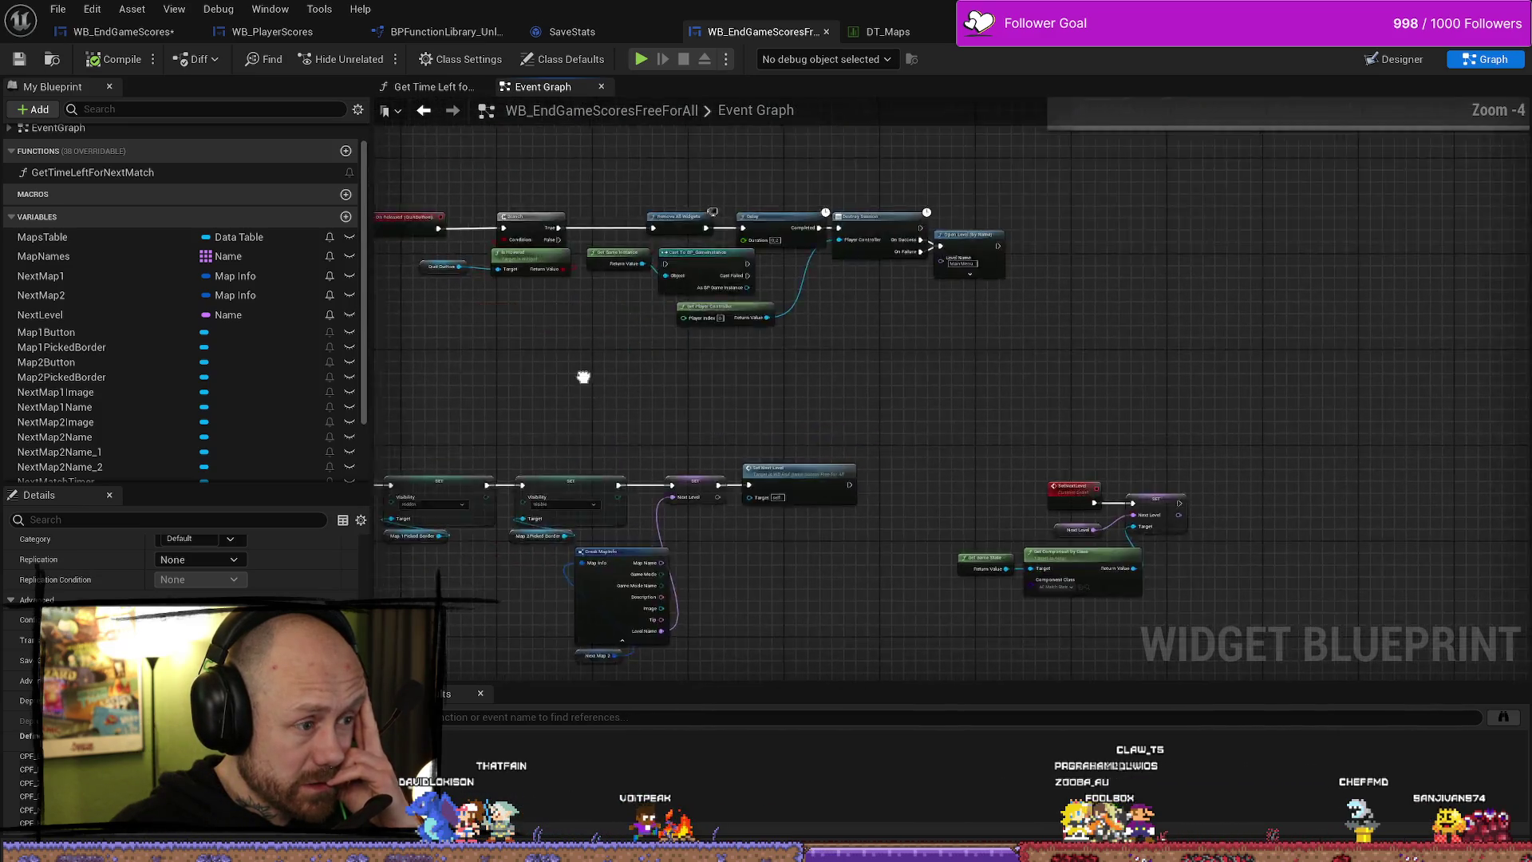
left_click_drag(798, 272, 670, 190)
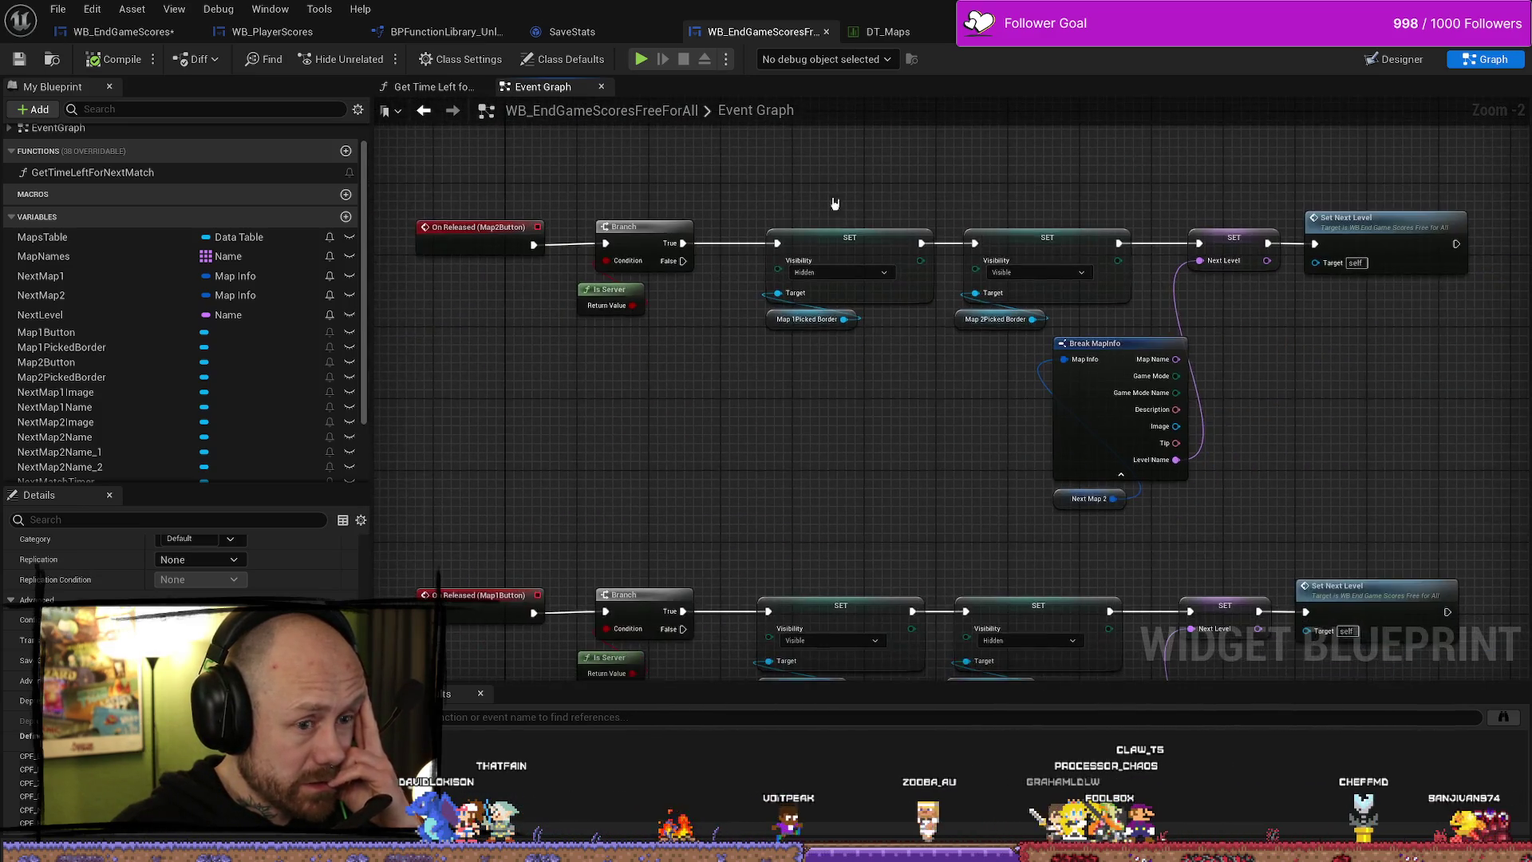
left_click_drag(578, 171, 1075, 419)
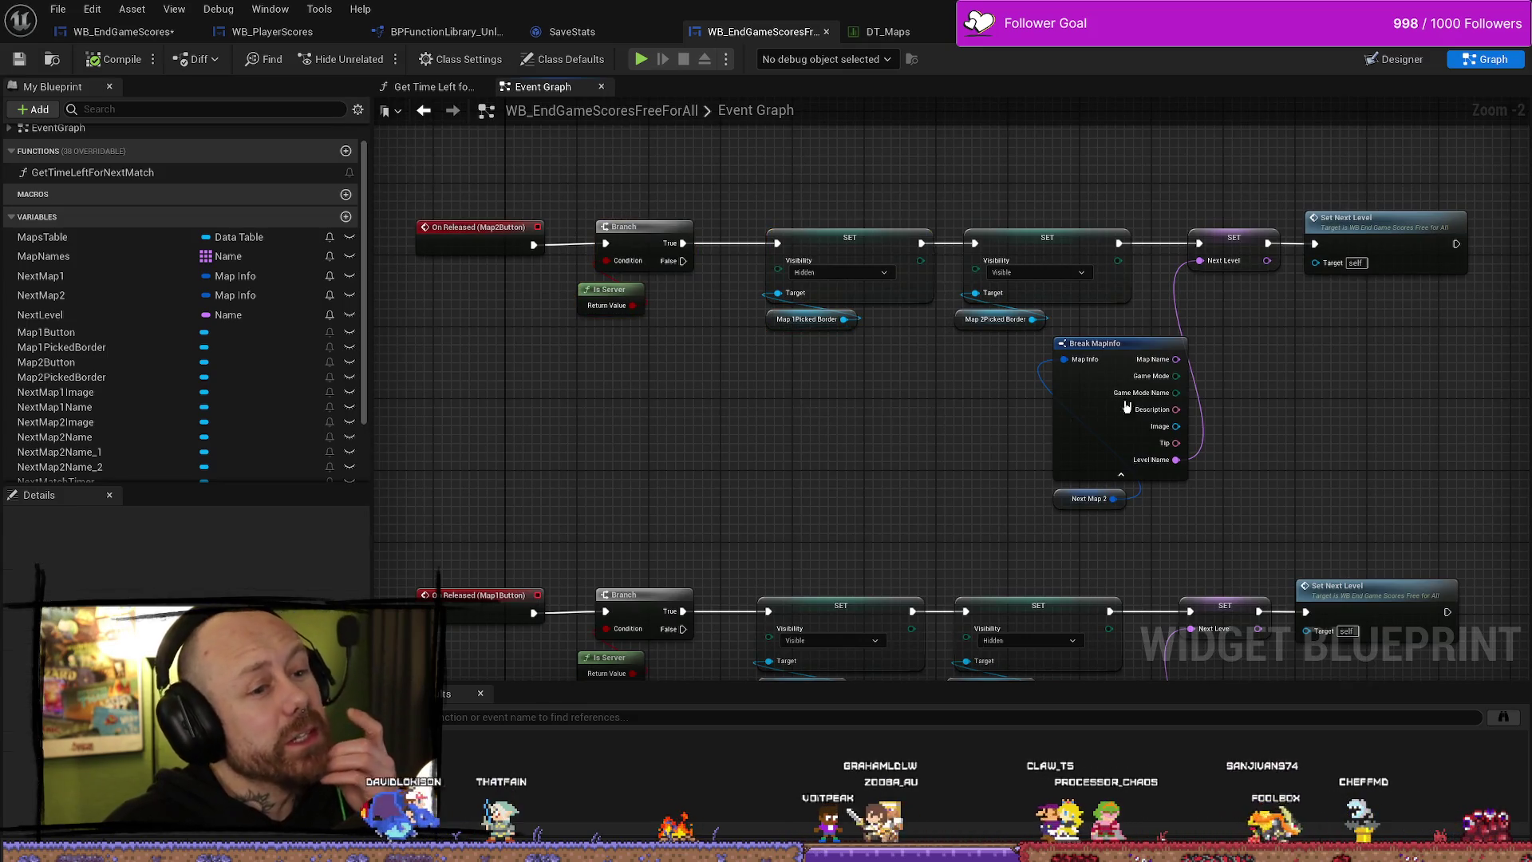
scroll(1197, 319, "down", 2)
scroll(1197, 319, "up", 1)
left_click_drag(1200, 320, 1264, 404)
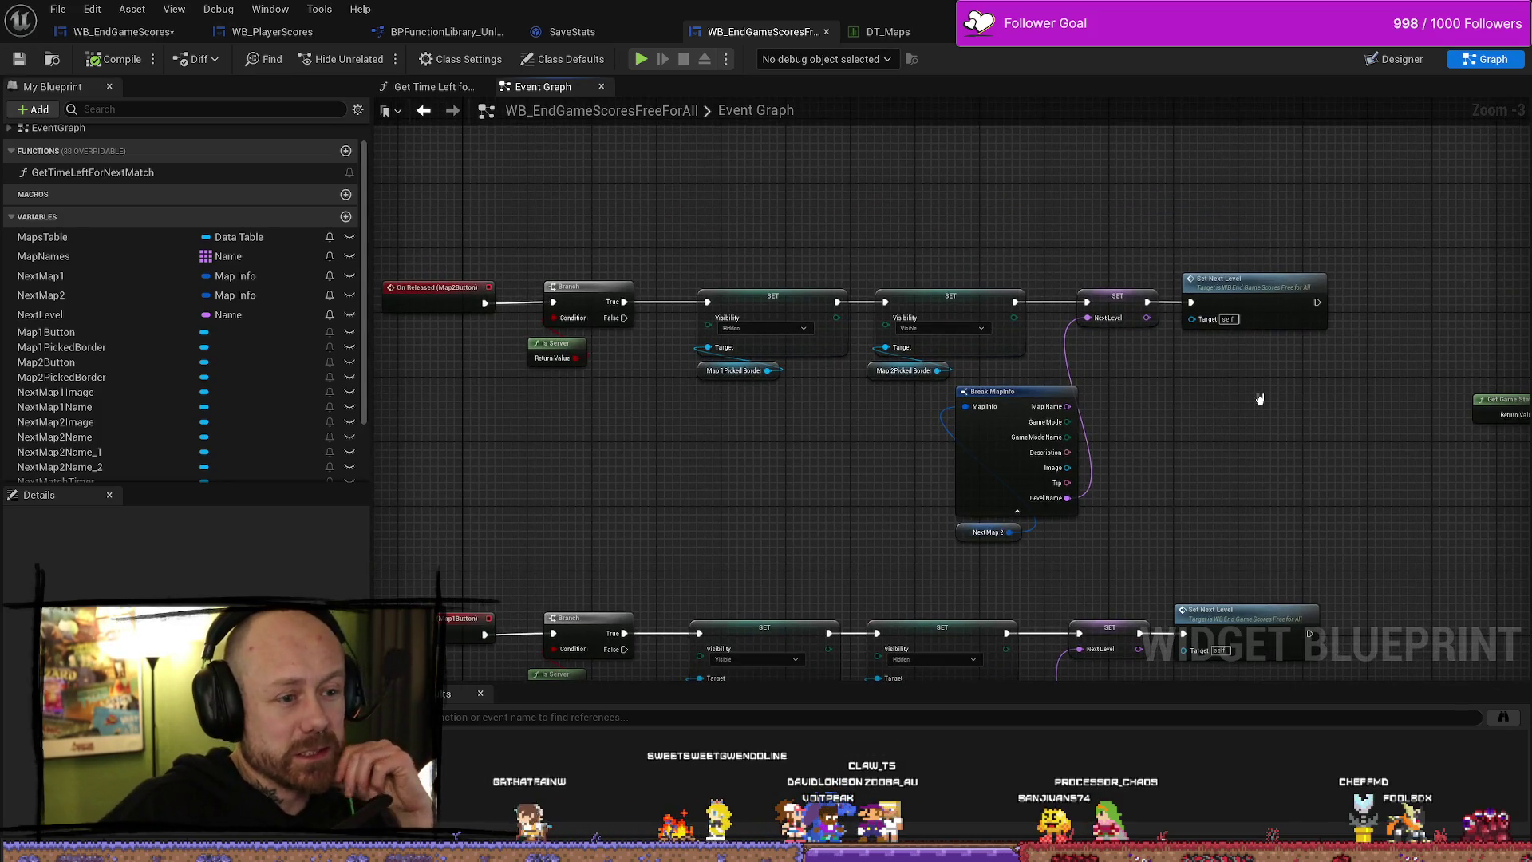
scroll(1265, 377, "down", 2)
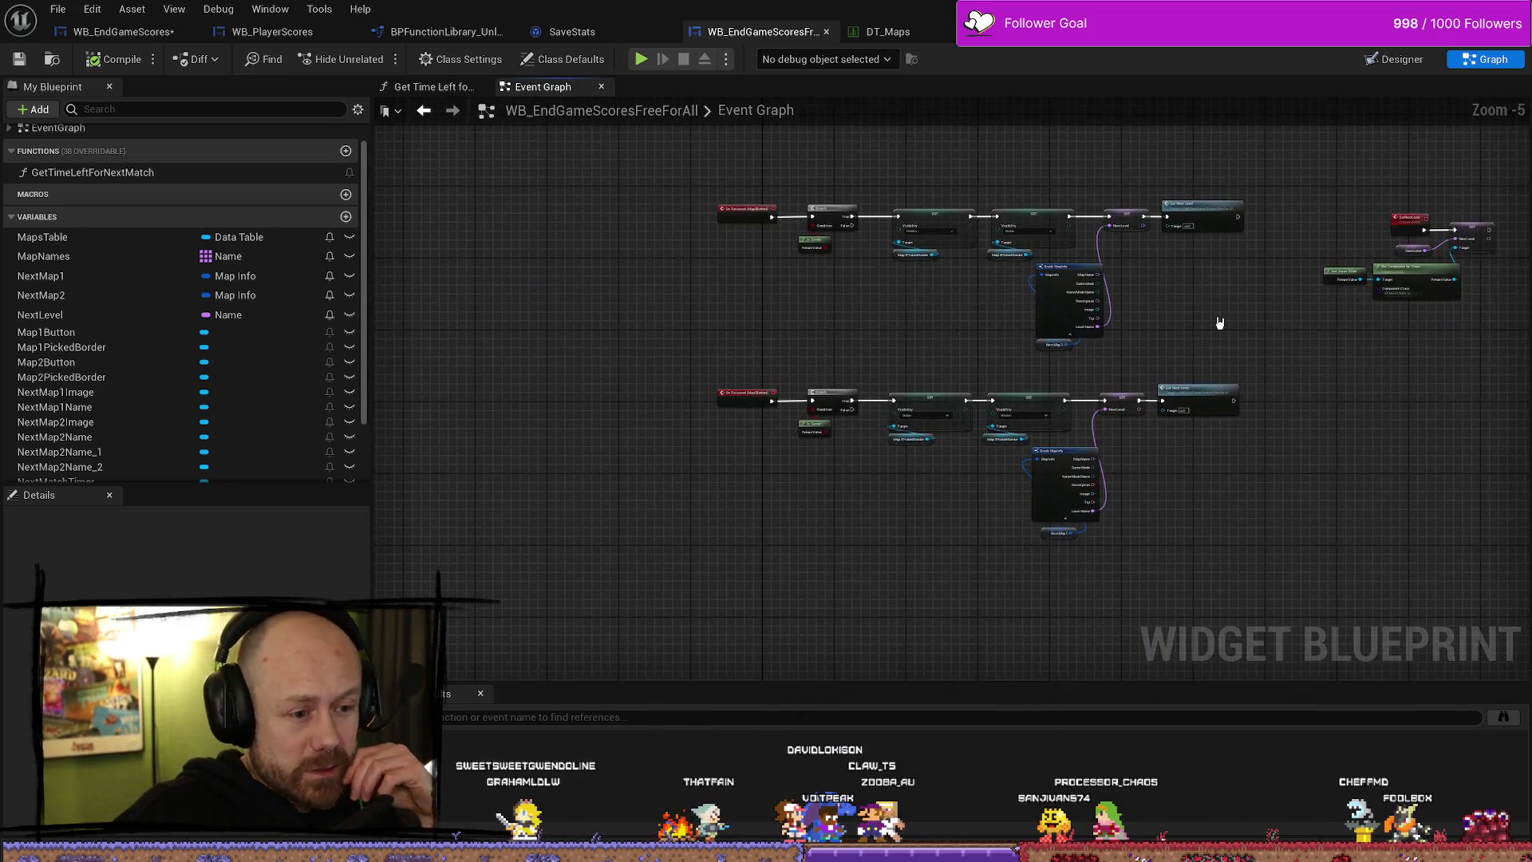
left_click_drag(1211, 319, 1143, 316)
mouse_move(1175, 197)
left_mouse_down()
mouse_move(758, 599)
mouse_move(722, 593)
left_mouse_up()
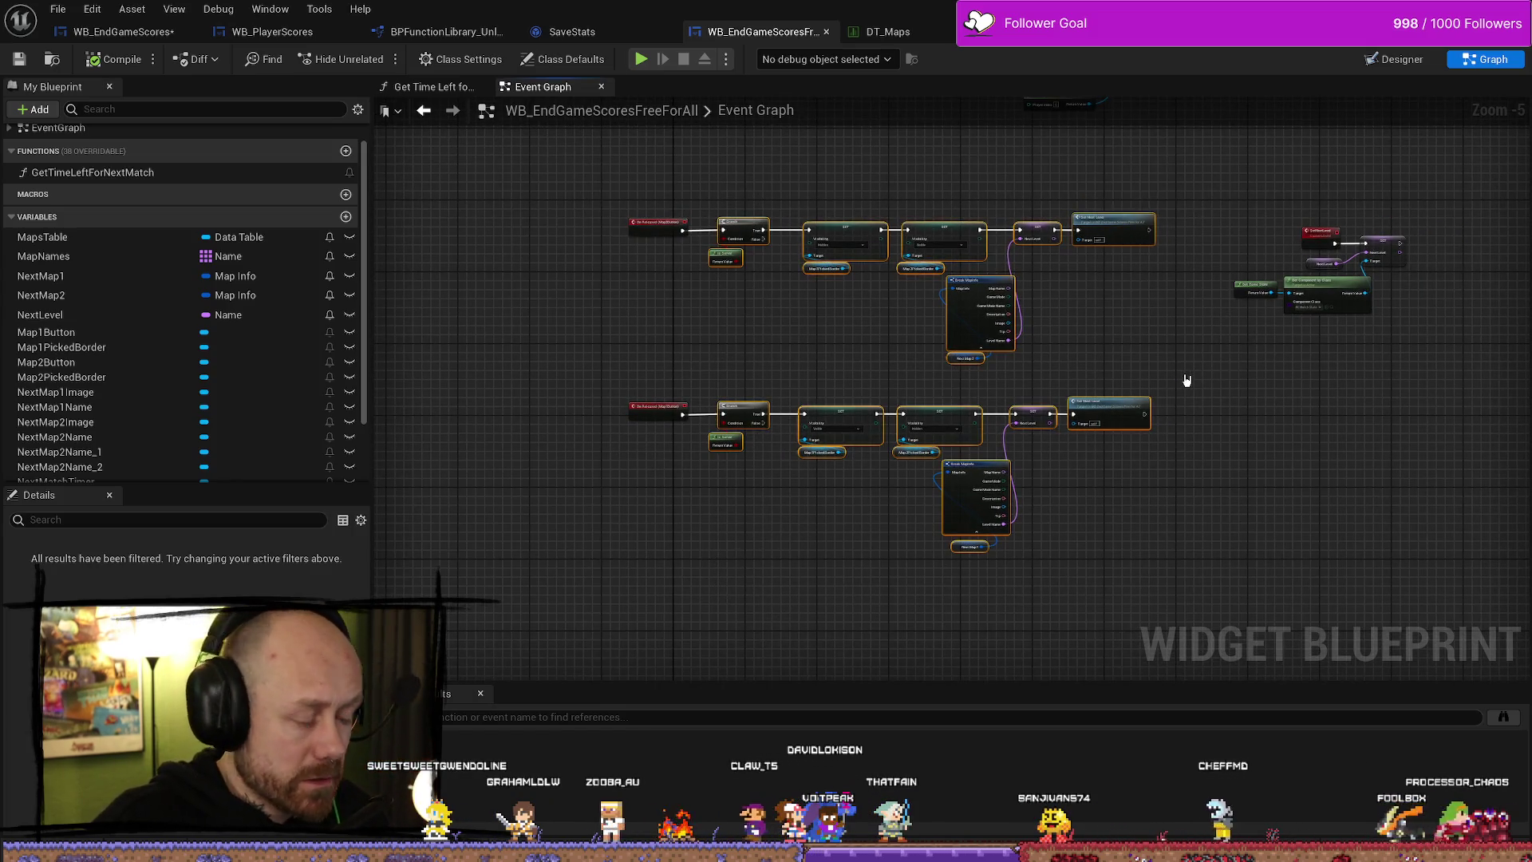
left_click(1145, 327)
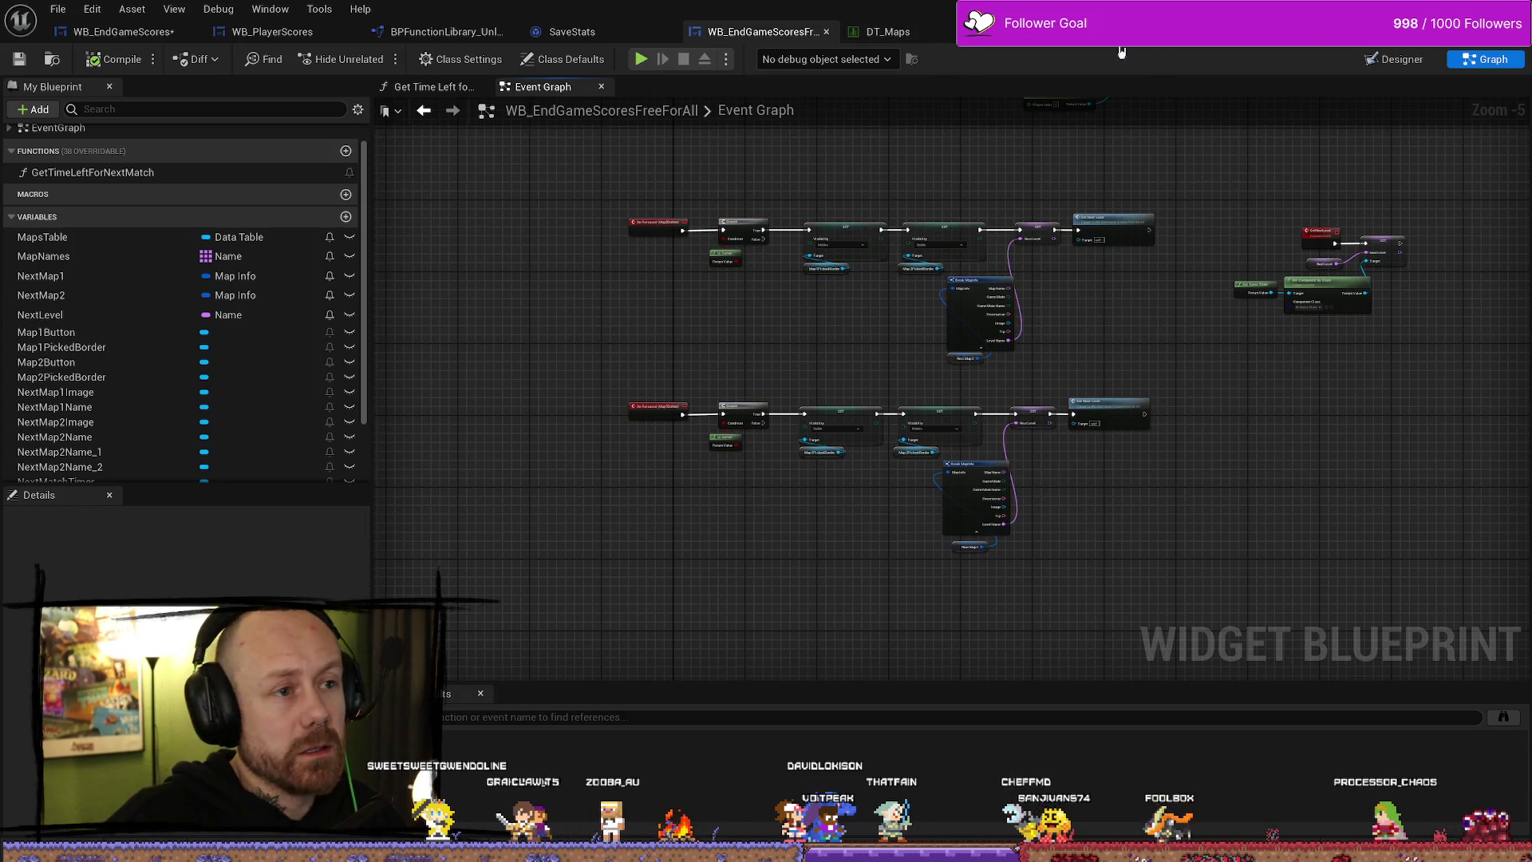
left_click(123, 32)
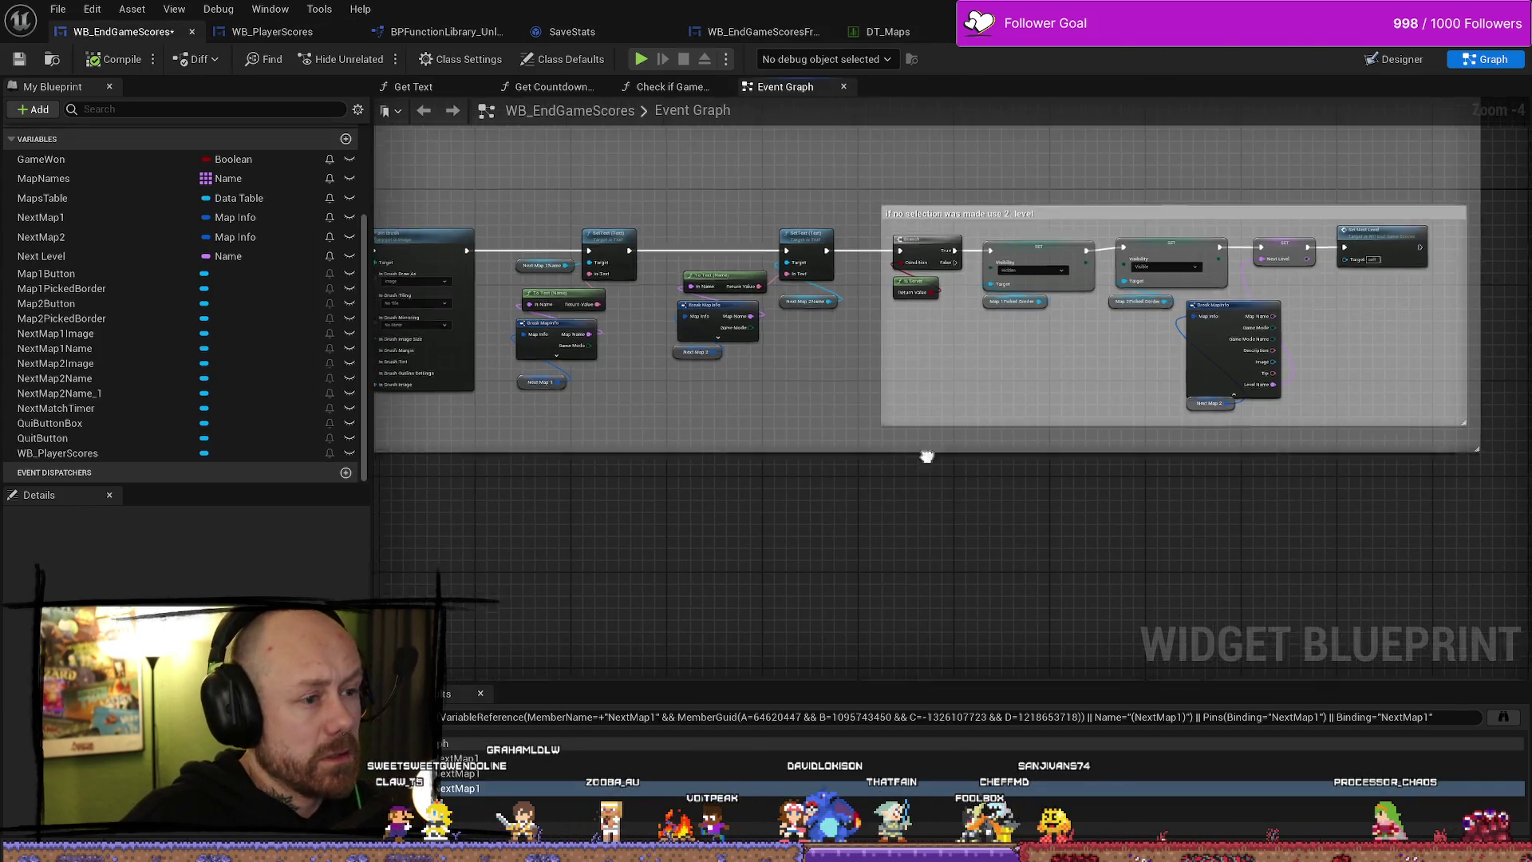
- Add On Released events for Map2Button and Map1Button from the Designer's Details panel
scroll(925, 447, "down", 5)
scroll(915, 535, "up", 3)
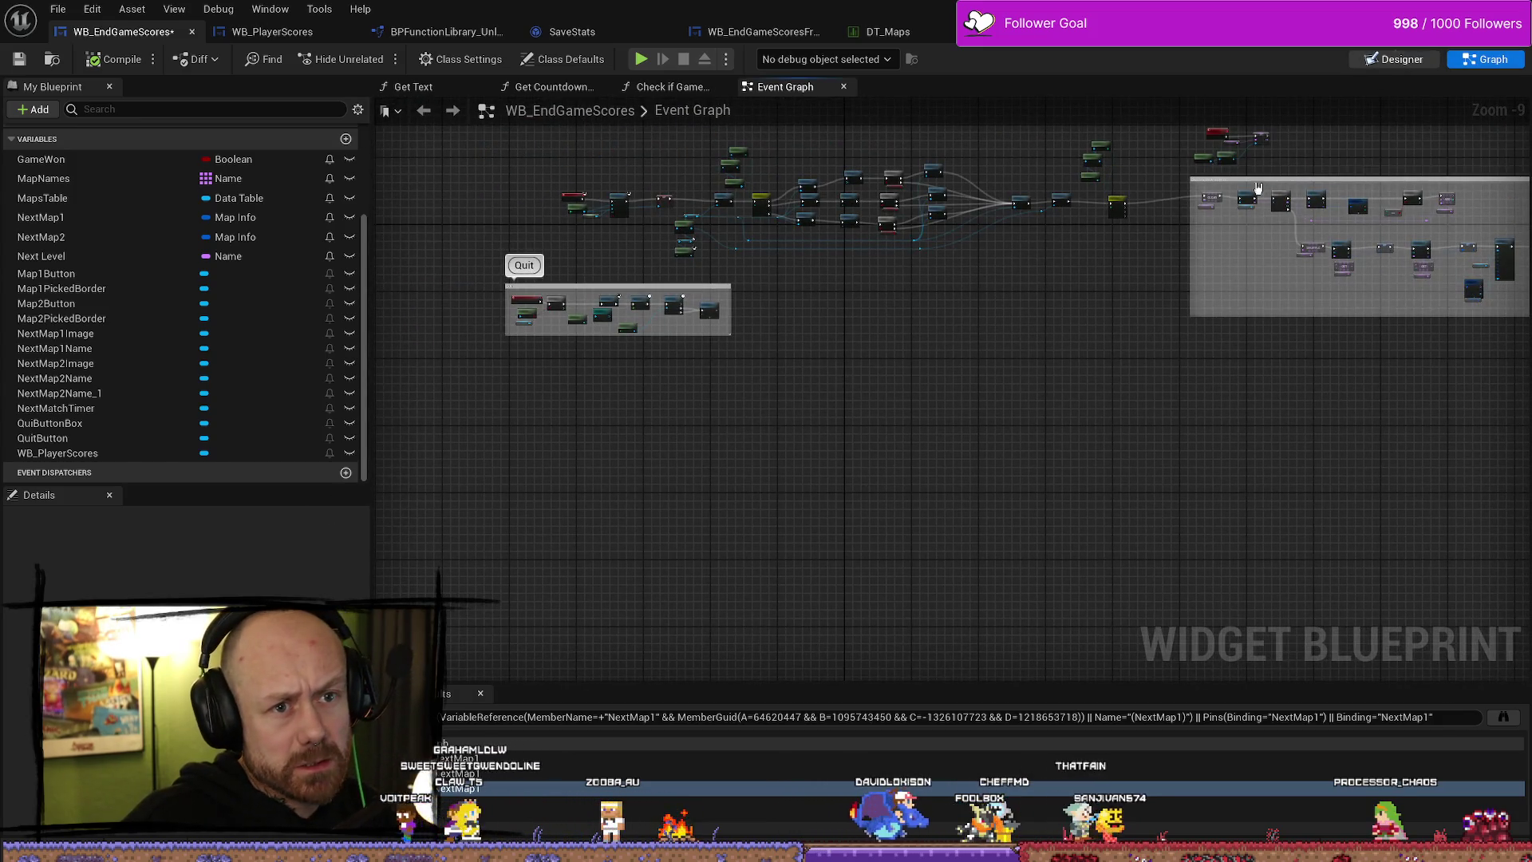
left_click(1414, 61)
left_click(994, 288)
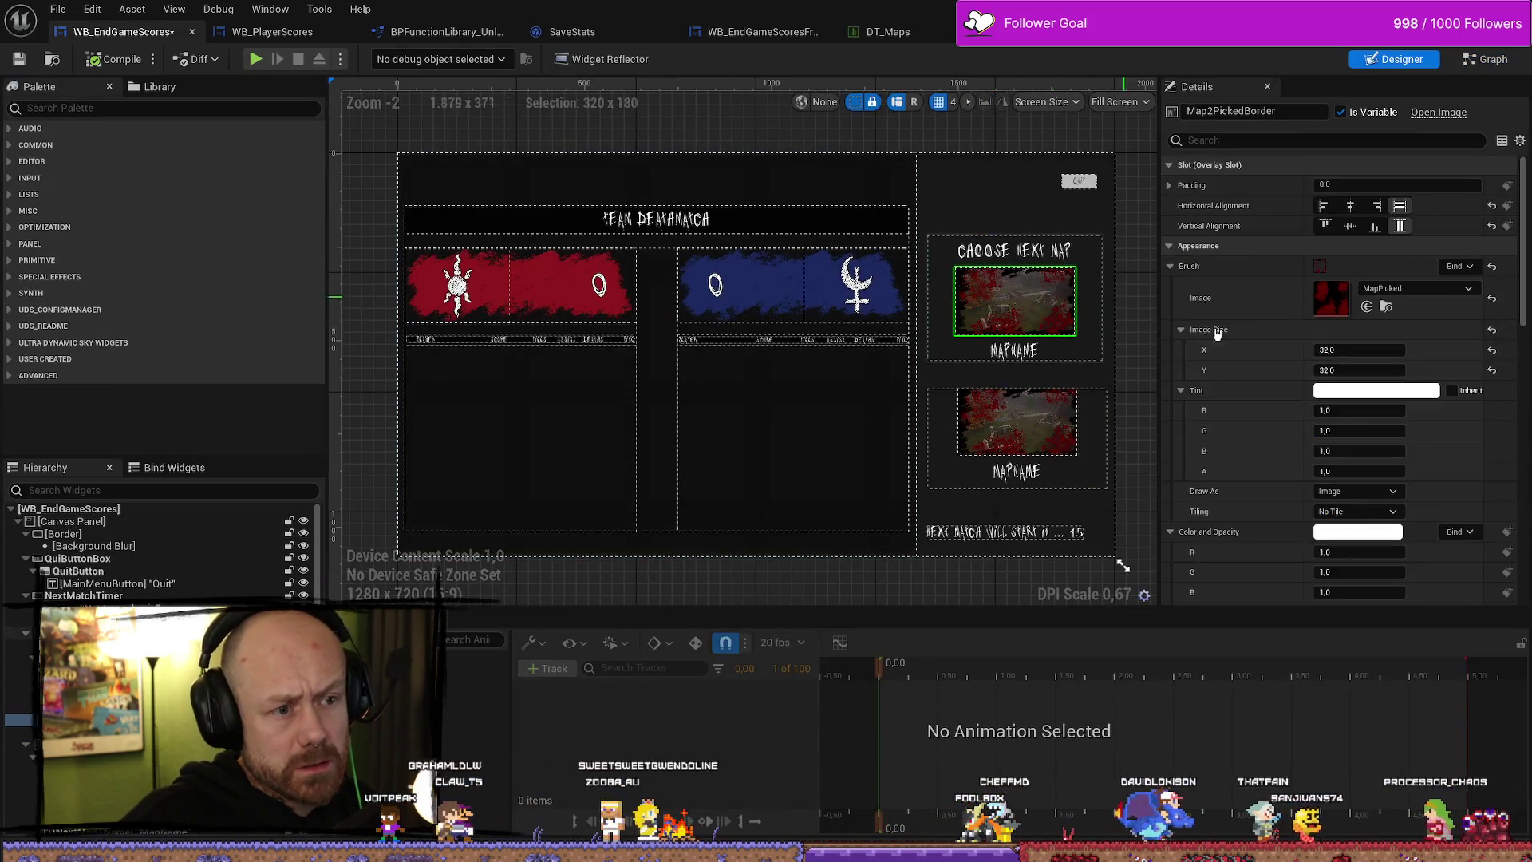
scroll(1391, 485, "down", 10)
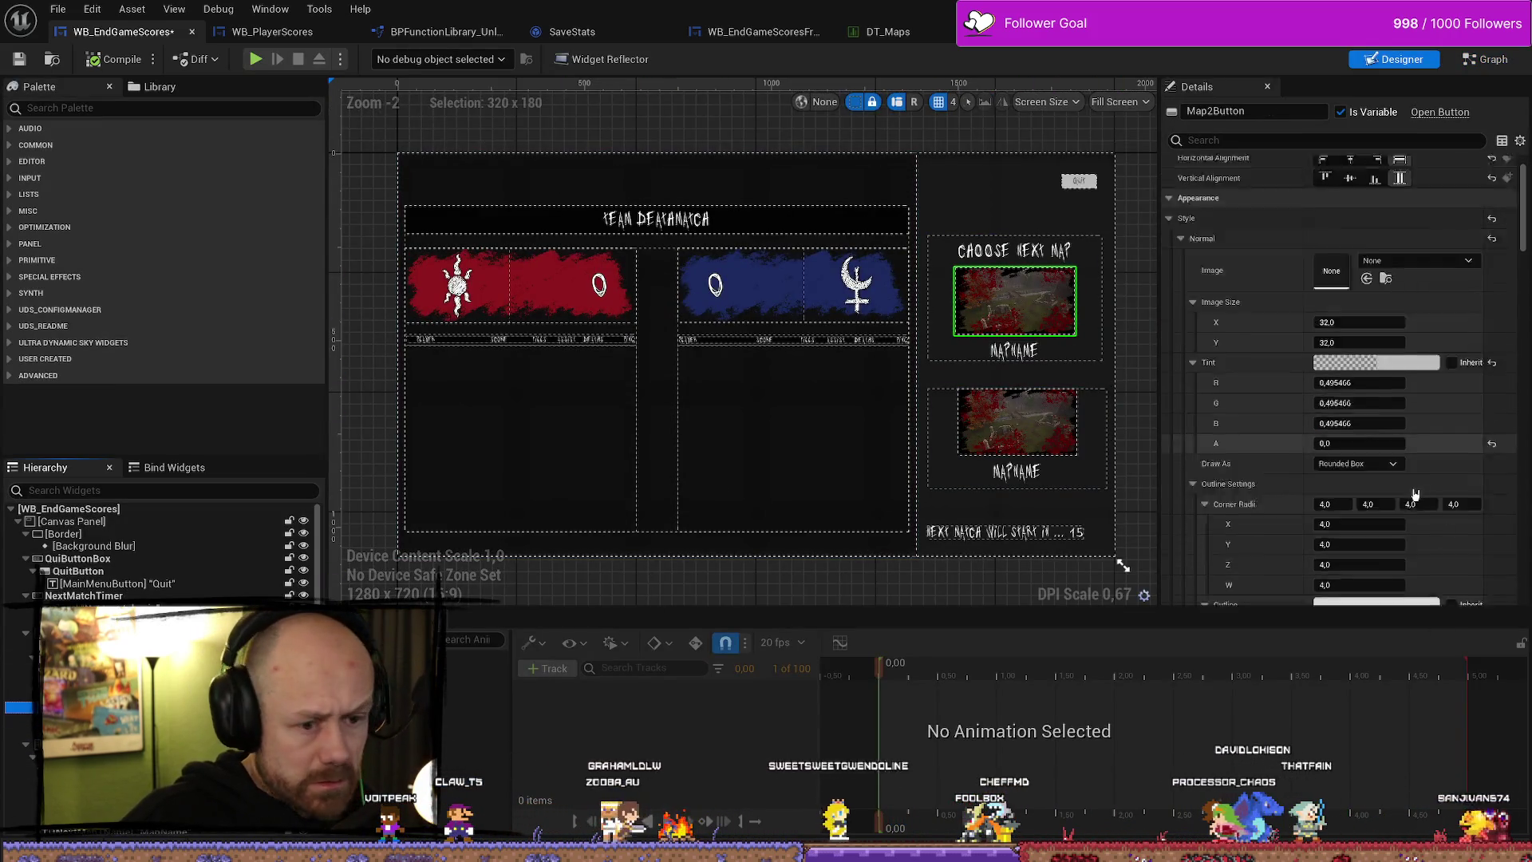
scroll(1391, 485, "down", 15)
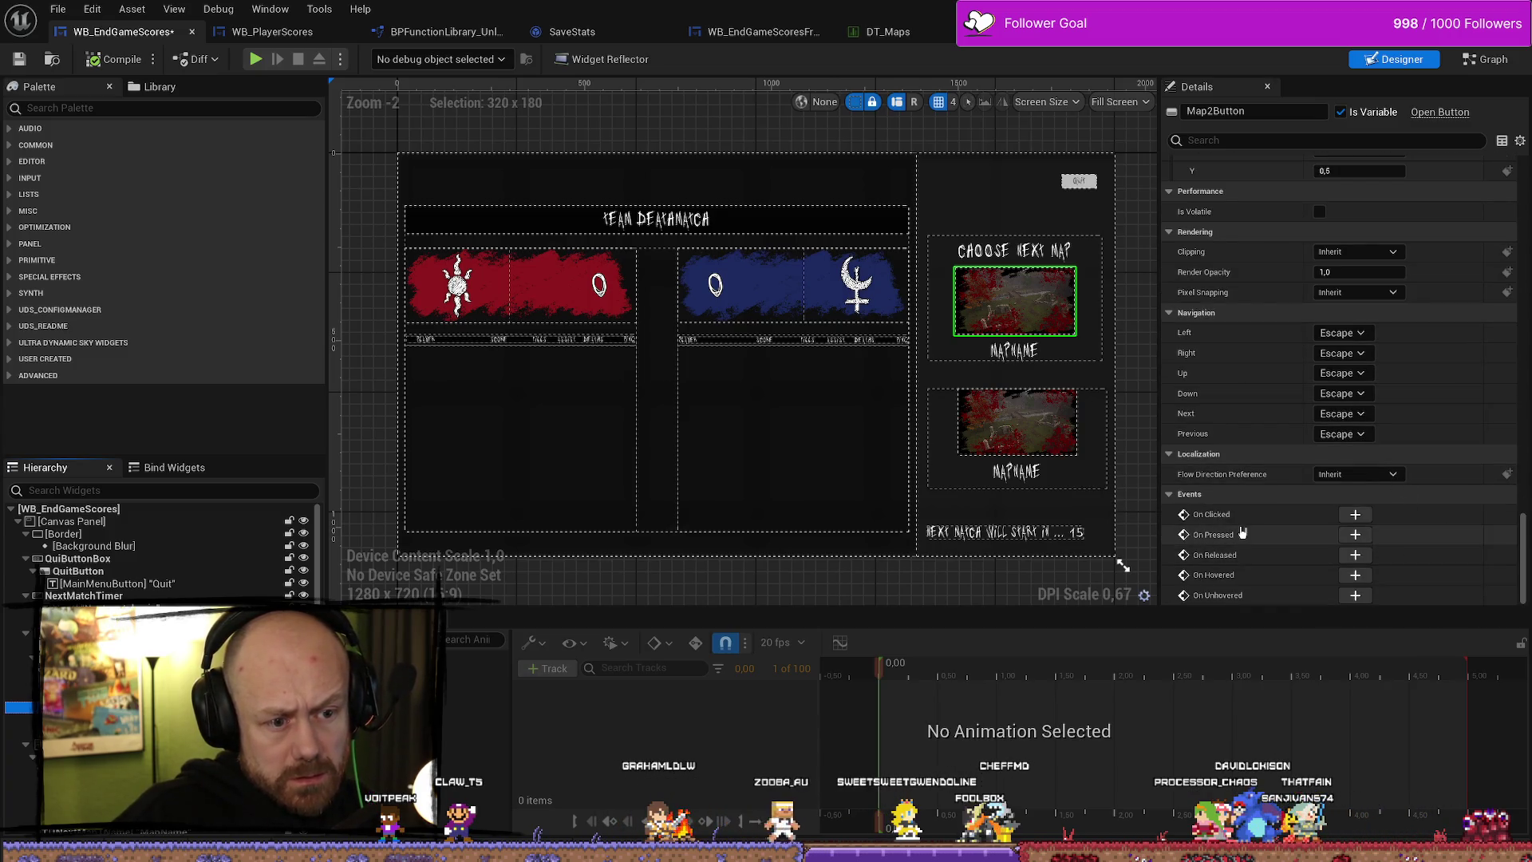
left_click(1354, 555)
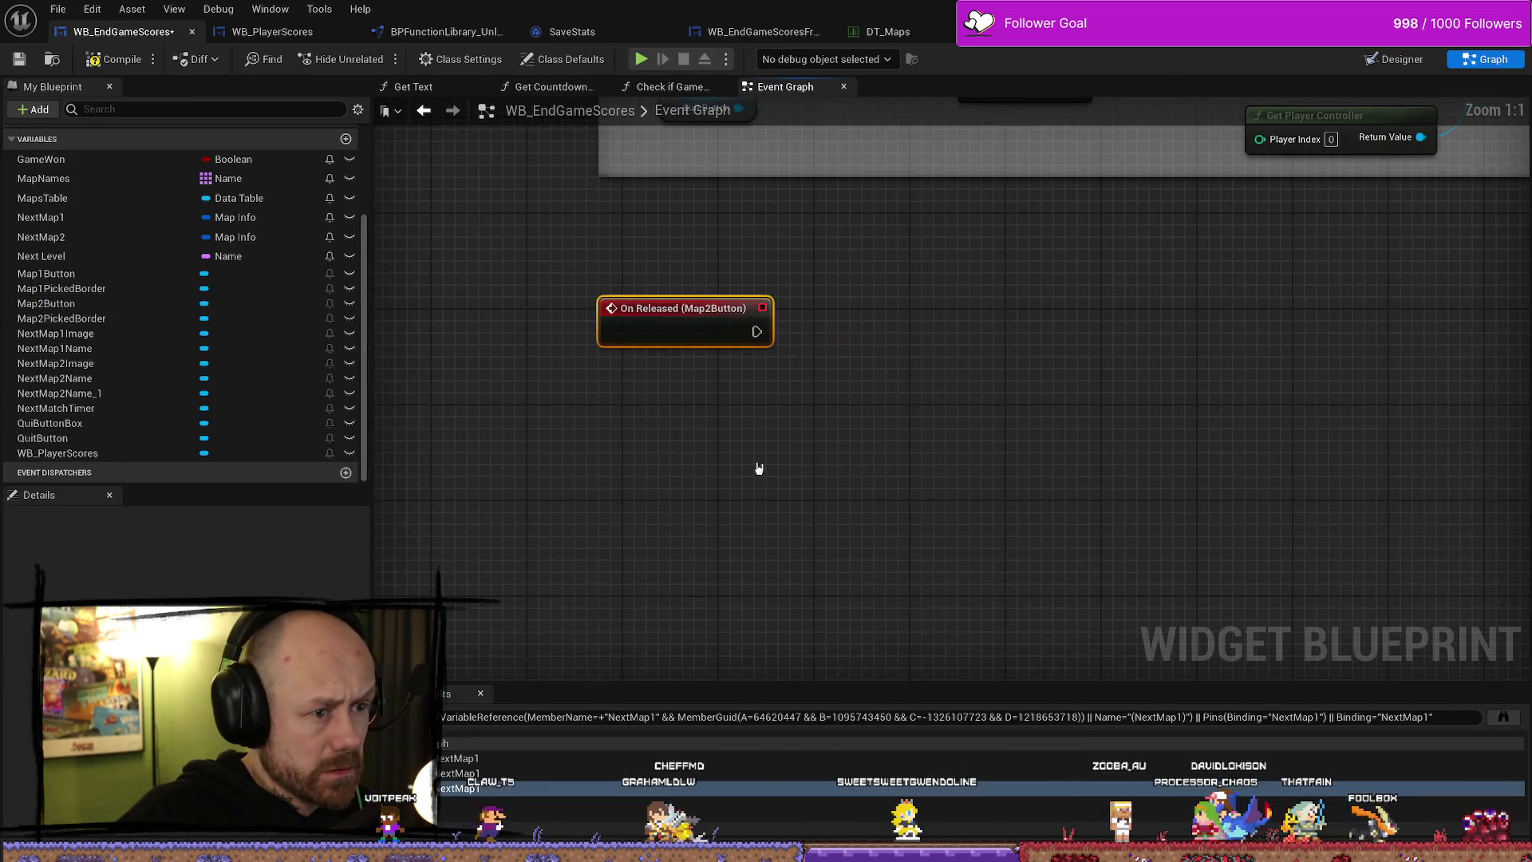
left_click(1374, 54)
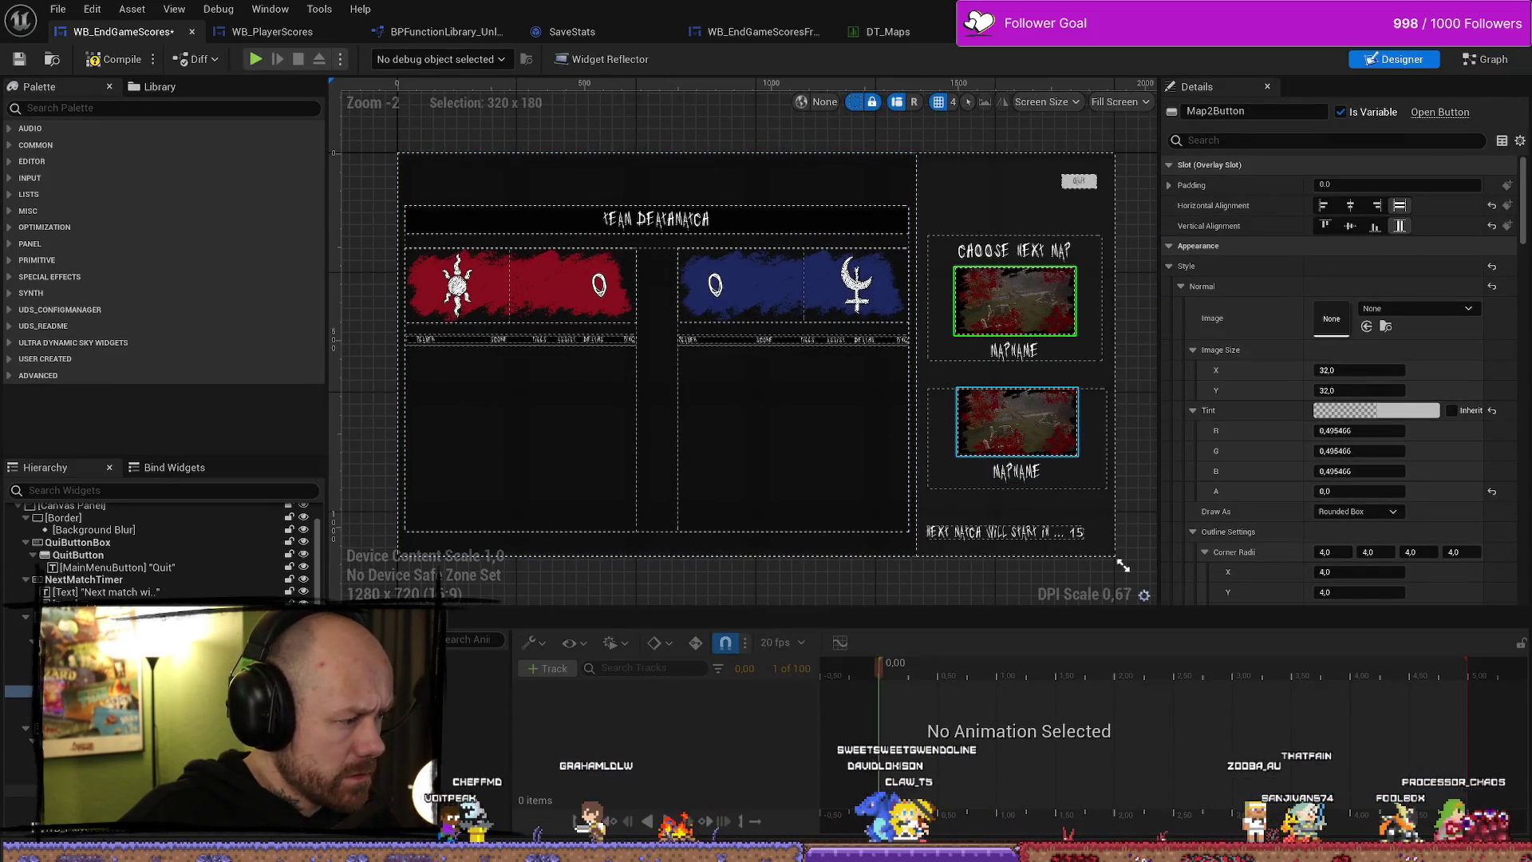
scroll(1356, 431, "down", 15)
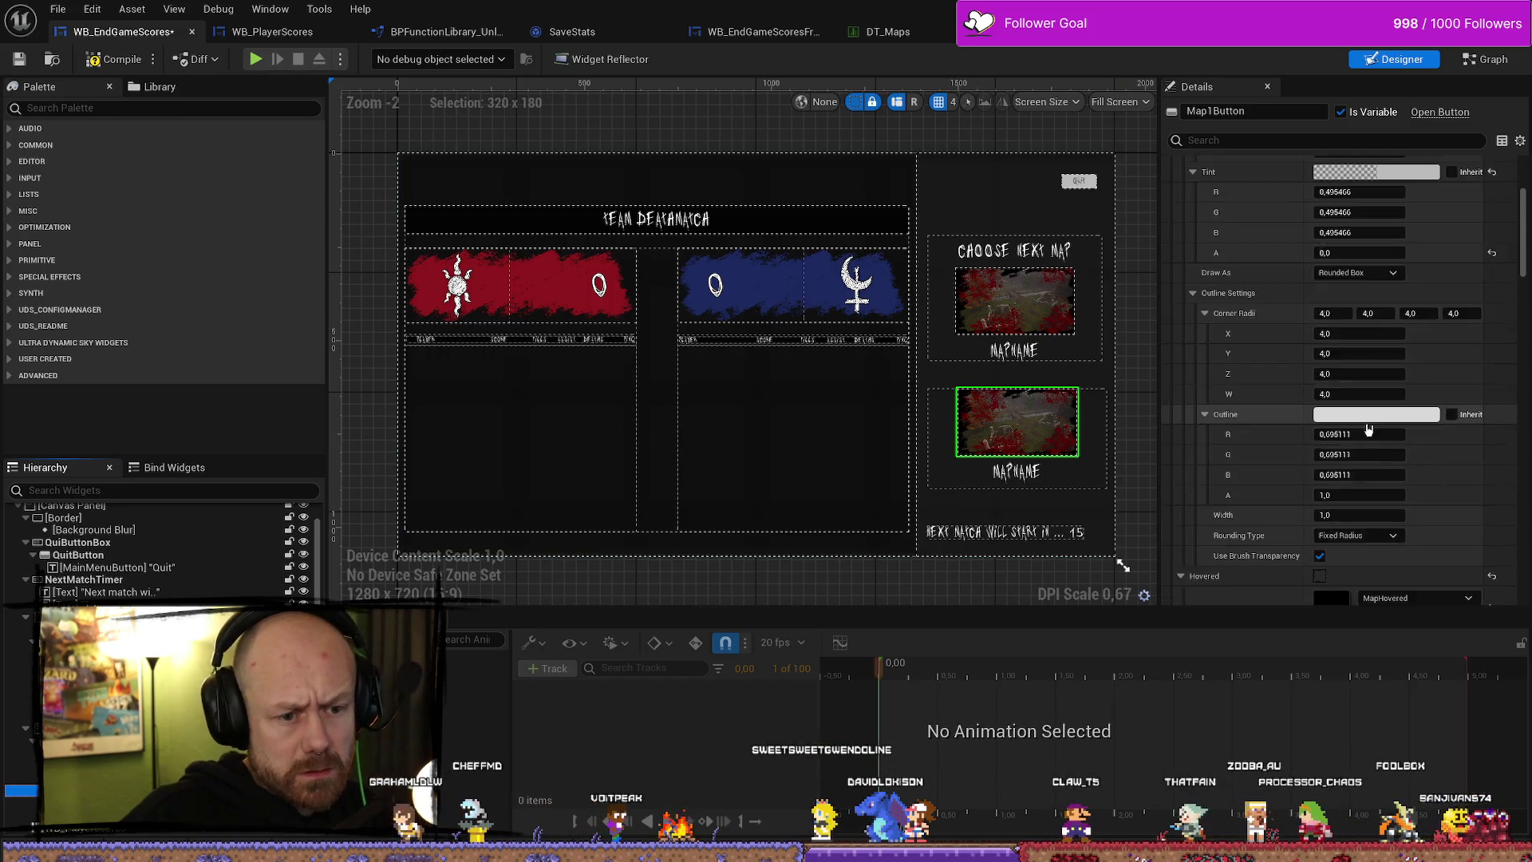
scroll(1366, 431, "down", 15)
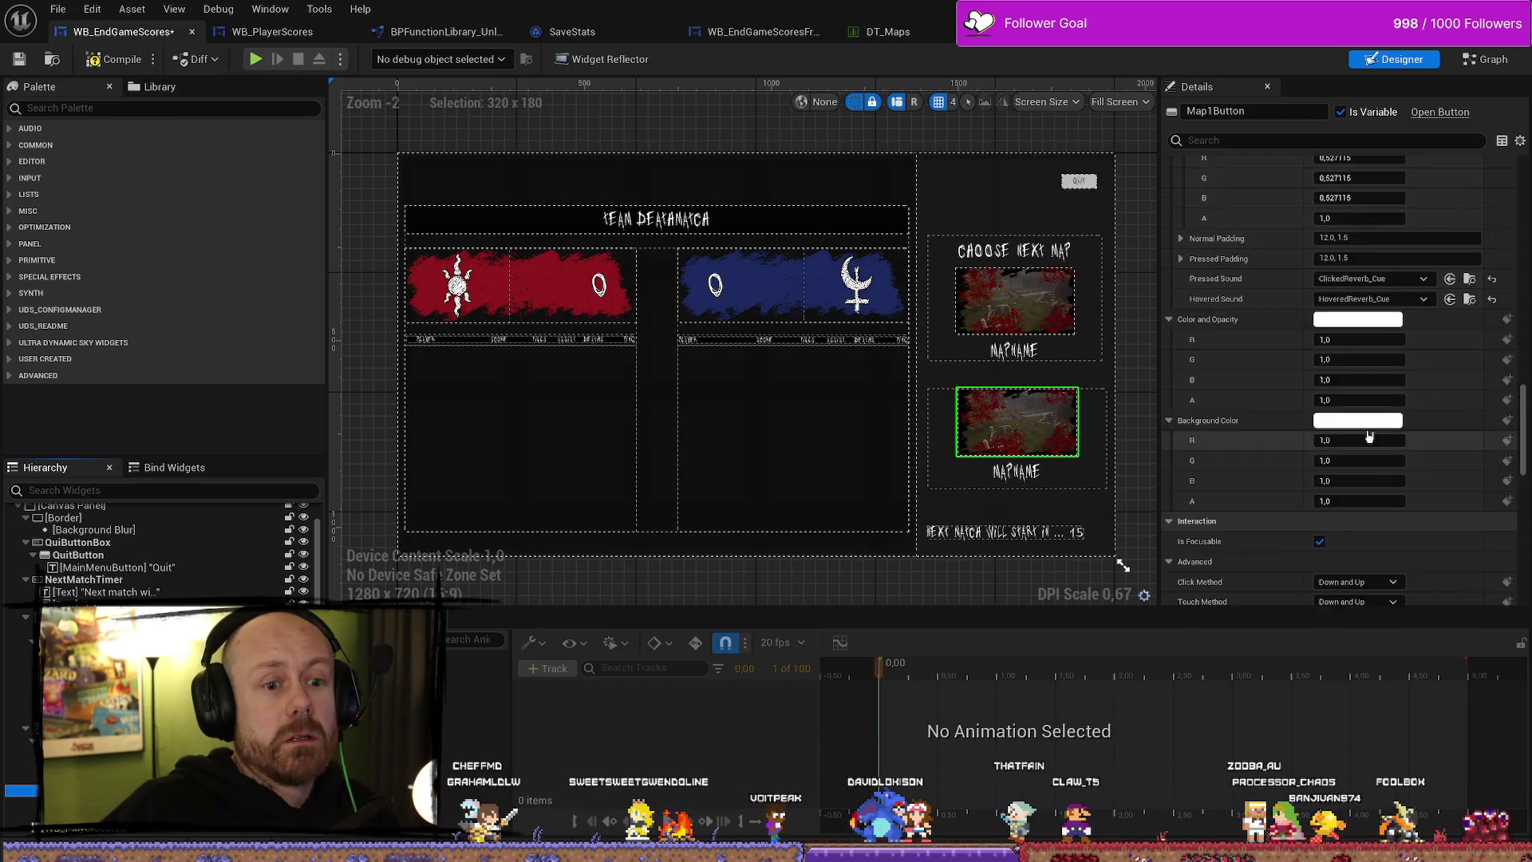
scroll(1365, 444, "down", 1)
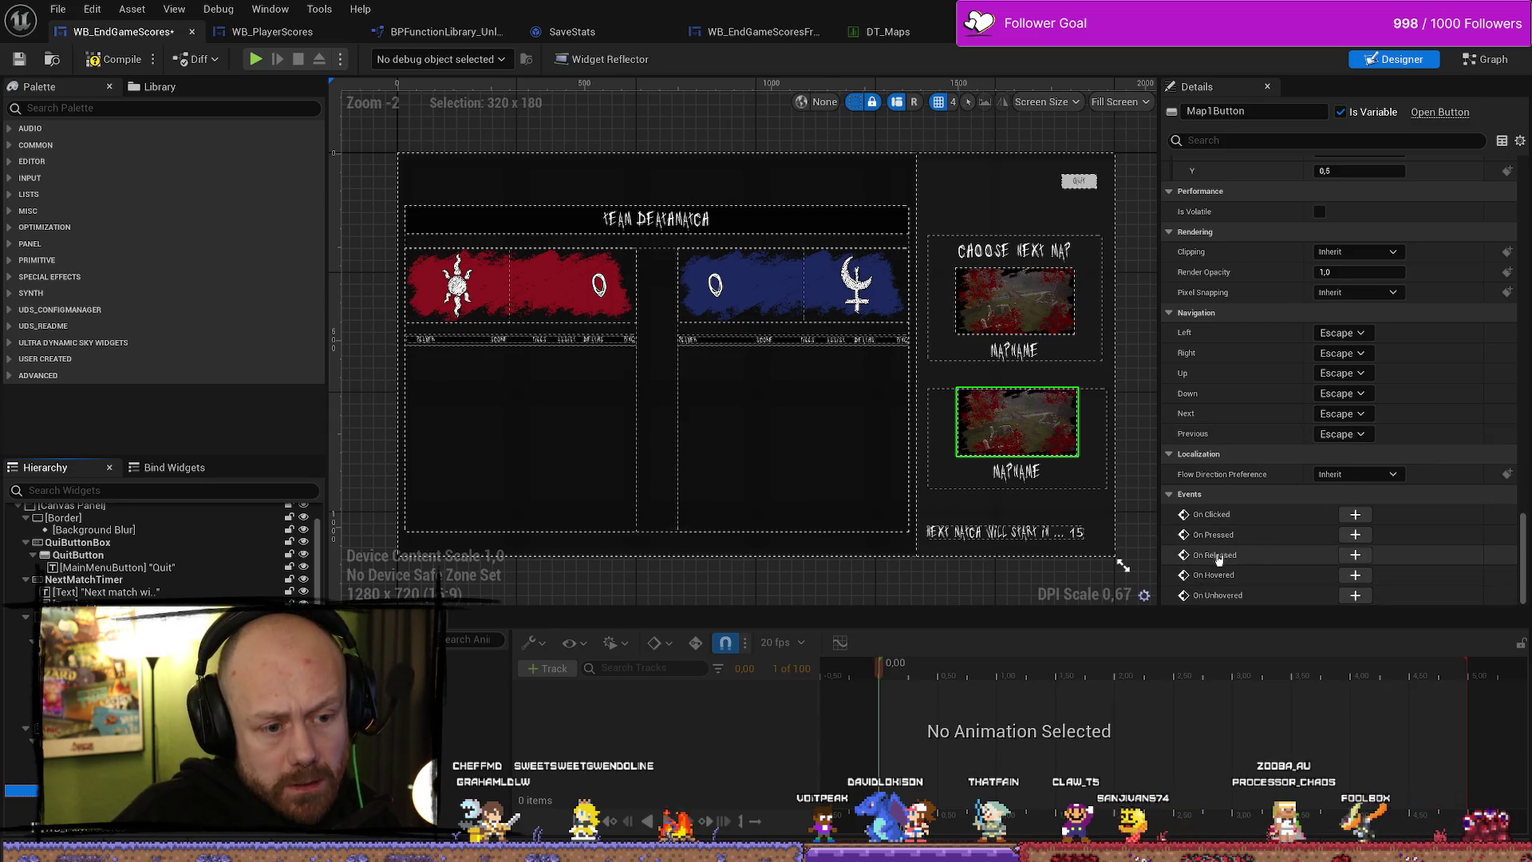
left_click(1354, 555)
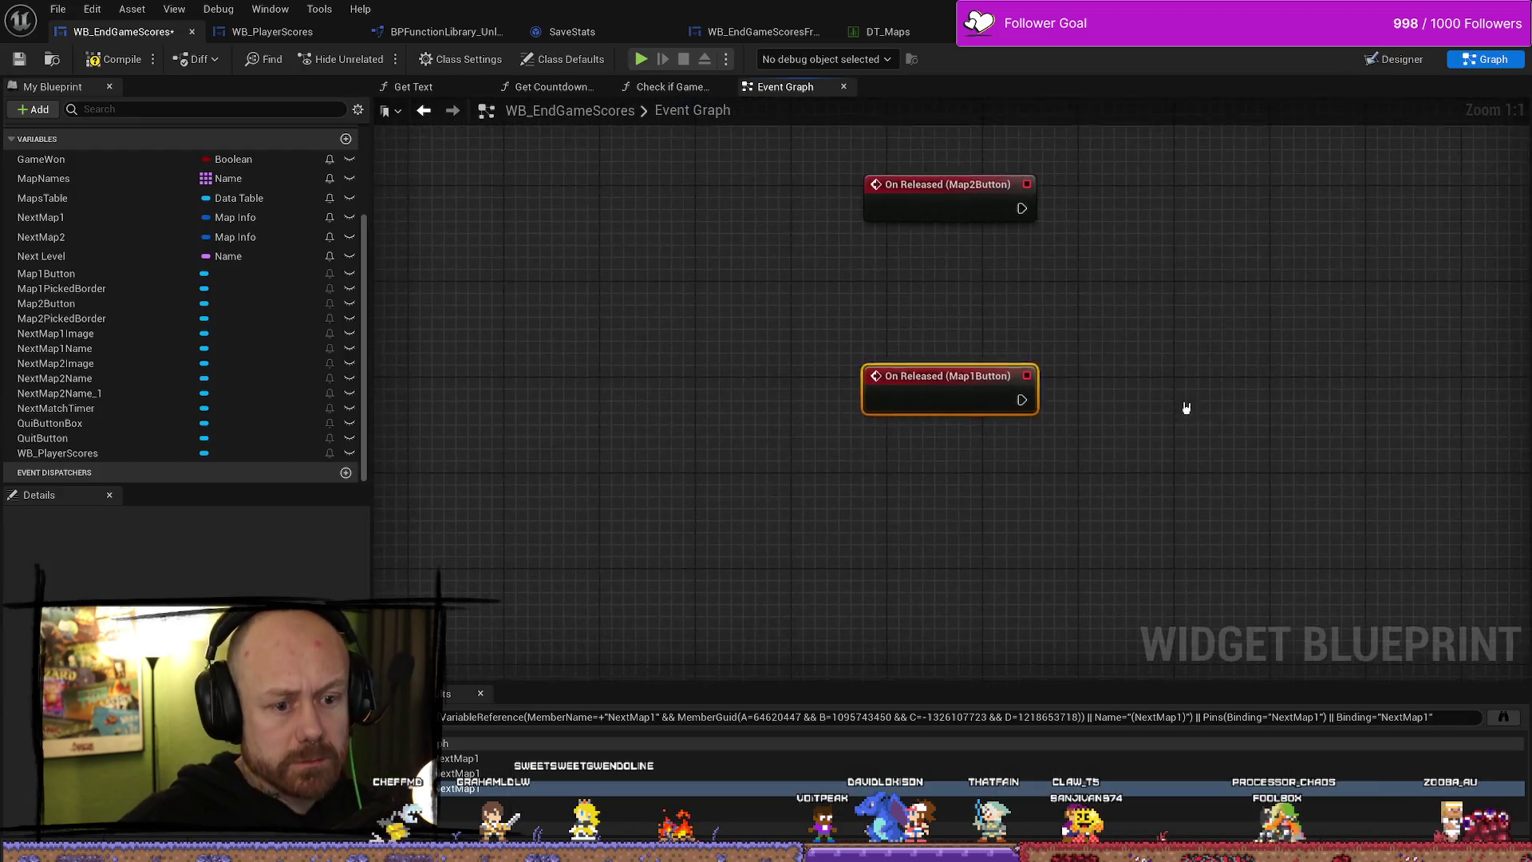
- Paste the copied map-choice nodes into the Event Graph, bringing up the SetNextLevel fix-up prompt
scroll(1107, 485, "down", 2)
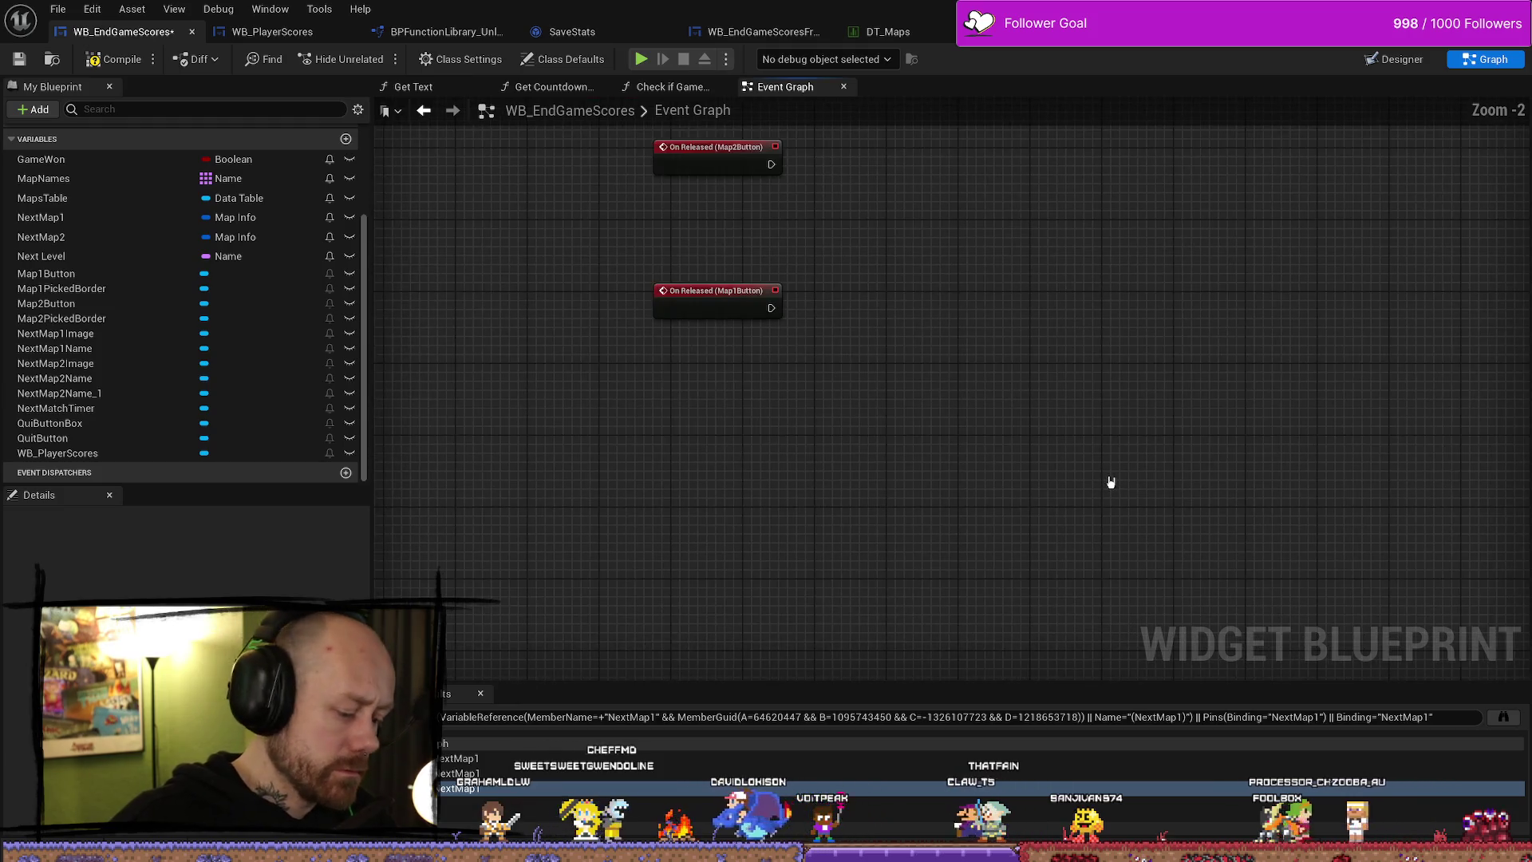
key("ctrl+v")
left_click(967, 498)
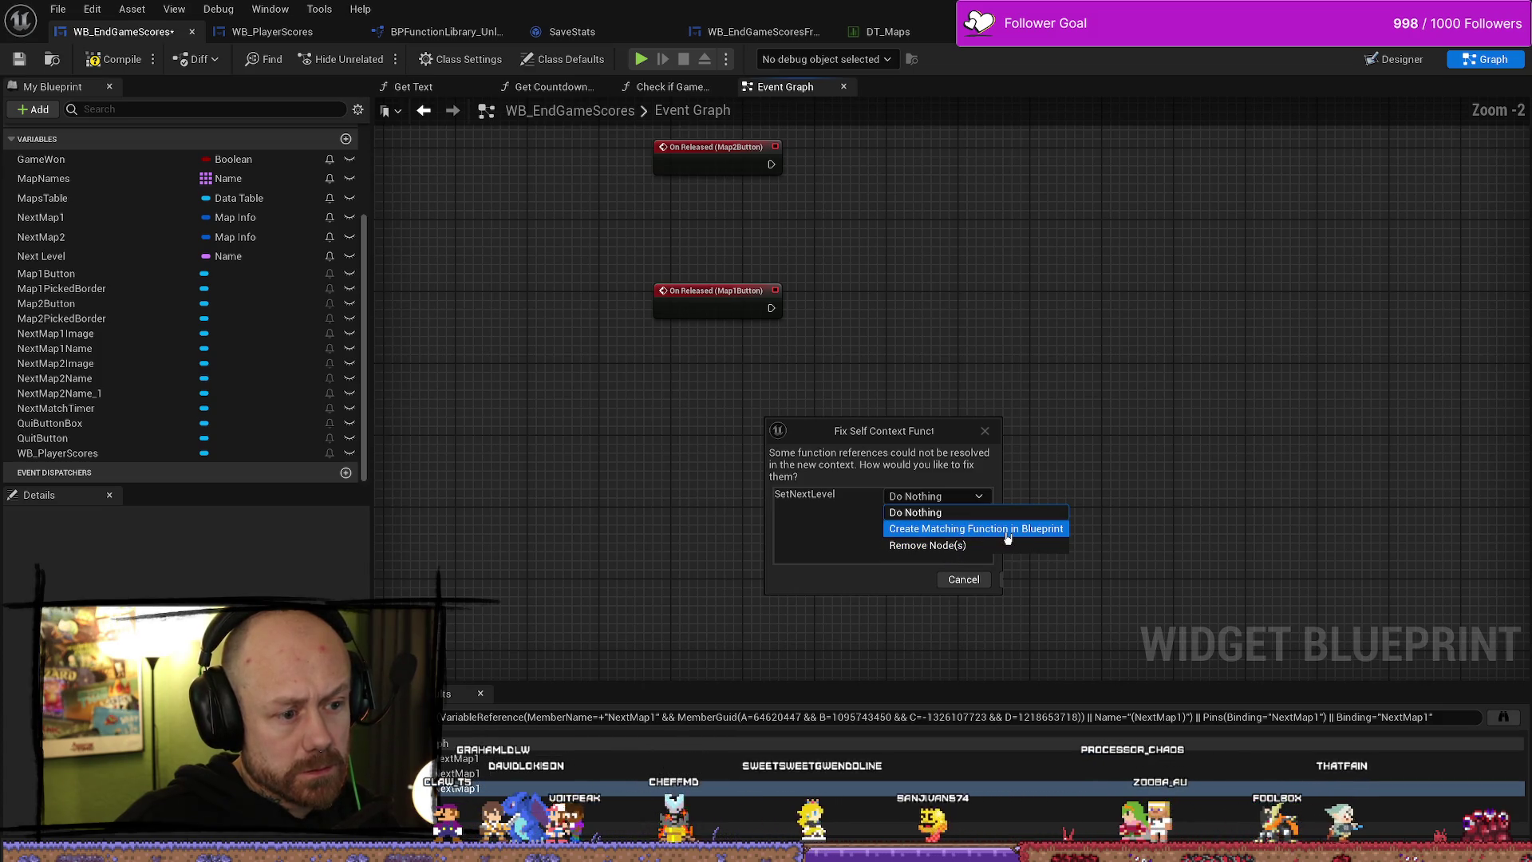
- Confirm Fix Self Context leaving SetNextLevel unchanged, and place the pasted nodes beside the release events
left_click(958, 515)
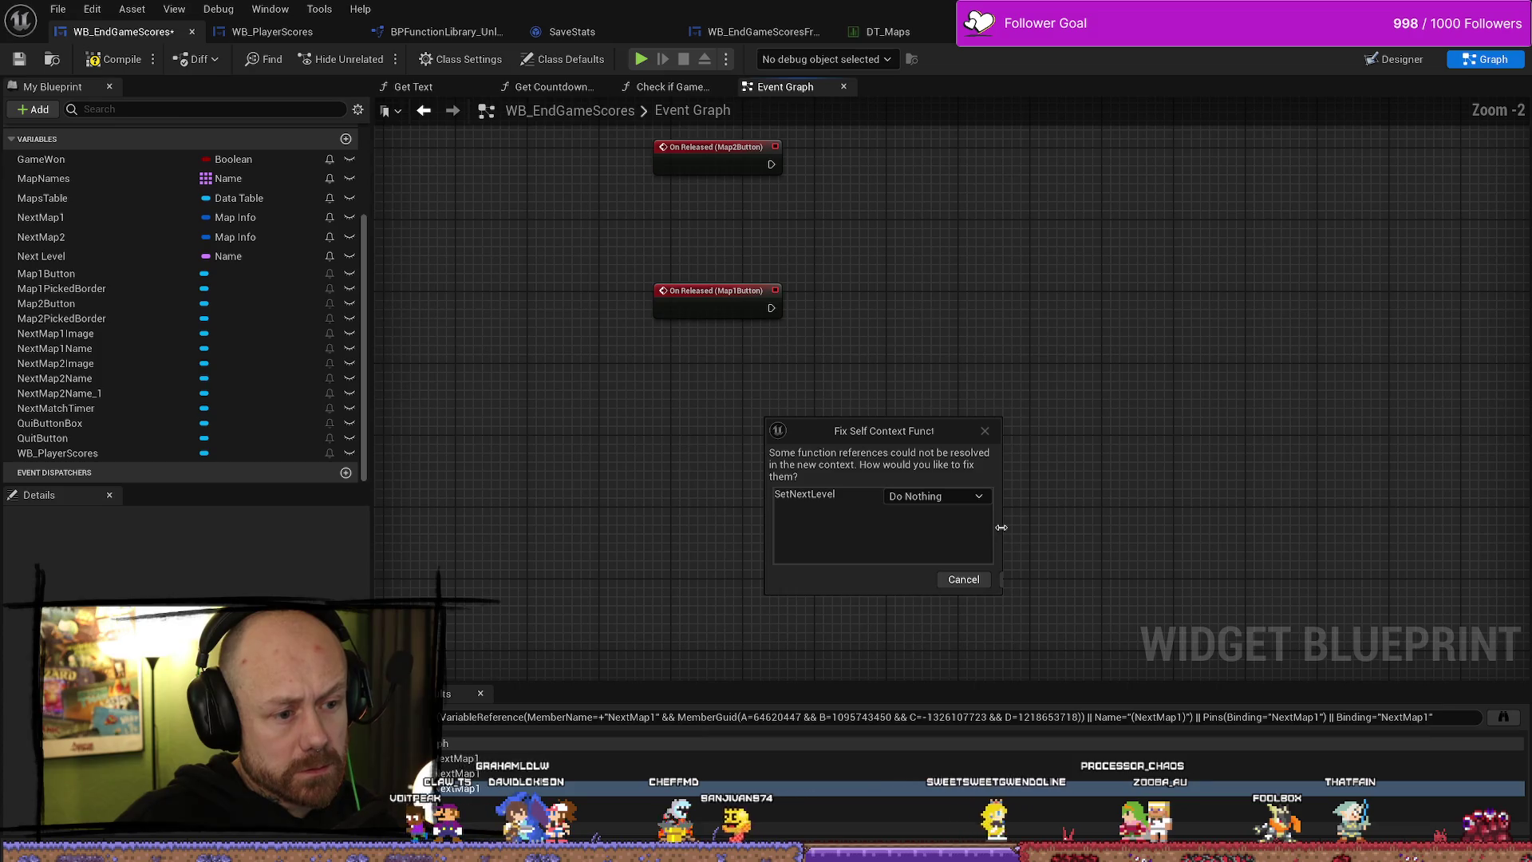
left_click_drag(1000, 528, 1238, 616)
left_click(1201, 625)
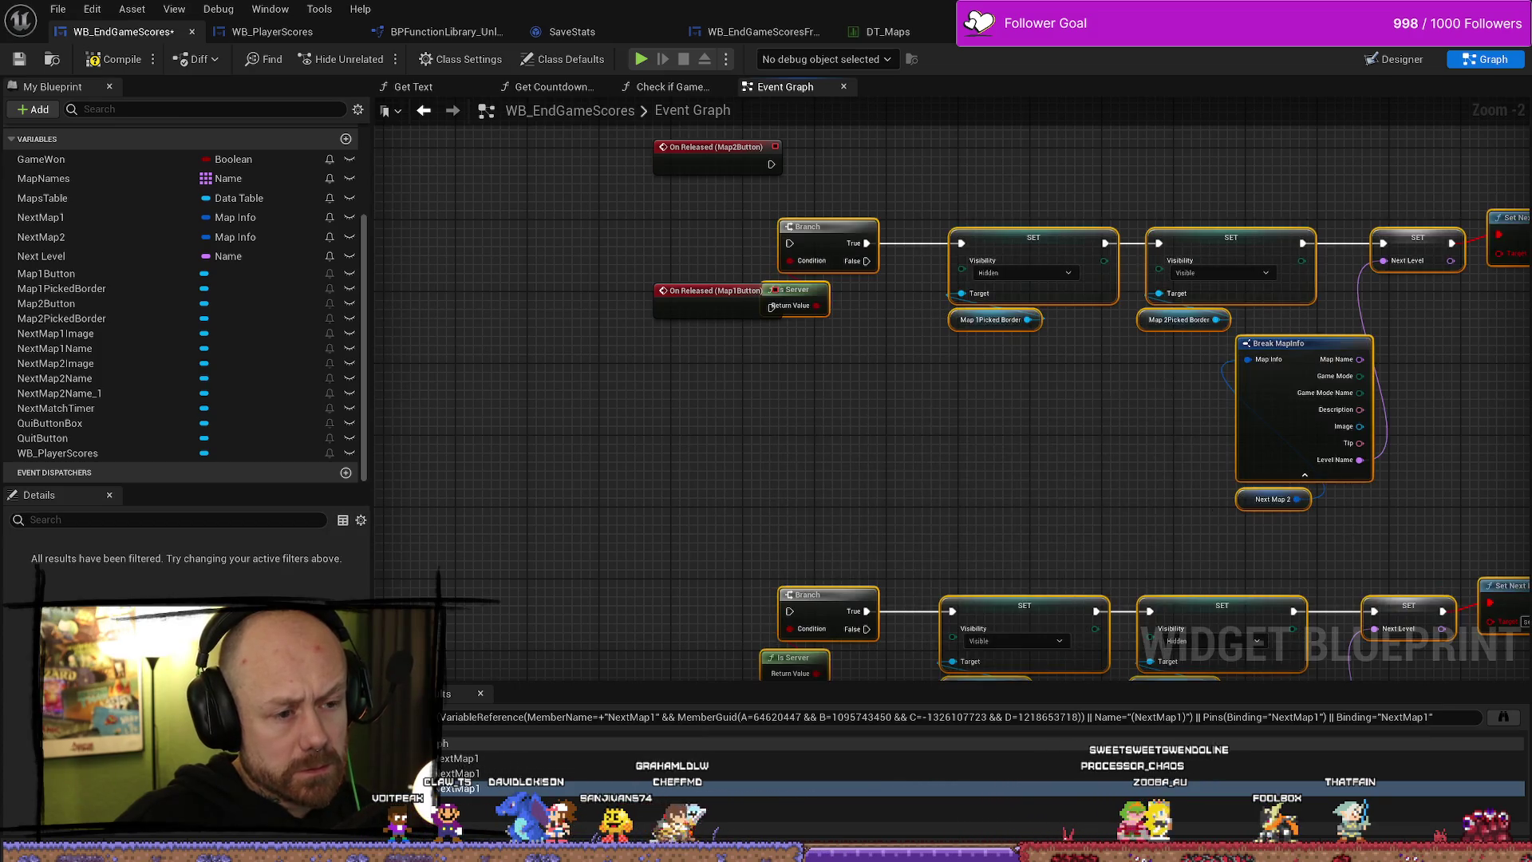
left_click_drag(638, 357, 718, 286)
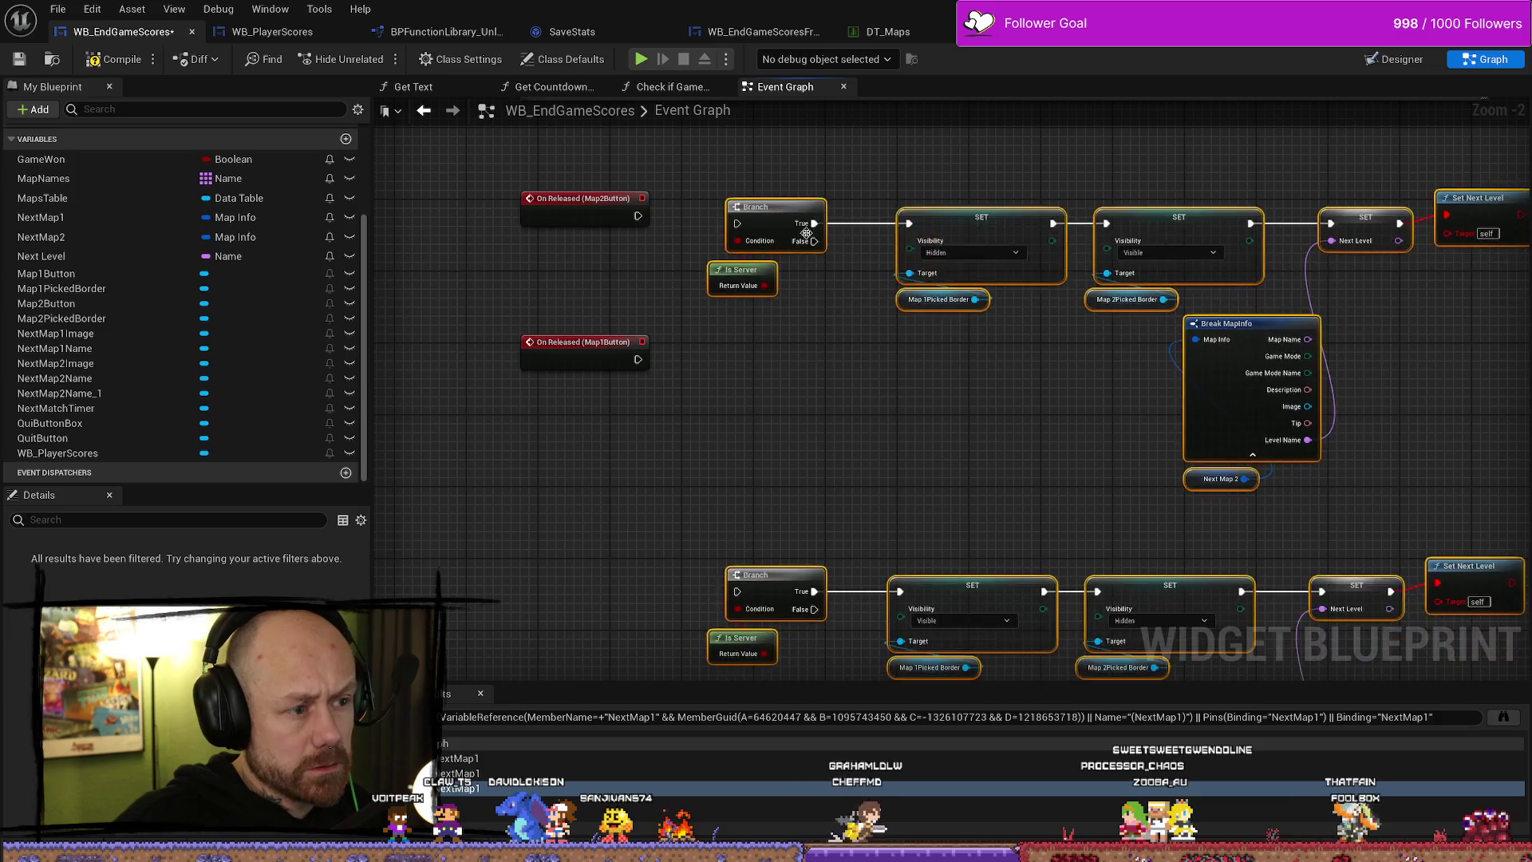
left_click(879, 393)
- Wire Map2Button's and Map1Button's On Released events to their Branch nodes
mouse_move(1079, 324)
left_mouse_down()
mouse_move(1098, 338)
mouse_move(982, 536)
mouse_move(763, 454)
mouse_move(674, 288)
mouse_move(766, 263)
left_mouse_up()
mouse_move(668, 400)
left_mouse_down()
mouse_move(767, 596)
mouse_move(766, 631)
left_mouse_up()
mouse_move(798, 558)
left_mouse_down()
mouse_move(718, 479)
mouse_move(758, 339)
left_mouse_up()
left_click_drag(571, 152, 579, 223)
left_click_drag(571, 424, 582, 395)
- Review the pasted SET and Break MapInfo nodes, then open WB_EndGameScoresFreeForAll's event graph
left_click_drag(1113, 346, 772, 348)
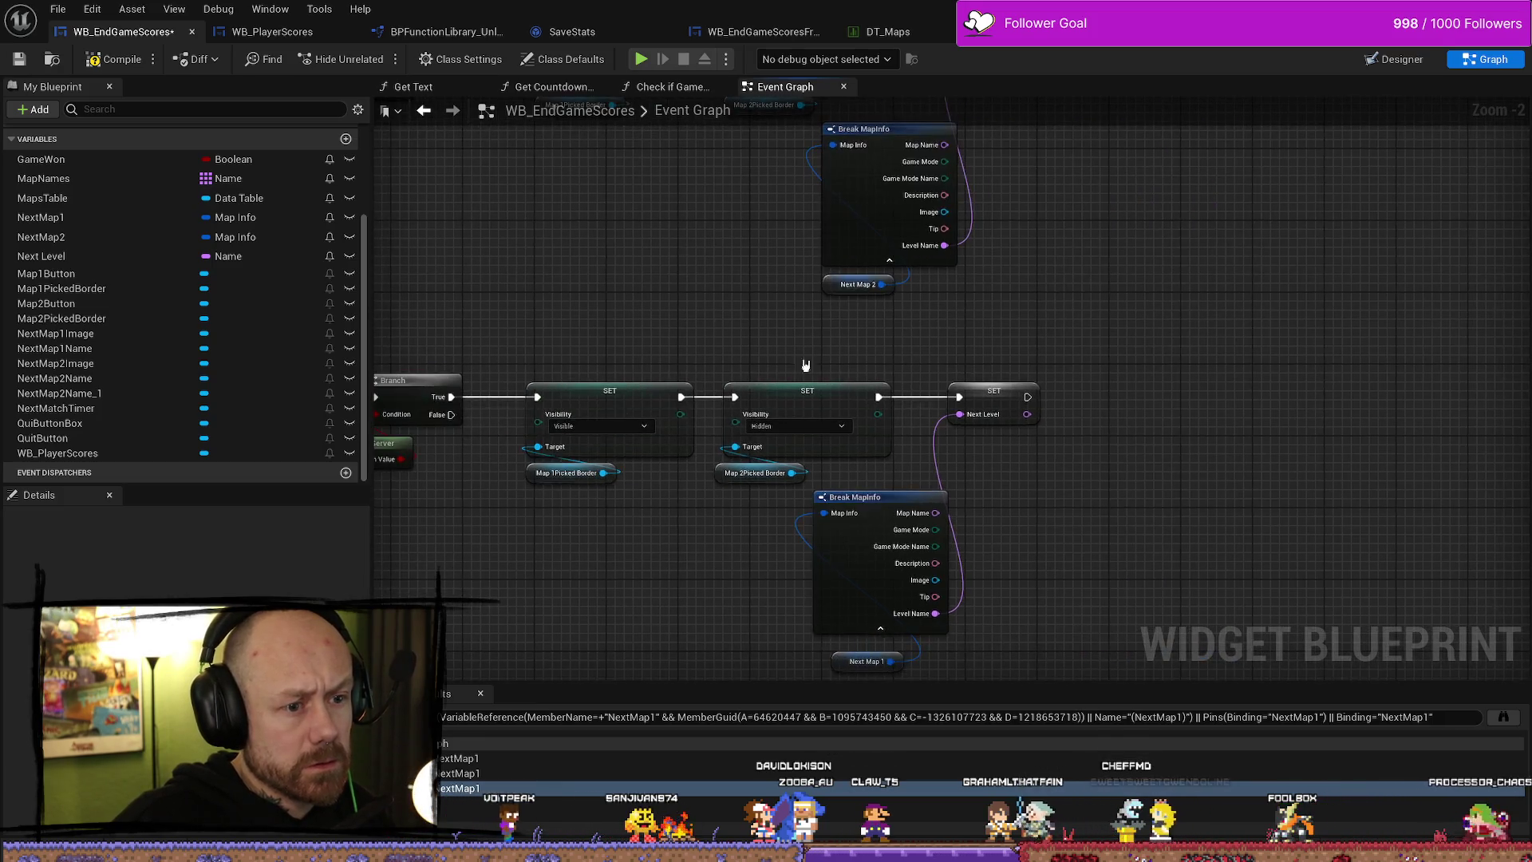
left_click_drag(1131, 315, 1109, 461)
left_click_drag(877, 359, 779, 394)
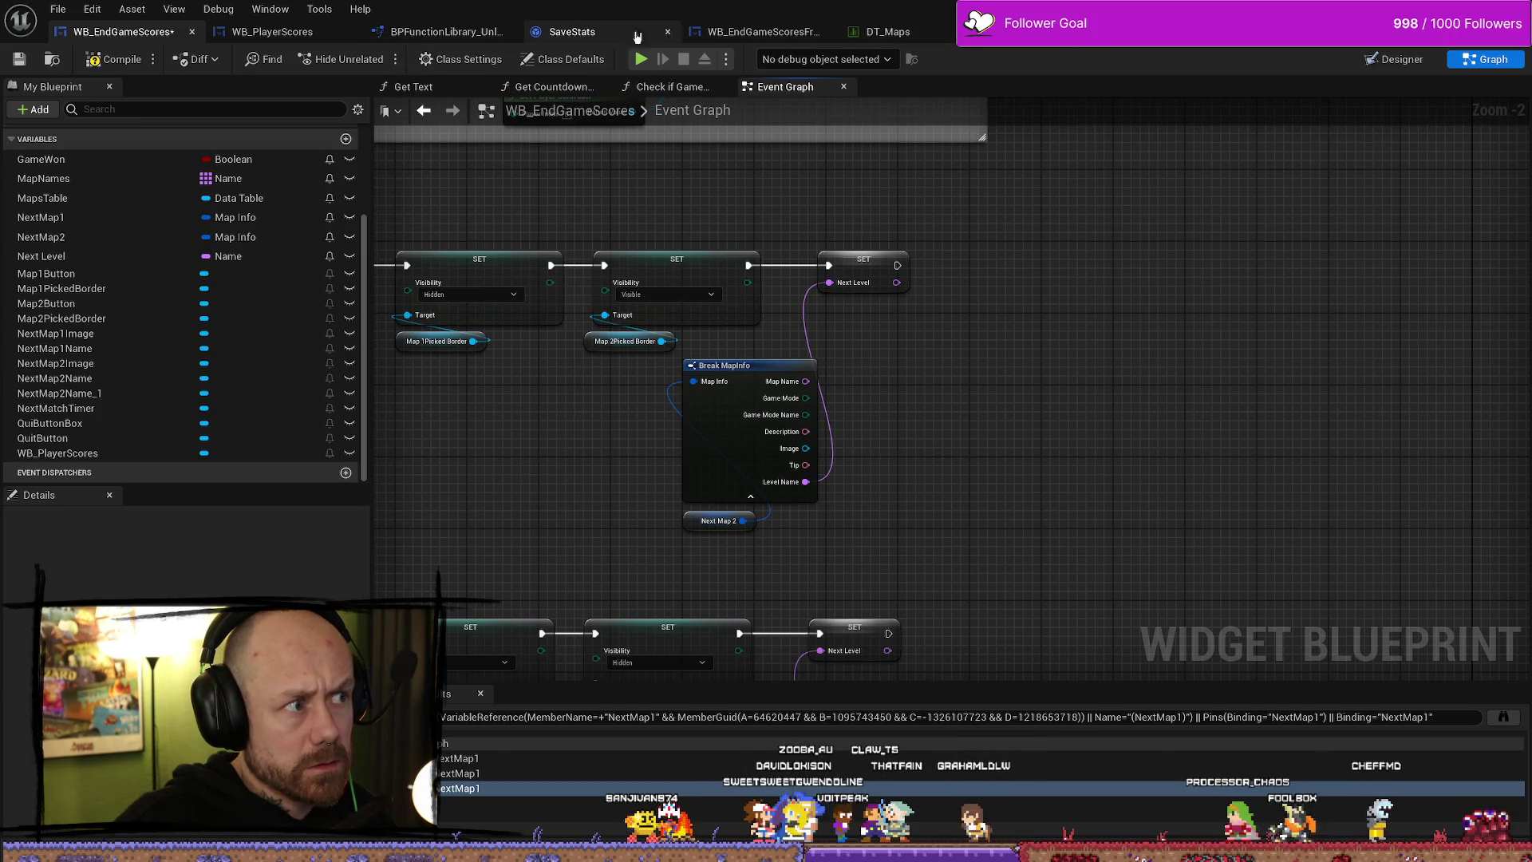
left_click(771, 40)
scroll(1136, 395, "up", 3)
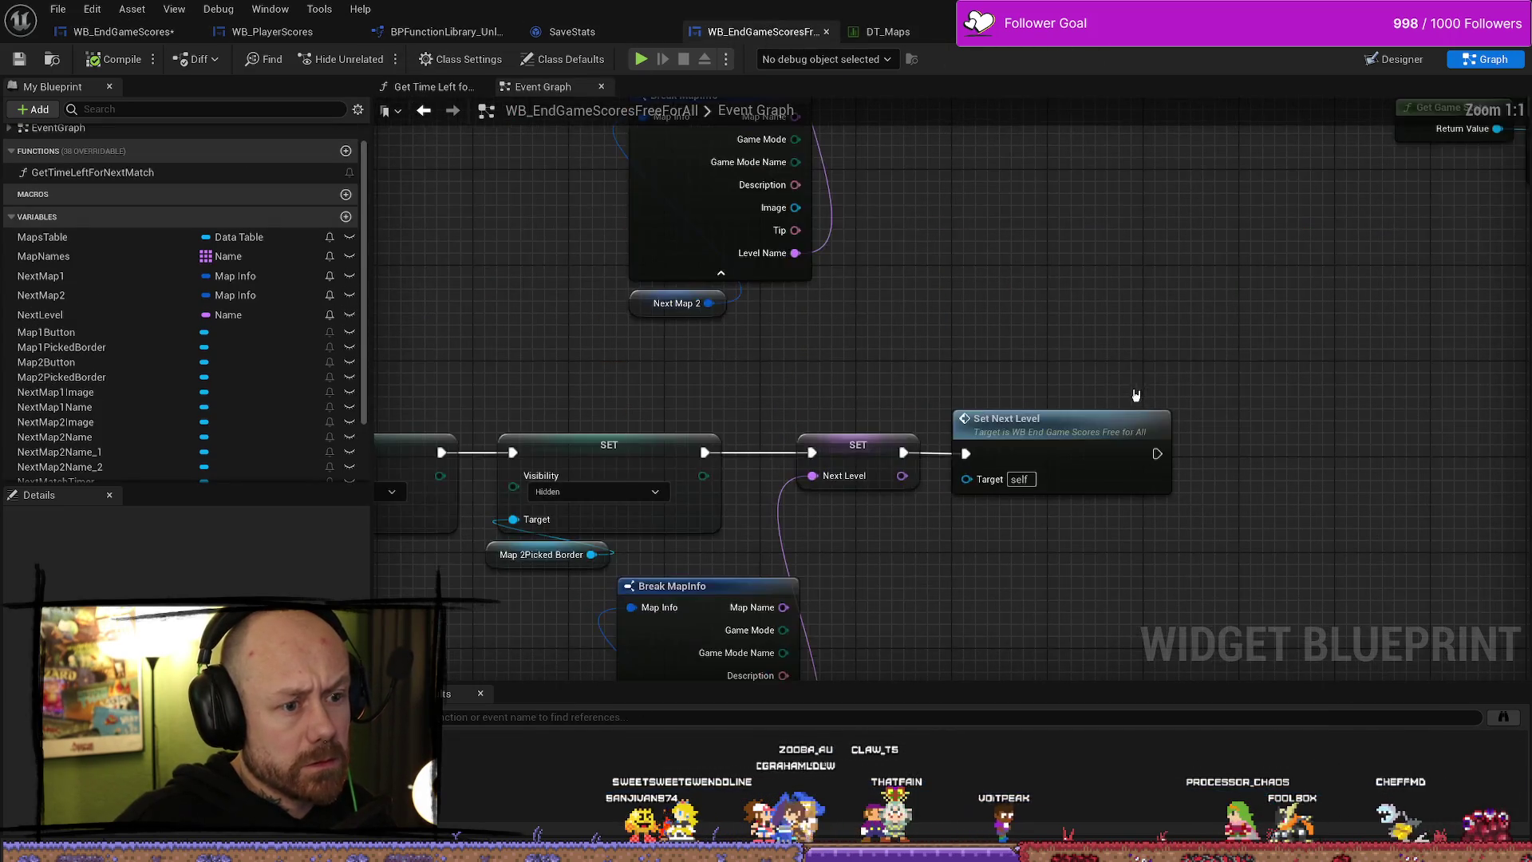
scroll(1090, 356, "down", 5)
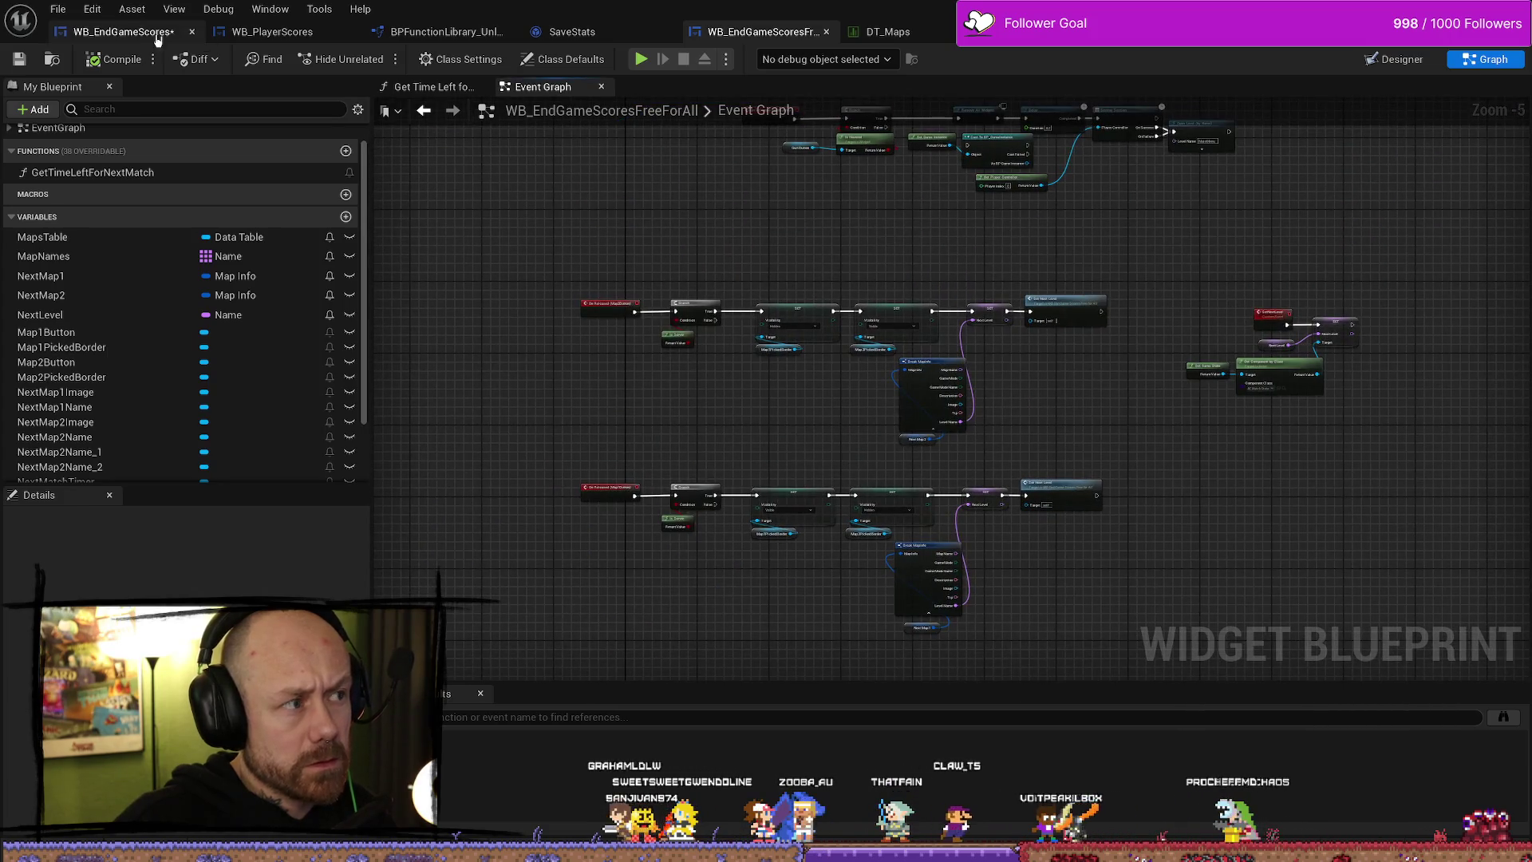
- In WB_EndGameScores, add a Set Next Level call after the upper SET node via 'set next'
left_click(128, 32)
scroll(923, 410, "up", 3)
mouse_move(963, 213)
left_mouse_down()
mouse_move(1122, 229)
mouse_move(1158, 217)
left_mouse_up()
type("set net")
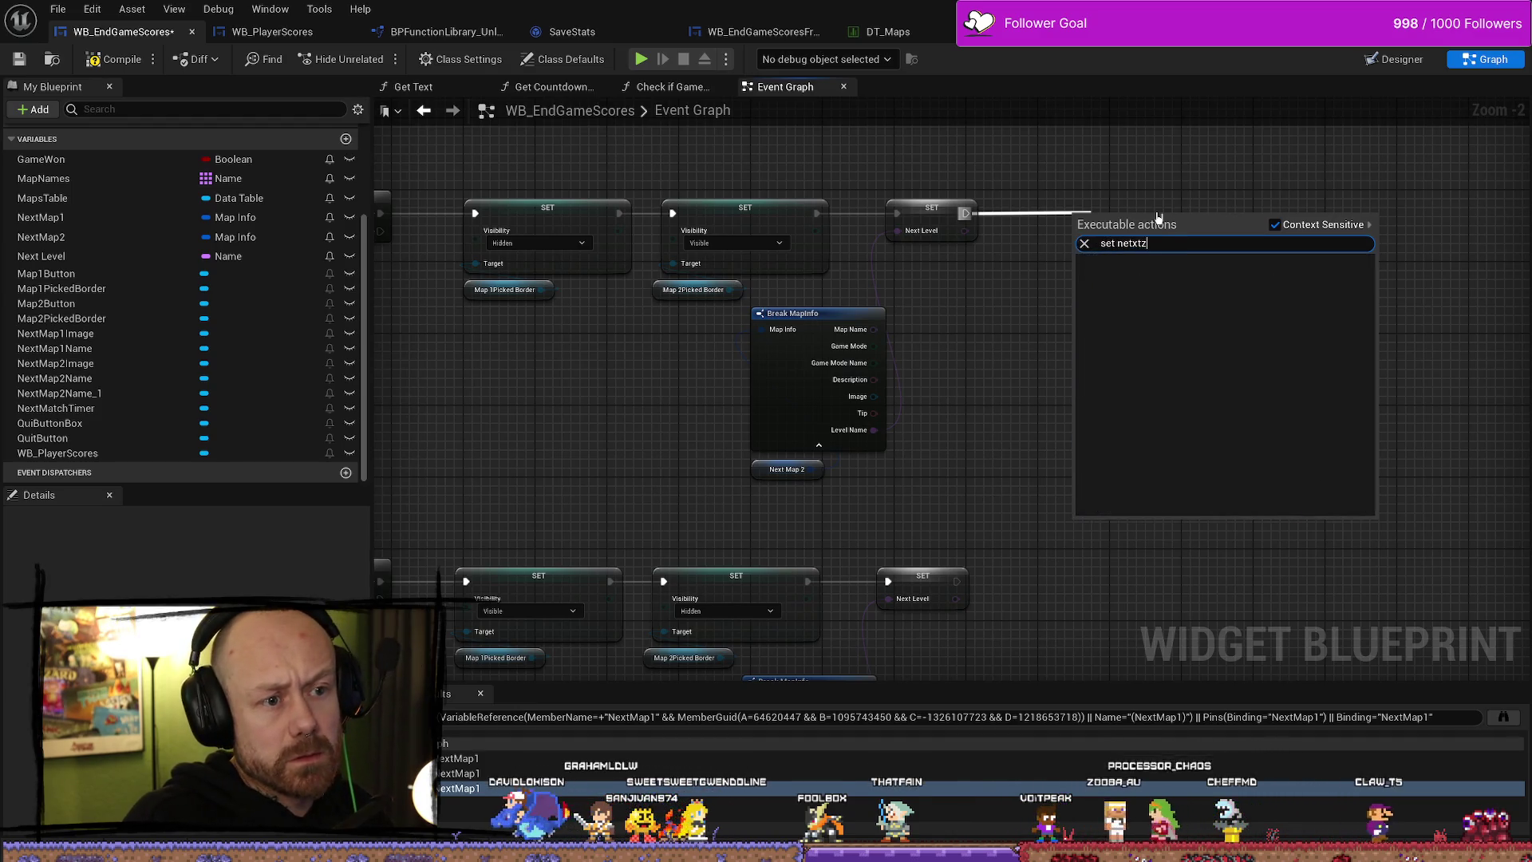
key("BackSpace")
type("xt")
key("Return")
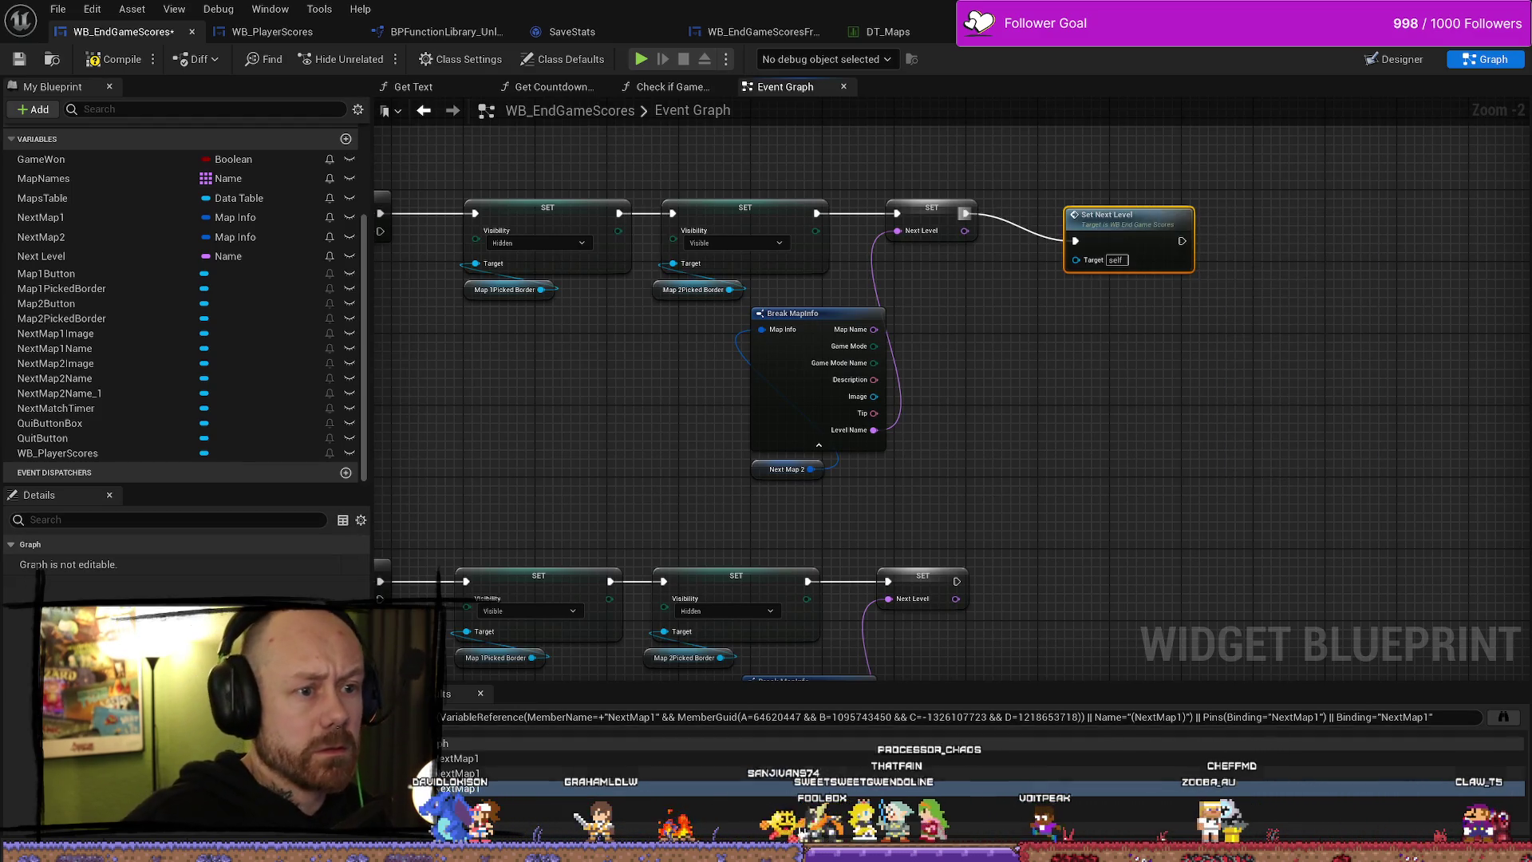
- Paste a copy of Set Next Level after the lower row's SET node
left_click_drag(1113, 214, 1058, 195)
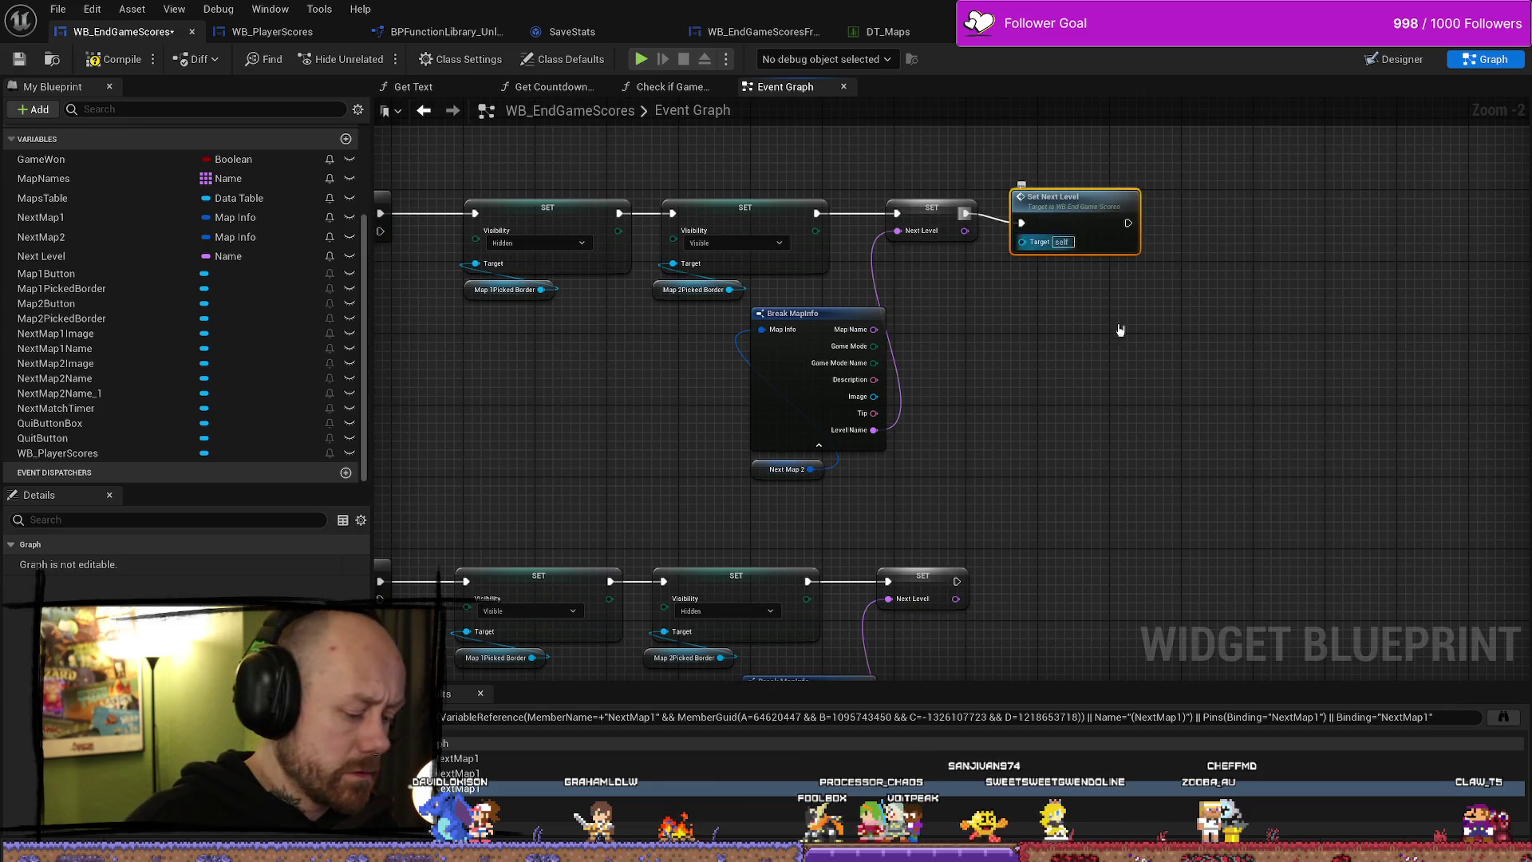
key("ctrl+v")
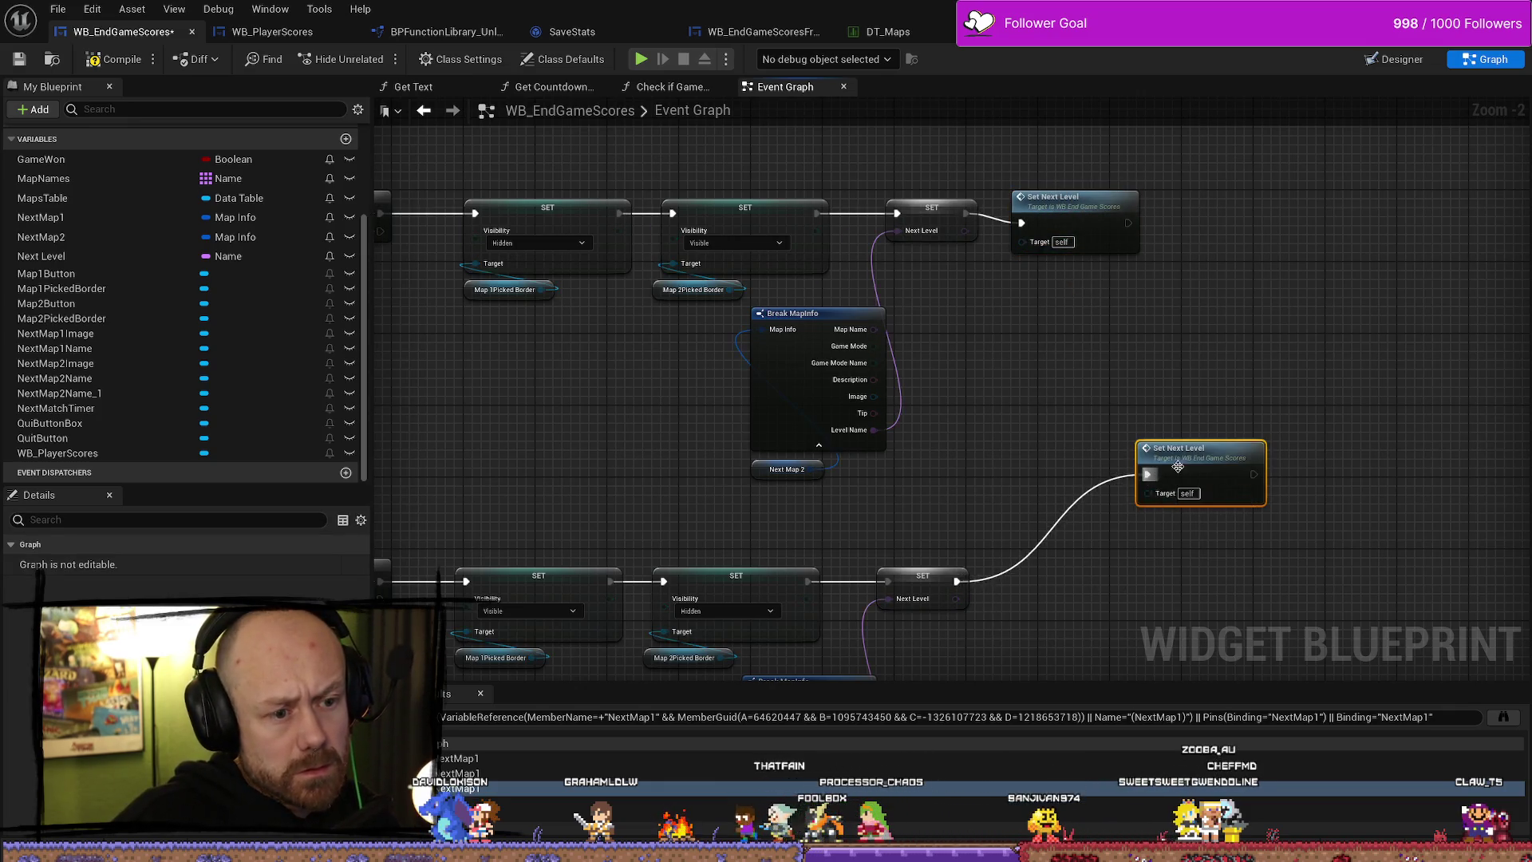
left_click_drag(1171, 475, 1046, 583)
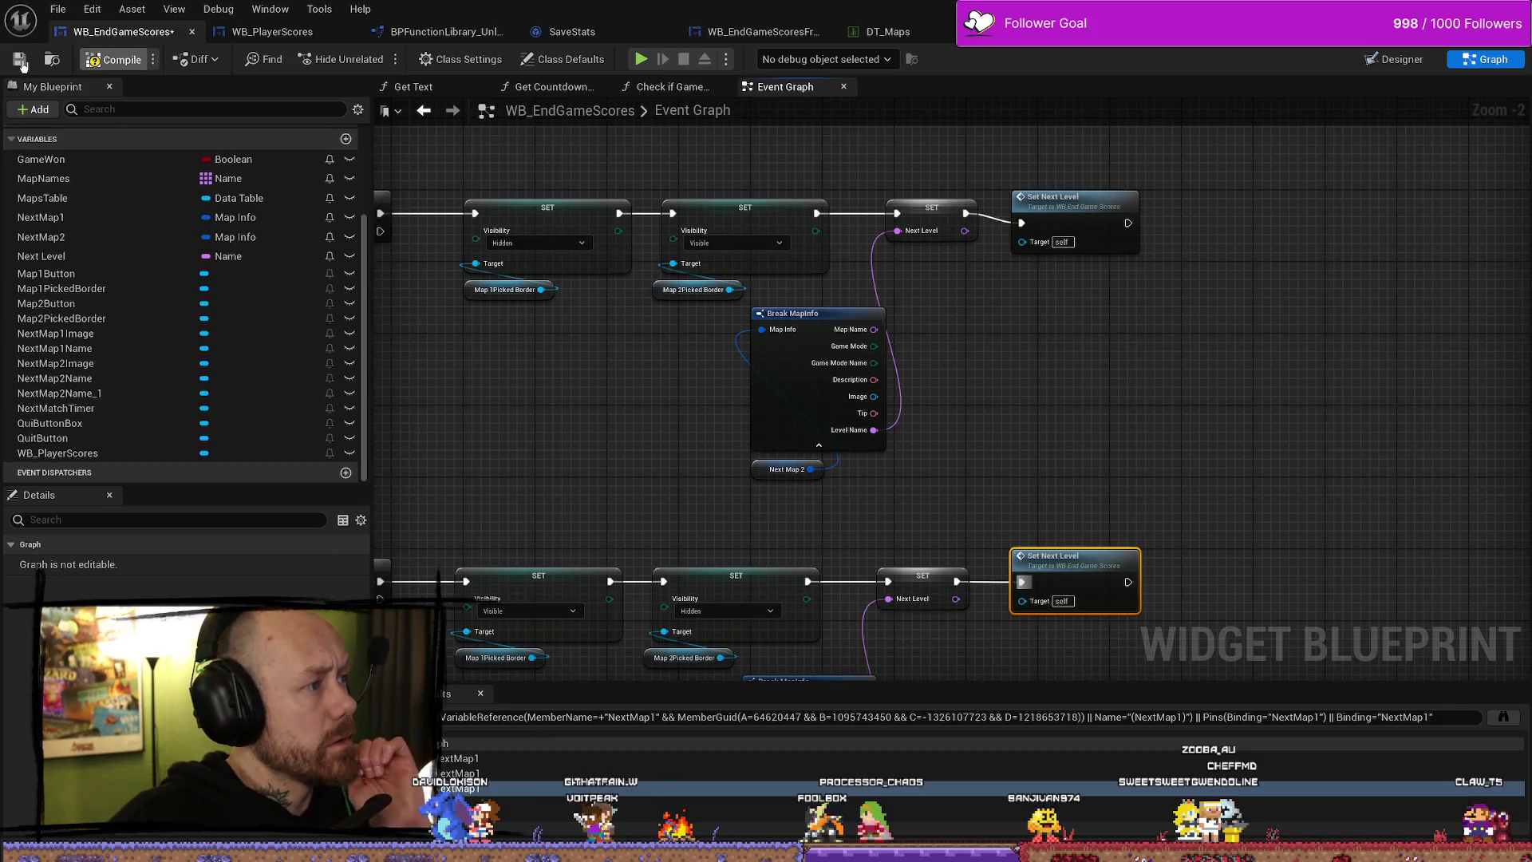
scroll(675, 355, "down", 5)
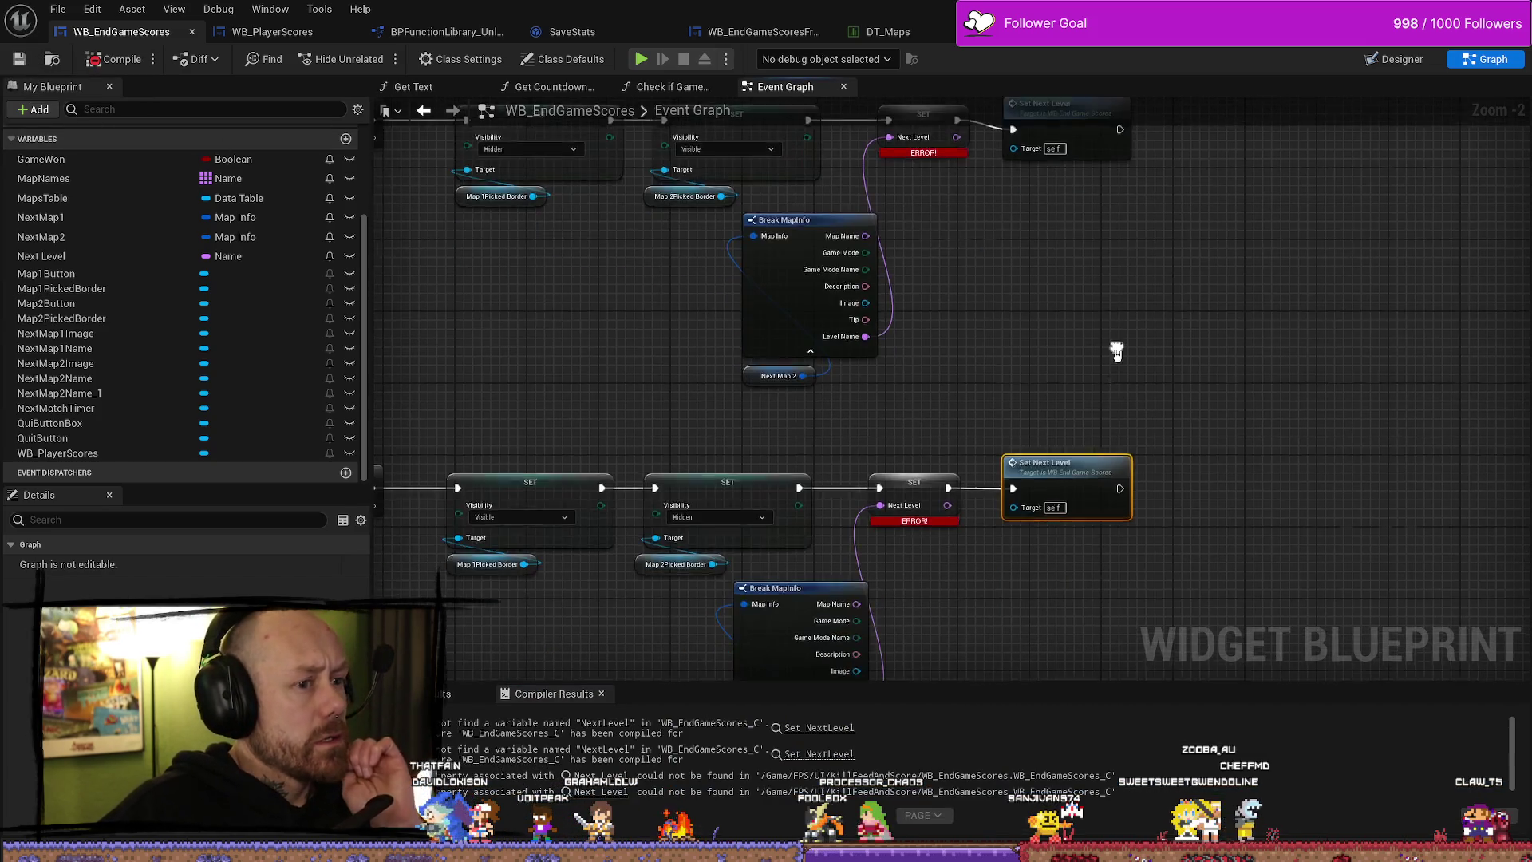
- Replace the errored Next Level SET node with a new Next Level setter fed by Level Name
left_click(925, 335)
scroll(972, 353, "up", 5)
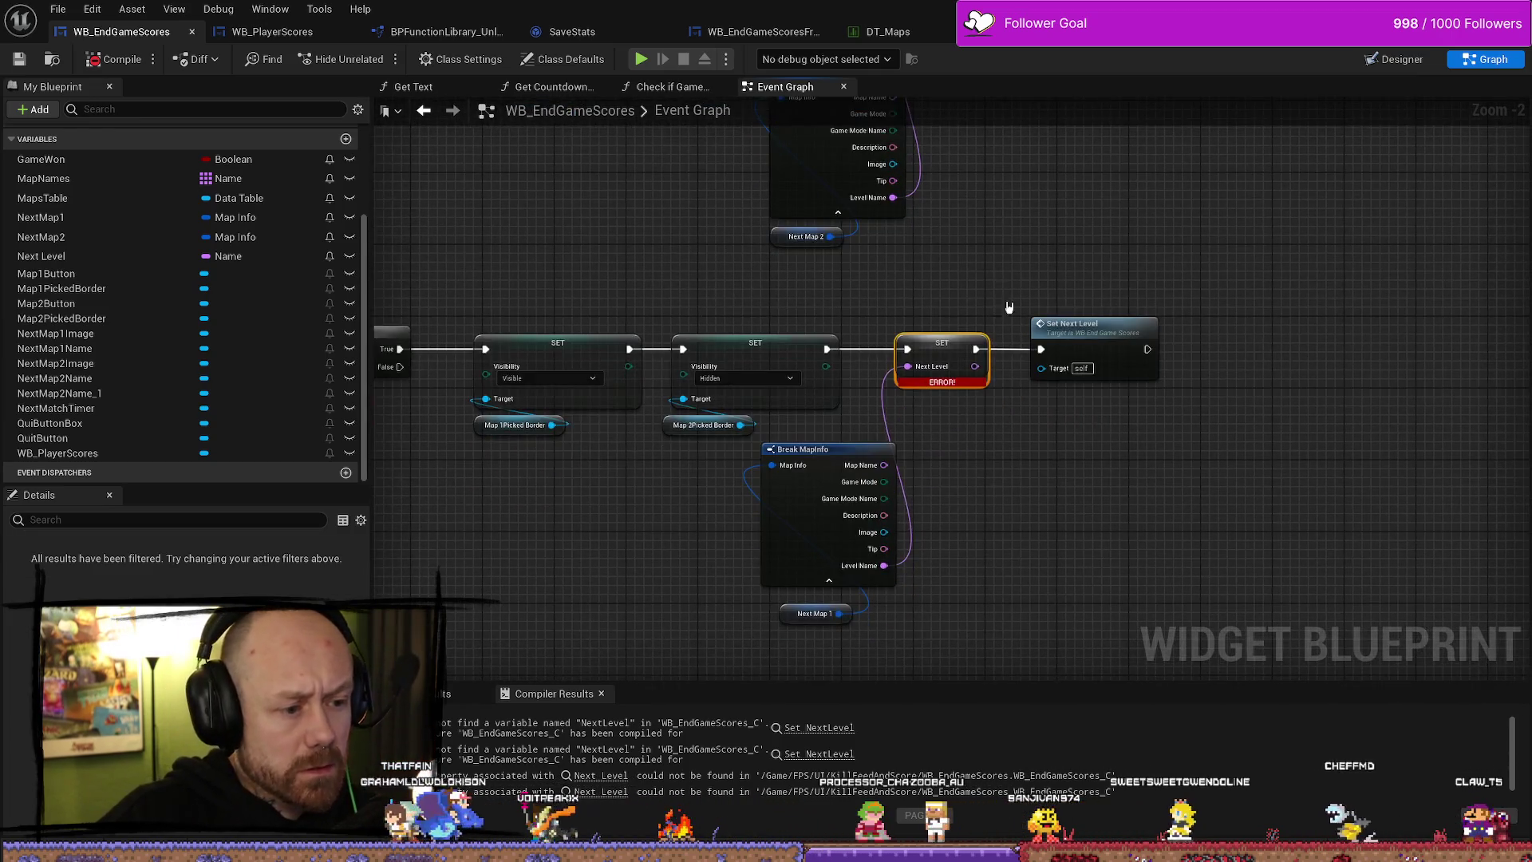
key("Delete")
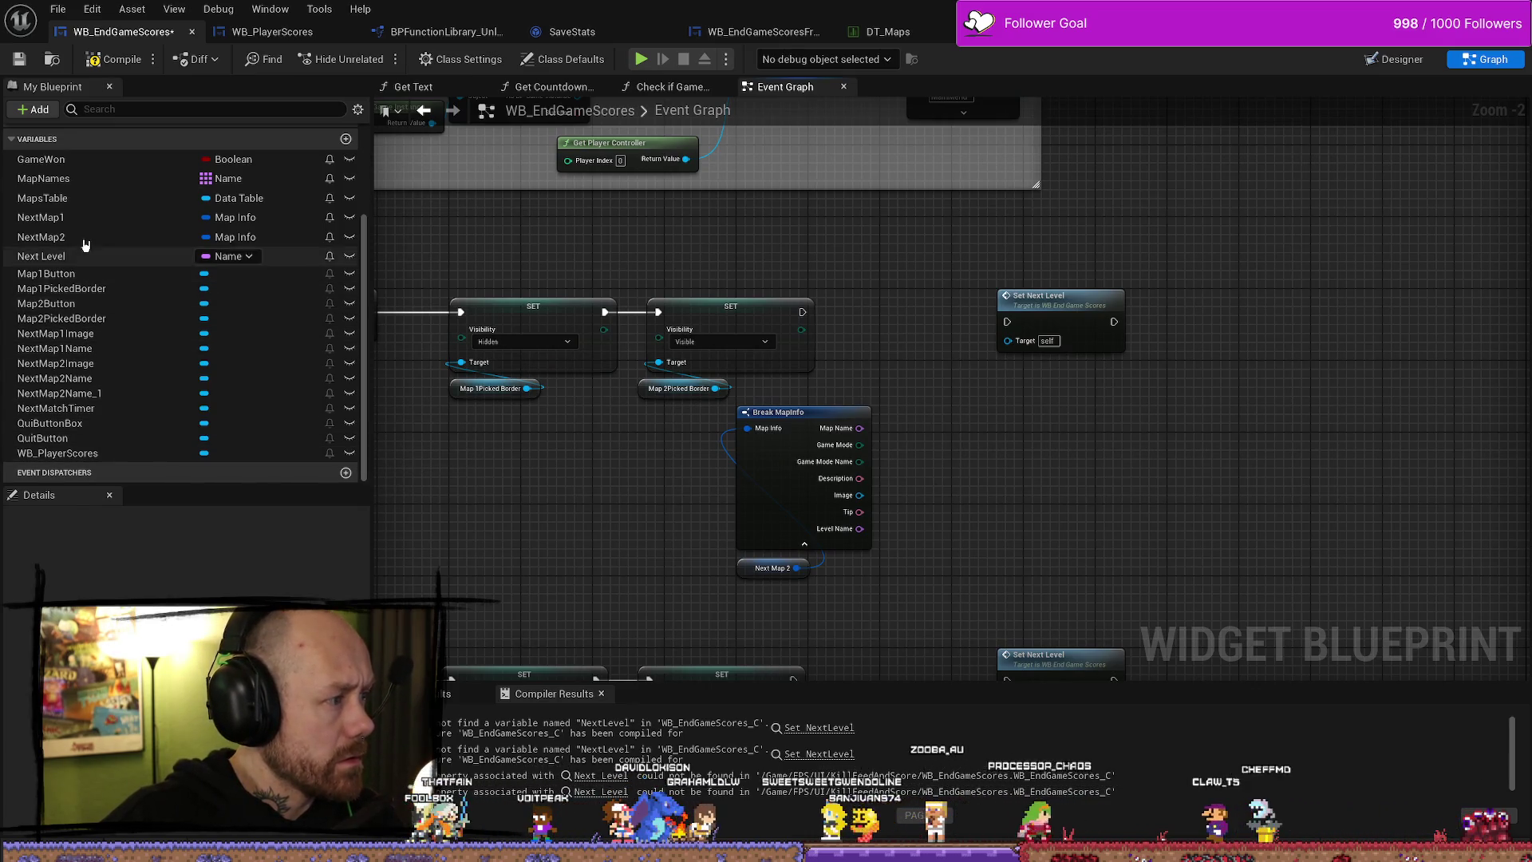
mouse_move(48, 257)
left_mouse_down()
mouse_move(926, 383)
mouse_move(886, 351)
left_mouse_up()
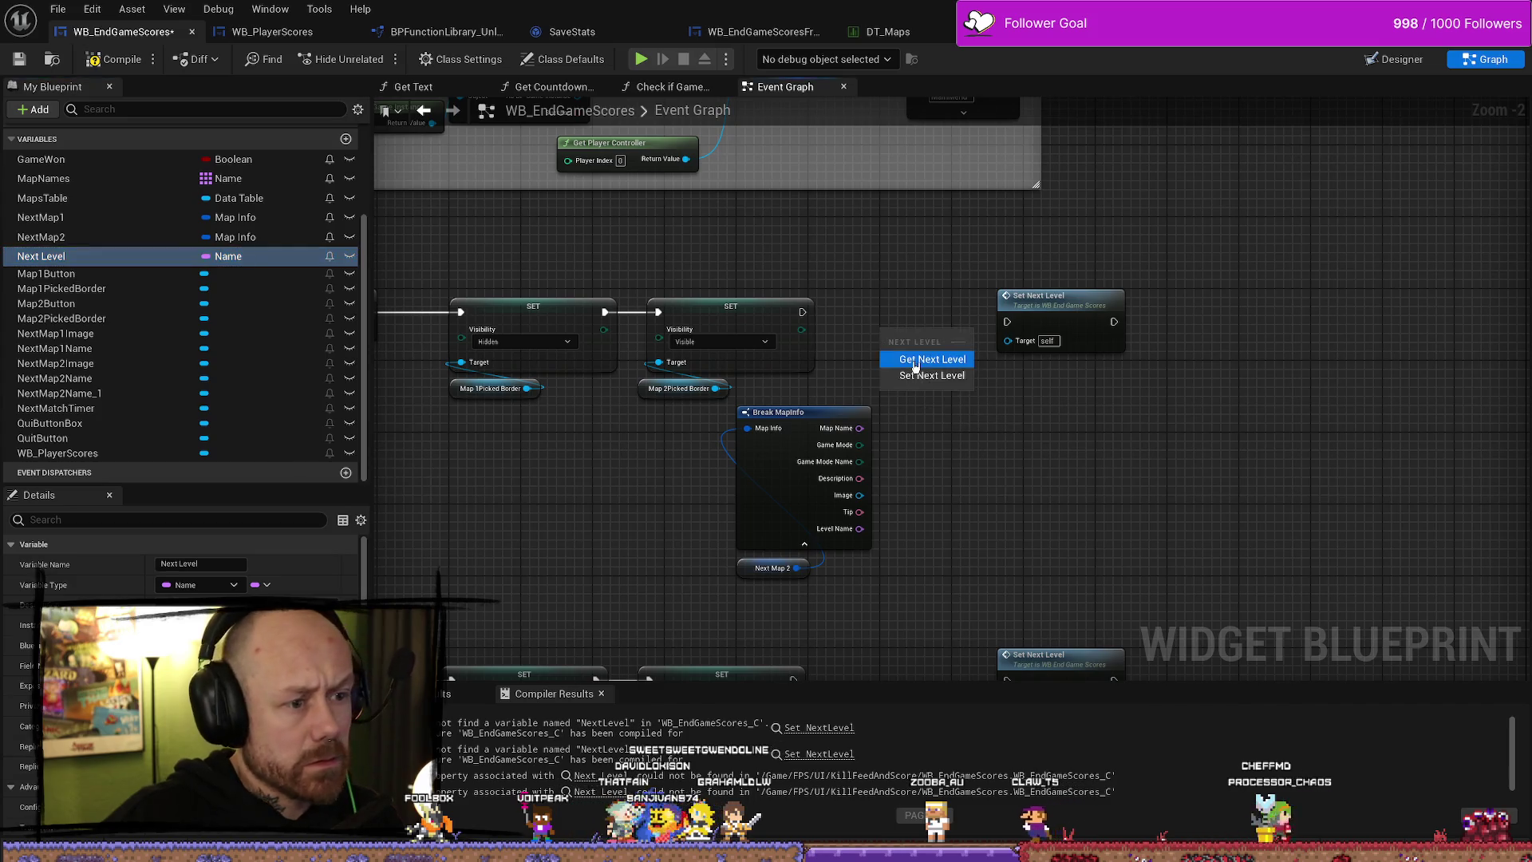
left_click(925, 358)
key("Delete")
mouse_move(42, 256)
left_mouse_down()
mouse_move(741, 424)
mouse_move(893, 360)
mouse_move(839, 324)
left_mouse_up()
left_click(926, 404)
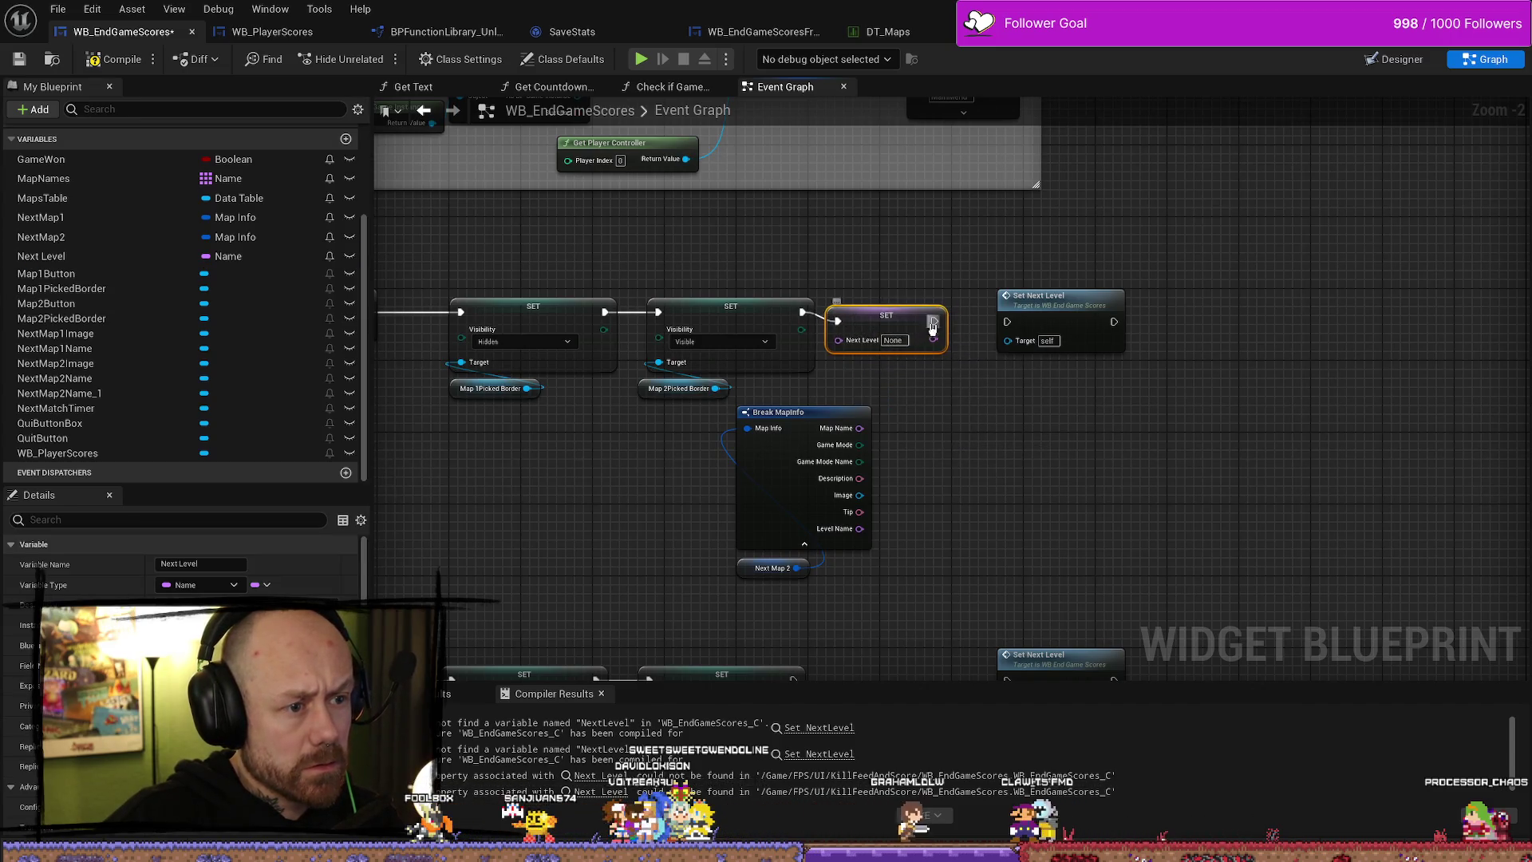
left_click_drag(866, 531, 856, 340)
- Copy the setter for the lower row and chain it between the visibility SET and Set Next Level
scroll(916, 502, "down", 5)
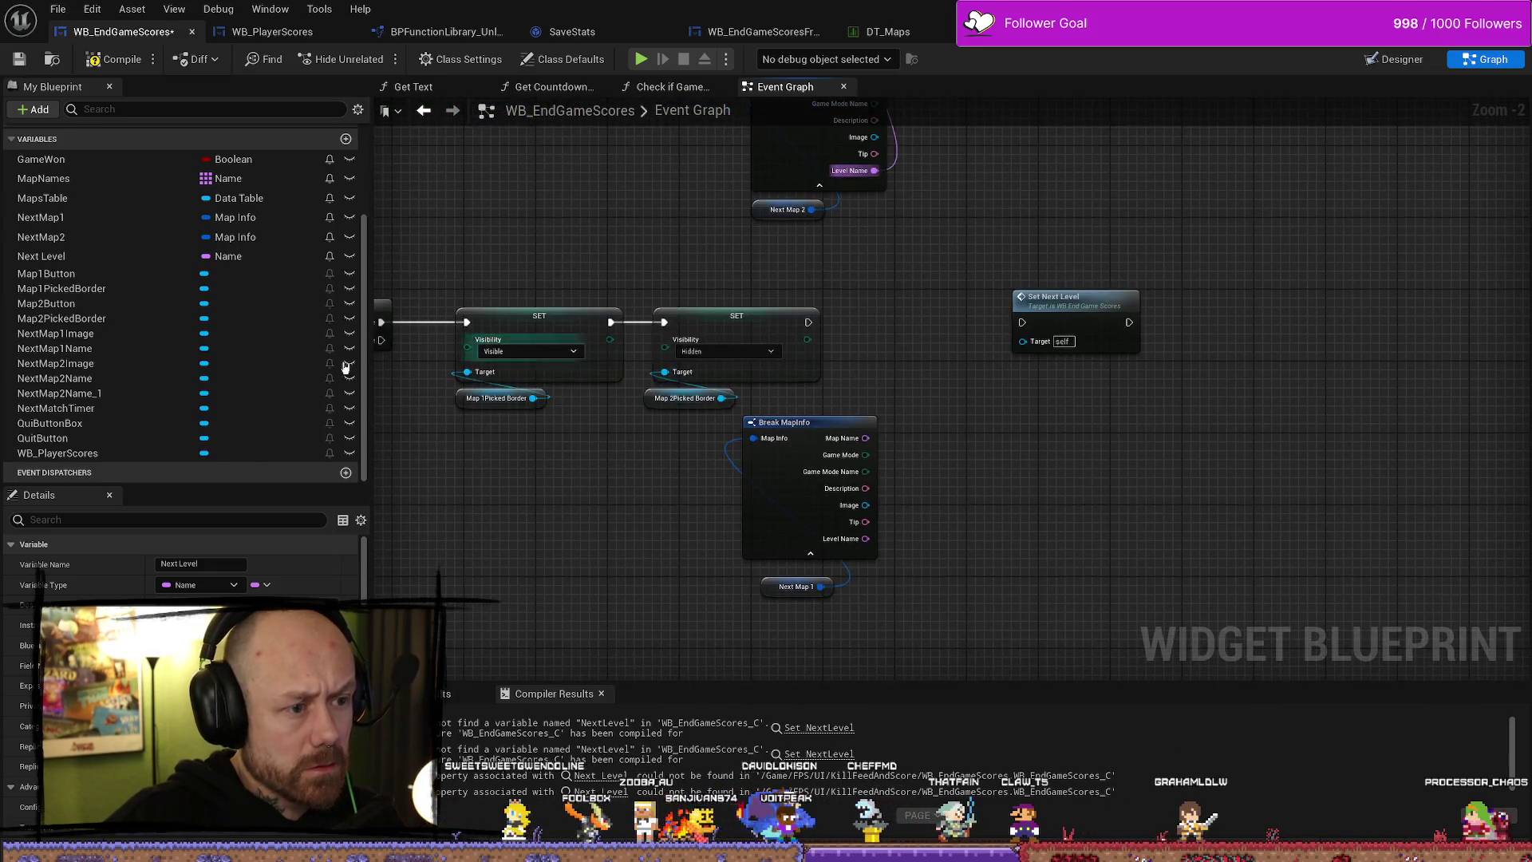
scroll(857, 204, "up", 5)
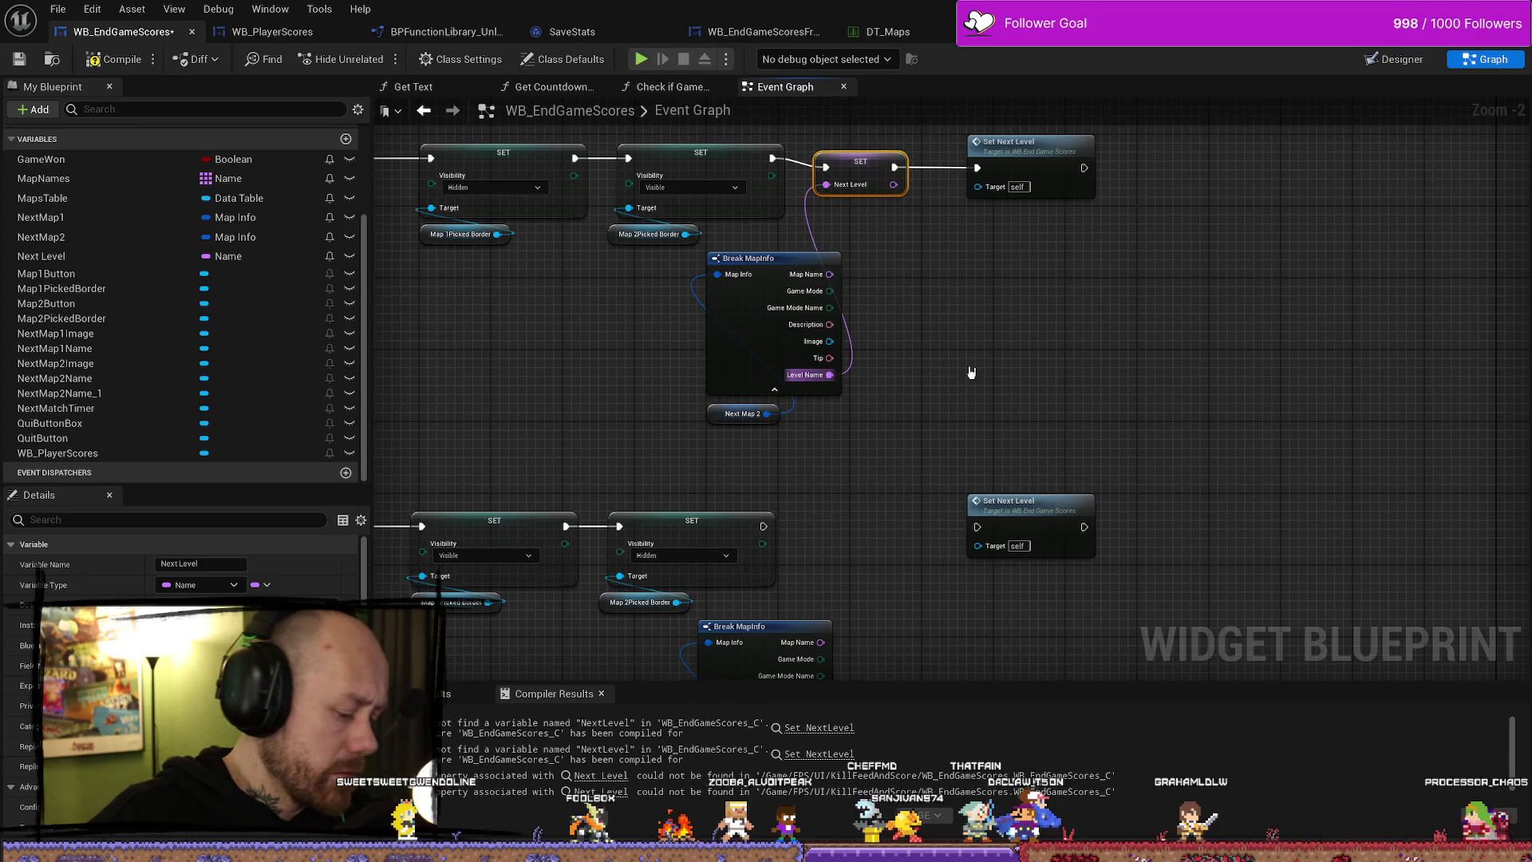
scroll(974, 370, "down", 2)
key("ctrl+c")
key("ctrl+v")
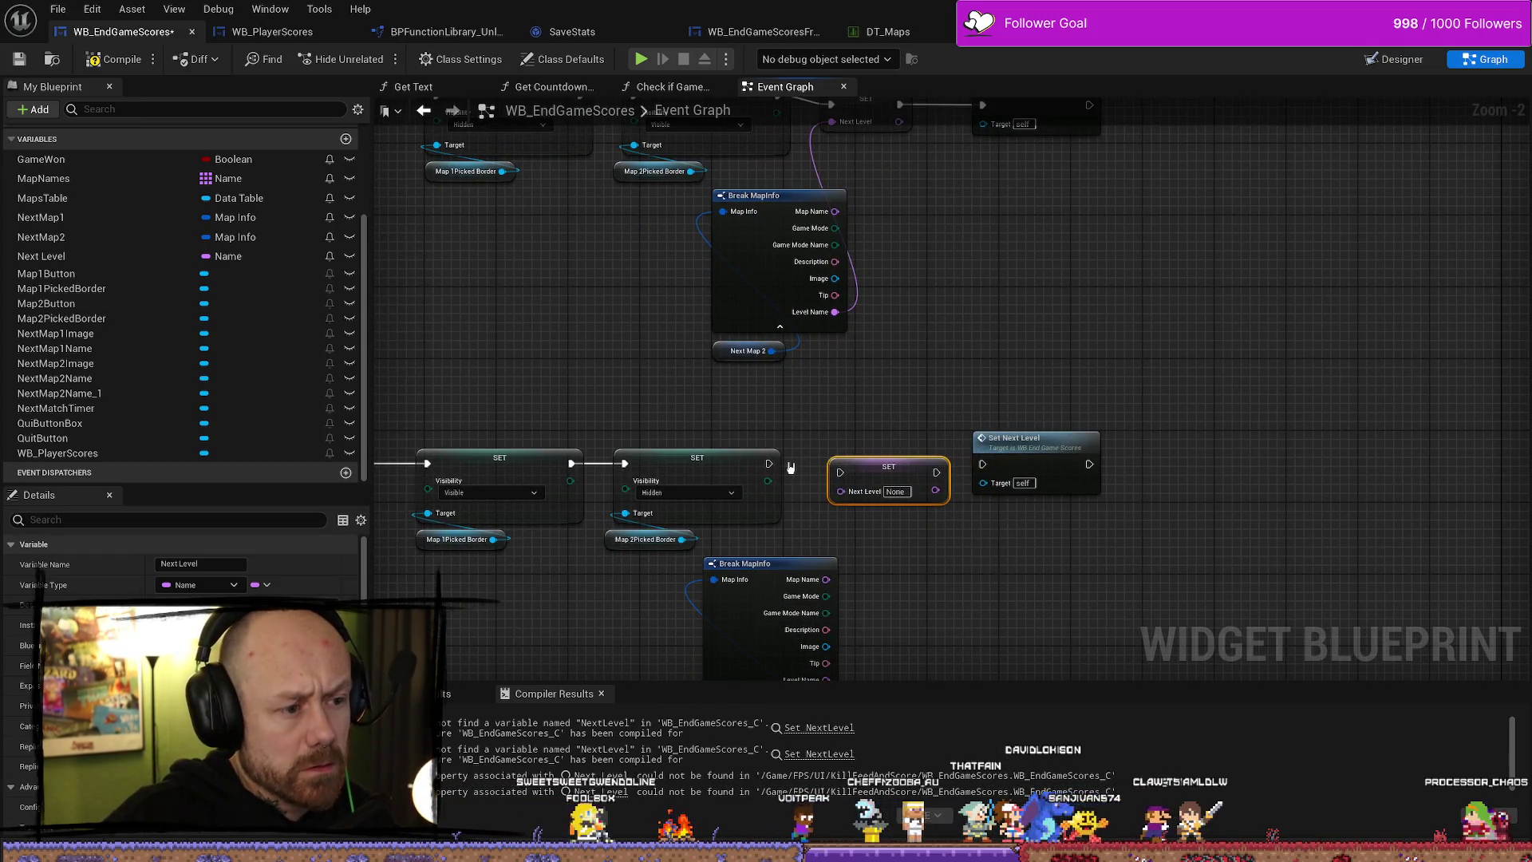
left_click_drag(840, 491, 840, 472)
left_click(774, 464)
left_click_drag(936, 471, 986, 470)
left_click_drag(802, 593, 817, 394)
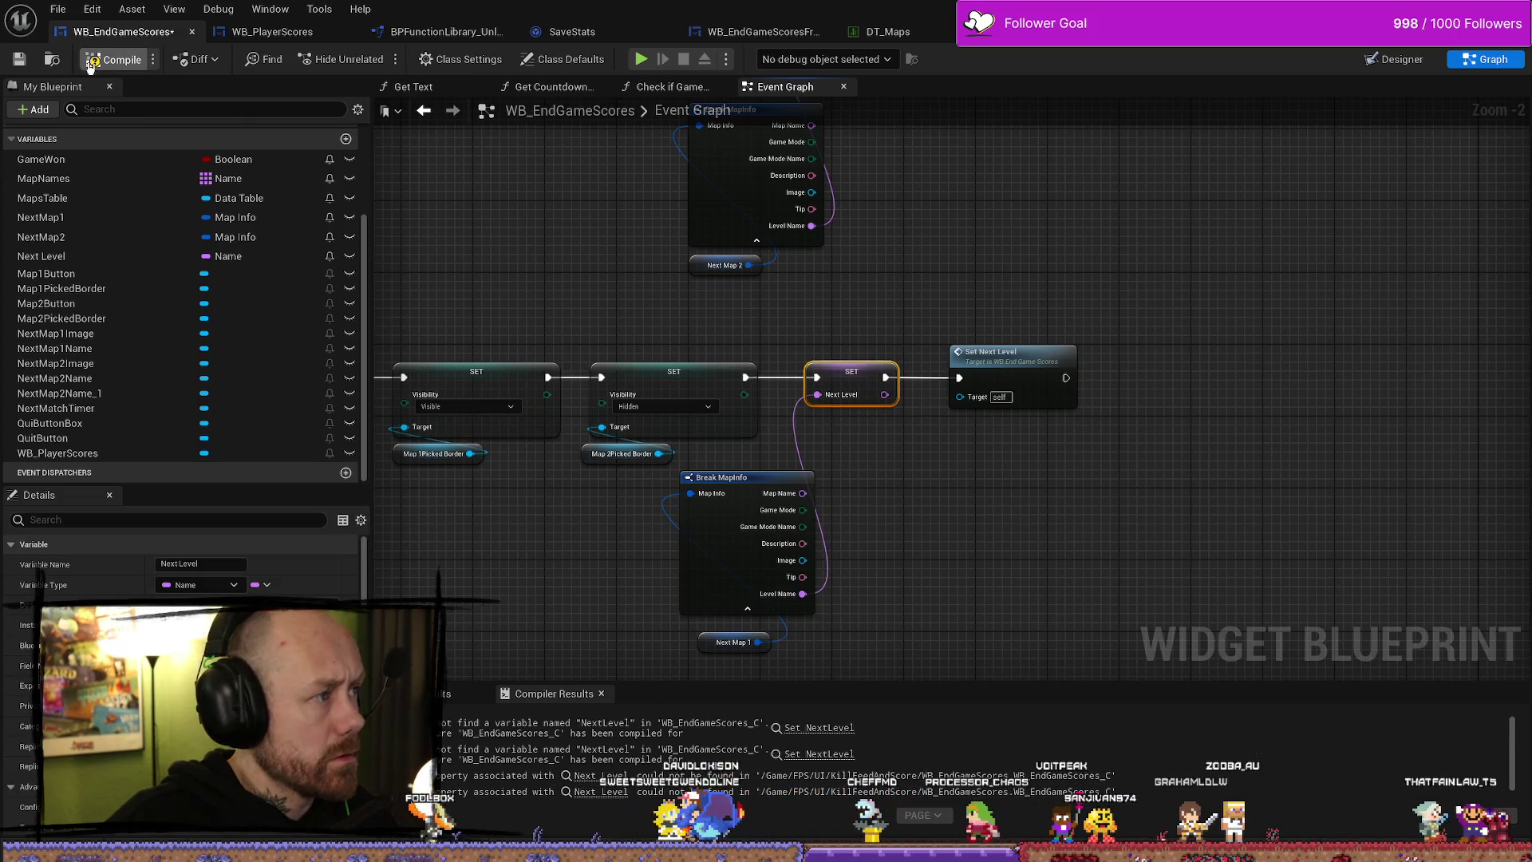
- Compile the blueprint and inspect the Set Displayed Name node in WC_PlayerTag
key("F7")
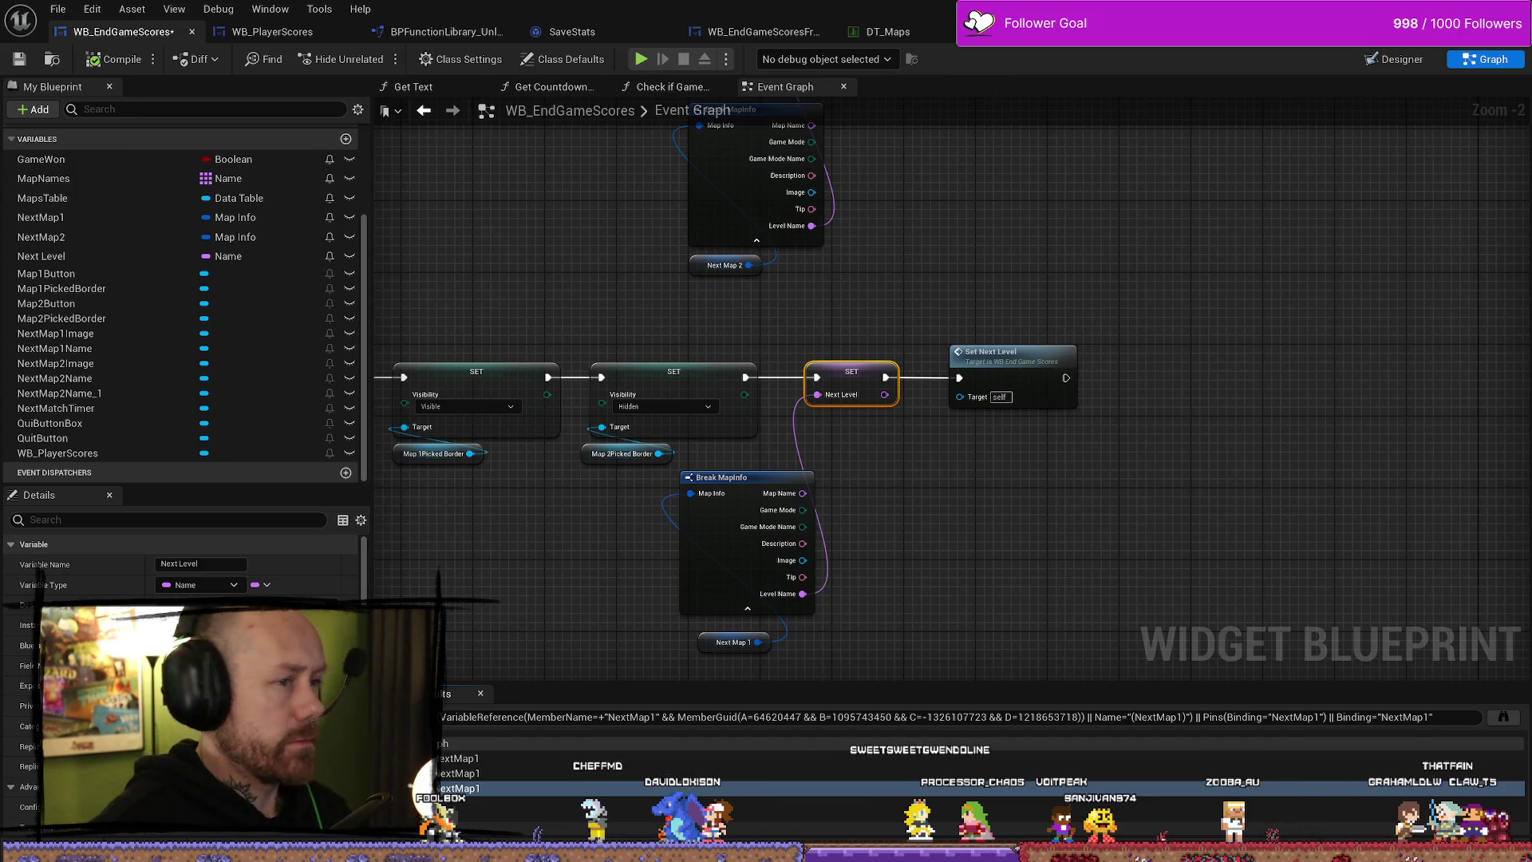
left_click(1227, 37)
scroll(870, 306, "up", 10)
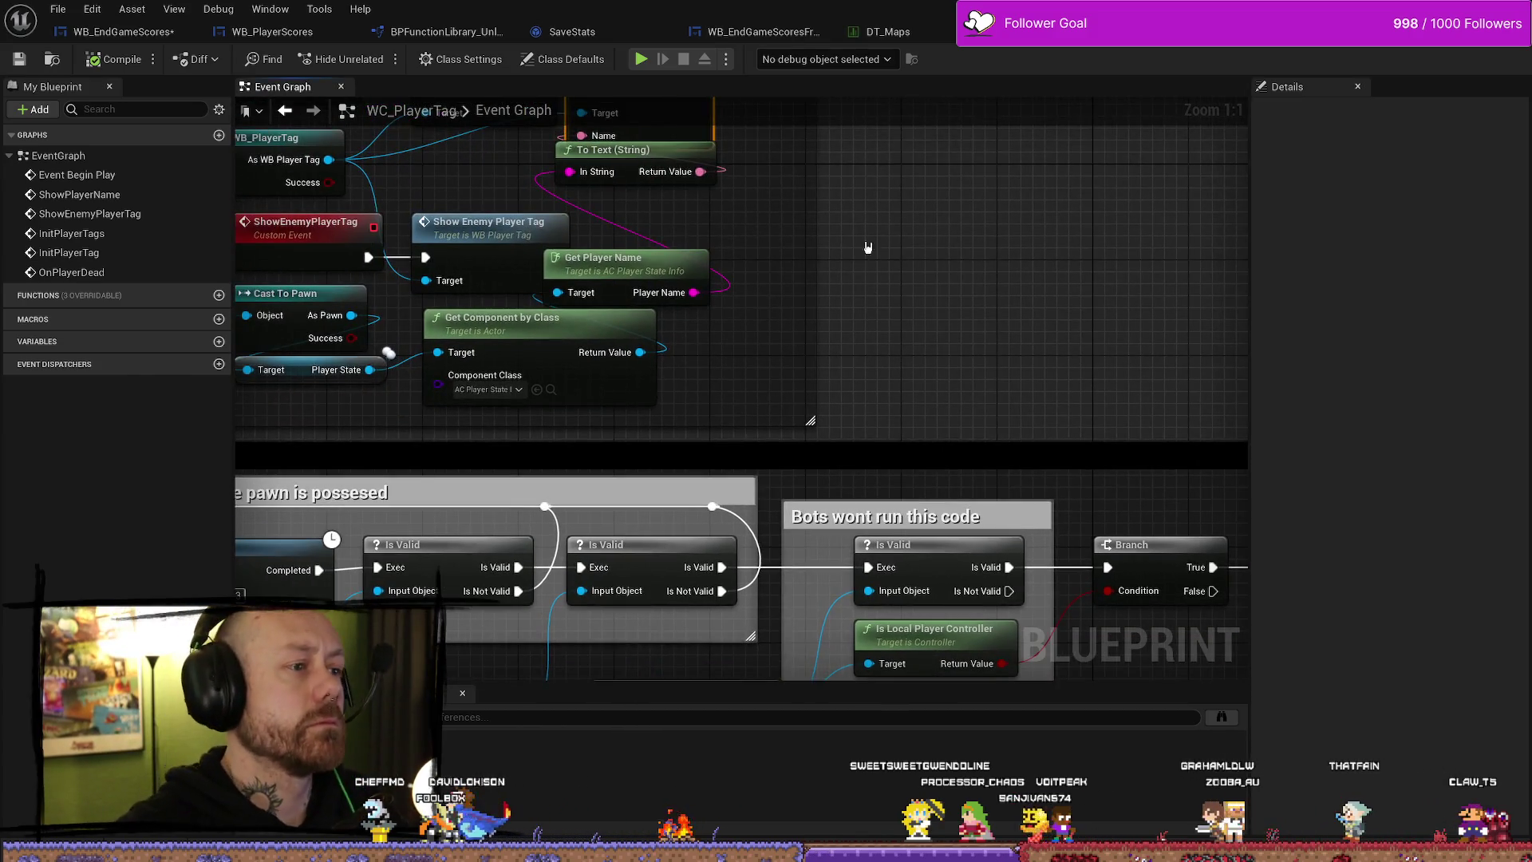
left_click(728, 209)
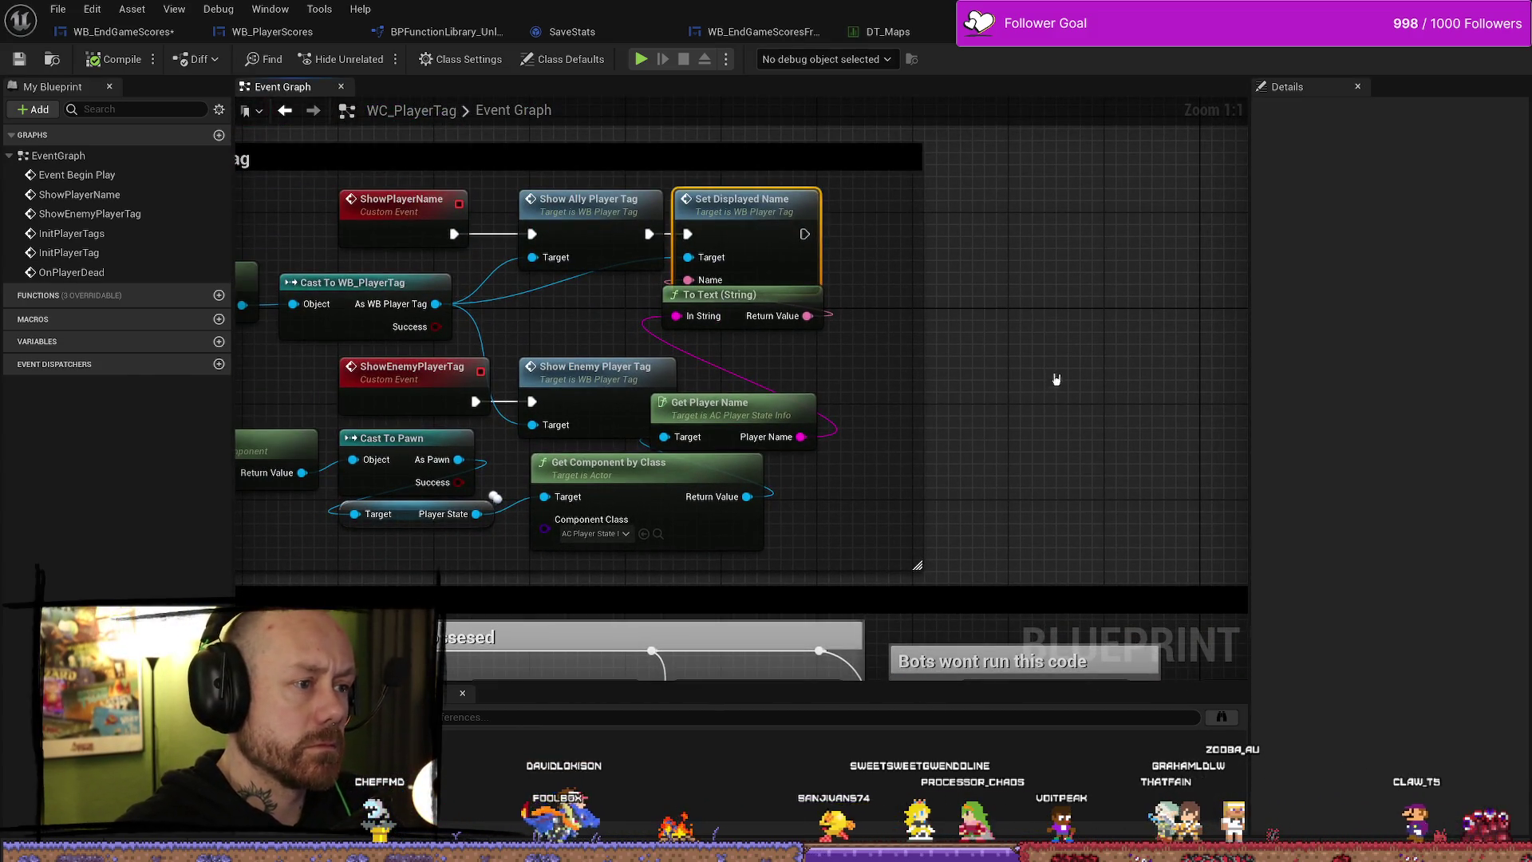
scroll(1007, 318, "down", 5)
- Compile WB_EndGameScores and launch a Play-in-Editor test of the TravelLevel map
key("ctrl+Tab")
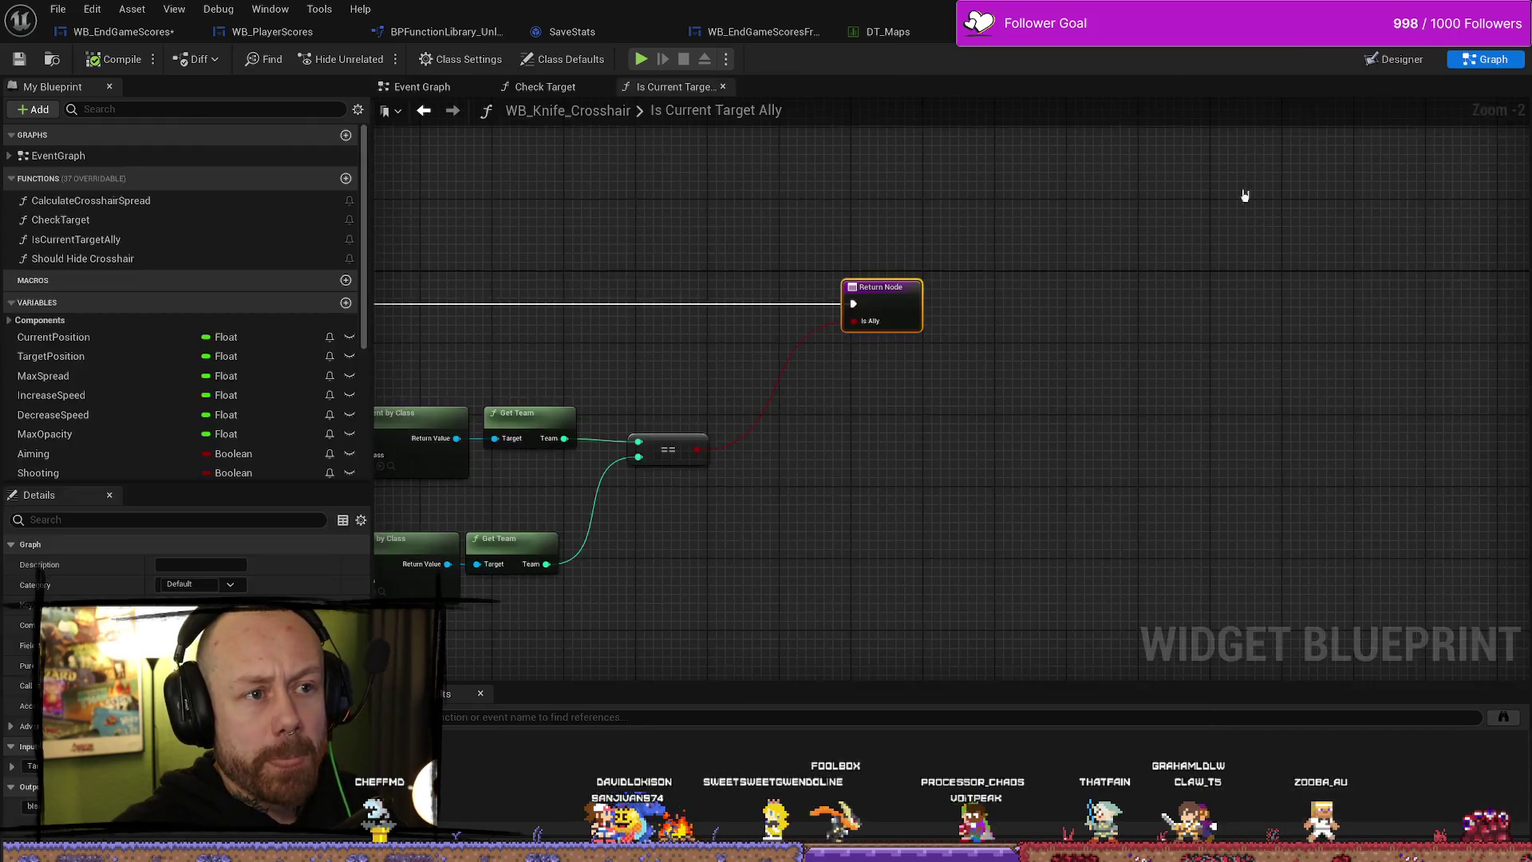
left_click(772, 30)
scroll(946, 441, "up", 3)
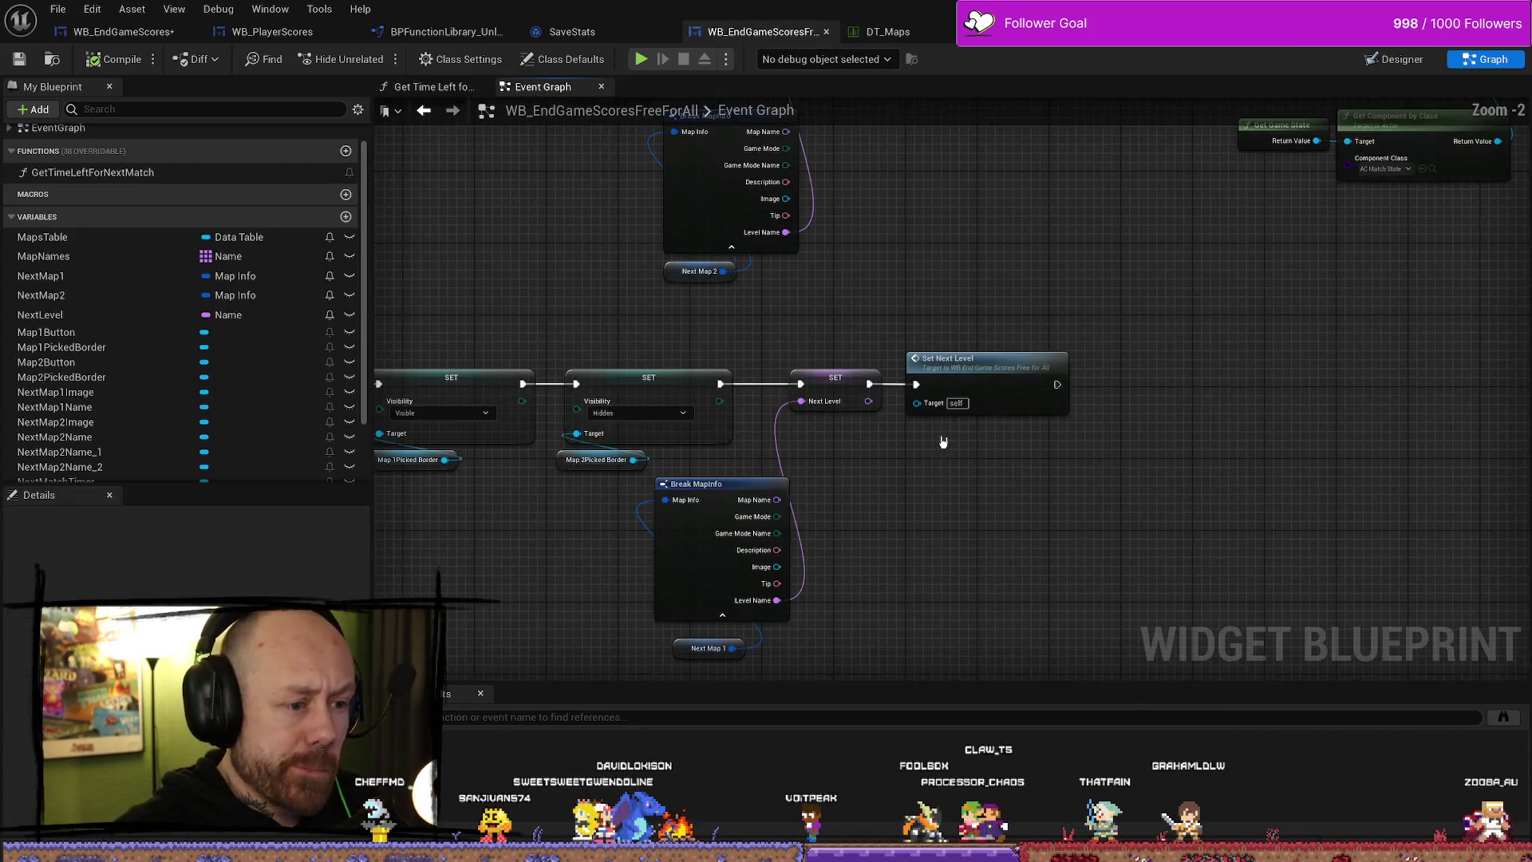
left_click(120, 31)
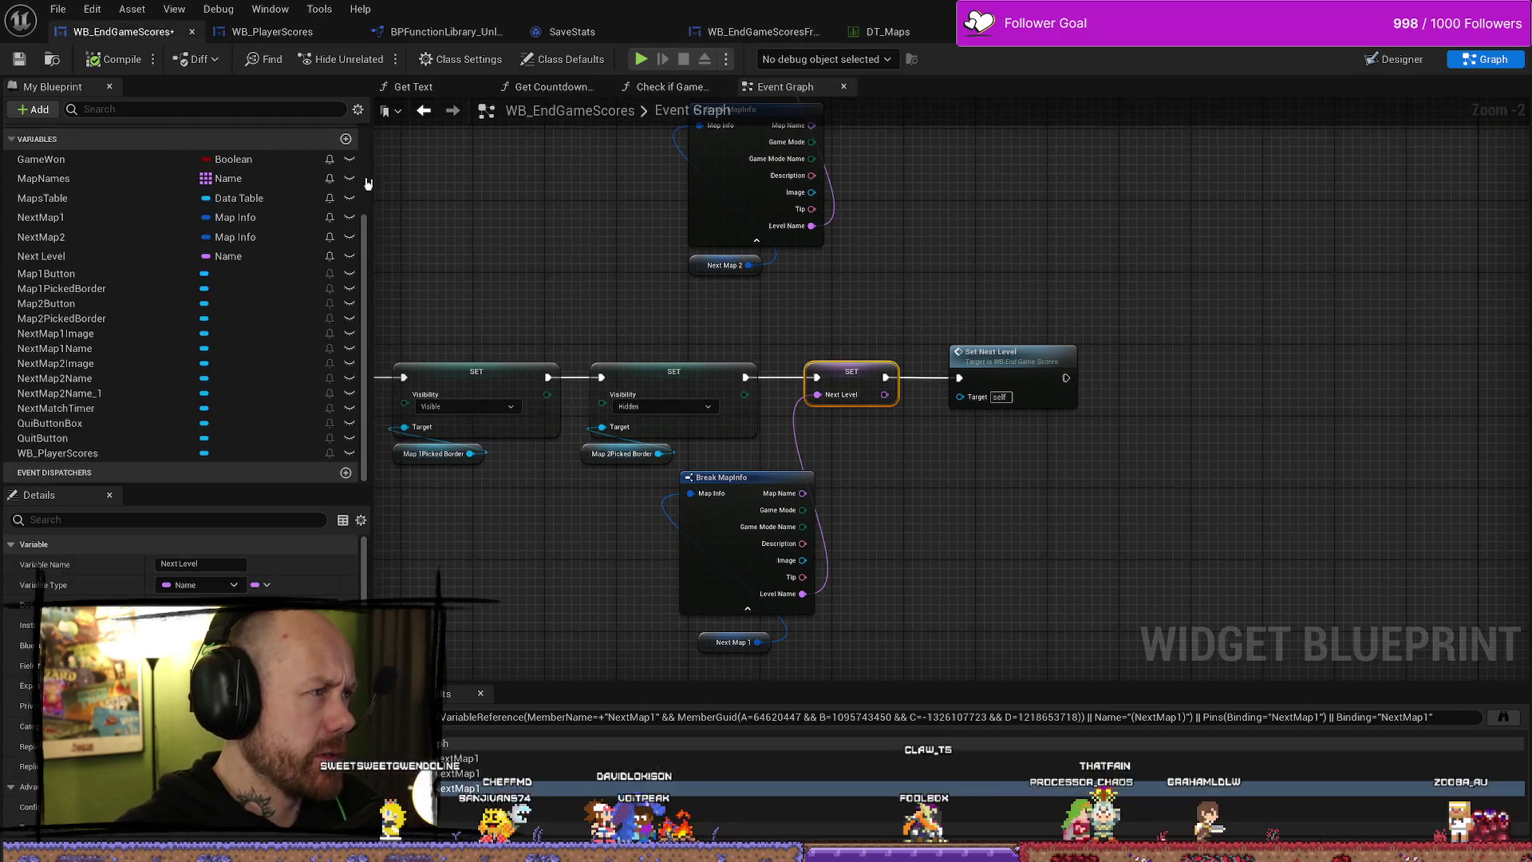
left_click(106, 62)
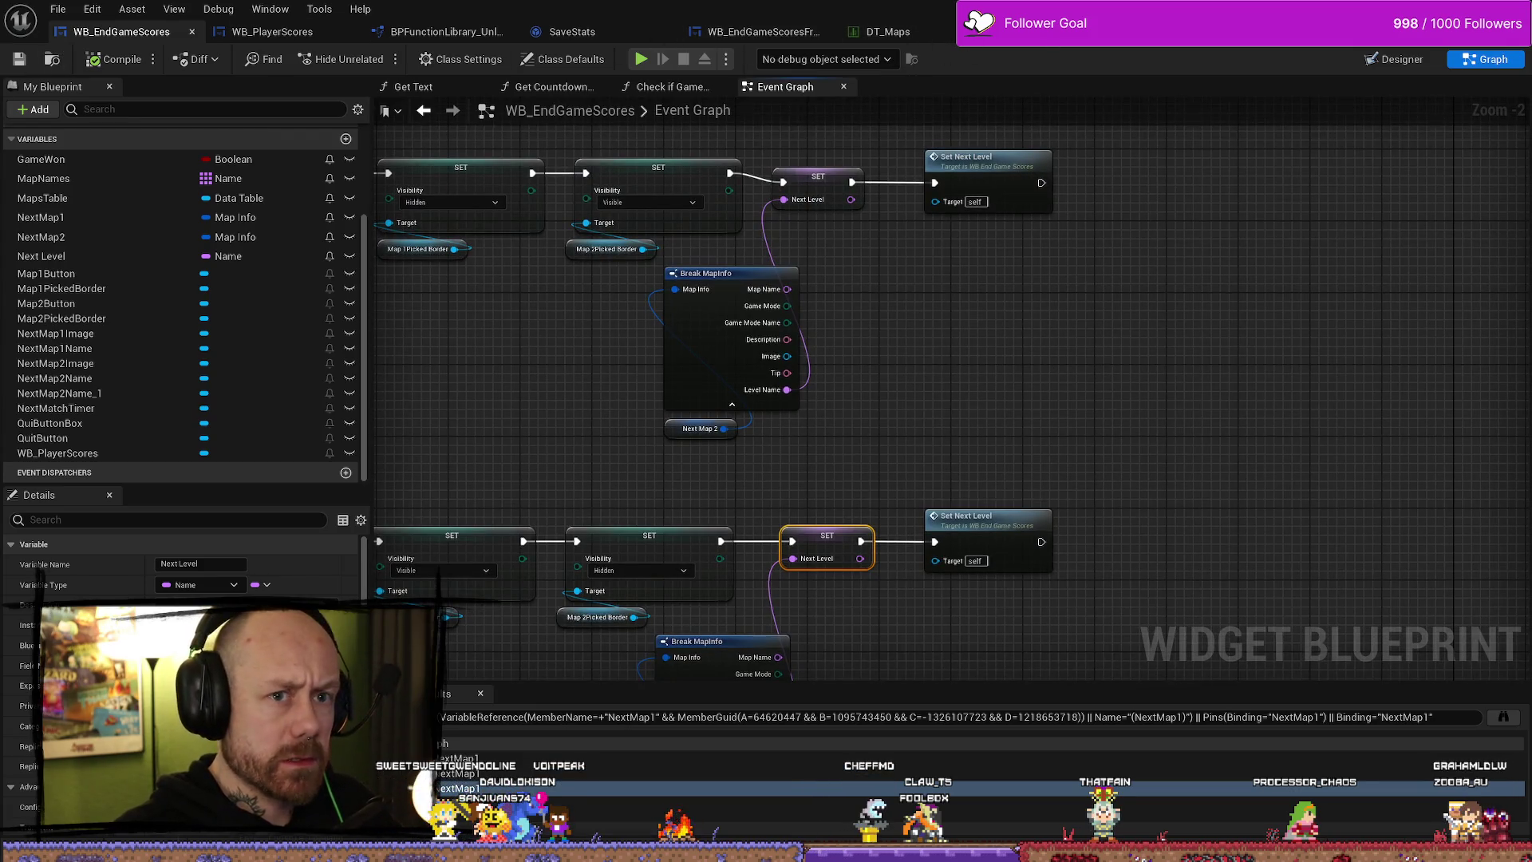
key("alt+Tab")
left_click(371, 57)
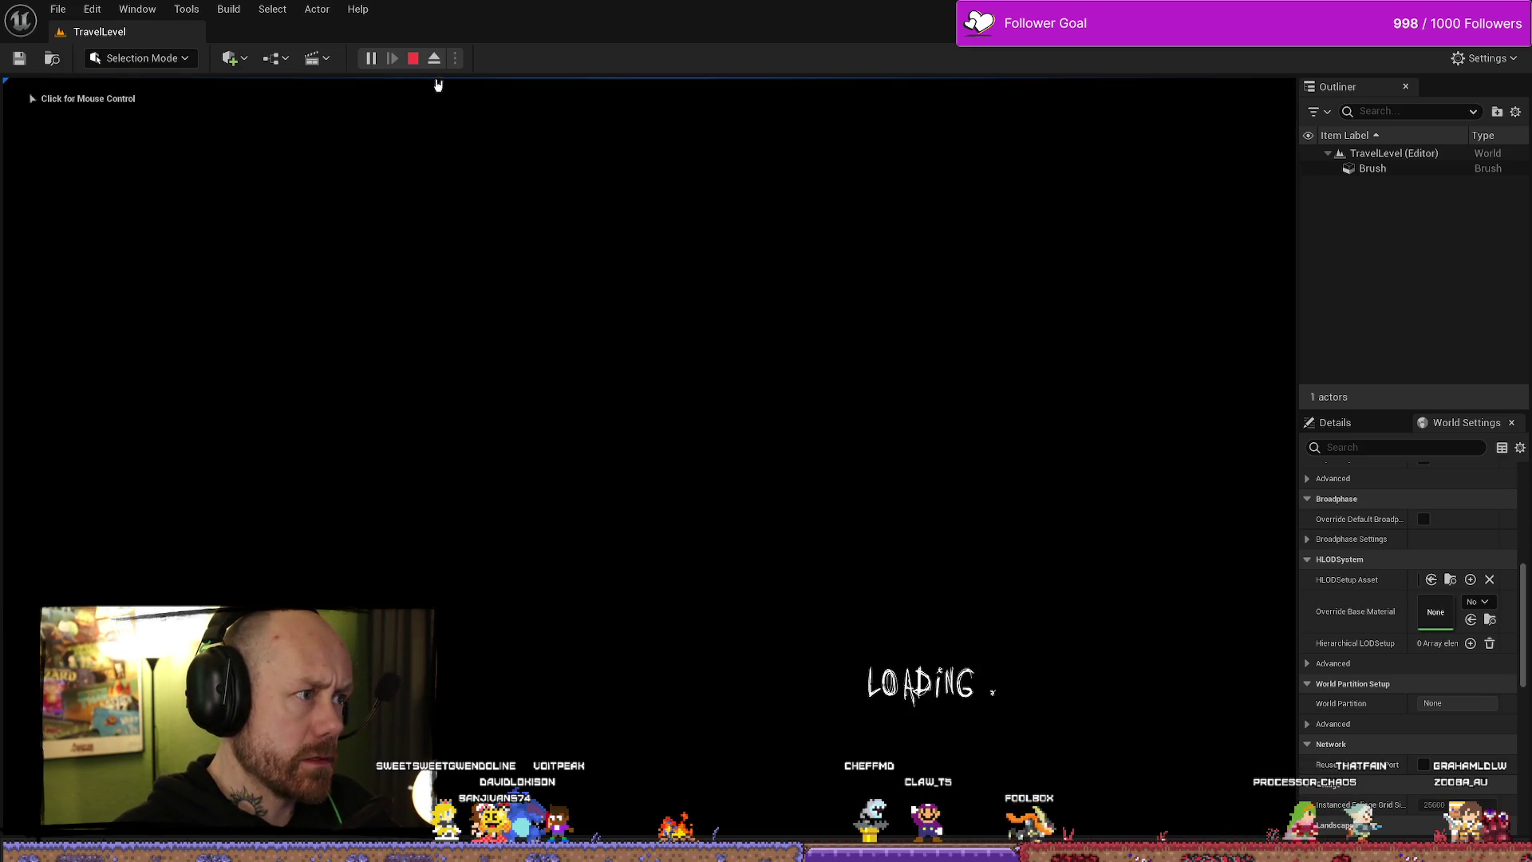
- Stop the running TravelLevel play test
left_click(412, 58)
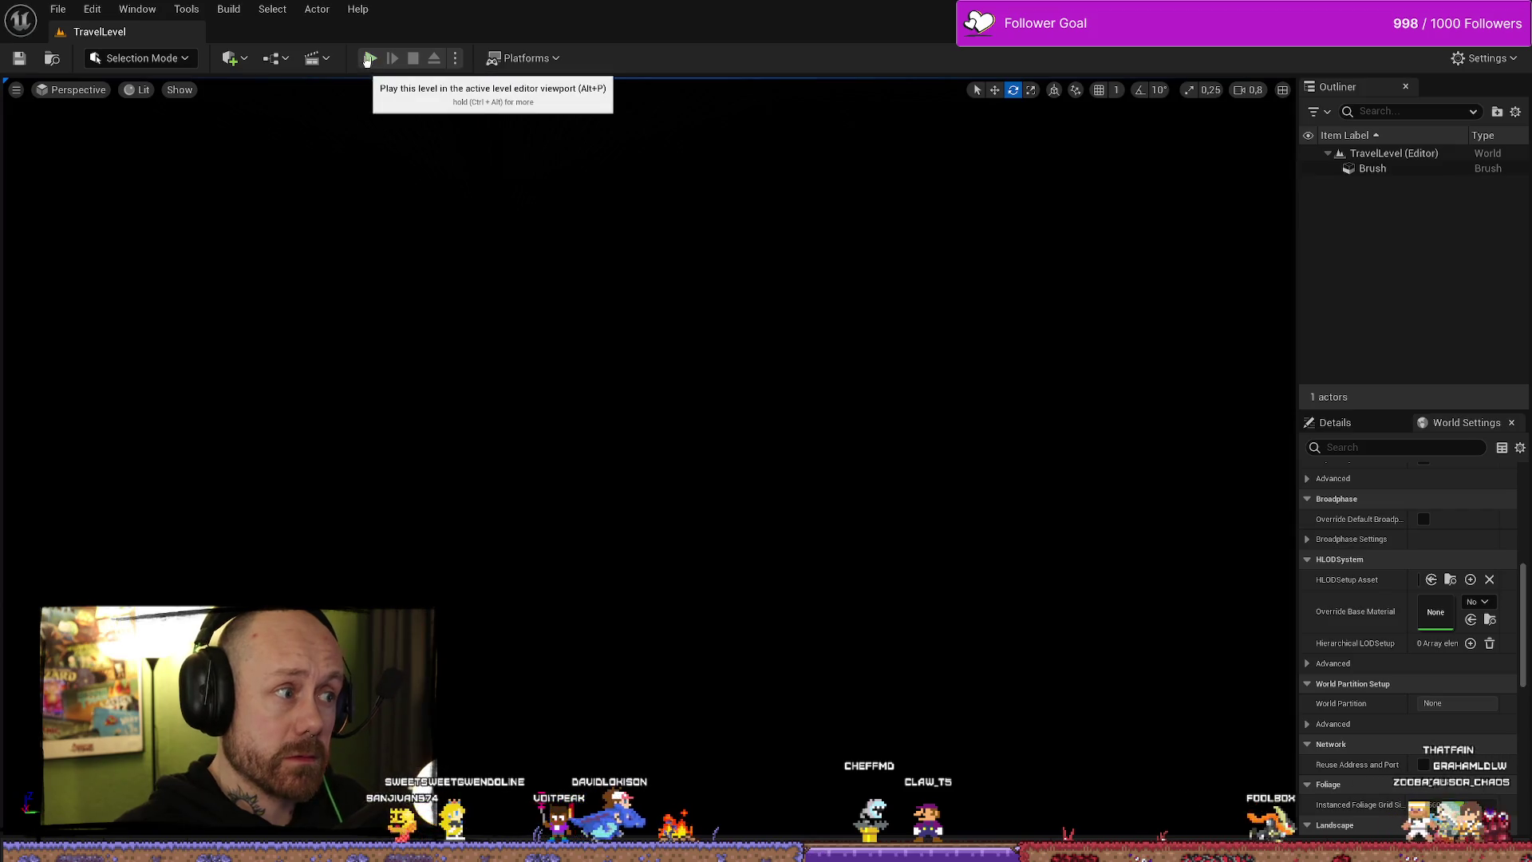
left_click(368, 58)
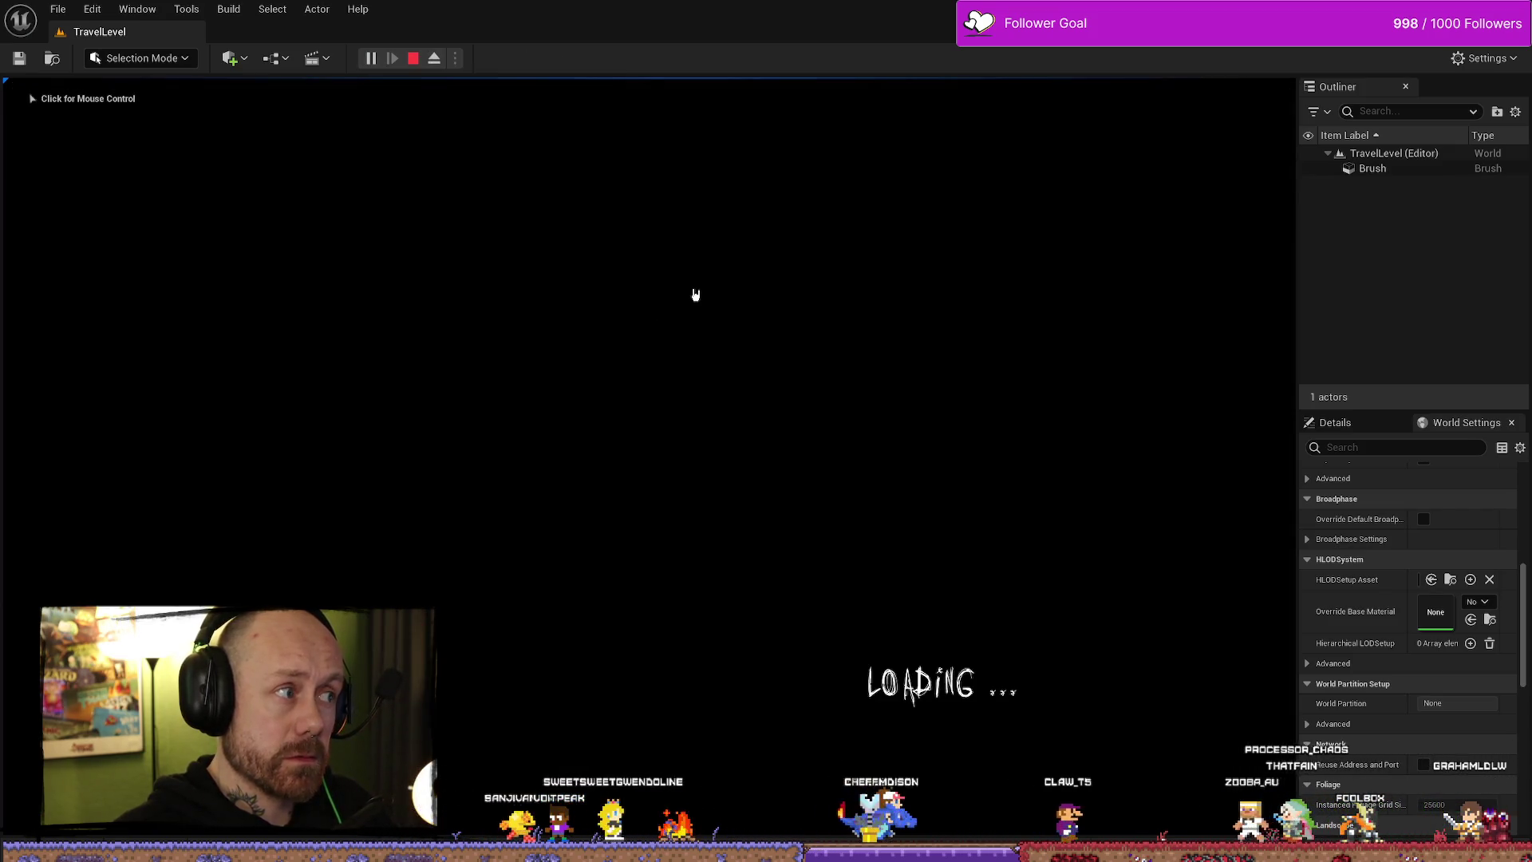
key("Escape")
- Open the MainMenu level from Maps > Menus in the Content Browser and play it
key("ctrl+space")
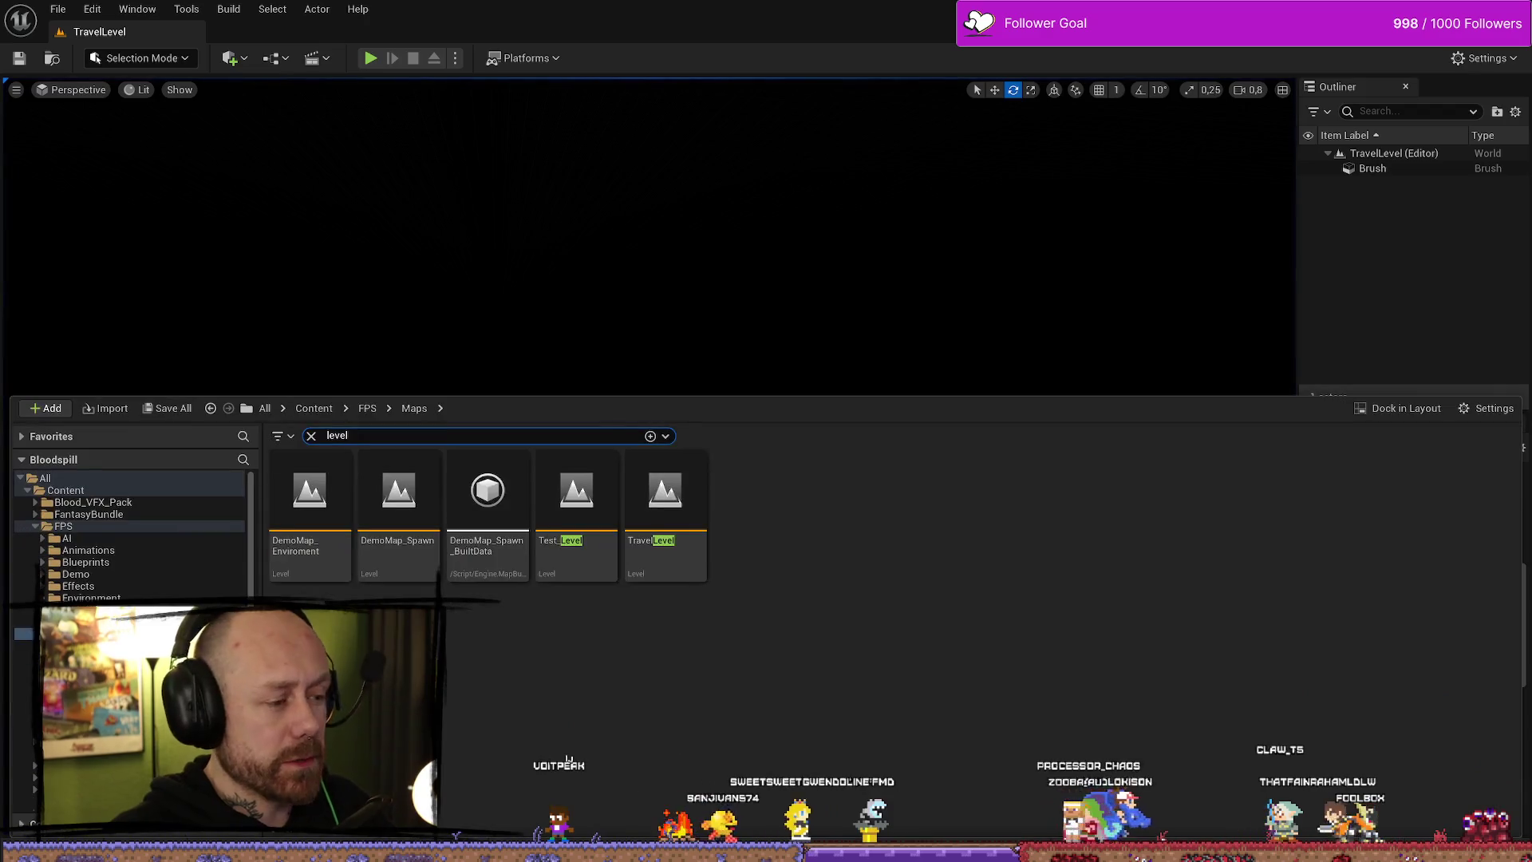
left_click(311, 437)
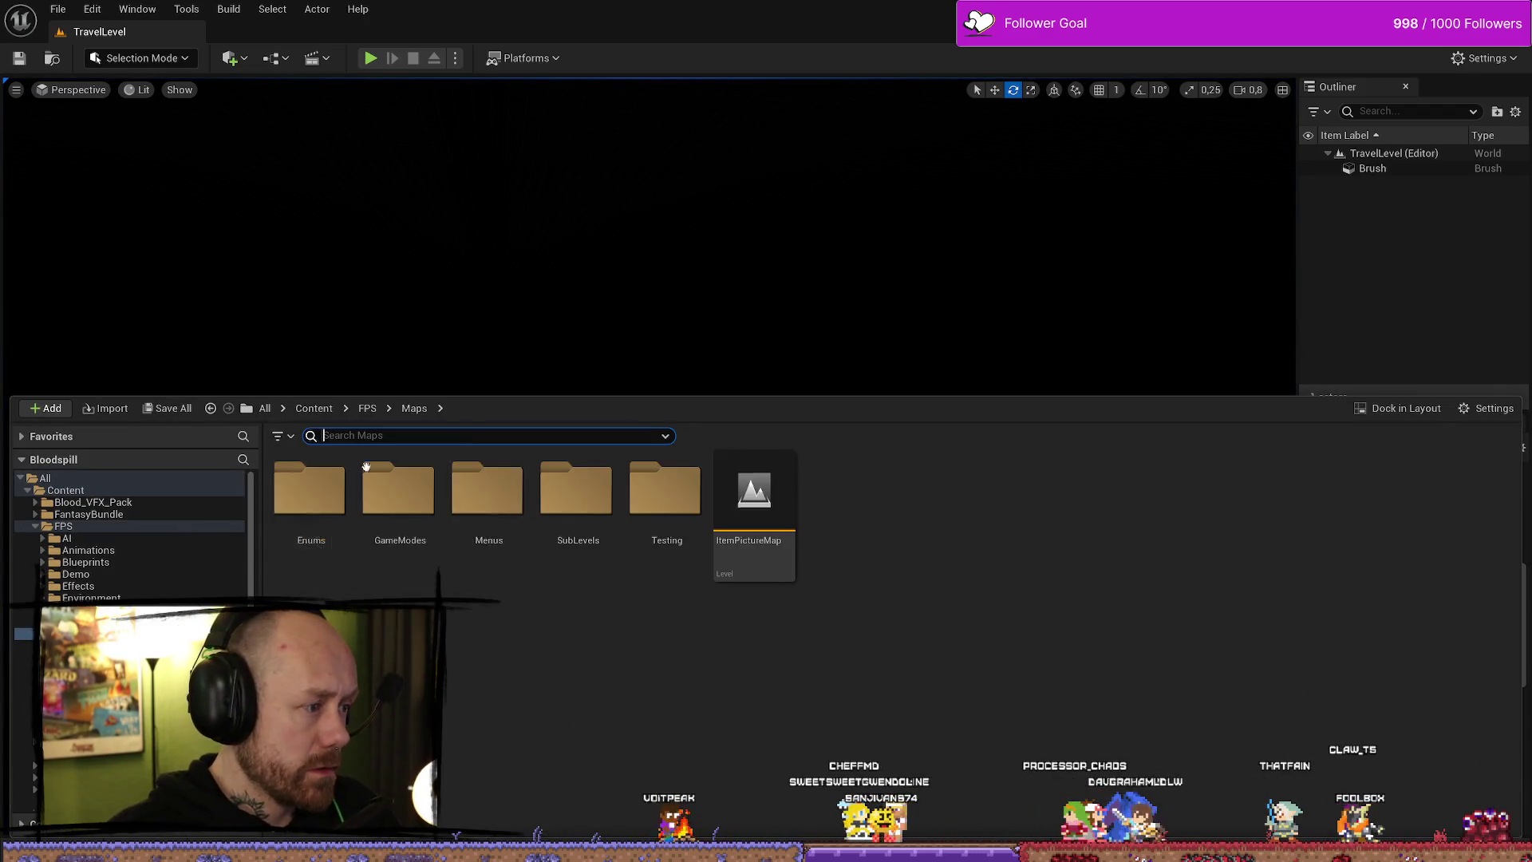
double_click(398, 488)
key("alt+Left")
double_click(511, 496)
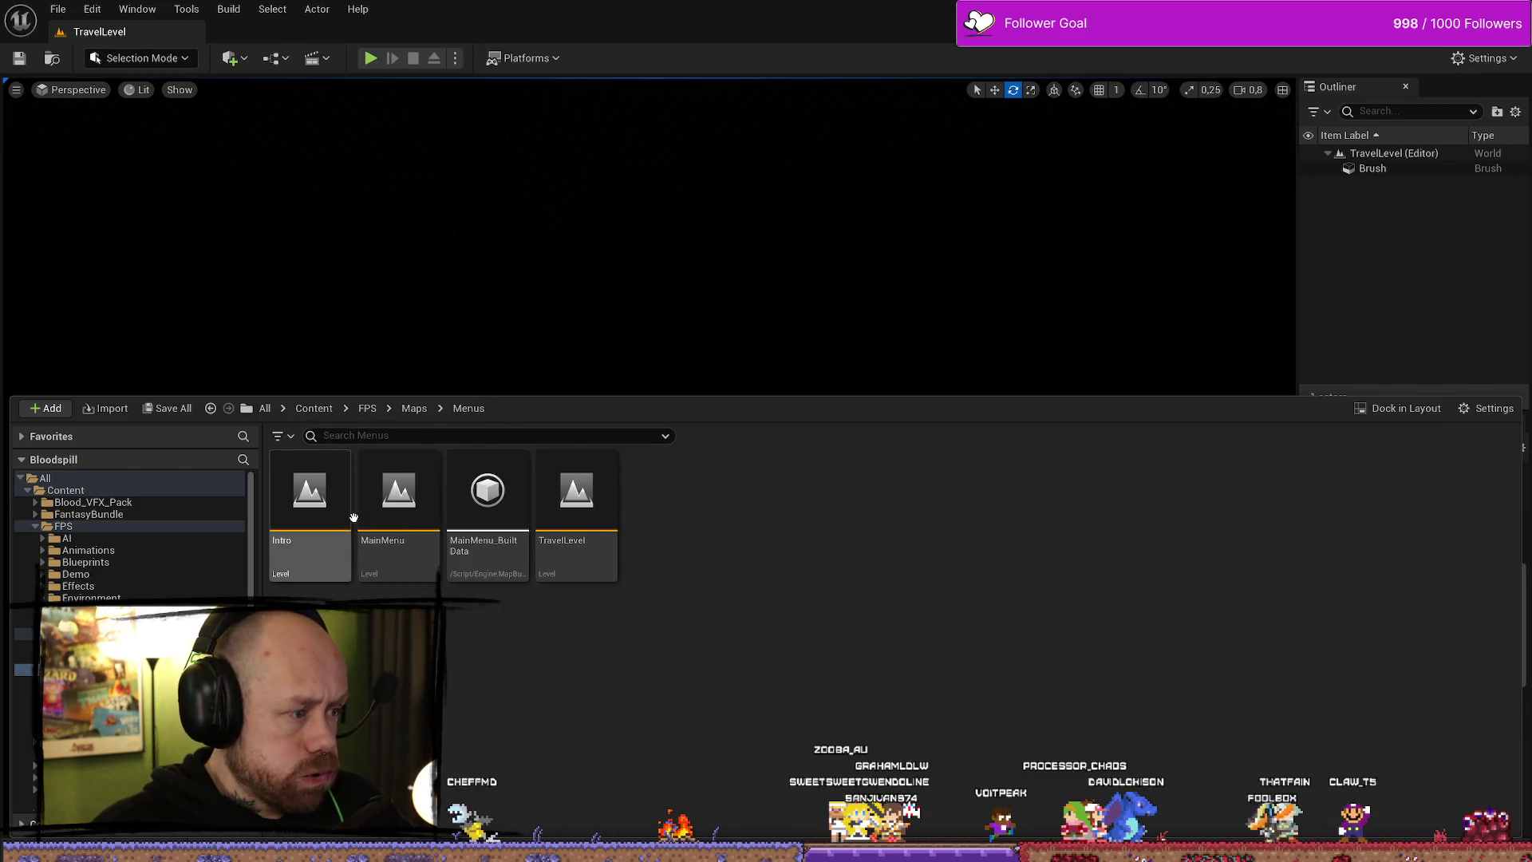
double_click(398, 491)
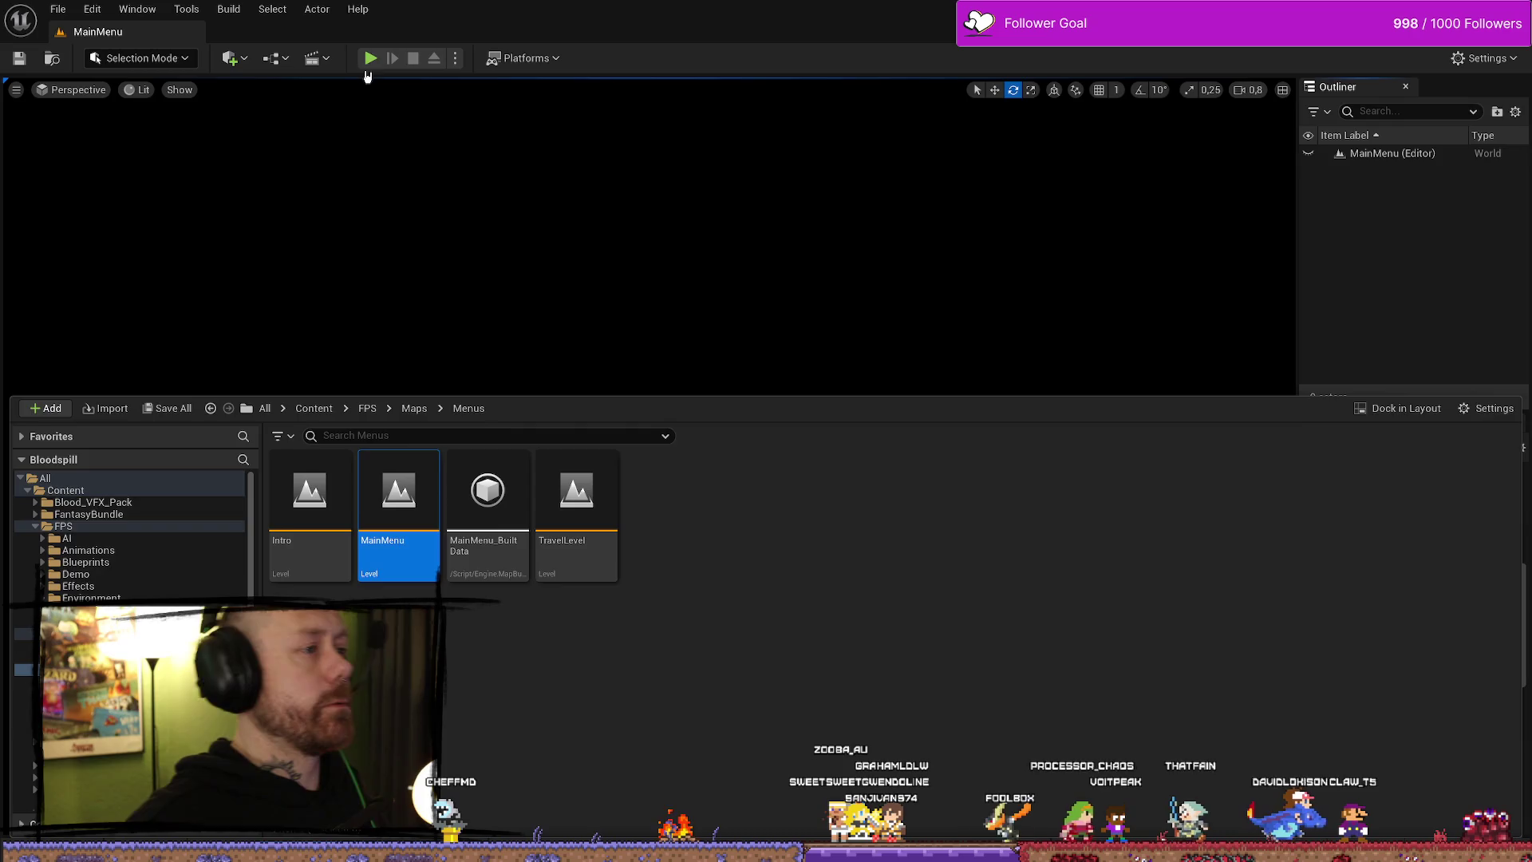
left_click(370, 59)
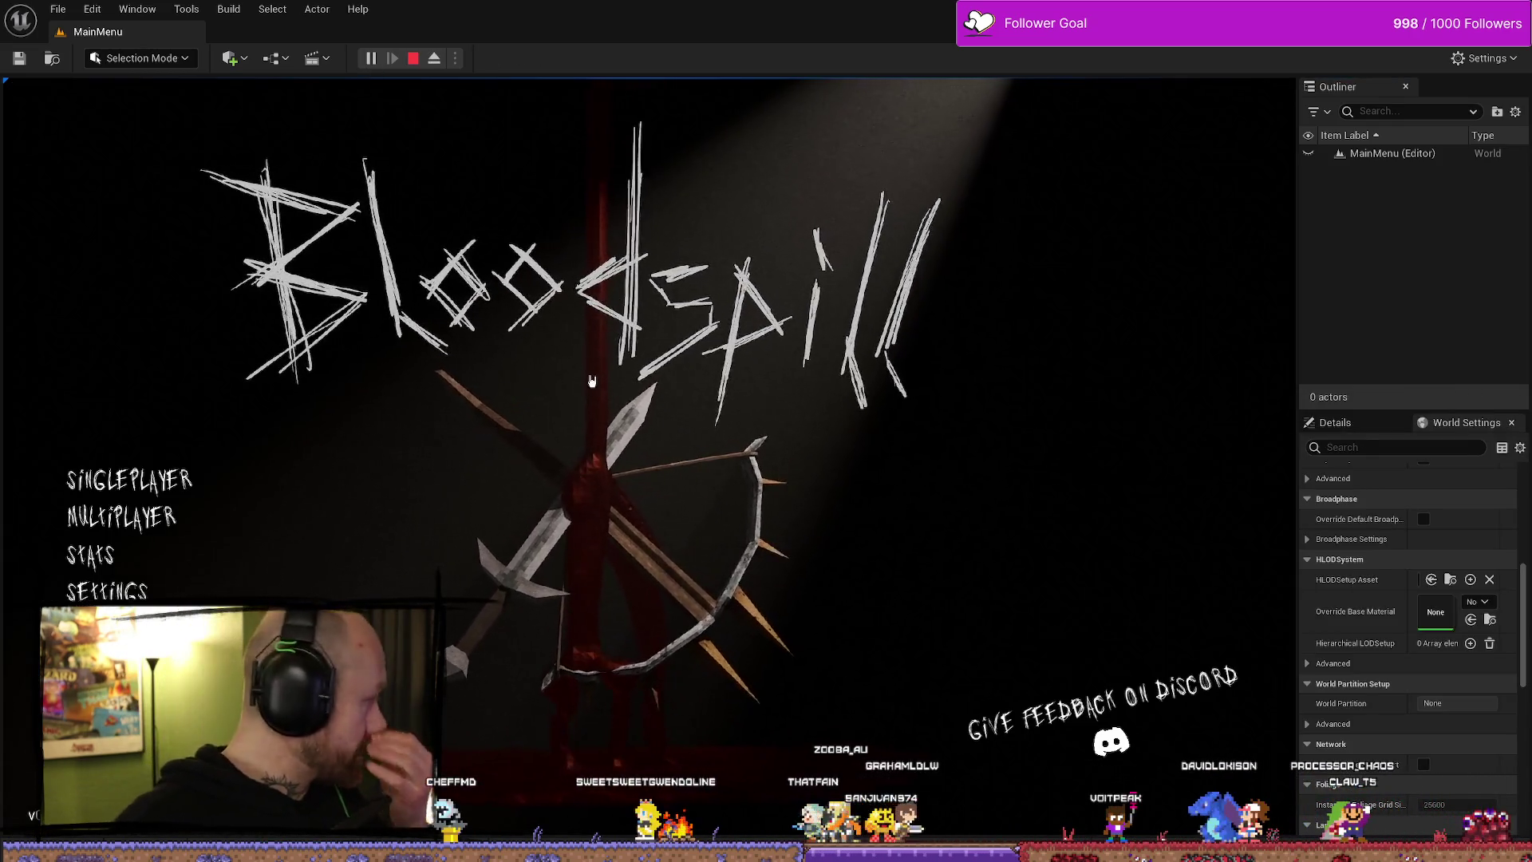
- Start a Team Deathmatch match on One V One with Points to Win lowered to 2
left_click(122, 517)
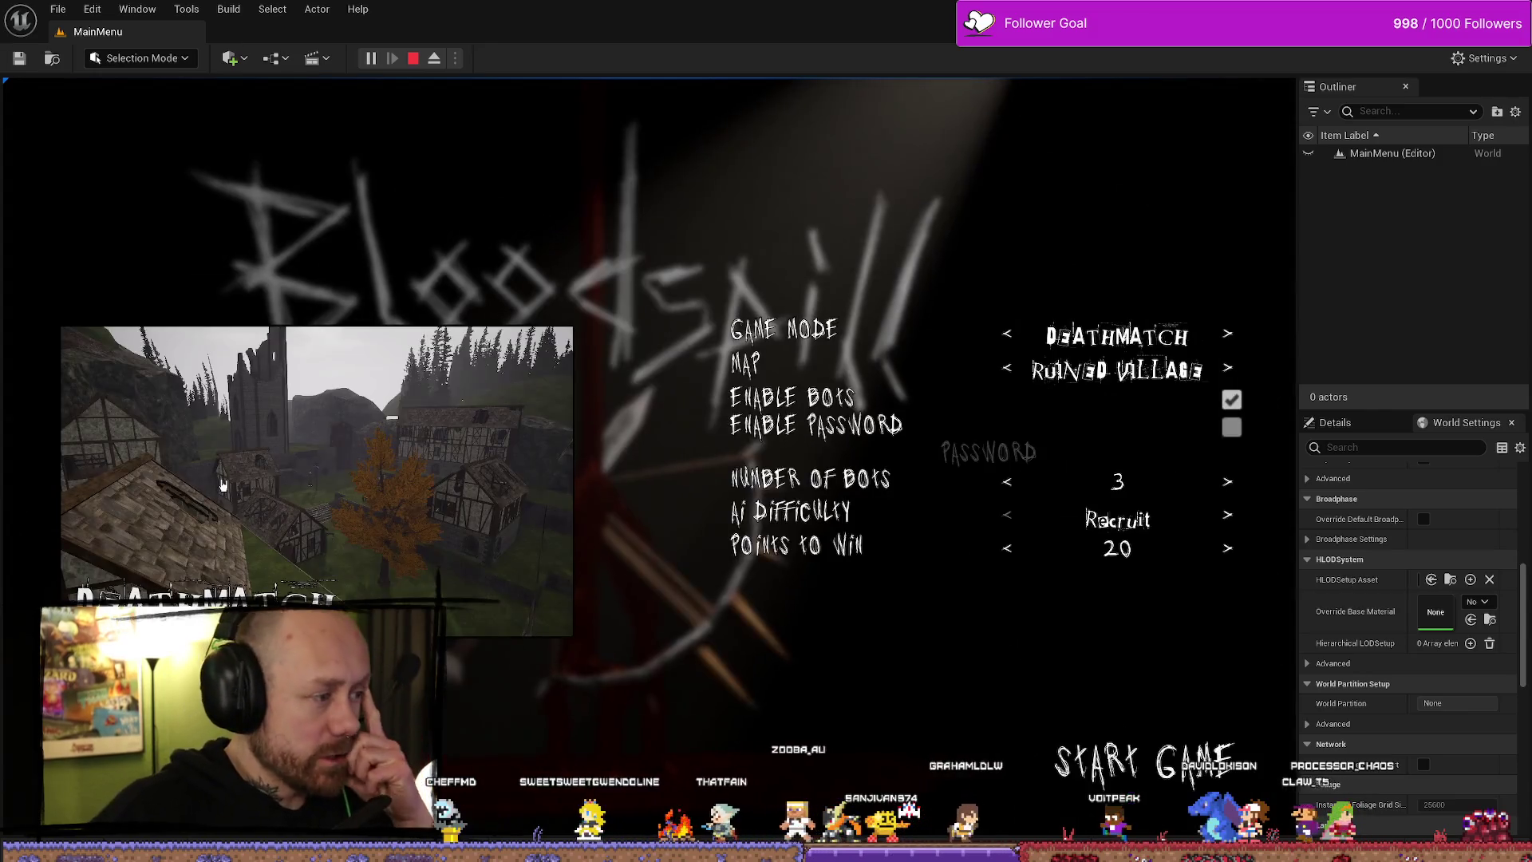
left_click(1007, 334)
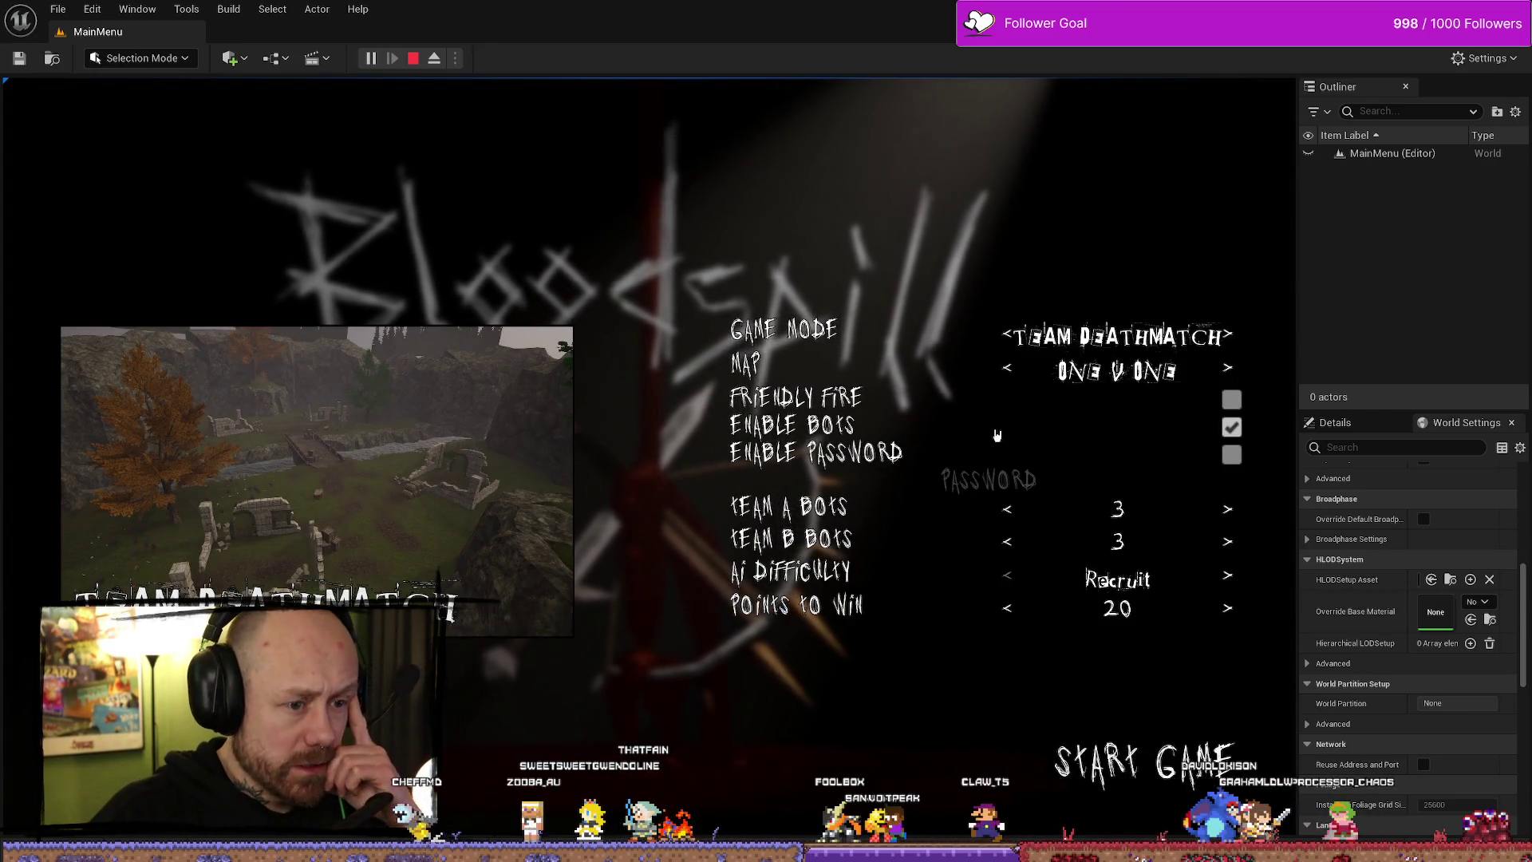
left_click(1008, 609)
left_click(1008, 609)
left_click(1008, 609)
left_click(1008, 609)
left_click(1008, 608)
left_click(1008, 608)
left_click(1009, 609)
left_click(1009, 611)
left_click(1009, 611)
left_click(1201, 778)
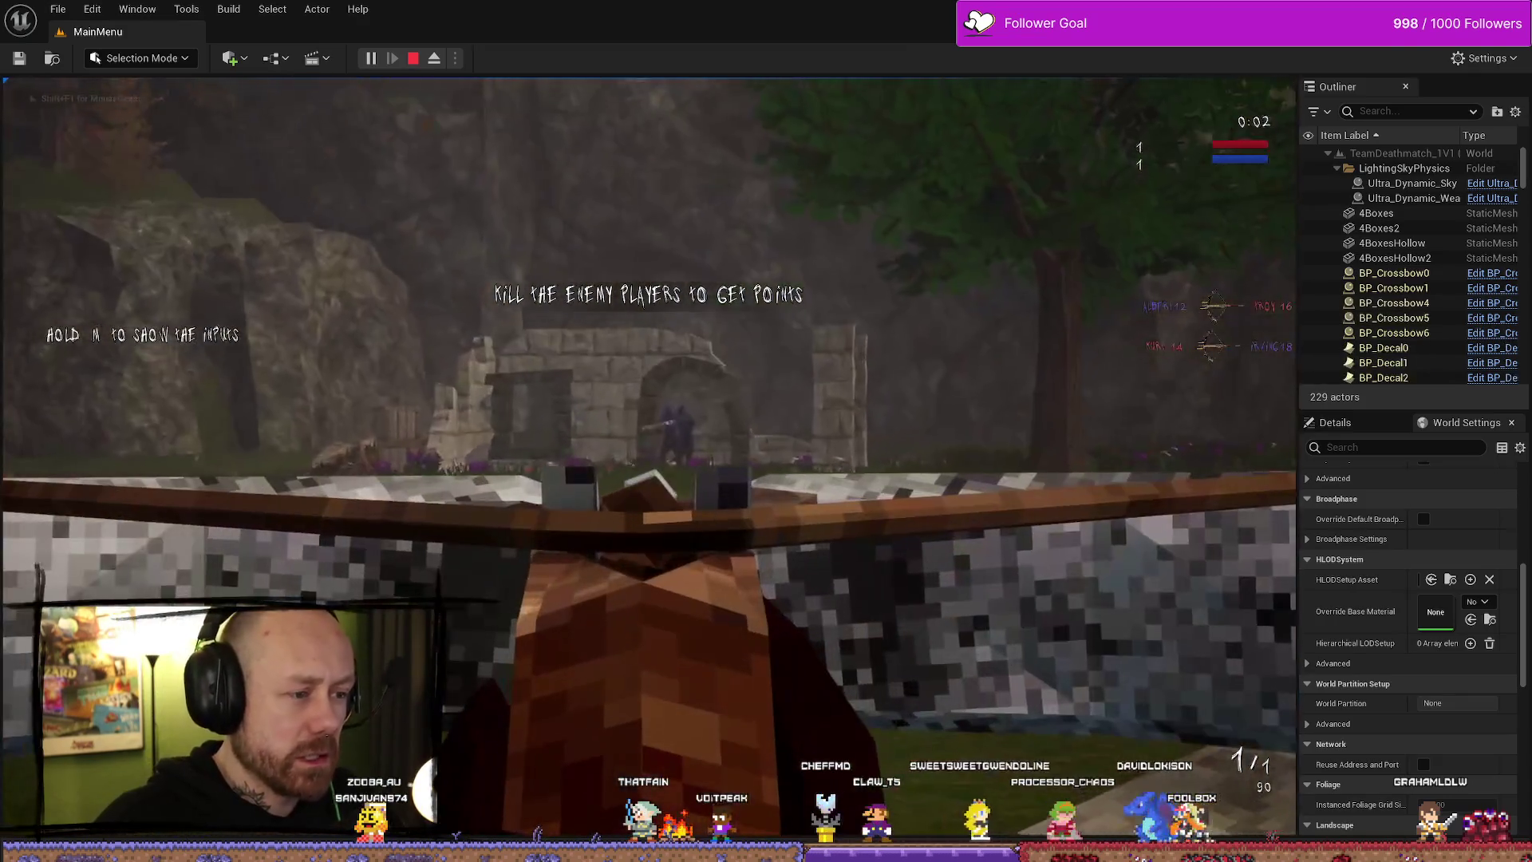
- Fight enemies with the crossbow through the match, then end the Play In Editor session
left_click(648, 455)
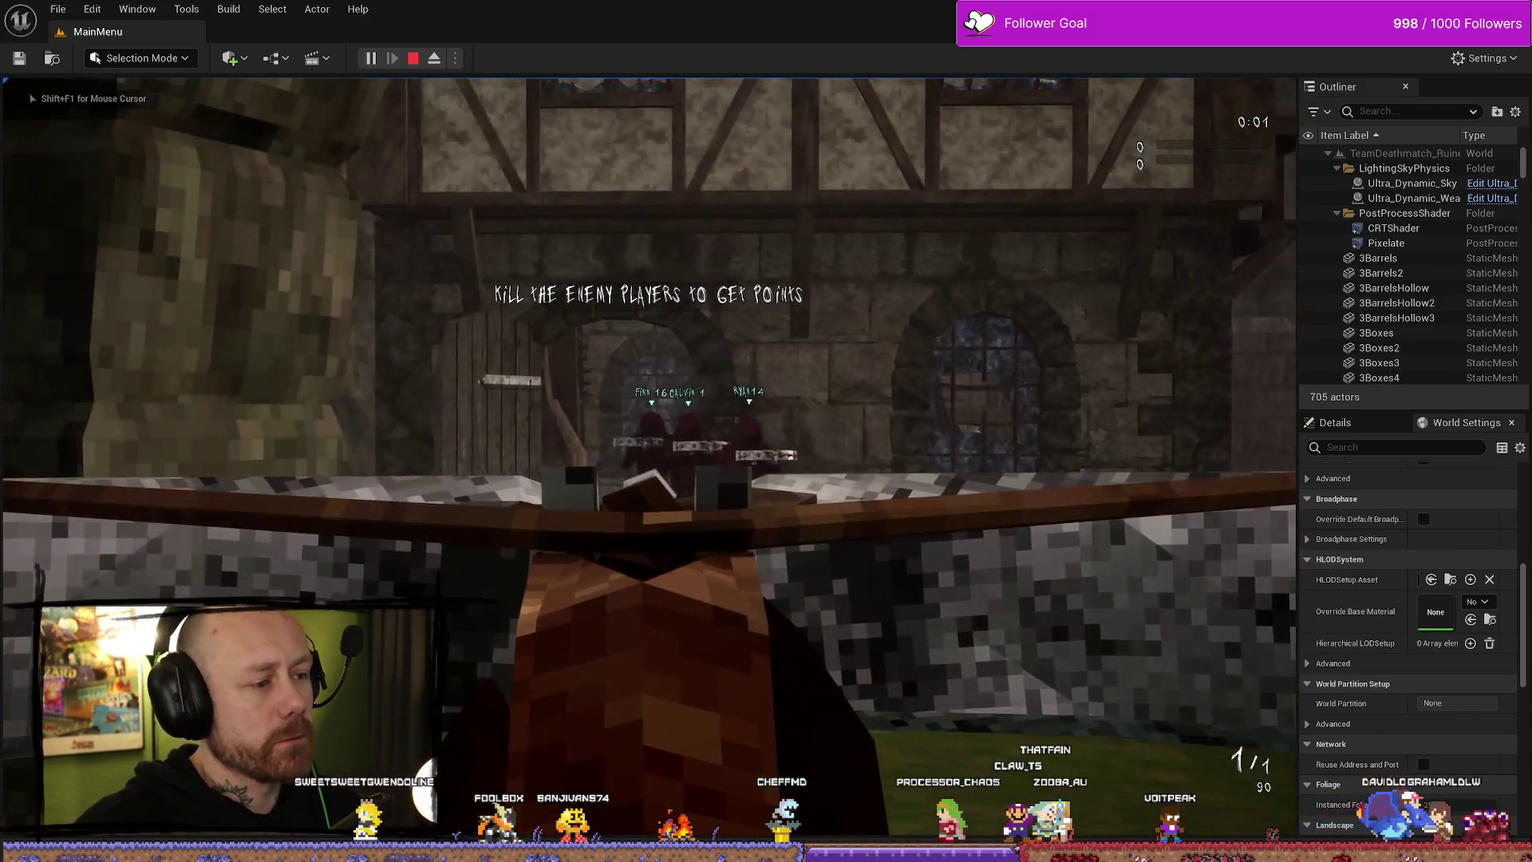
left_click(648, 458)
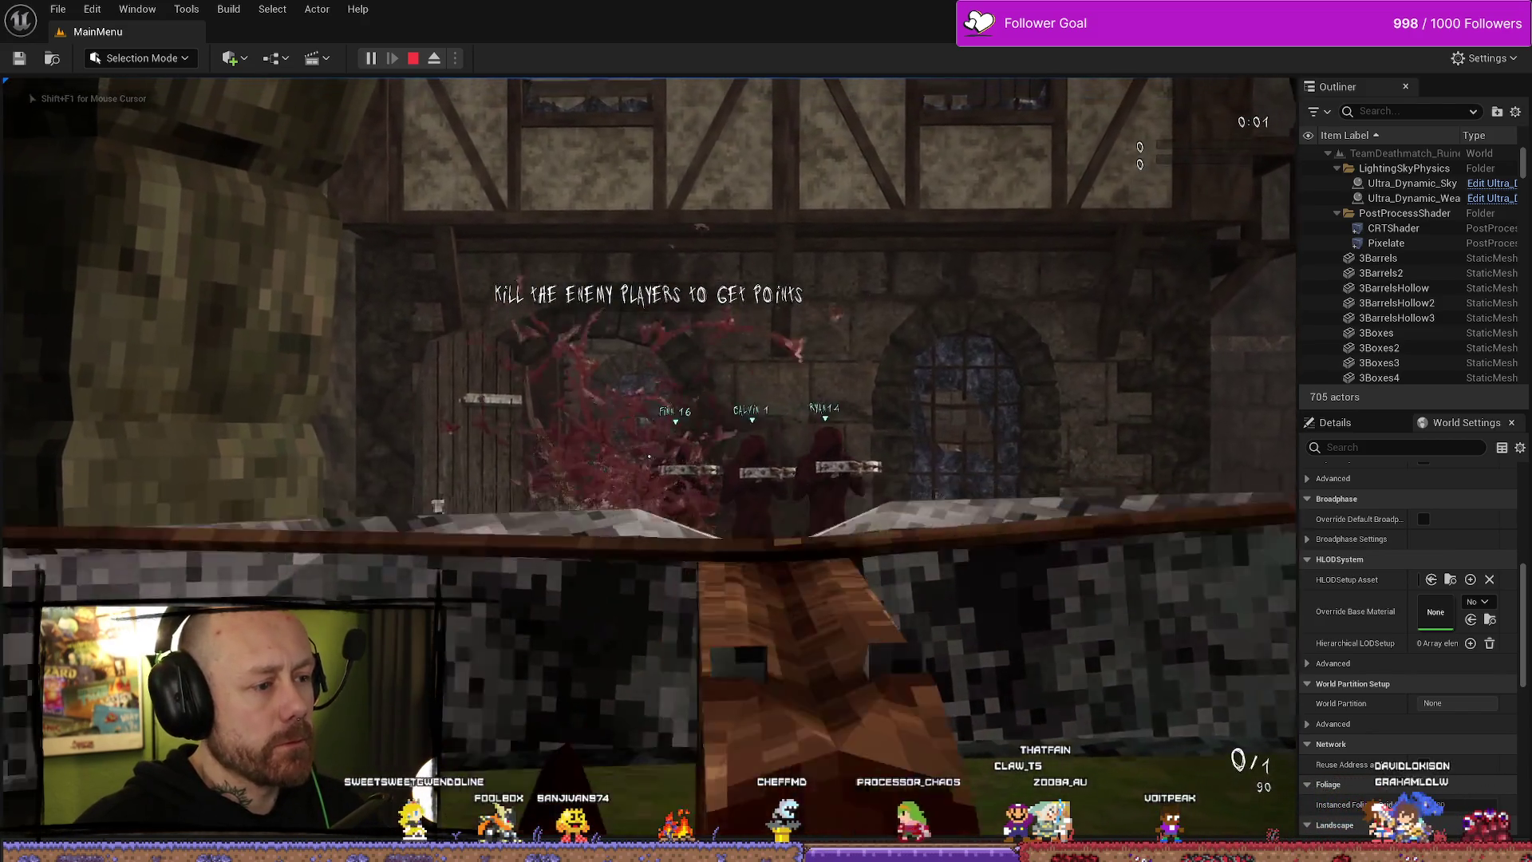
key("w")
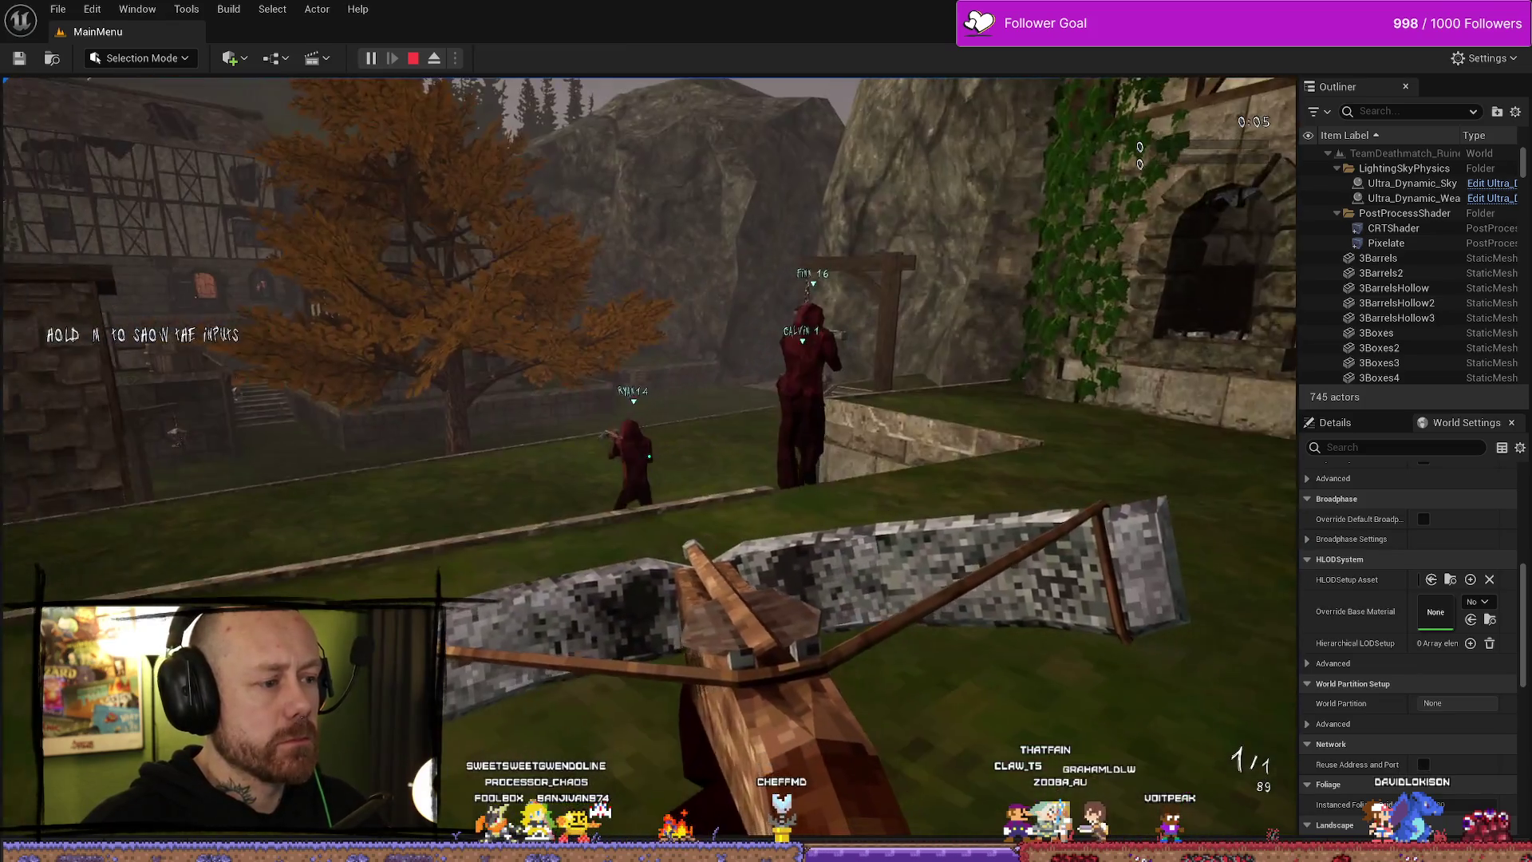
left_click(648, 456)
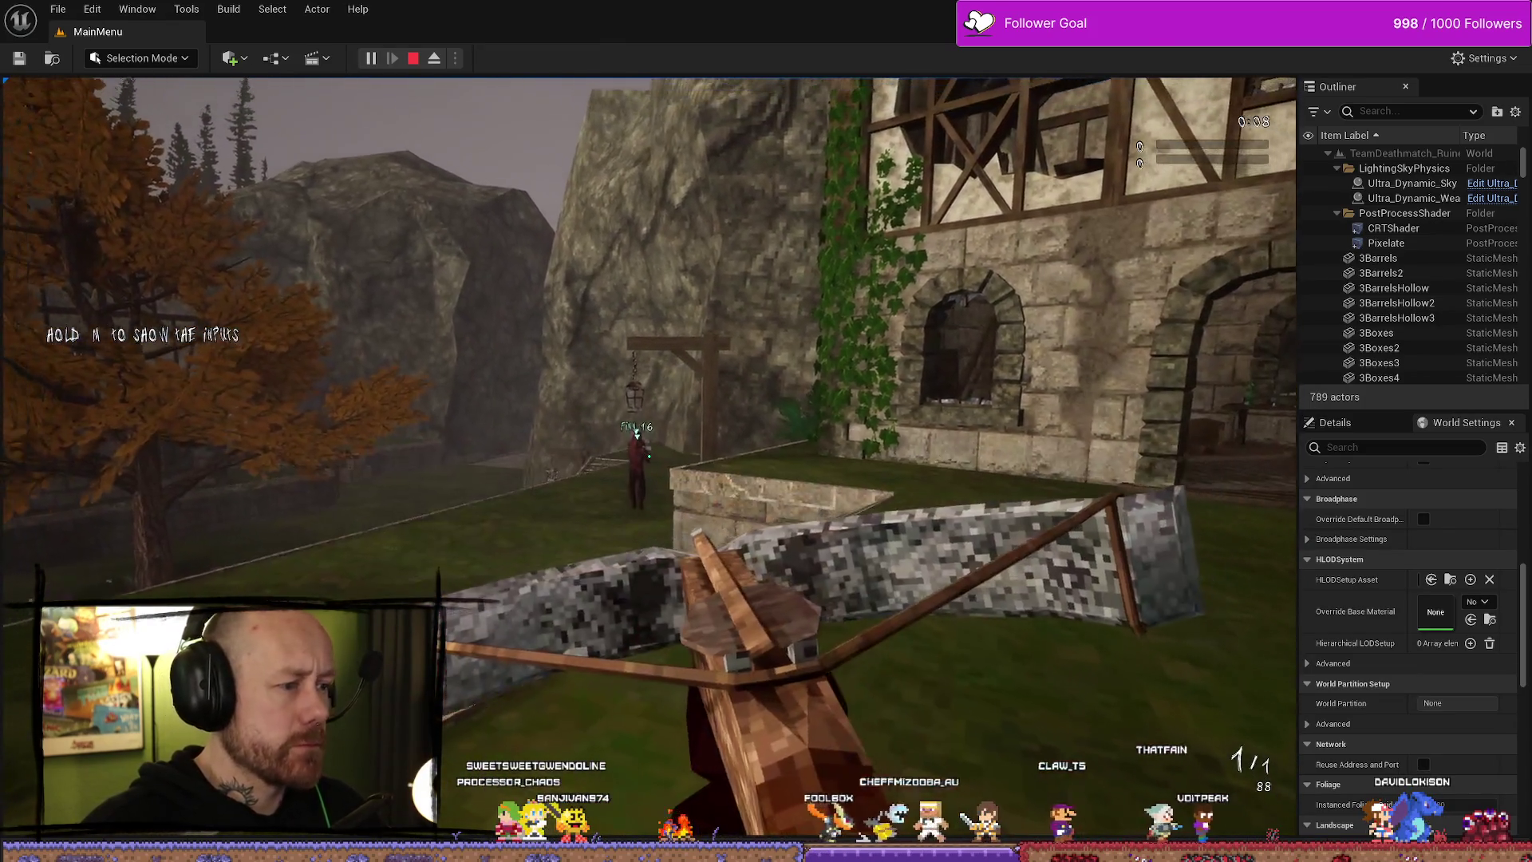
left_click(649, 444)
mouse_move(649, 456)
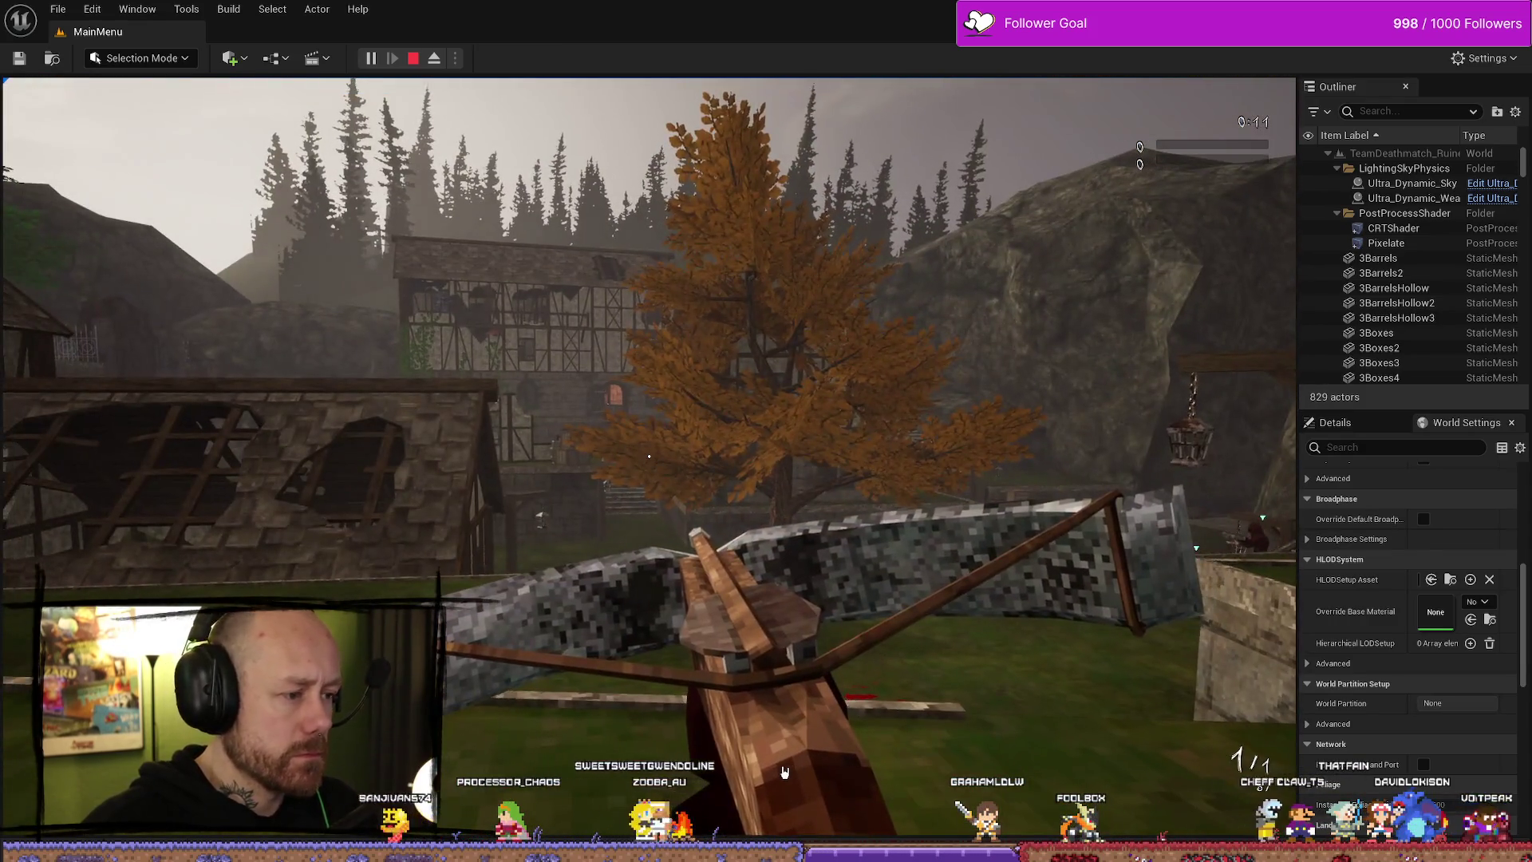
key("Escape")
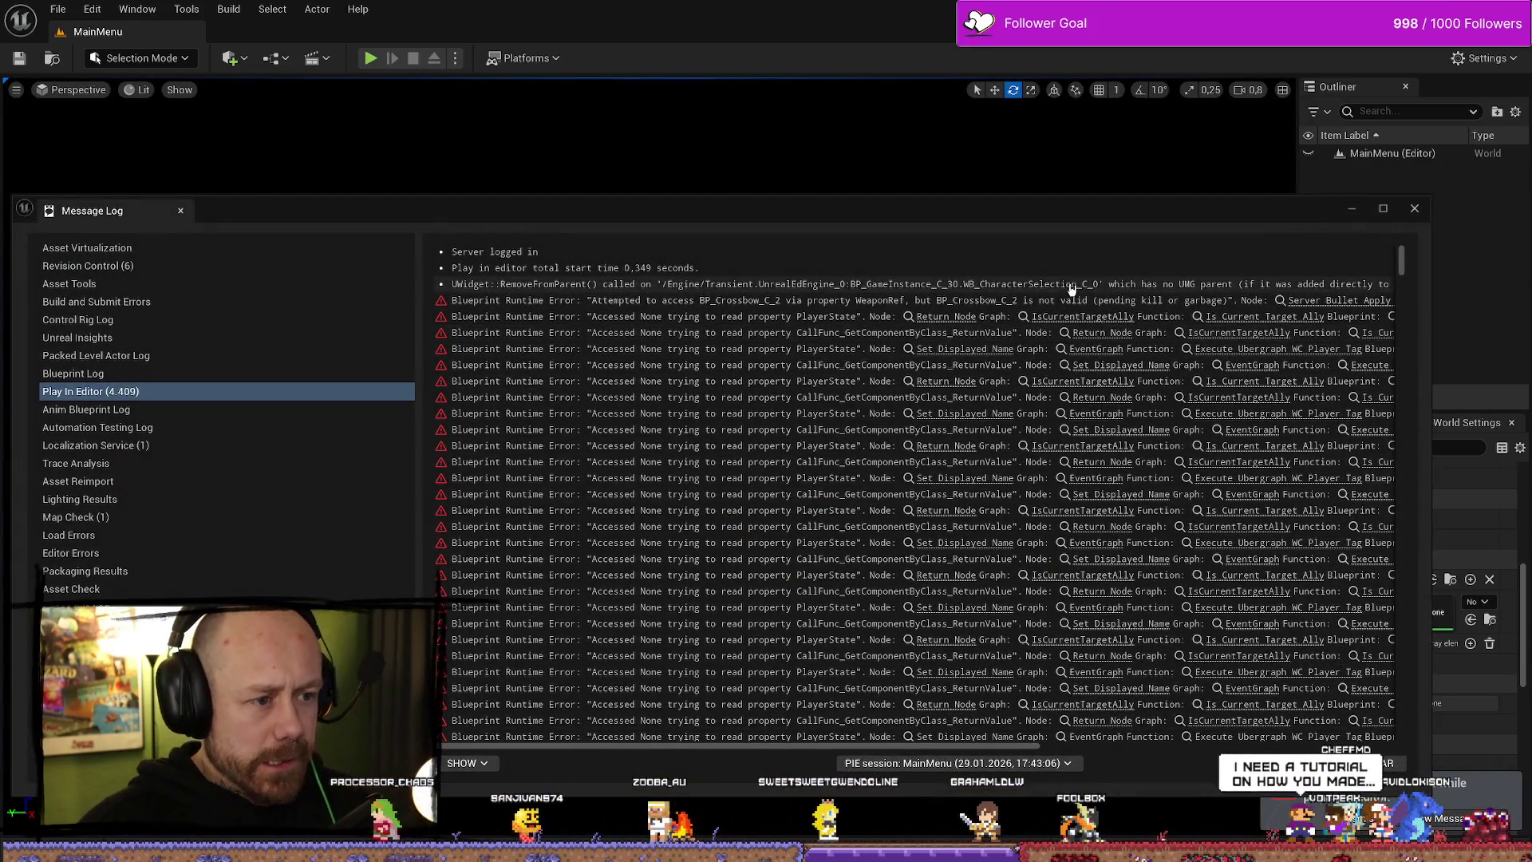
- Maximize the Message Log and scroll through the Accessed None PlayerState errors
left_click_drag(1230, 228, 1212, 206)
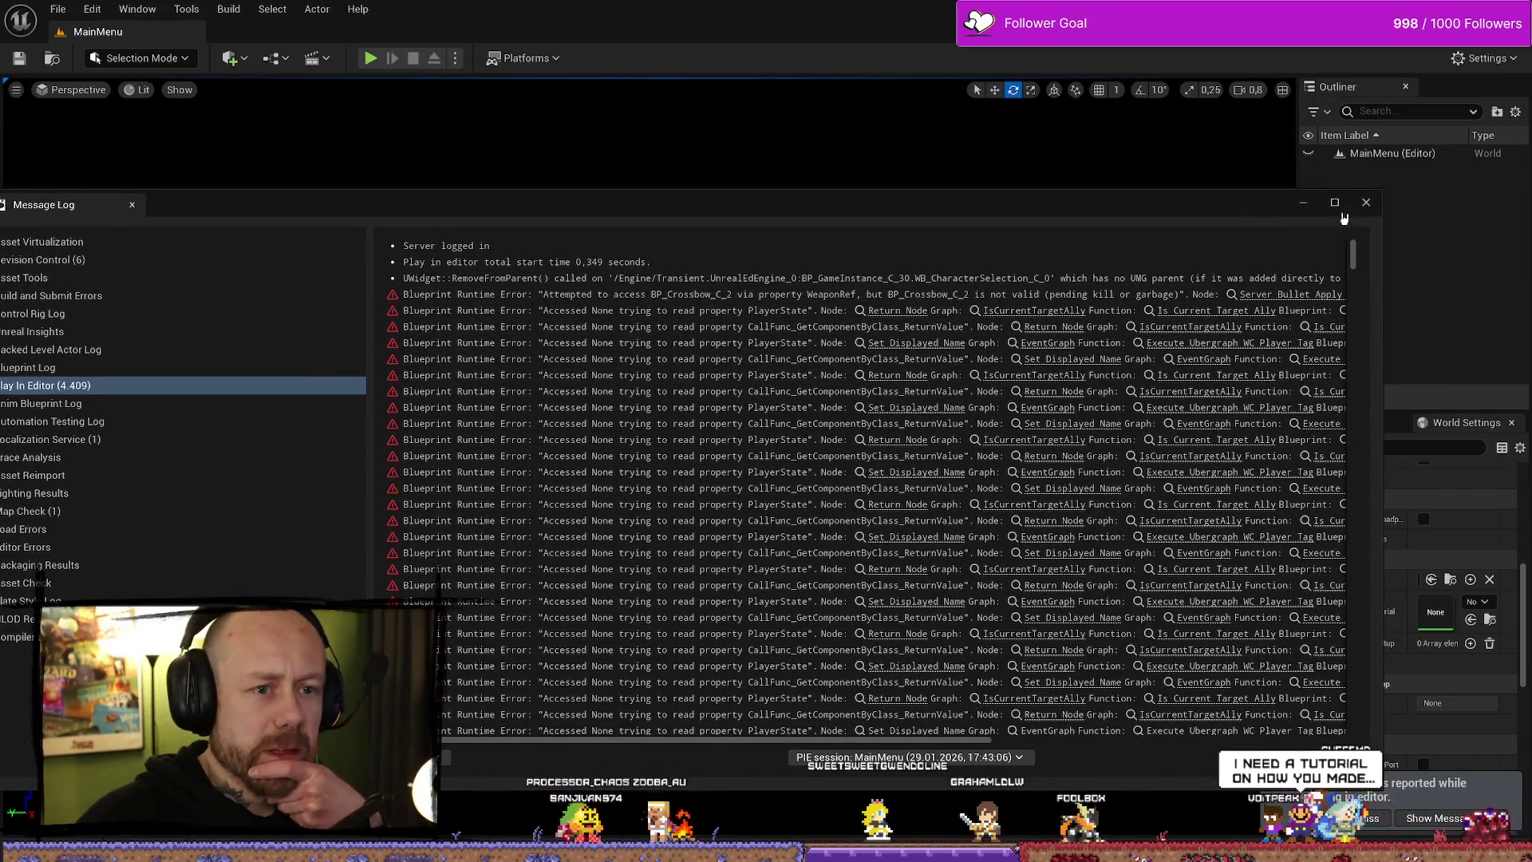
left_click(1334, 203)
scroll(894, 343, "down", 5)
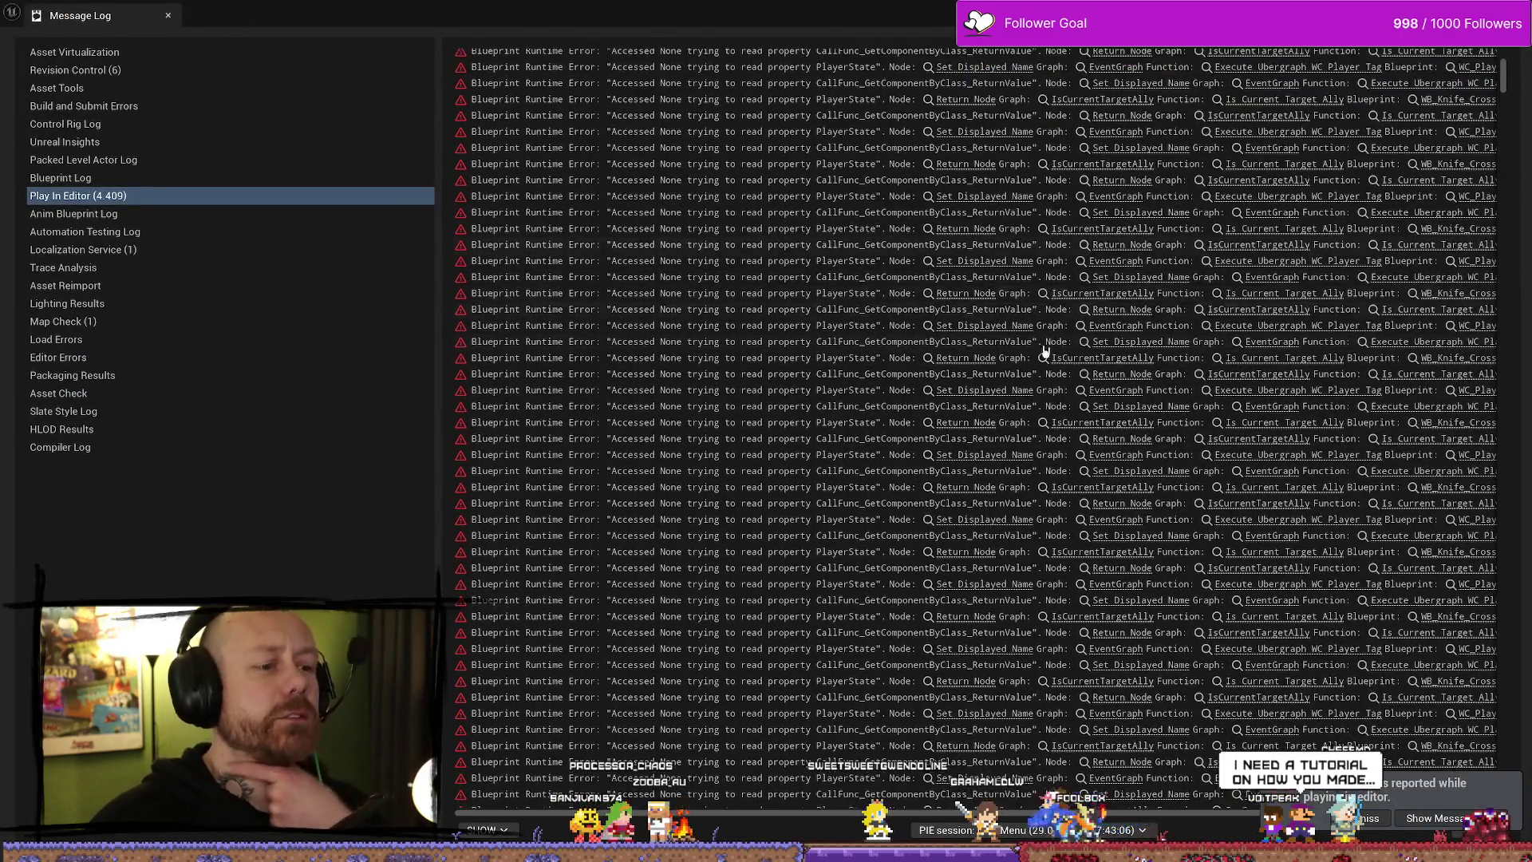
scroll(1031, 334, "down", 2)
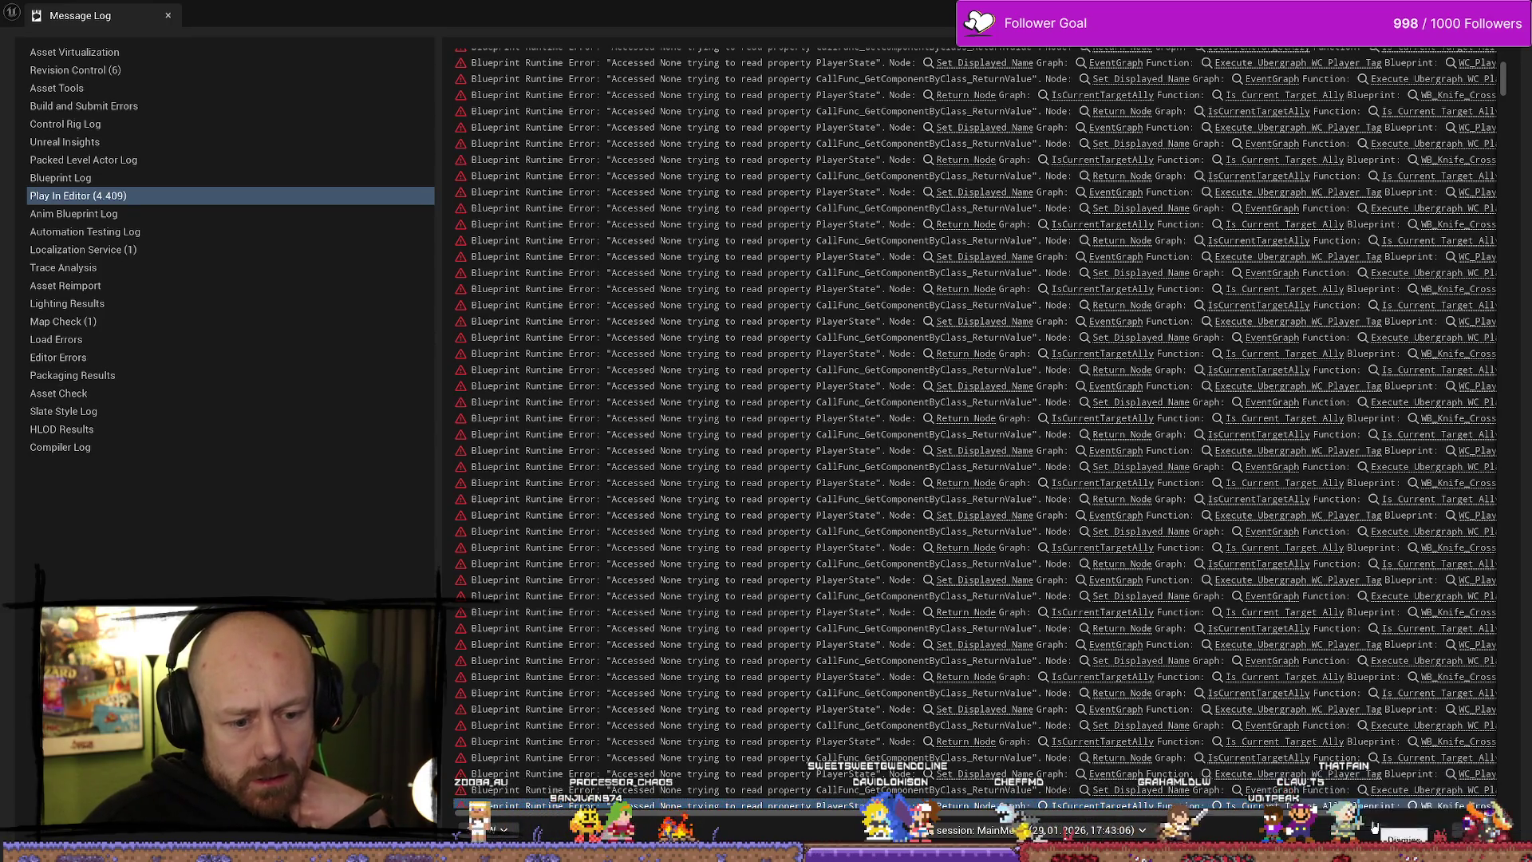
scroll(975, 428, "right", 5)
scroll(1255, 524, "down", 10)
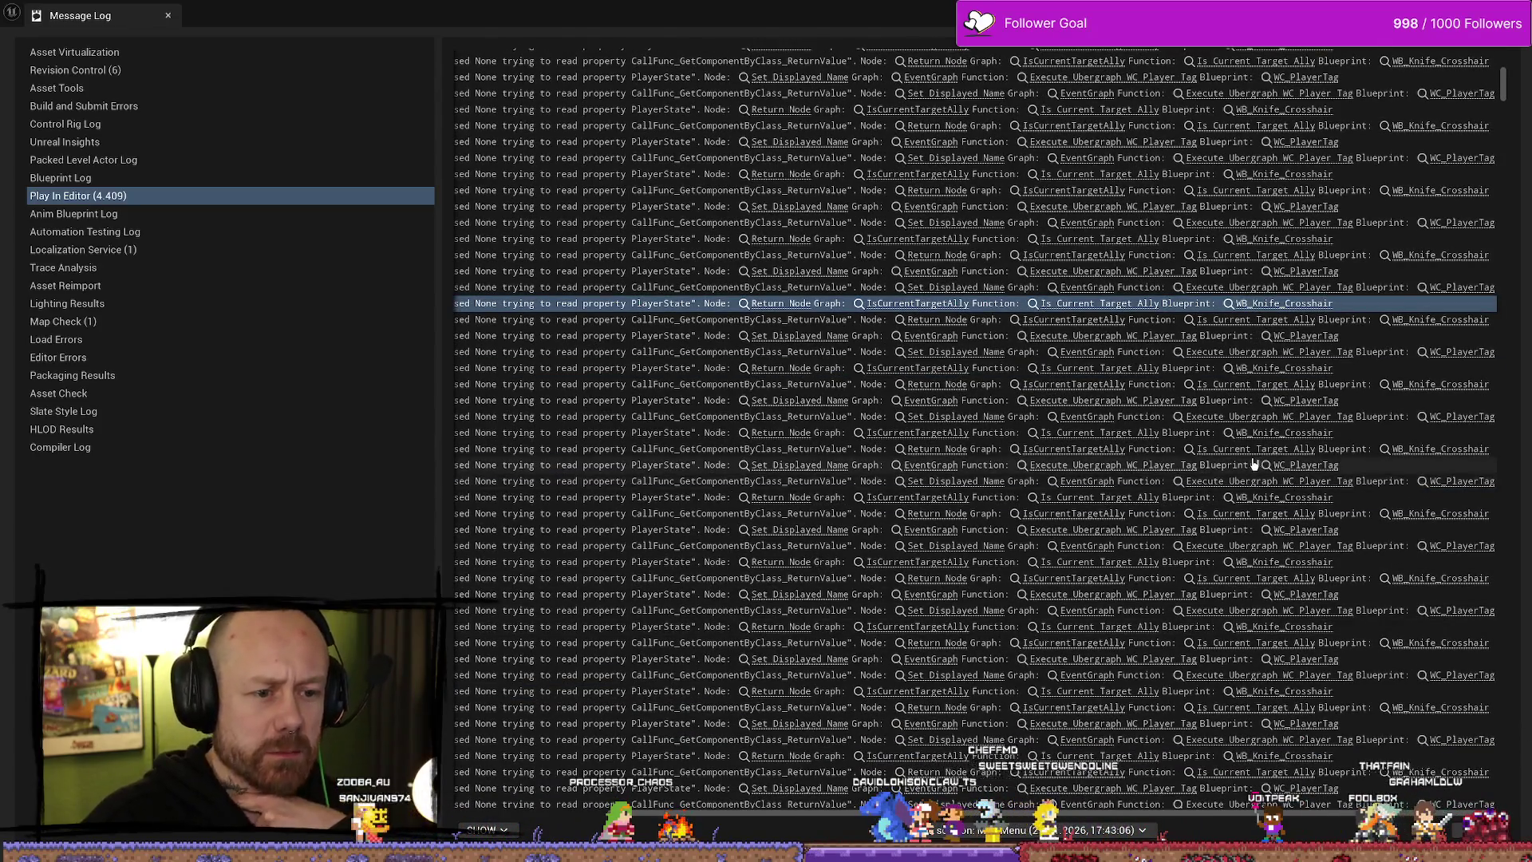
- Jump to the knife crosshair's Is Current Target Ally function and inspect its Cast To Pawn and Return nodes
left_click(1277, 449)
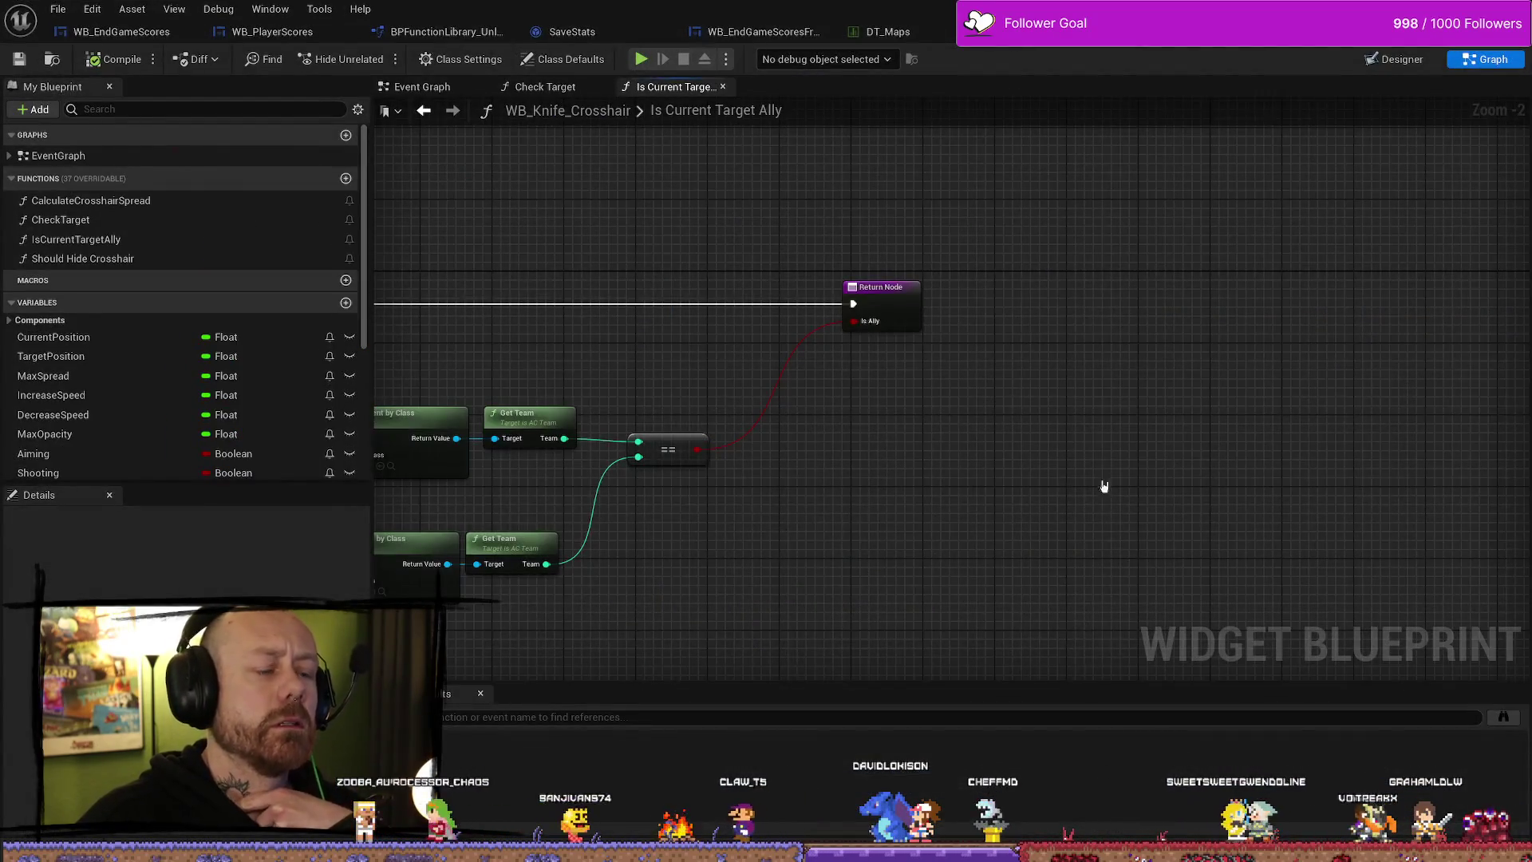
scroll(1351, 434, "down", 3)
scroll(1248, 457, "up", 5)
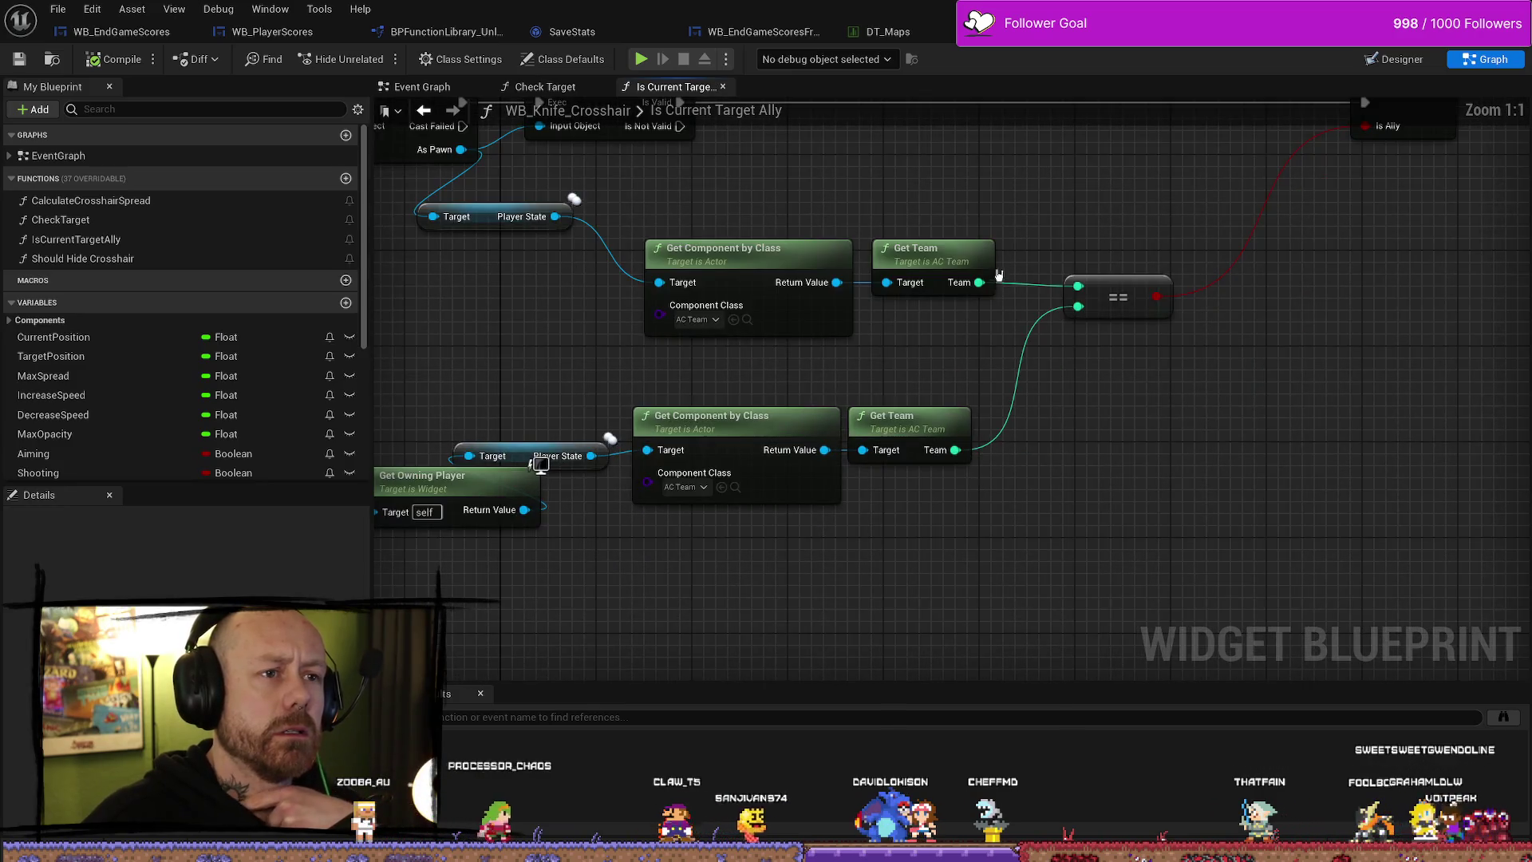
mouse_move(1153, 222)
left_mouse_down()
mouse_move(1268, 277)
mouse_move(1113, 253)
left_mouse_up()
mouse_move(1283, 260)
left_mouse_down()
mouse_move(917, 260)
mouse_move(941, 273)
left_mouse_up()
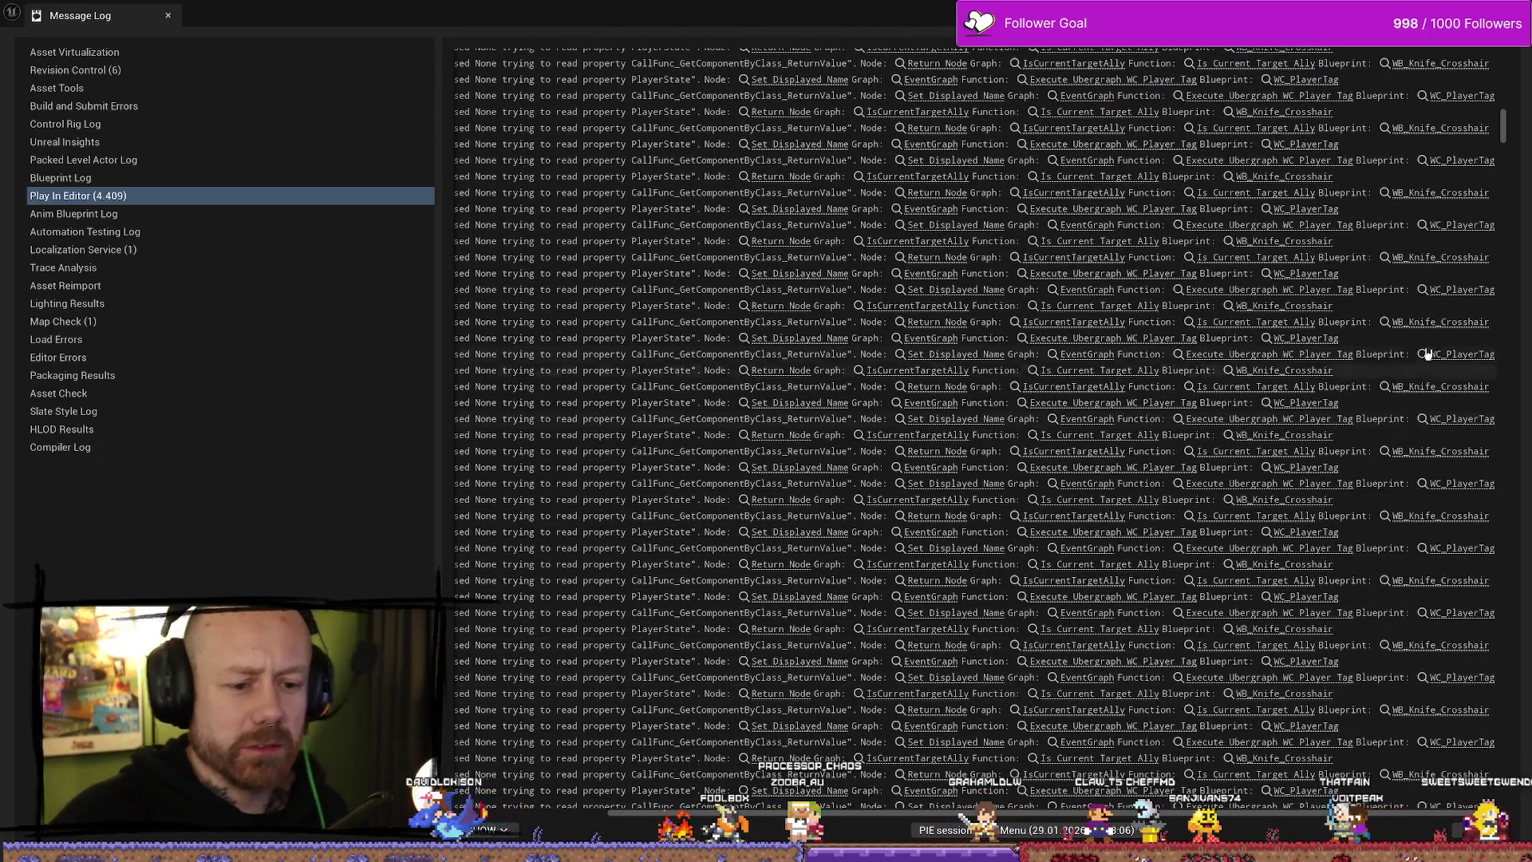
mouse_move(1503, 134)
left_mouse_down()
mouse_move(1503, 686)
mouse_move(1523, 813)
left_mouse_up()
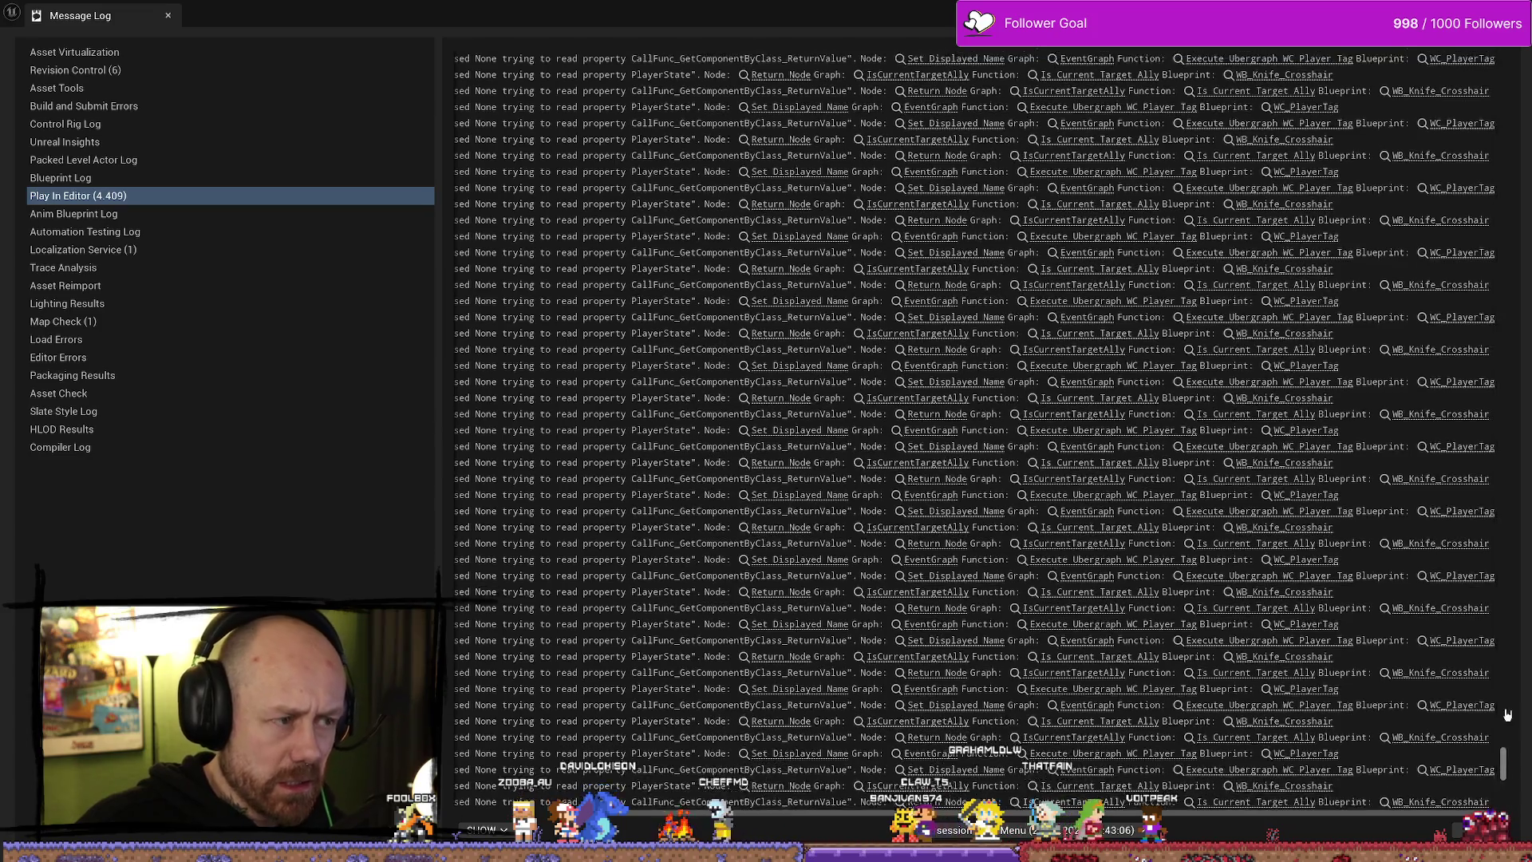
mouse_move(1502, 794)
left_mouse_down()
mouse_move(1505, 255)
mouse_move(1525, 49)
left_mouse_up()
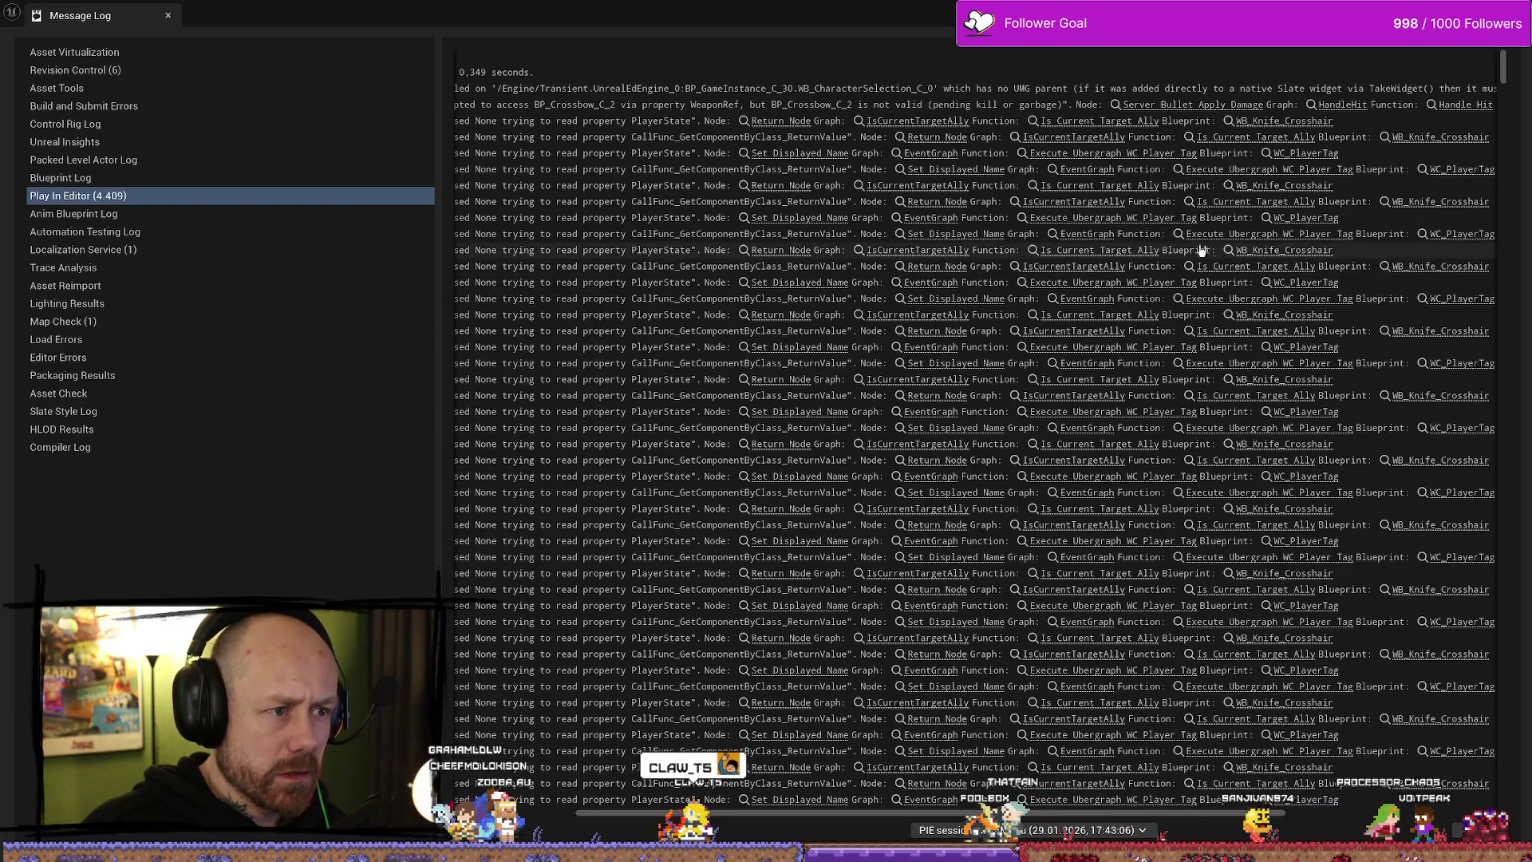
- Review WB_Knife_Crosshair's Is Current Target Ally graph, save it, and launch Play In Editor
left_click(1283, 121)
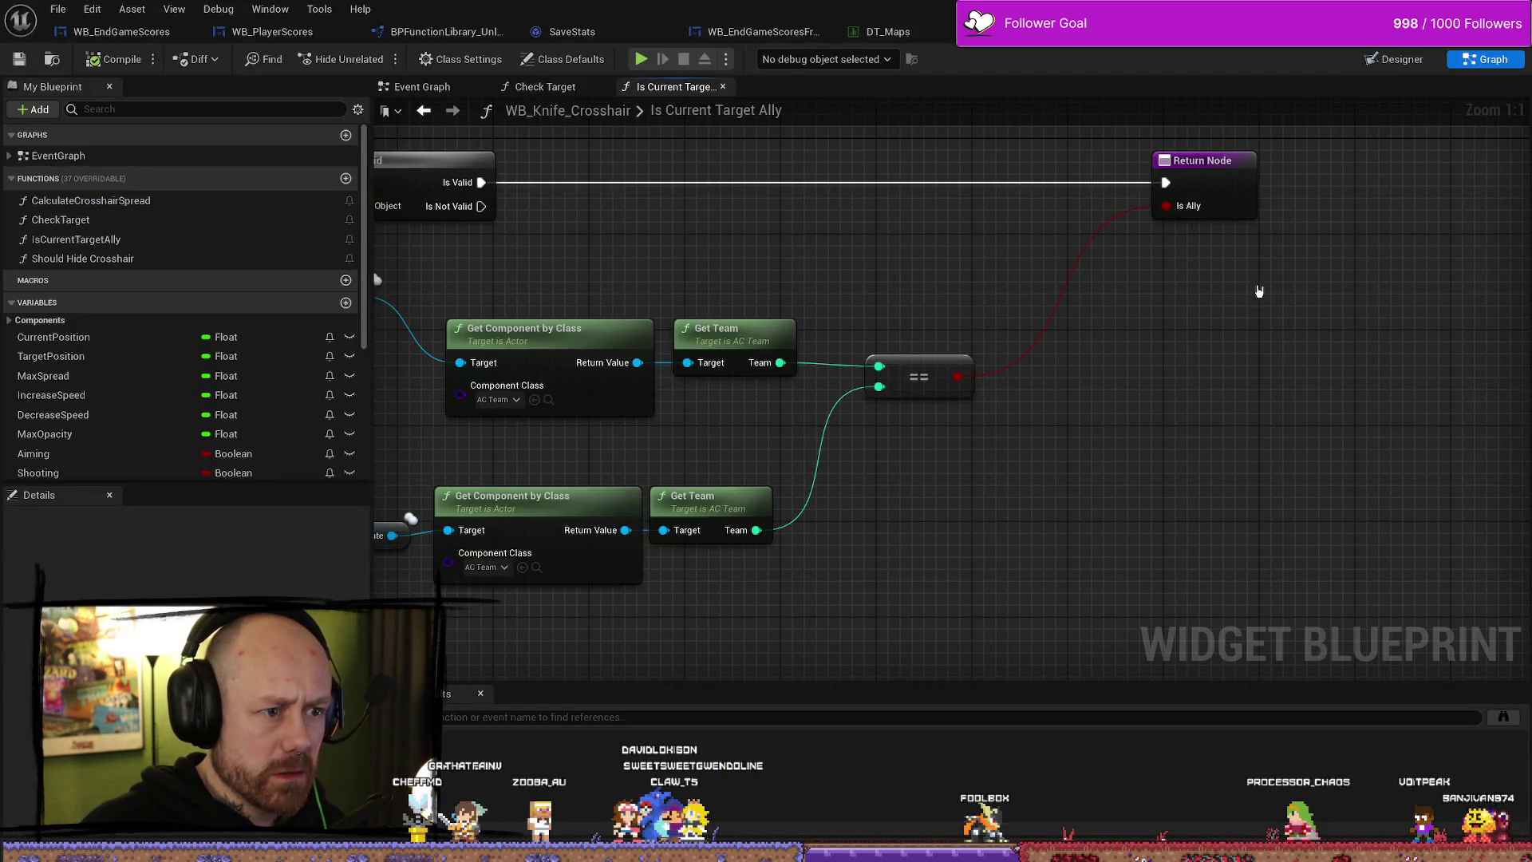
mouse_move(923, 245)
left_mouse_down()
mouse_move(1186, 253)
mouse_move(1153, 280)
left_mouse_up()
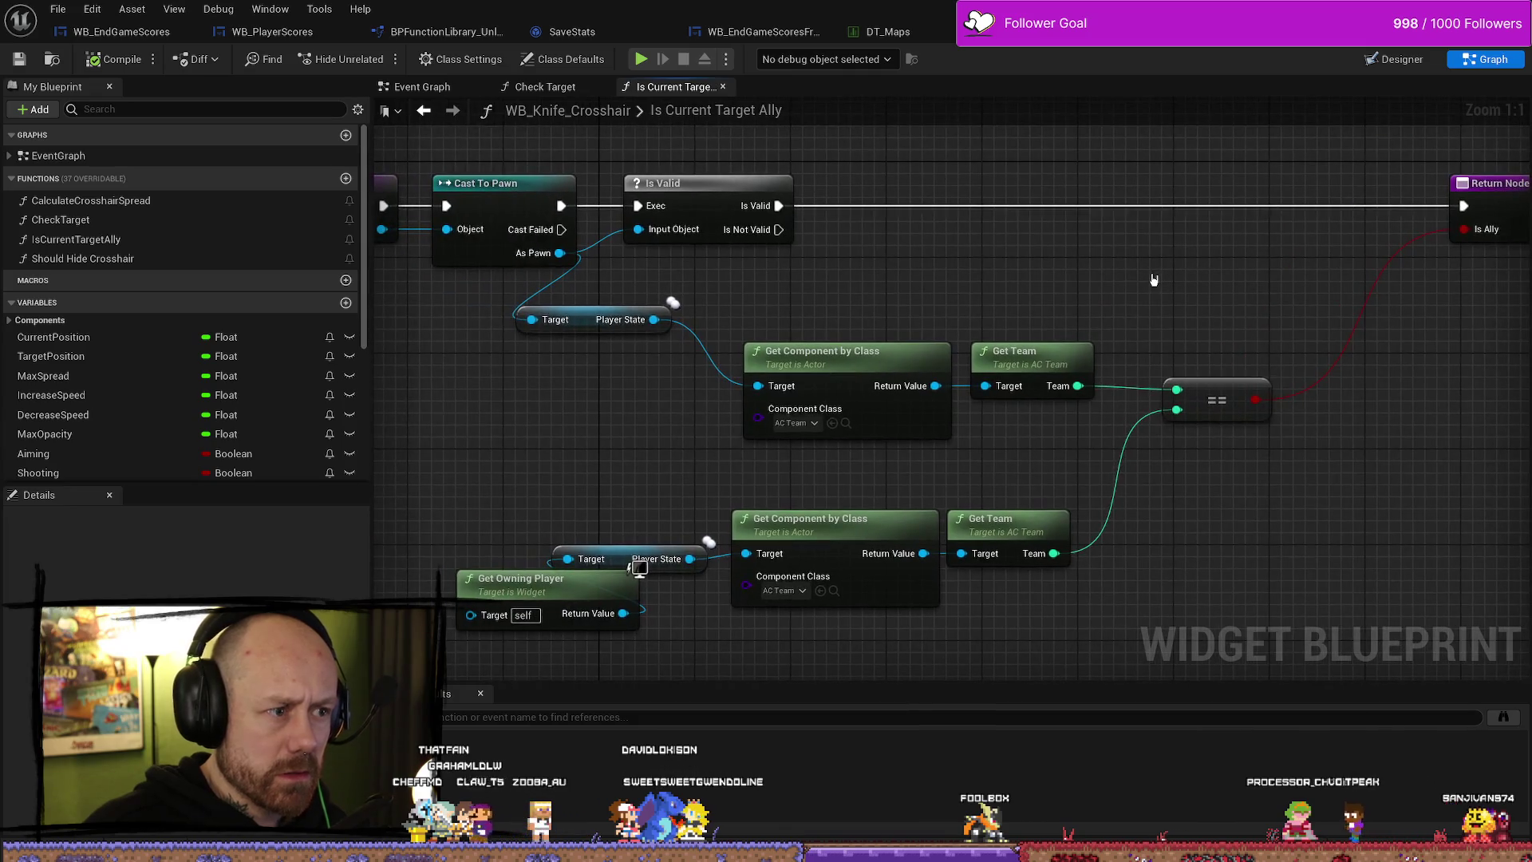
scroll(1165, 276, "down", 2)
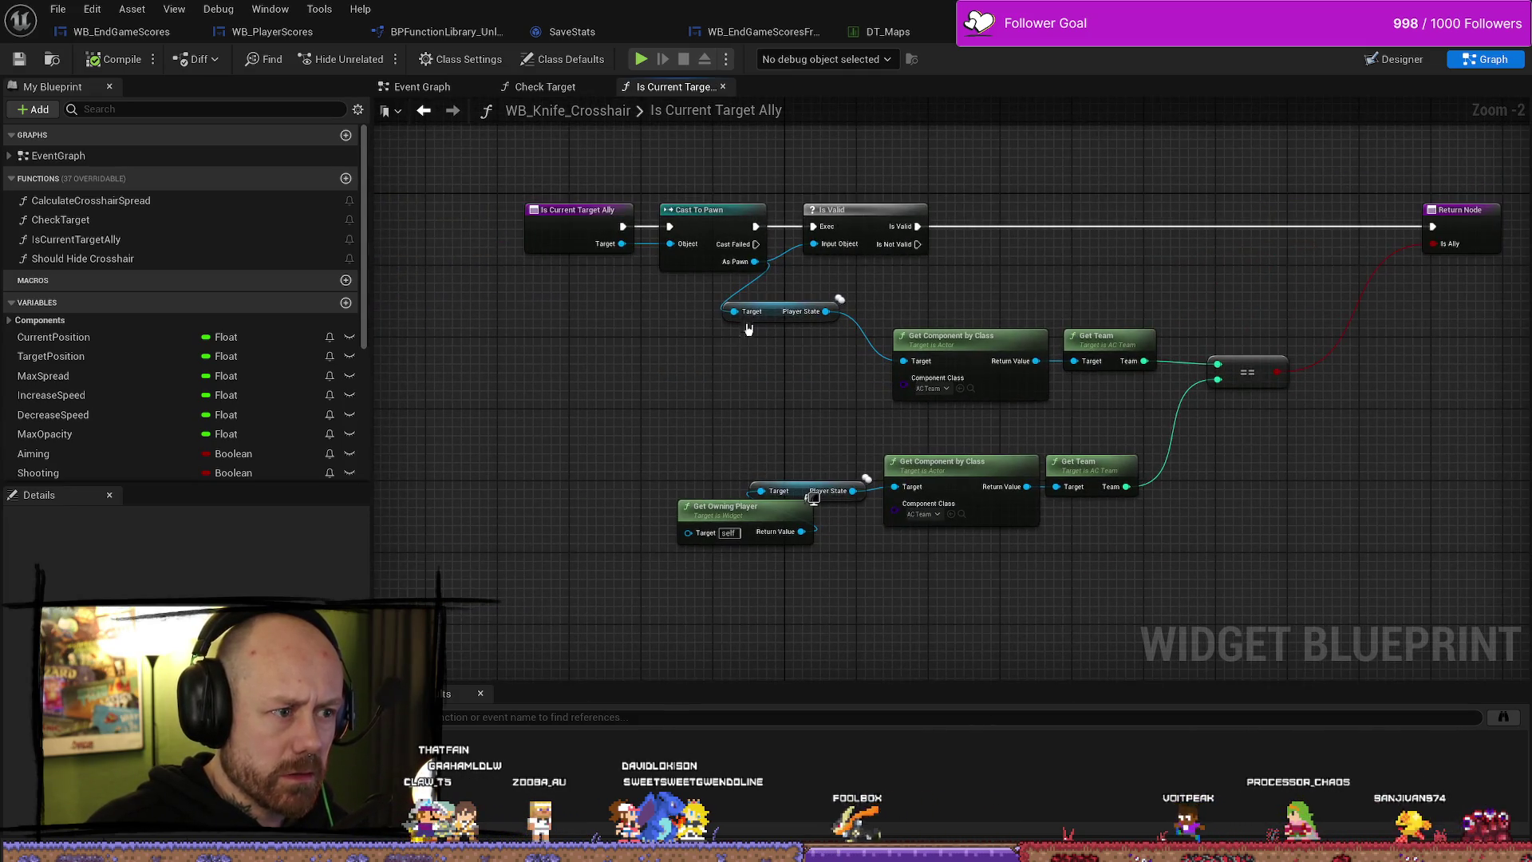
left_click_drag(770, 312, 852, 355)
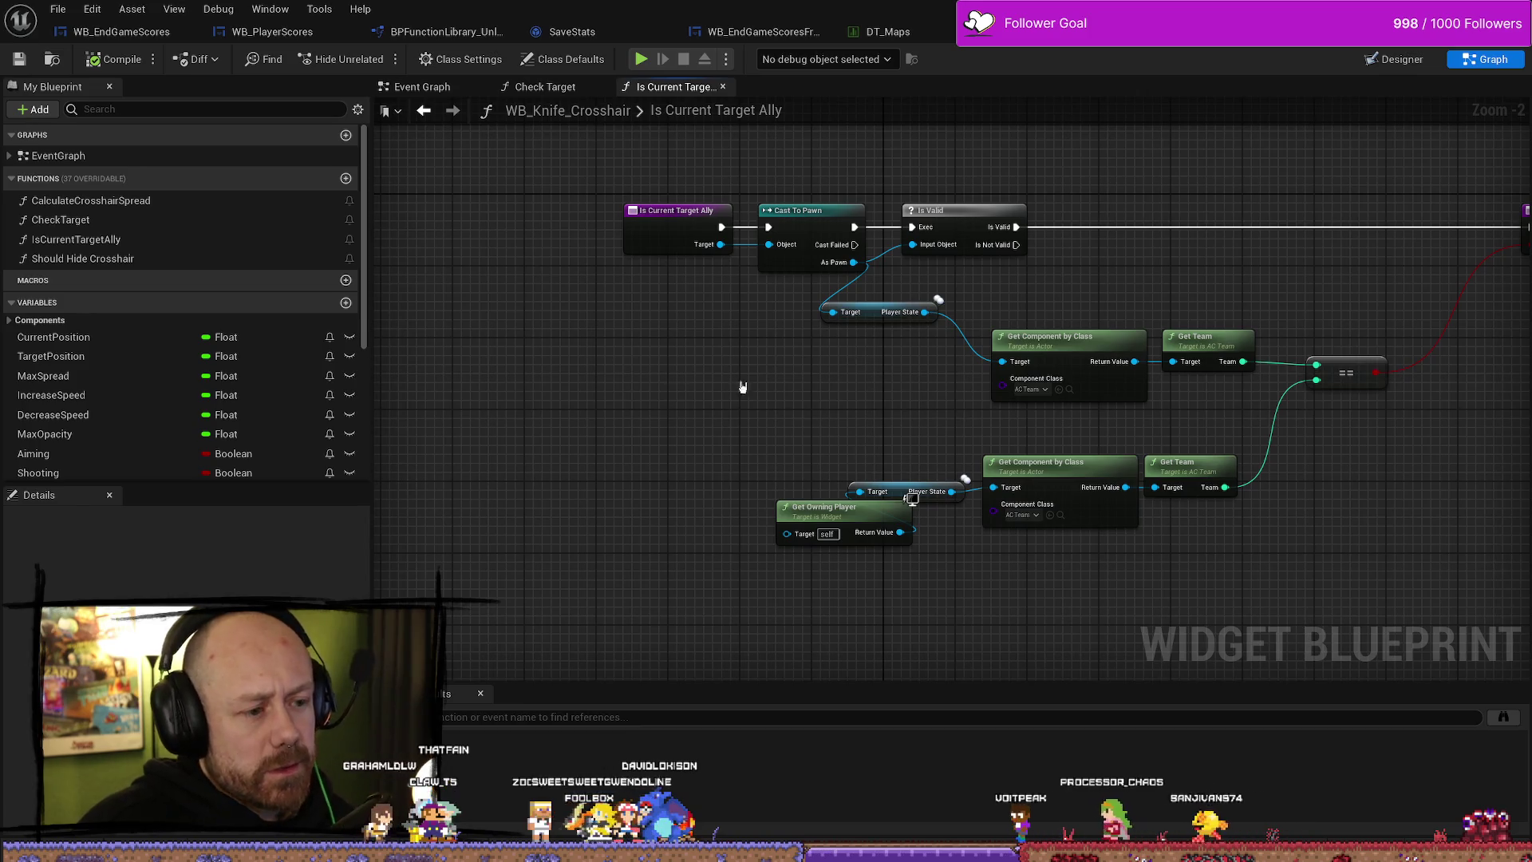
key("ctrl+s")
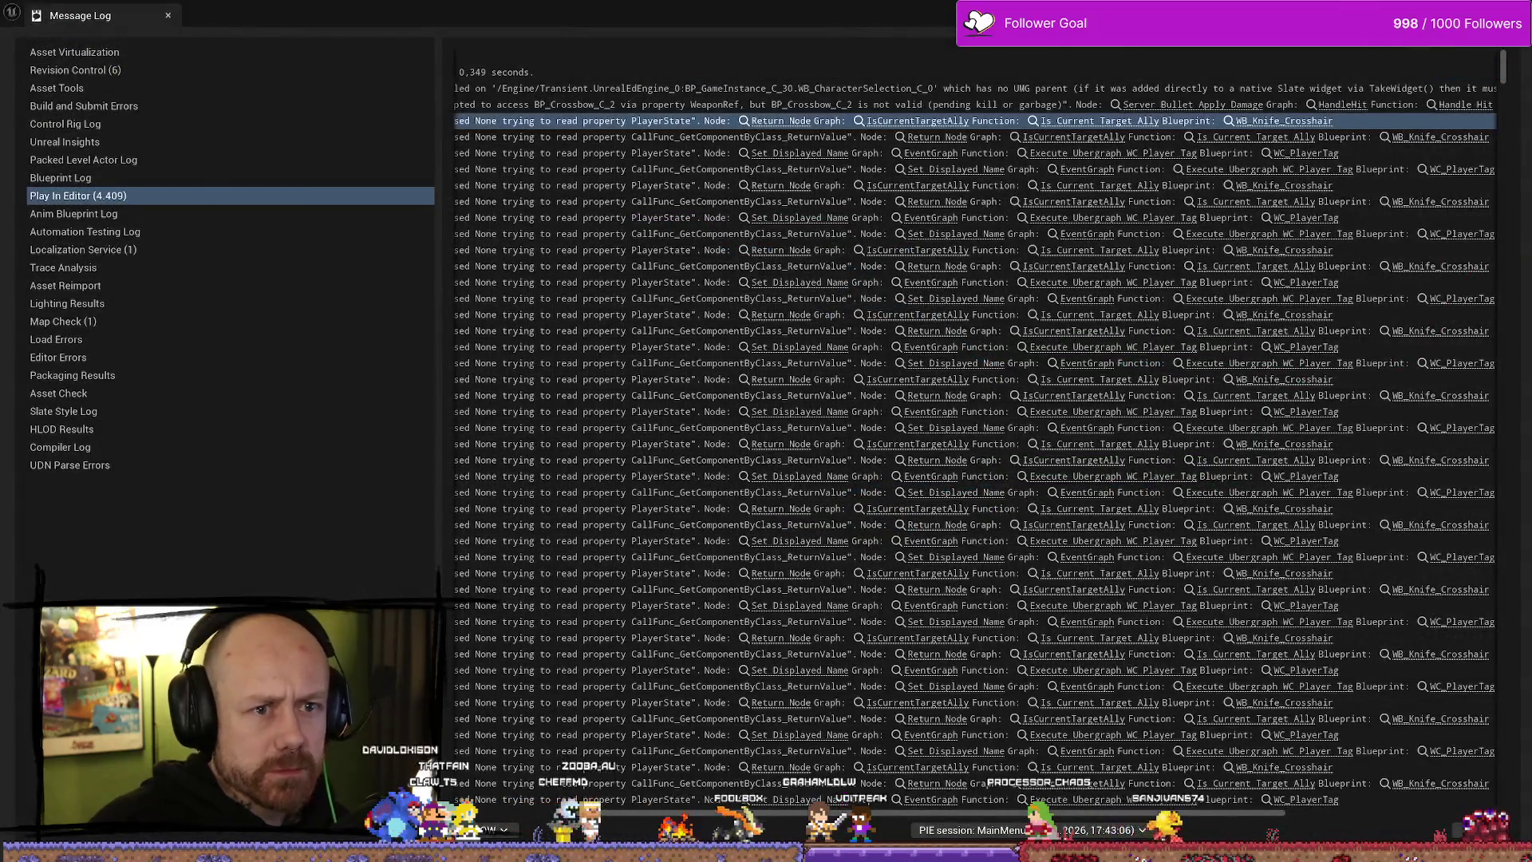
key("alt+p")
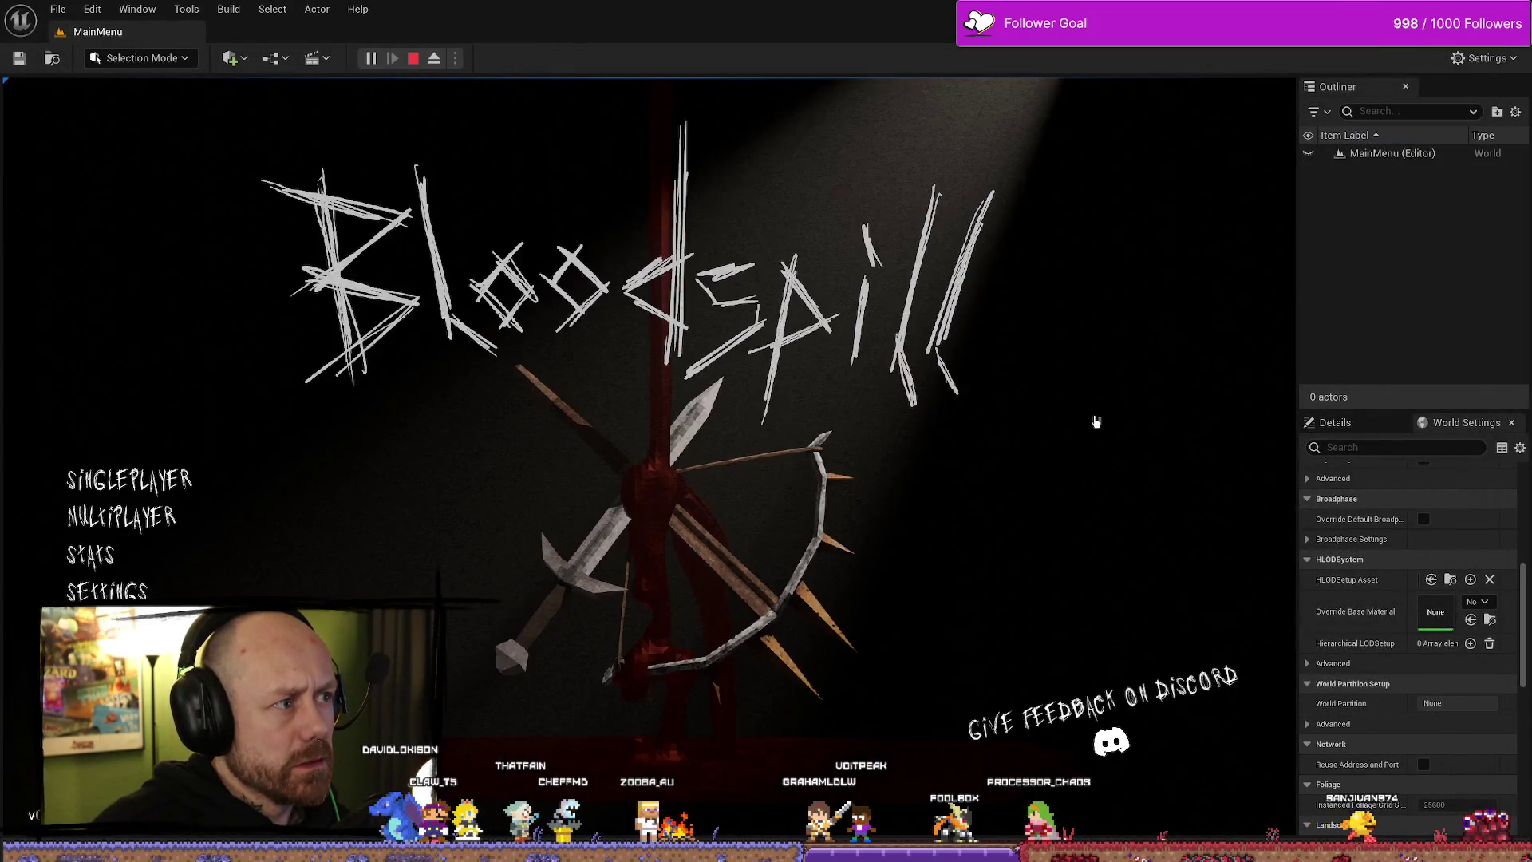
- Play a singleplayer Deathmatch on the 1v1 map, win it 2–0 with the crossbow, then stop
left_click(174, 489)
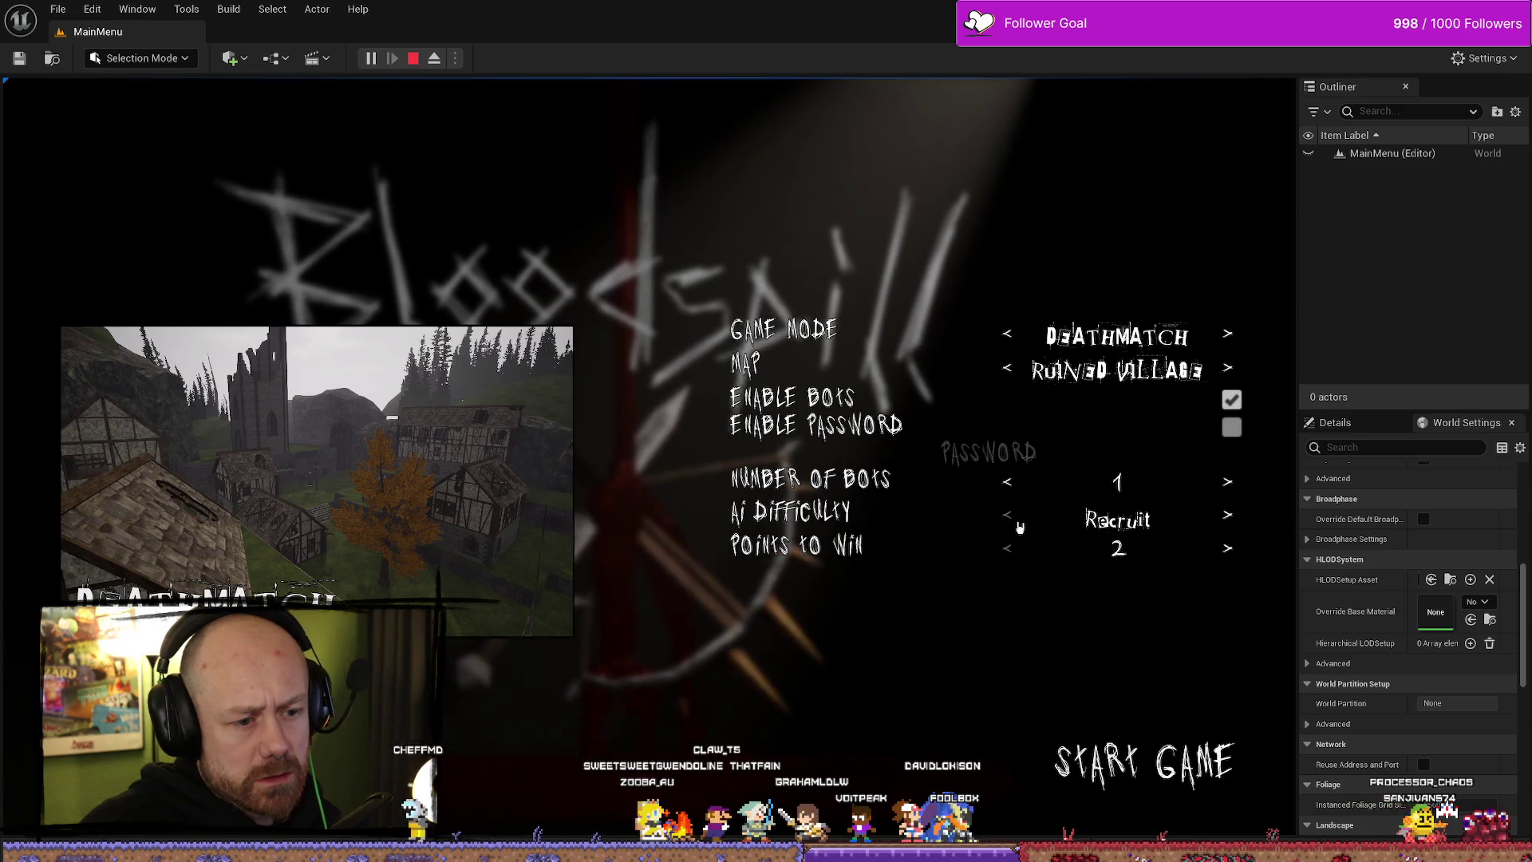
left_click(1009, 371)
left_click(1127, 767)
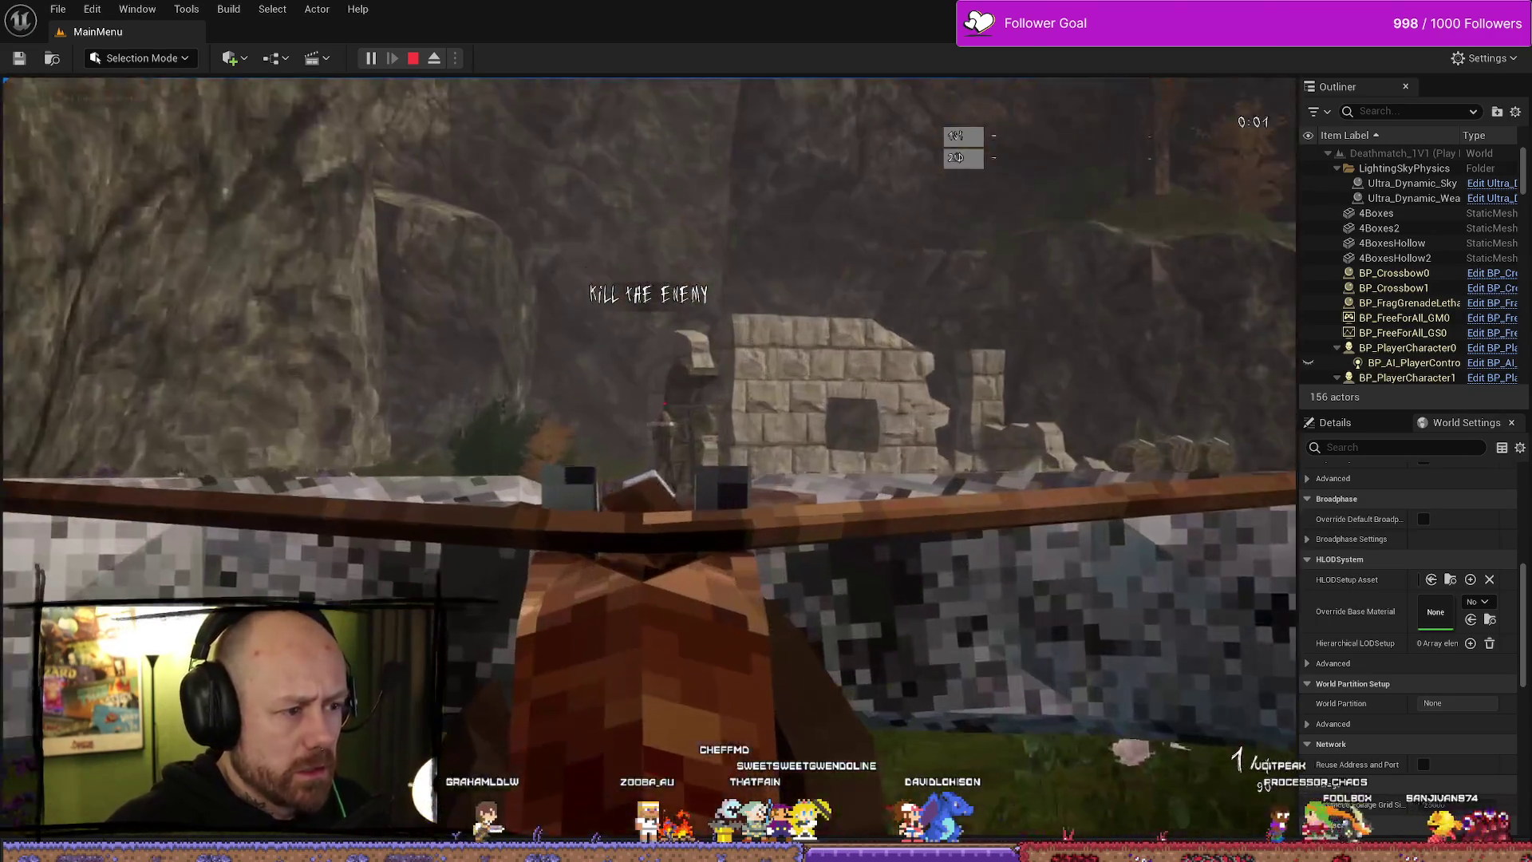
left_click(664, 403)
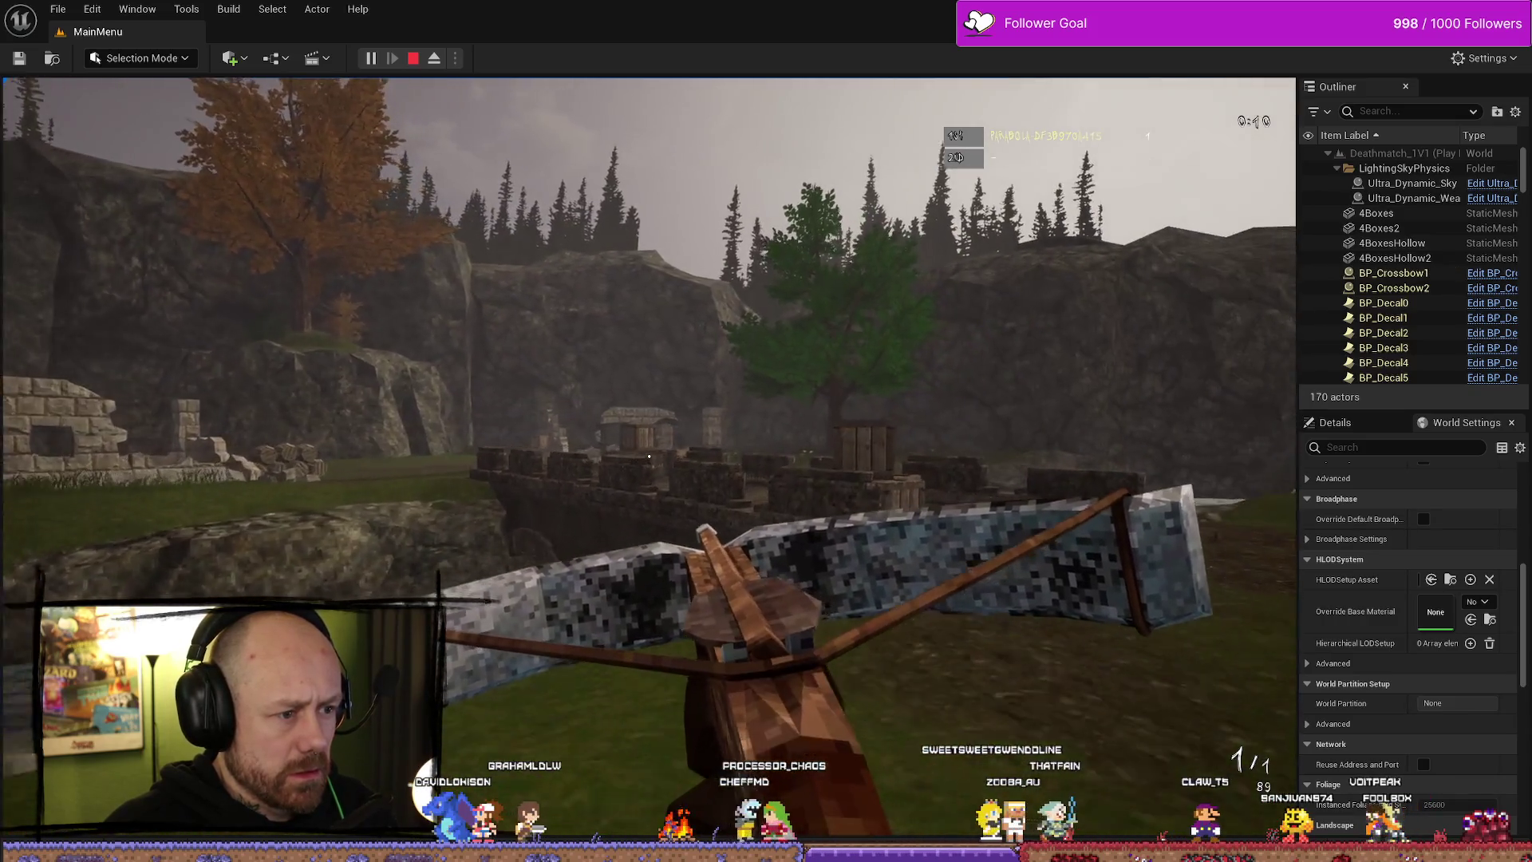
right_click(638, 437)
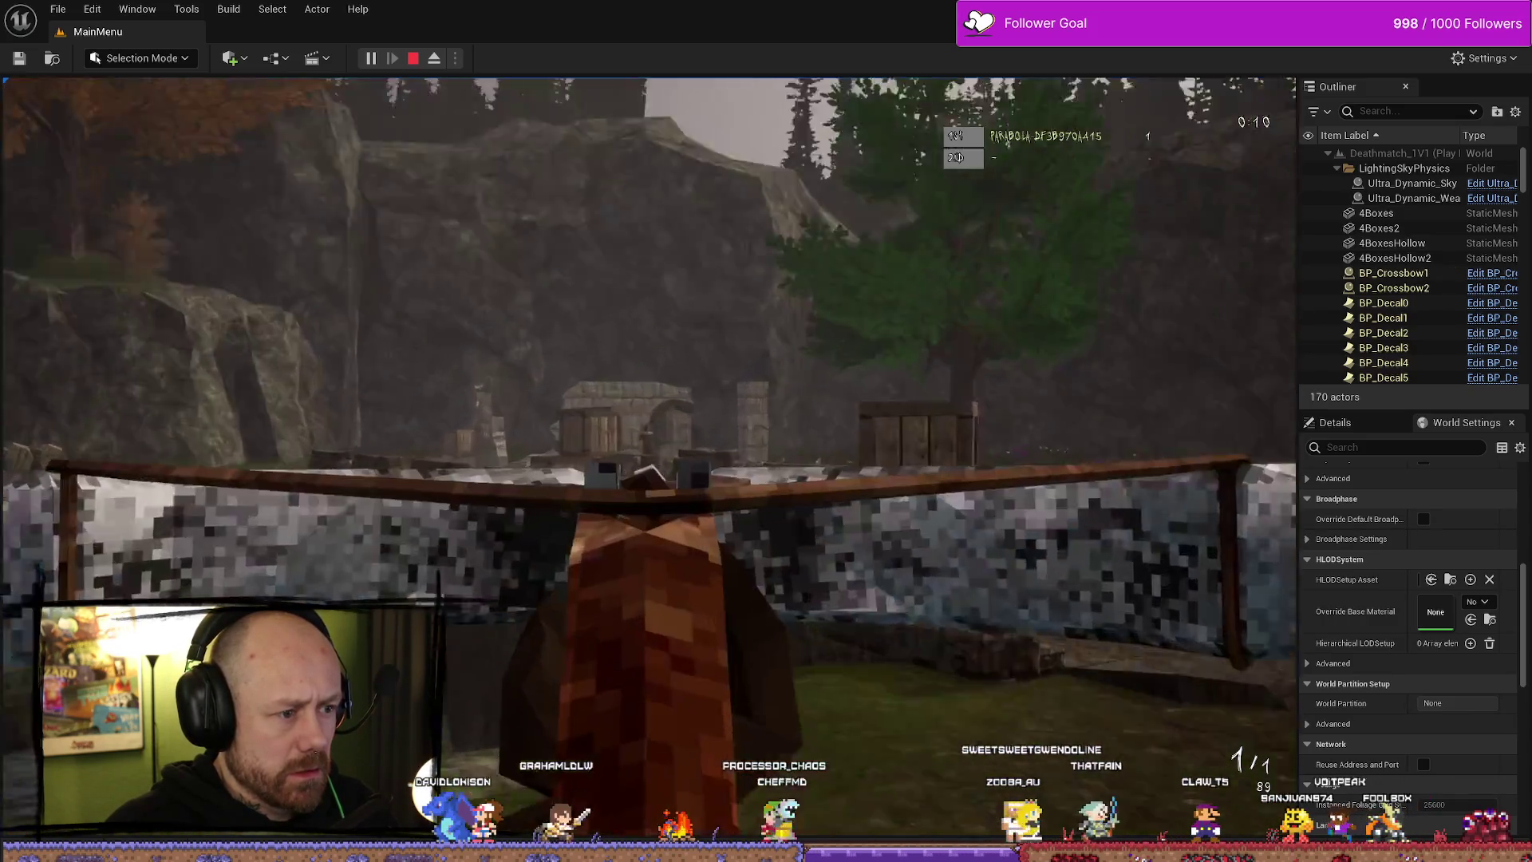
left_click(638, 437)
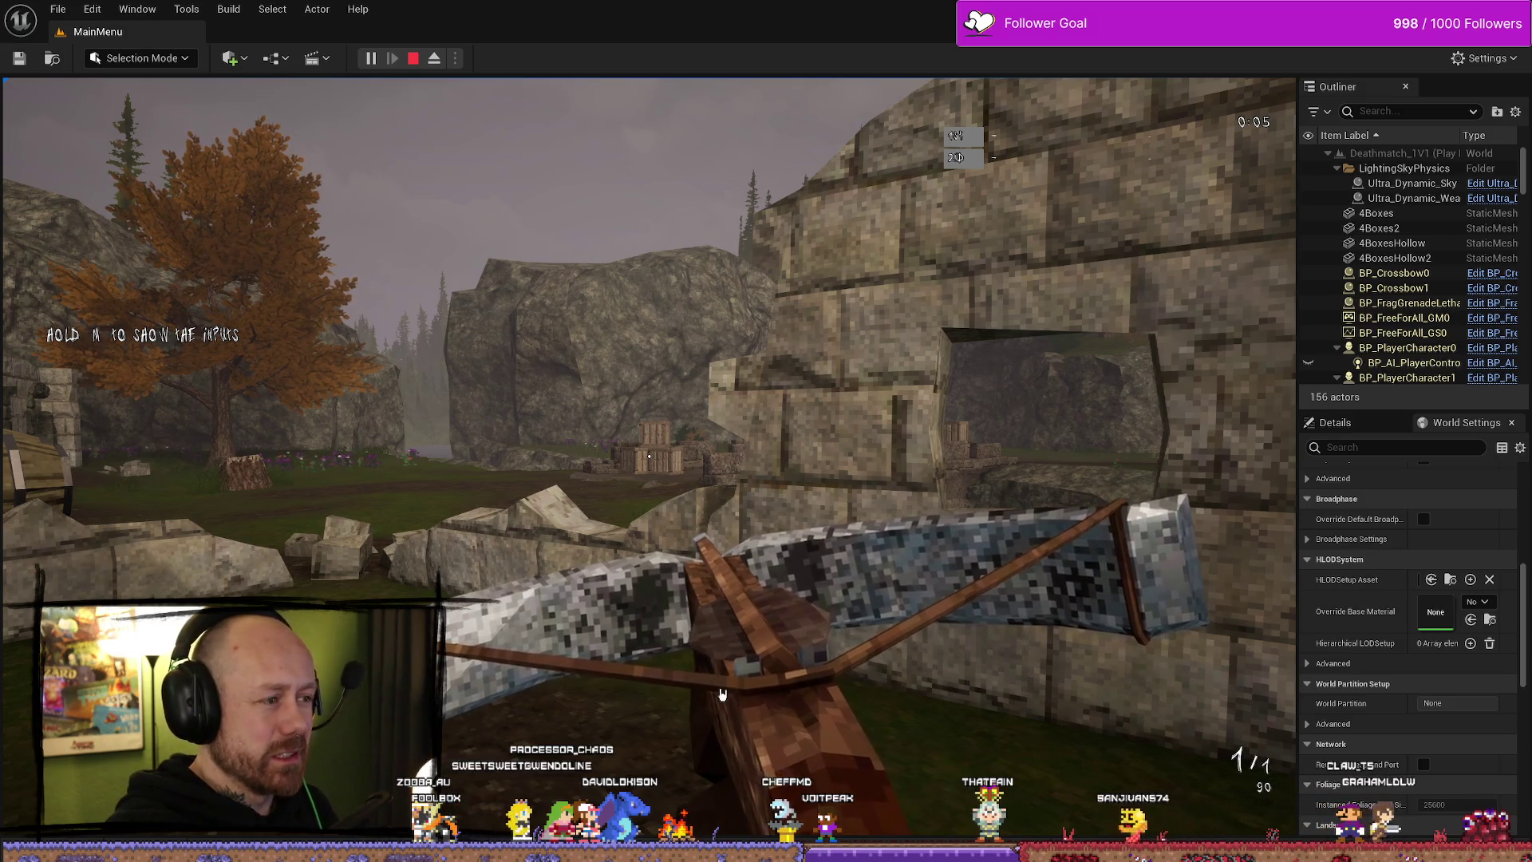
key("Escape")
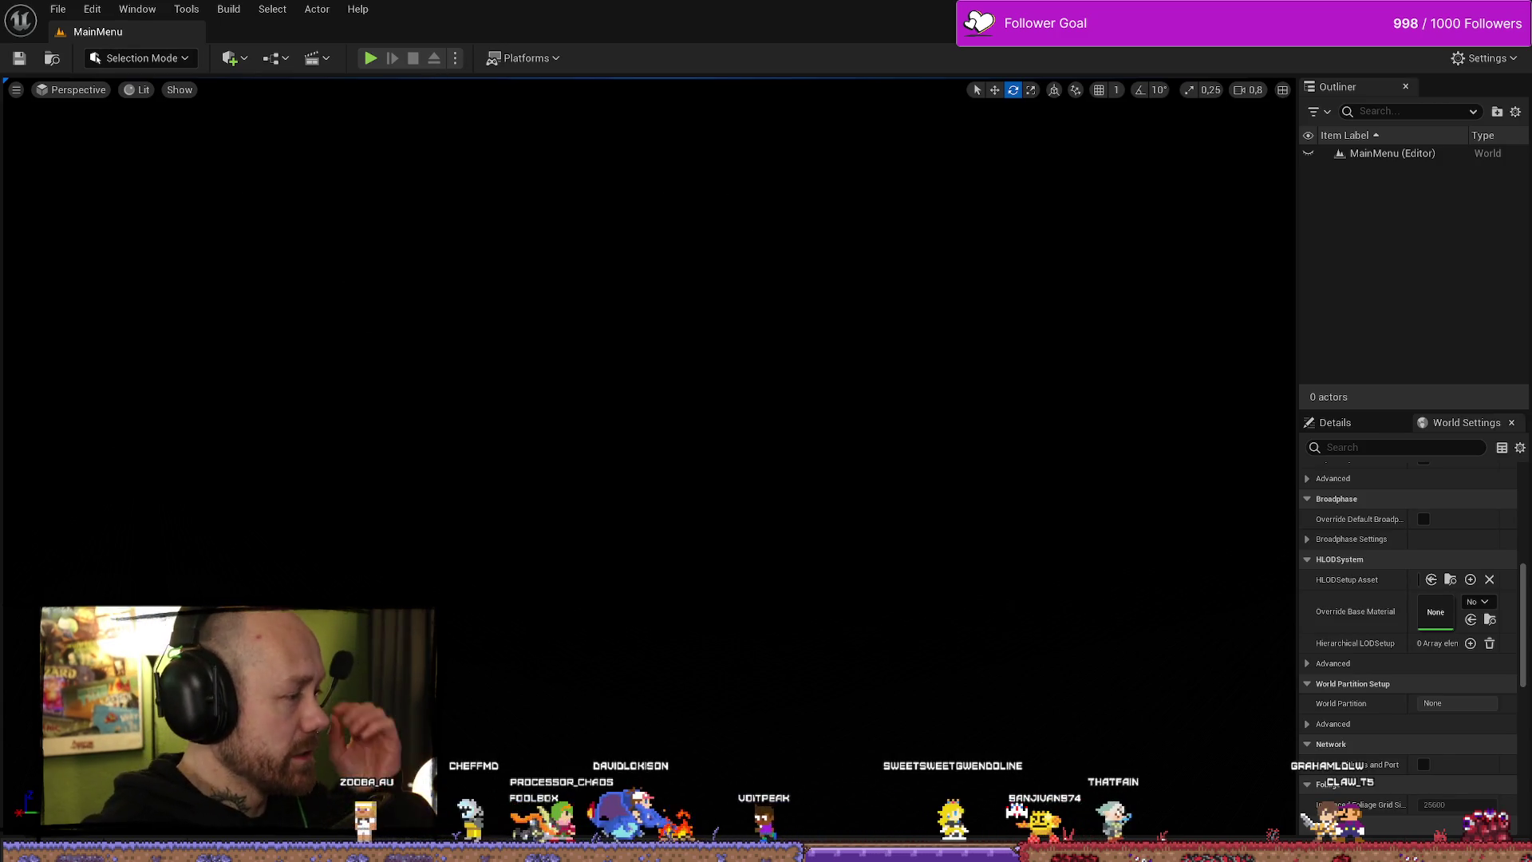
- Browse Content > FPS > UI > KillFeedAndScore and open WB_EndGameScores
key("alt+Tab")
key("alt+Tab")
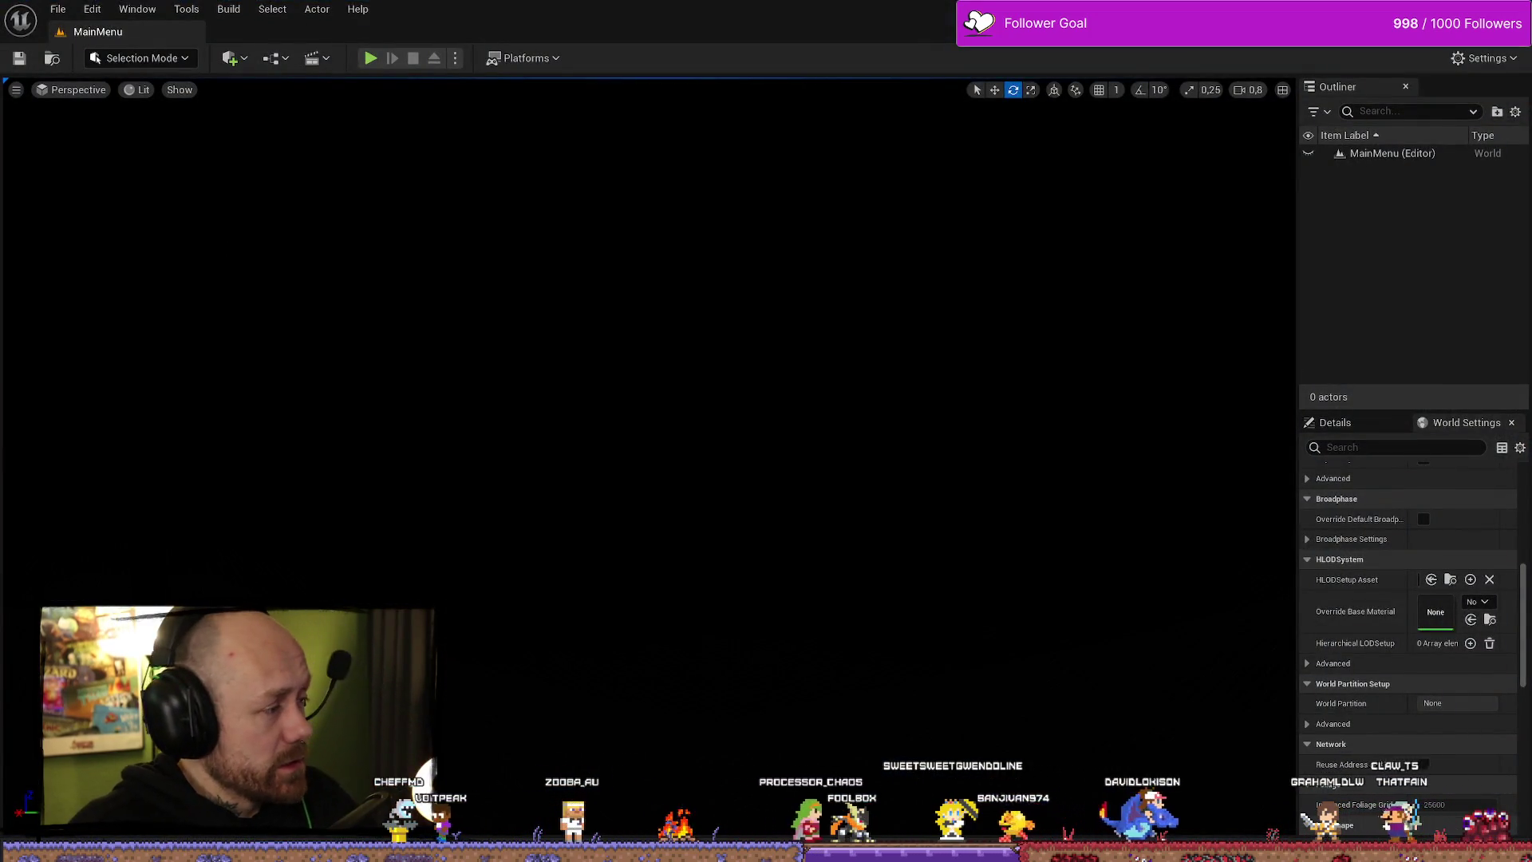
key("ctrl+space")
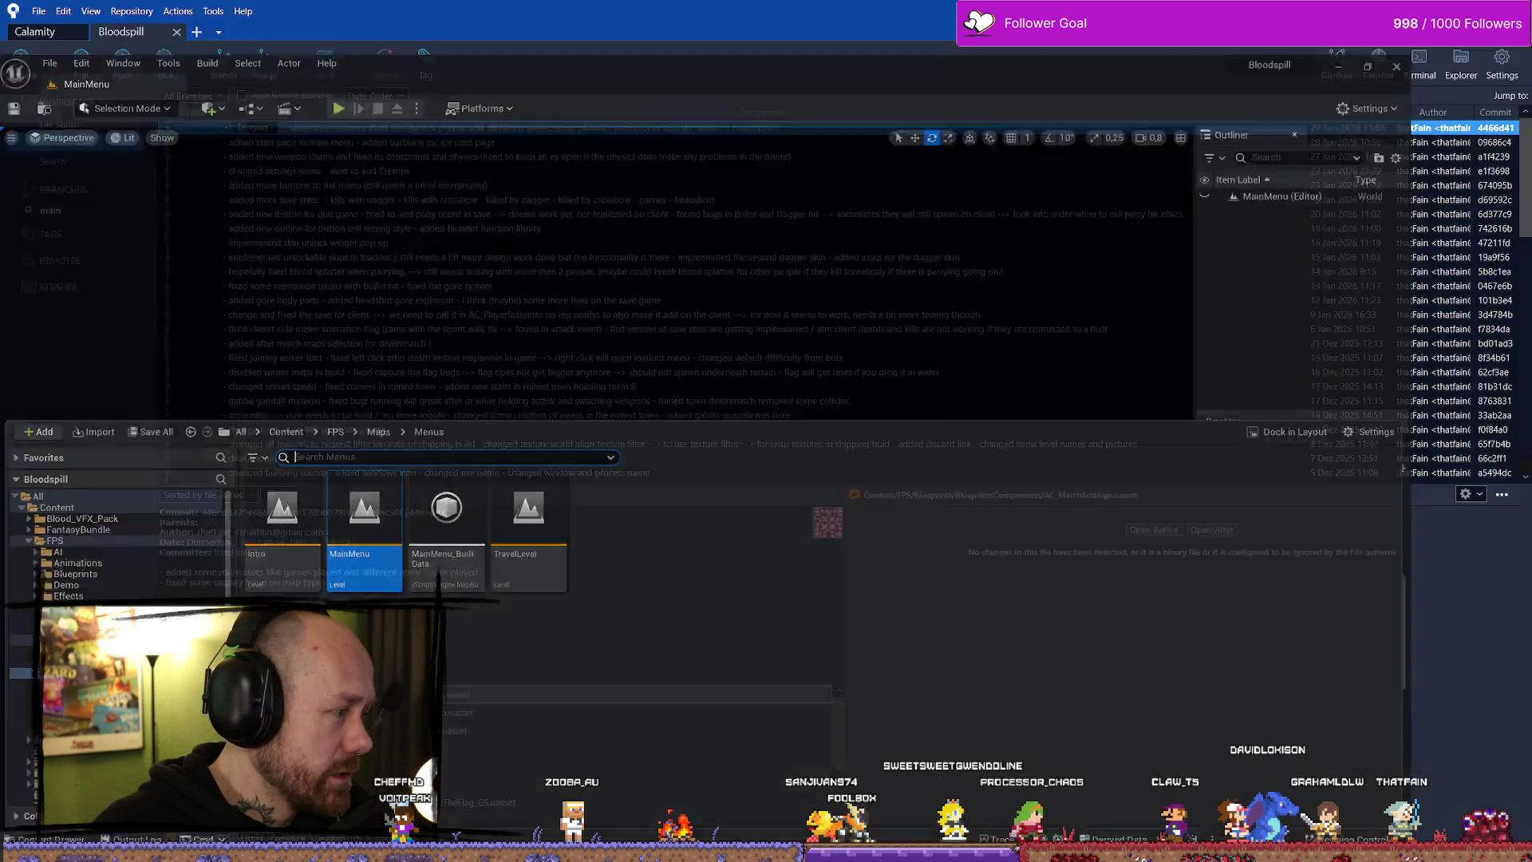
key("alt+Tab")
key("alt+Tab")
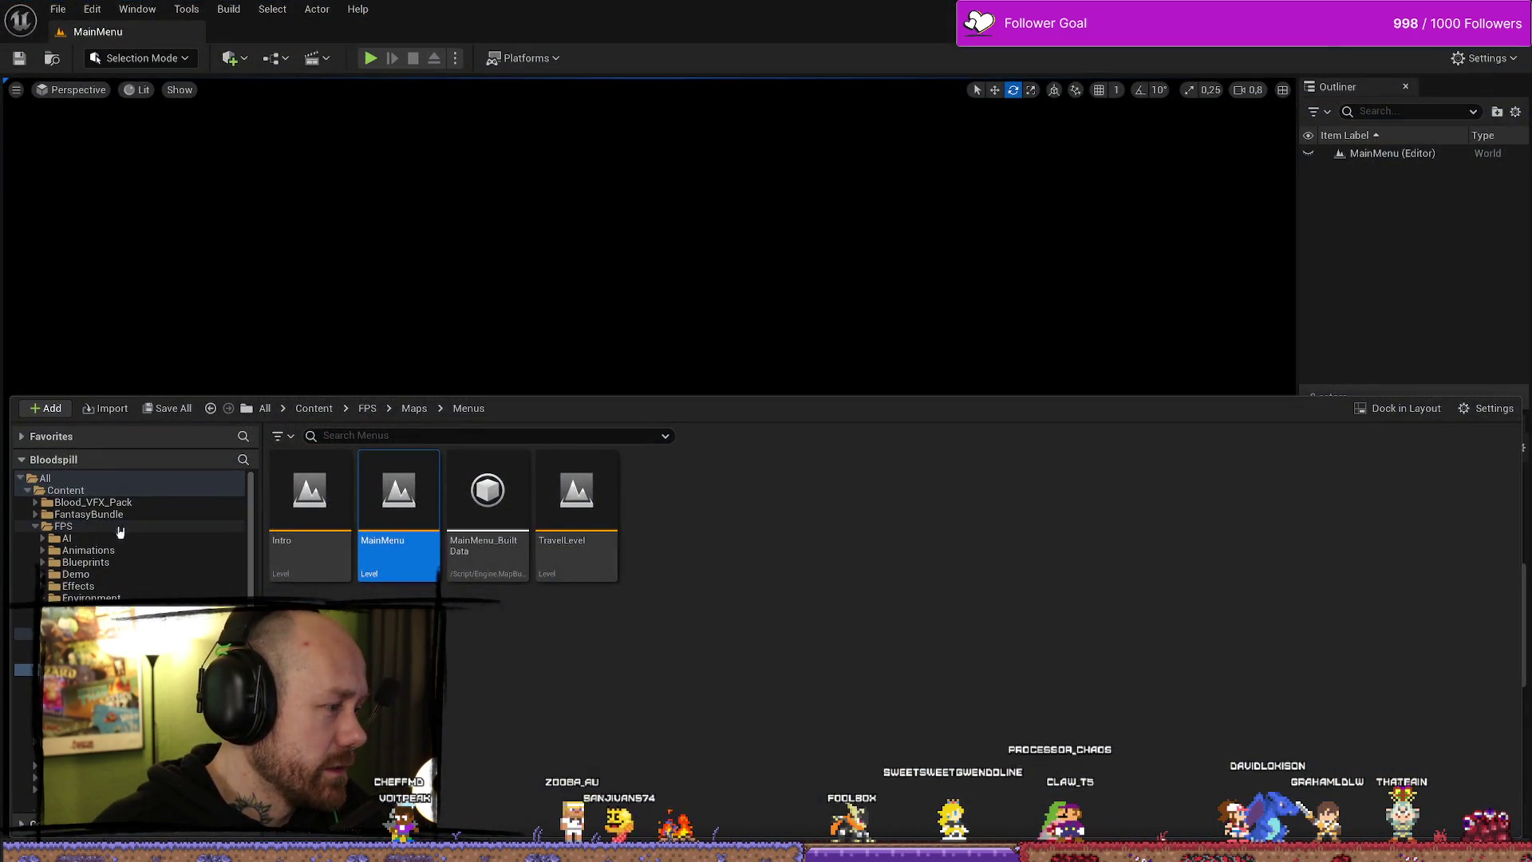
left_click(112, 526)
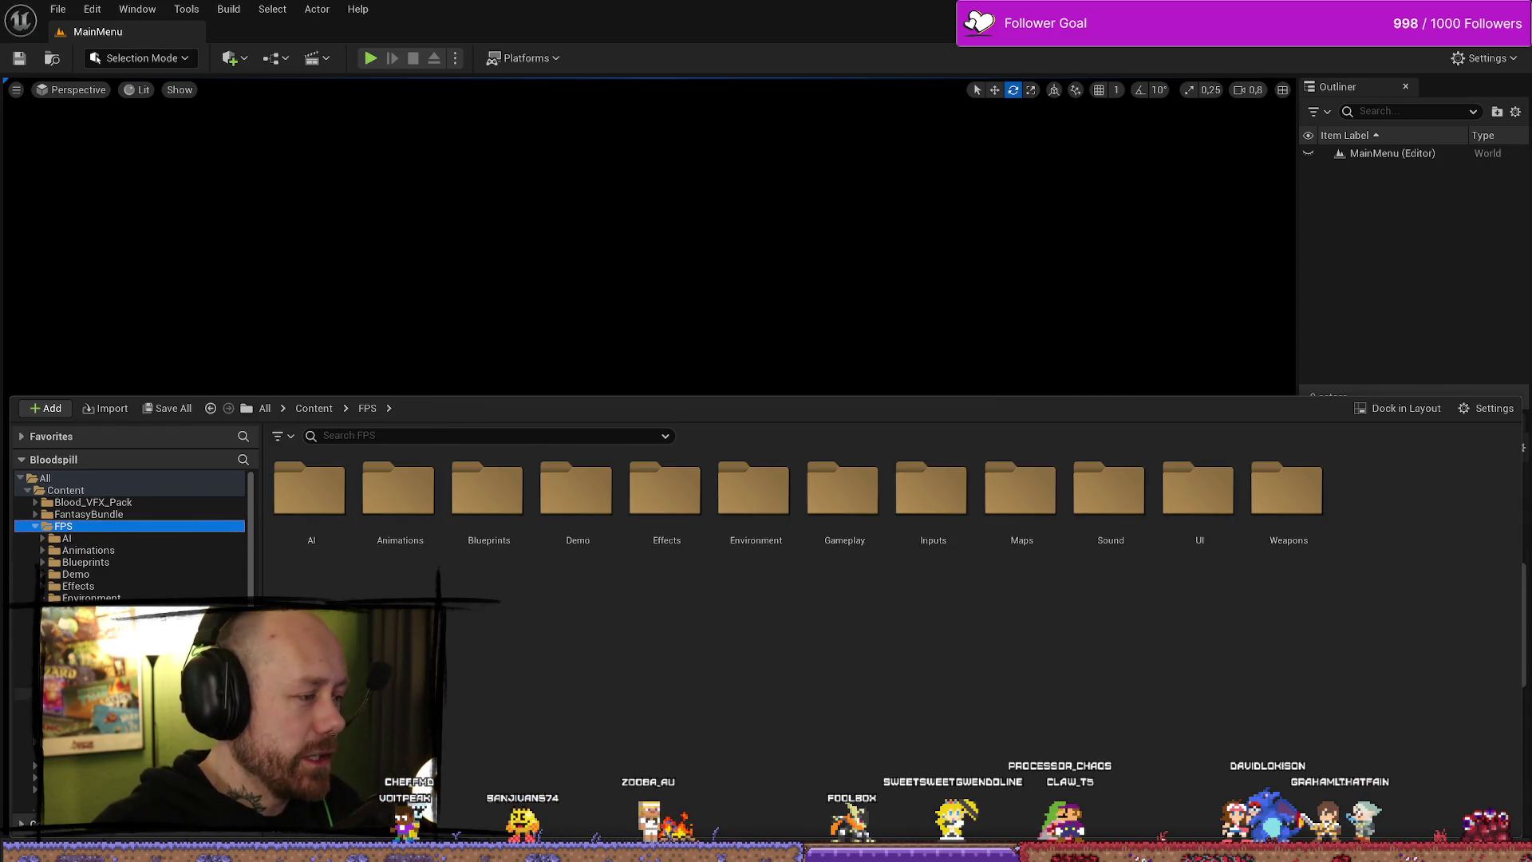
double_click(1197, 488)
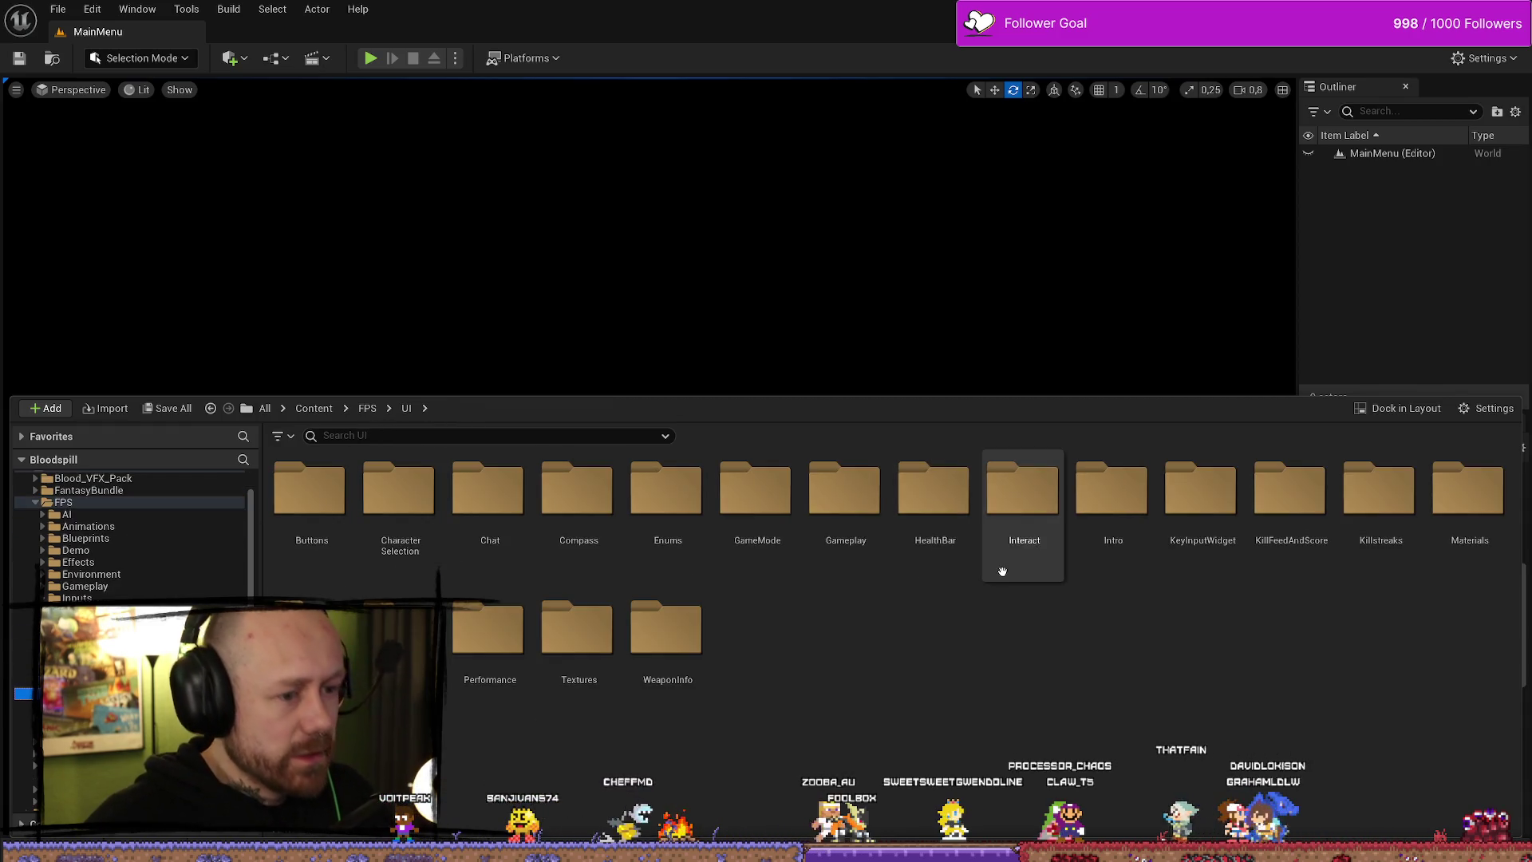
double_click(1286, 526)
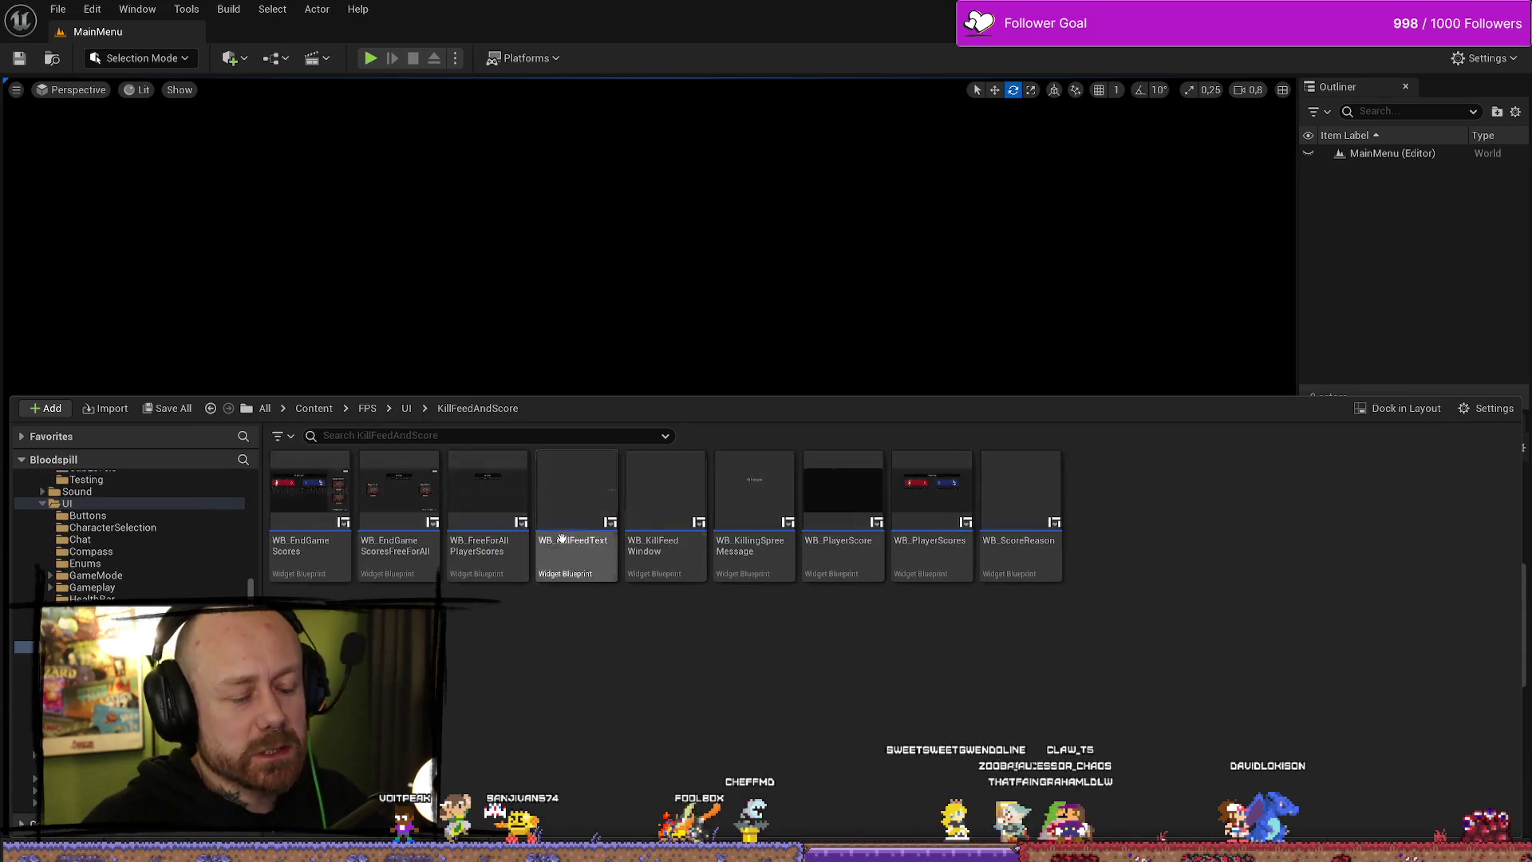
double_click(319, 508)
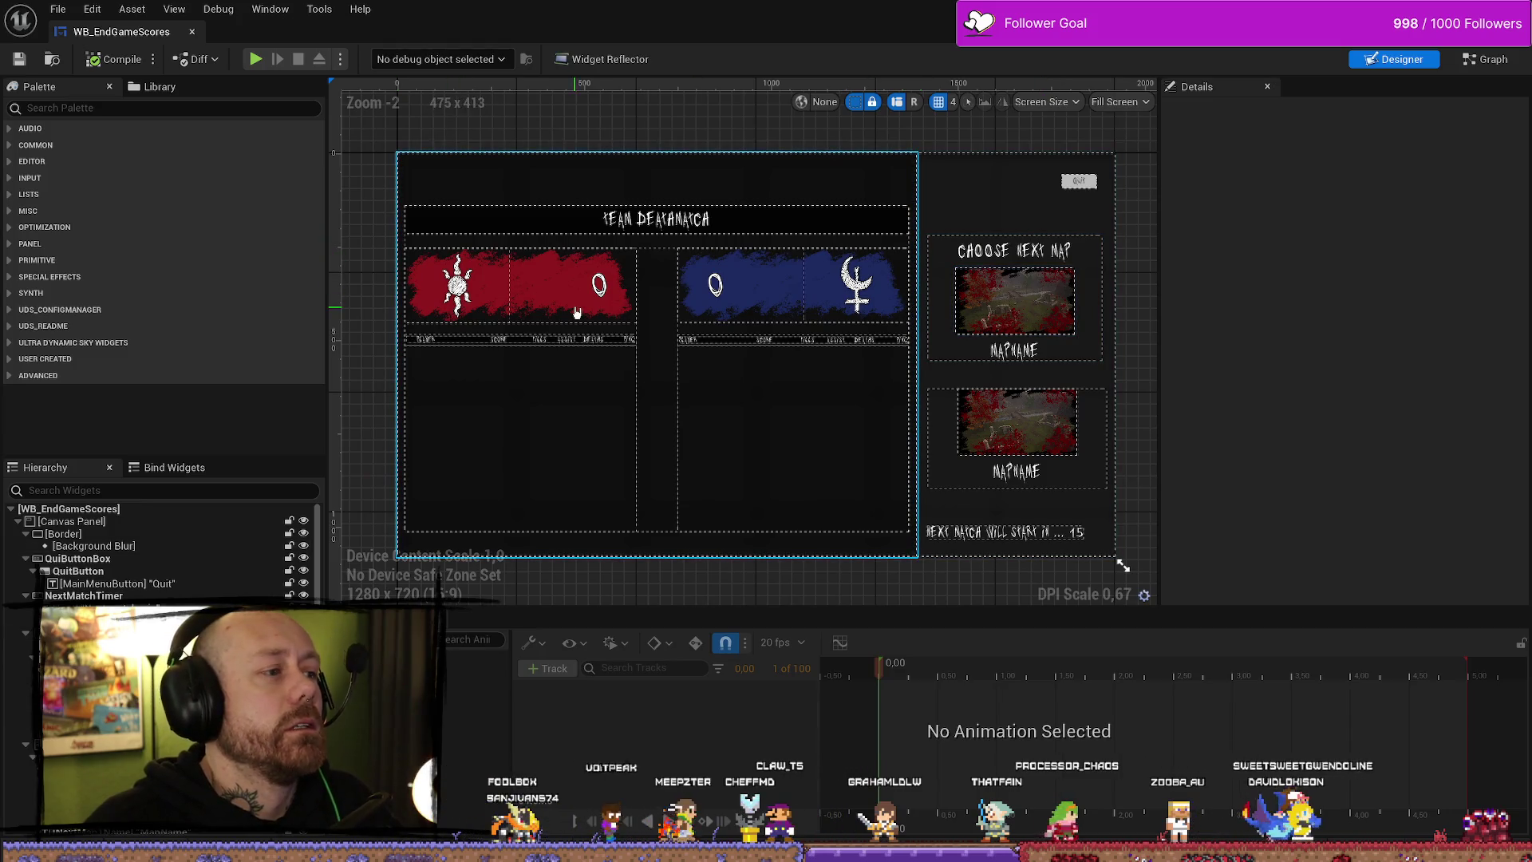
- Copy the ChooseGame AfterMatch node group in the Event Graph and paste a duplicate beneath it
left_click(1491, 60)
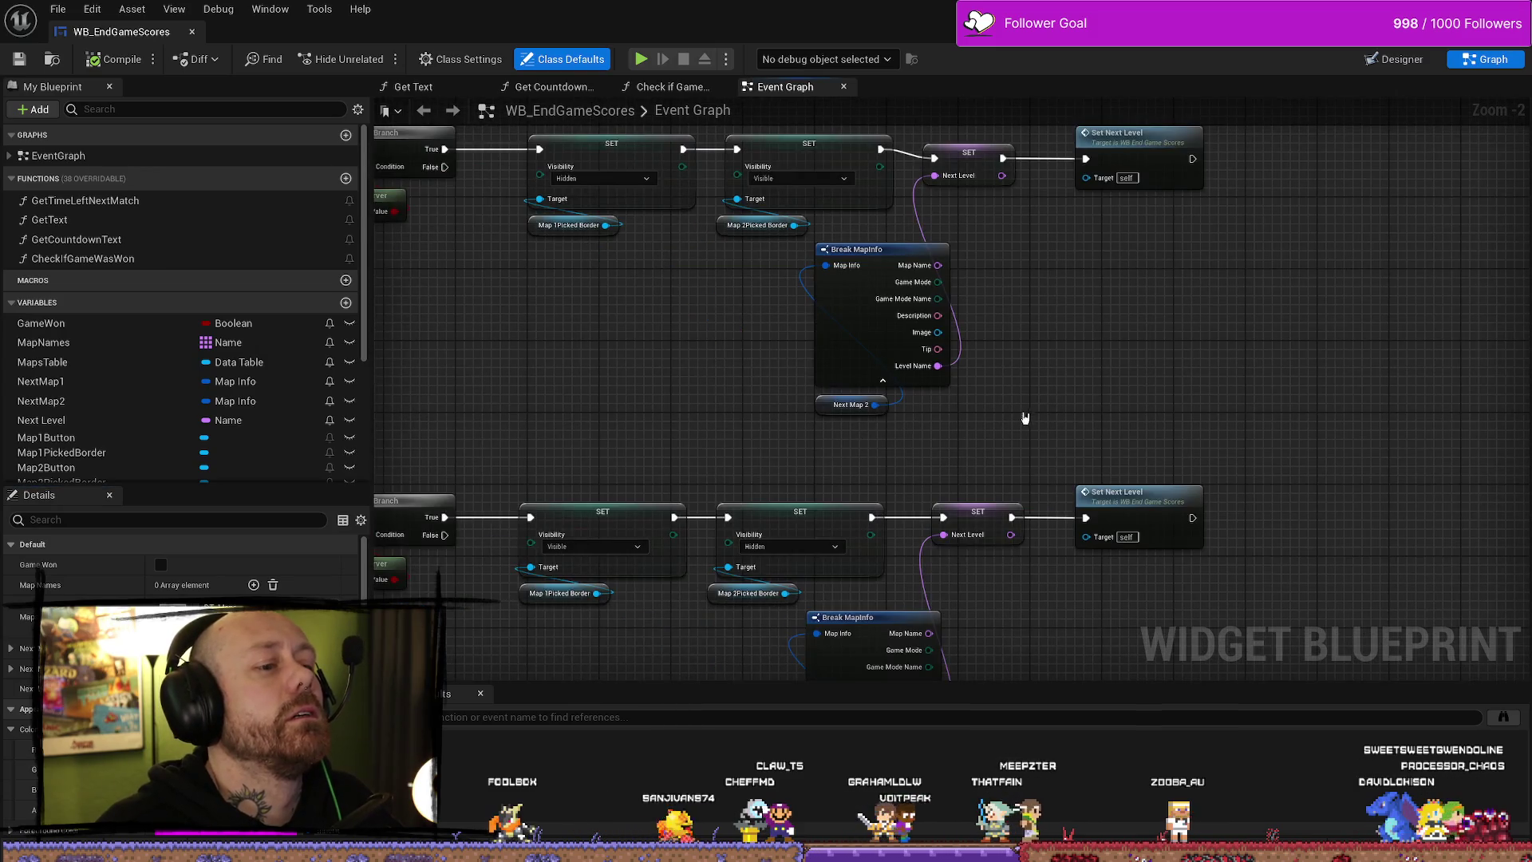
scroll(657, 413, "down", 6)
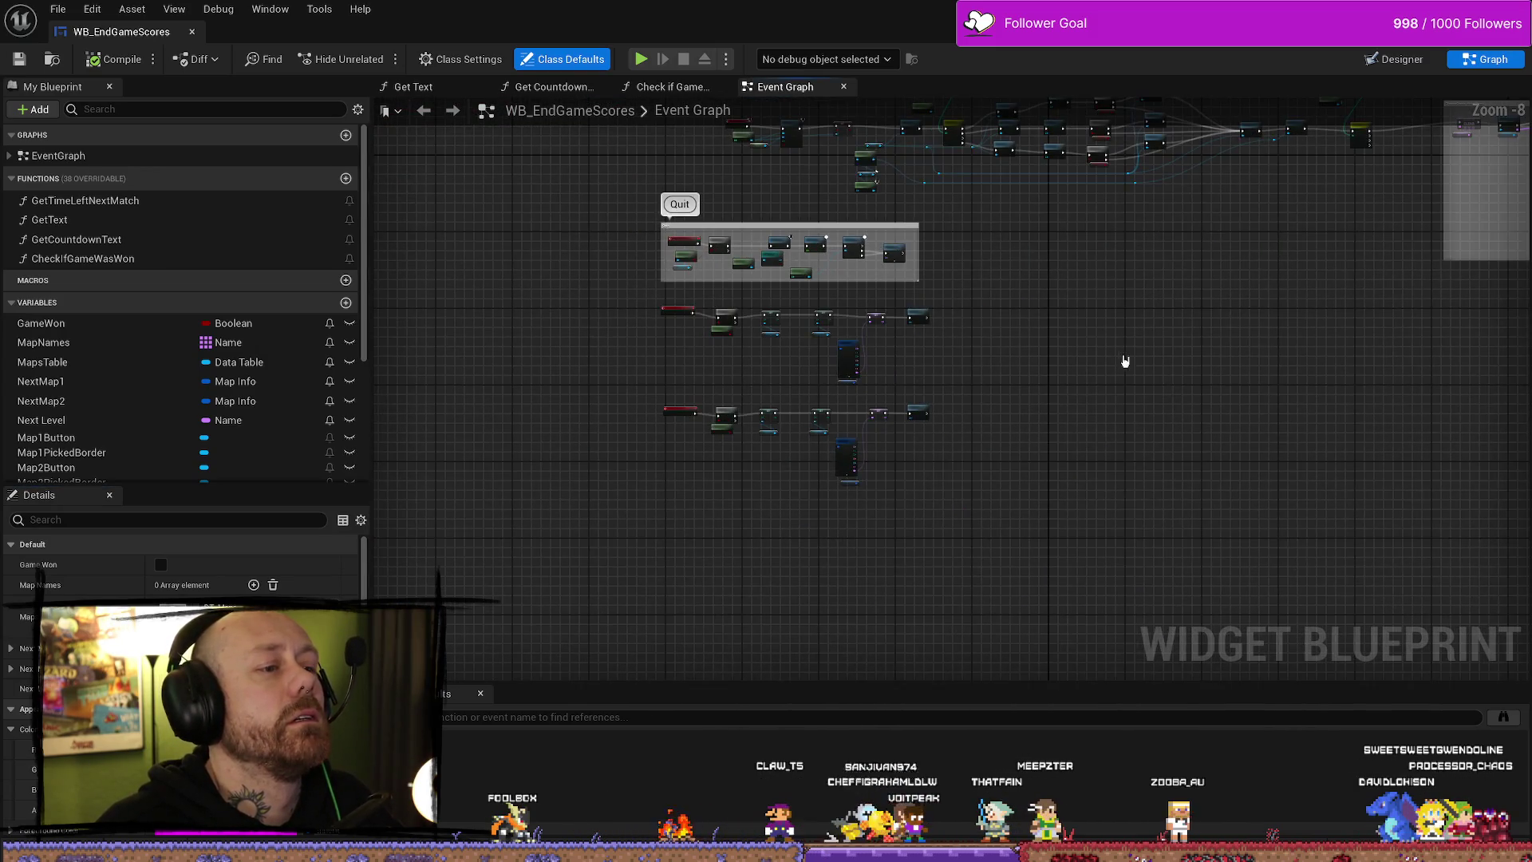
scroll(1124, 361, "up", 3)
mouse_move(698, 176)
left_mouse_down()
mouse_move(1340, 454)
mouse_move(1527, 511)
mouse_move(1529, 530)
mouse_move(1529, 514)
left_mouse_up()
scroll(1430, 589, "down", 5)
scroll(1196, 574, "up", 1)
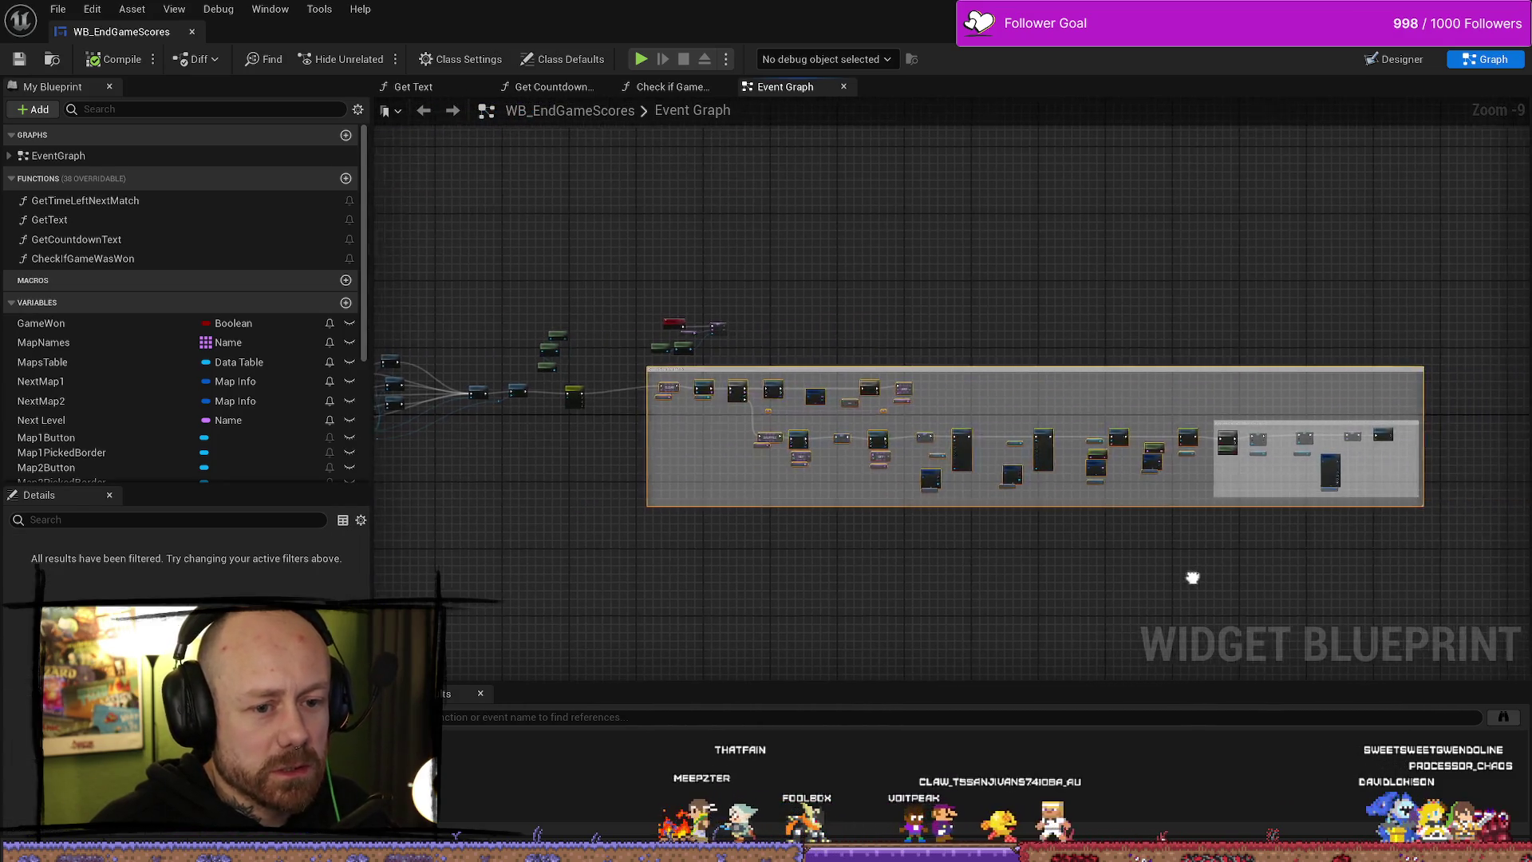
mouse_move(1472, 370)
left_mouse_down()
mouse_move(923, 564)
mouse_move(609, 588)
mouse_move(634, 585)
left_mouse_up()
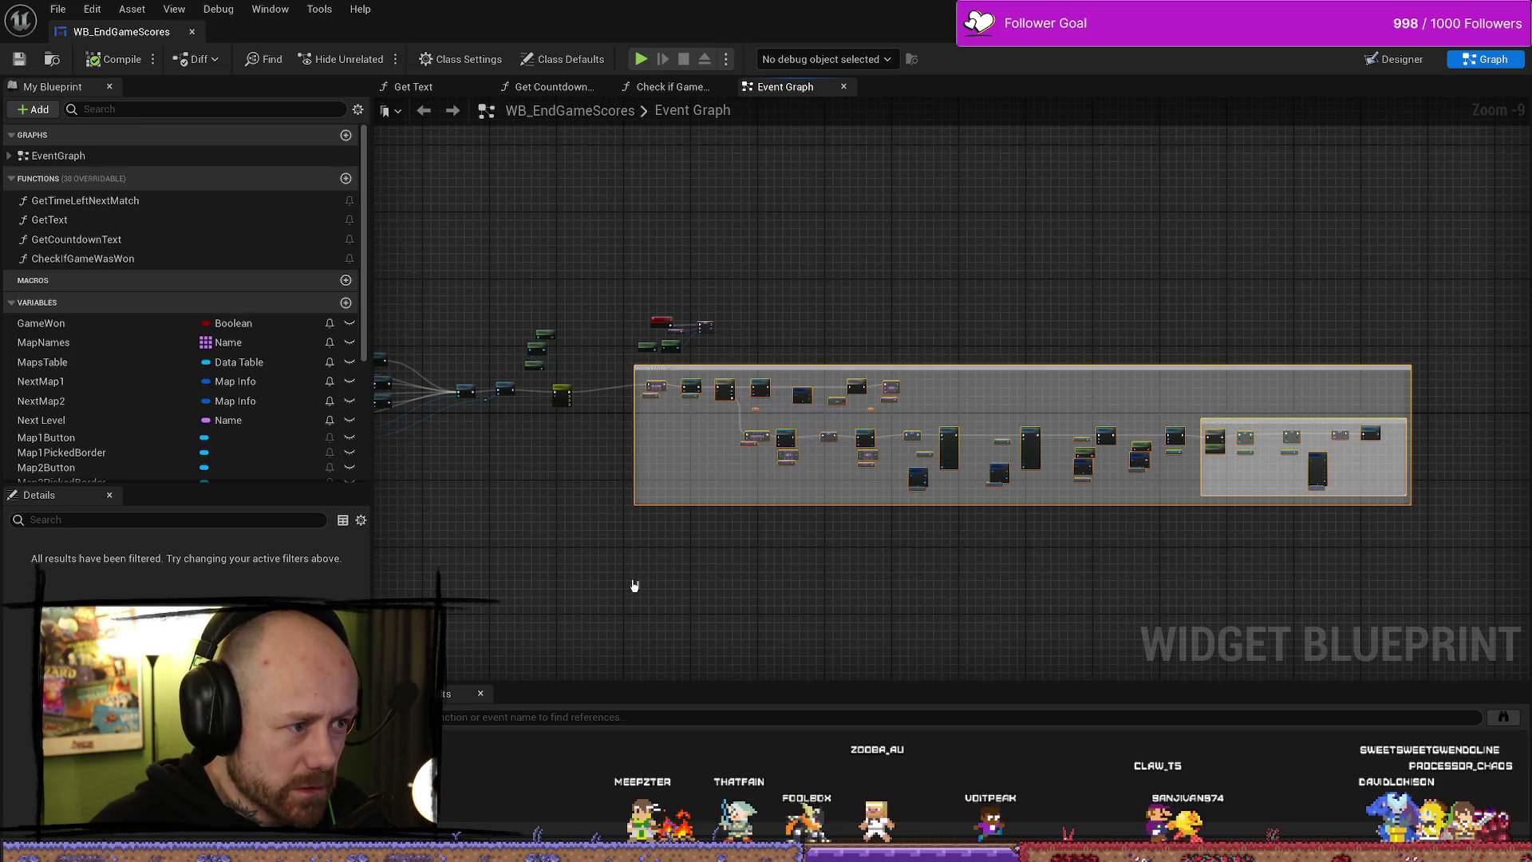
key("ctrl+c")
key("ctrl+v")
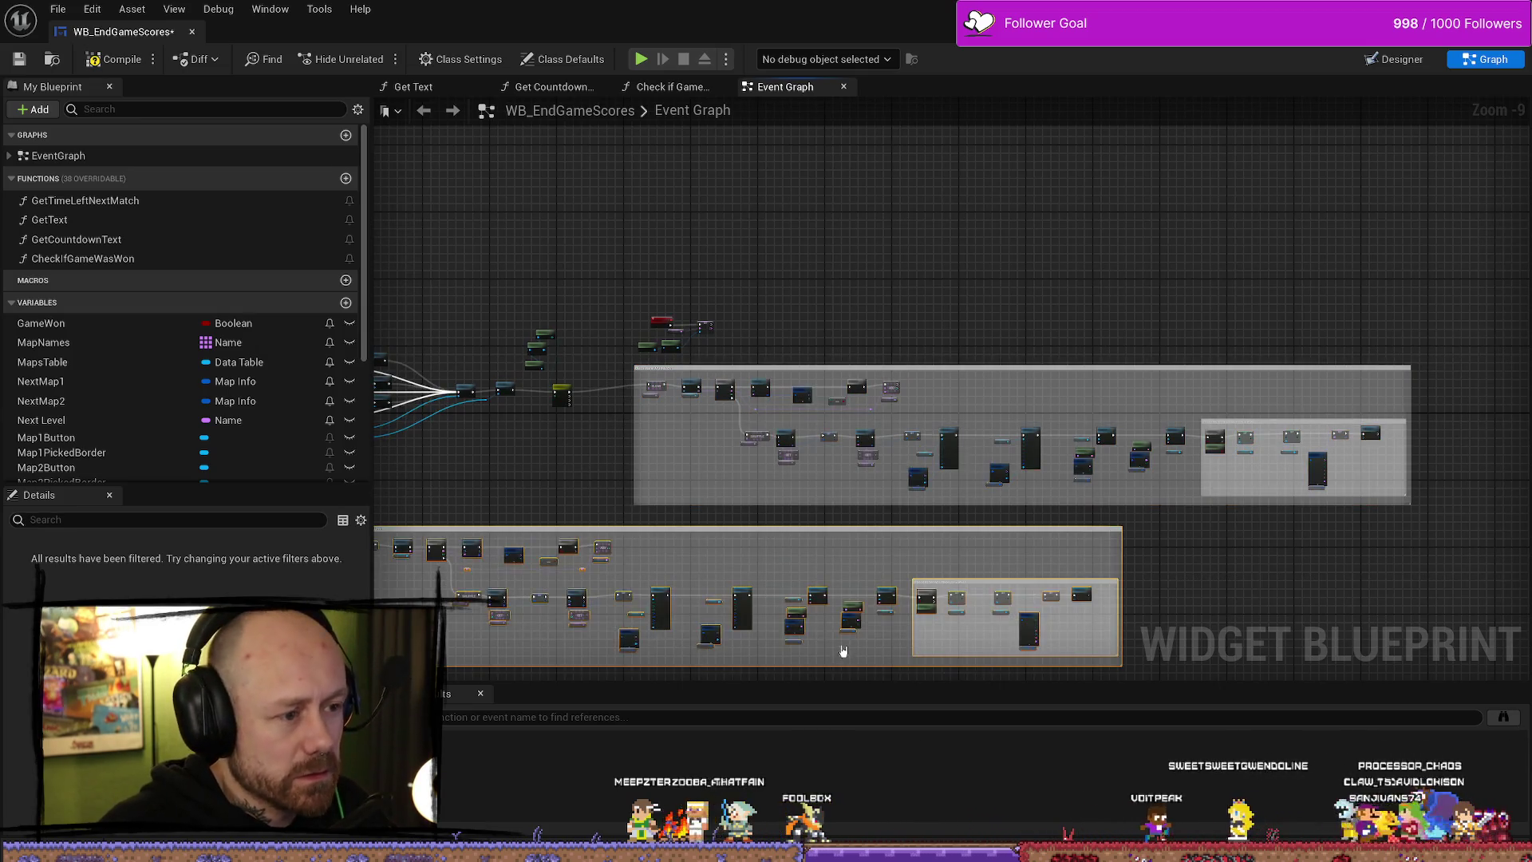
mouse_move(706, 537)
left_mouse_down()
mouse_move(1010, 536)
mouse_move(996, 535)
left_mouse_up()
left_click_drag(1010, 793, 1009, 571)
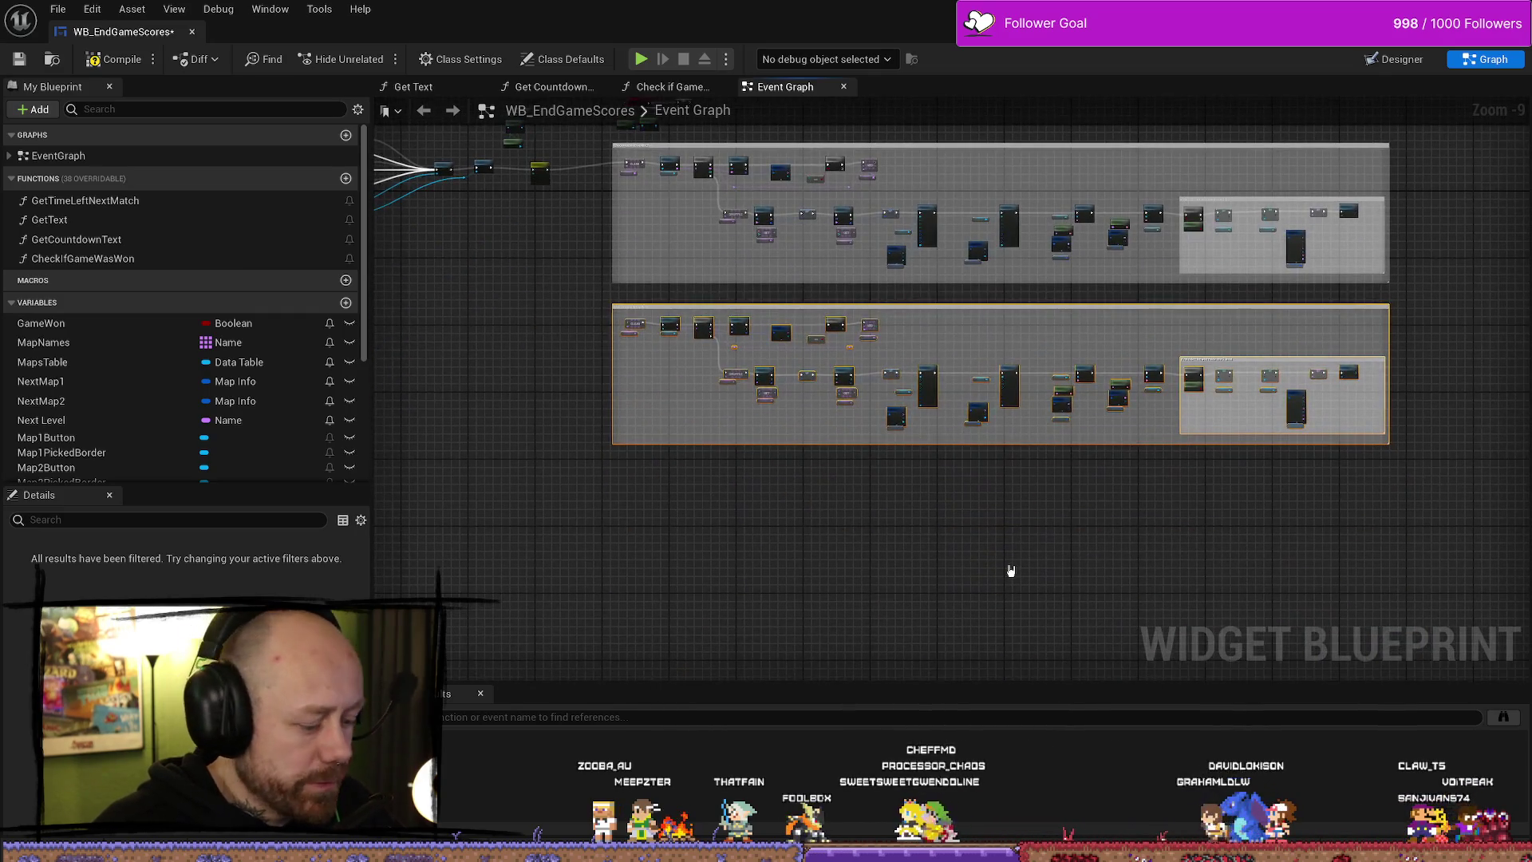
- Paste a third copy and wire a Switch execution output to the copy's CLEAR node
key("ctrl+v")
left_click_drag(944, 505, 880, 475)
scroll(685, 359, "up", 1)
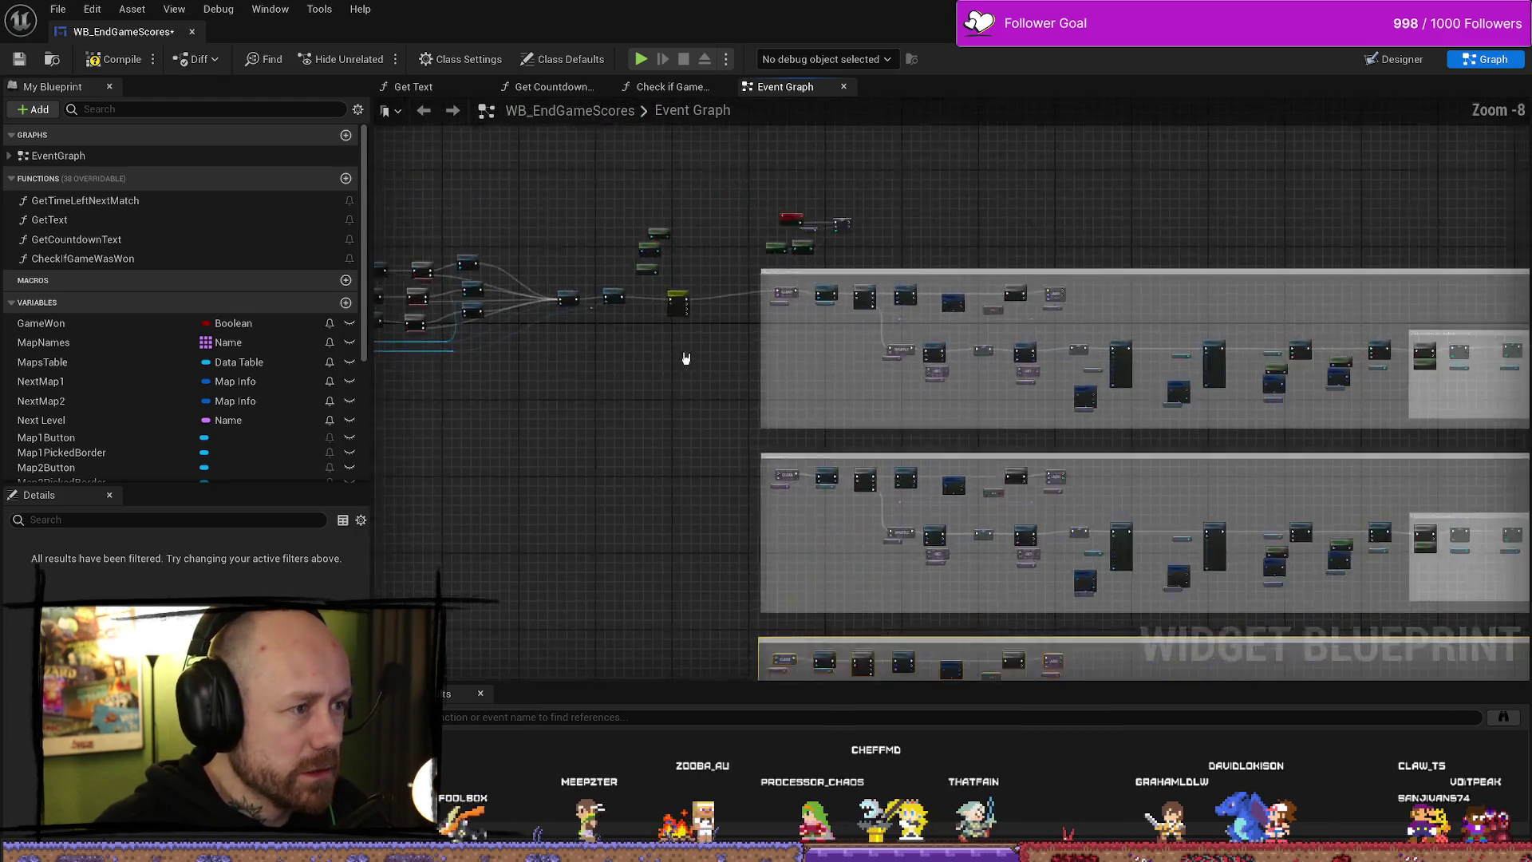
scroll(684, 359, "up", 4)
mouse_move(752, 198)
left_mouse_down()
mouse_move(767, 667)
mouse_move(931, 544)
left_mouse_up()
mouse_move(782, 146)
left_mouse_down()
mouse_move(651, 632)
mouse_move(854, 595)
mouse_move(894, 386)
mouse_move(894, 558)
left_mouse_up()
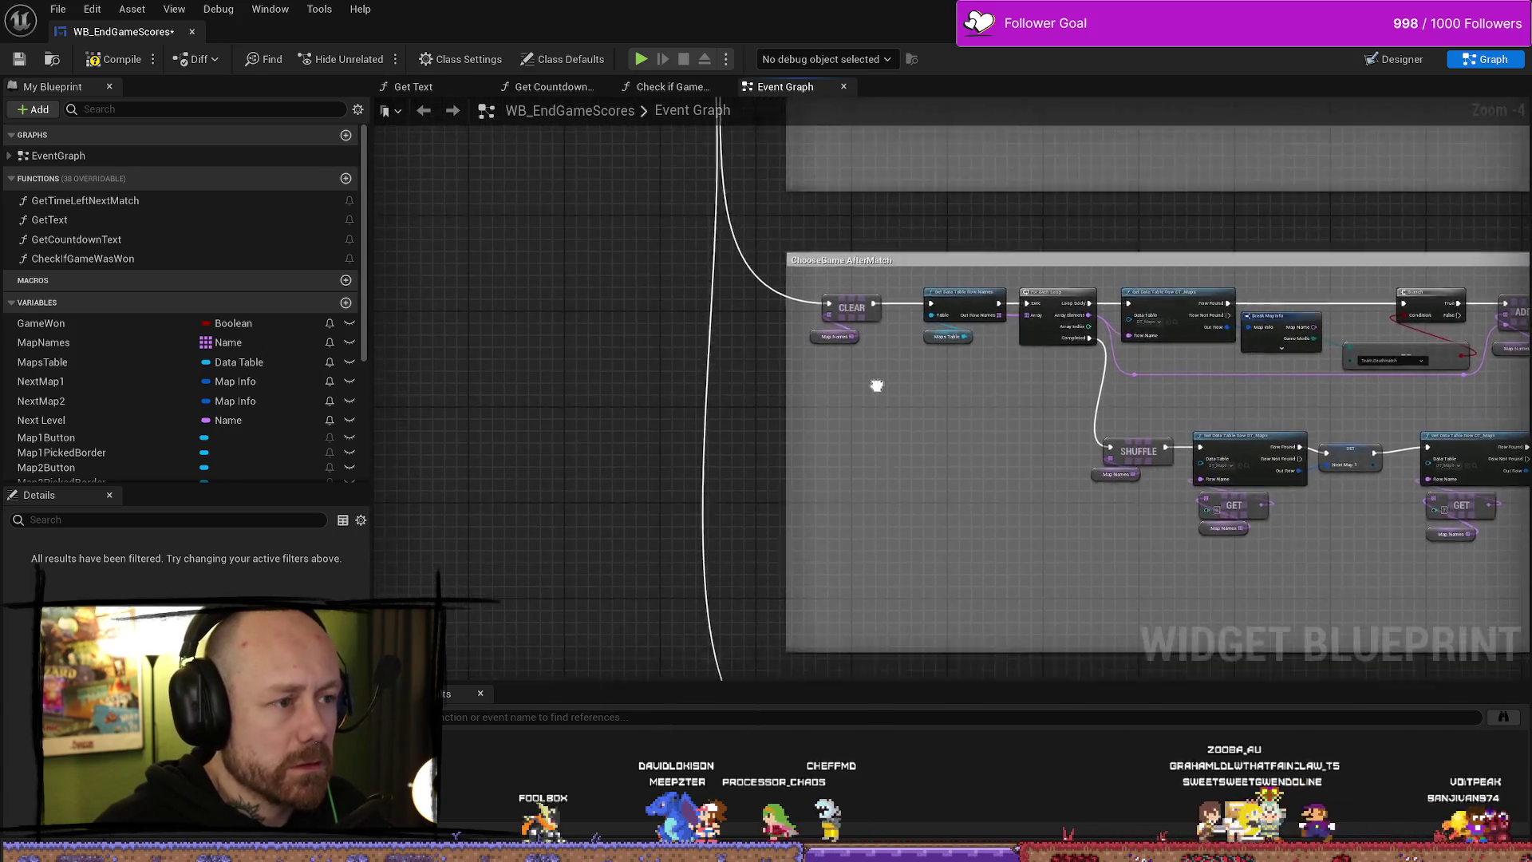
- Check the copied group's game-mode comparison against Team Deathmatch and compile WB_EndGameScores
left_click_drag(875, 383, 875, 134)
mouse_move(917, 271)
left_mouse_down()
mouse_move(917, 433)
mouse_move(654, 226)
left_mouse_up()
scroll(722, 421, "up", 3)
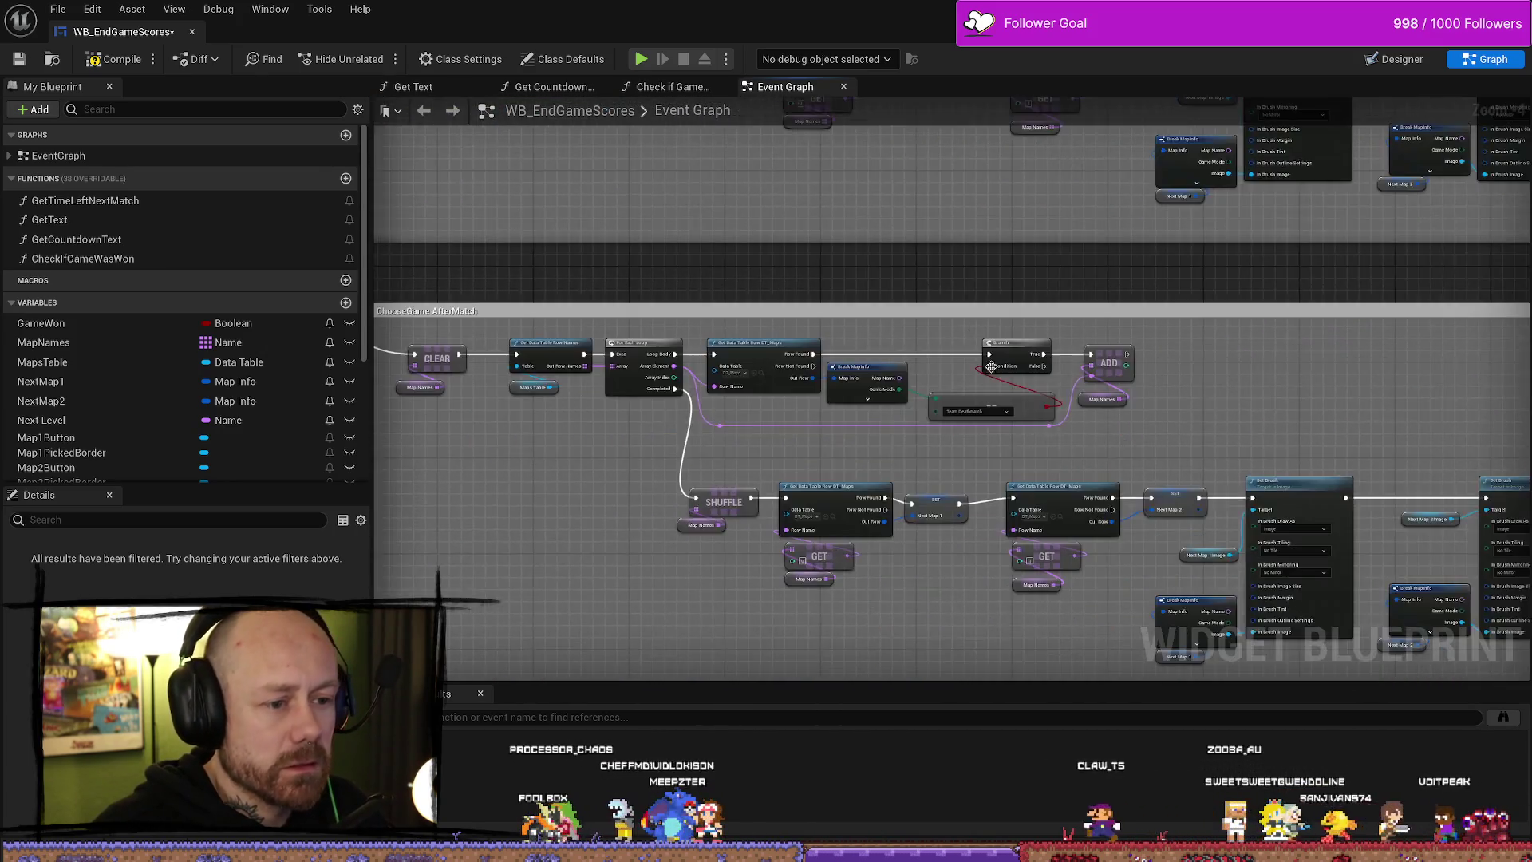
left_click(957, 395)
key("Escape")
mouse_move(923, 423)
left_mouse_down()
mouse_move(1026, 489)
mouse_move(1011, 303)
left_mouse_up()
left_click(920, 537)
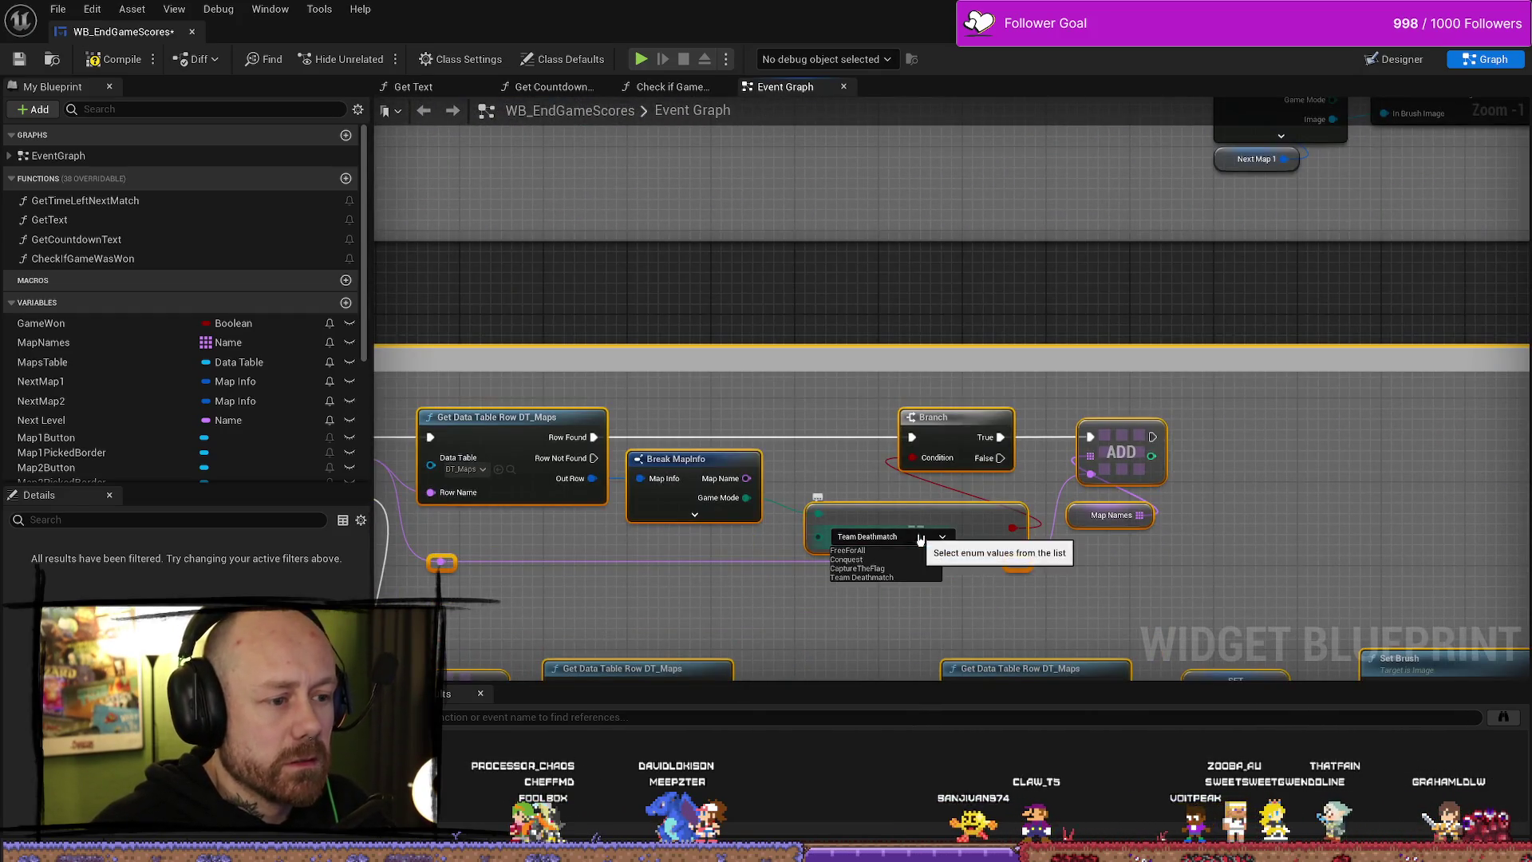
left_click_drag(799, 484, 798, 668)
scroll(923, 513, "down", 6)
scroll(1022, 323, "up", 5)
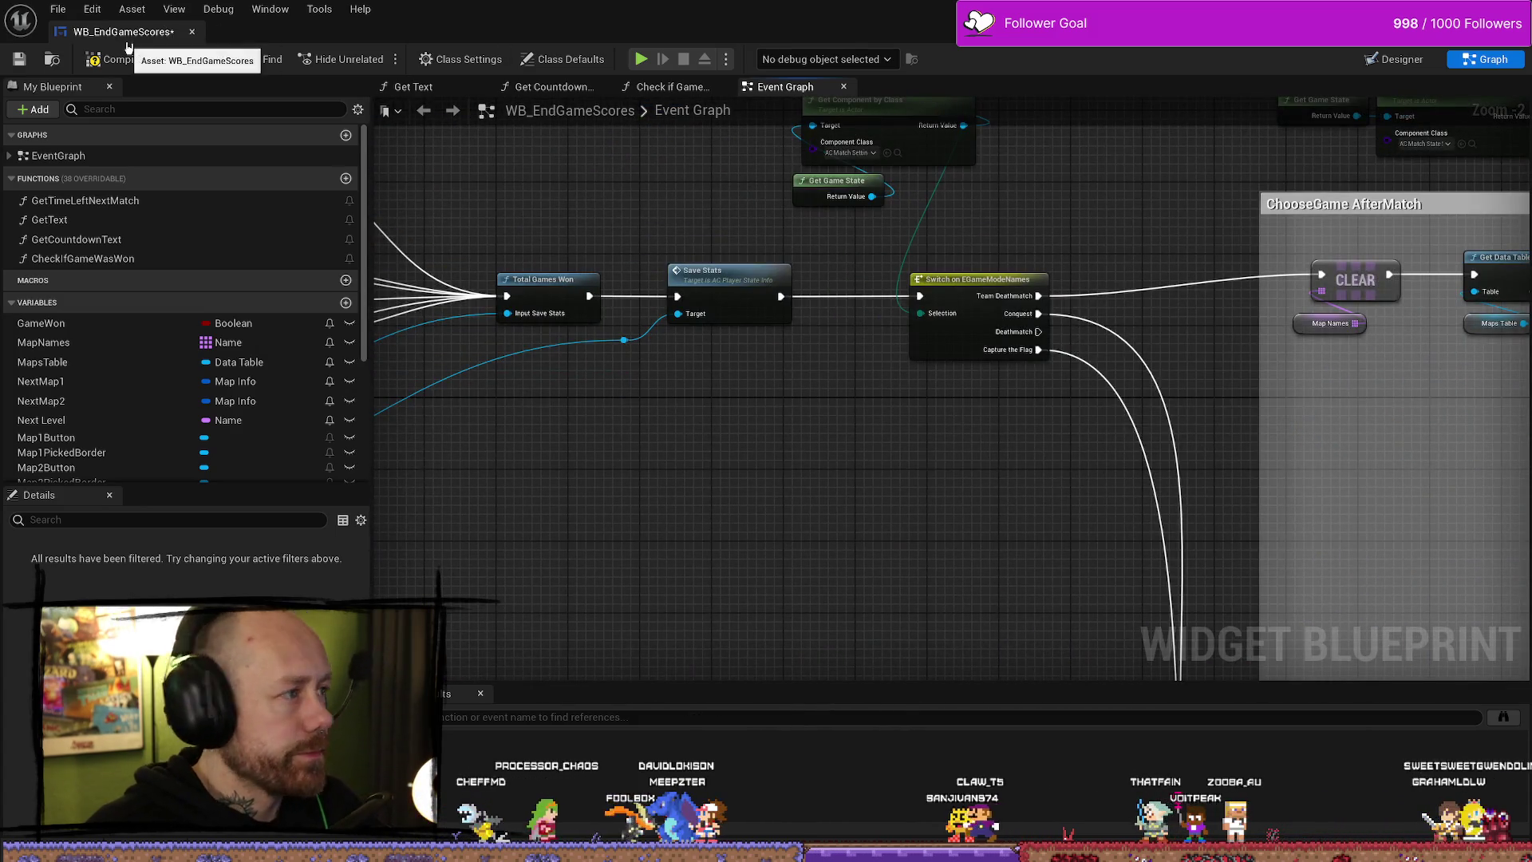
double_click(221, 32)
left_click(91, 95)
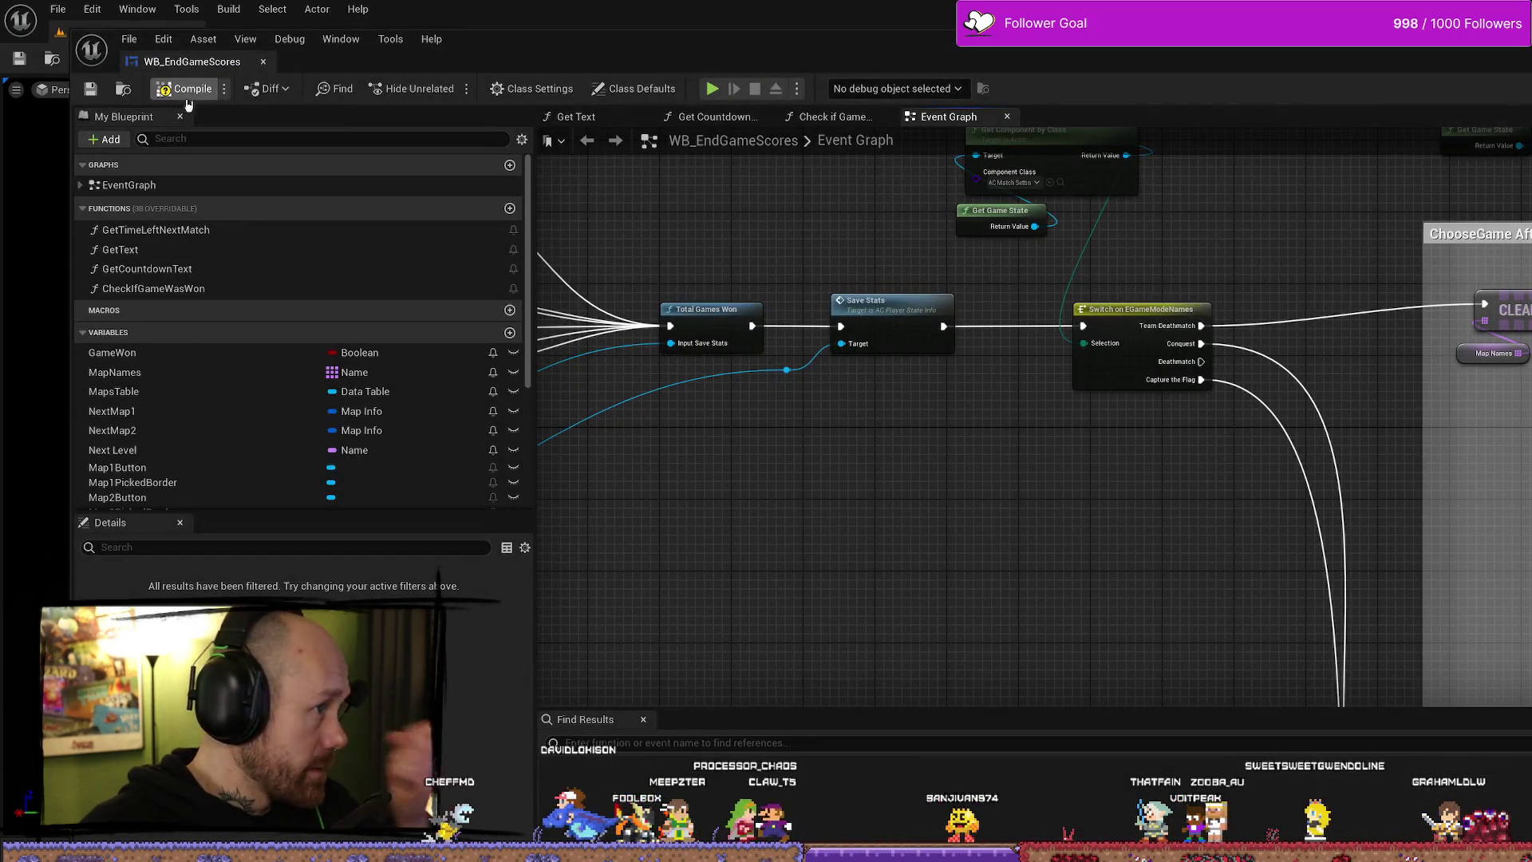
- Close the blueprint window and launch Play In Editor
mouse_move(997, 57)
left_mouse_down()
mouse_move(981, 27)
mouse_move(1007, 68)
left_mouse_up()
left_click(1261, 63)
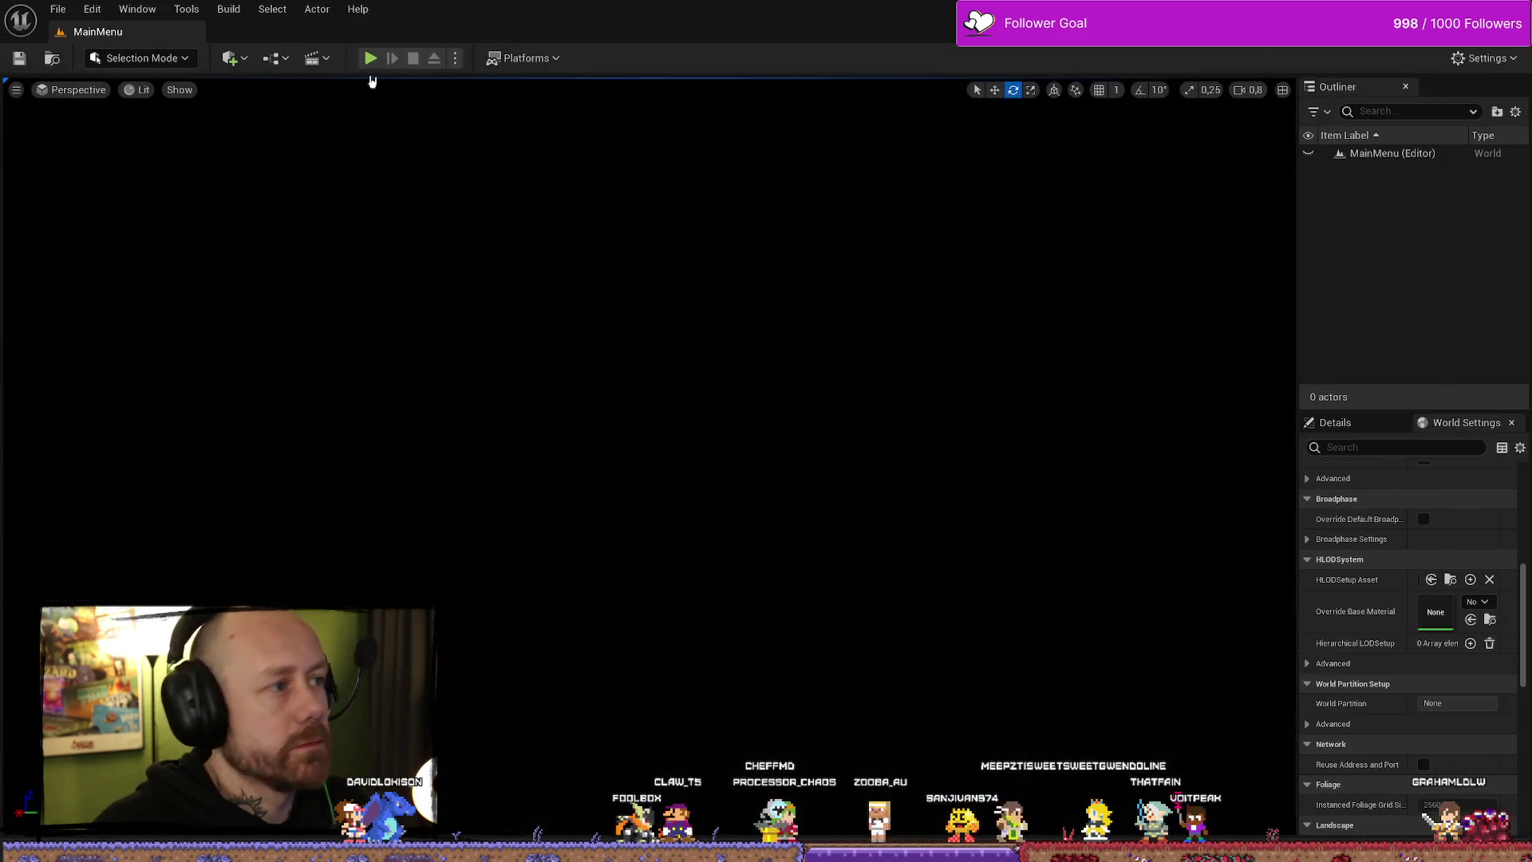
key("alt+p")
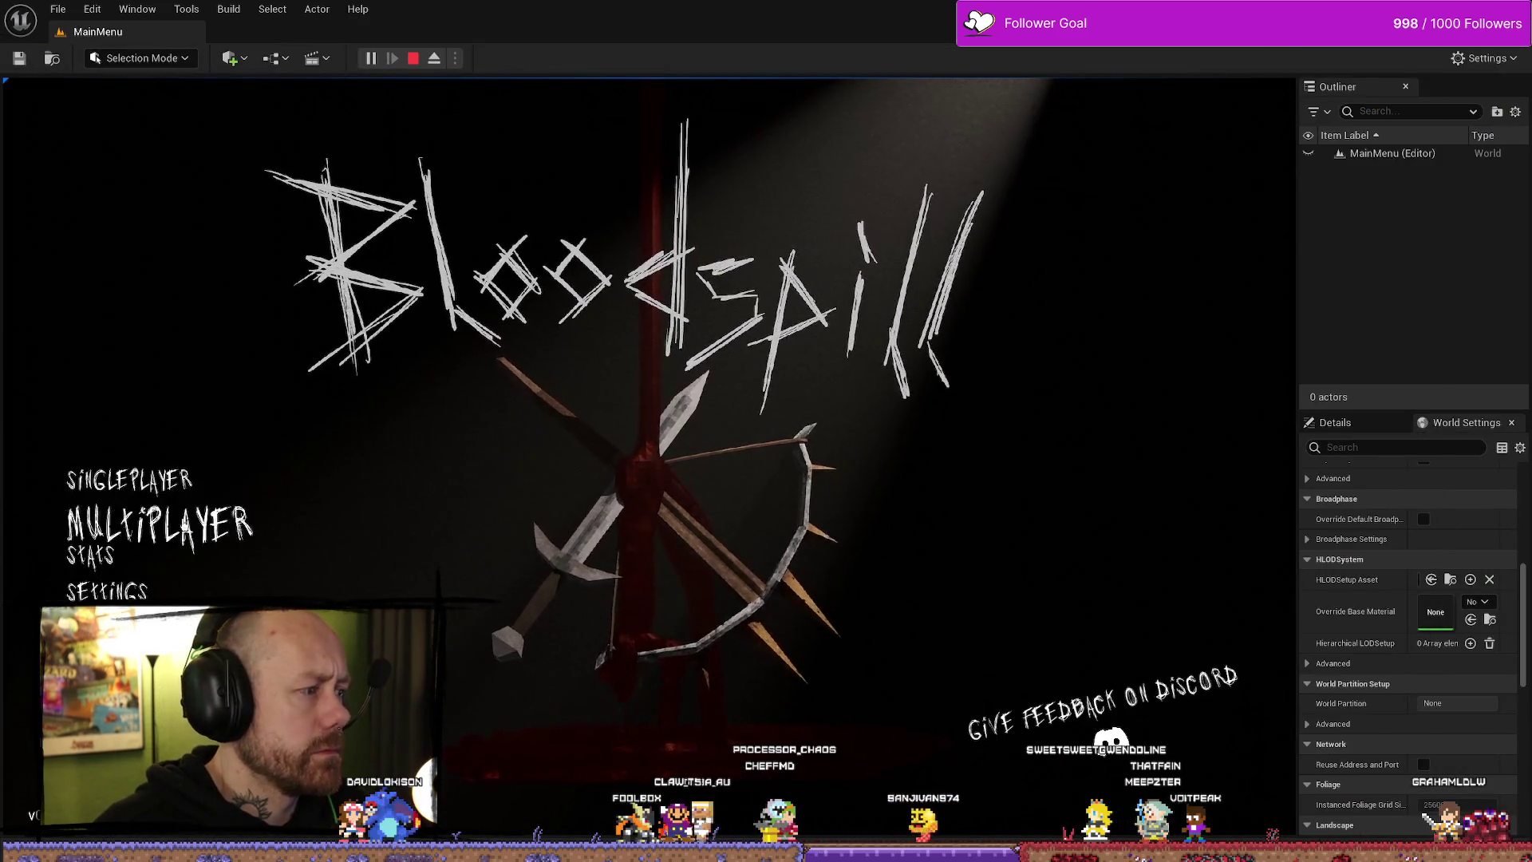
- Start a singleplayer Conquest match on Ruined Village with 50 points to win and deploy
left_click(171, 487)
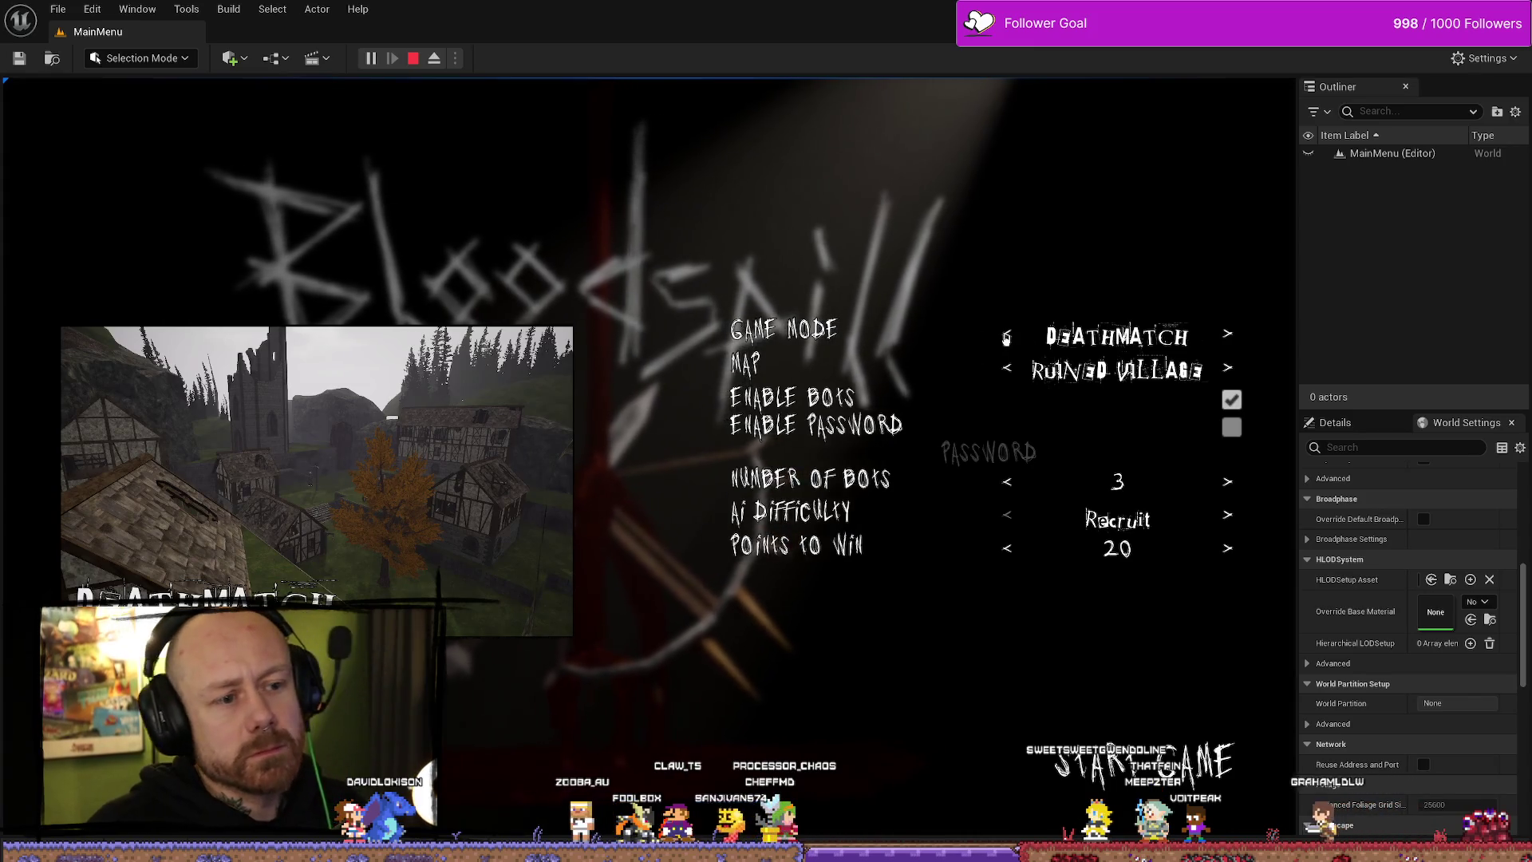
left_click(1006, 334)
left_click(1006, 335)
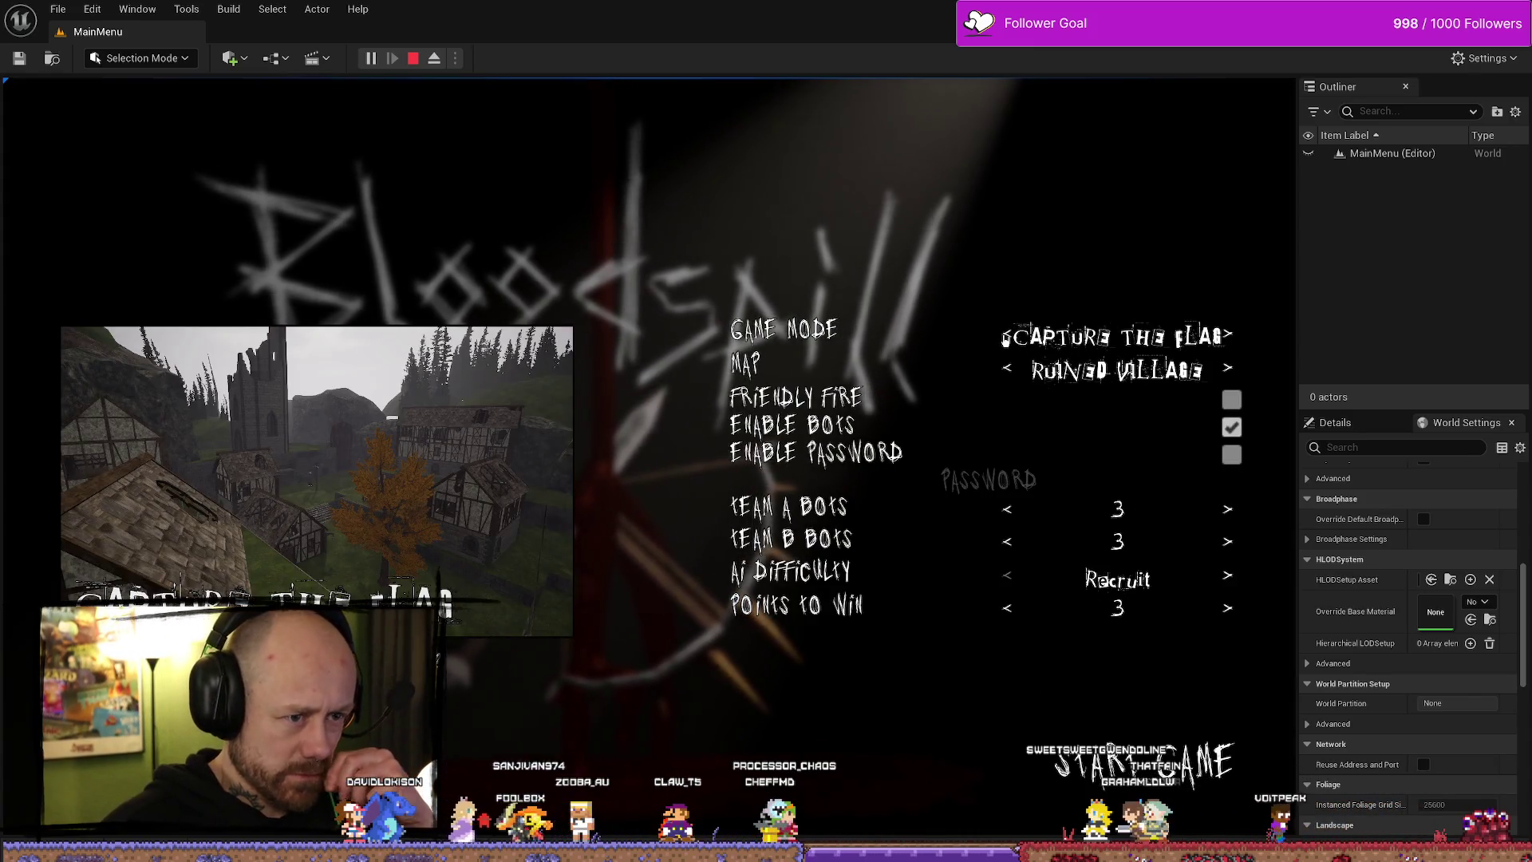
left_click(1094, 331)
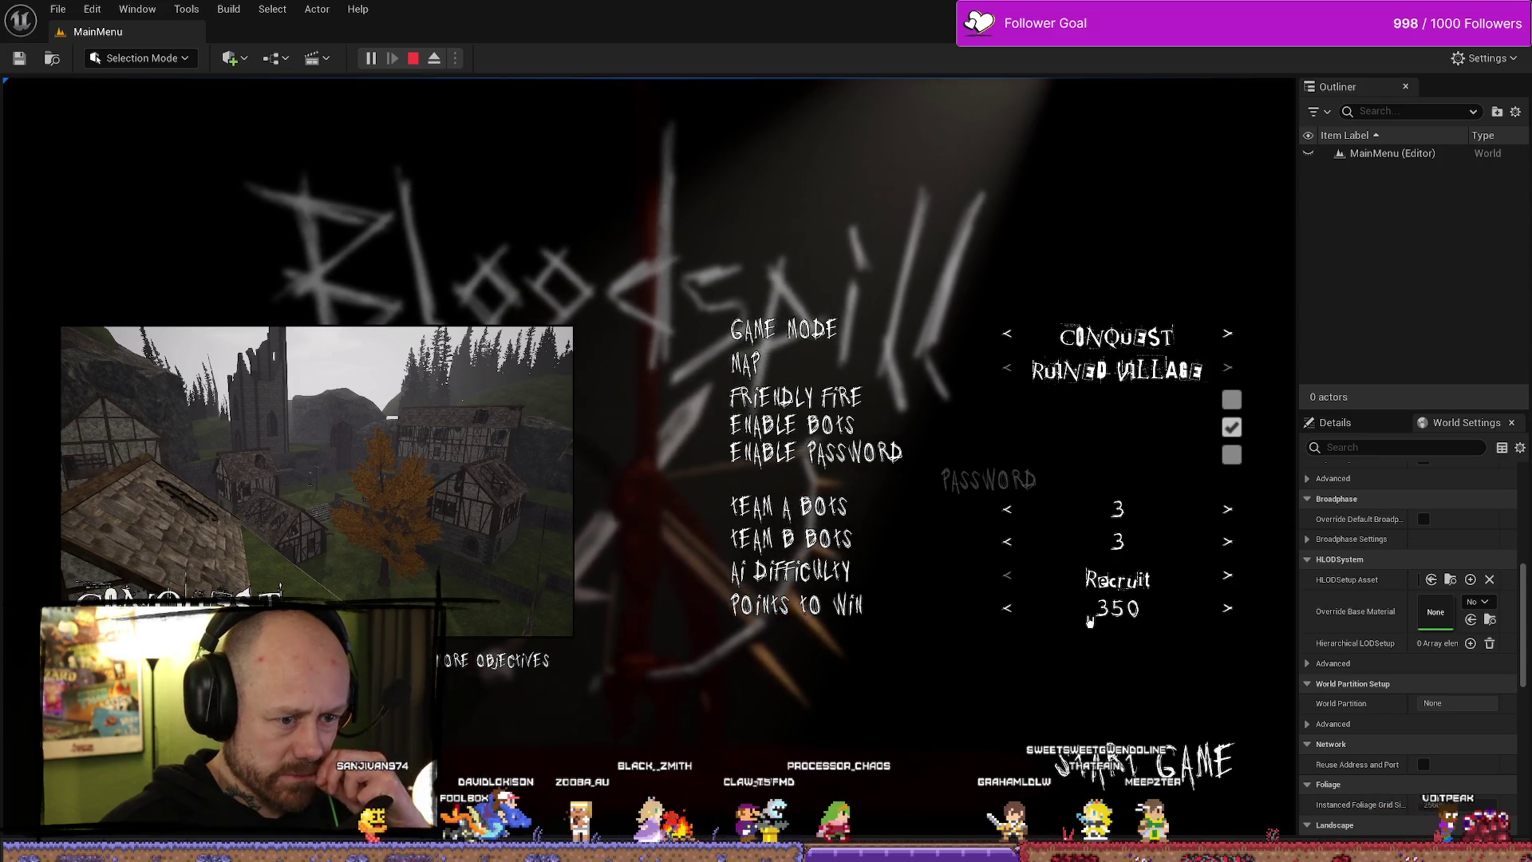
left_click(1005, 610)
left_click(1008, 611)
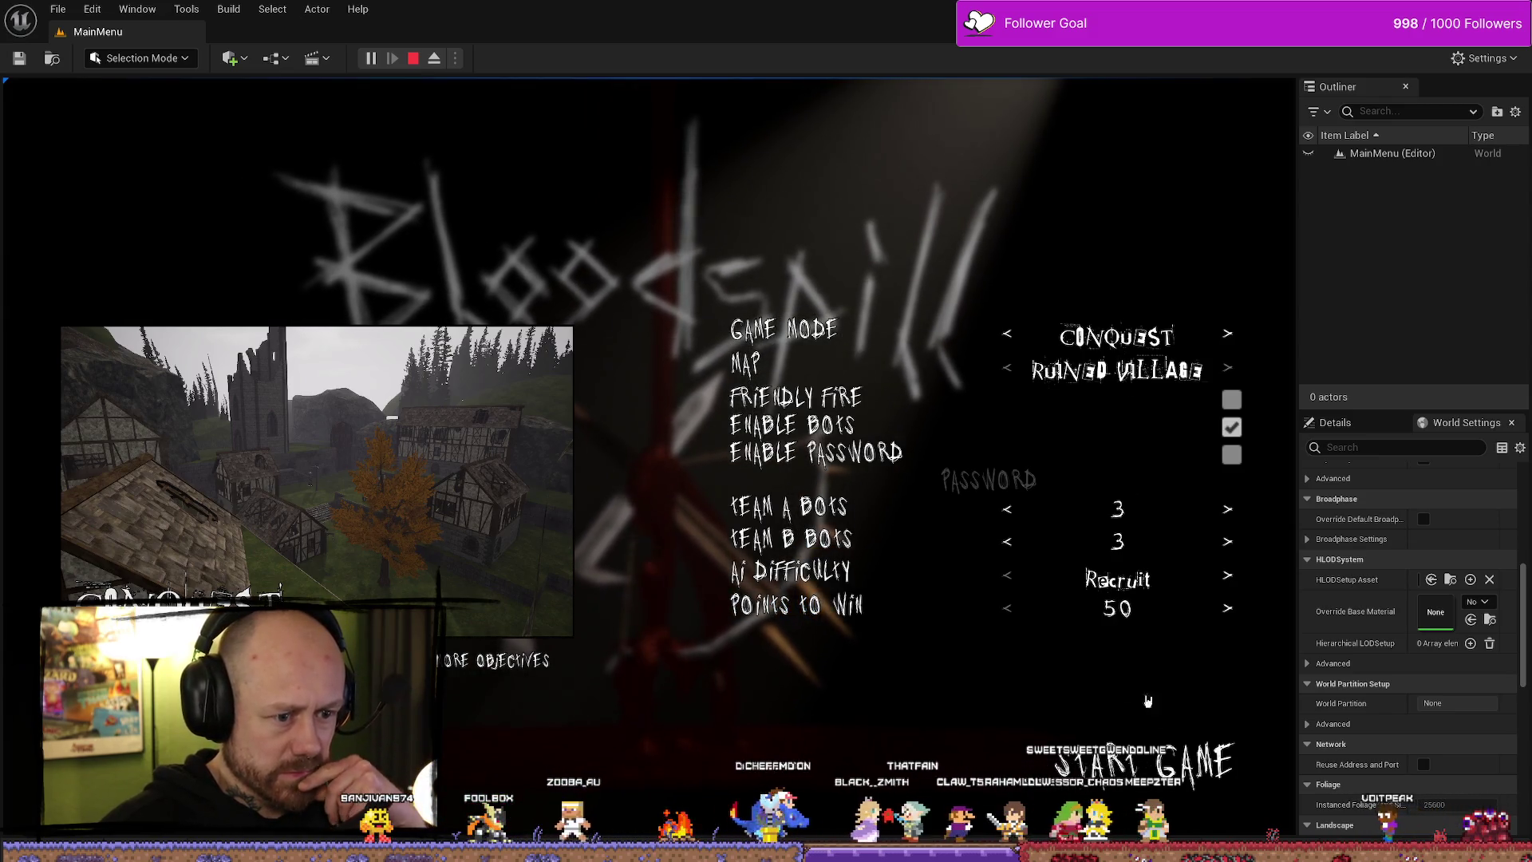
left_click(1143, 778)
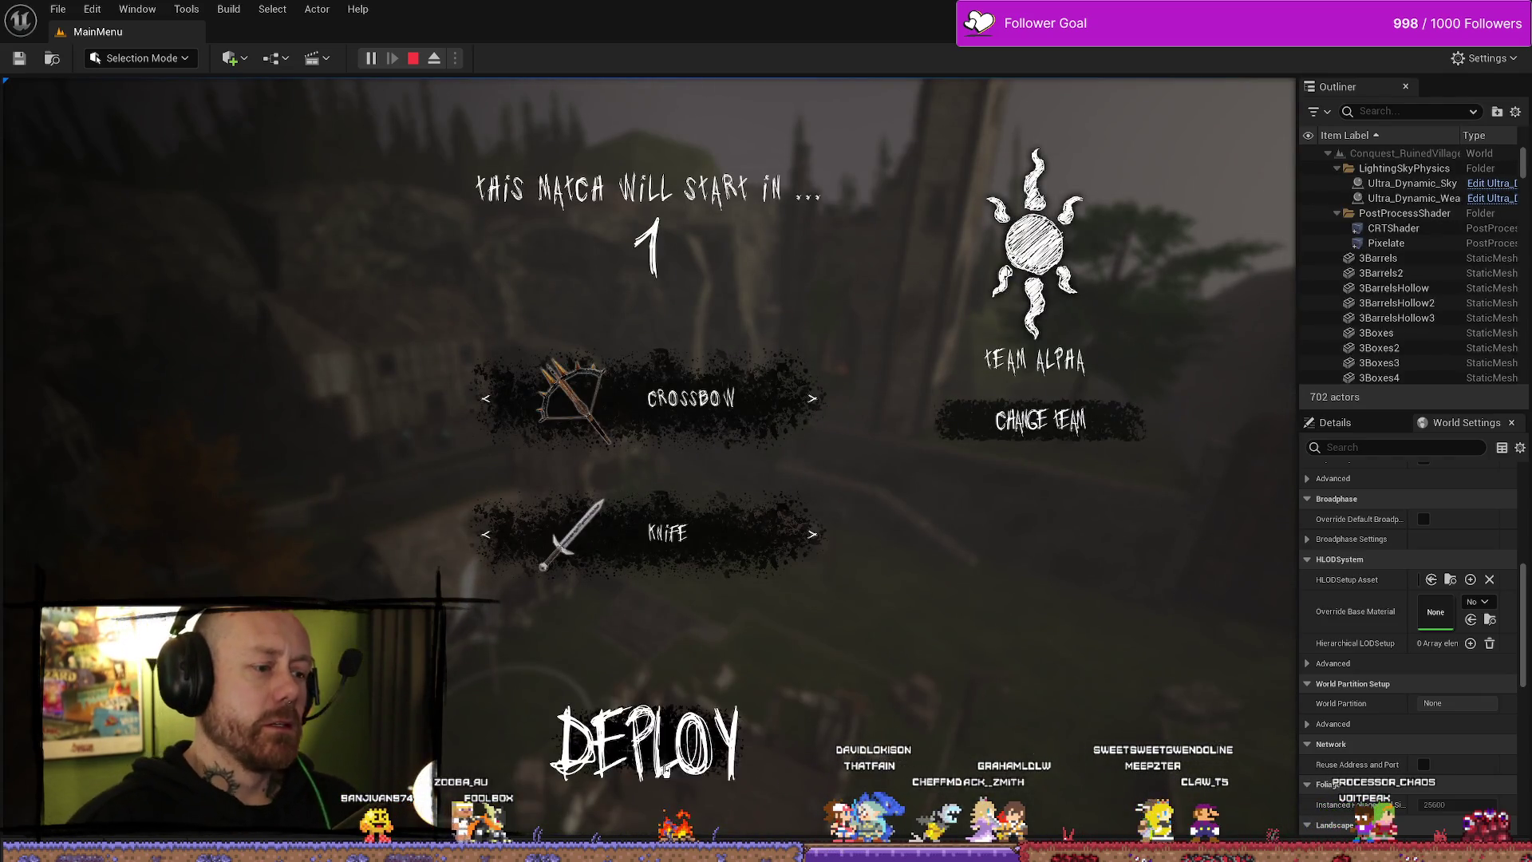
key("F11")
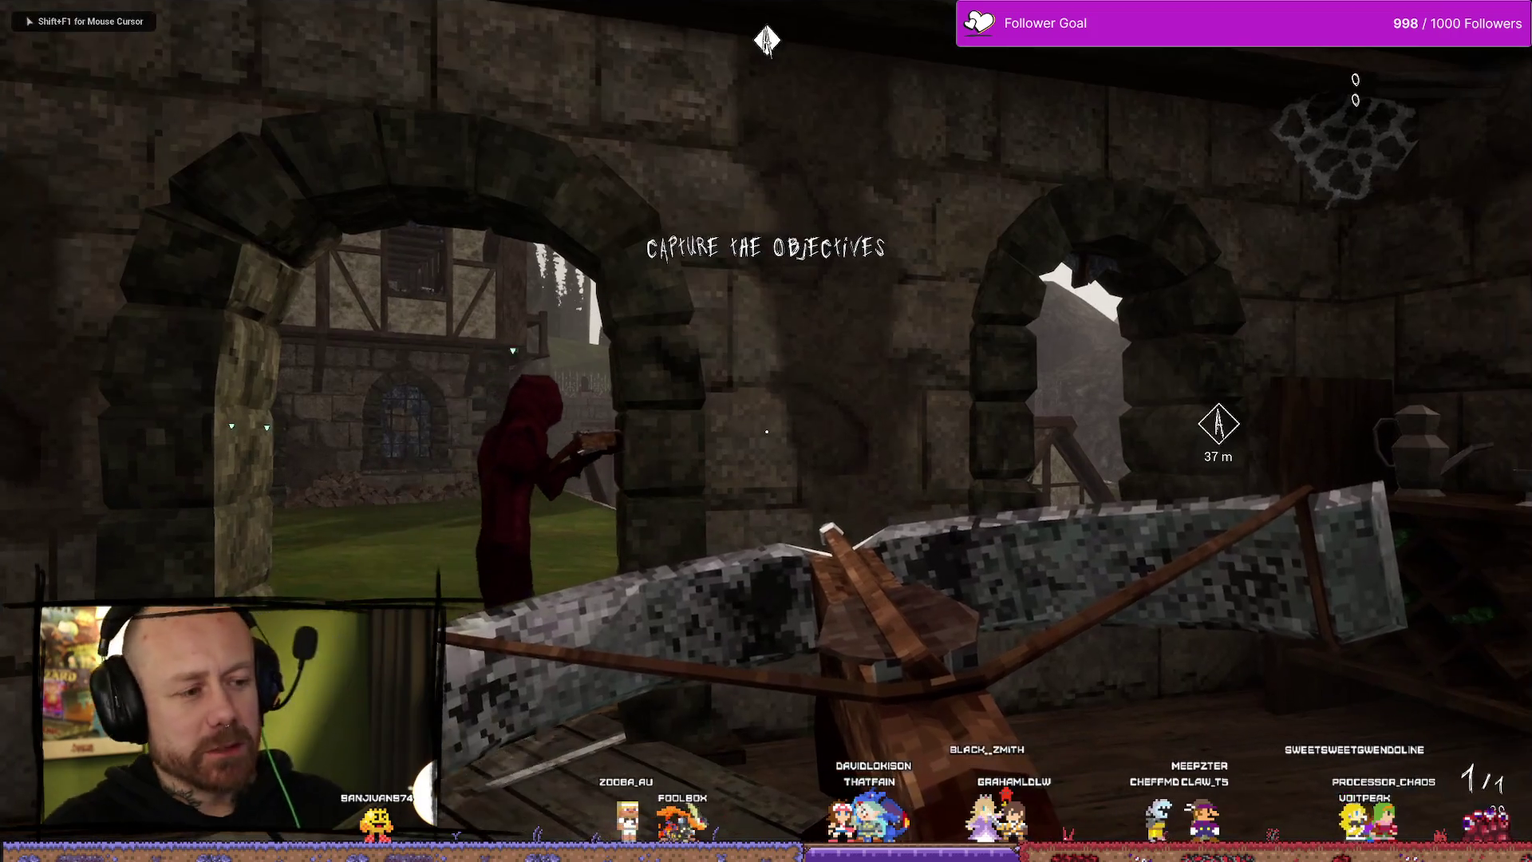
- Check the Conquest scoreboard on Ruined Village, walk toward objective A, then end the session
key("Tab")
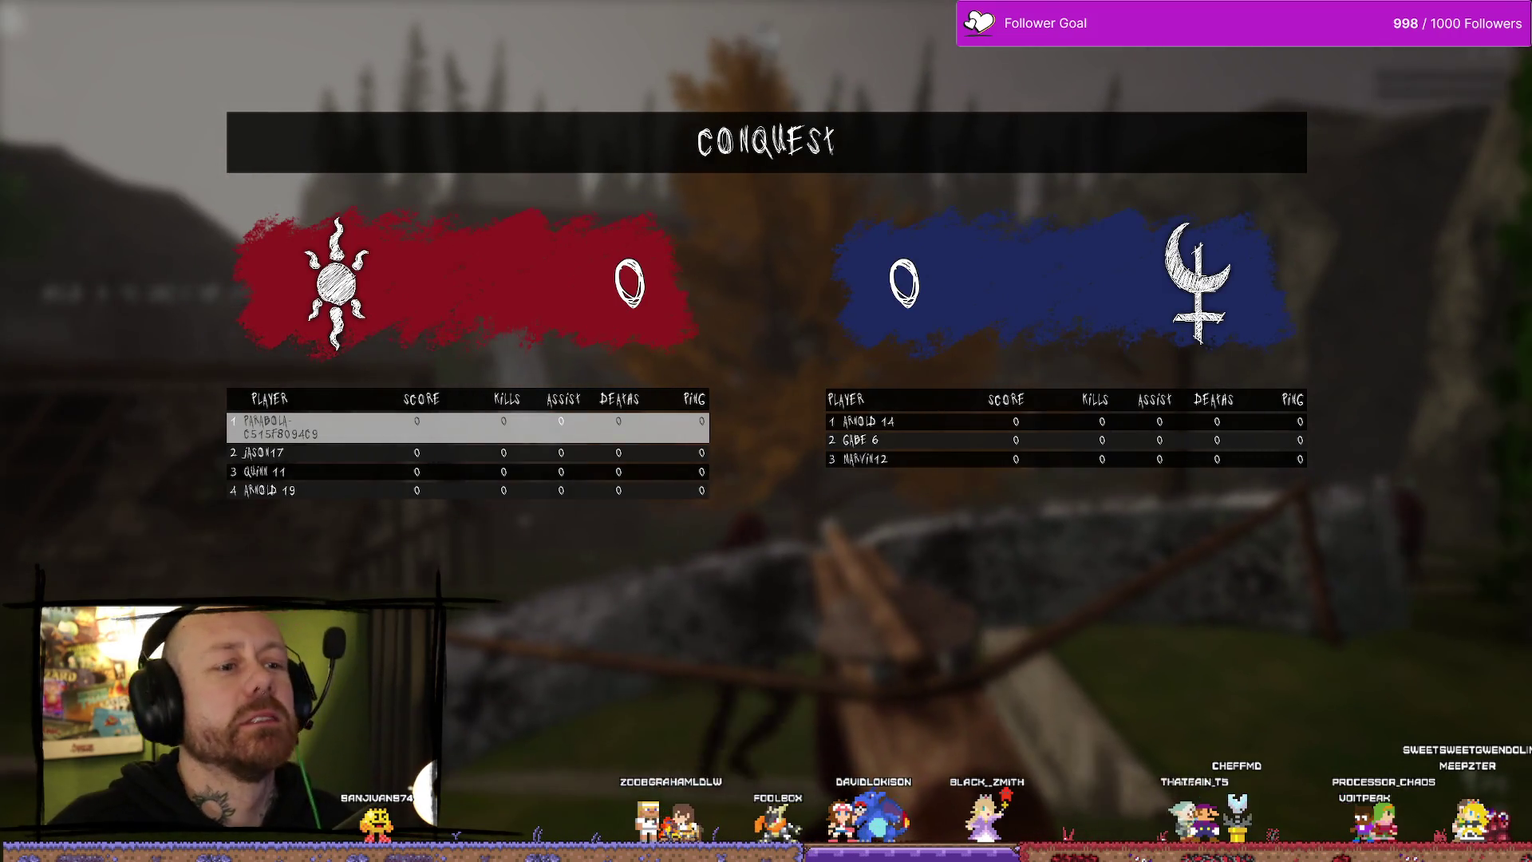
key("Tab")
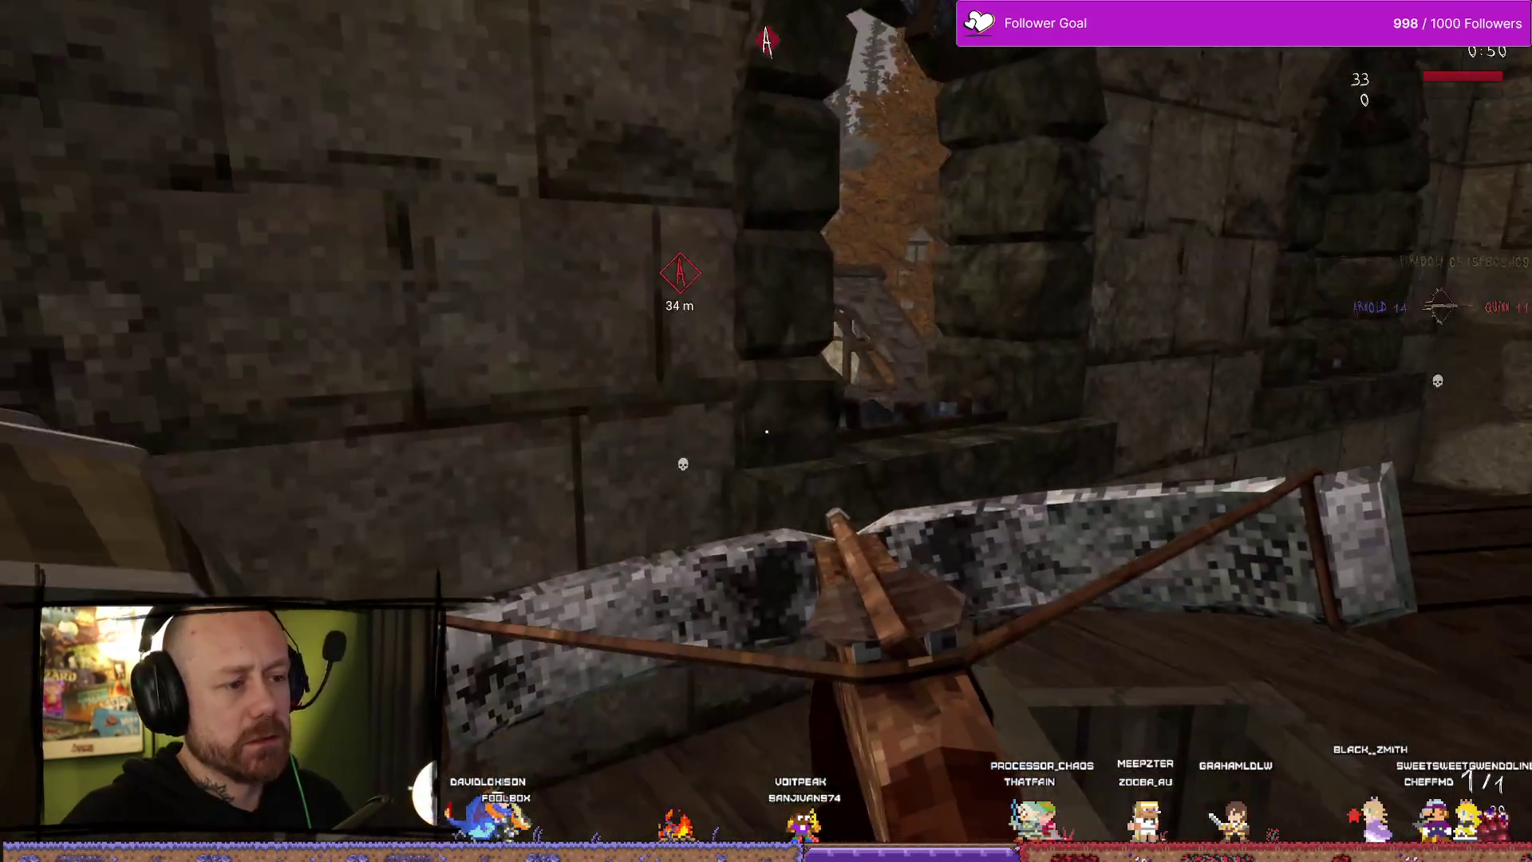
key("w")
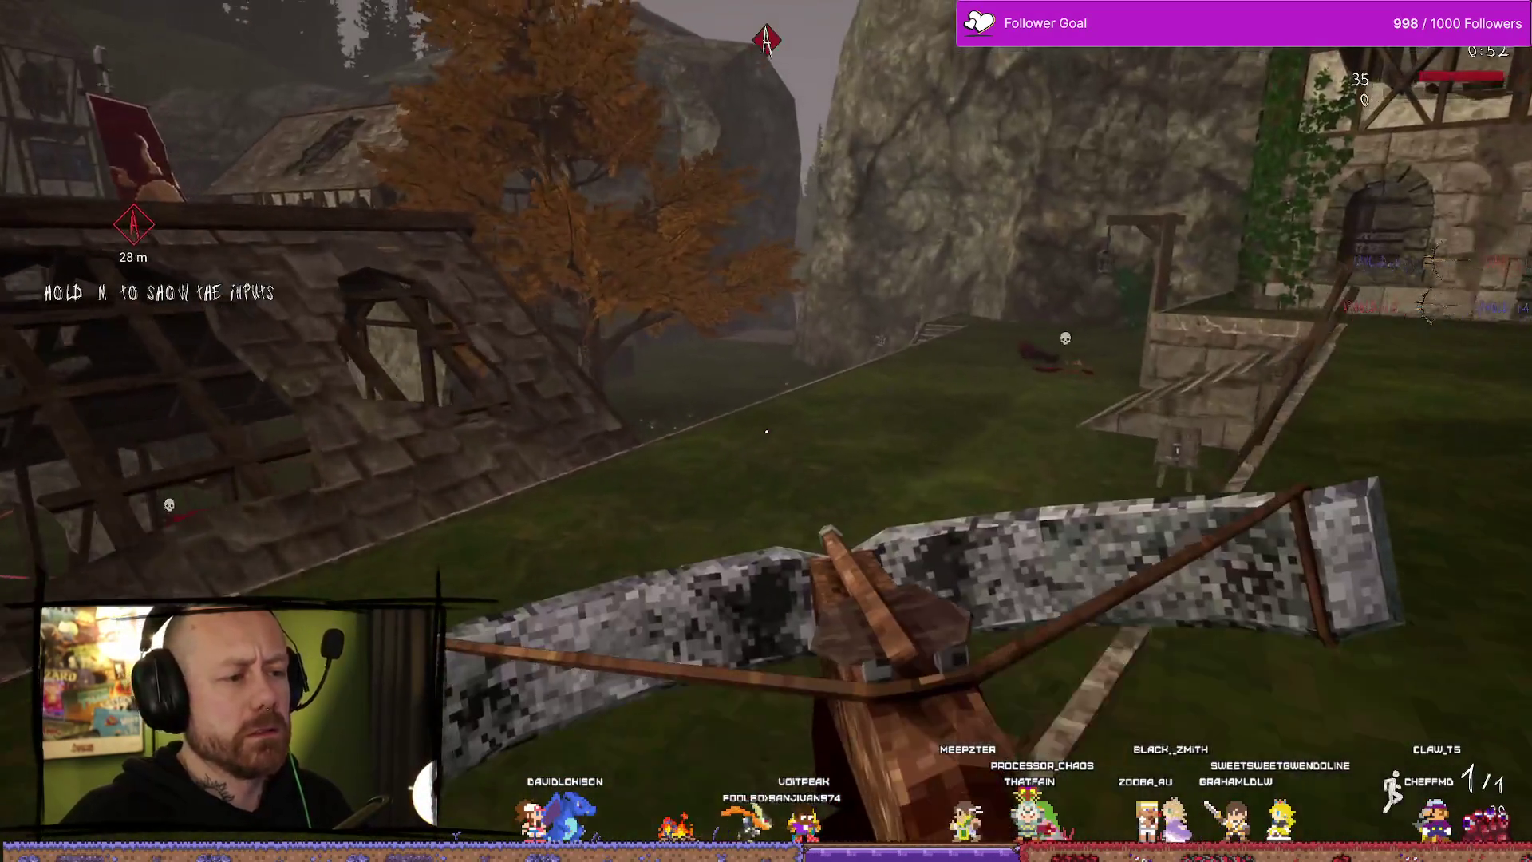
key("w")
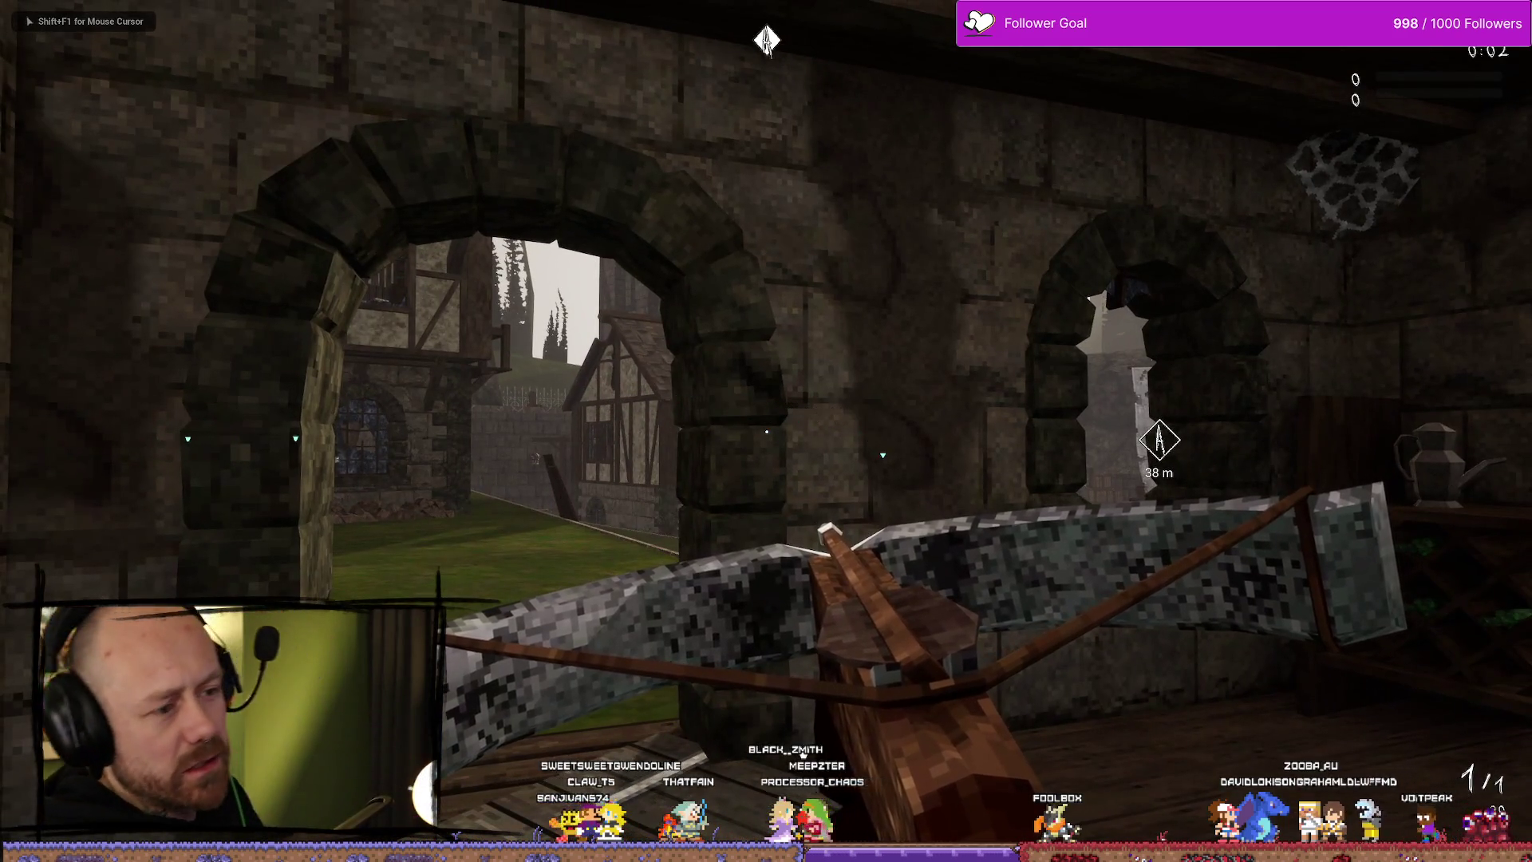
key("Escape")
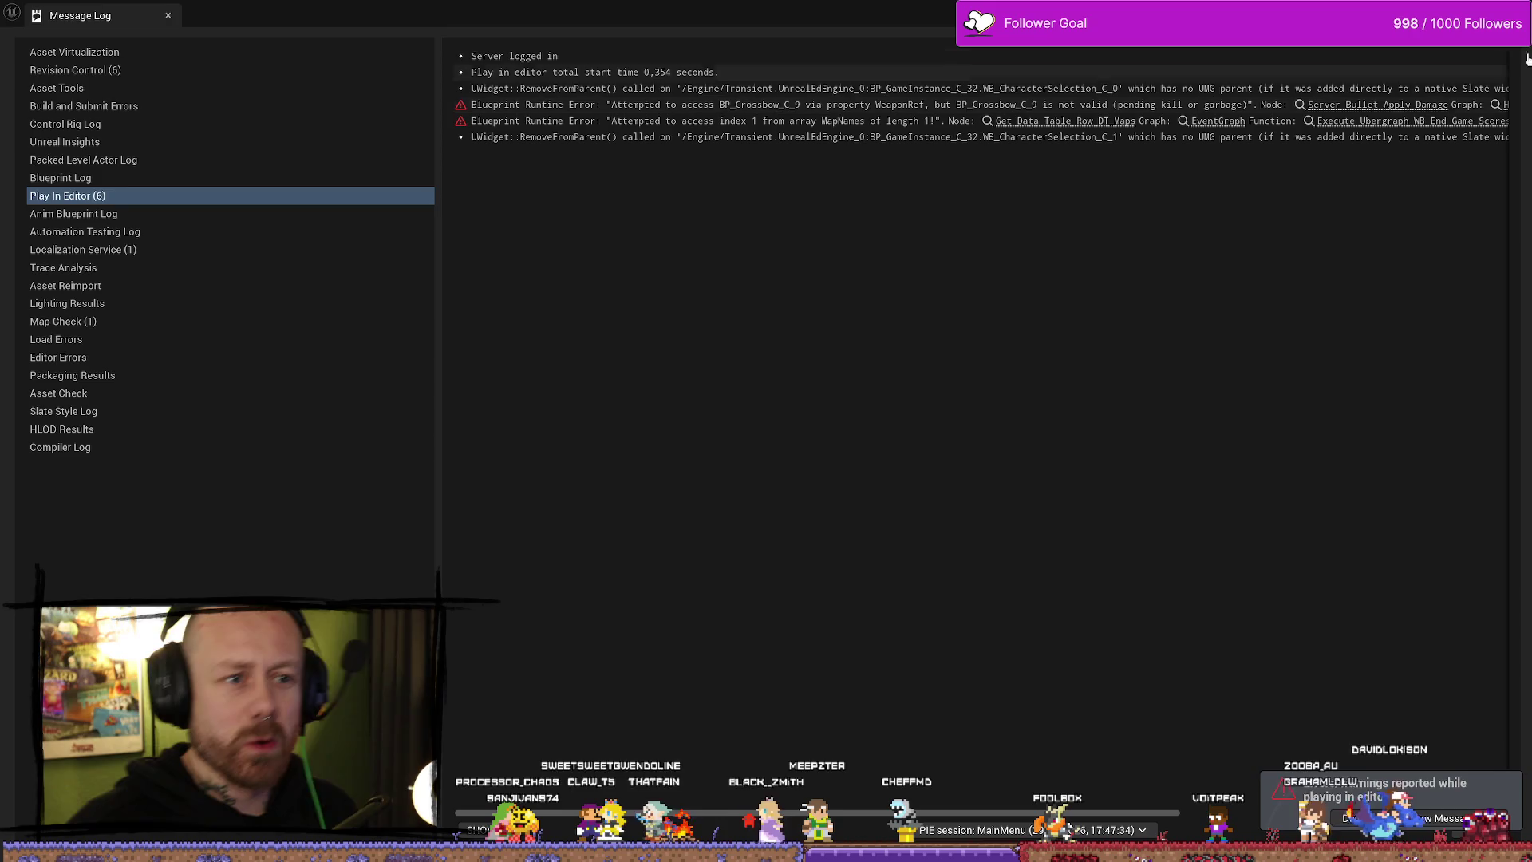
- Close the error log and start a singleplayer Capture the Flag match with 1 point to win
left_click(1511, 9)
key("F11")
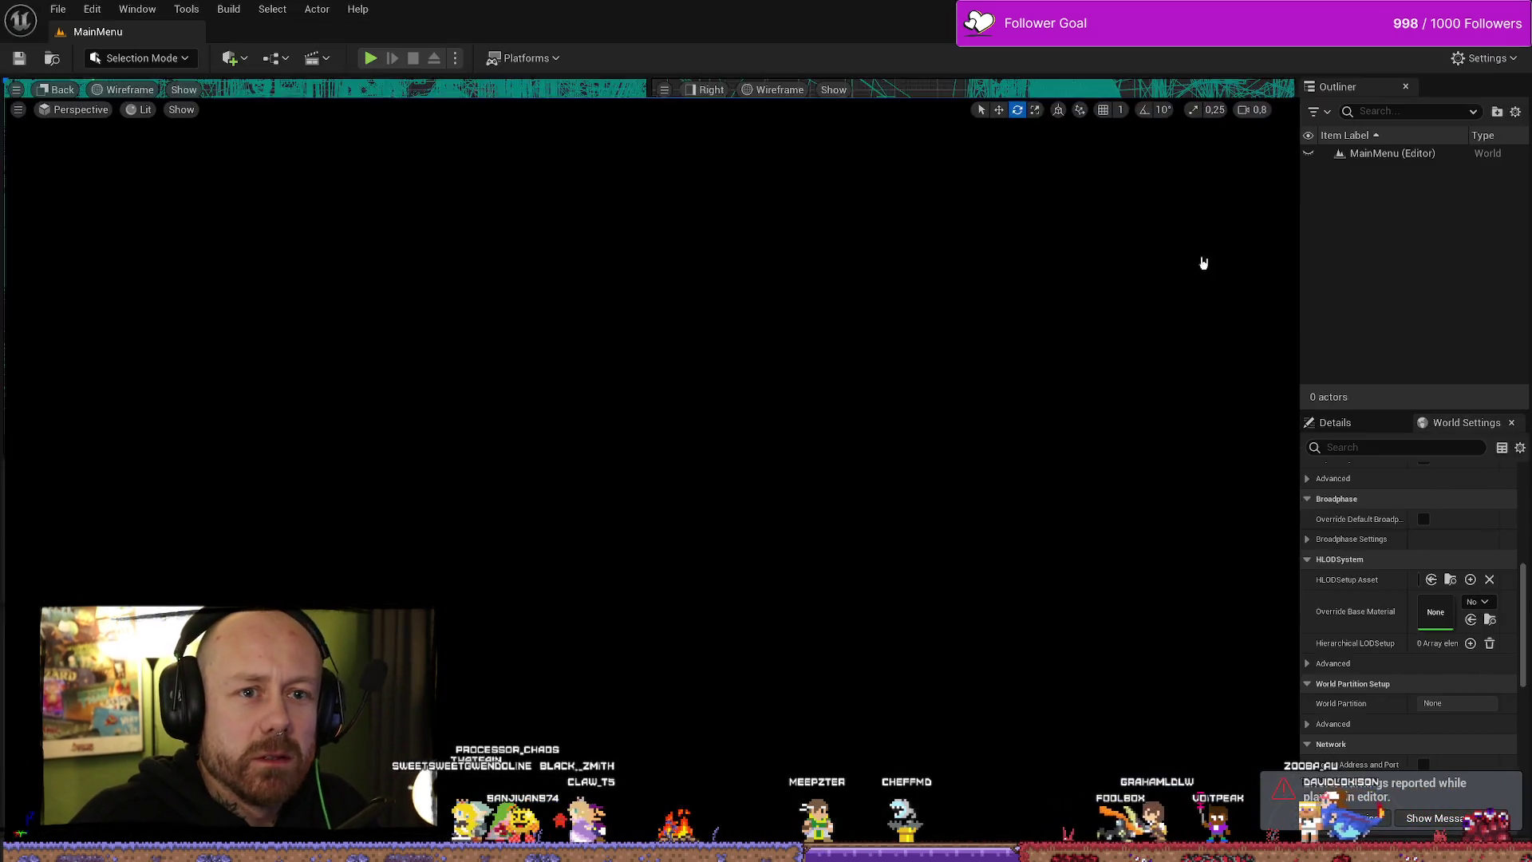
left_click(376, 59)
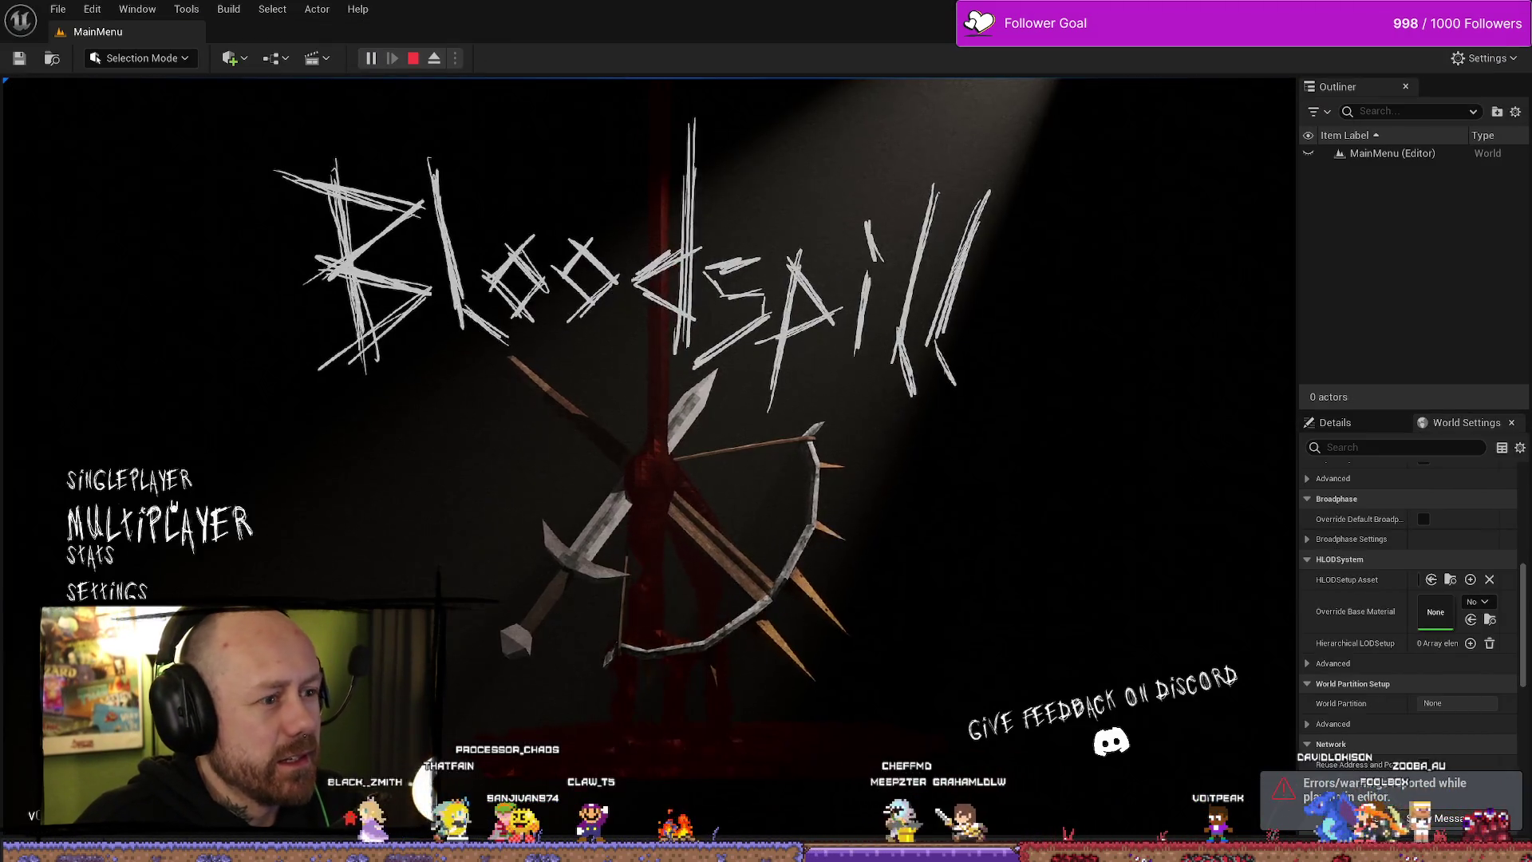
left_click(128, 455)
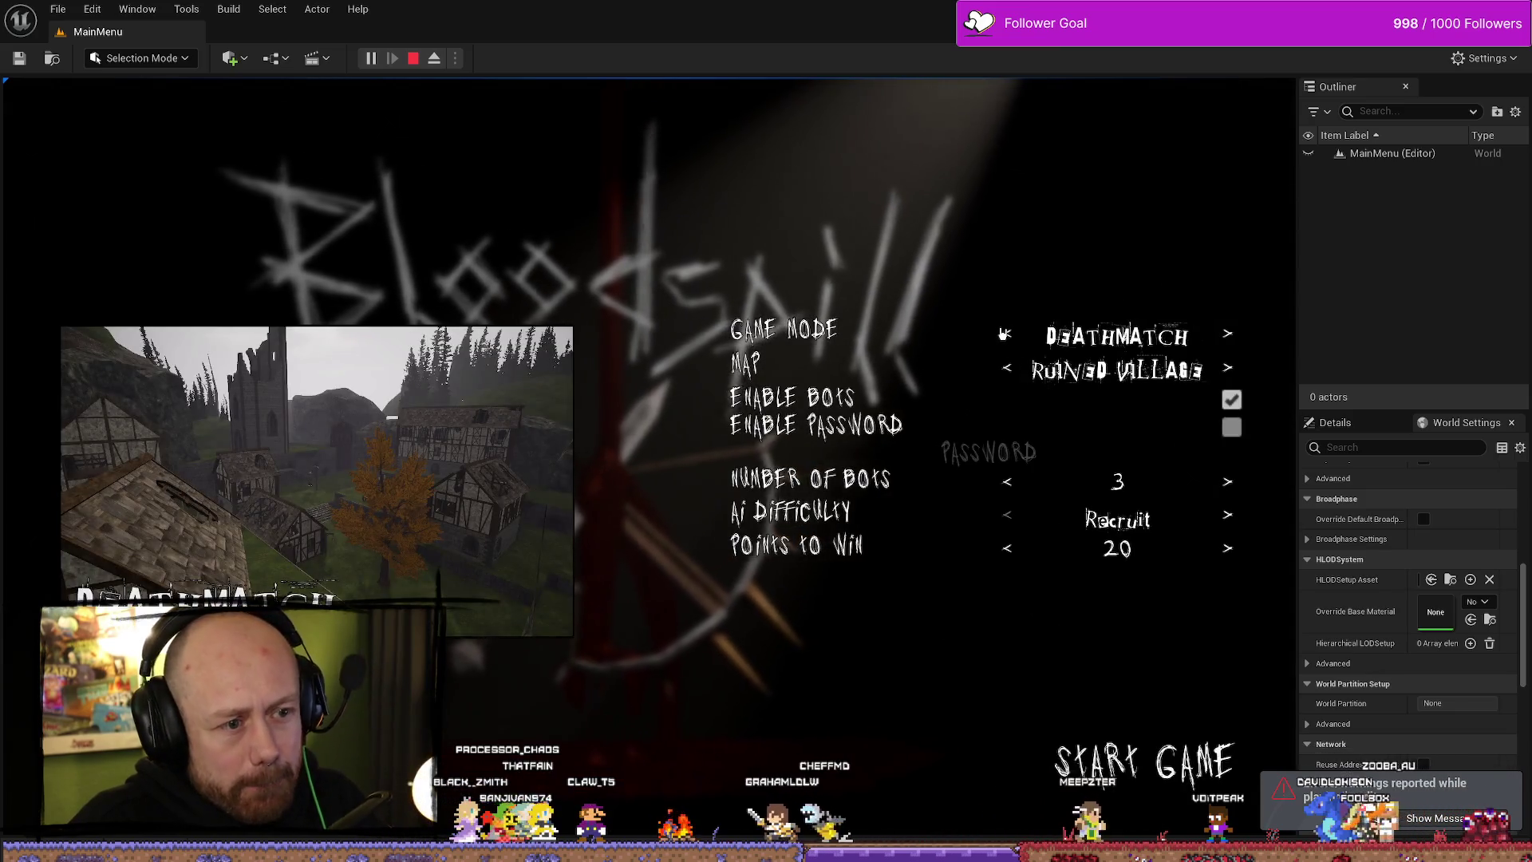
left_click(1007, 334)
left_click(1007, 334)
left_click(1007, 333)
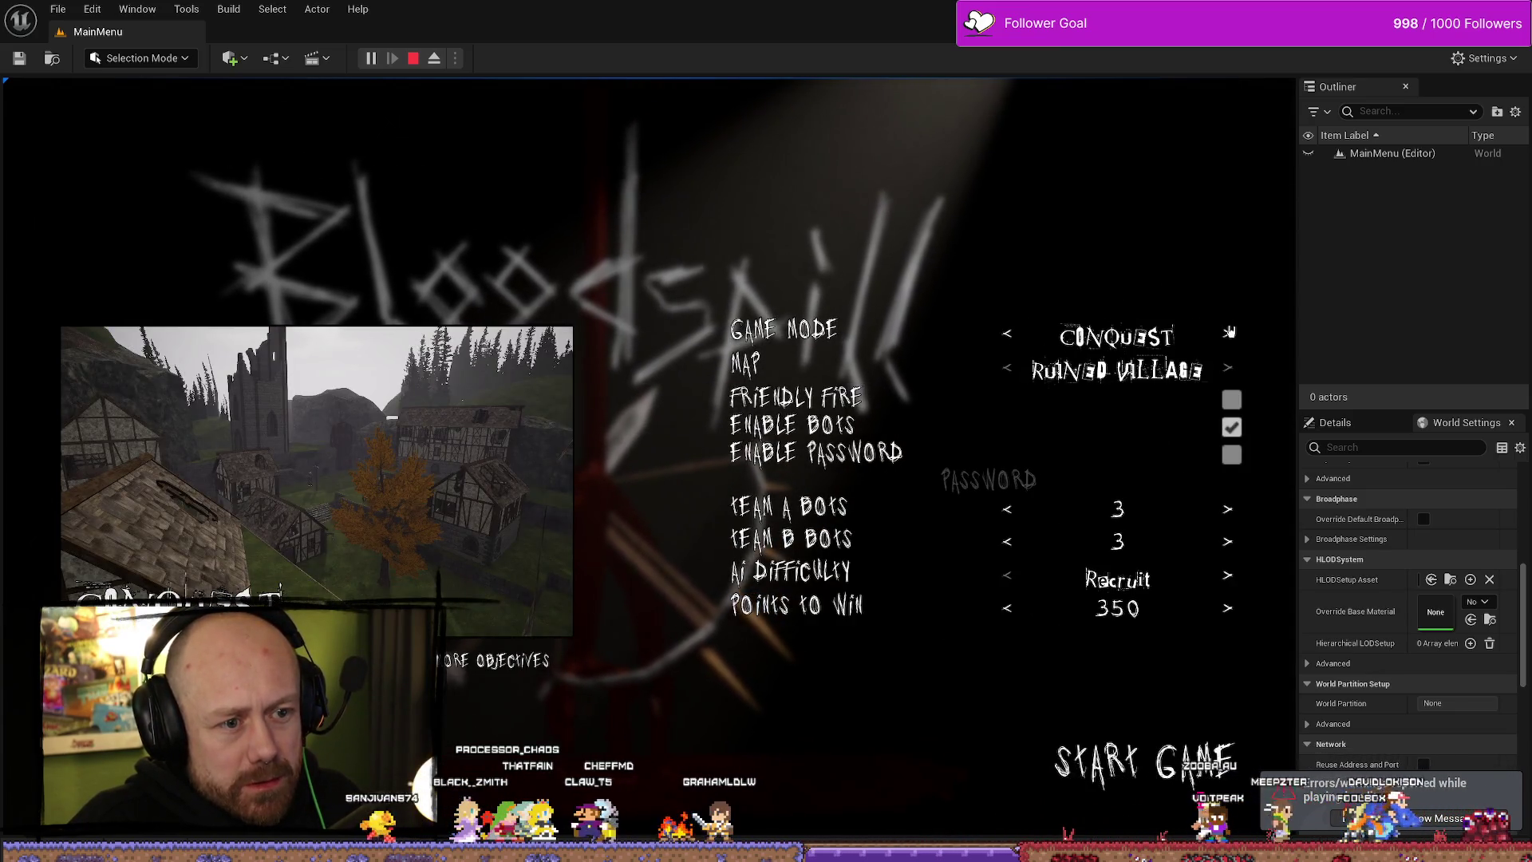
left_click(1226, 333)
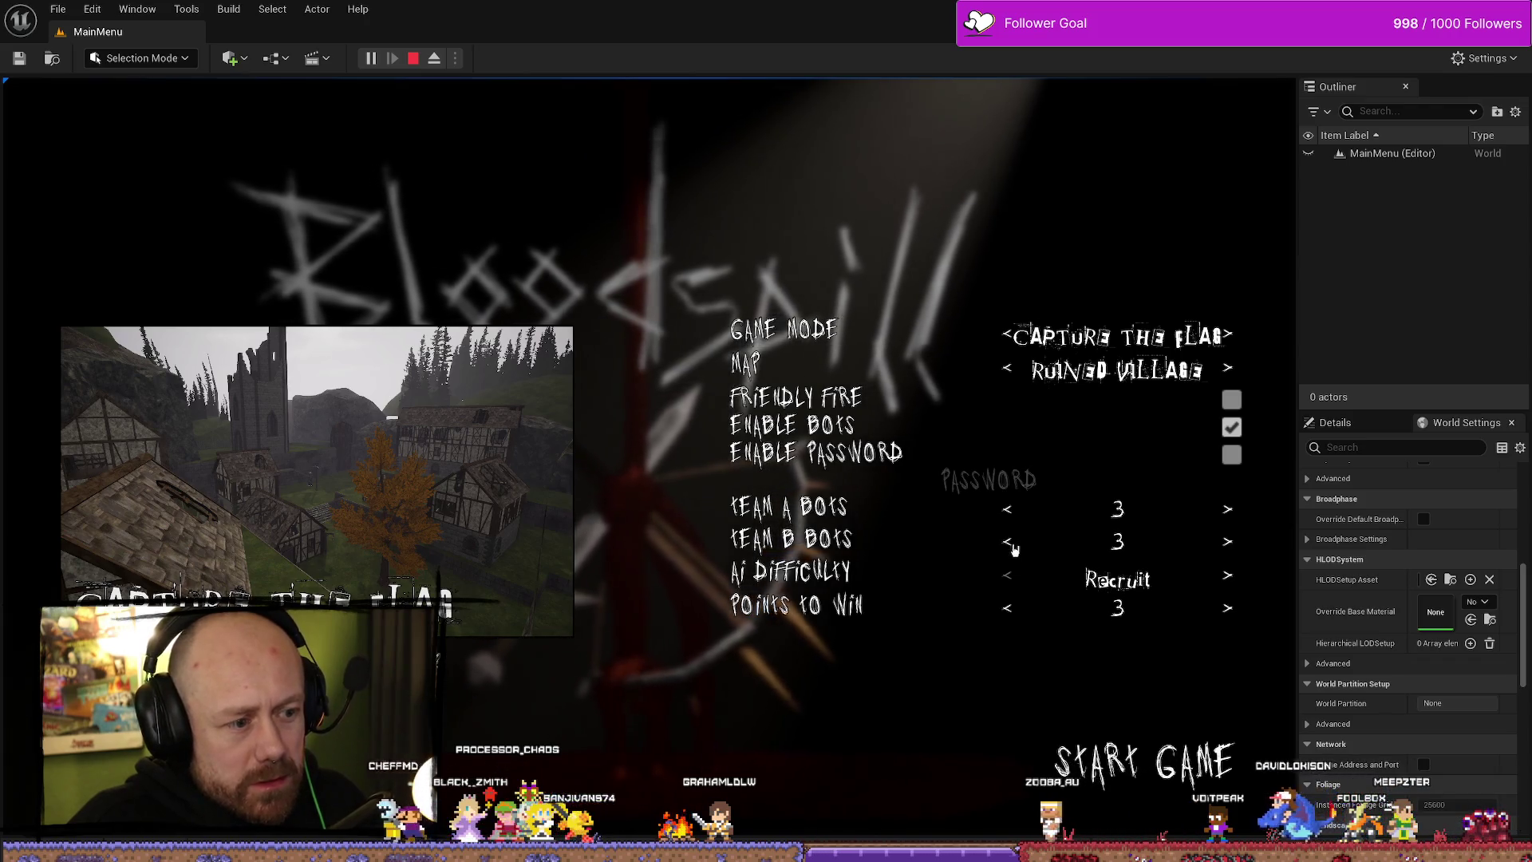
left_click(1009, 610)
left_click(1009, 610)
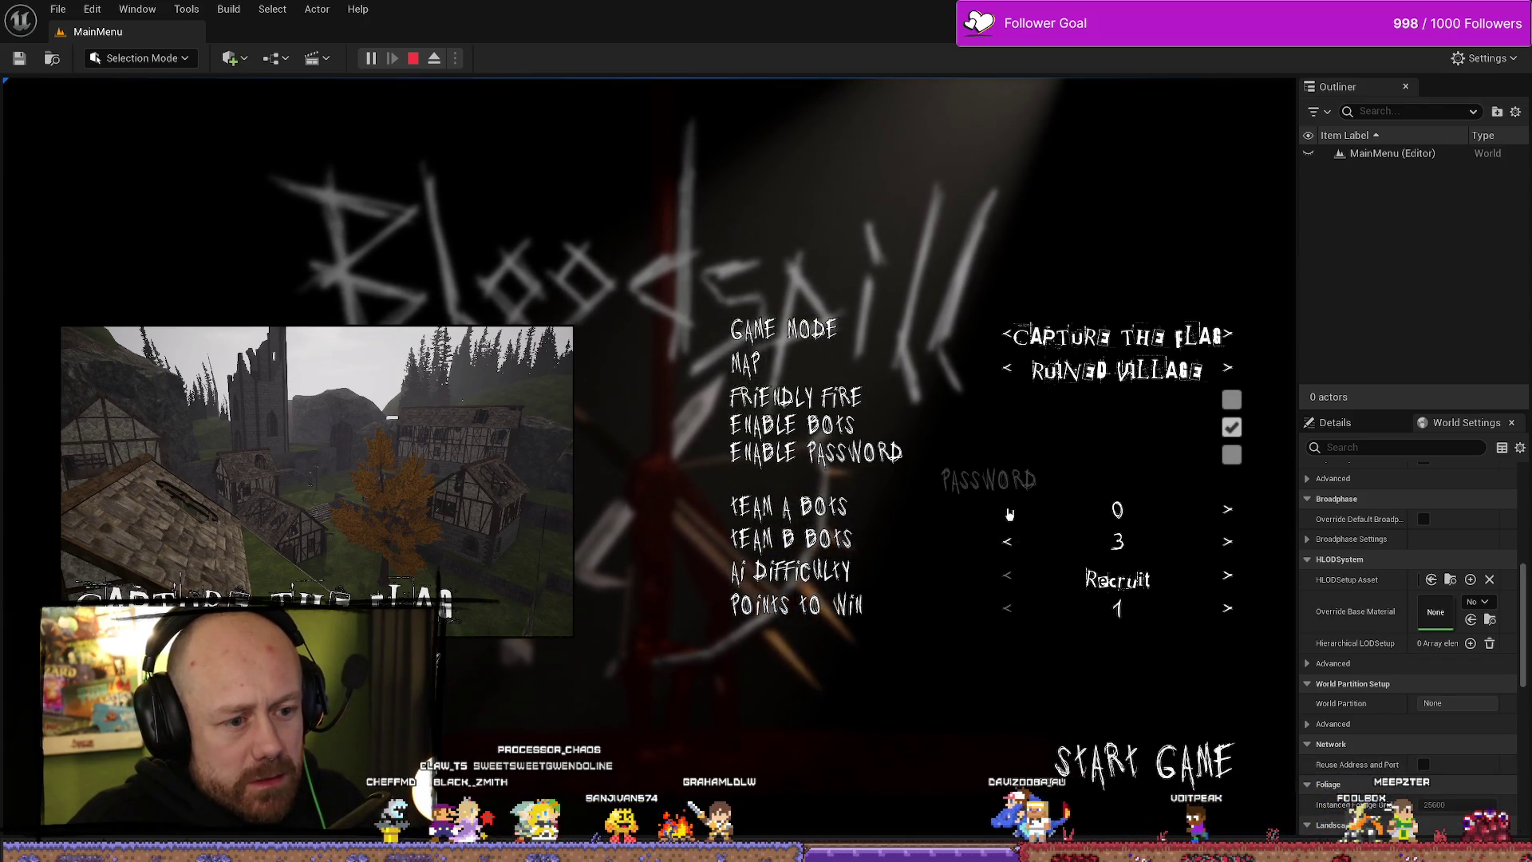
left_click(1161, 770)
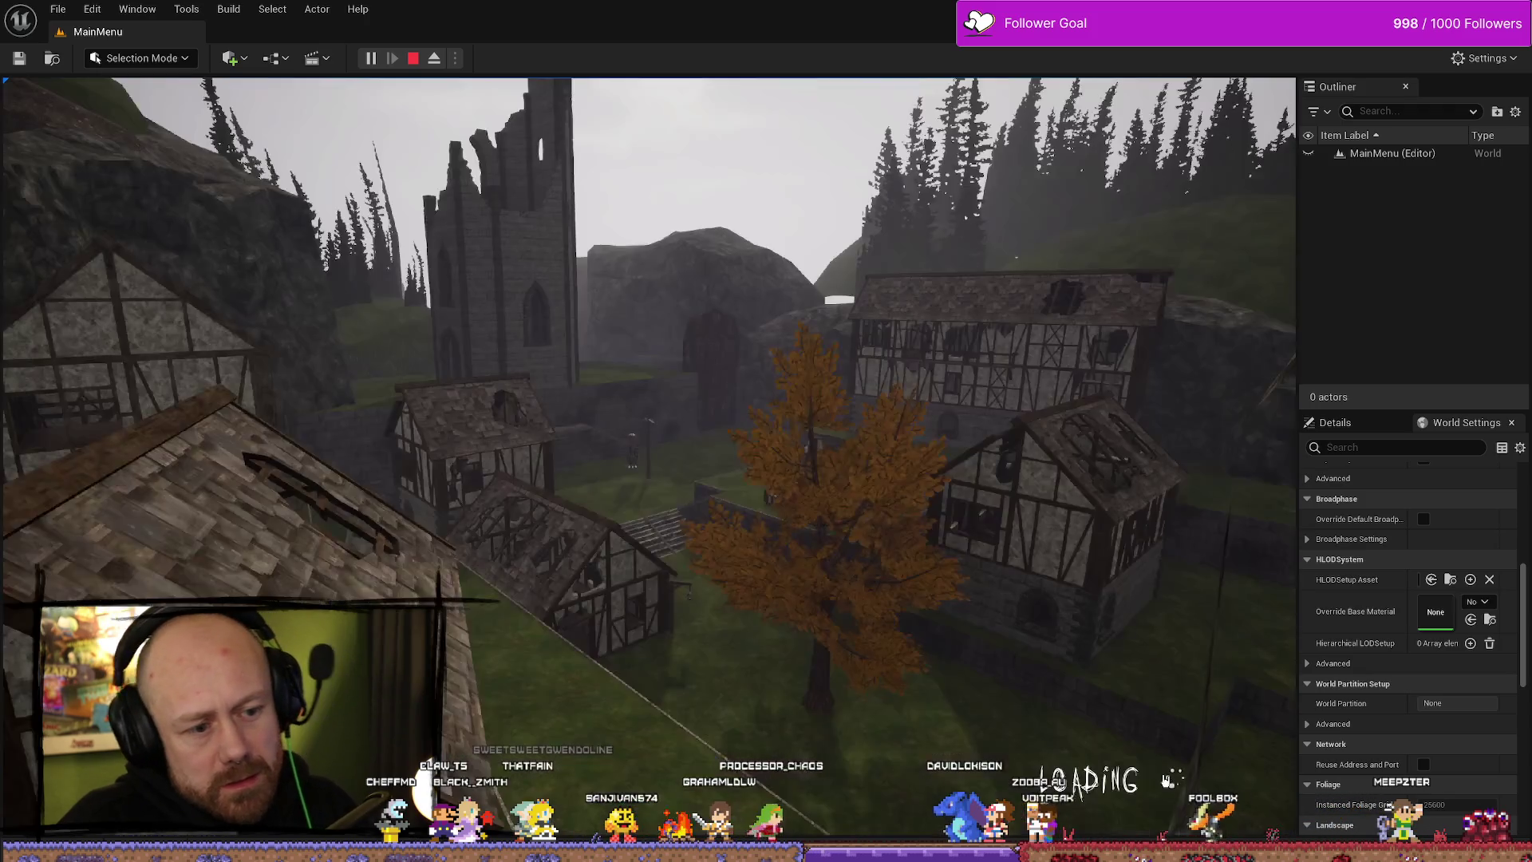
- Stop the Capture the Flag test and close the runtime error log
key("Escape")
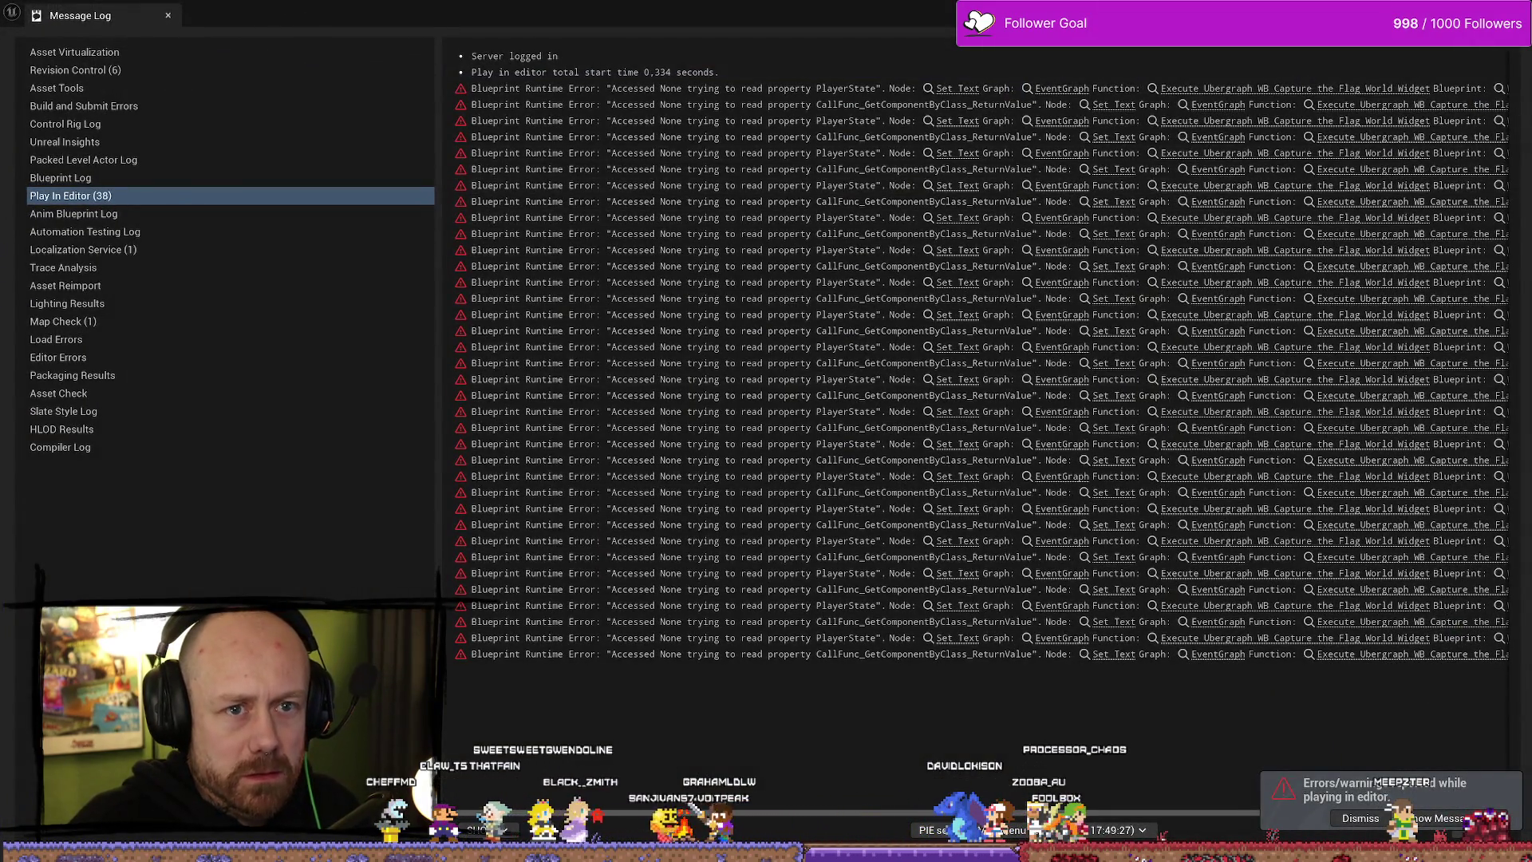
left_click(1179, 314)
key("ctrl+space")
left_click(854, 335)
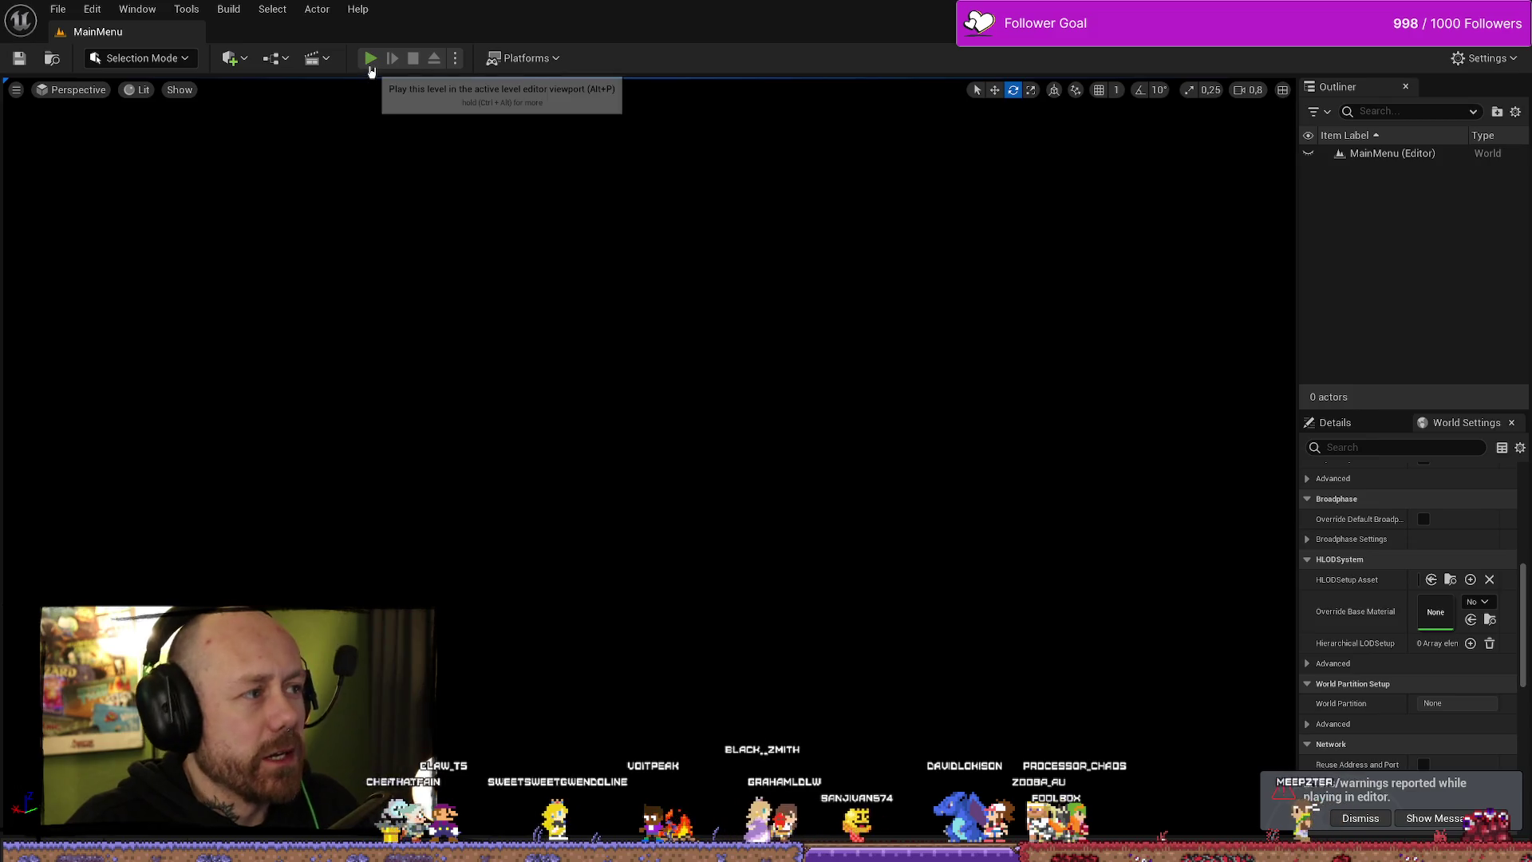
- Start a singleplayer Capture the Flag match on the One V One map
left_click(371, 64)
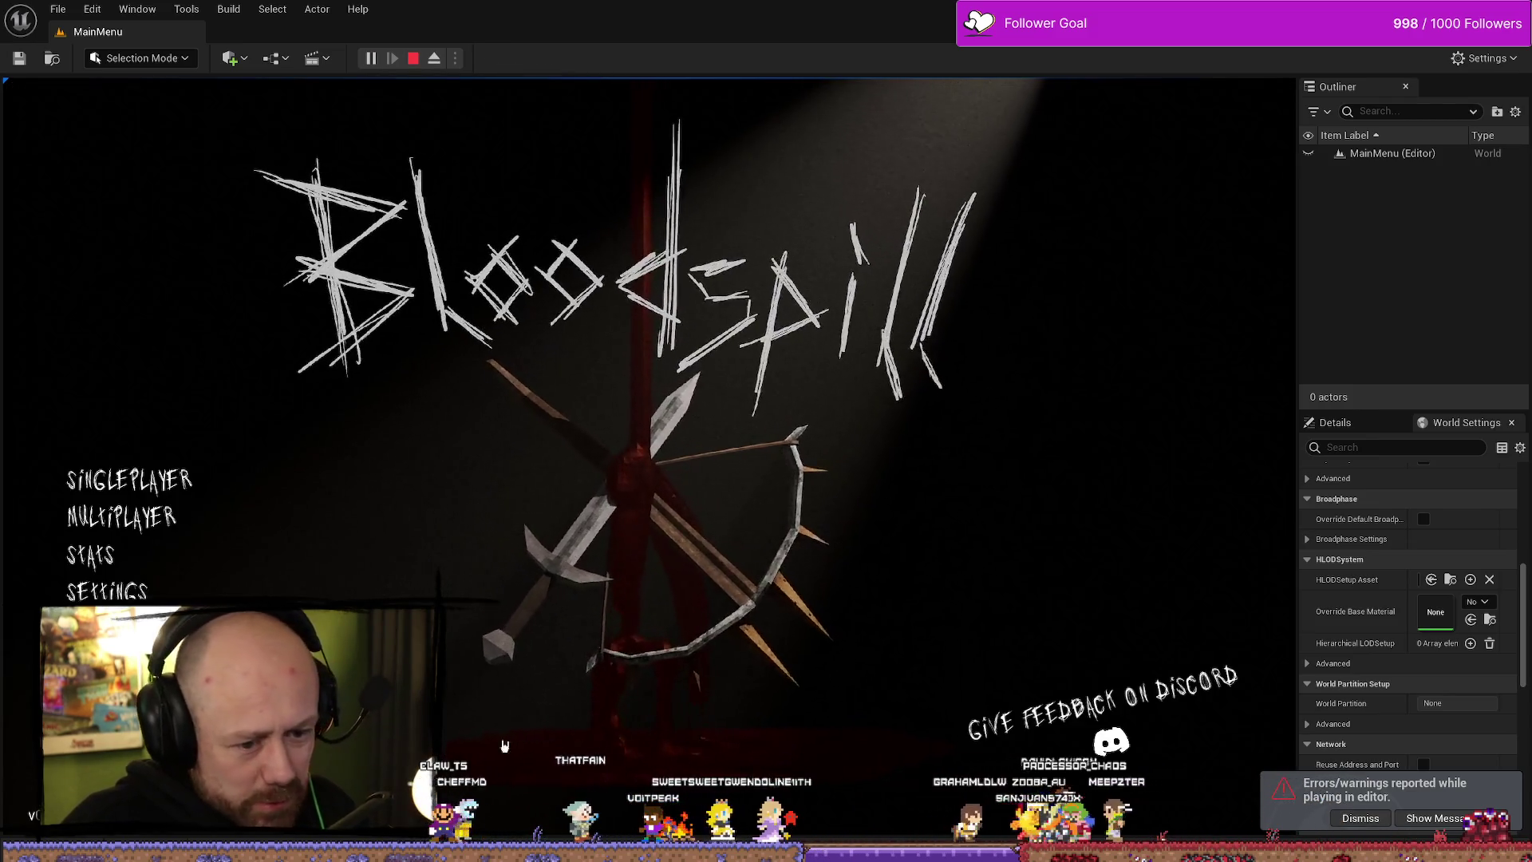
left_click(127, 480)
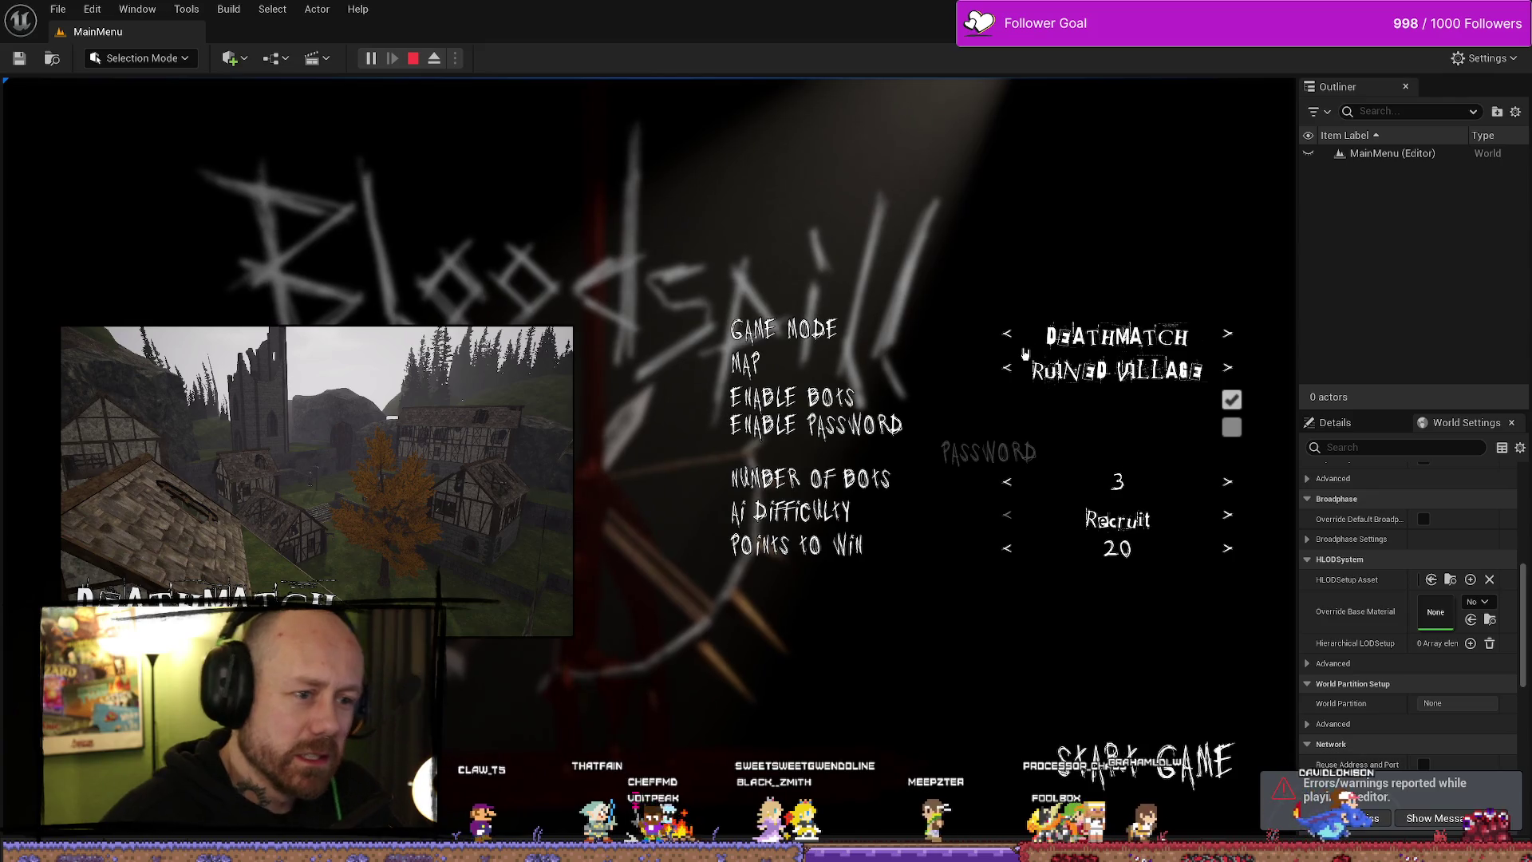
left_click(1007, 369)
left_click(1006, 369)
left_click(1007, 335)
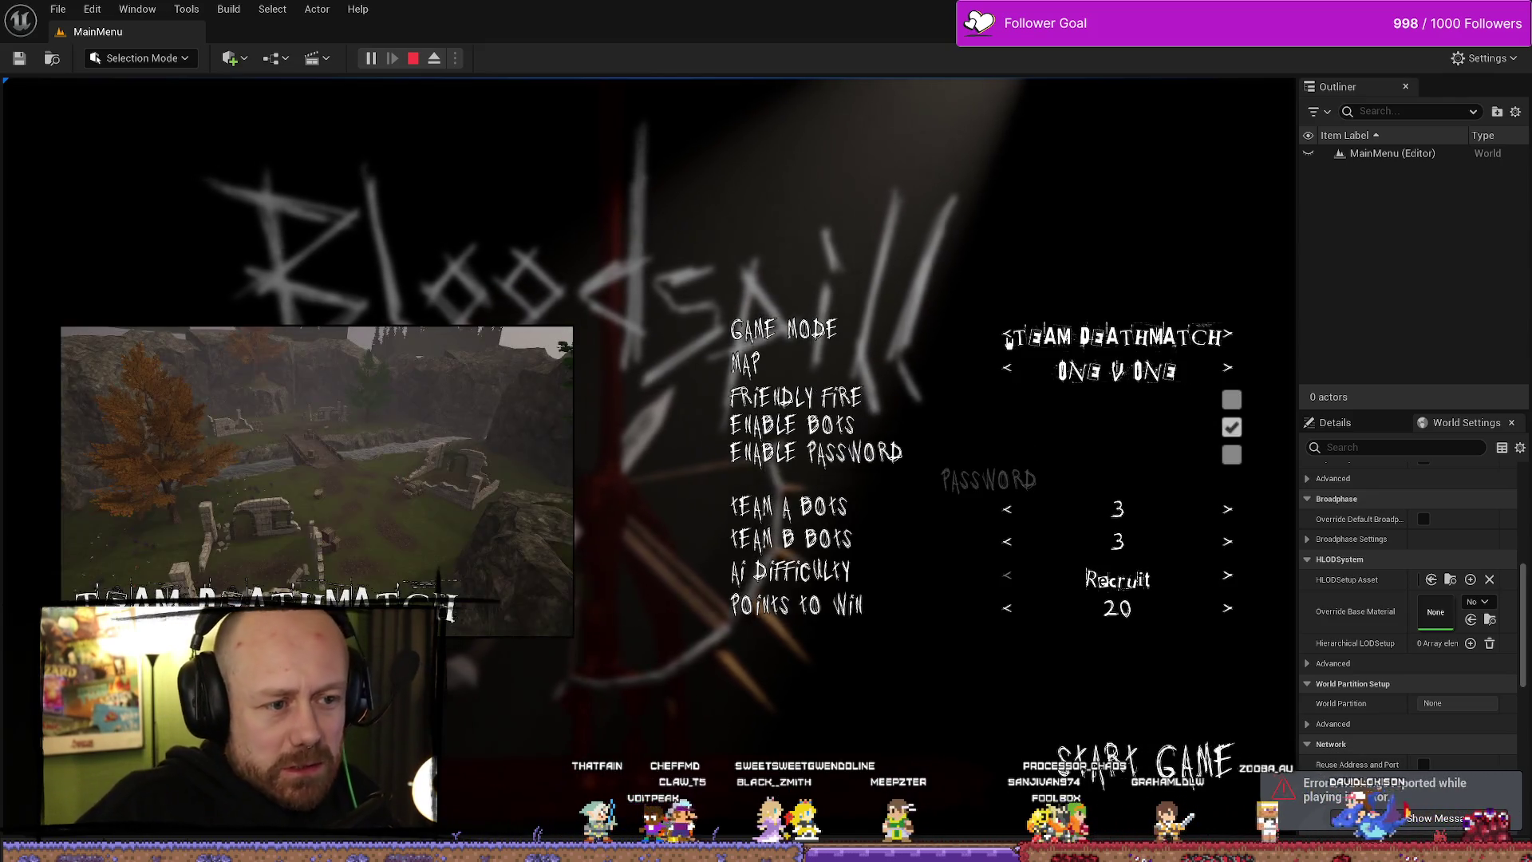
left_click(1007, 335)
left_click(1003, 374)
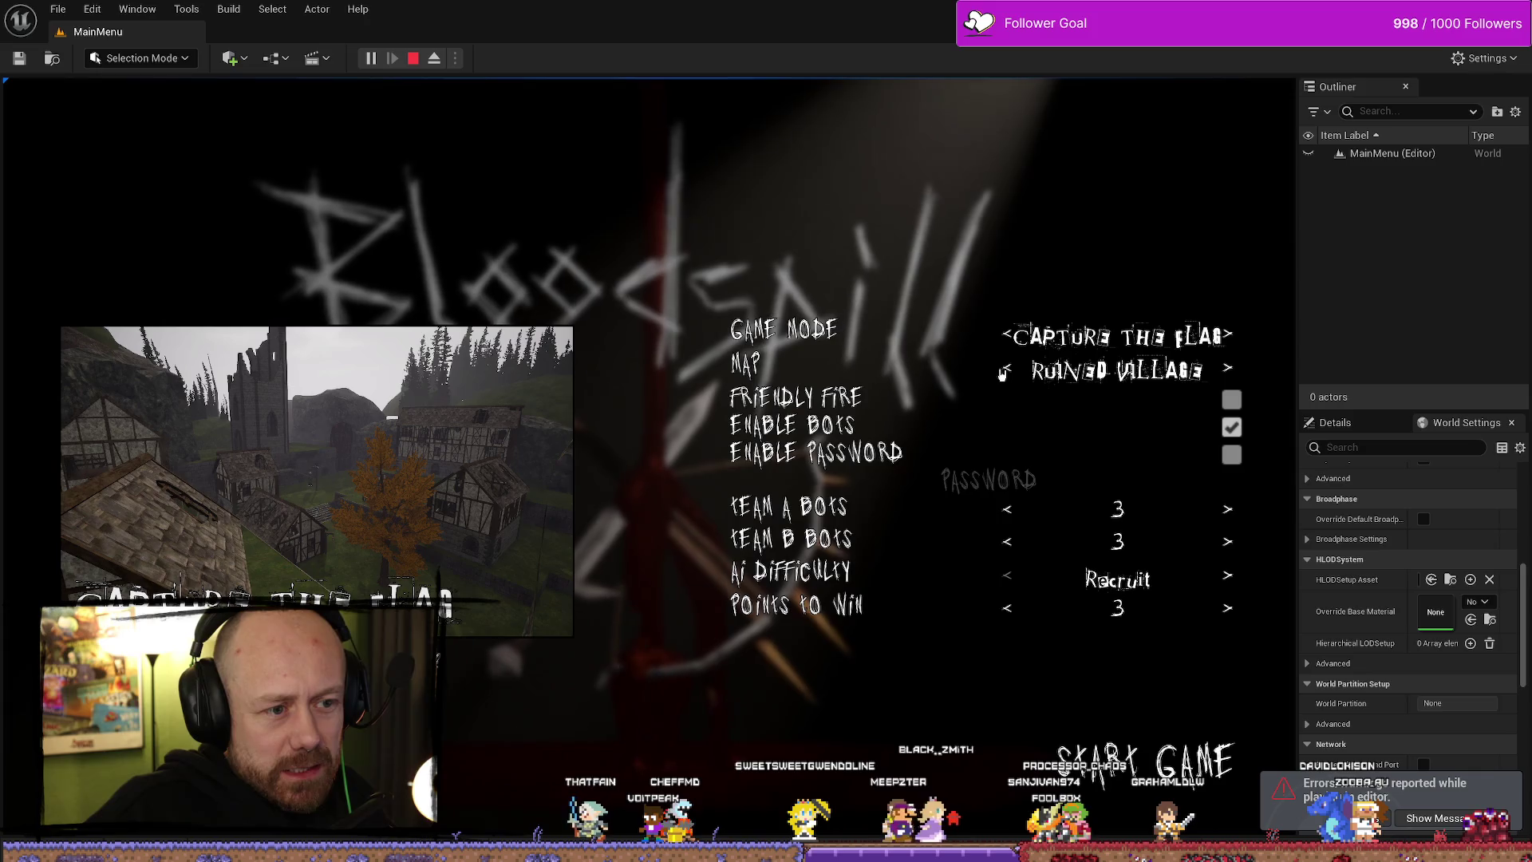
left_click(1005, 371)
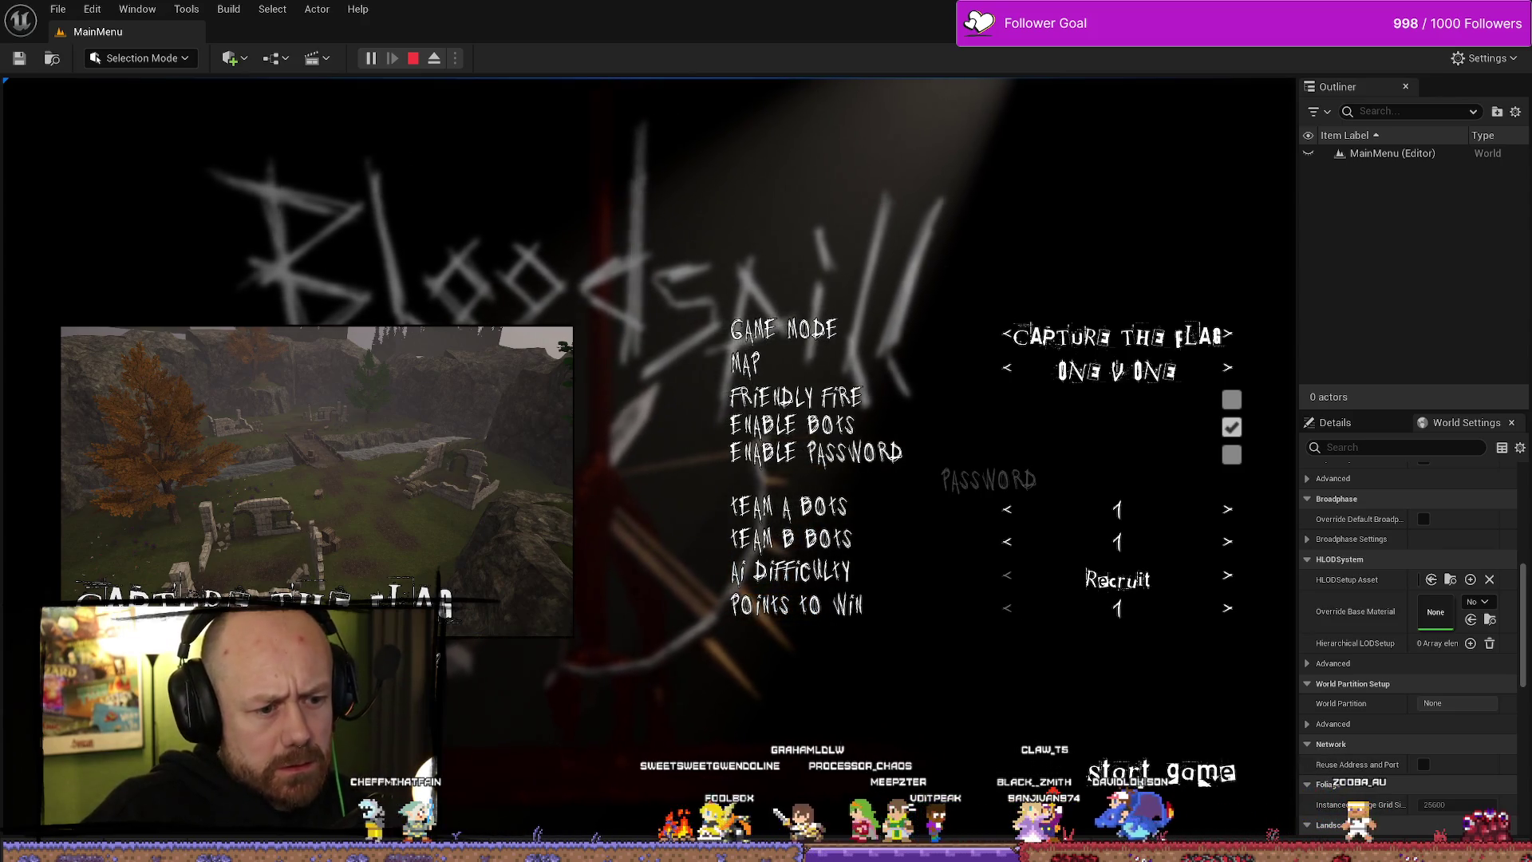
left_click(1139, 778)
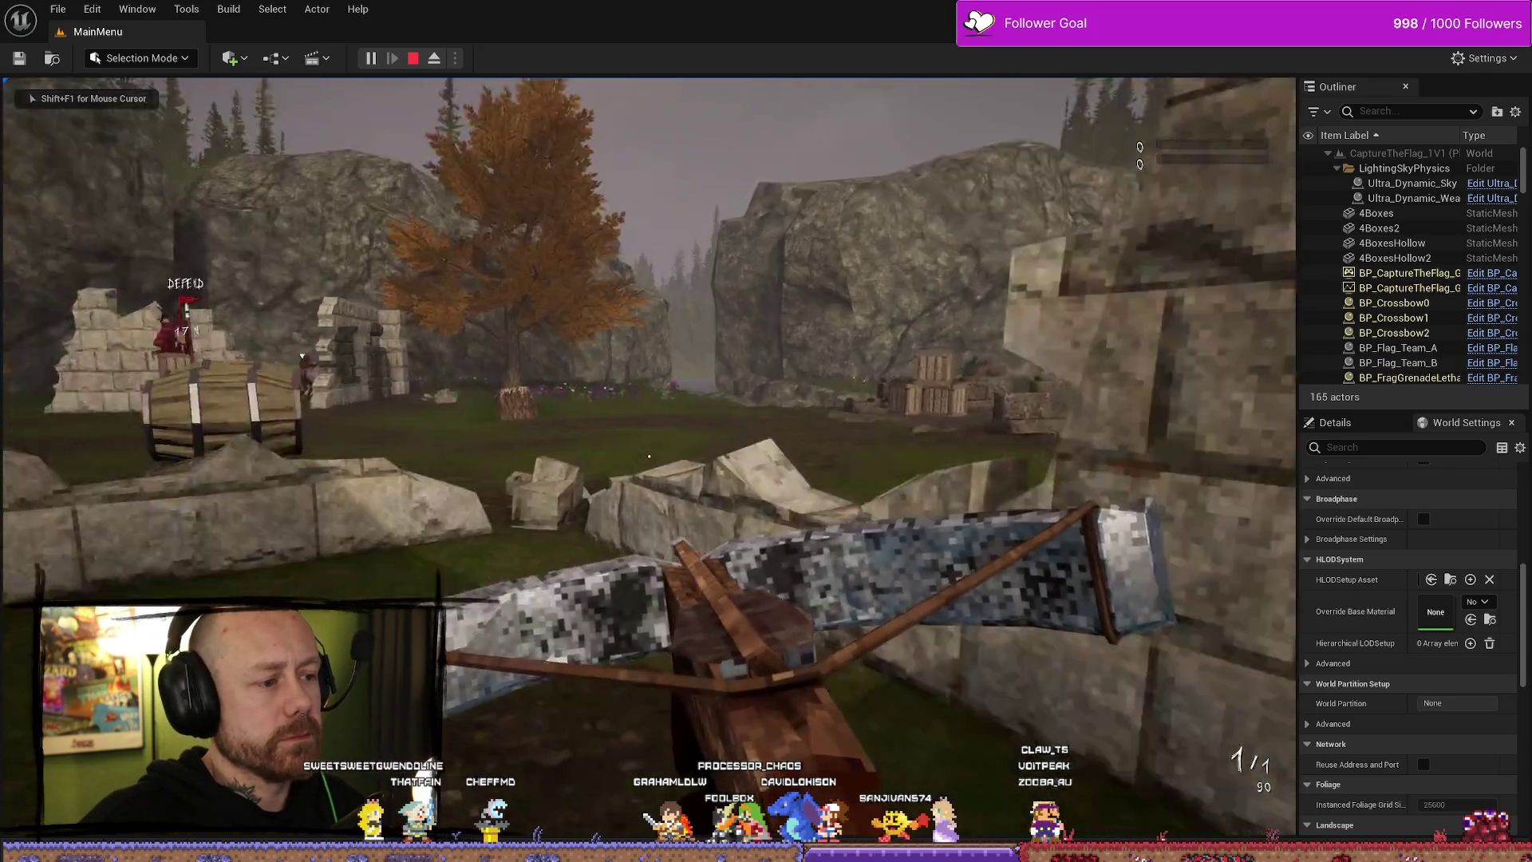
- Grab the blue enemy flag and carry it home to win 1–0
key("w")
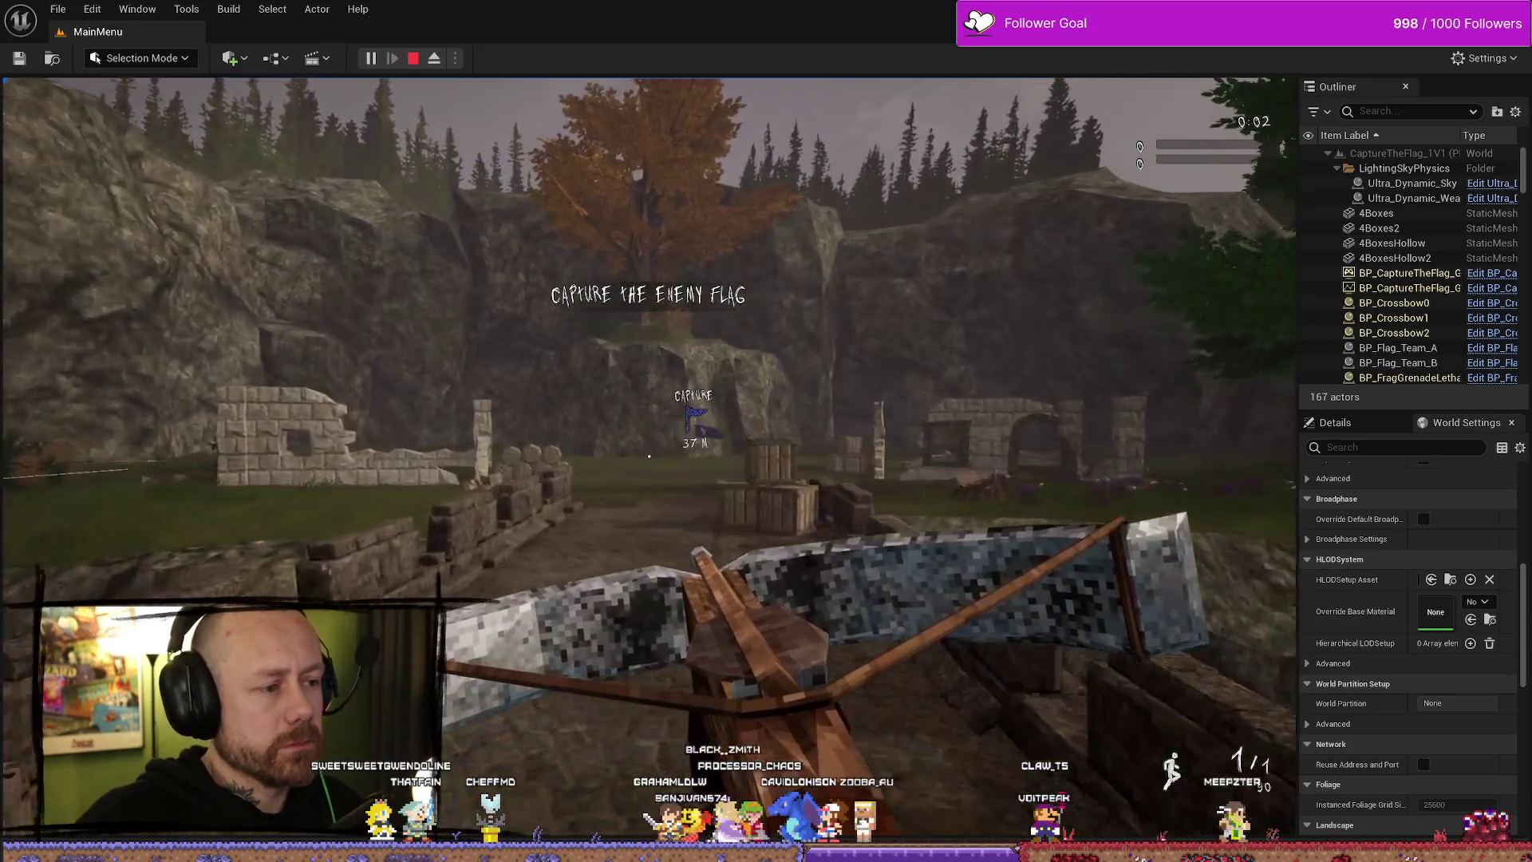
key("w")
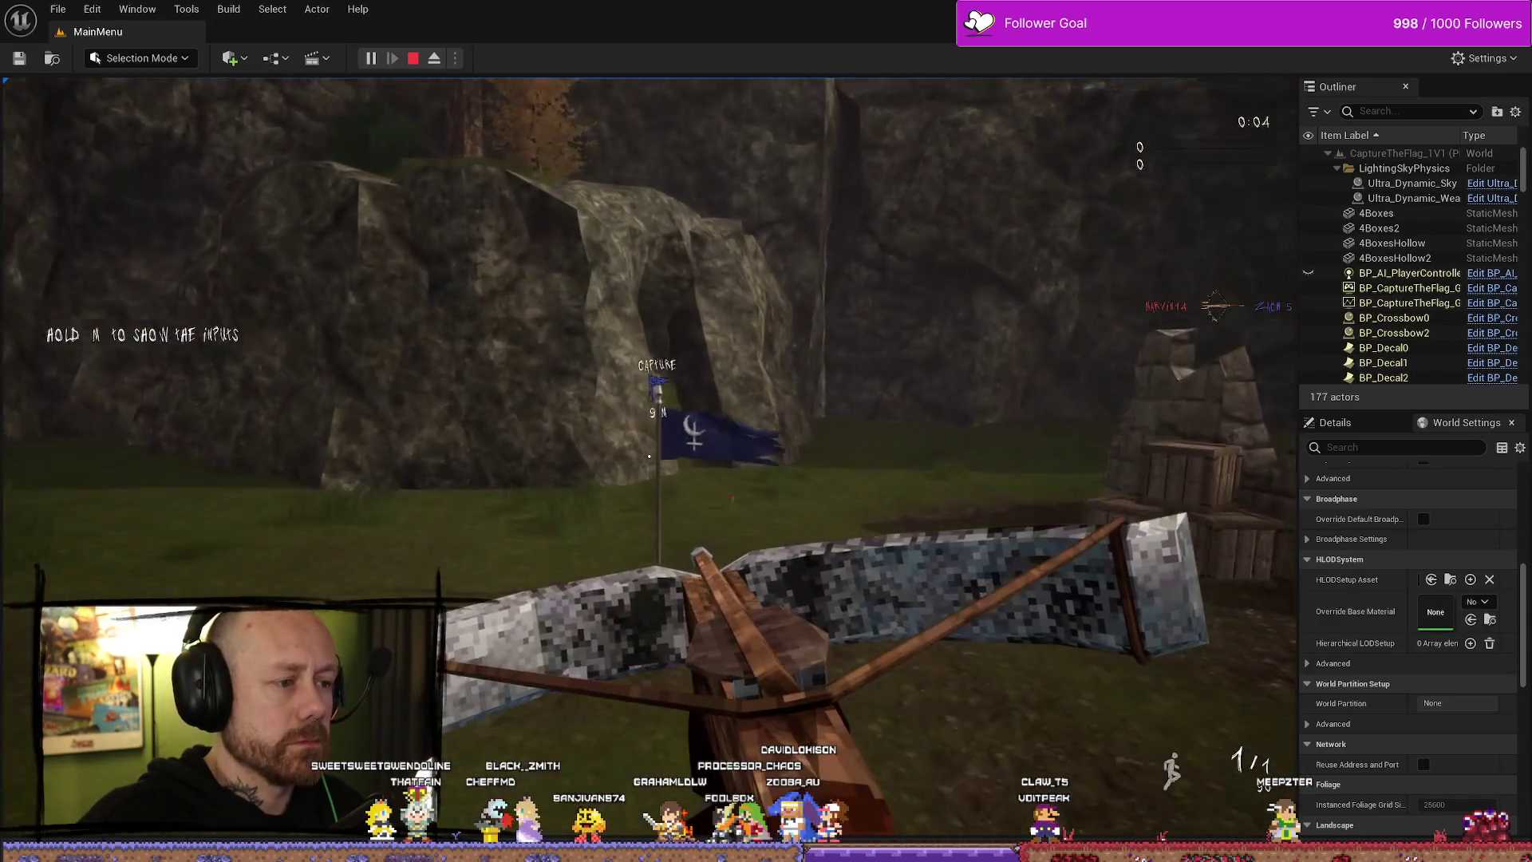
key("w")
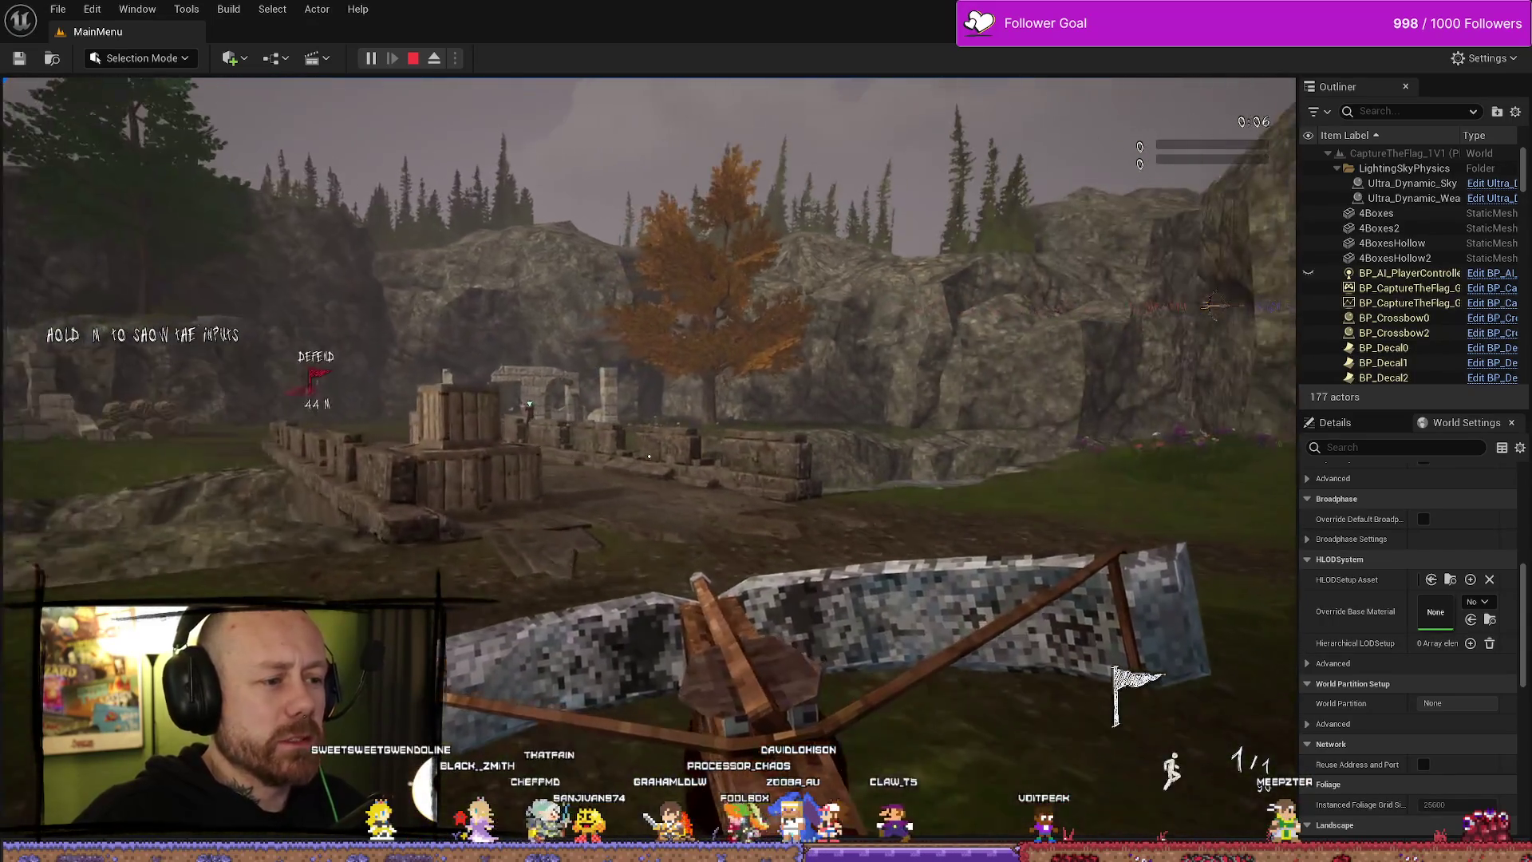
key("w")
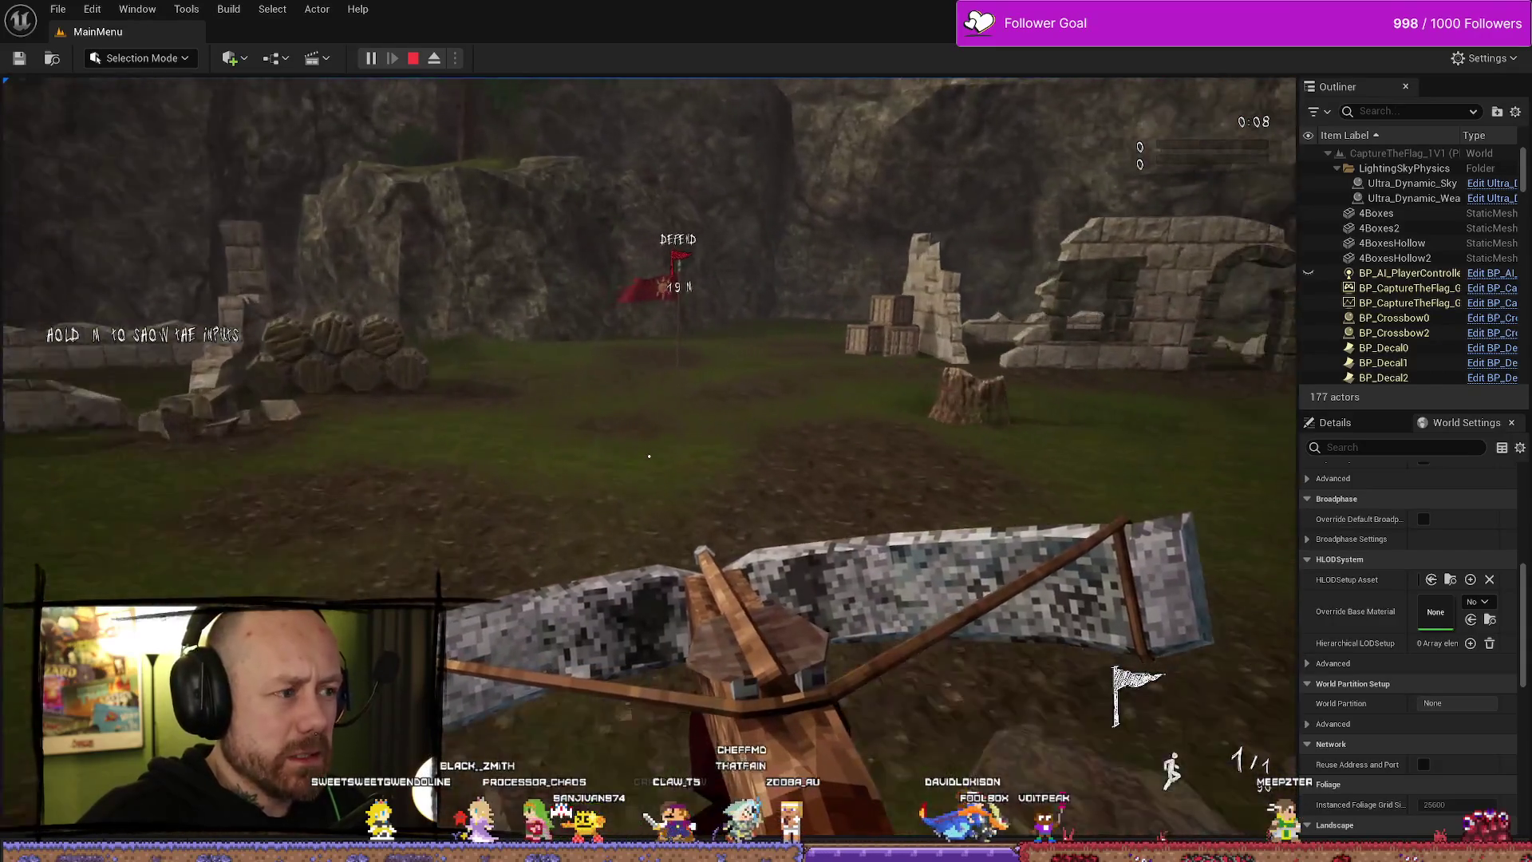
key("w")
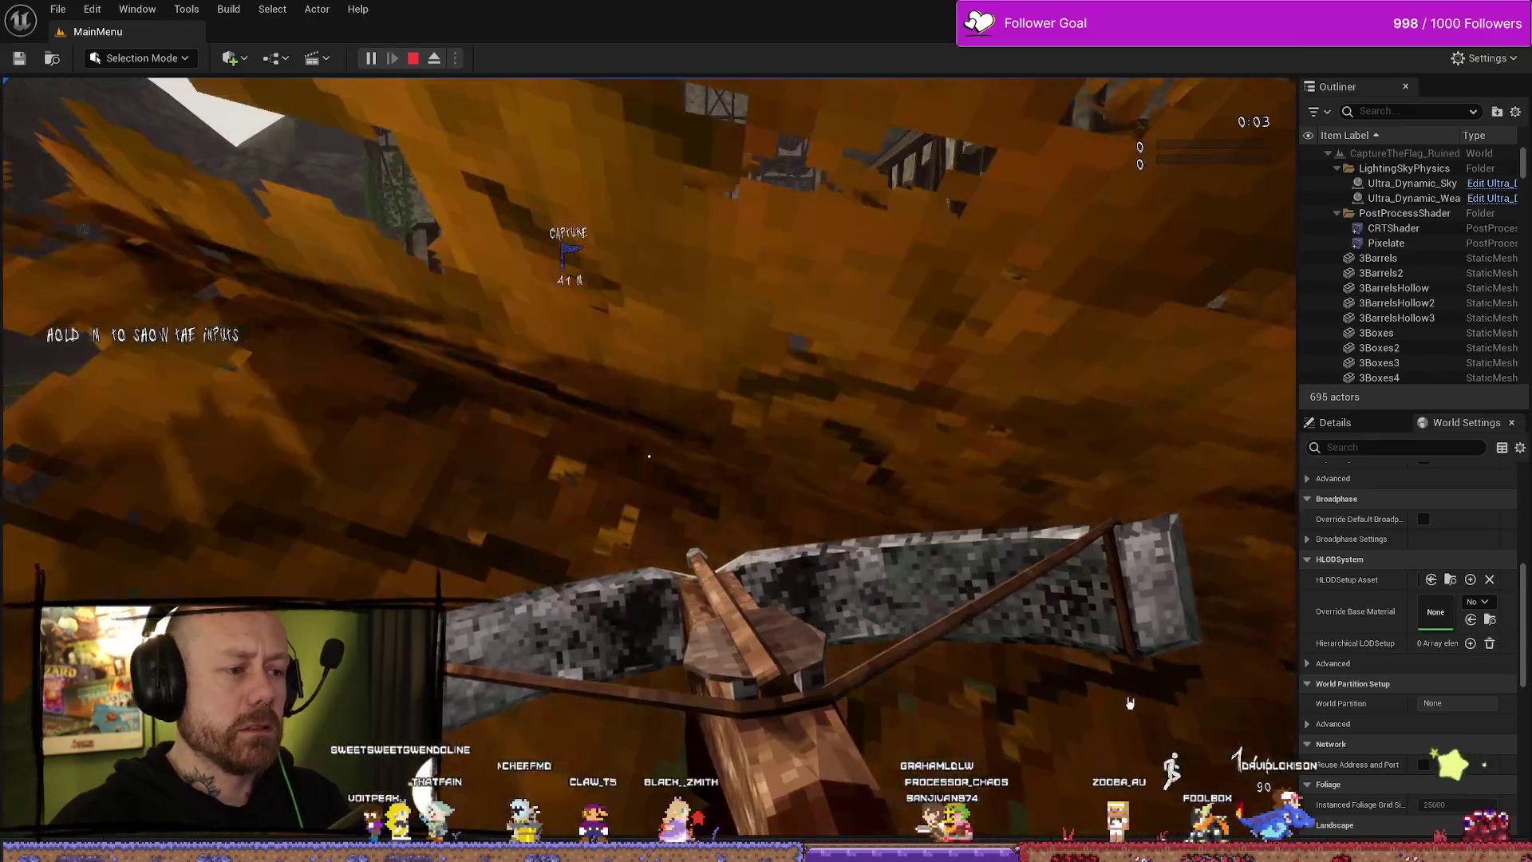
- Stop play, scroll through the Message Log and dismiss the play-in-editor warnings notification
key("Escape")
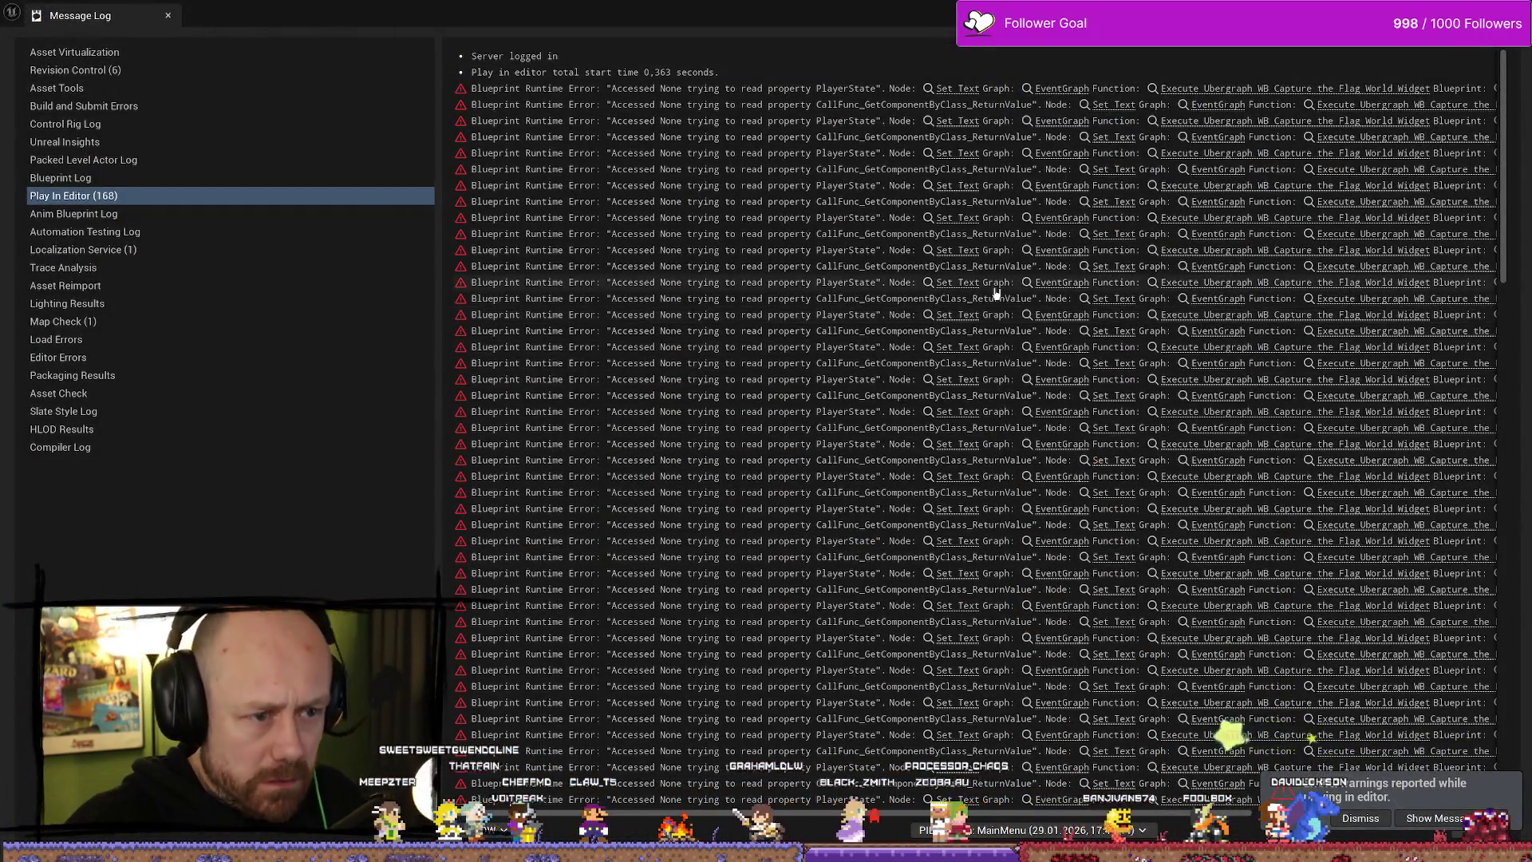
scroll(1181, 291, "down", 5)
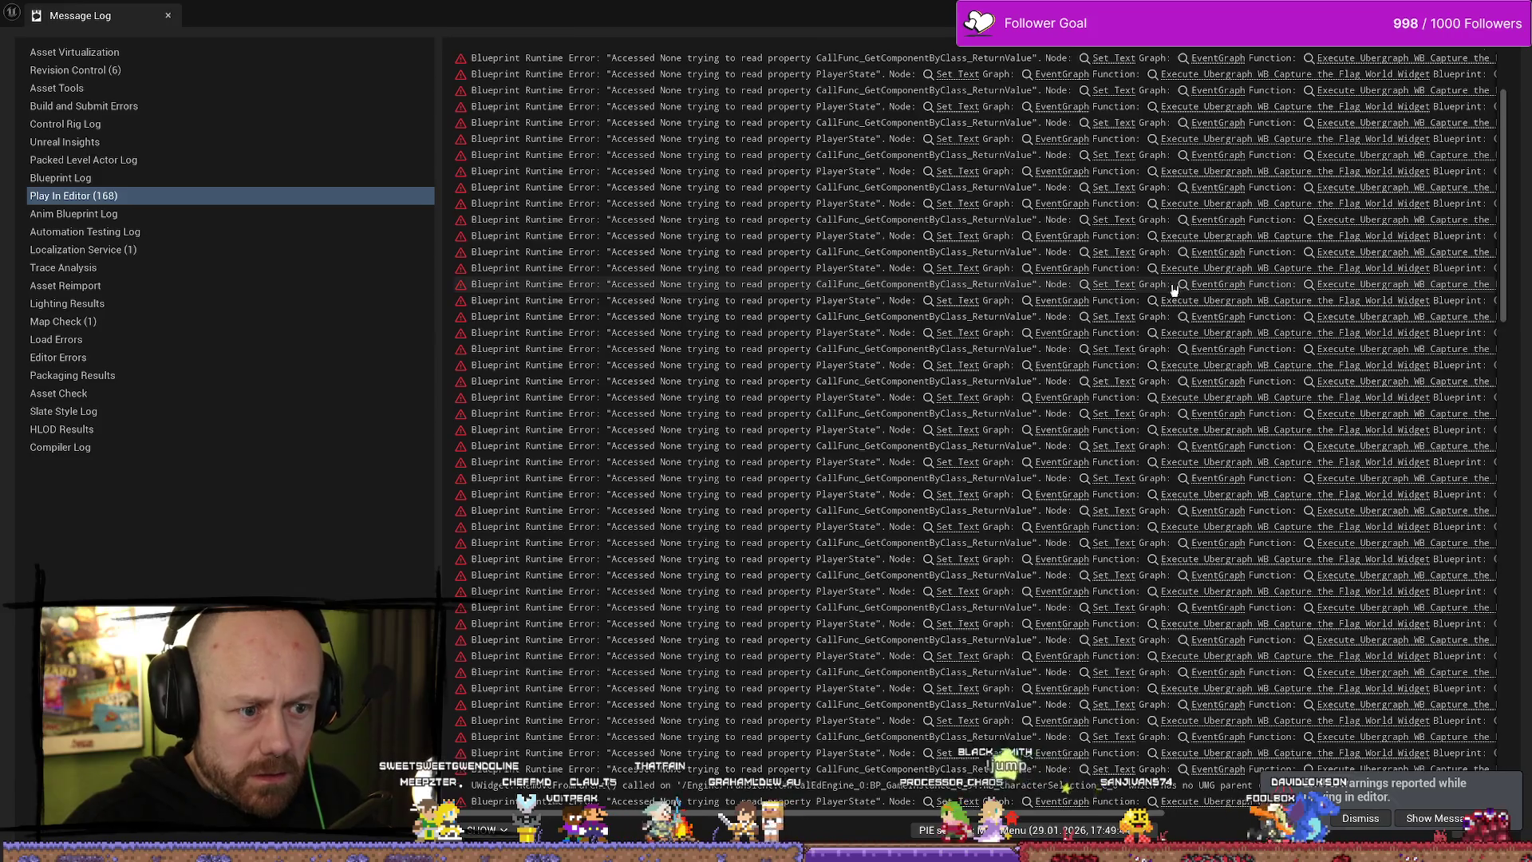
scroll(1169, 281, "down", 10)
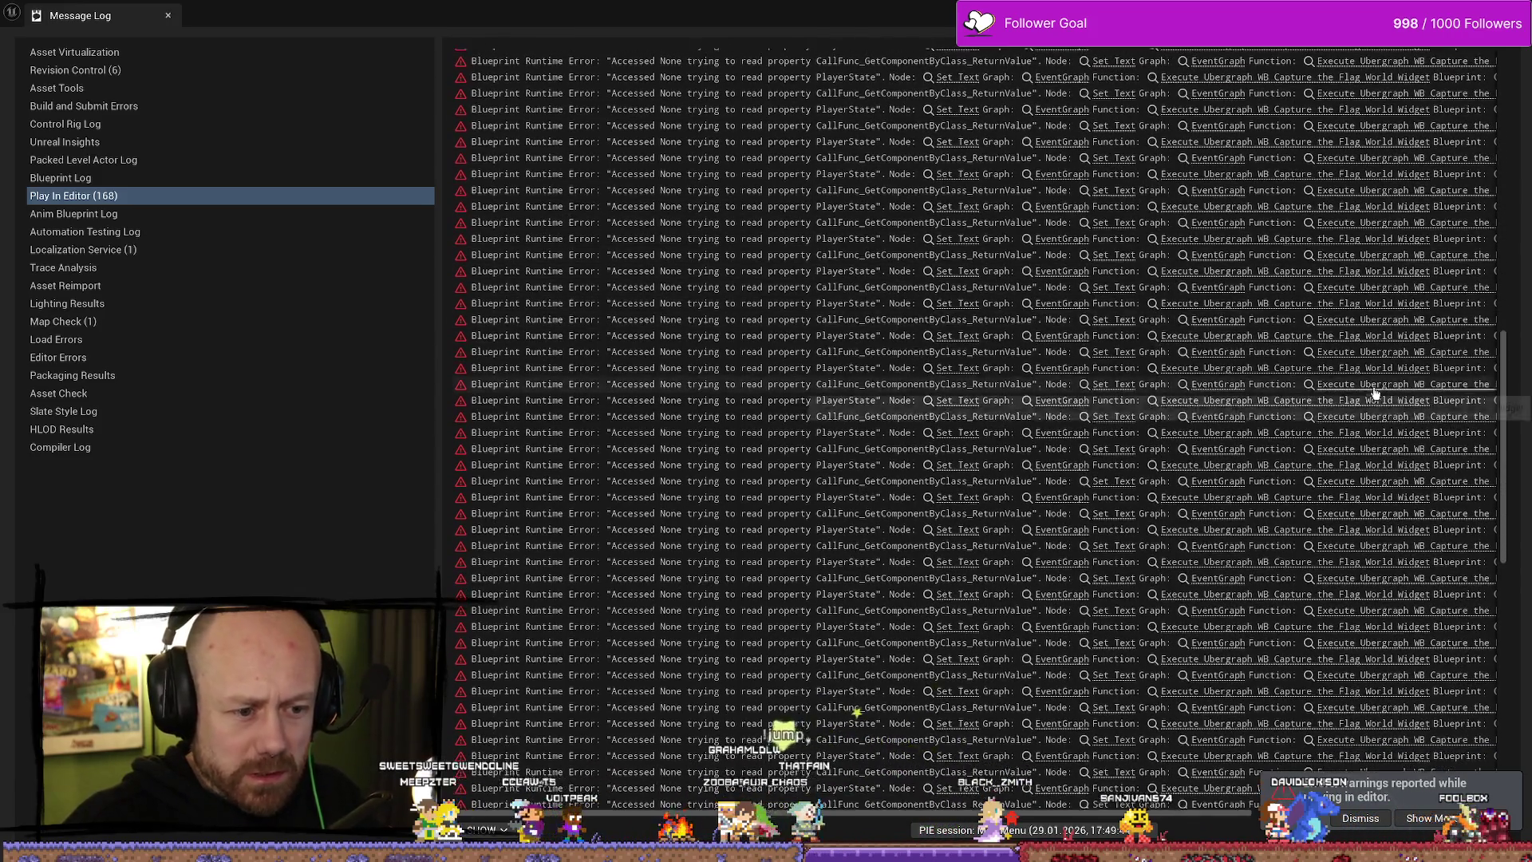
scroll(1356, 396, "down", 10)
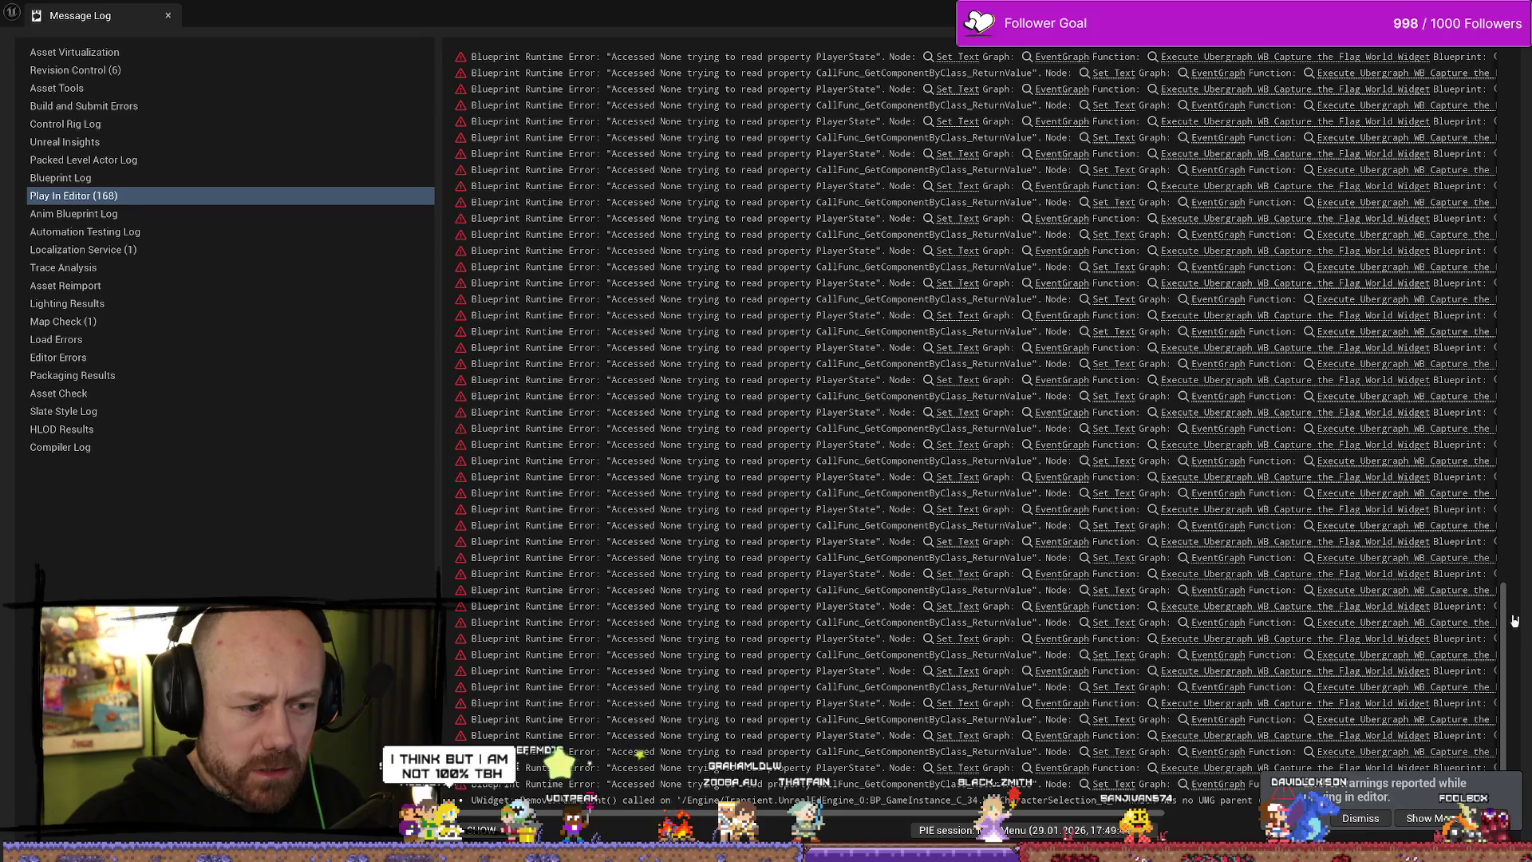
left_click(1360, 819)
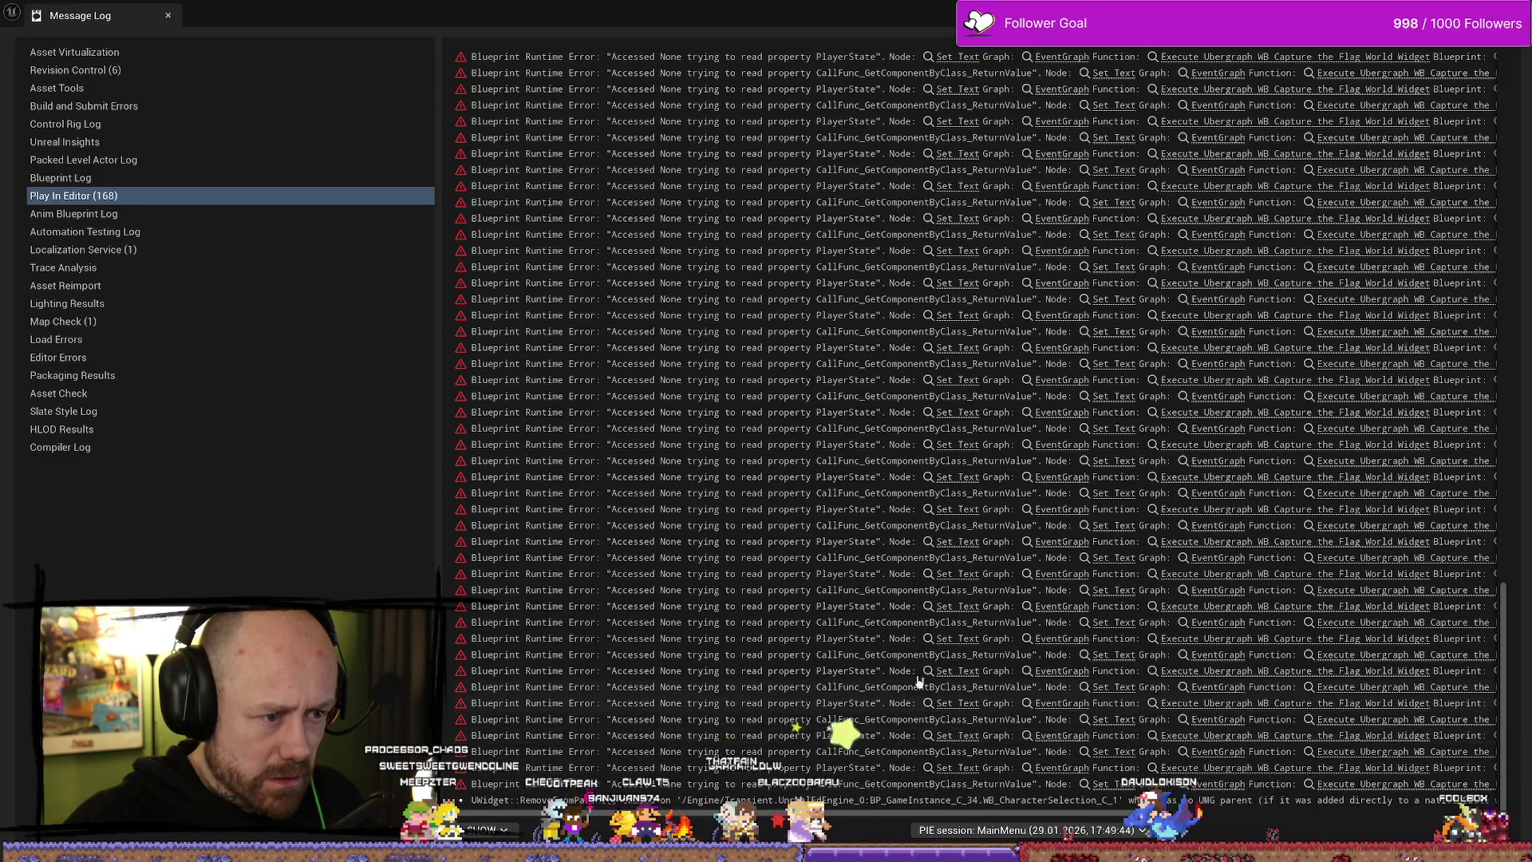
- Close the Message Log and show the KillFeedAndScore widget assets in the Content Drawer
mouse_move(1041, 832)
left_mouse_down()
mouse_move(1197, 820)
mouse_move(1420, 758)
left_mouse_up()
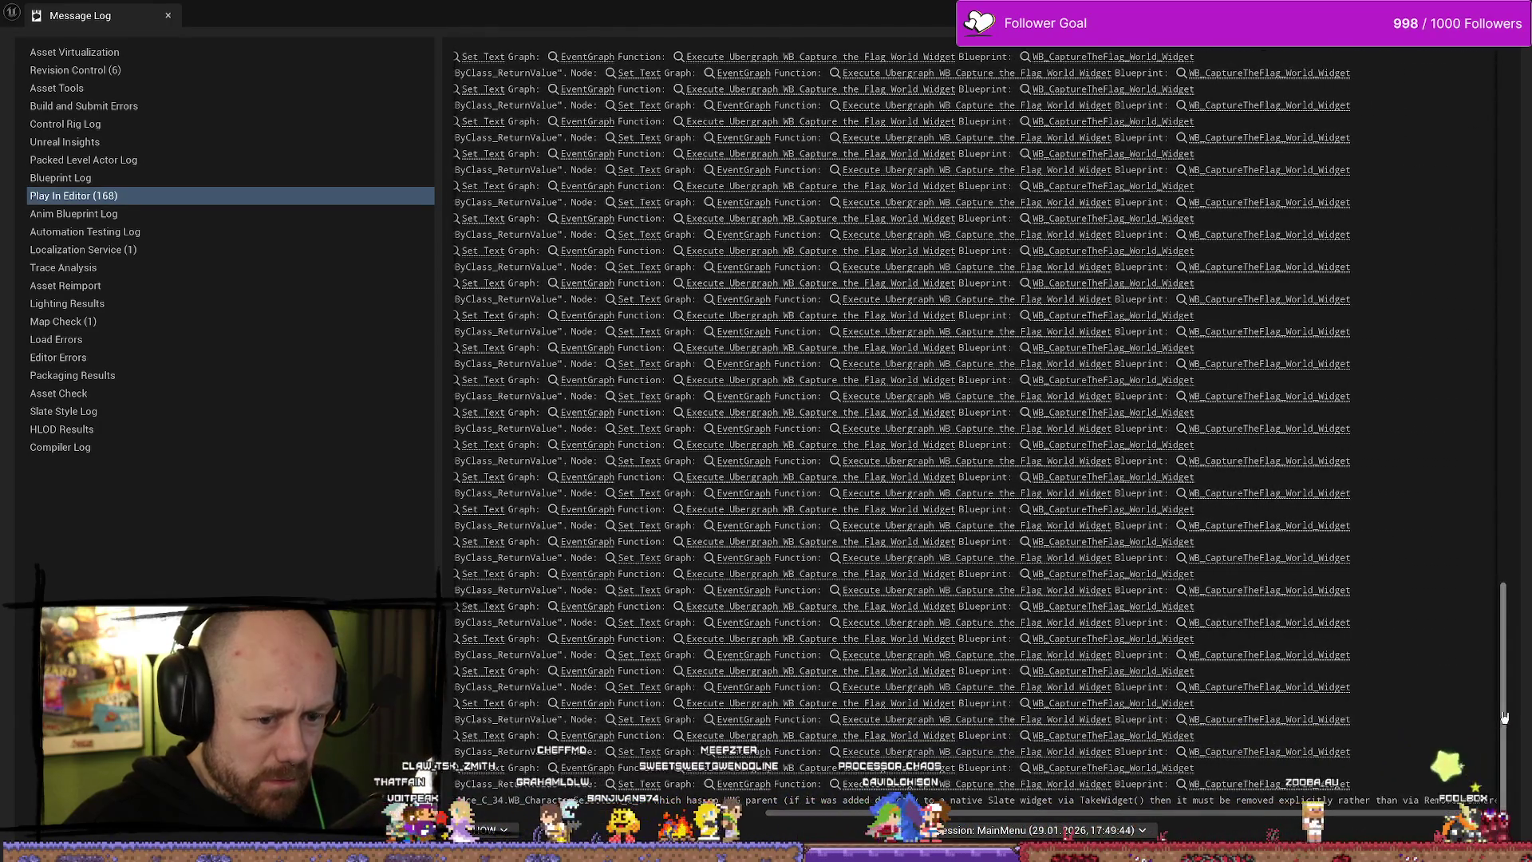
left_click_drag(1506, 748, 1504, 175)
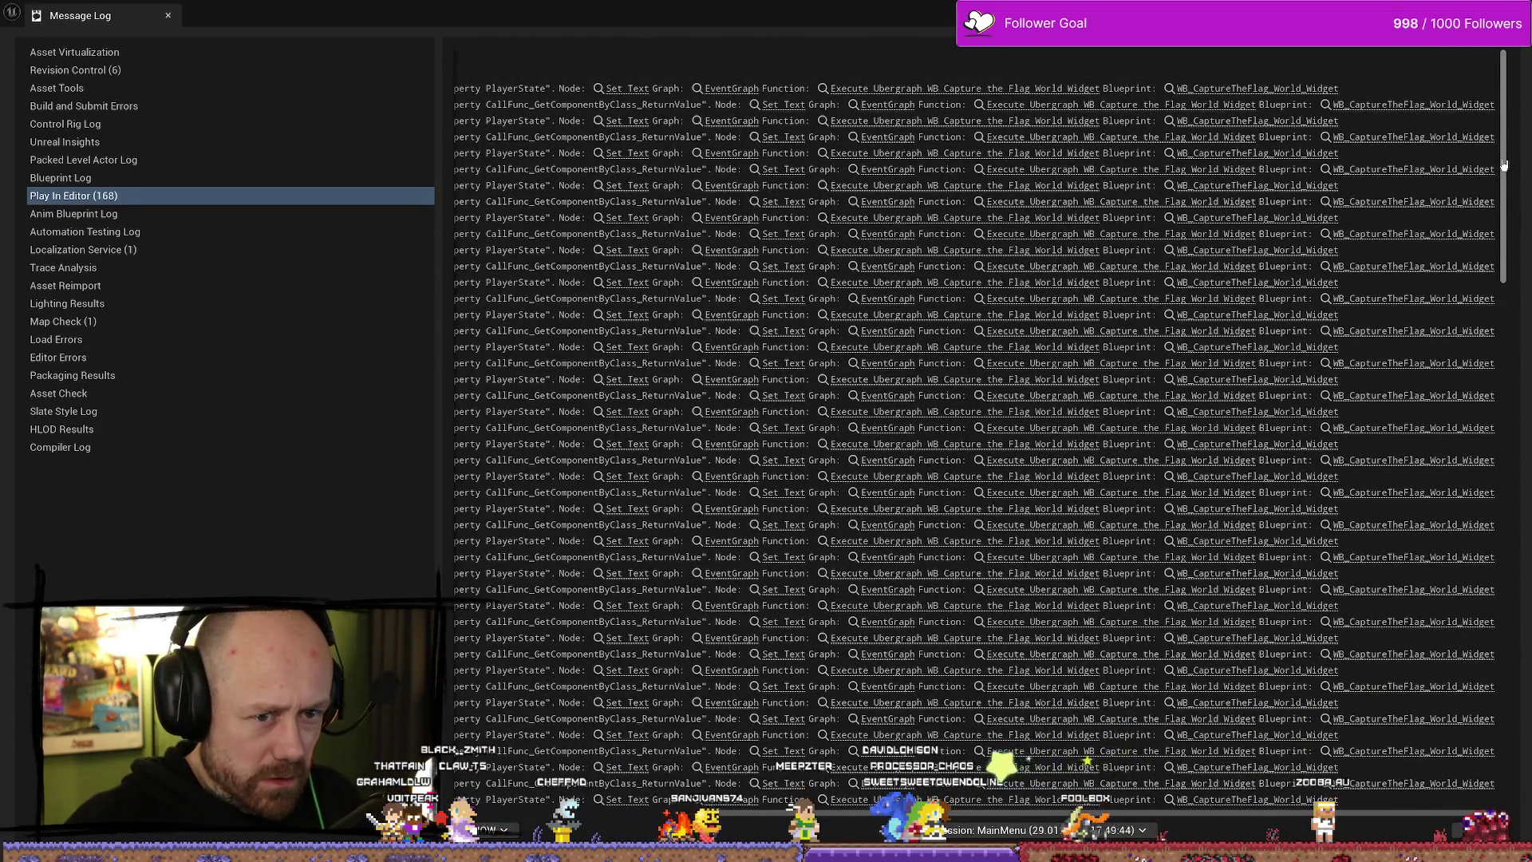
key("alt+Tab")
key("ctrl+space")
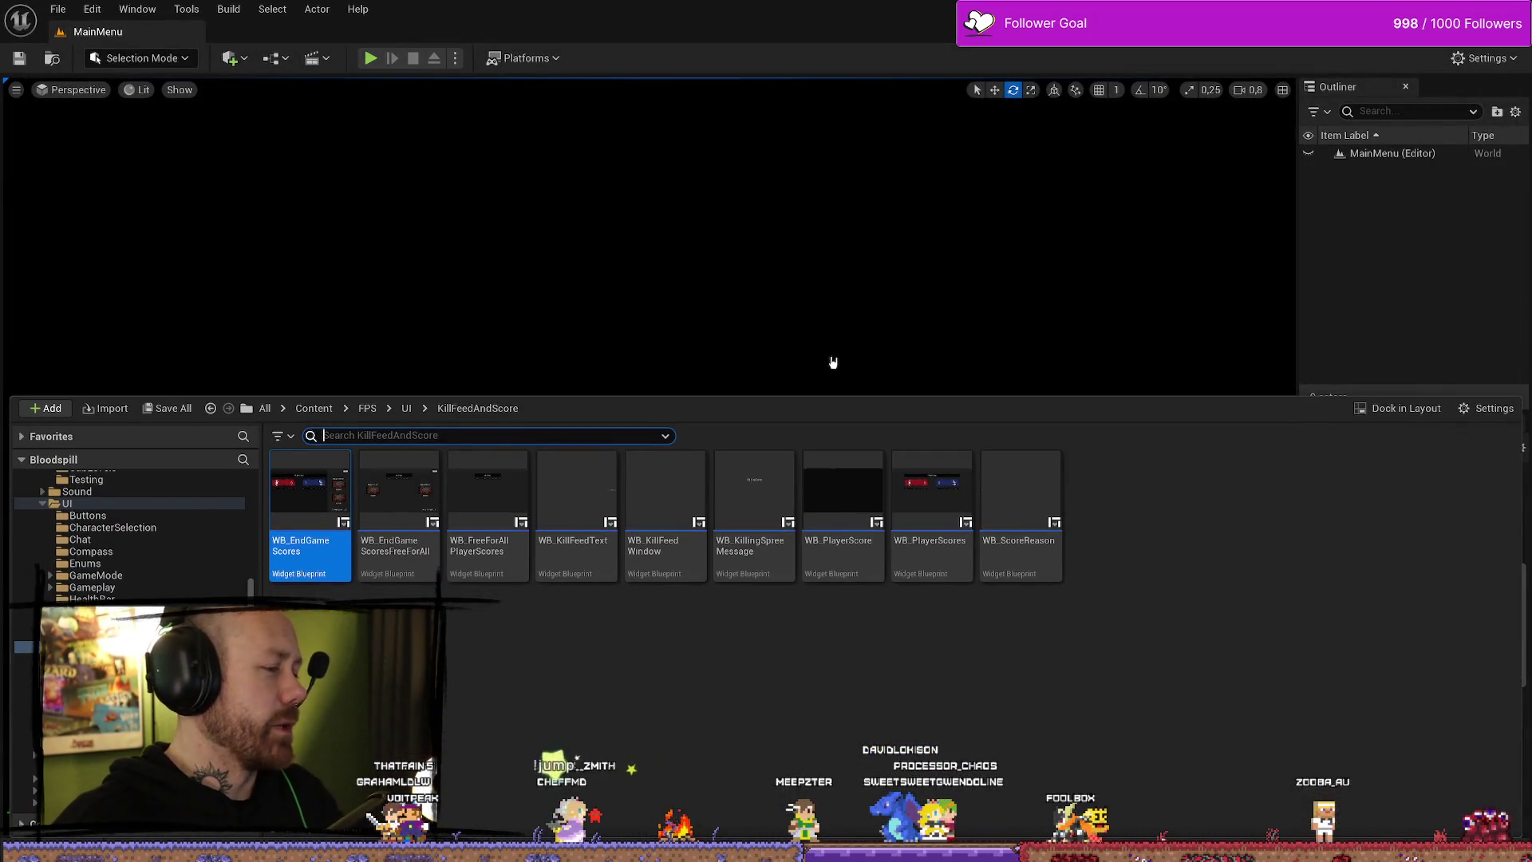
- Open the WB_EndGameScores event graph and view its For Each Loop, Branch and Shuffle nodes
double_click(310, 494)
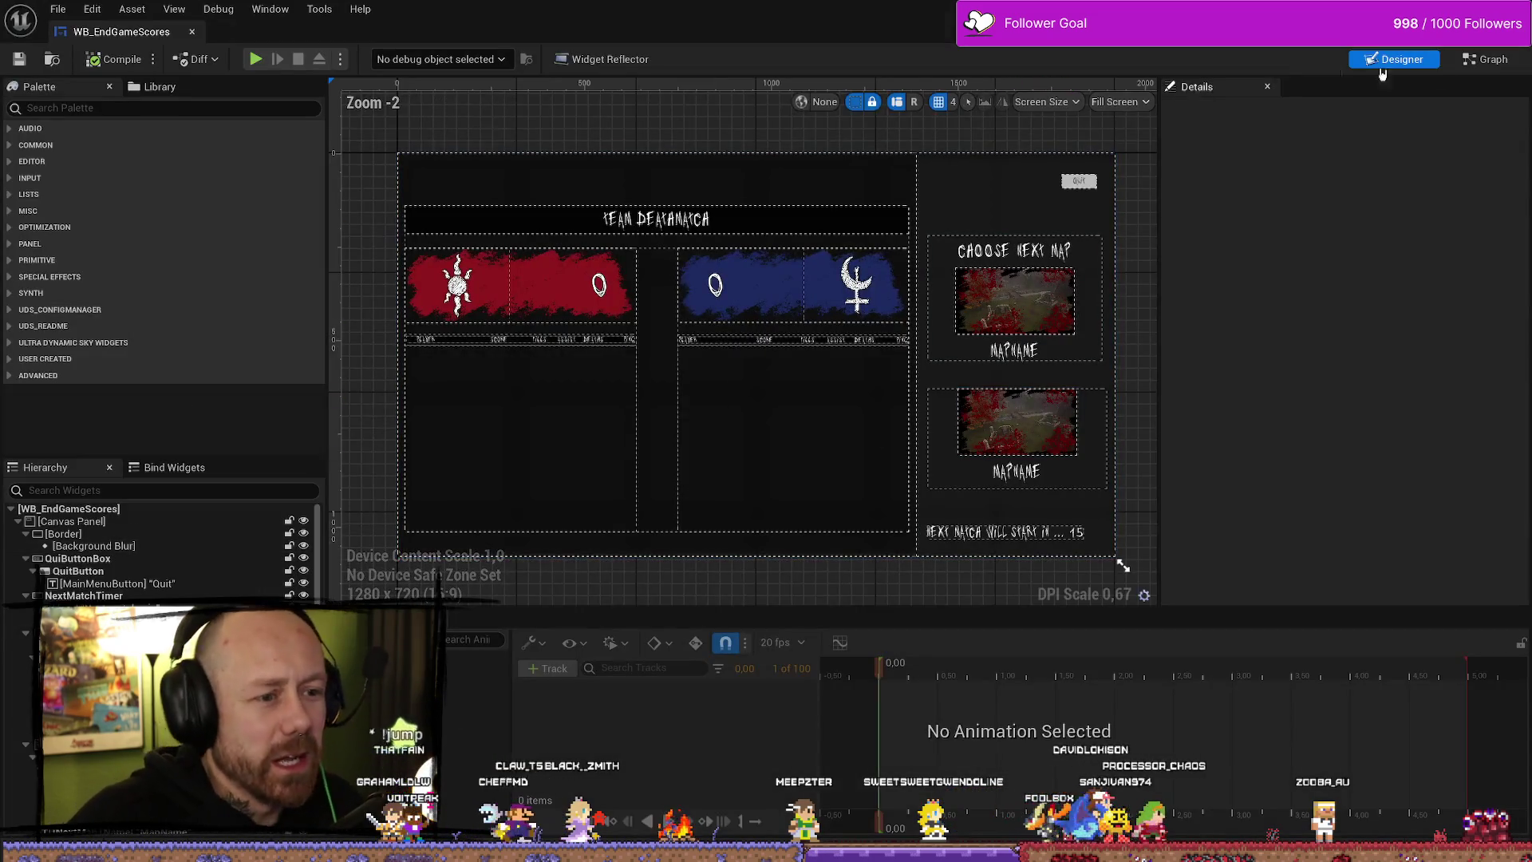
left_click(1476, 60)
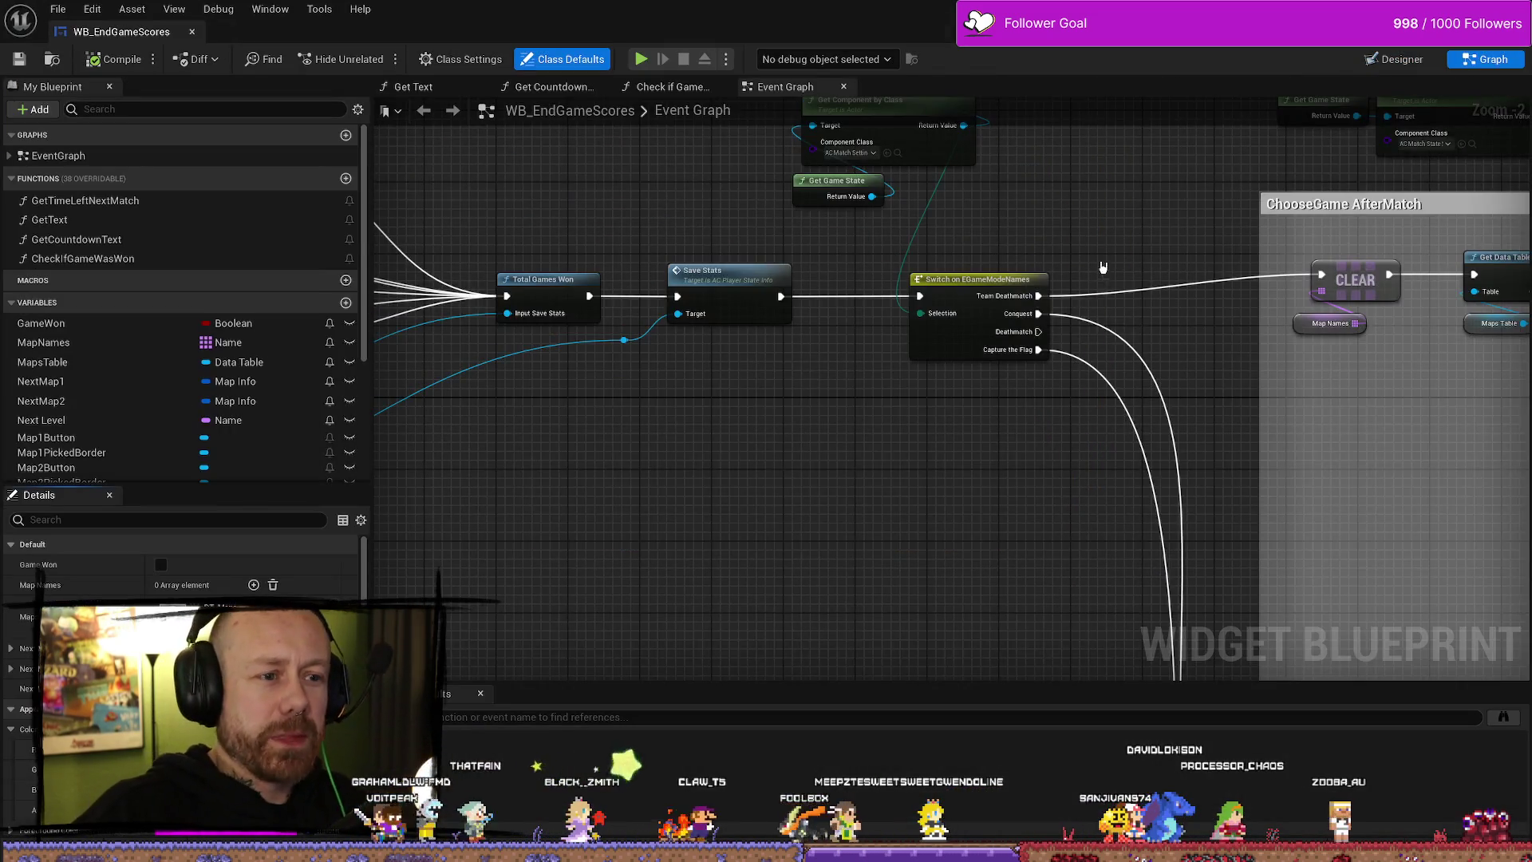
left_click_drag(1098, 268, 920, 274)
left_click_drag(1013, 446, 981, 372)
mouse_move(1384, 295)
left_mouse_down()
mouse_move(1181, 351)
mouse_move(1073, 352)
left_mouse_up()
scroll(947, 317, "down", 2)
mouse_move(946, 317)
left_mouse_down()
mouse_move(790, 119)
mouse_move(771, 128)
left_mouse_up()
scroll(898, 470, "up", 3)
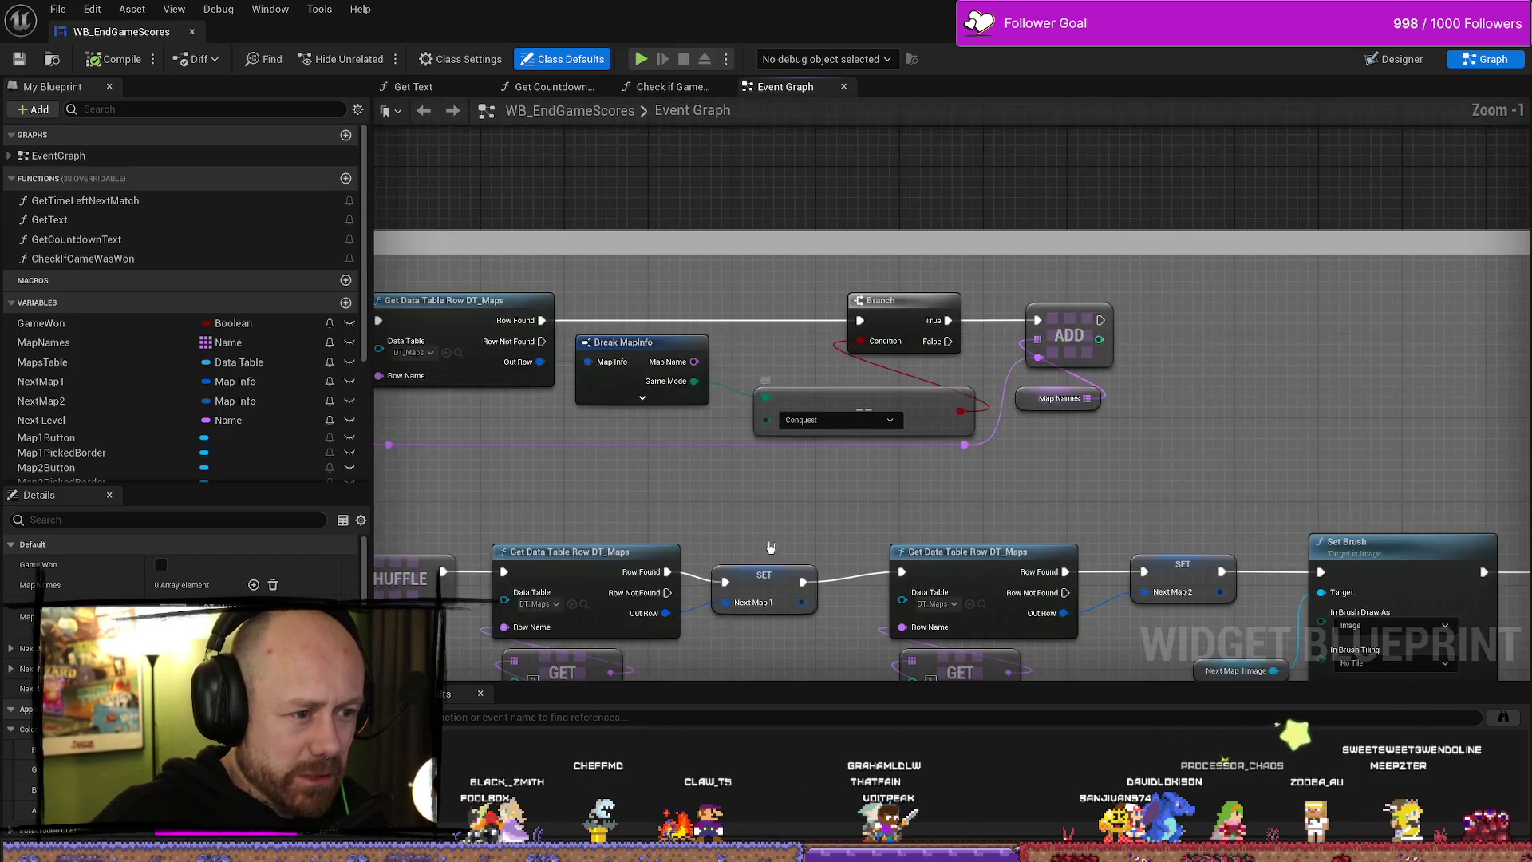
- Follow the Switch on EGameModeNames logic through the SHUFFLE, Next Map 2 and Set Brush nodes
mouse_move(1081, 411)
left_mouse_down()
mouse_move(973, 454)
mouse_move(1031, 453)
left_mouse_up()
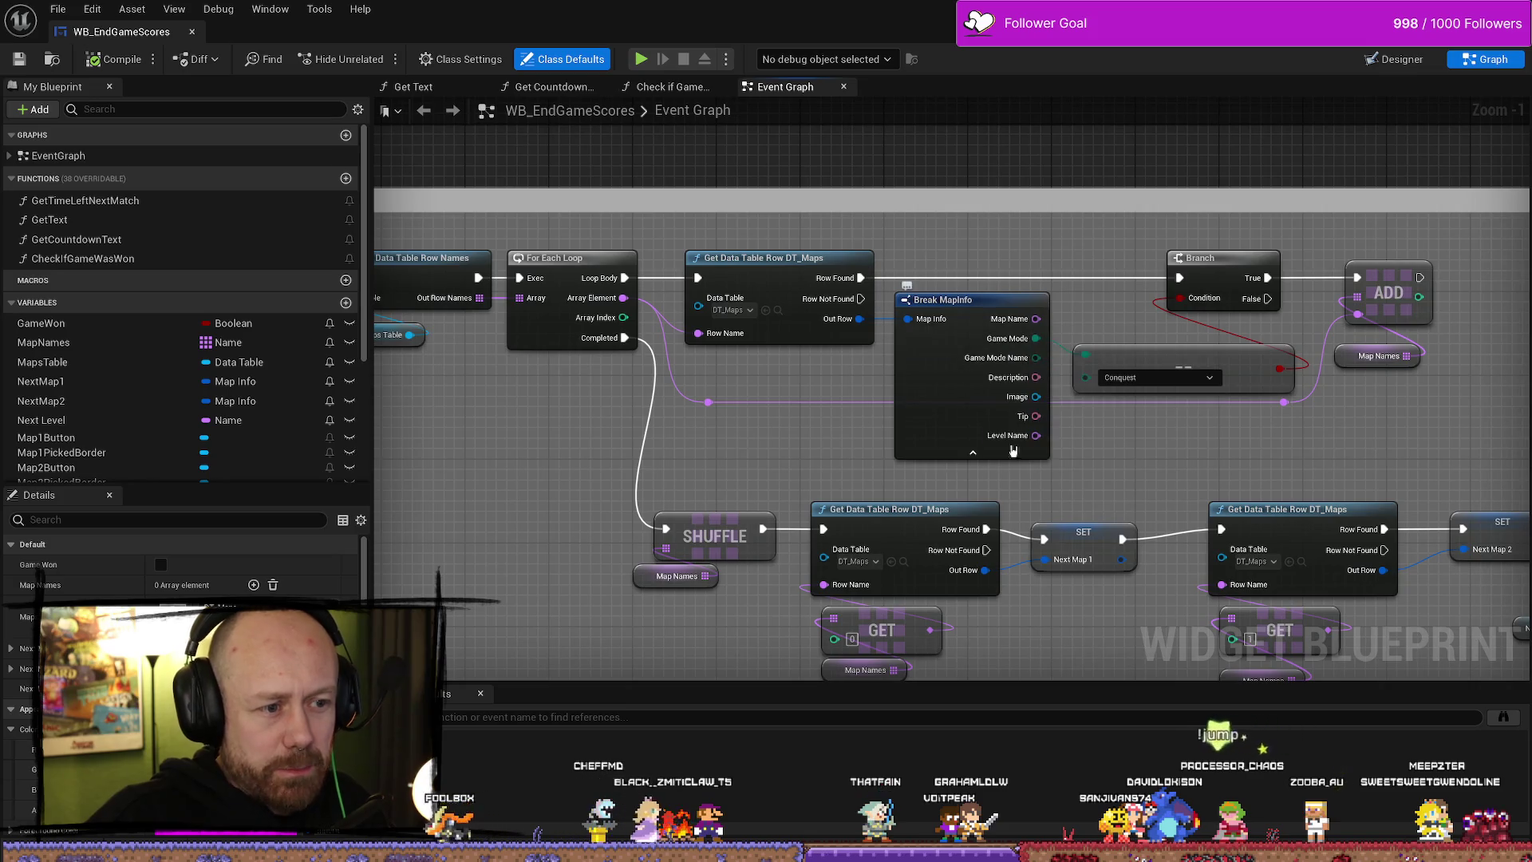
mouse_move(898, 447)
left_mouse_down()
mouse_move(1381, 440)
mouse_move(1528, 592)
mouse_move(1528, 813)
mouse_move(867, 427)
left_mouse_up()
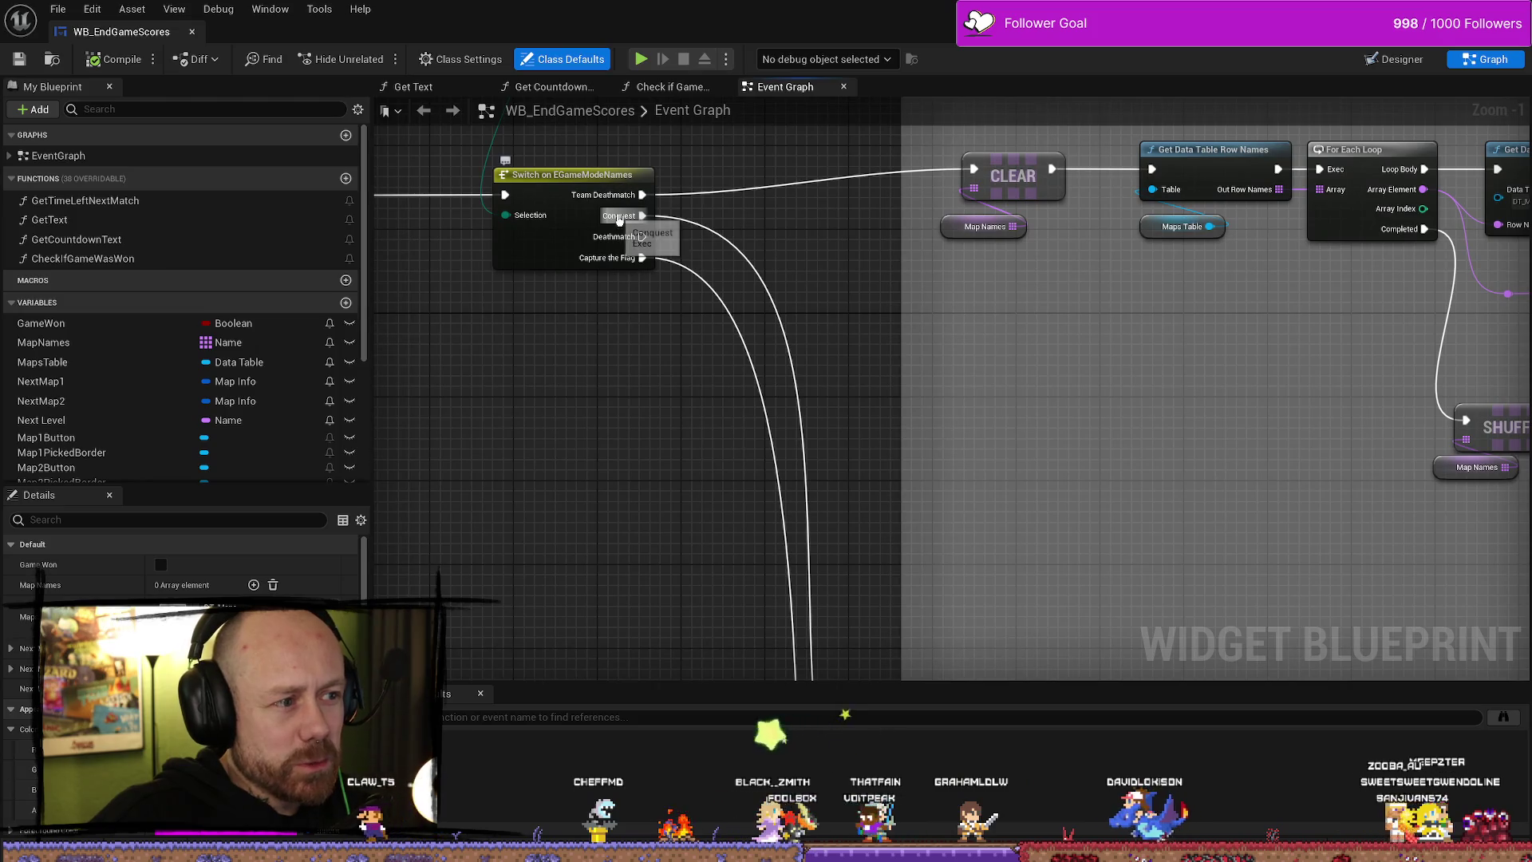
mouse_move(891, 285)
left_mouse_down()
mouse_move(870, 241)
mouse_move(906, 479)
mouse_move(930, 506)
mouse_move(672, 191)
left_mouse_up()
left_click_drag(1012, 591, 707, 295)
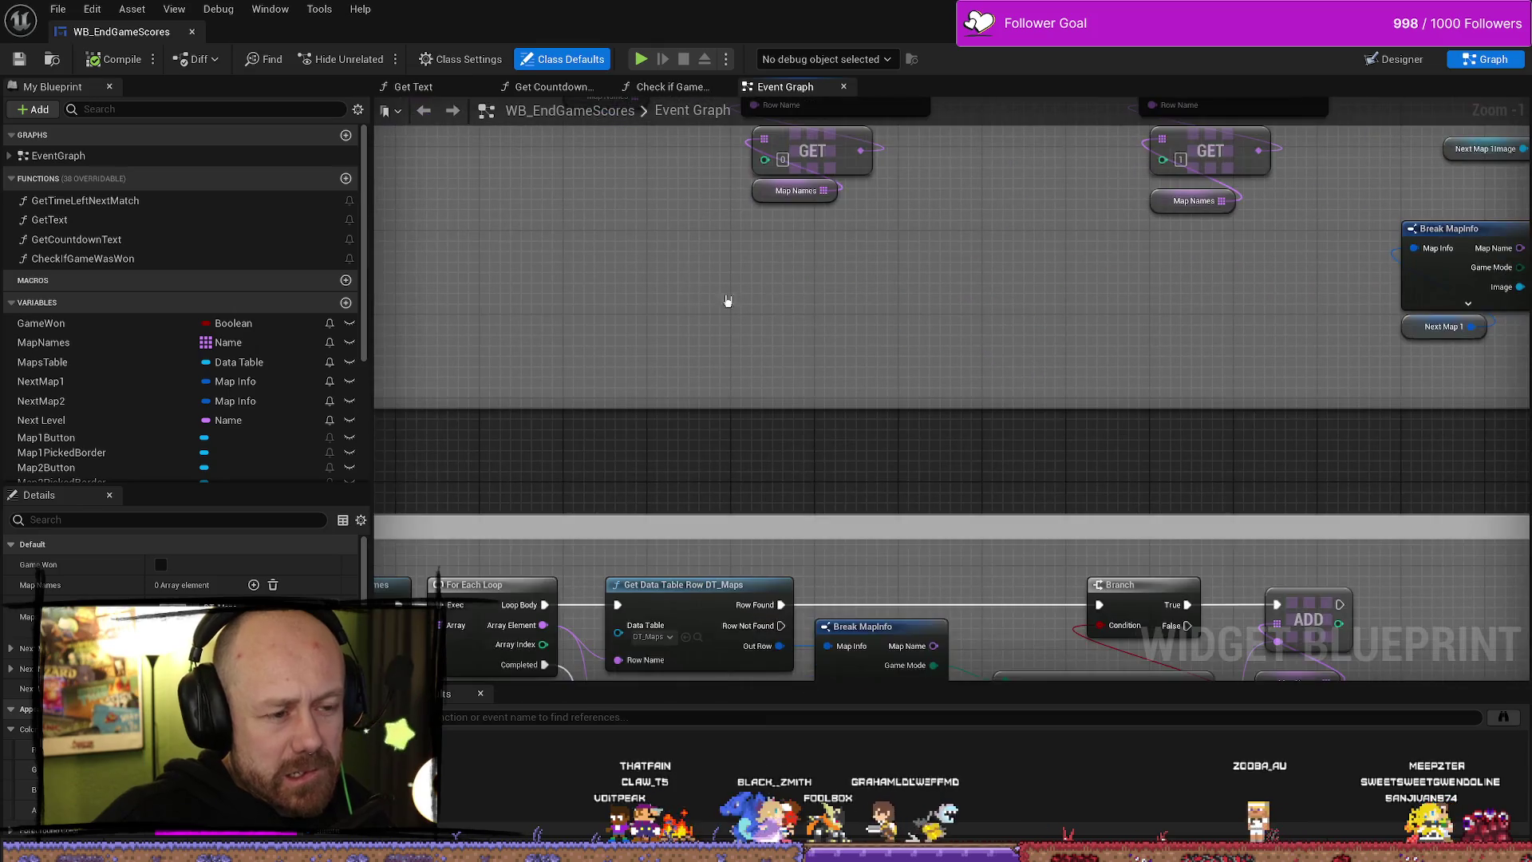
left_click_drag(1183, 345, 1109, 322)
scroll(1327, 500, "down", 1)
mouse_move(1326, 500)
left_mouse_down()
mouse_move(1029, 479)
mouse_move(1419, 473)
mouse_move(1002, 447)
left_mouse_up()
scroll(1419, 473, "down", 2)
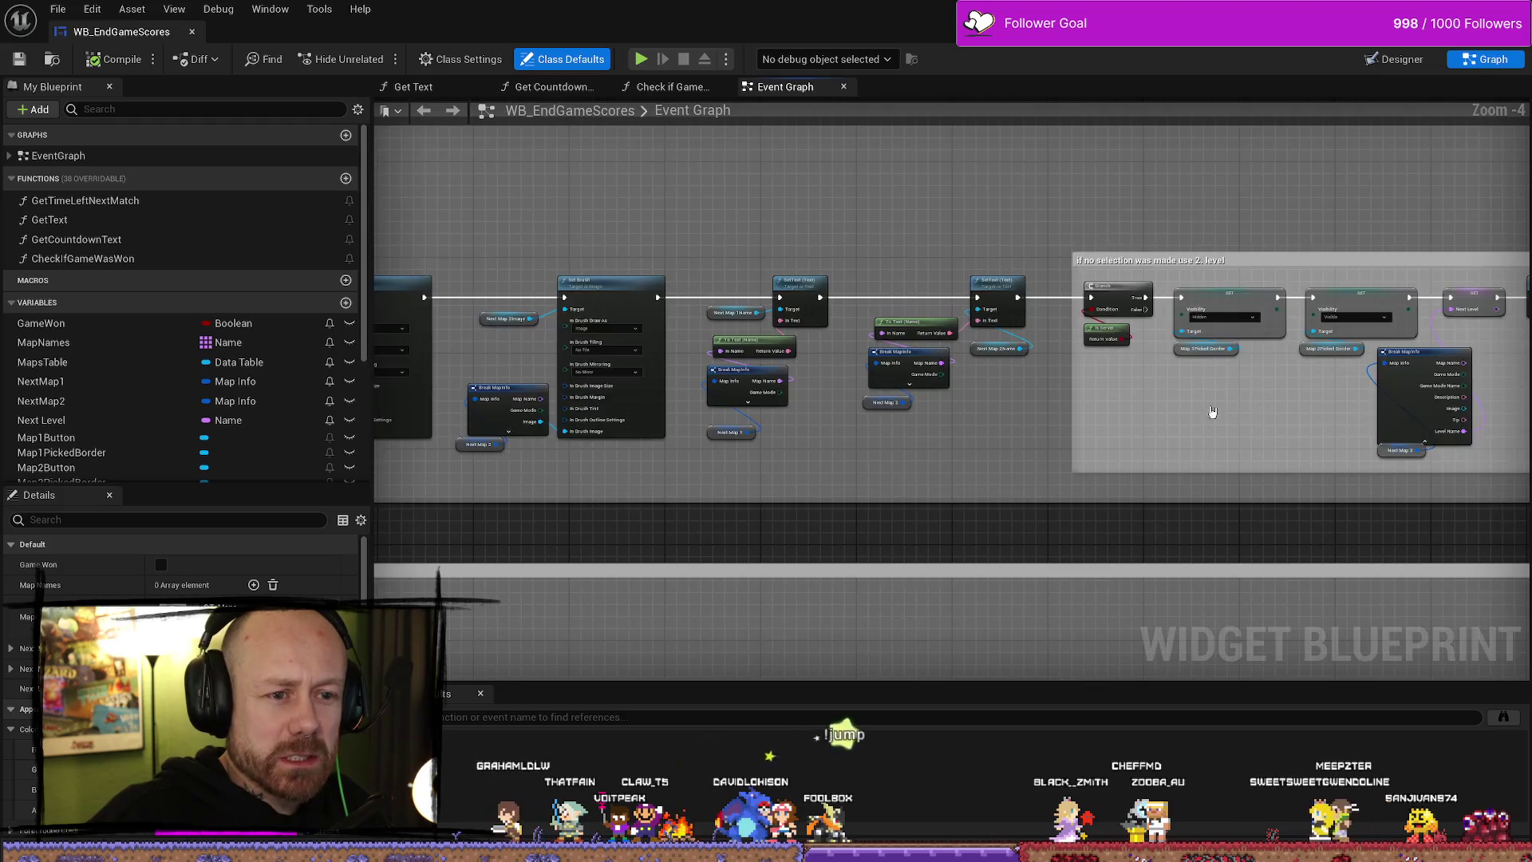
left_click_drag(710, 287, 1500, 367)
left_click_drag(661, 289, 1078, 299)
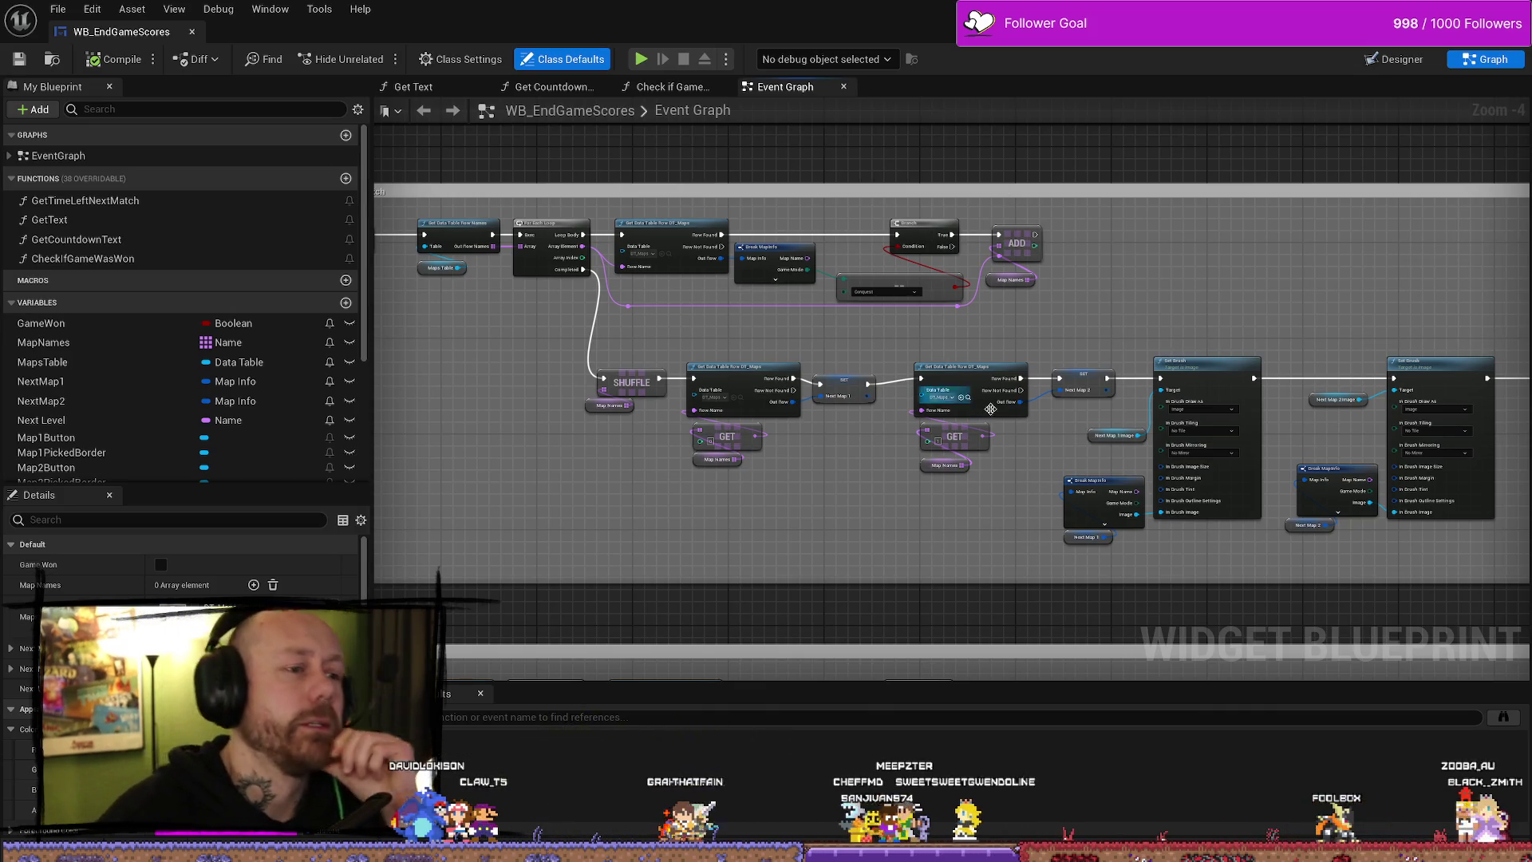
- Review the ChooseGame AfterMatch section, then minimize the blueprint editor
mouse_move(773, 356)
left_mouse_down()
mouse_move(779, 325)
mouse_move(718, 332)
mouse_move(887, 461)
left_mouse_up()
scroll(887, 461, "up", 5)
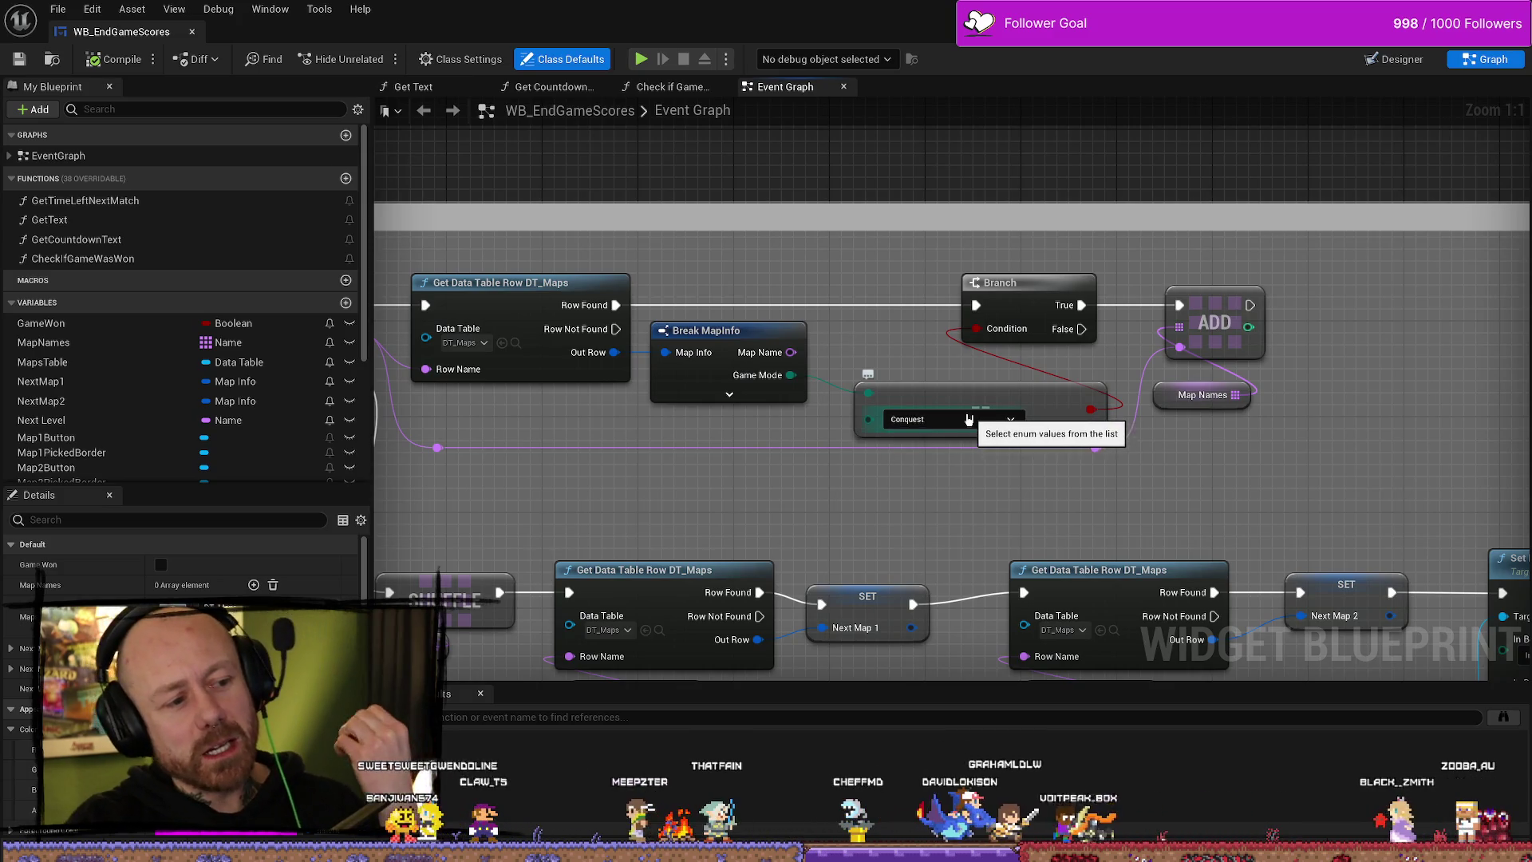
scroll(796, 504, "down", 5)
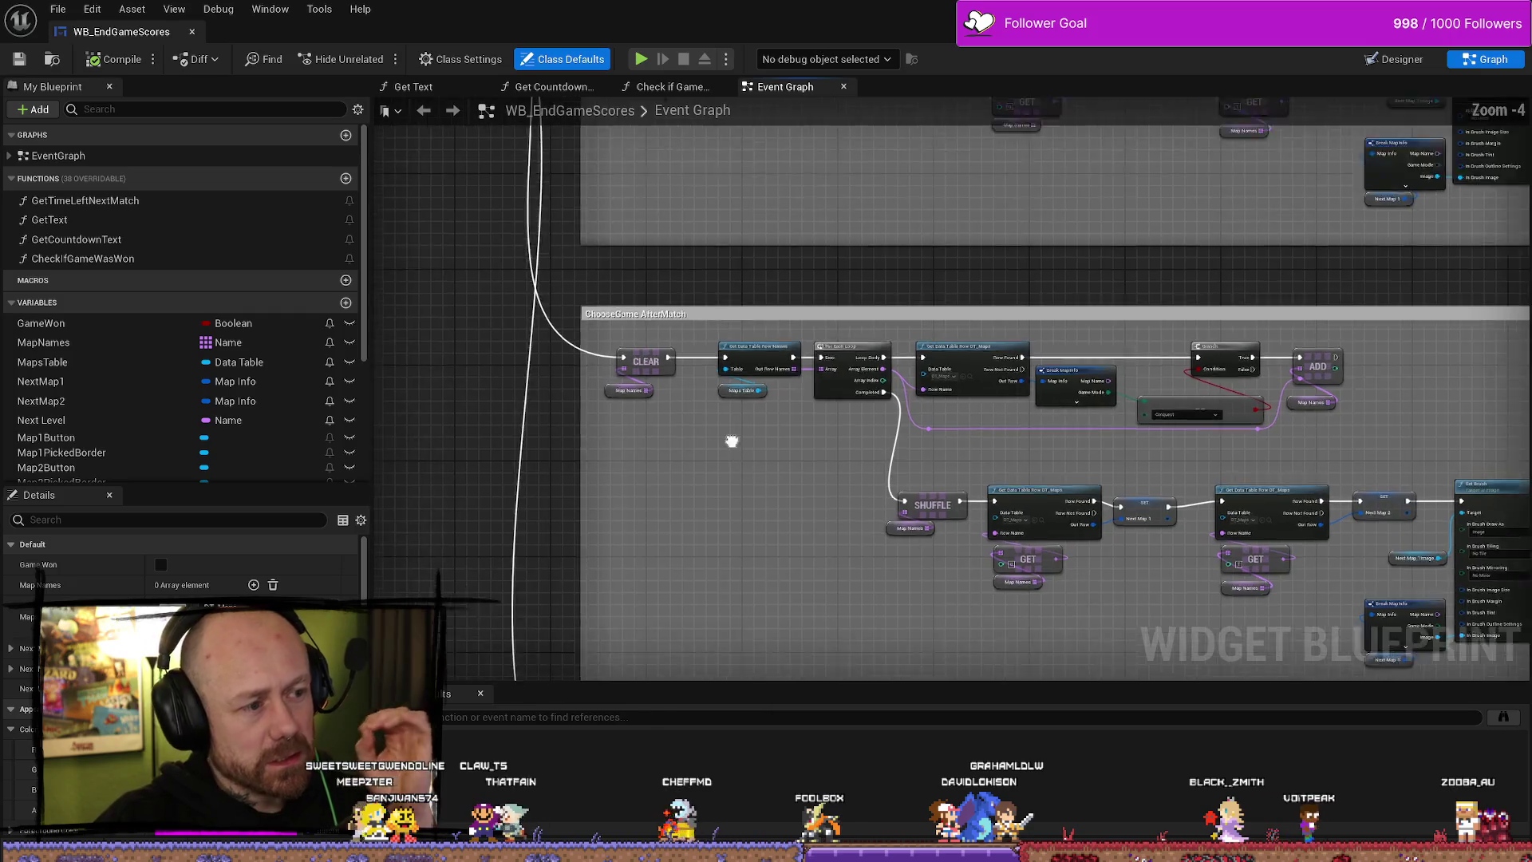
mouse_move(728, 438)
left_mouse_down()
mouse_move(825, 306)
mouse_move(765, 526)
left_mouse_up()
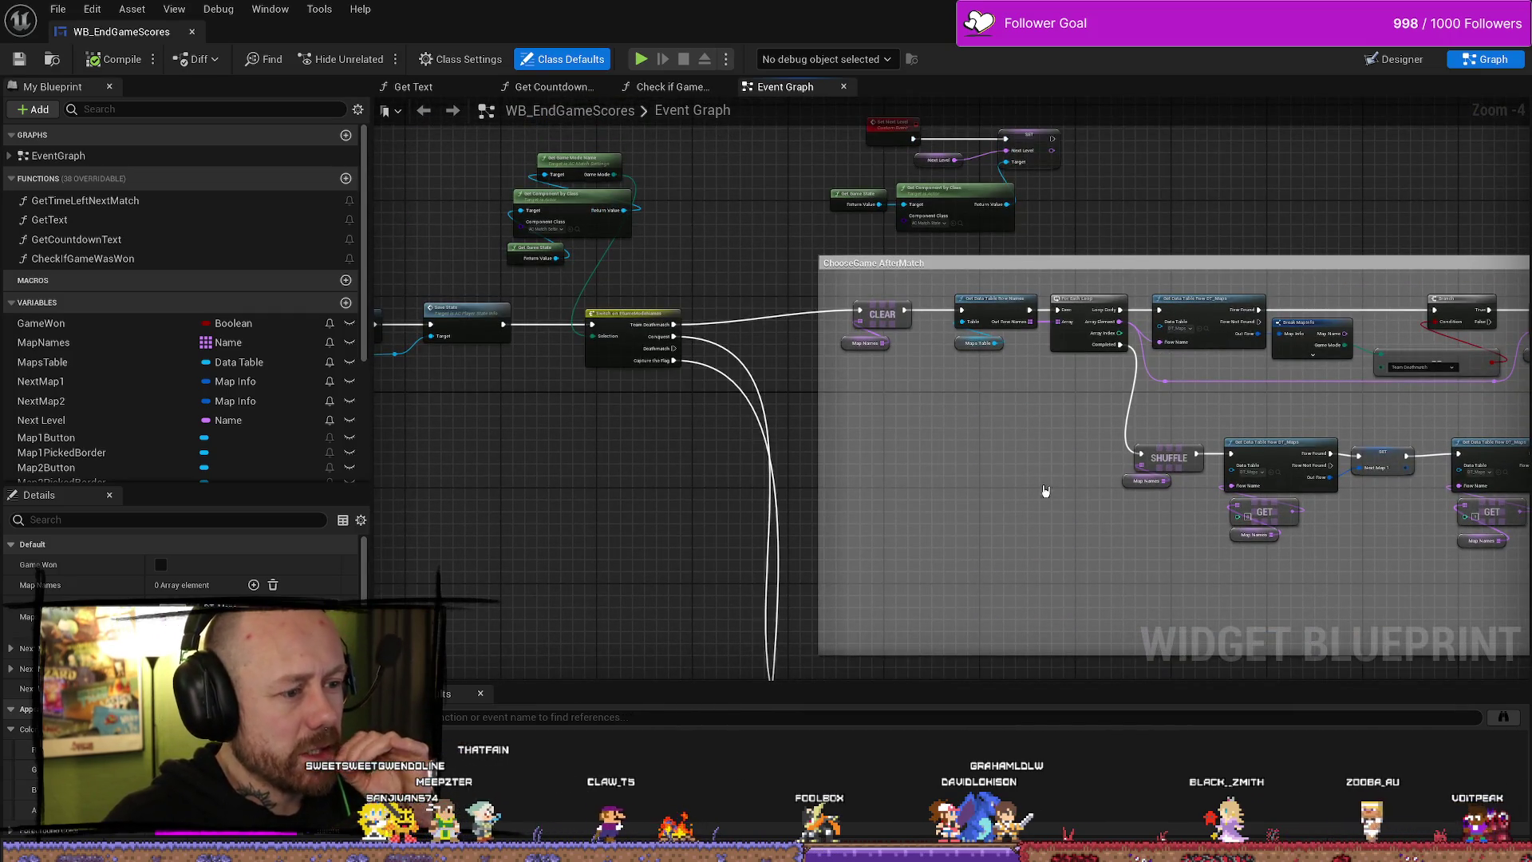
left_click_drag(1048, 489, 977, 357)
scroll(852, 643, "up", 3)
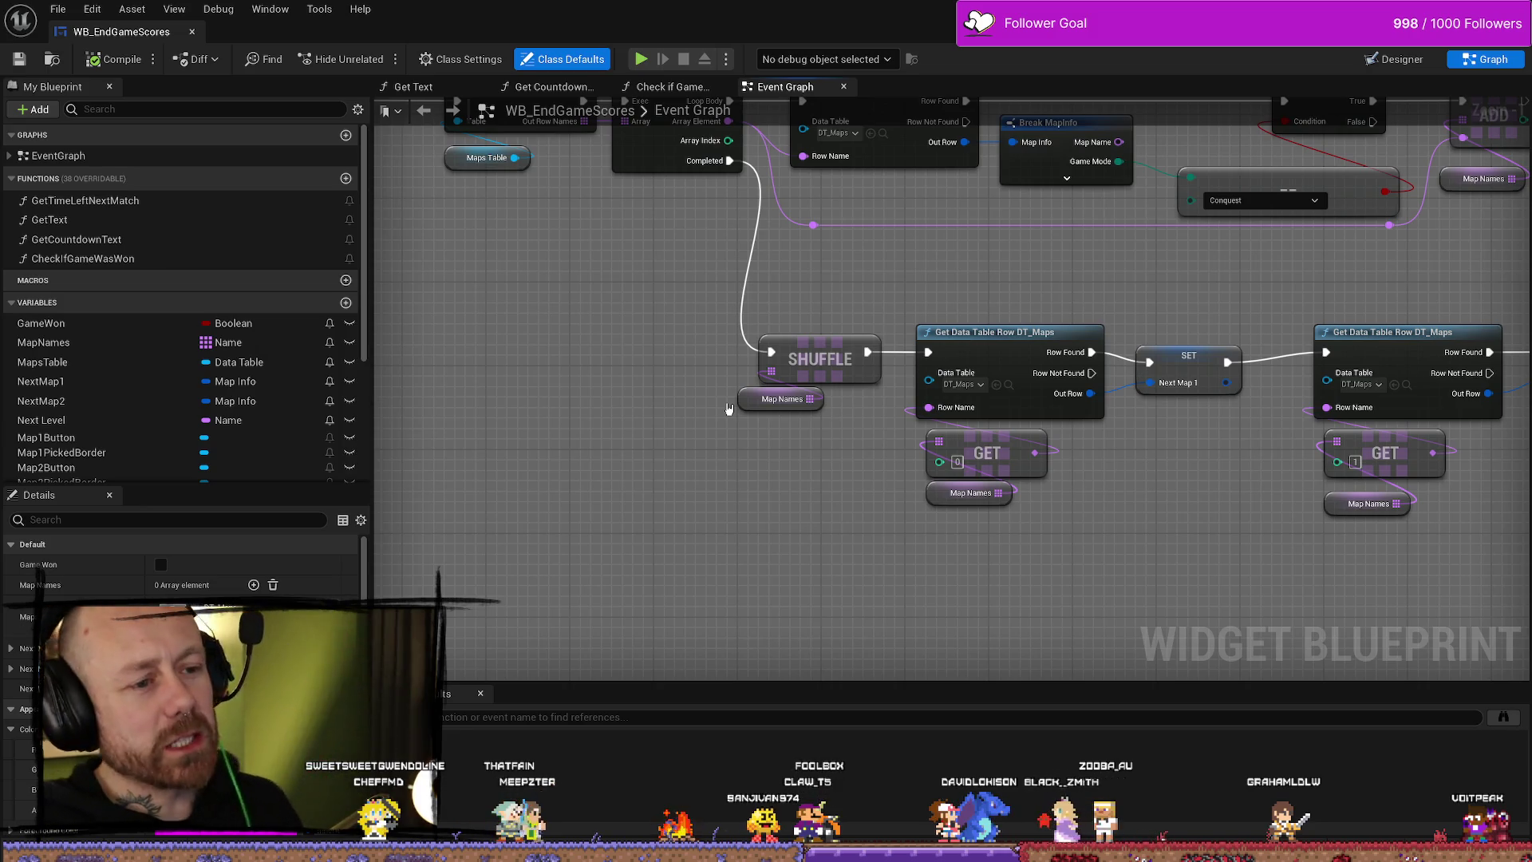
scroll(1034, 407, "down", 6)
scroll(1034, 406, "down", 2)
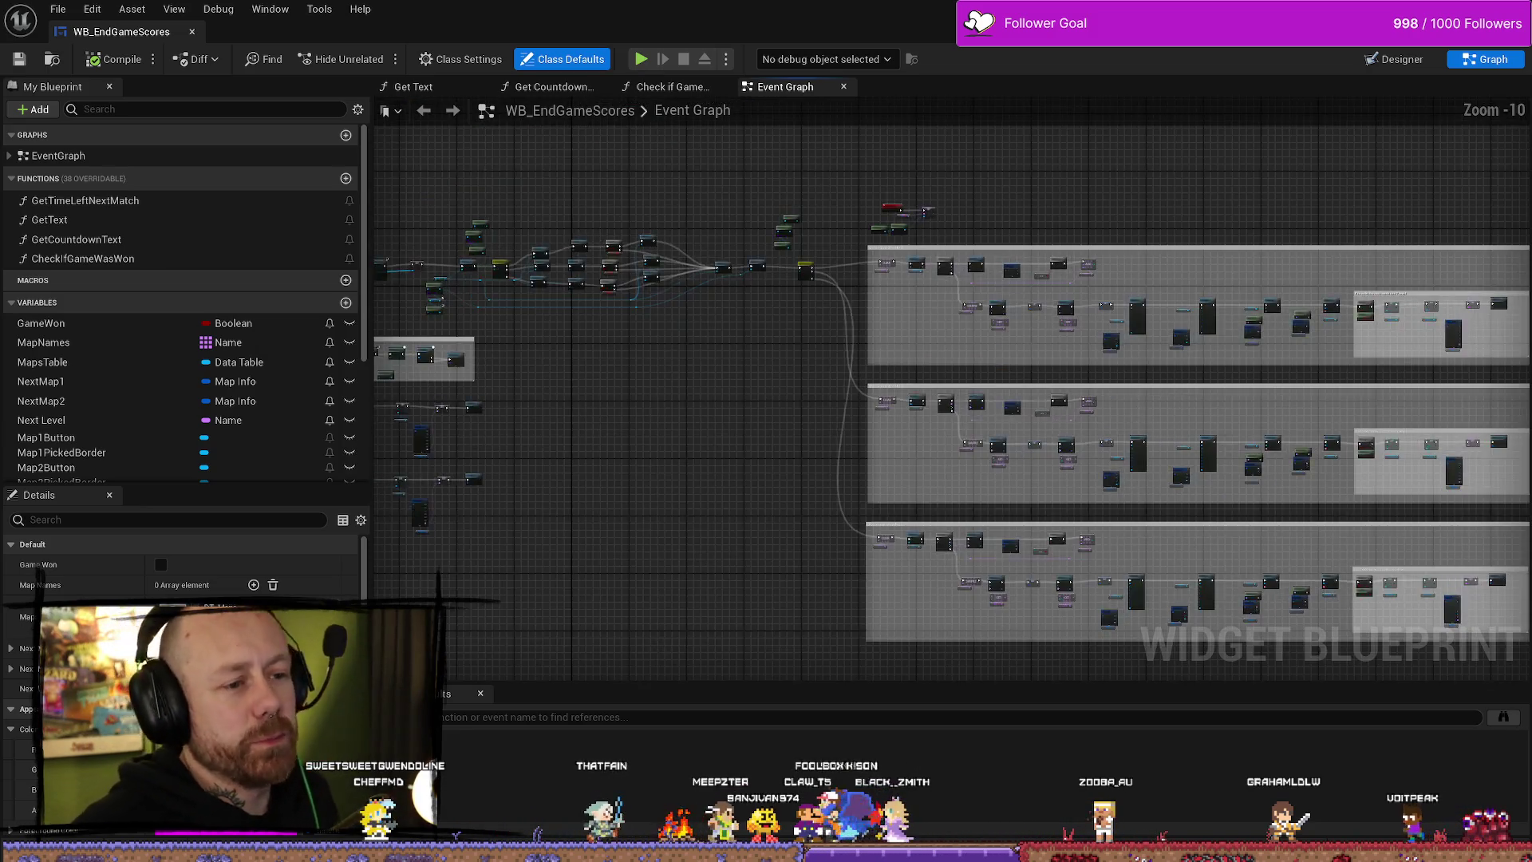
scroll(950, 434, "up", 6)
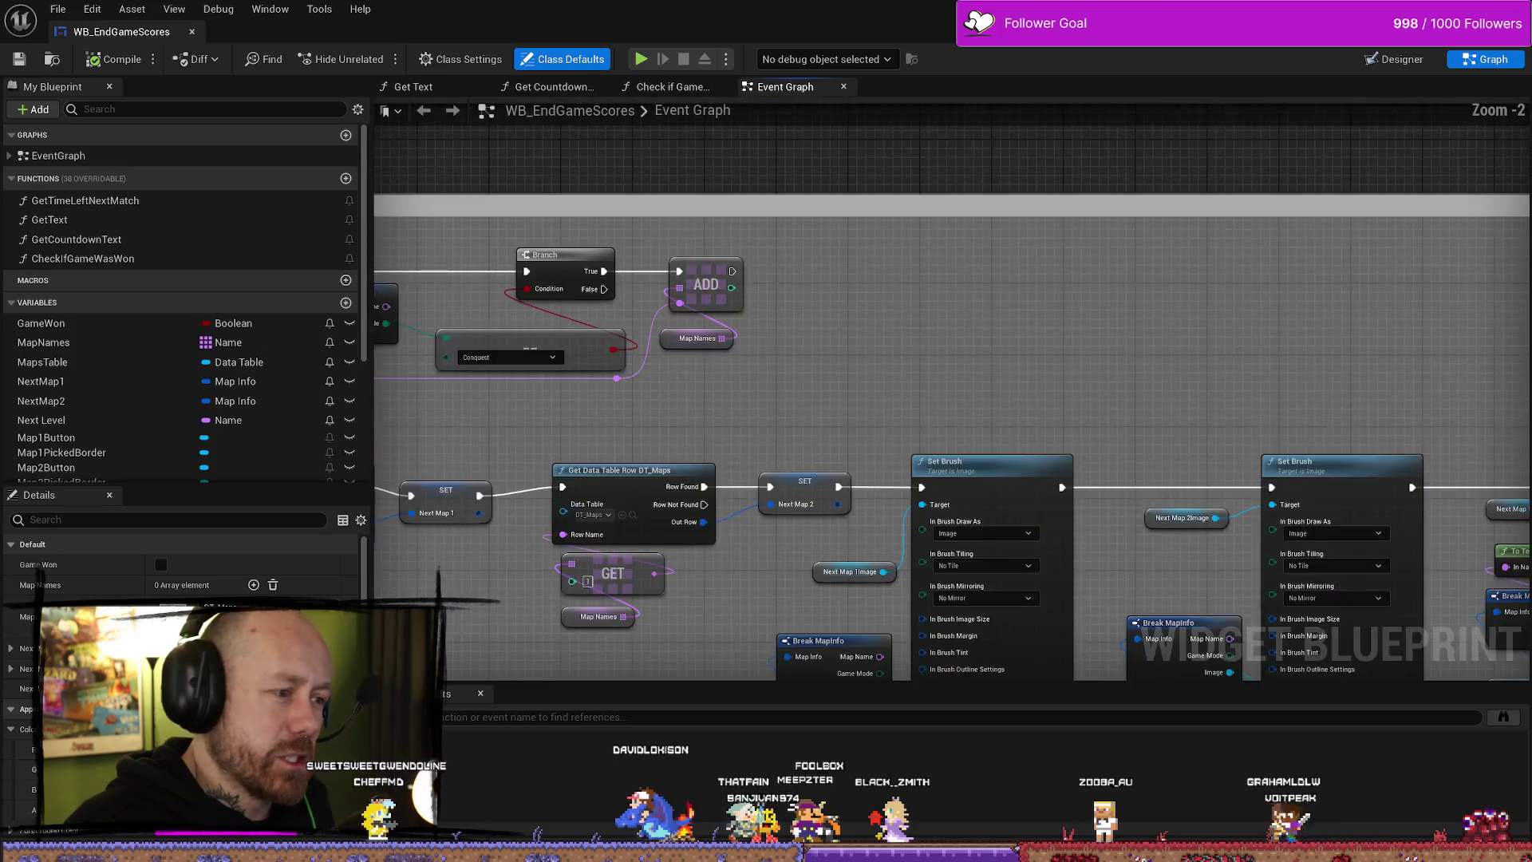
mouse_move(889, 358)
left_mouse_down()
mouse_move(1368, 326)
mouse_move(1008, 307)
left_mouse_up()
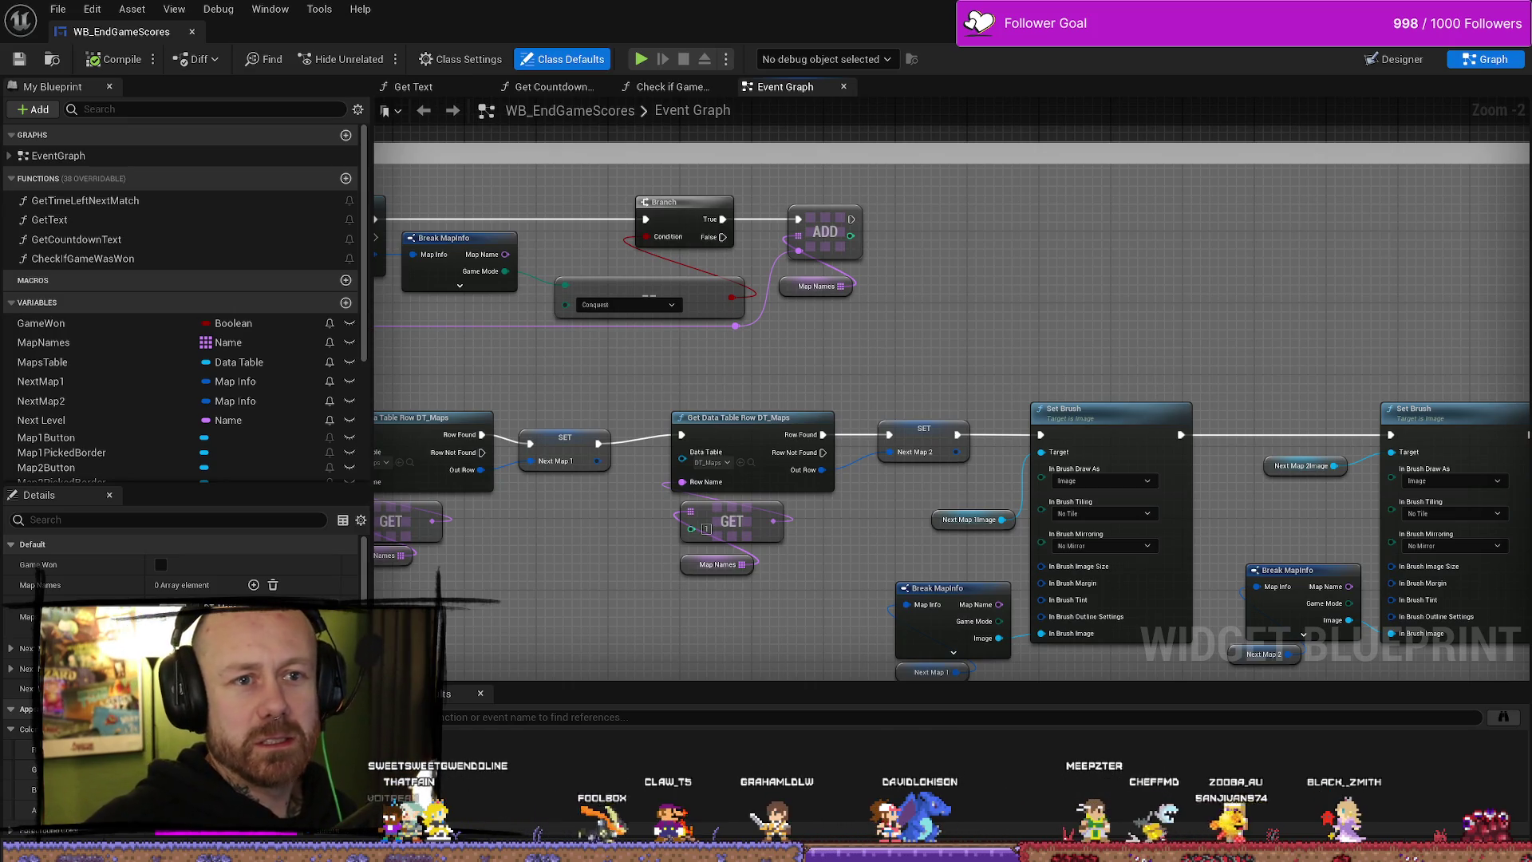
left_click(1459, 10)
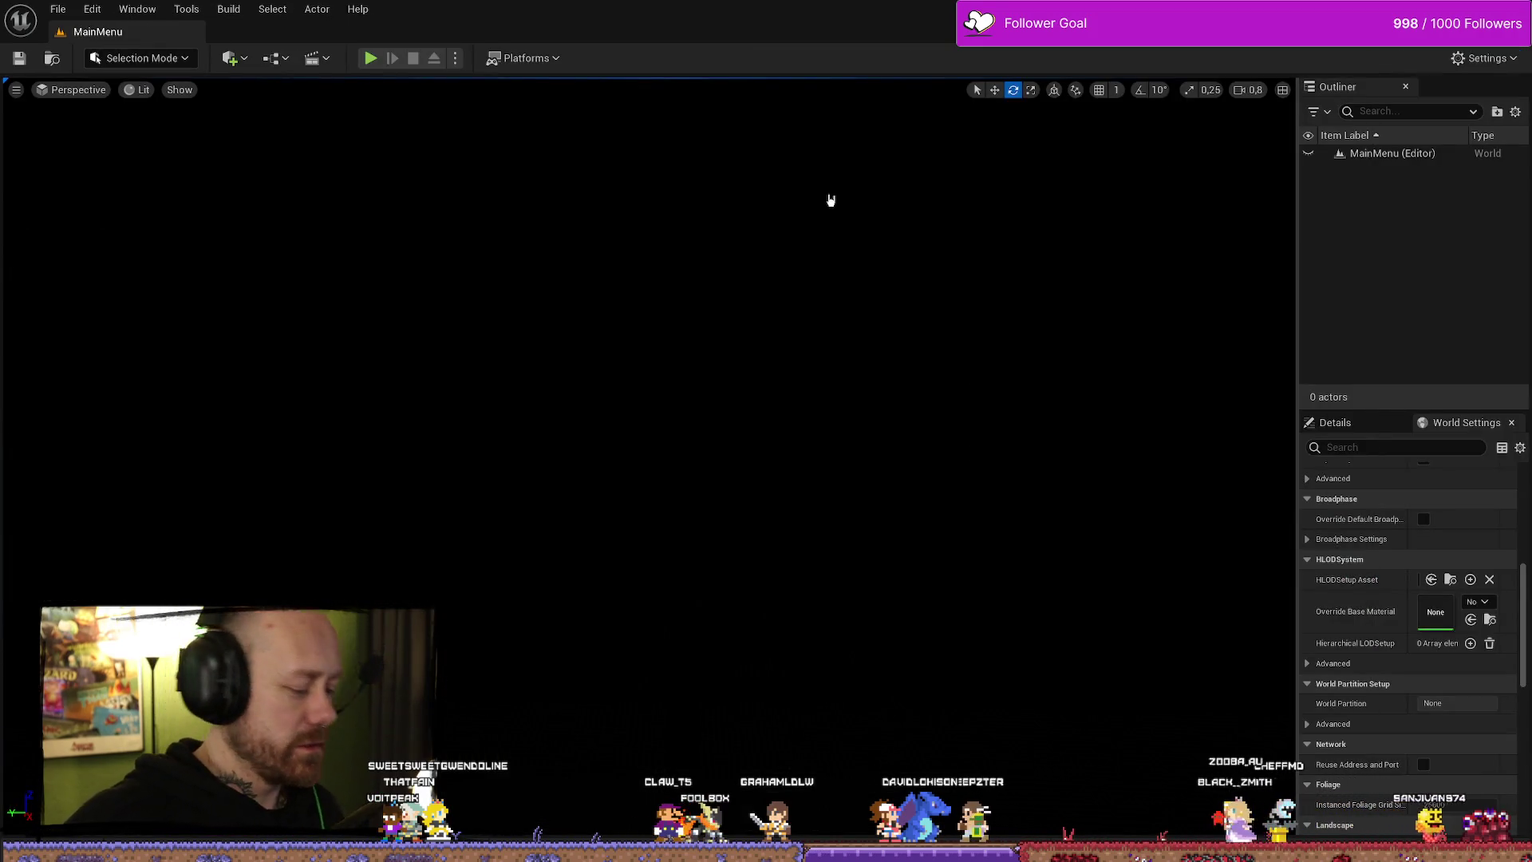
- Browse to Content > FPS > Maps > GameModes and select Conquest_RuinedVillageSnow
key("ctrl+space")
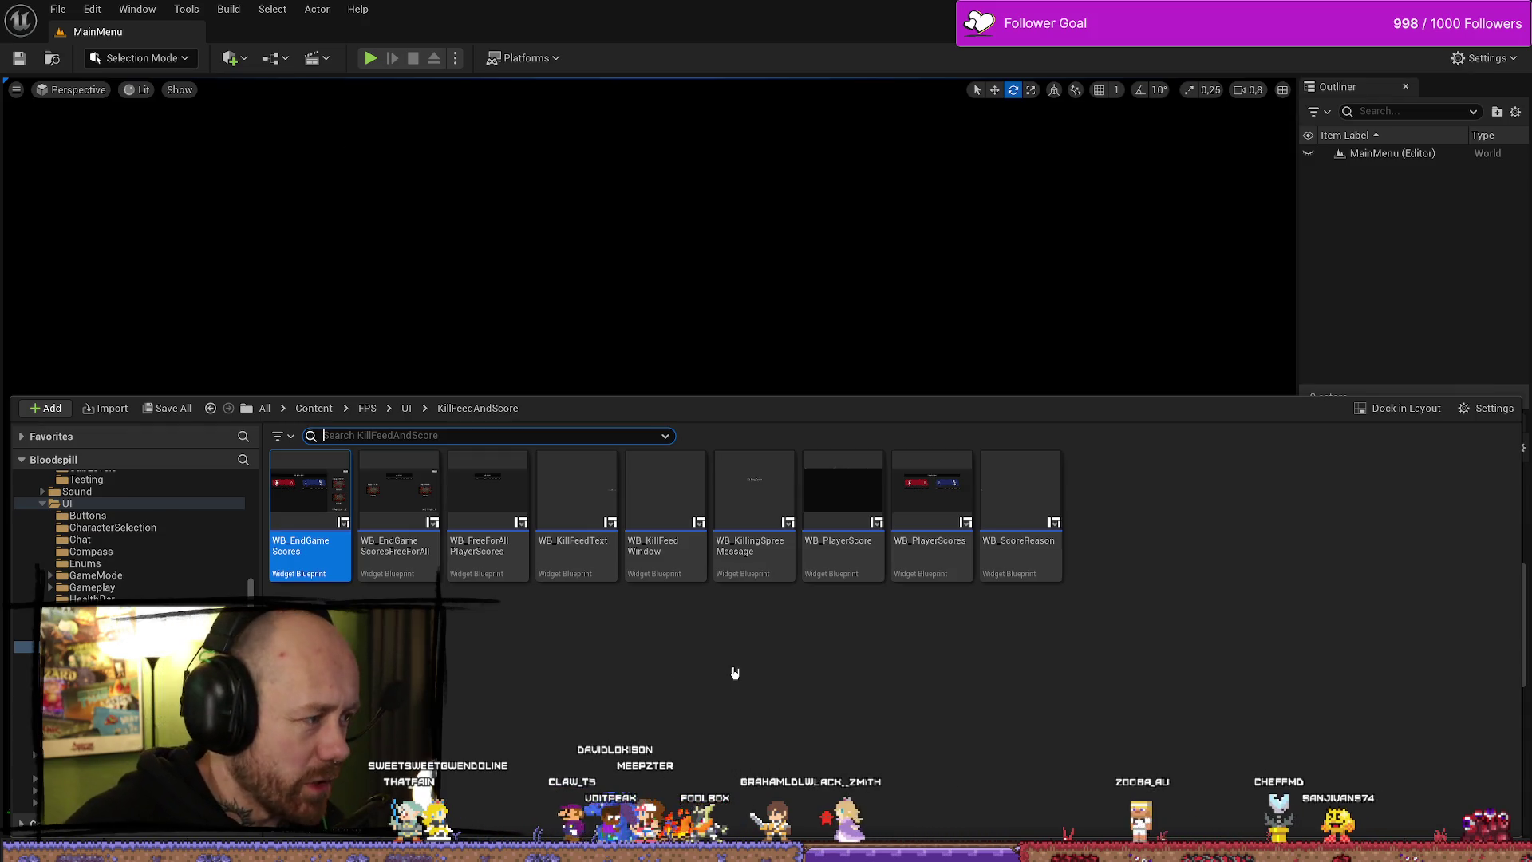
scroll(111, 556, "up", 5)
left_click(103, 596)
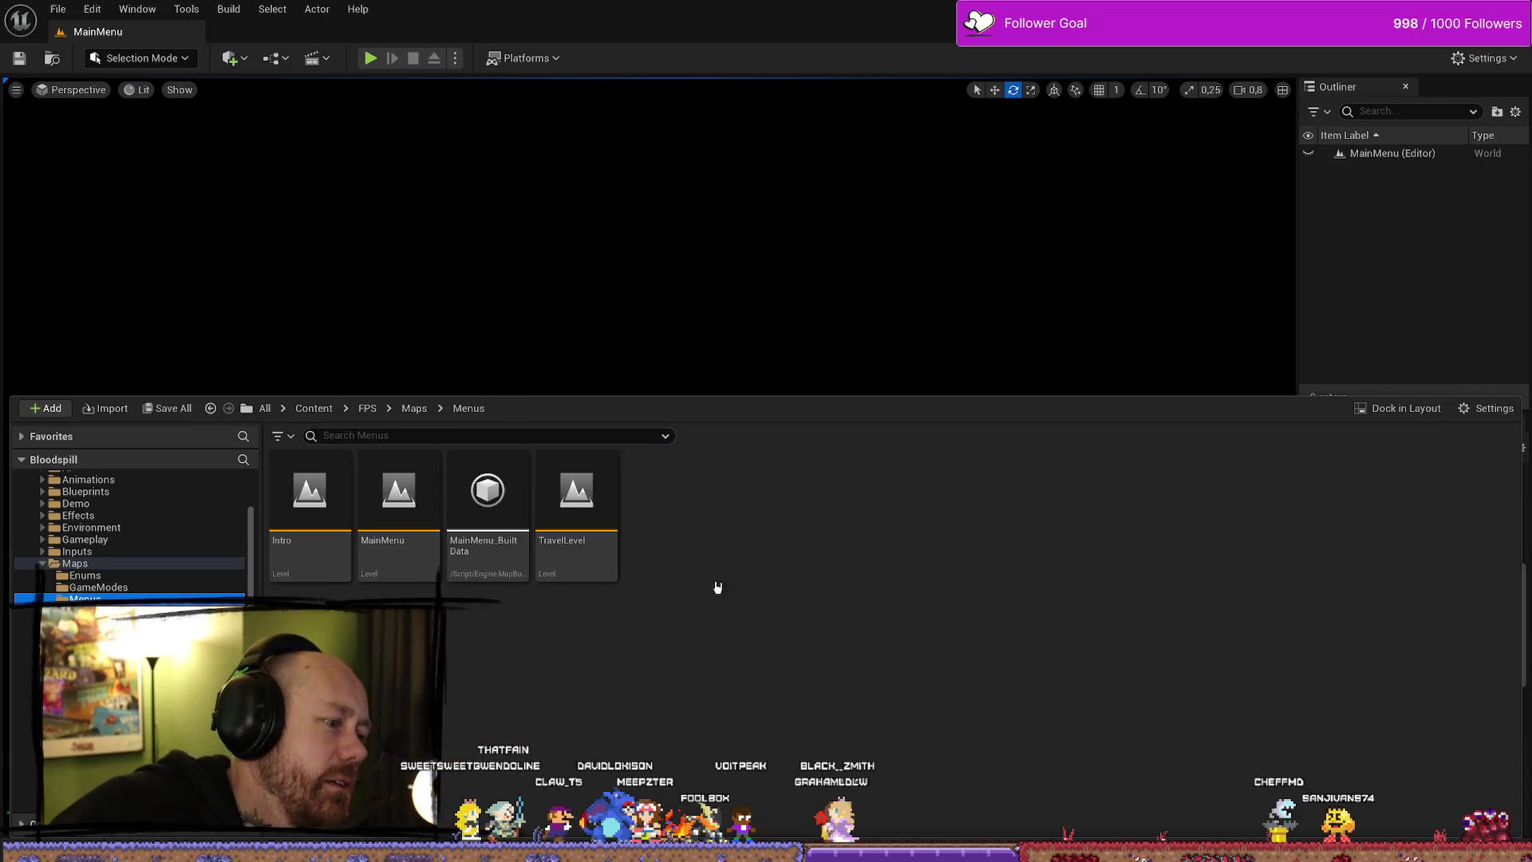
left_click(132, 589)
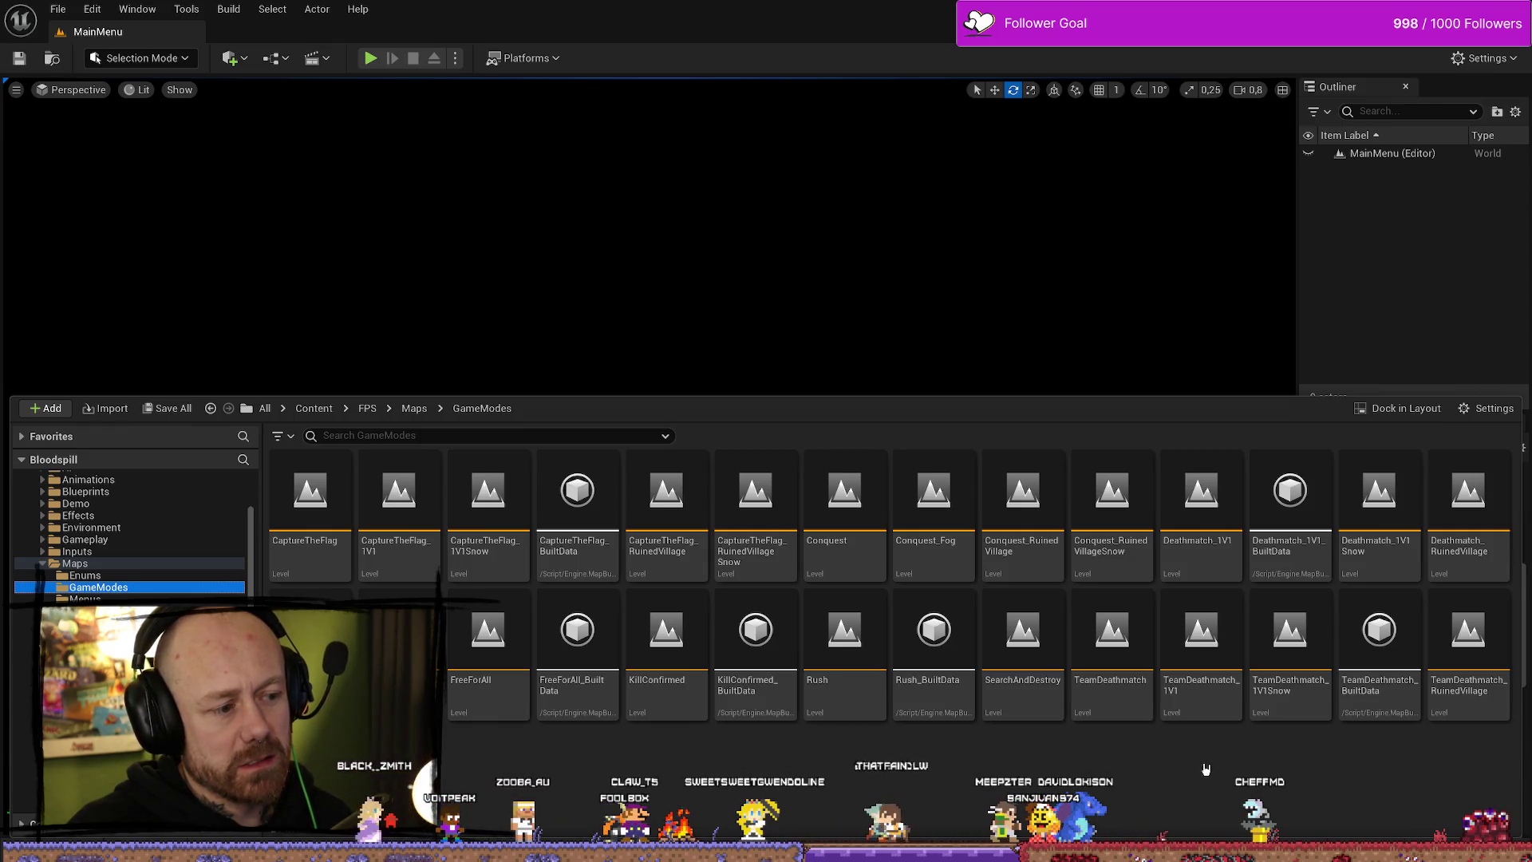
mouse_move(1228, 718)
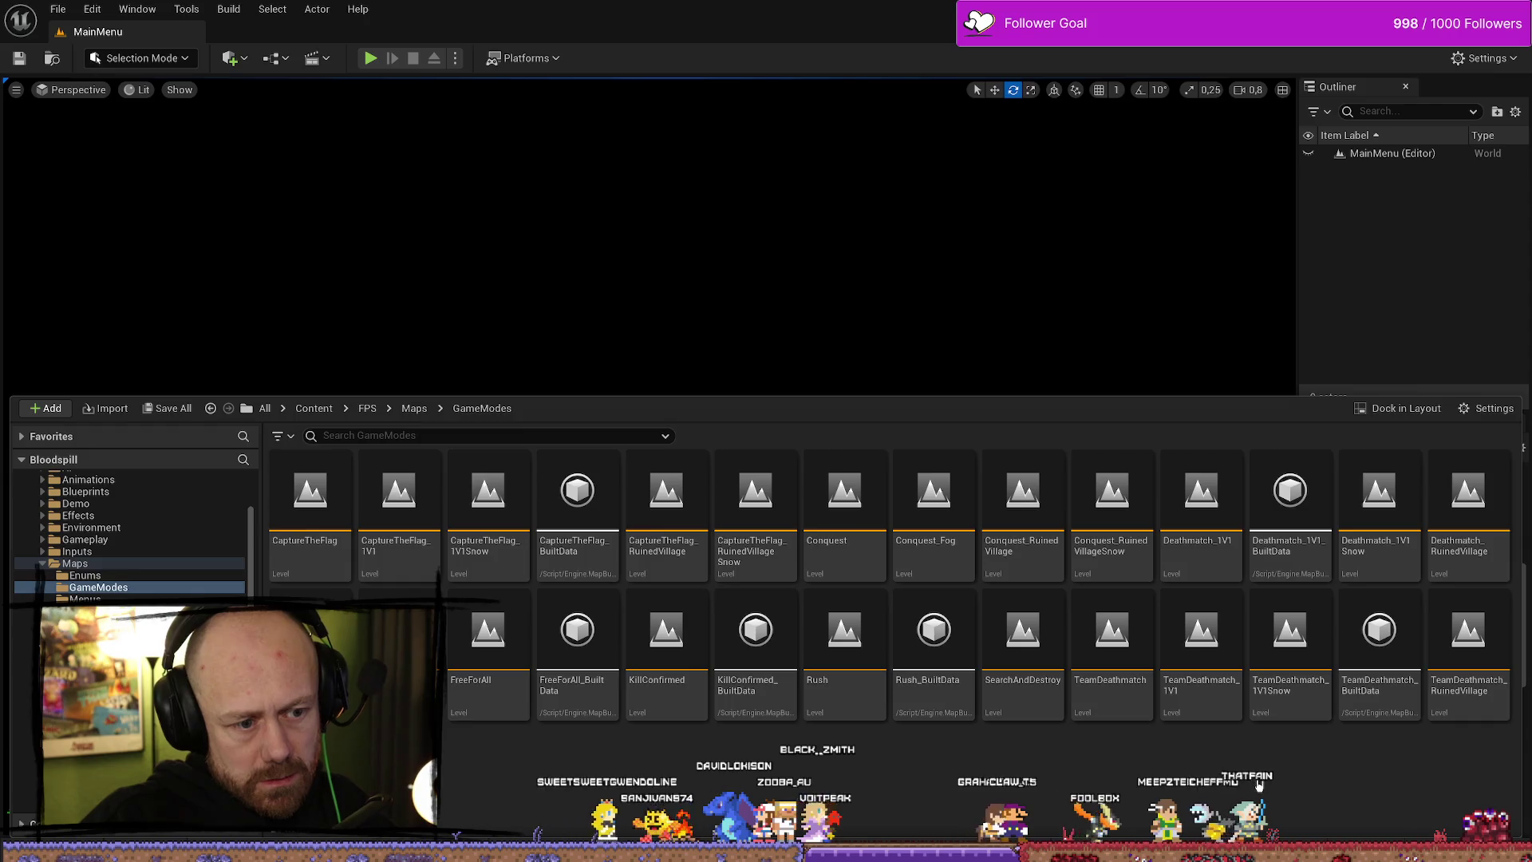
left_click(1114, 549)
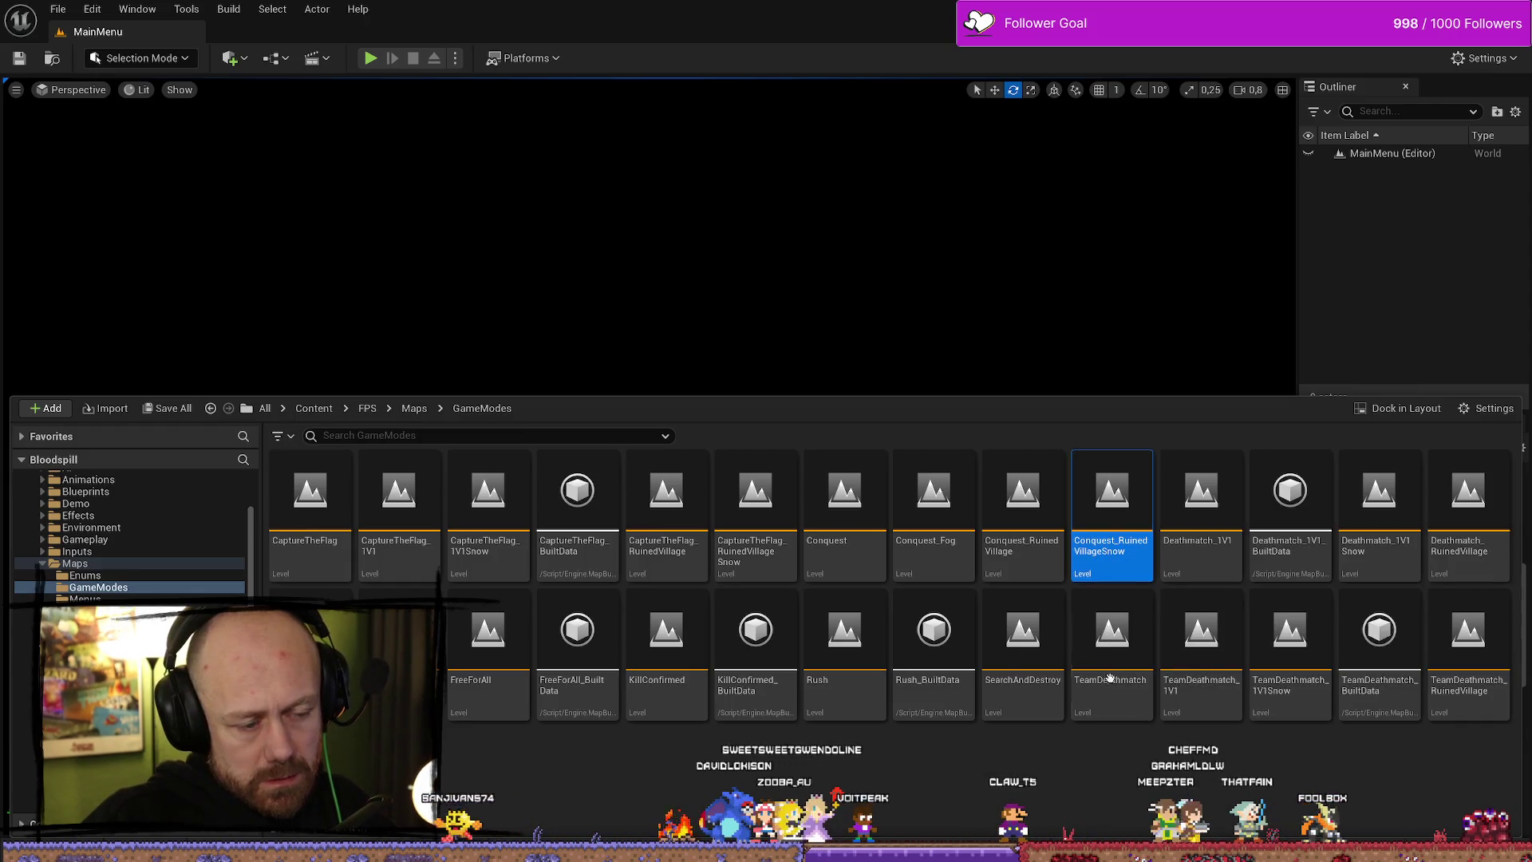